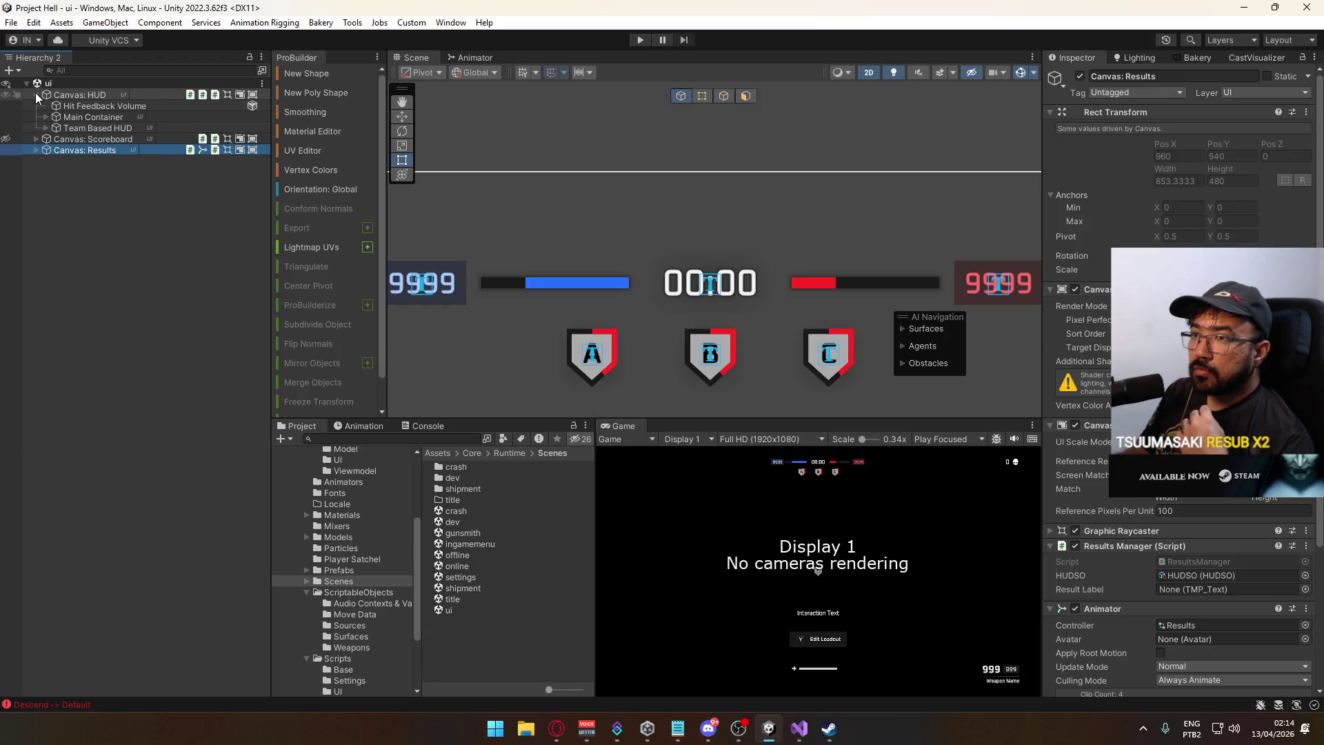
# Expand Canvas: Results > Tab: Map Vote > Vertical Panel and inspect Vote Map Button B's events.
pyautogui.click(35, 94)
pyautogui.click(36, 116)
pyautogui.click(44, 182)
pyautogui.click(57, 205)
pyautogui.click(102, 221)
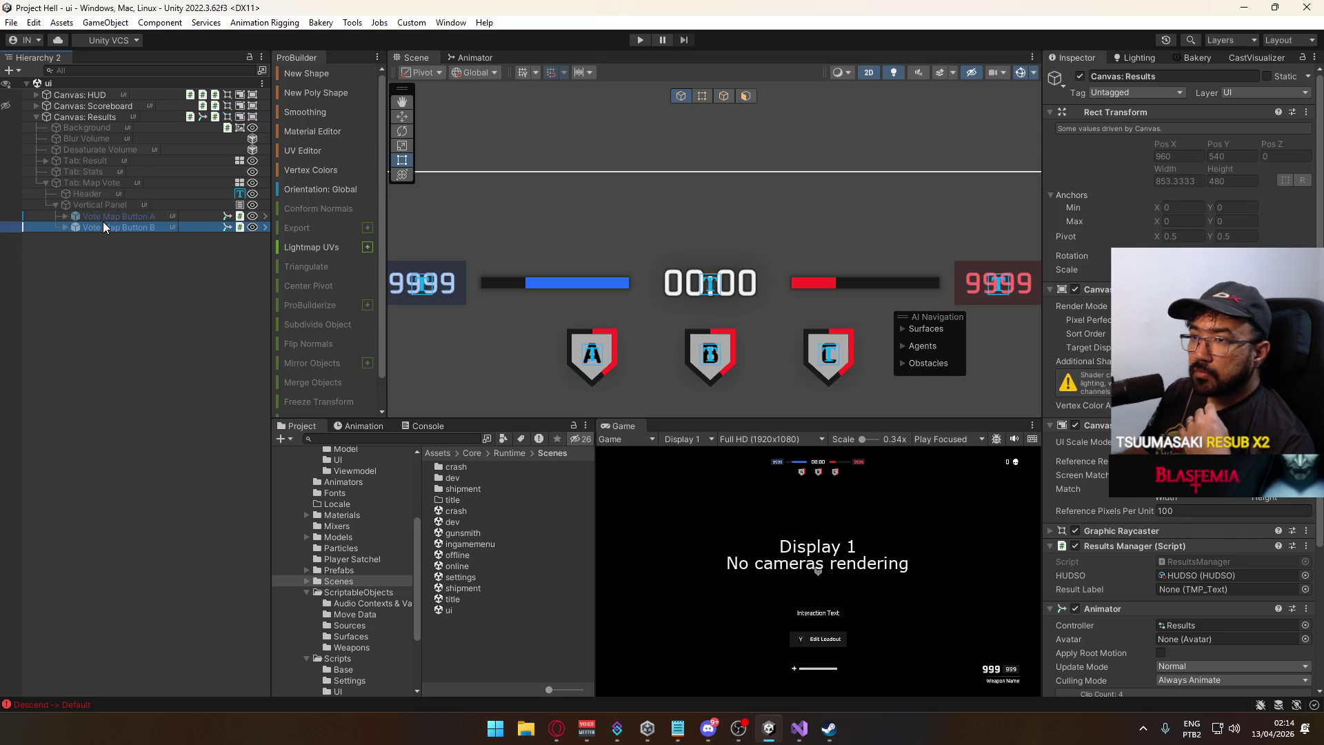
pyautogui.scroll(-5, 1221, 531)
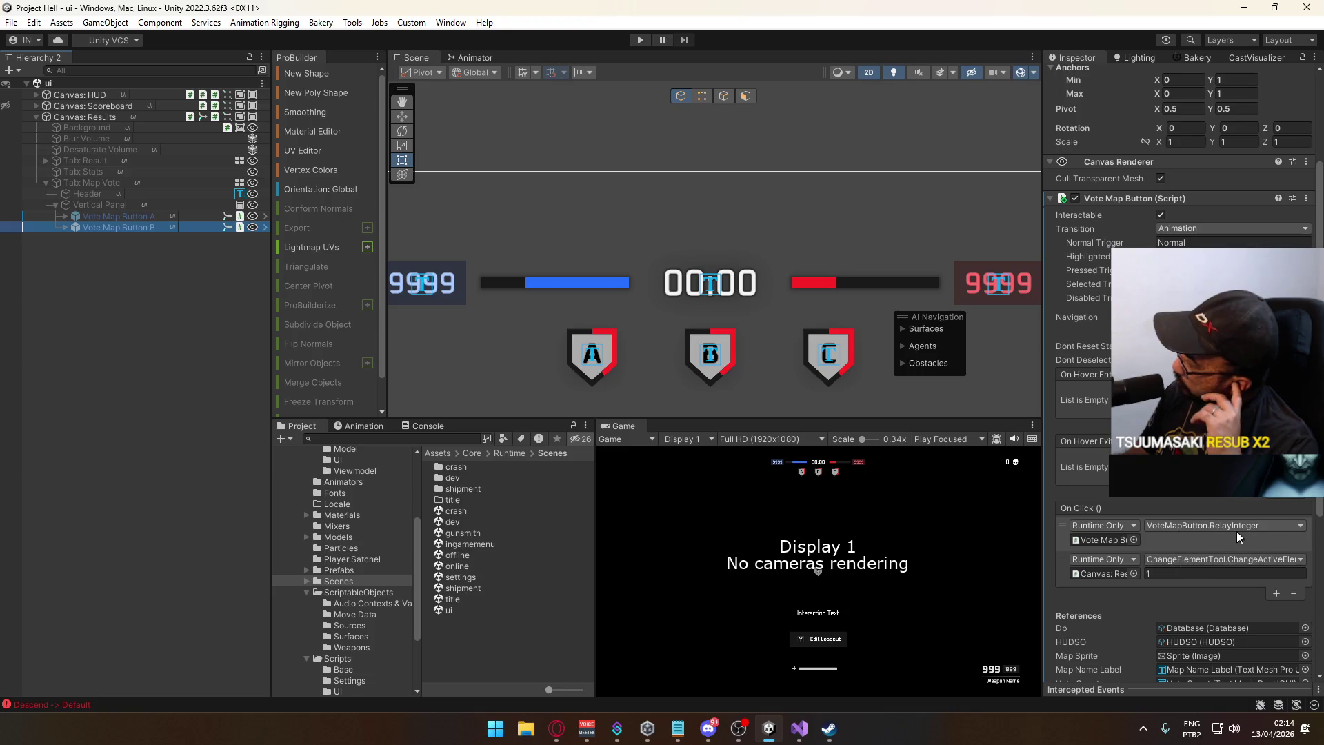
pyautogui.scroll(-5, 1203, 545)
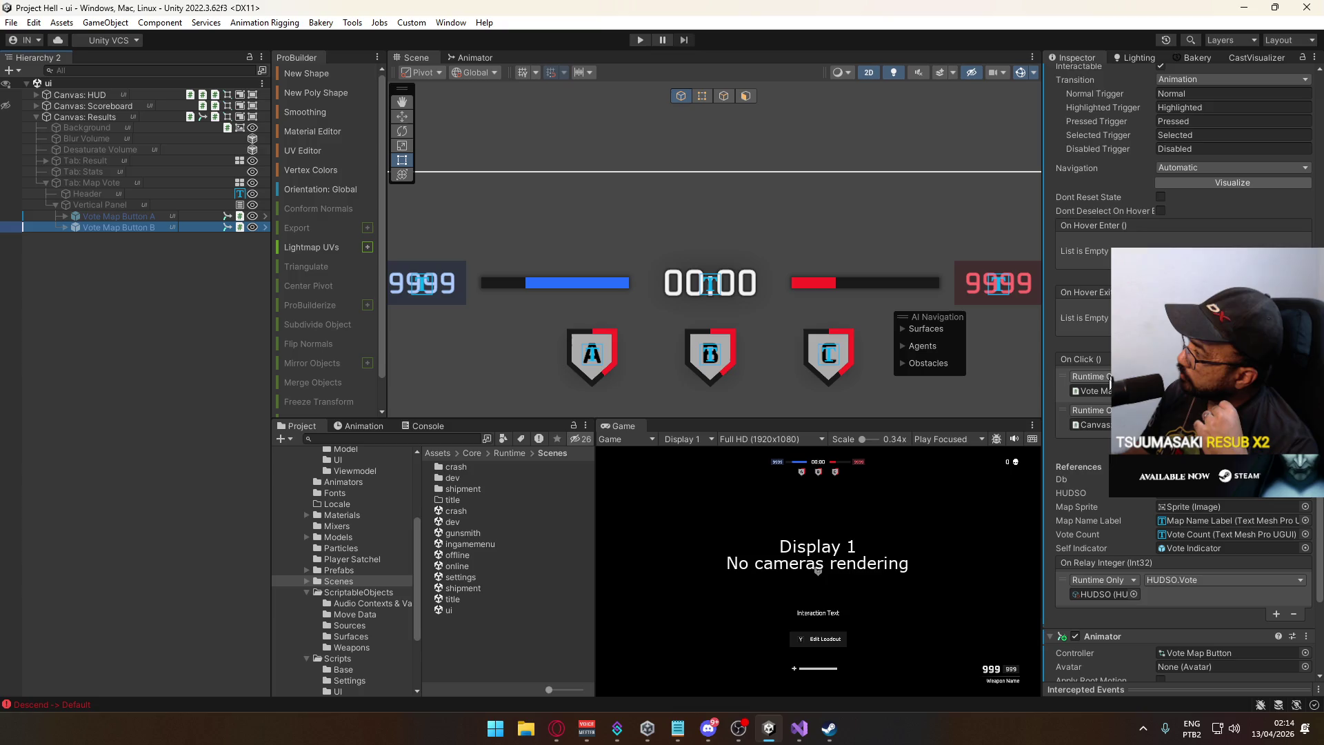
pyautogui.scroll(3, 1141, 529)
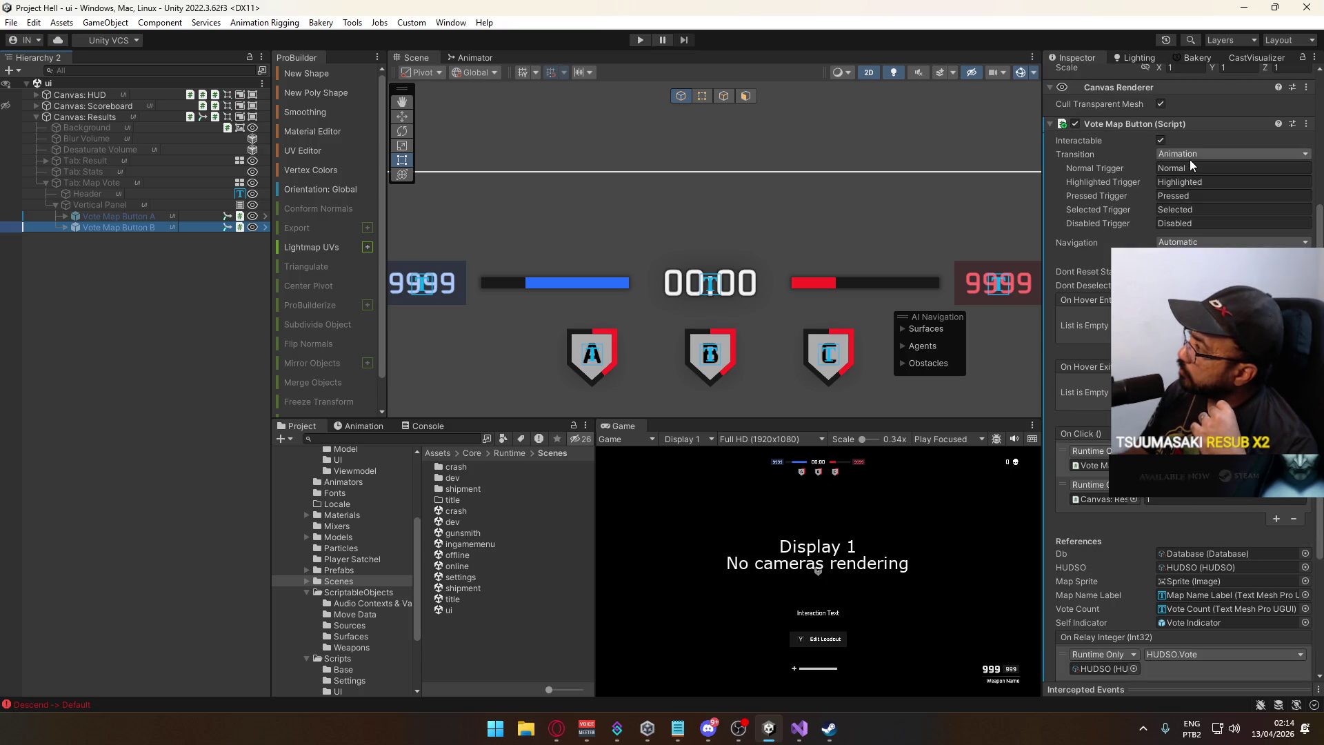
# Close the Selectable.cs preview in the code editor, then open the Scripts/UI folder in Unity.
pyautogui.click(799, 727)
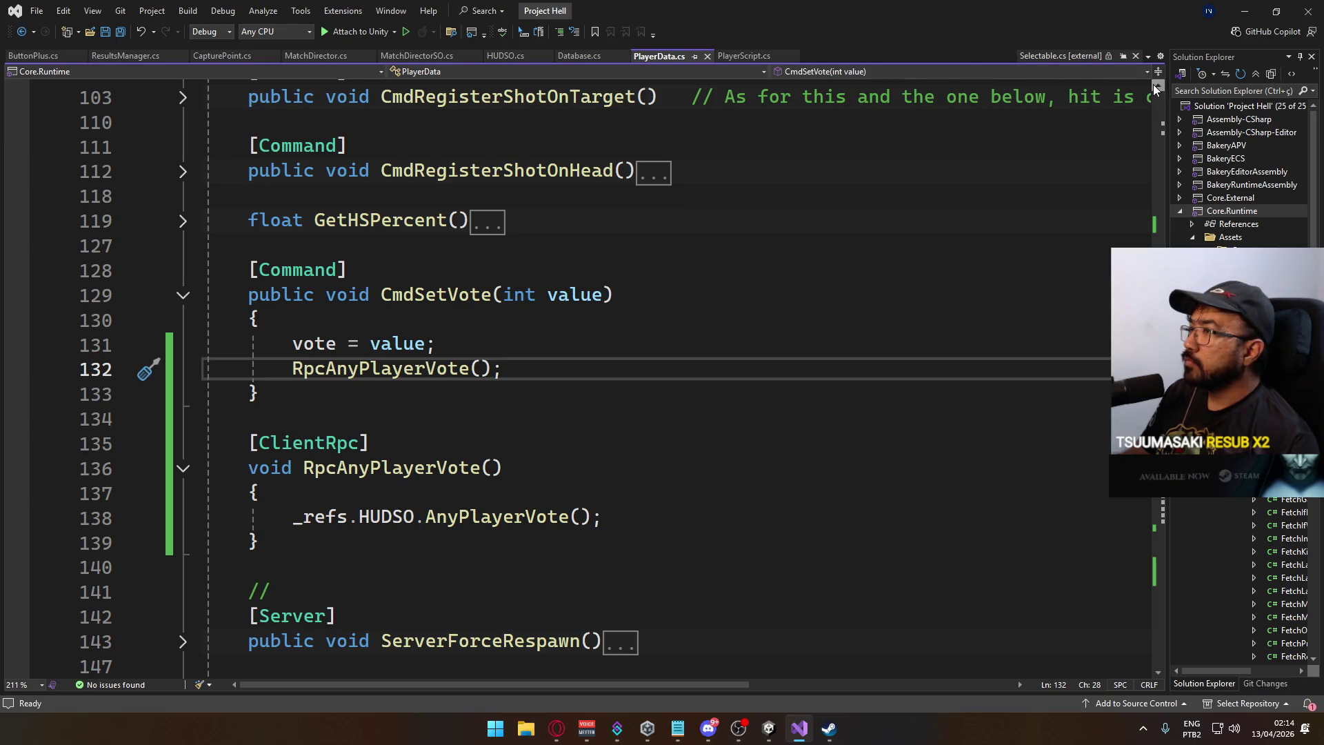
pyautogui.click(1135, 56)
pyautogui.hotkey('alt', 'Tab')
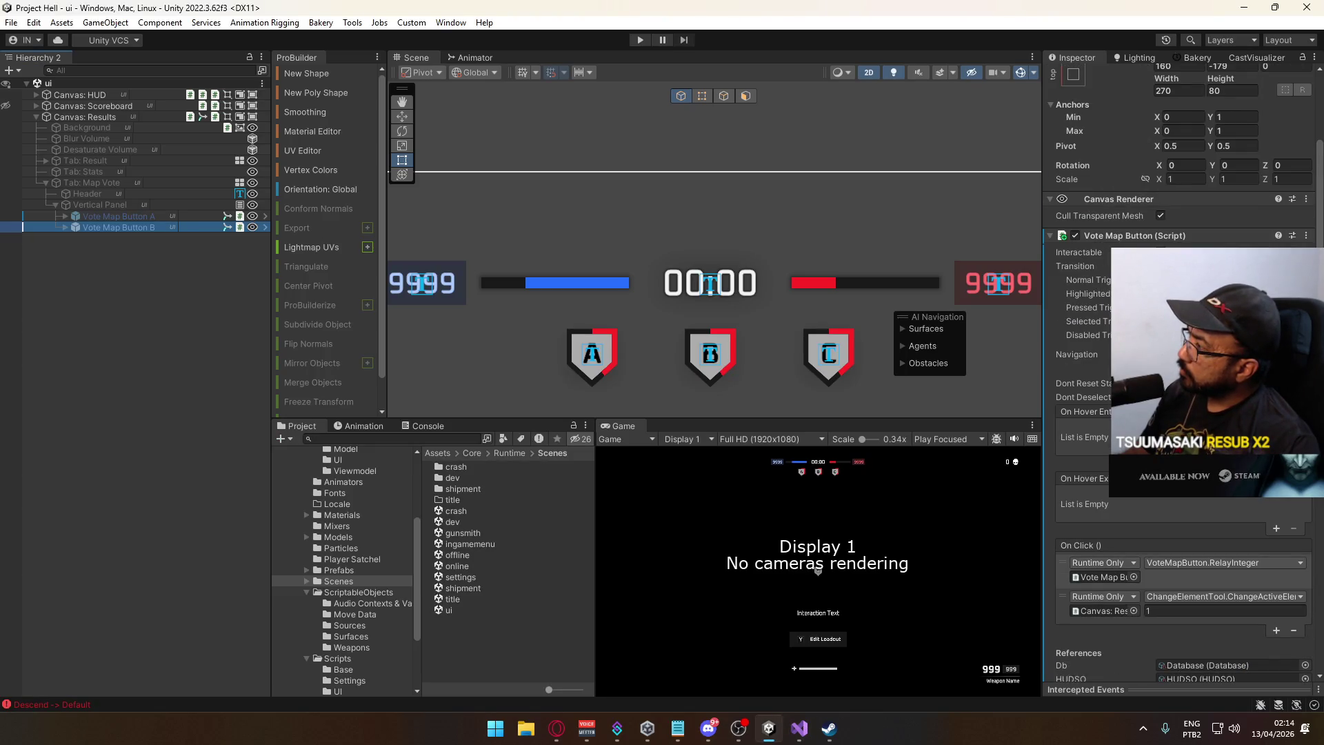
pyautogui.scroll(-5, 1187, 345)
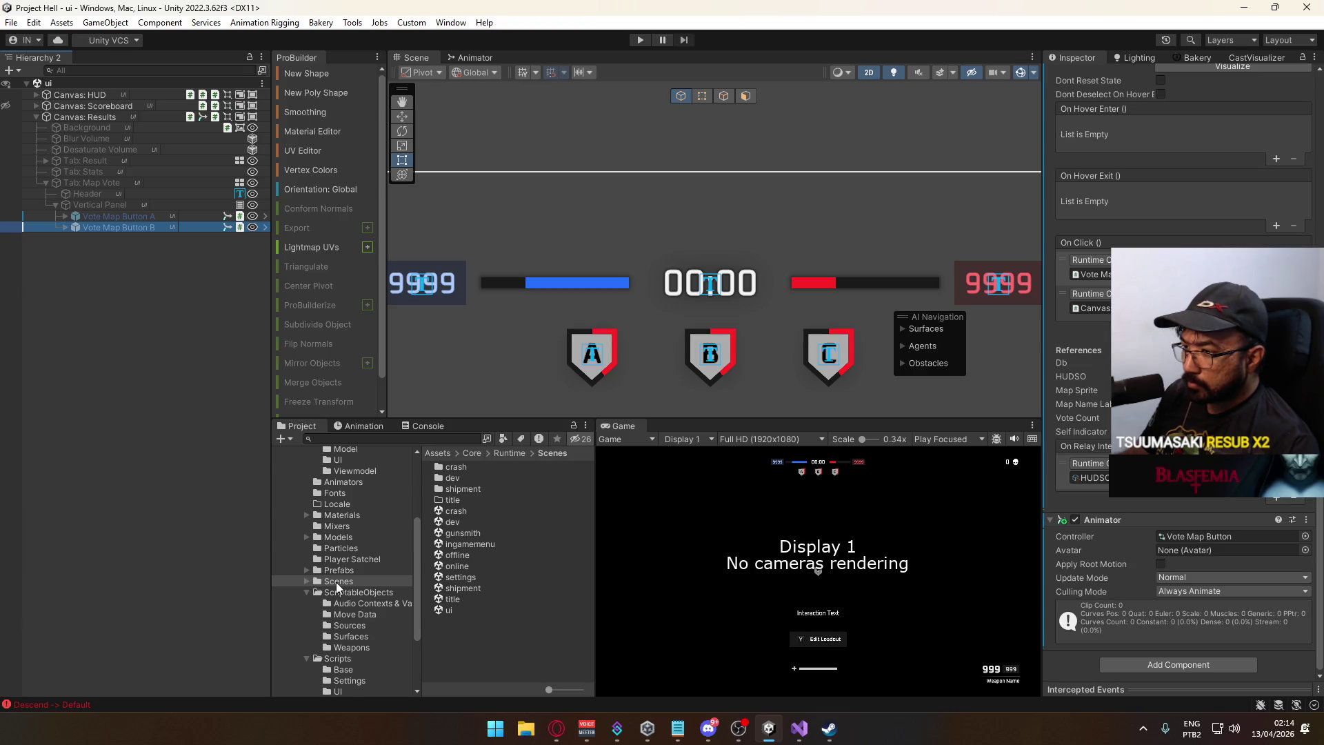
pyautogui.click(341, 656)
pyautogui.doubleClick(478, 490)
# Open VoteMapButton.cs in Visual Studio, read Start and RelayInteger, and return to Unity.
pyautogui.scroll(-5, 503, 587)
pyautogui.click(497, 666)
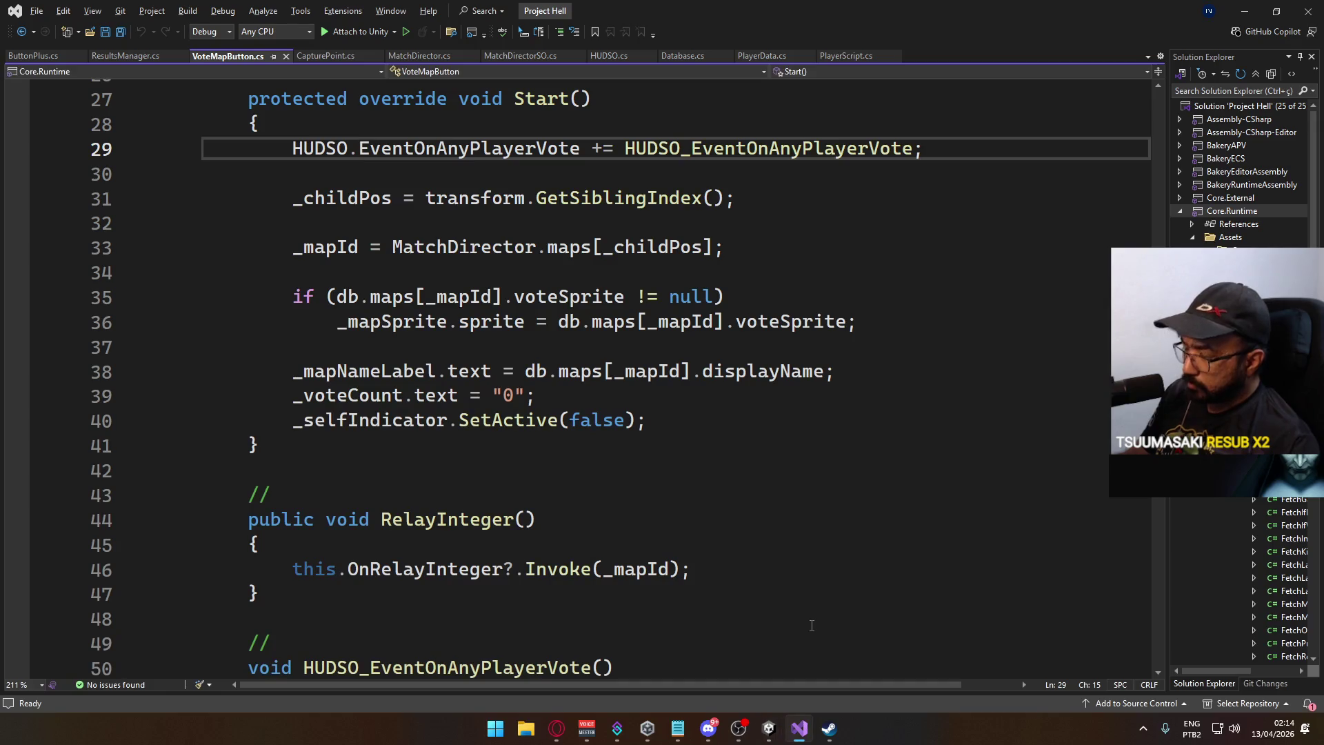
pyautogui.doubleClick(469, 149)
pyautogui.scroll(1, 672, 395)
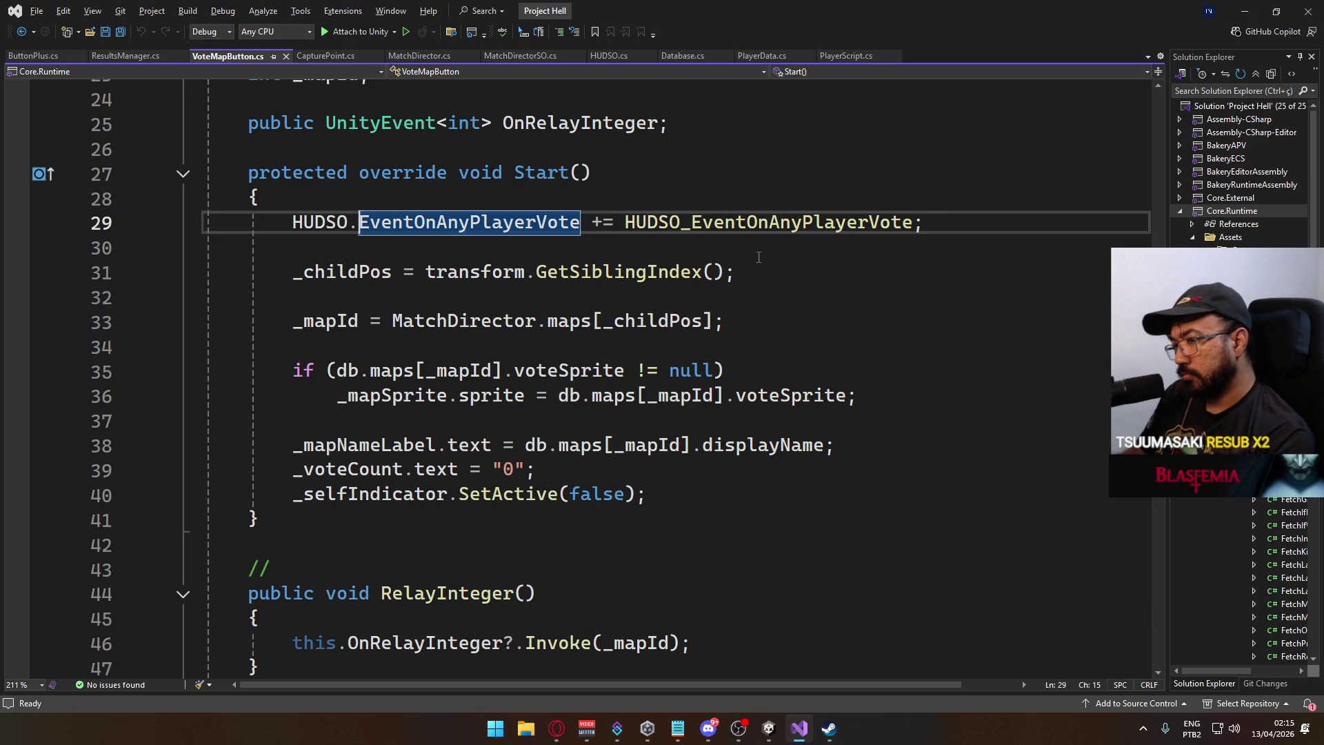
pyautogui.scroll(-2, 606, 497)
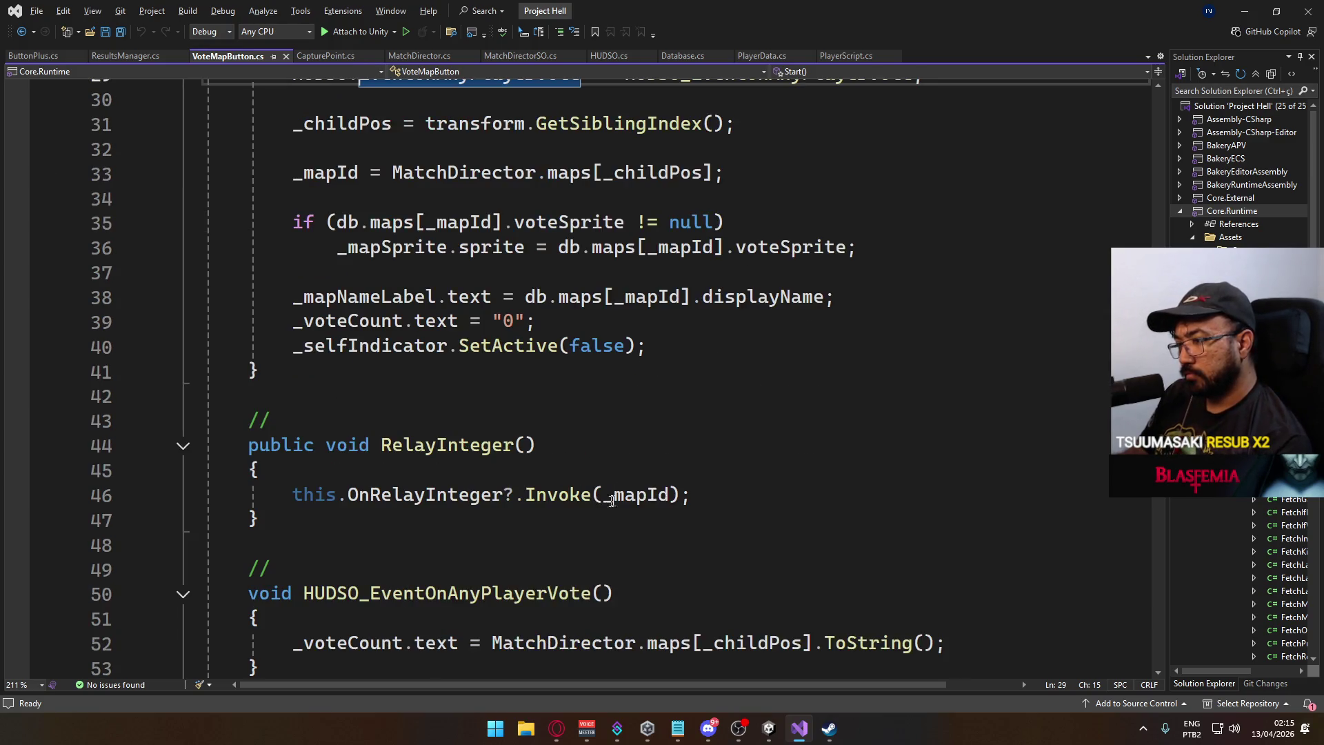
pyautogui.scroll(2, 742, 516)
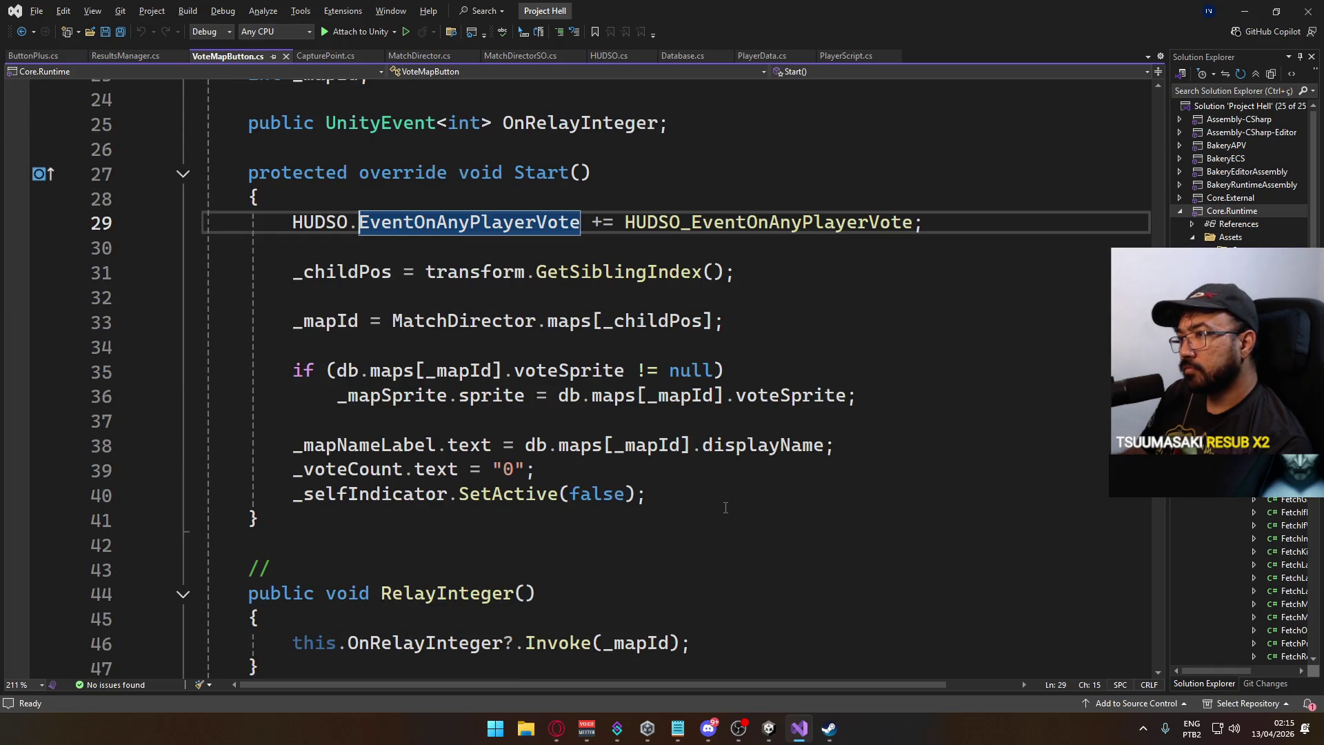
pyautogui.scroll(2, 725, 508)
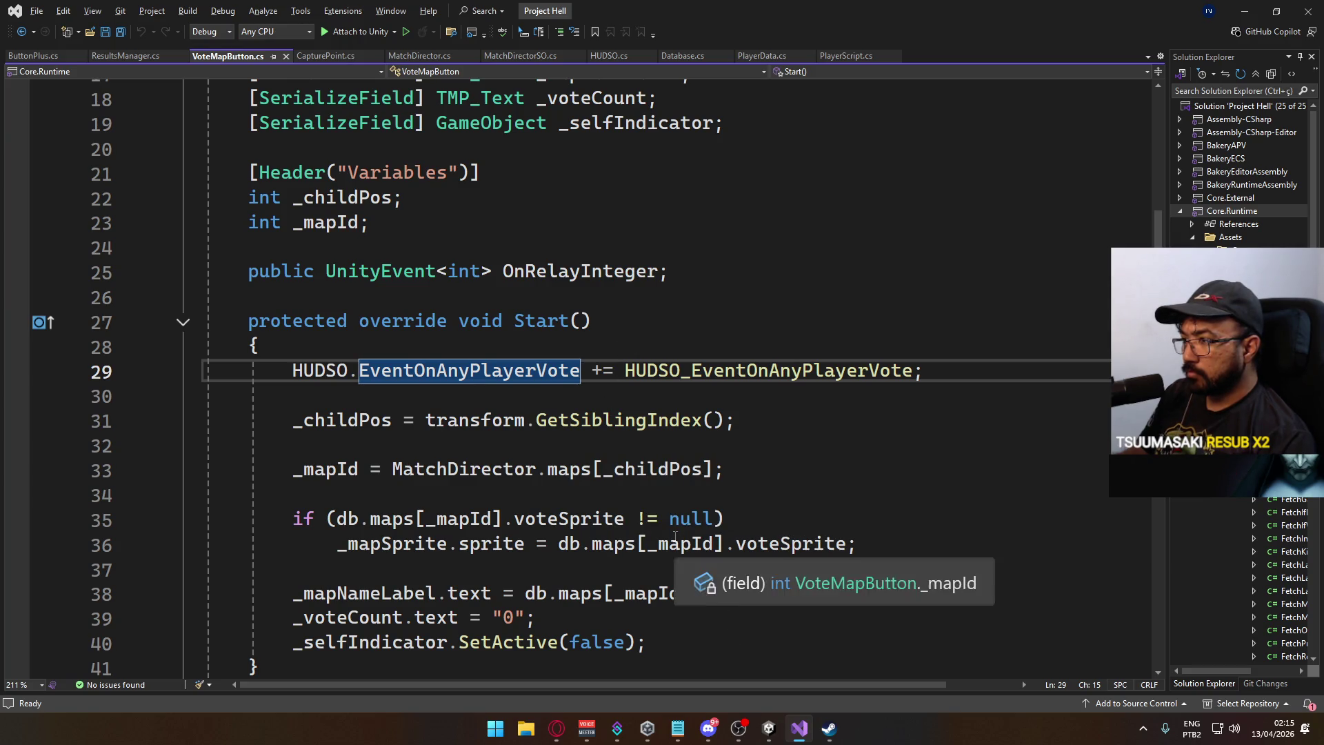
pyautogui.hotkey('alt', 'Tab')
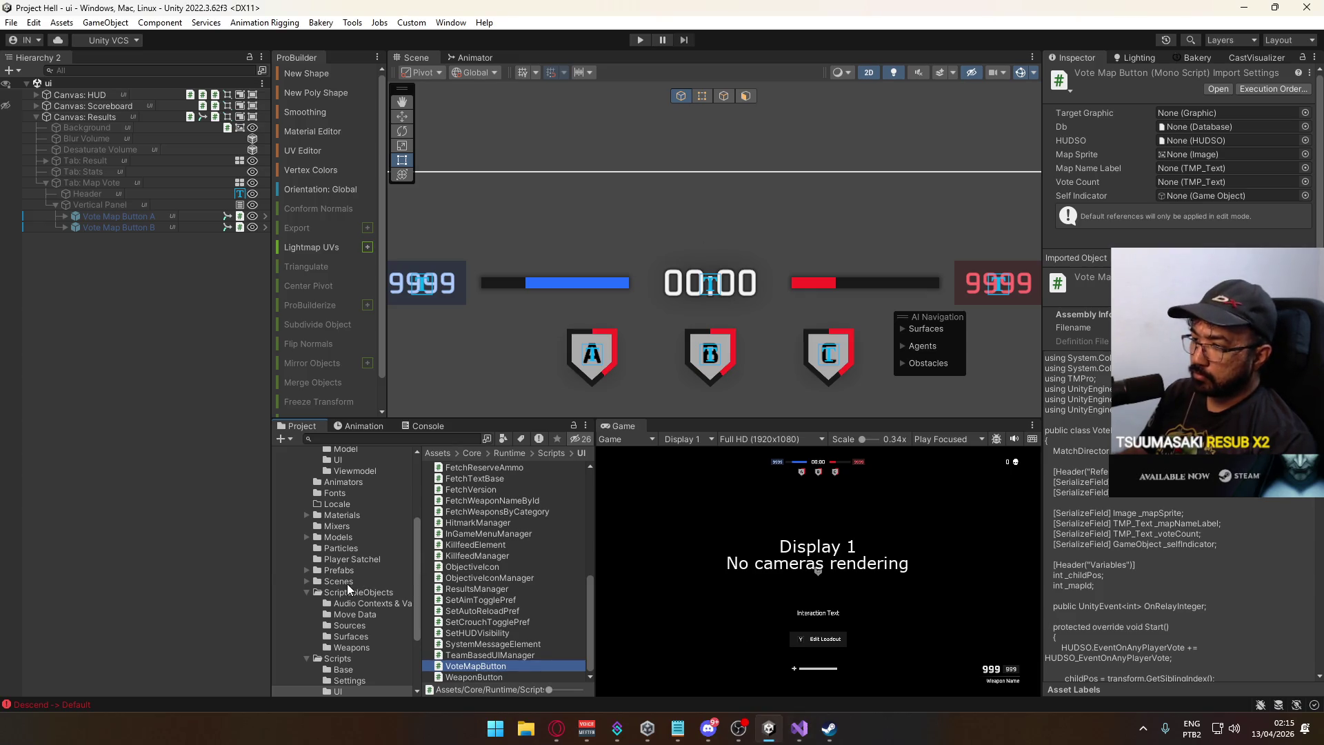
# Load the title scene from the Scenes folder, run it in Play mode, and show the Console.
pyautogui.click(346, 584)
pyautogui.doubleClick(452, 599)
pyautogui.click(640, 39)
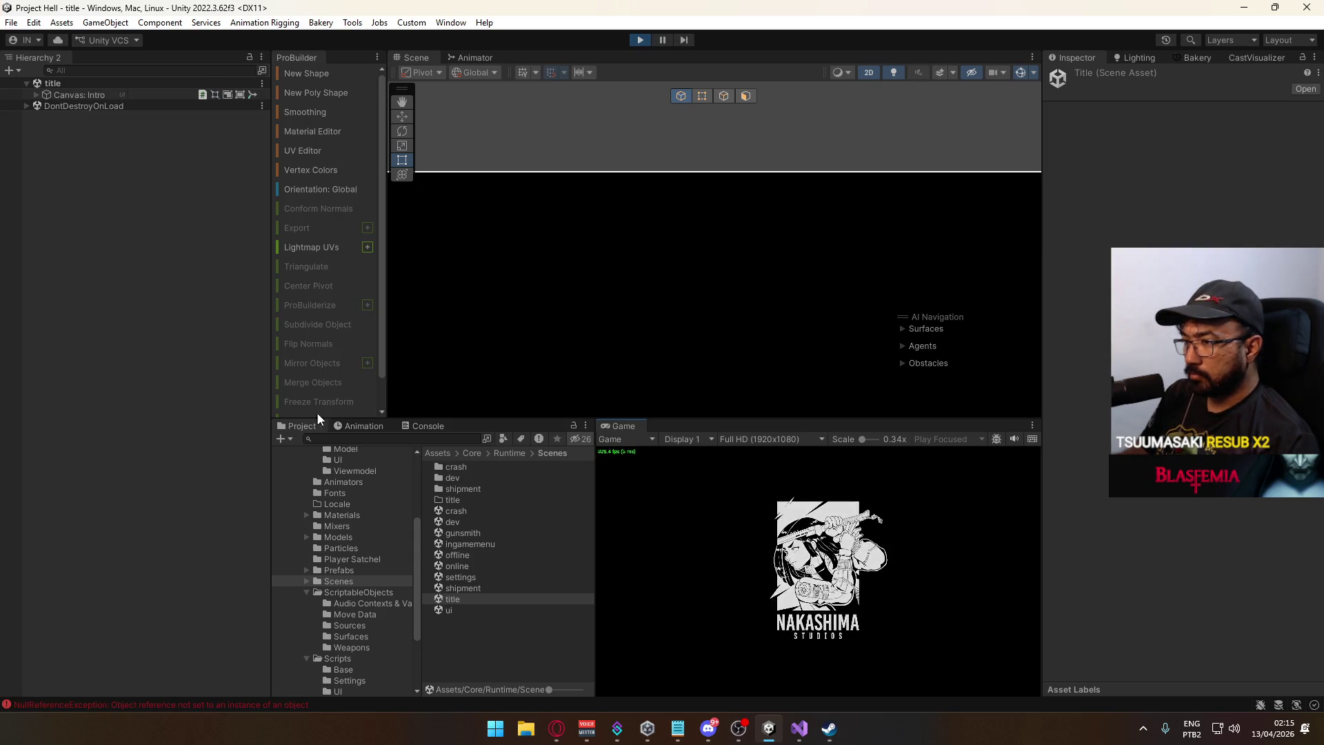
pyautogui.click(419, 427)
# Clear the Console and create a match on the crash map from the Game view.
pyautogui.click(291, 439)
pyautogui.click(293, 427)
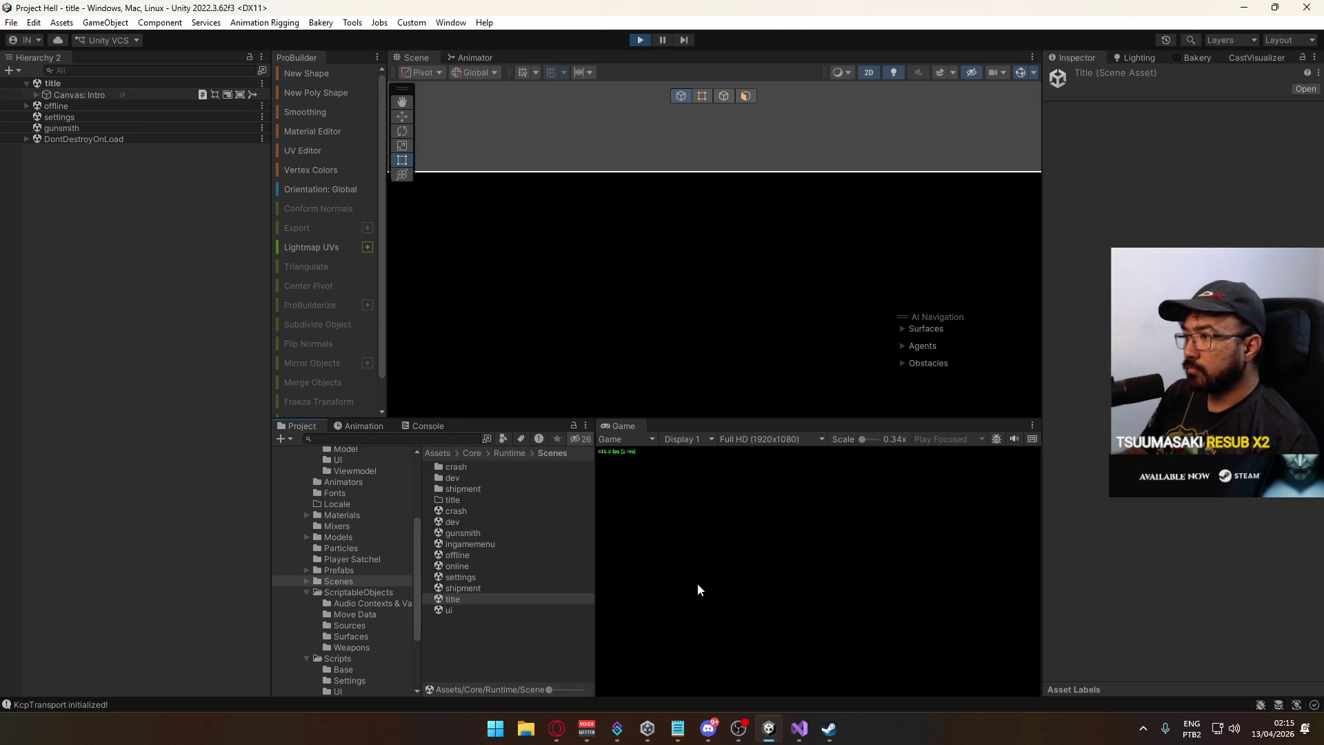
pyautogui.click(720, 680)
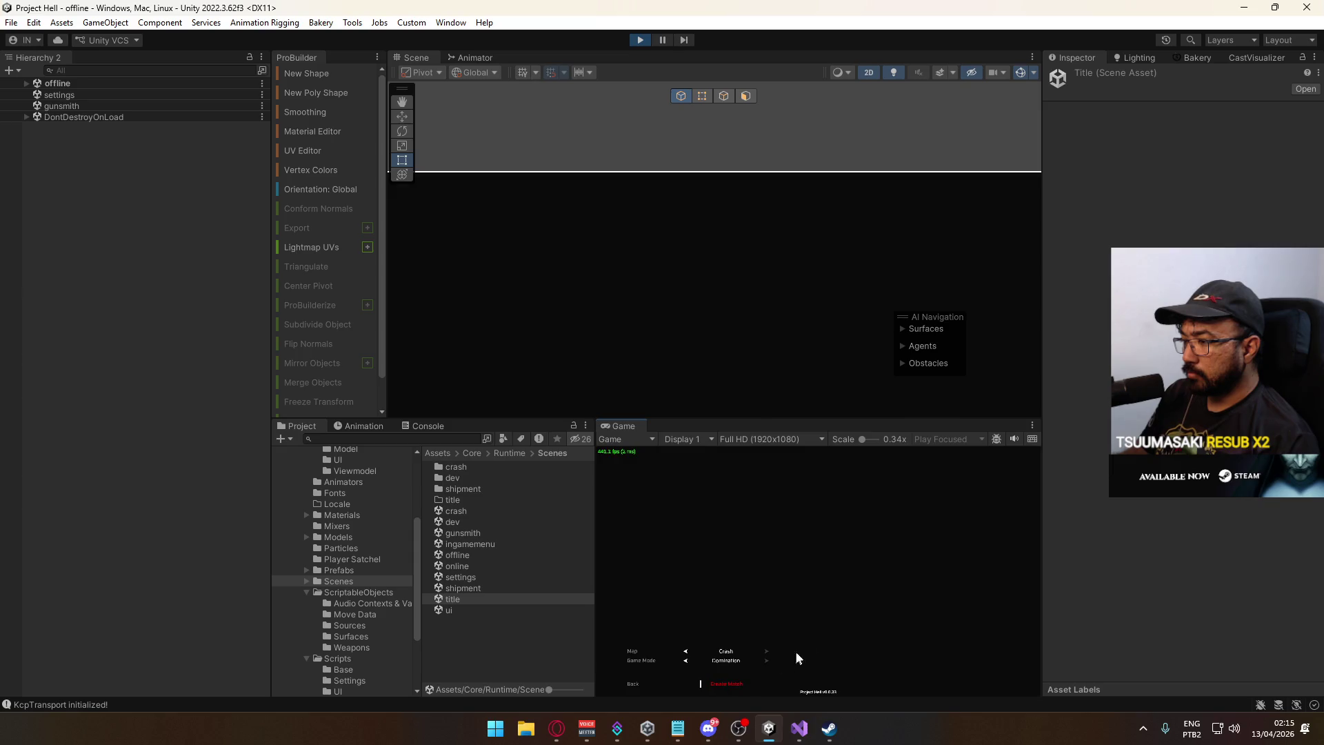
pyautogui.press('super')
pyautogui.click(243, 197)
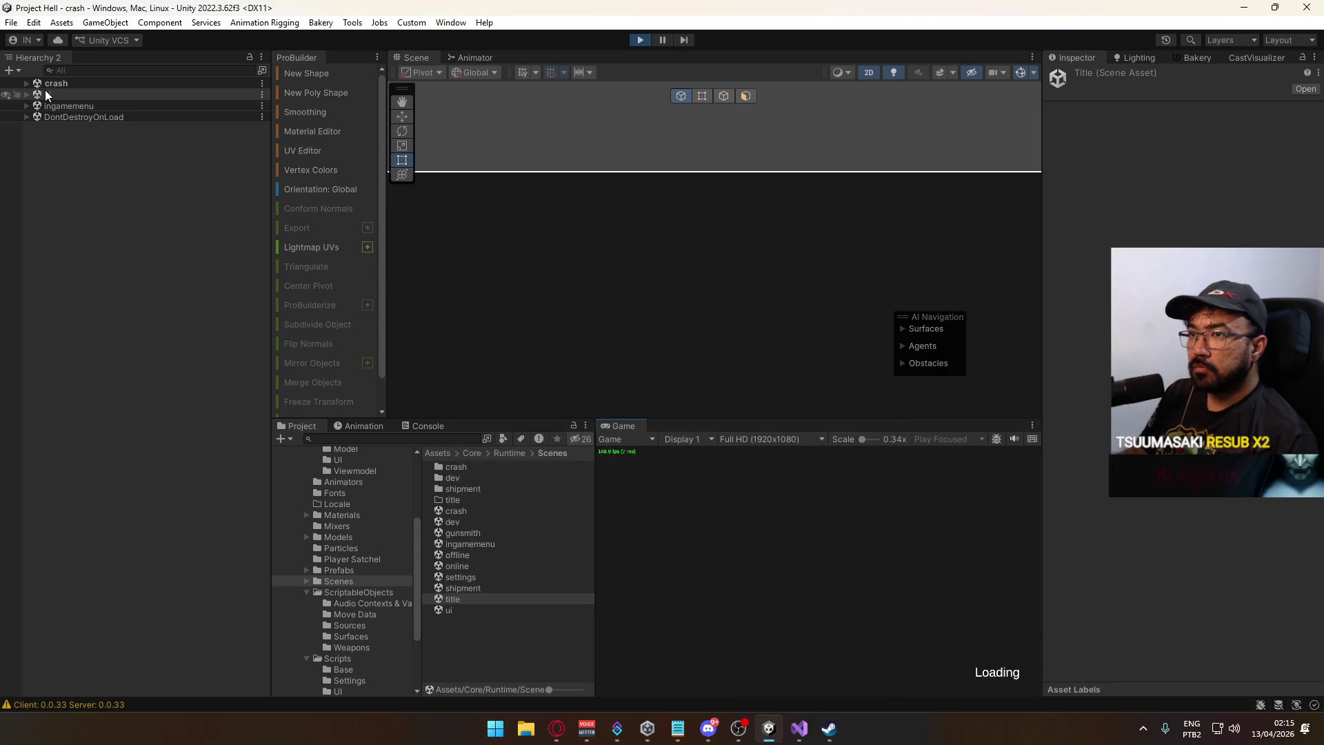
# Select Core and expand the Match Director's maps list, showing entries 0 and 1.
pyautogui.click(26, 83)
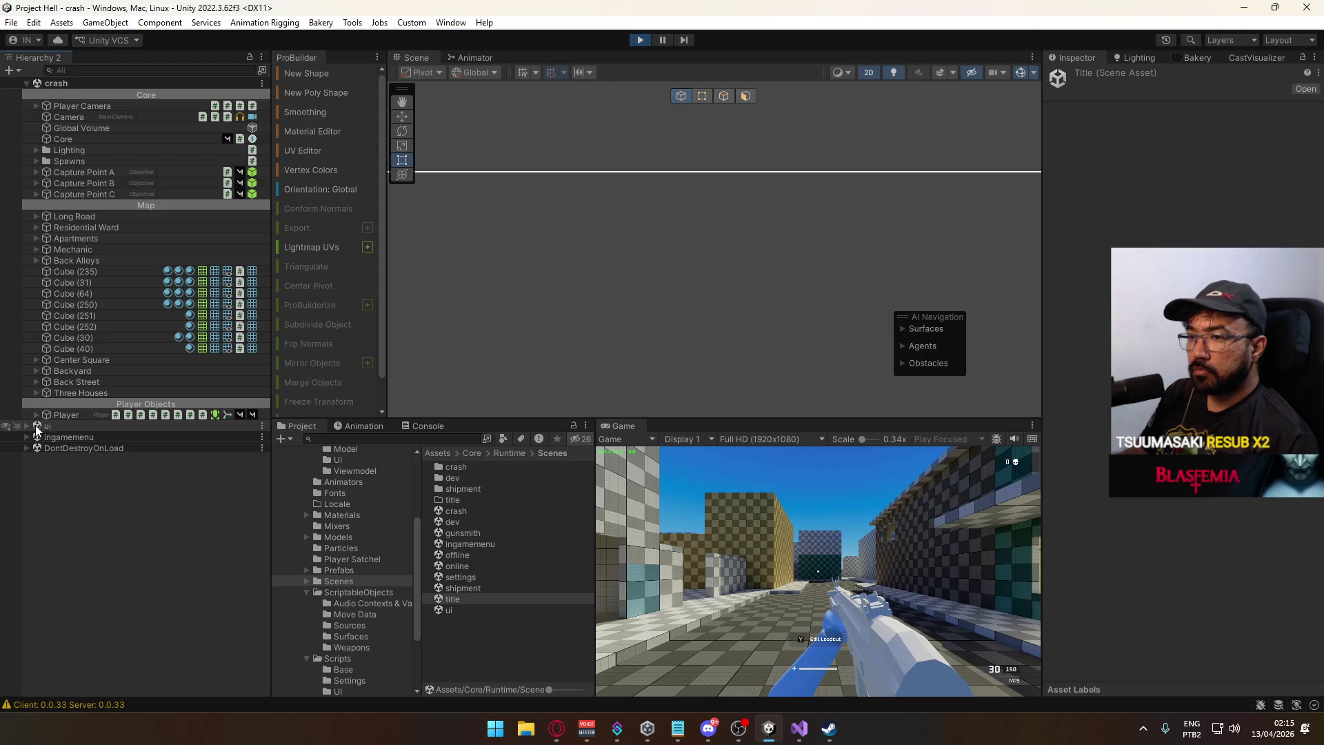
pyautogui.click(27, 426)
pyautogui.click(35, 458)
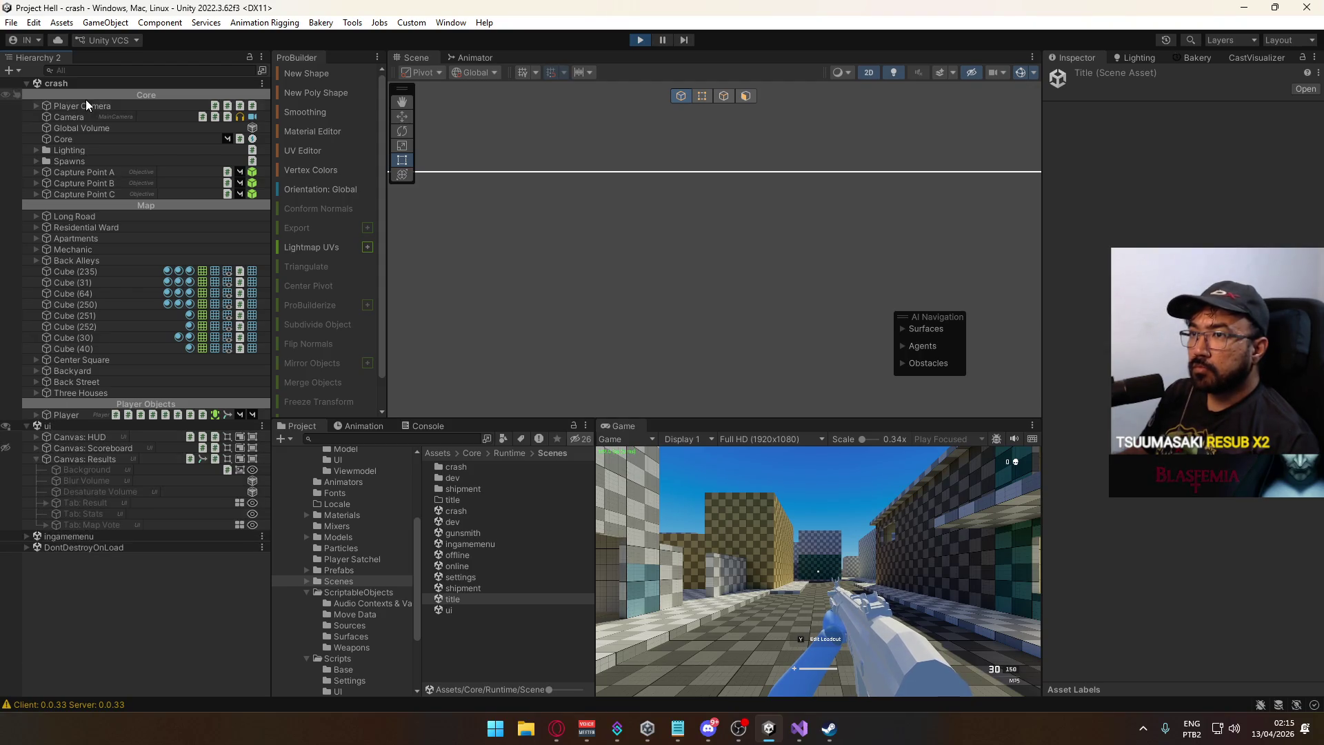
pyautogui.click(76, 139)
pyautogui.scroll(-5, 1083, 414)
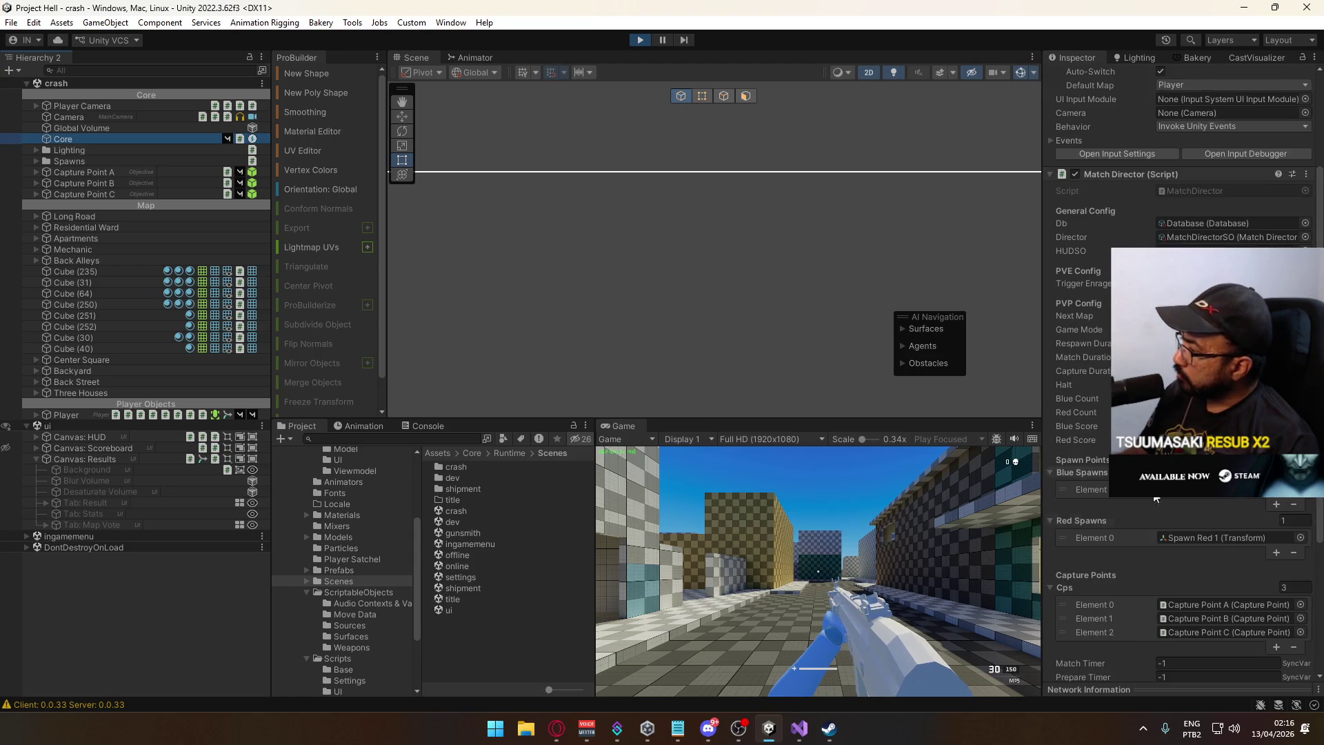
pyautogui.scroll(-5, 1098, 564)
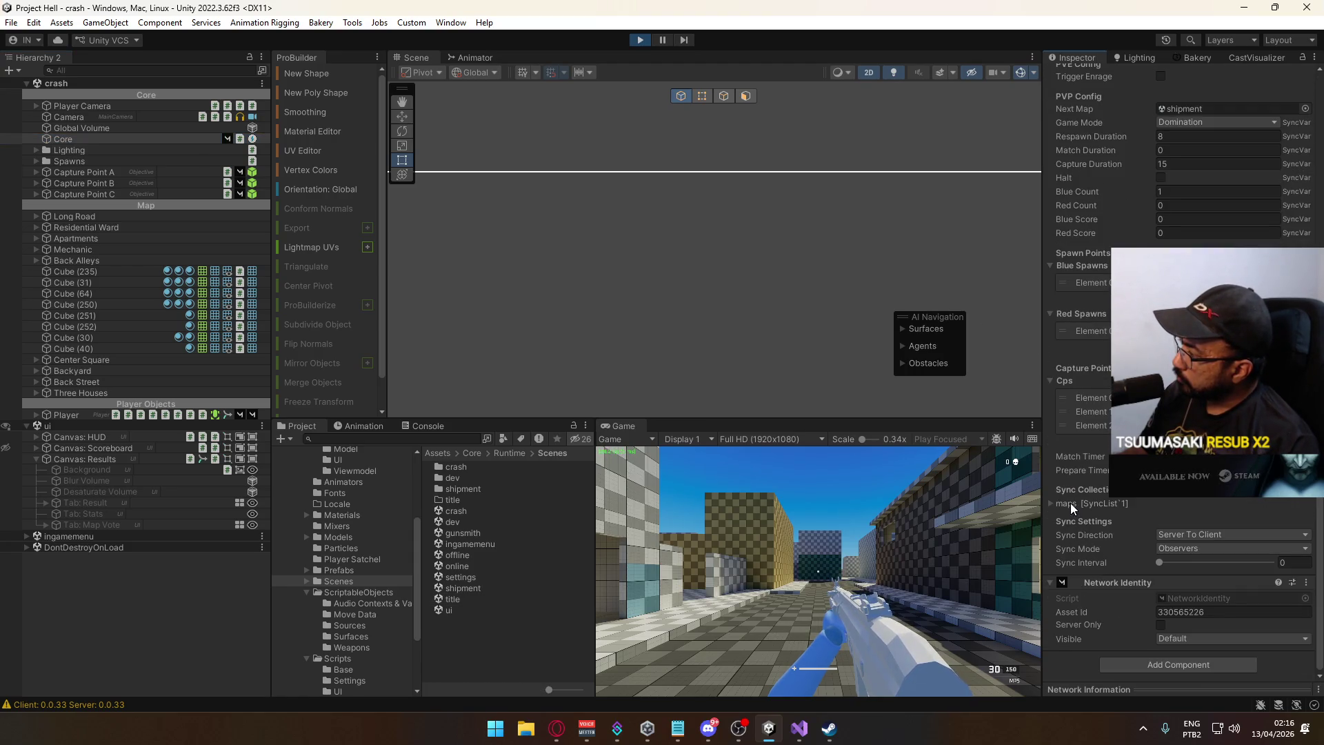
pyautogui.click(1052, 504)
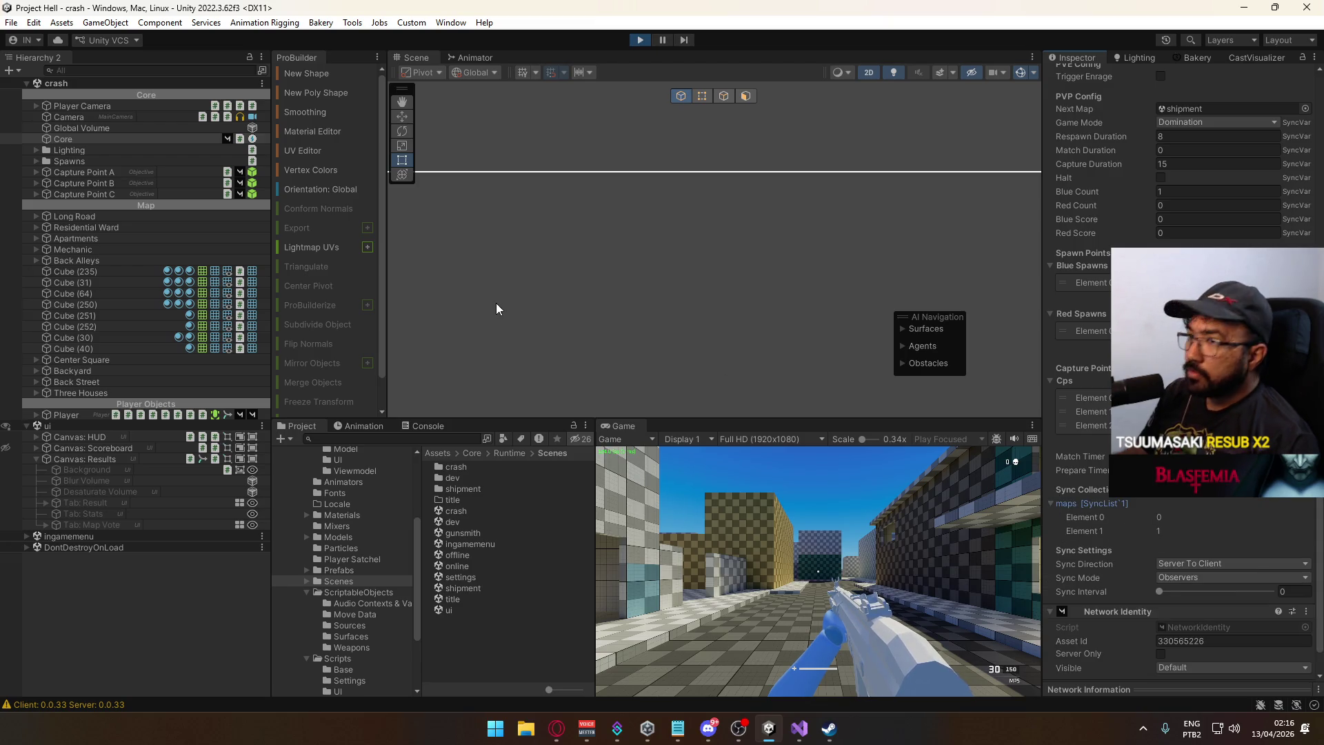
pyautogui.click(69, 524)
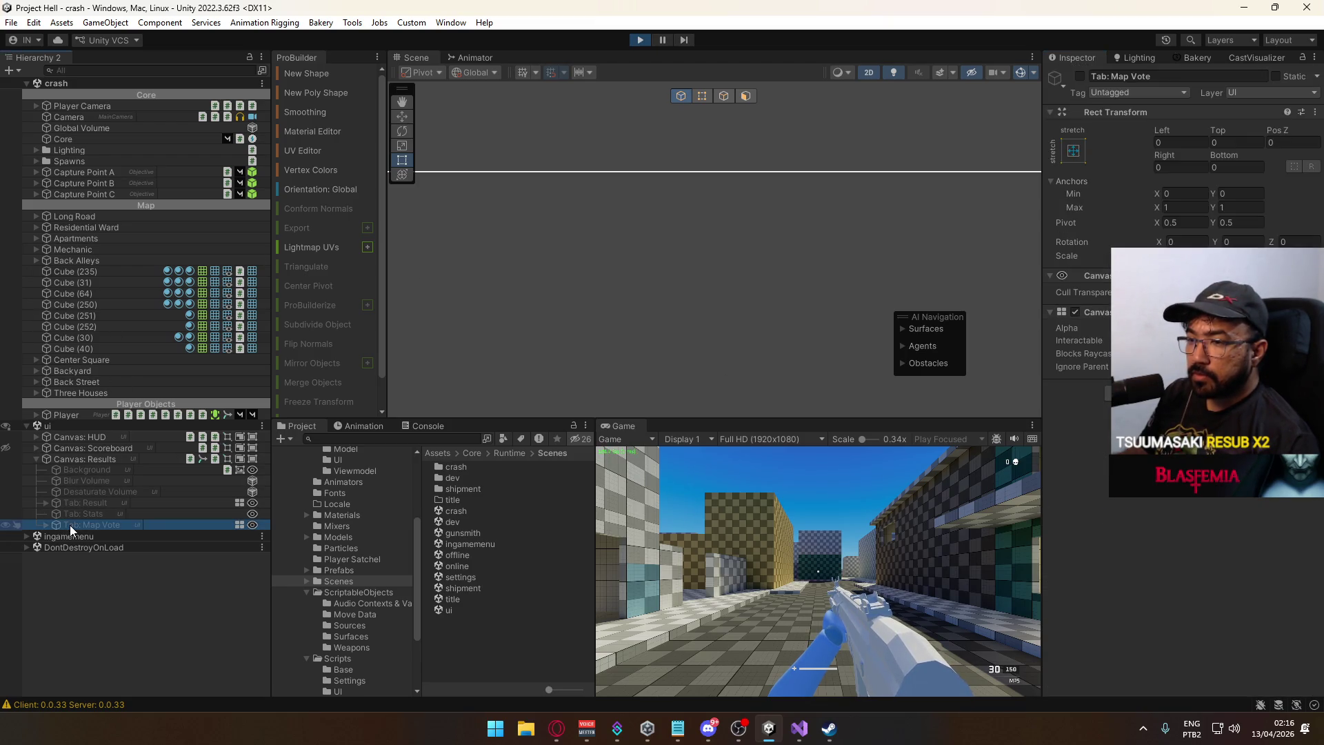
# Disable the Animator on Canvas: Results and make the Tab: Map Vote panel visible in game.
pyautogui.click(45, 525)
pyautogui.click(44, 527)
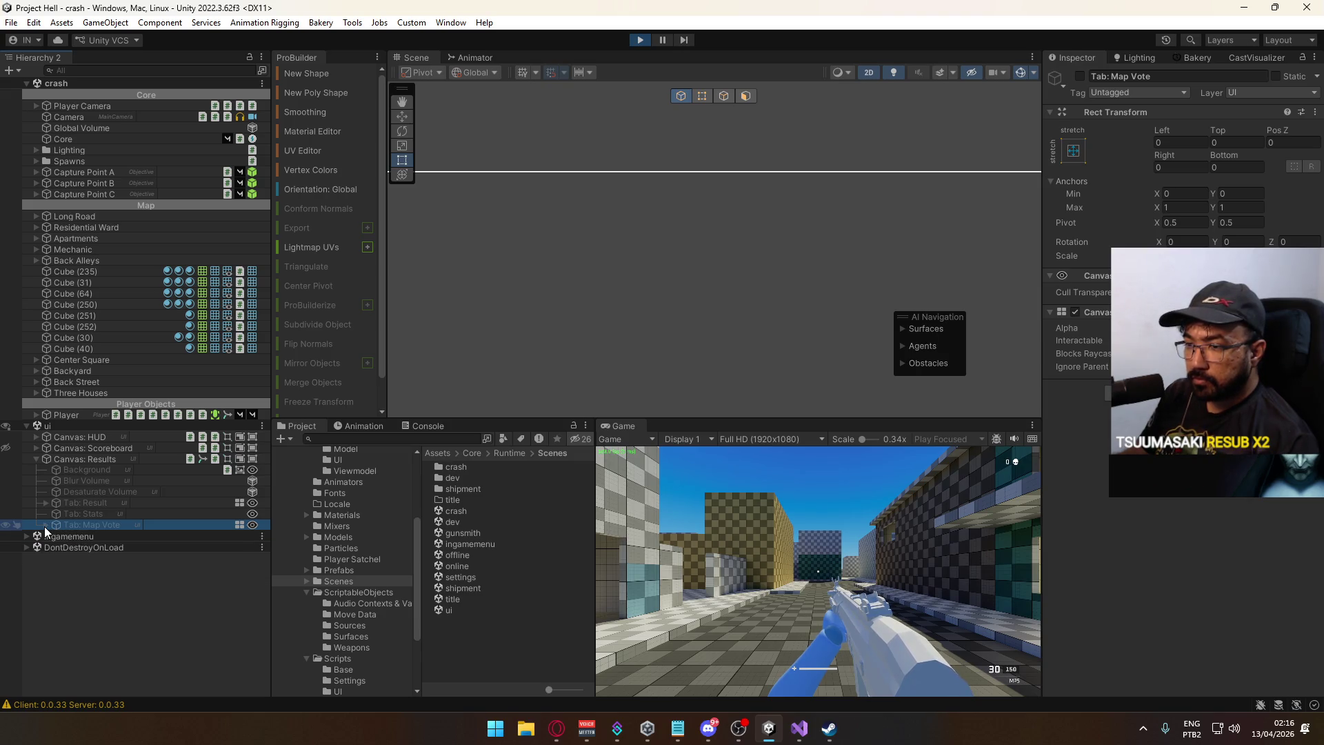
pyautogui.click(44, 527)
pyautogui.click(54, 548)
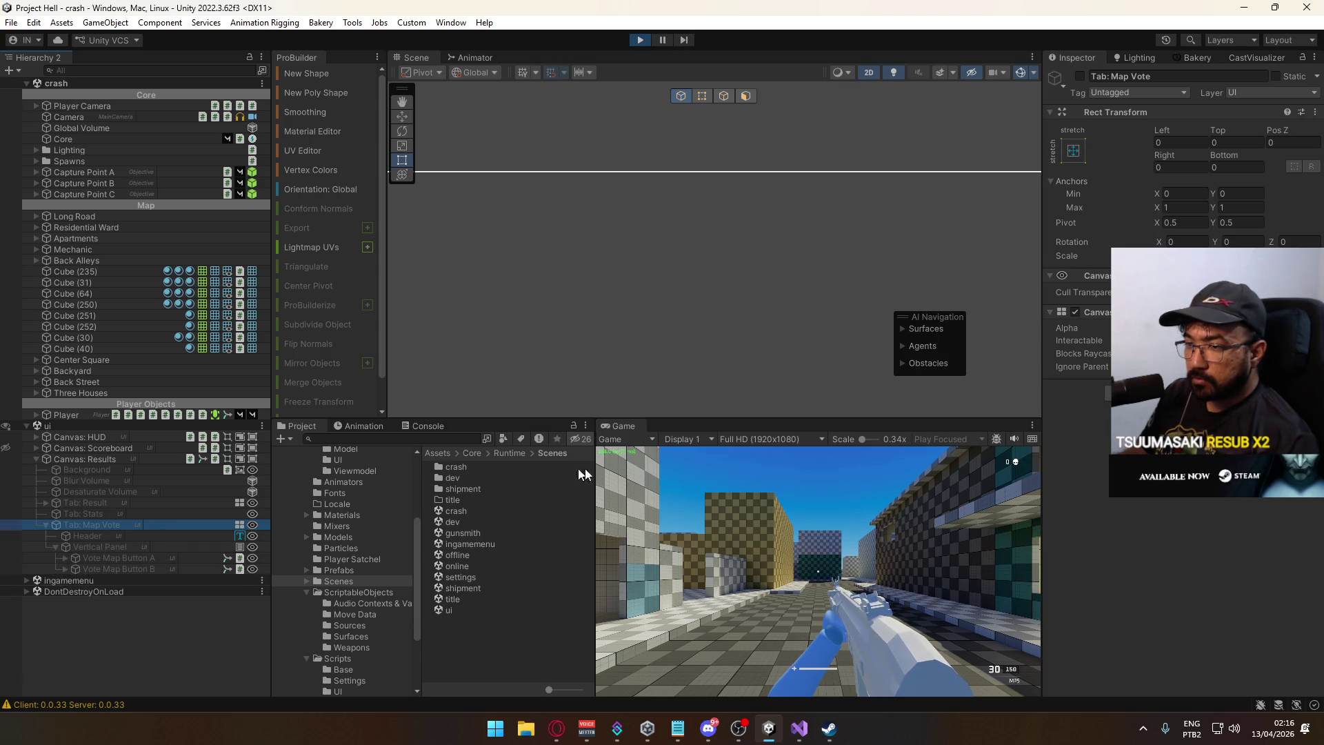
pyautogui.click(1078, 76)
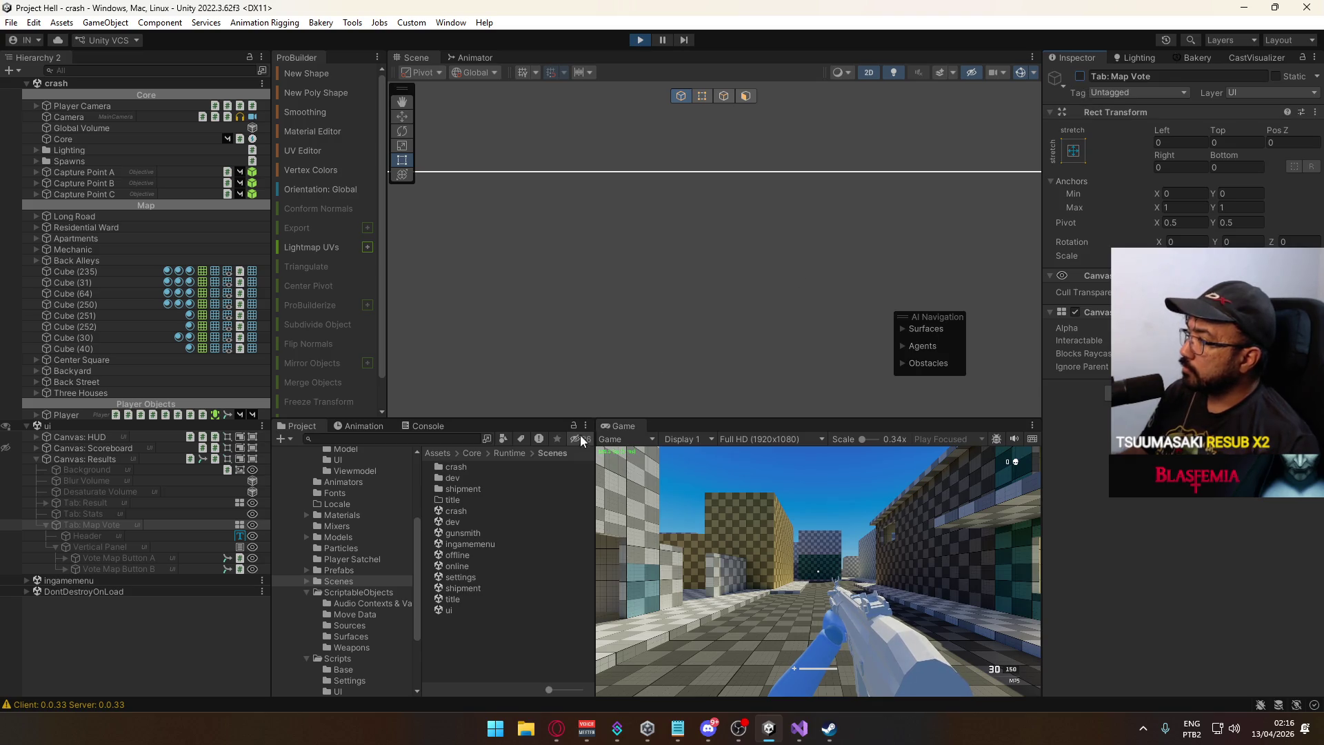
pyautogui.click(90, 472)
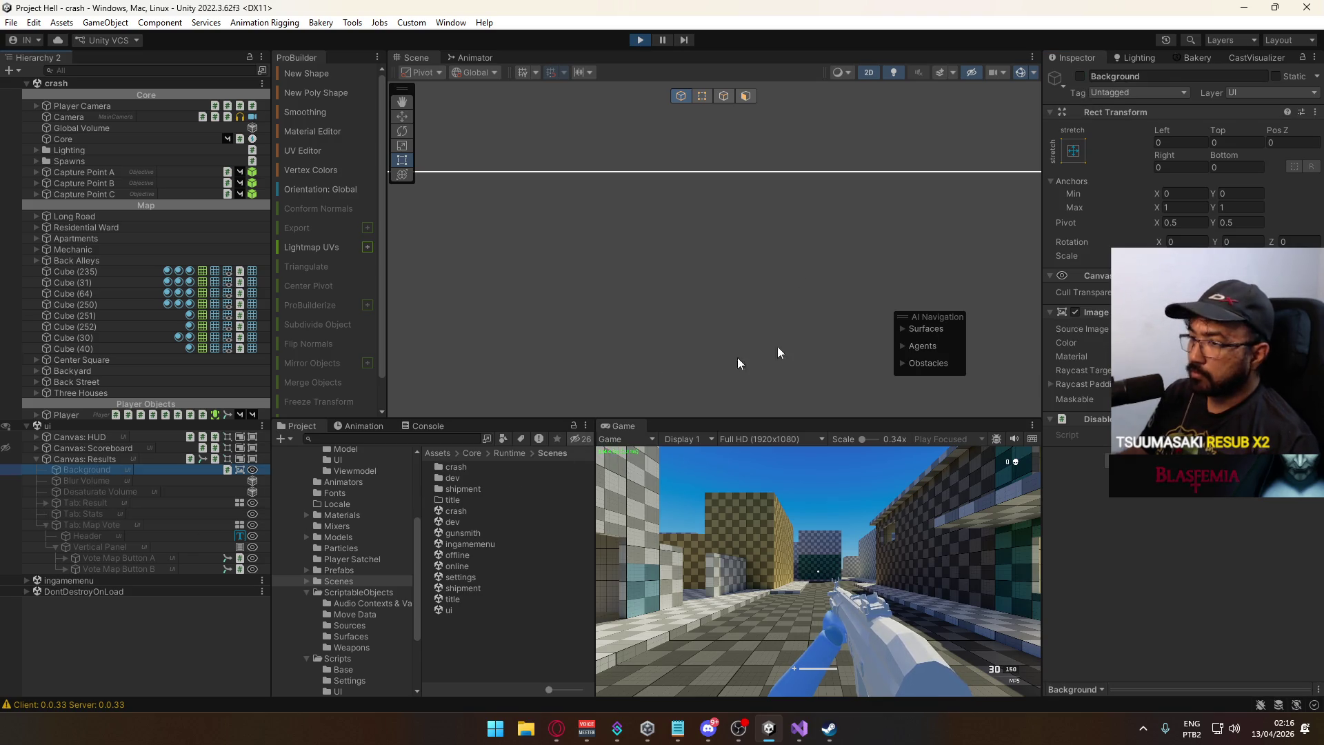
pyautogui.click(131, 459)
pyautogui.scroll(-5, 1186, 528)
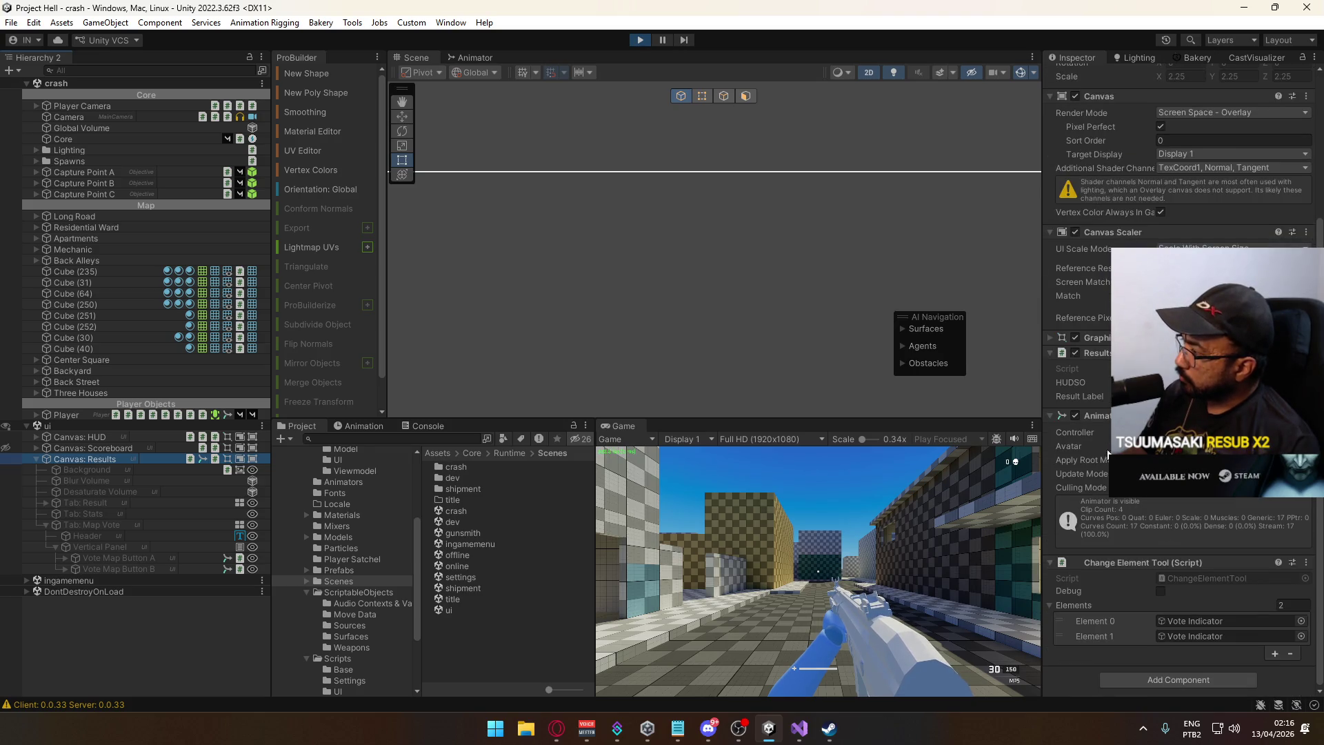
pyautogui.click(1074, 416)
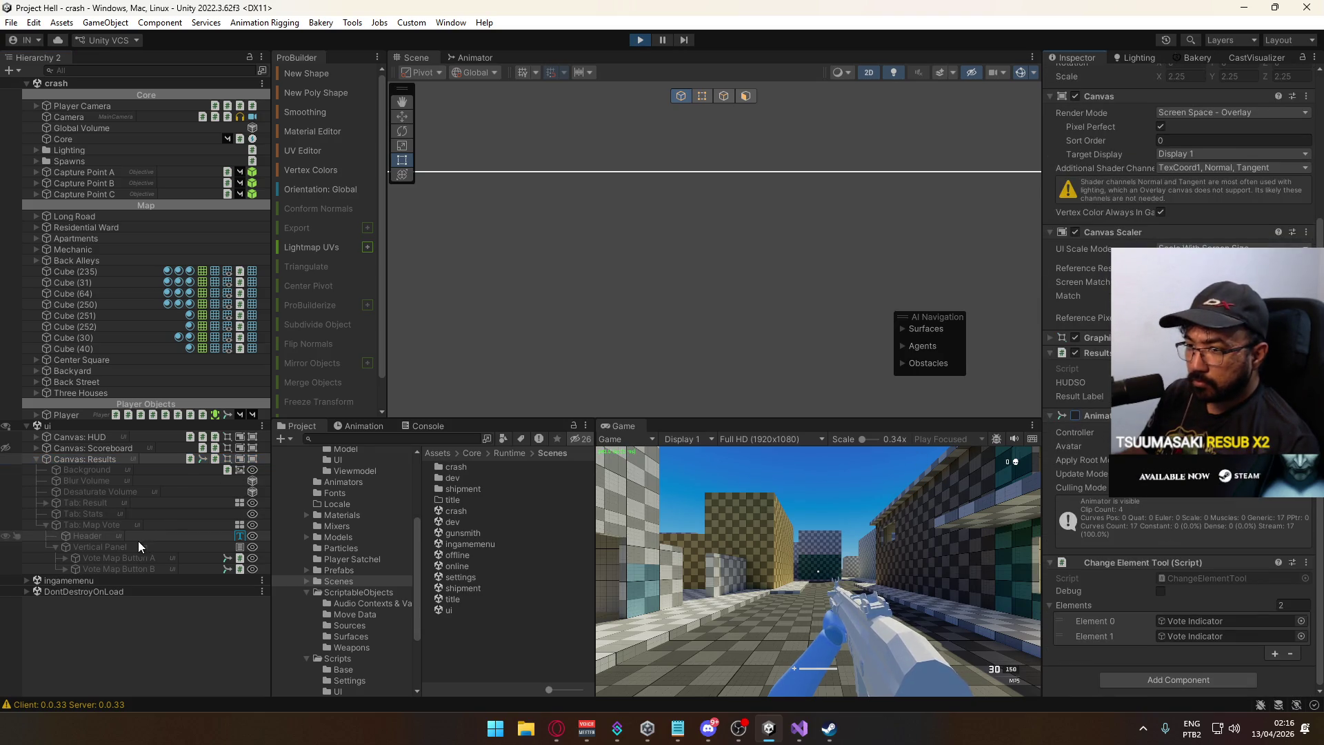
pyautogui.click(121, 526)
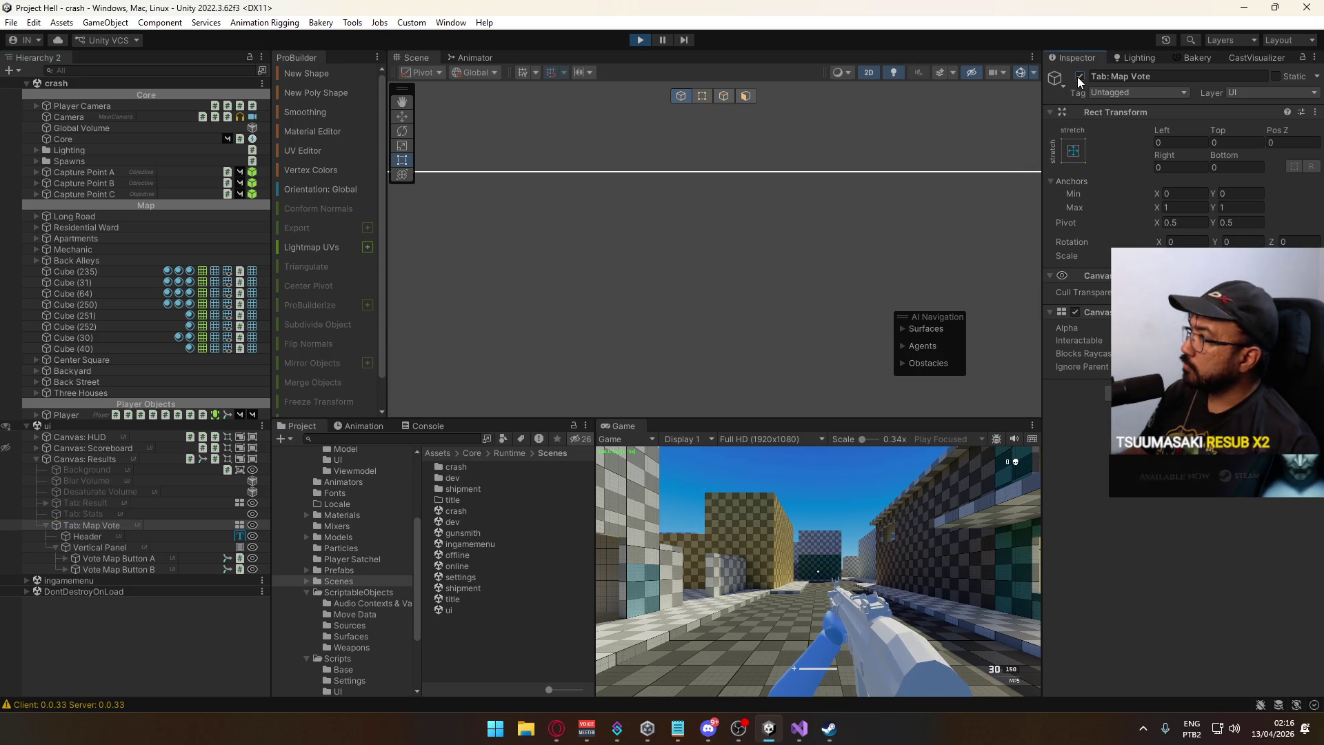
pyautogui.click(1080, 76)
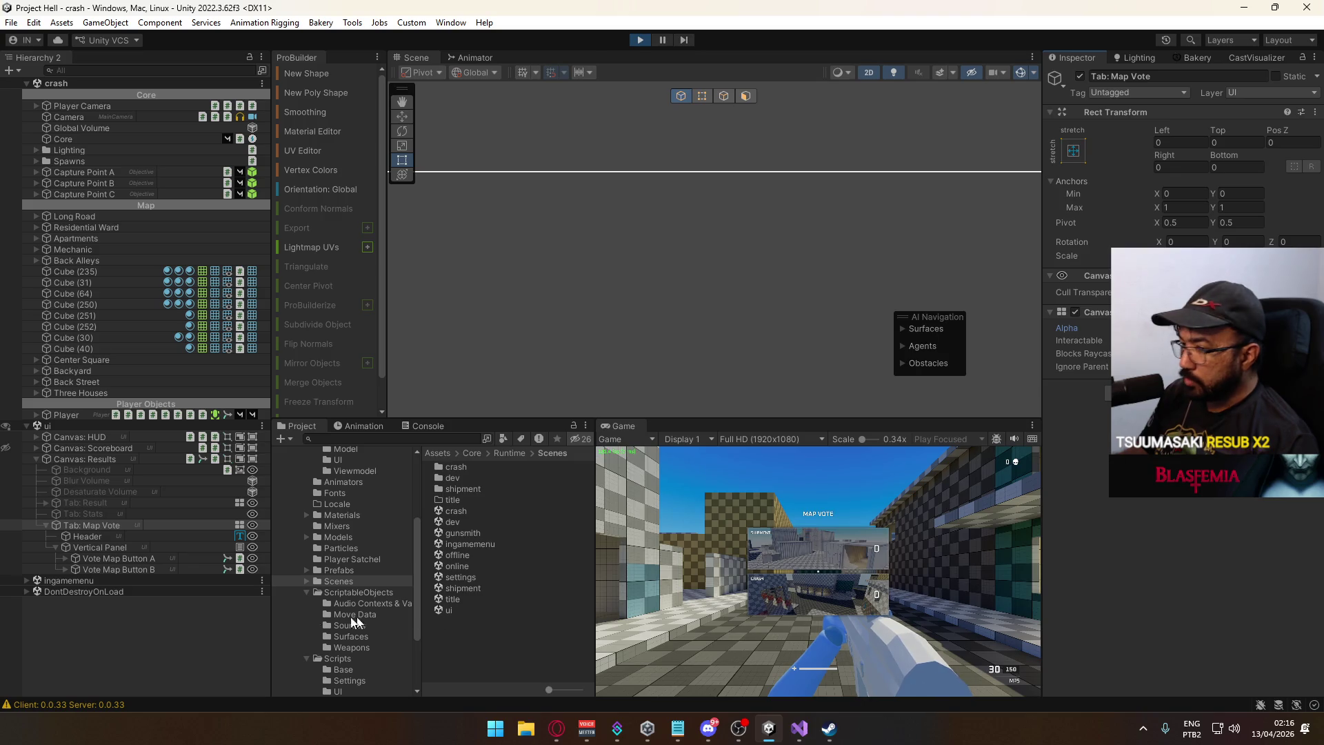
# Compare Vote Map Button A and B settings, then view VoteMapButton.cs in Visual Studio.
pyautogui.click(131, 560)
pyautogui.scroll(-5, 1117, 515)
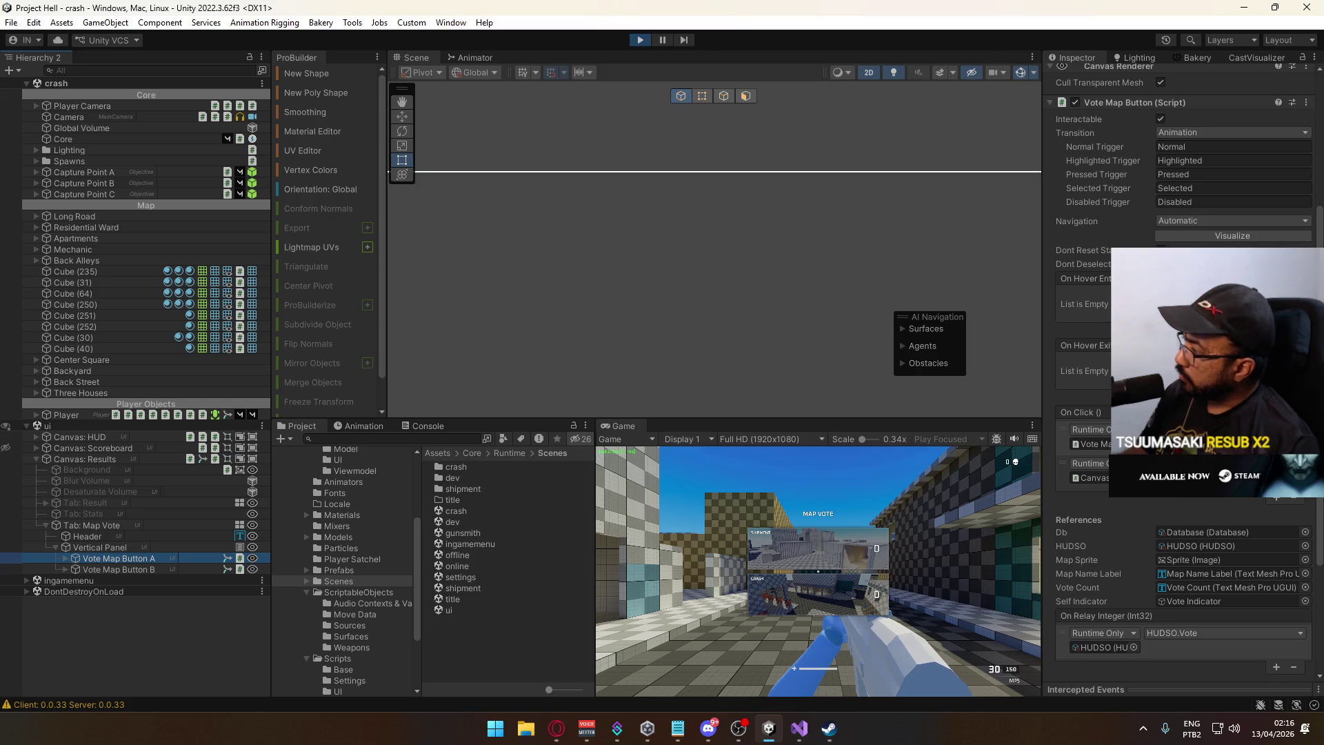
pyautogui.scroll(-3, 1179, 378)
pyautogui.scroll(-2, 1179, 378)
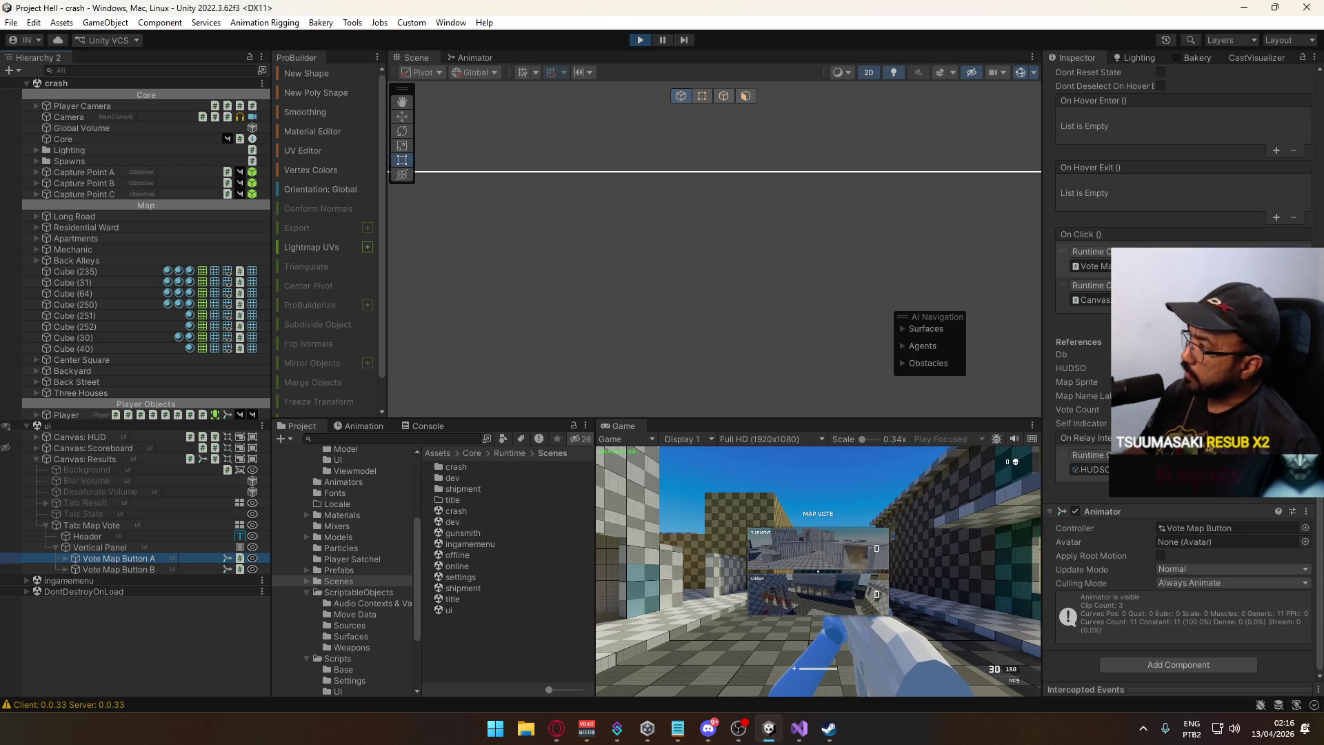
pyautogui.click(152, 569)
pyautogui.click(152, 555)
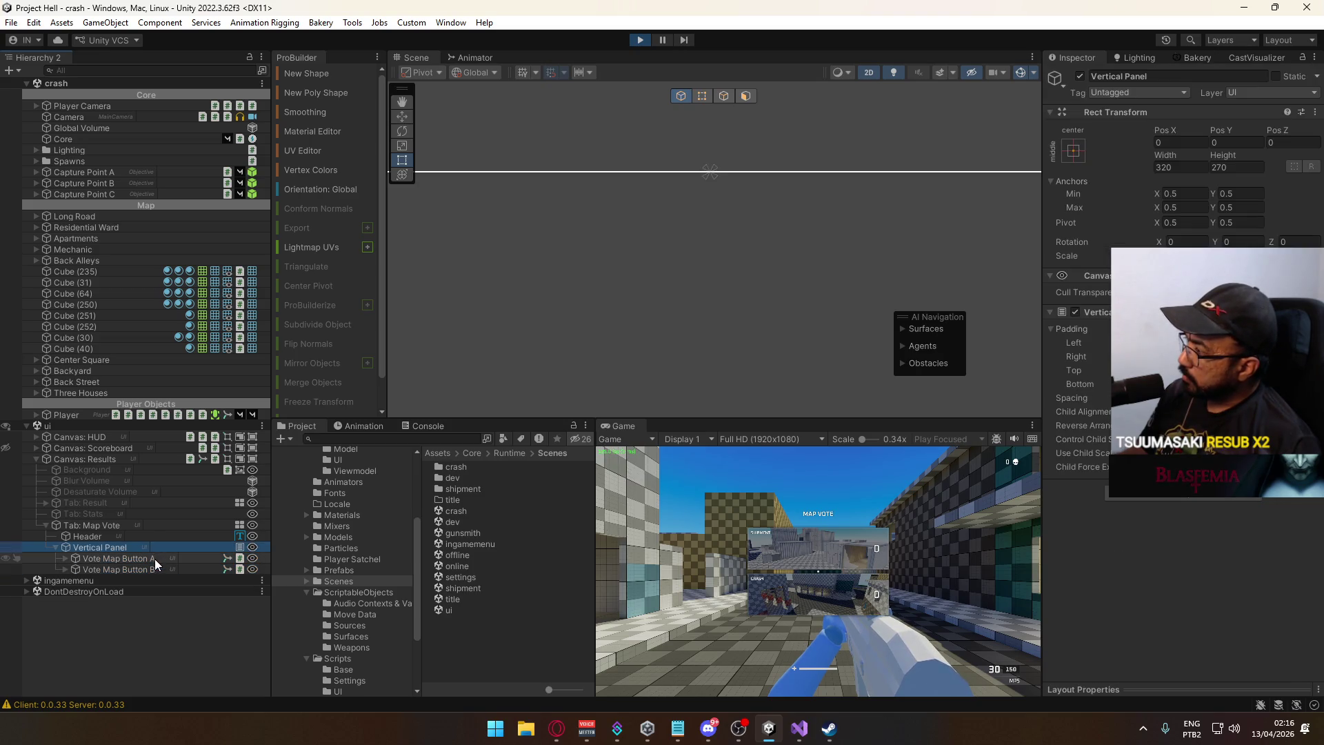
pyautogui.click(156, 571)
pyautogui.click(155, 557)
pyautogui.click(160, 566)
pyautogui.scroll(-10, 1120, 554)
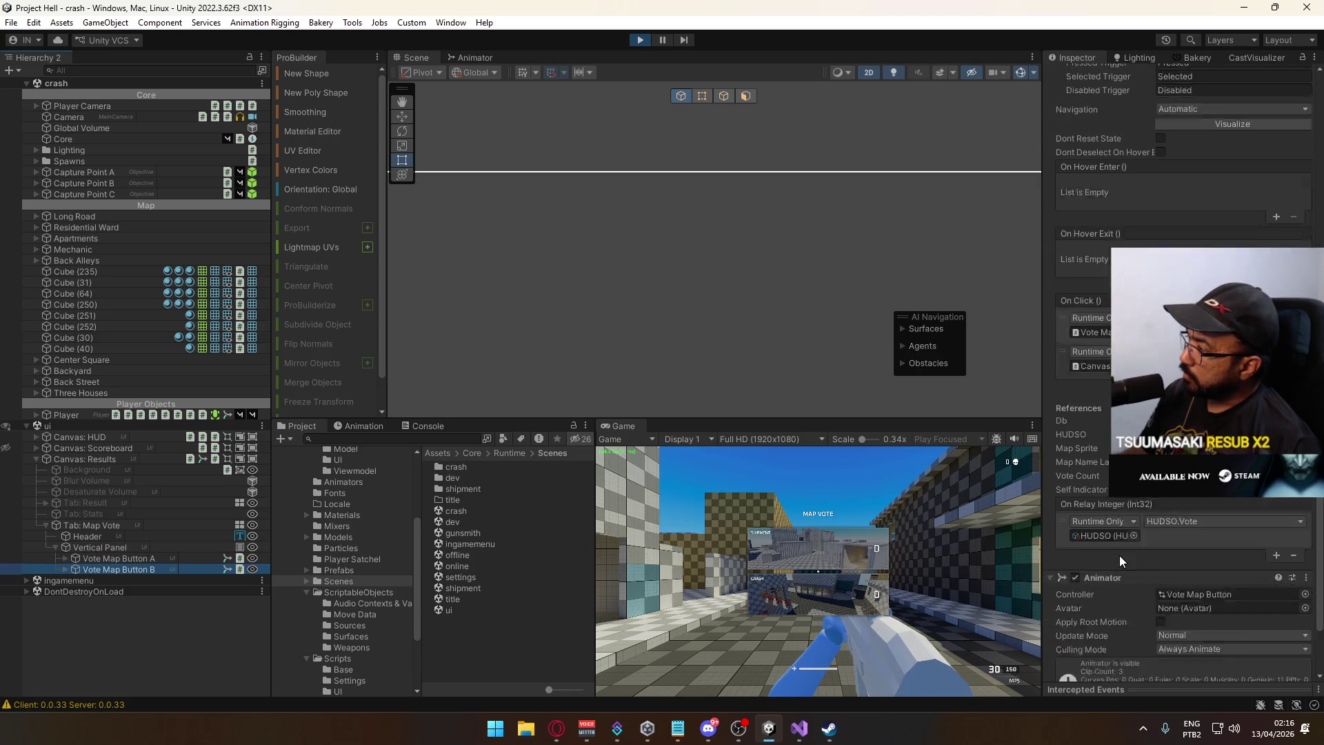
pyautogui.click(799, 727)
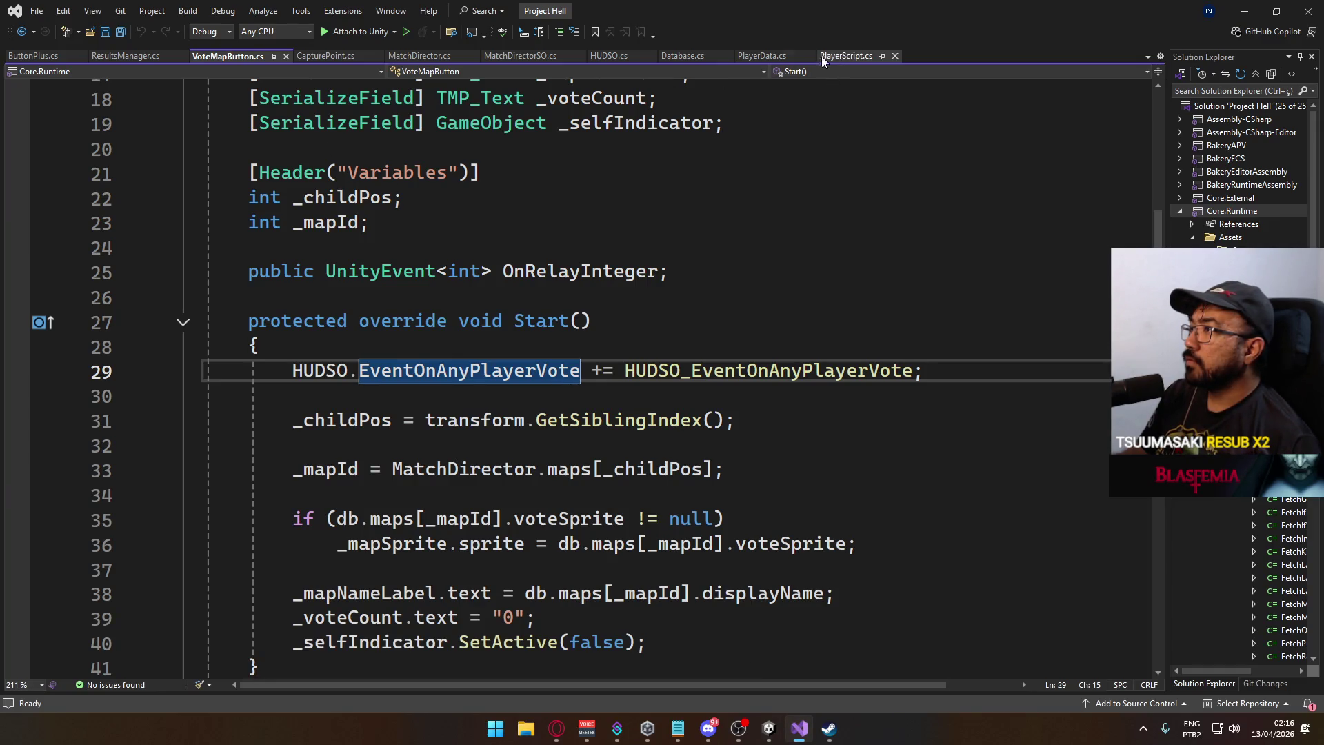
pyautogui.click(757, 54)
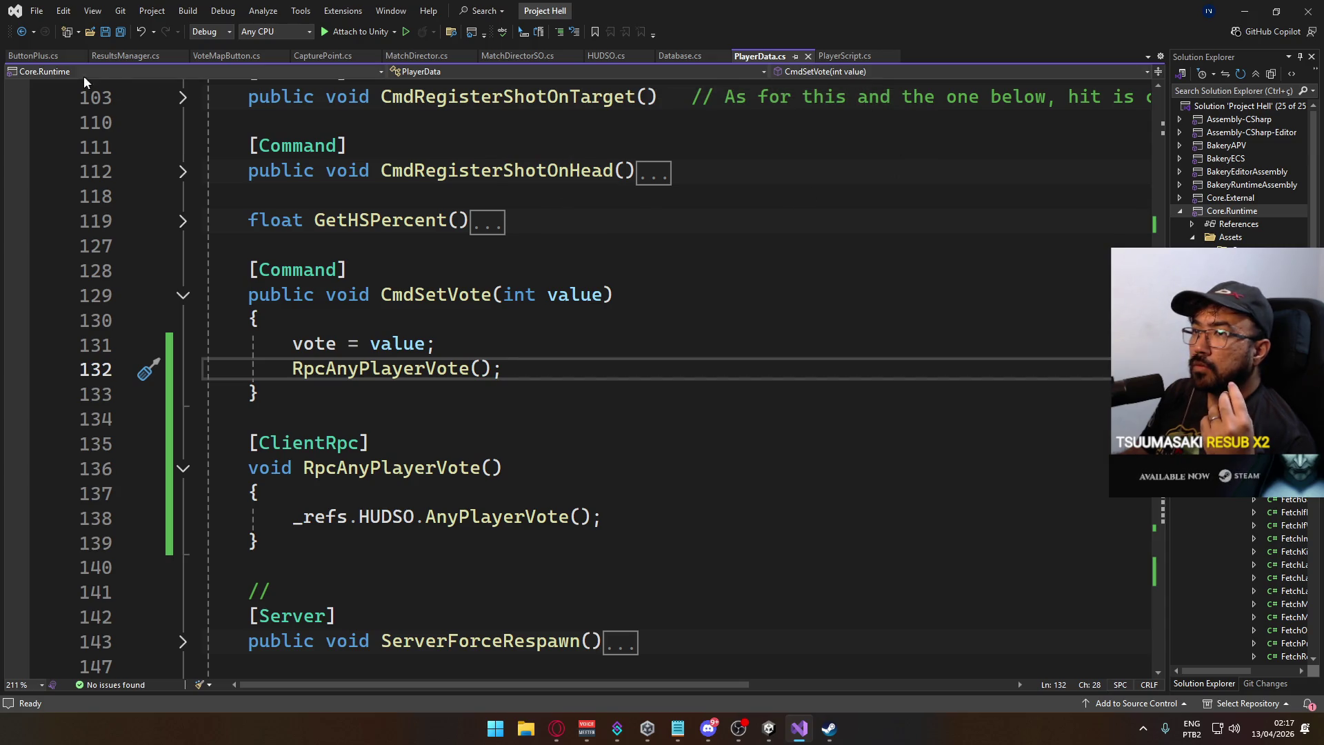
pyautogui.click(120, 62)
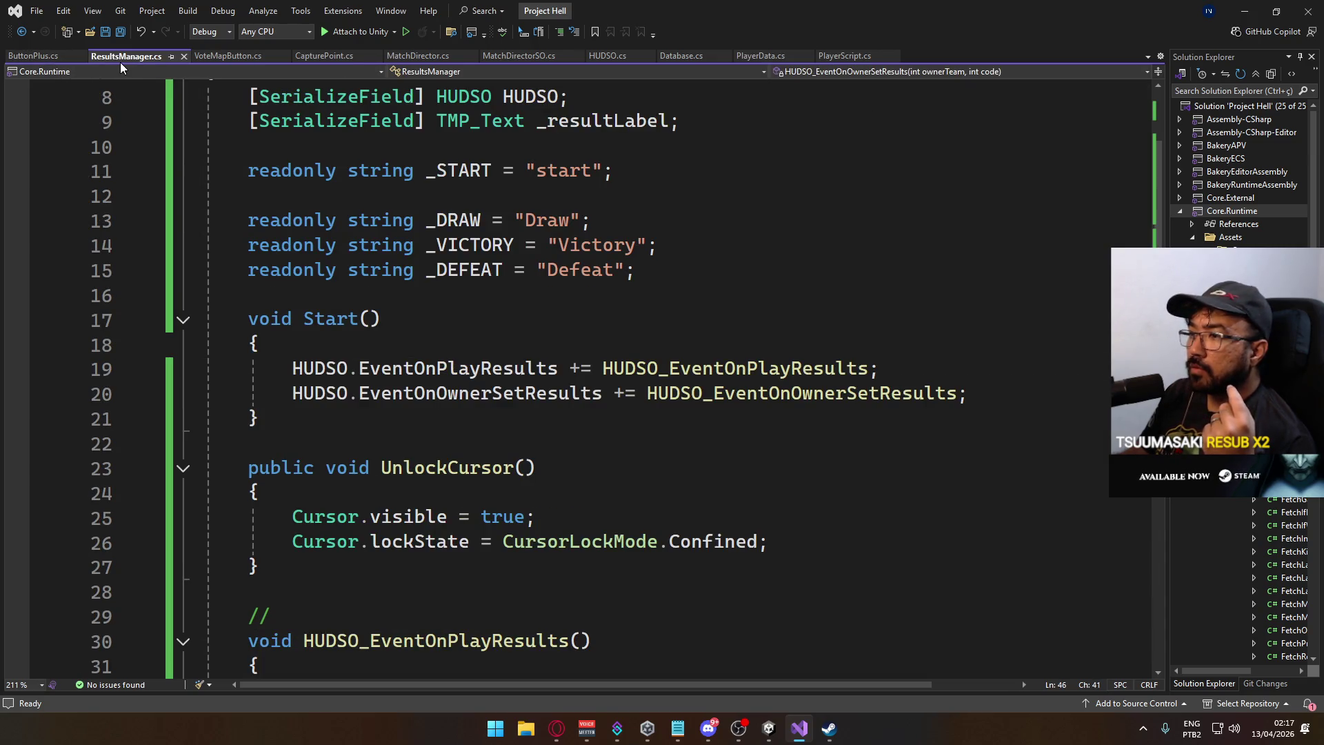
pyautogui.click(200, 55)
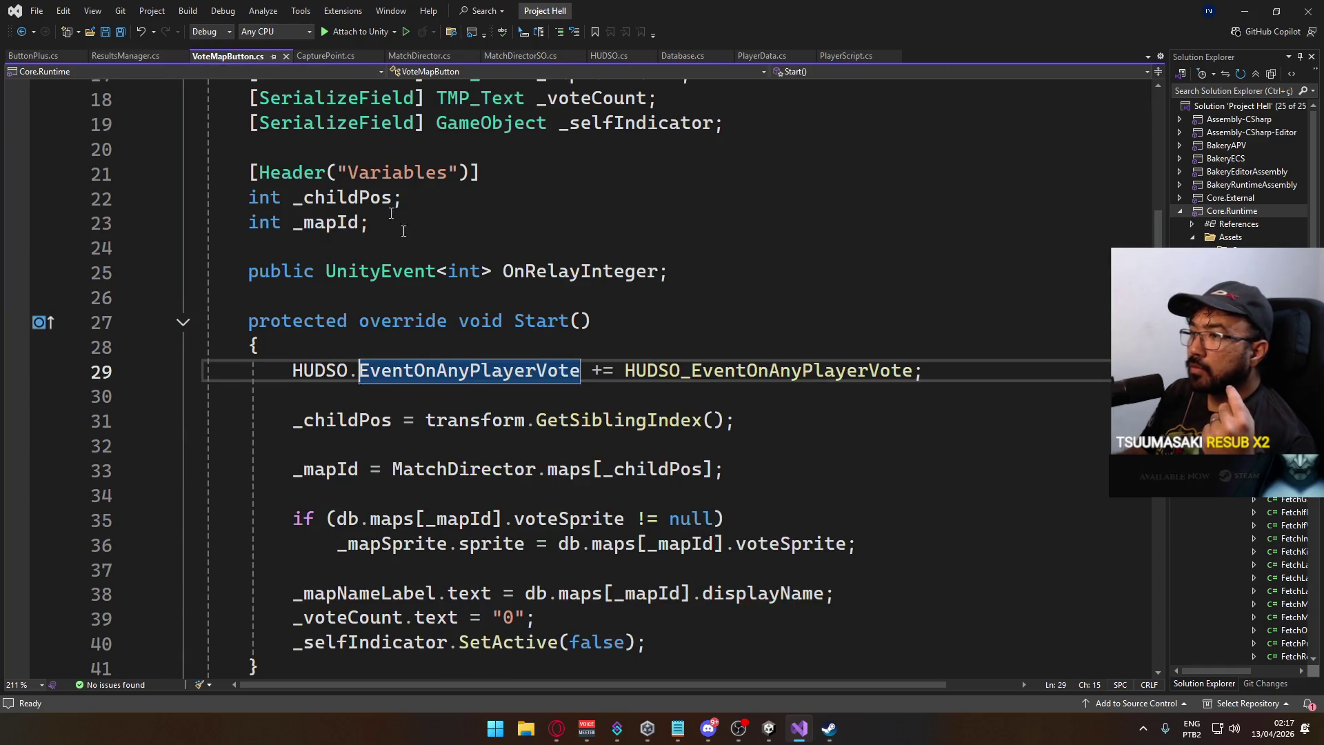
pyautogui.scroll(-3, 775, 330)
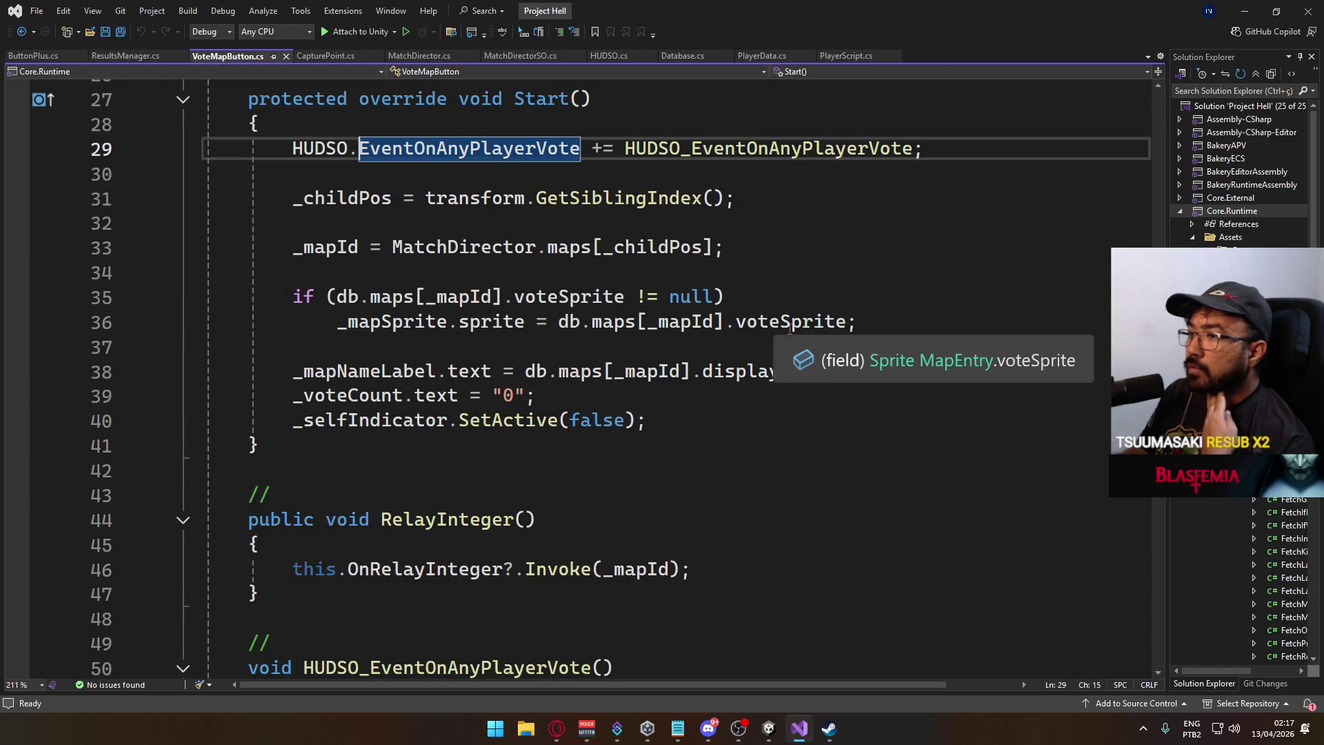
pyautogui.scroll(-3, 789, 332)
pyautogui.scroll(5, 787, 335)
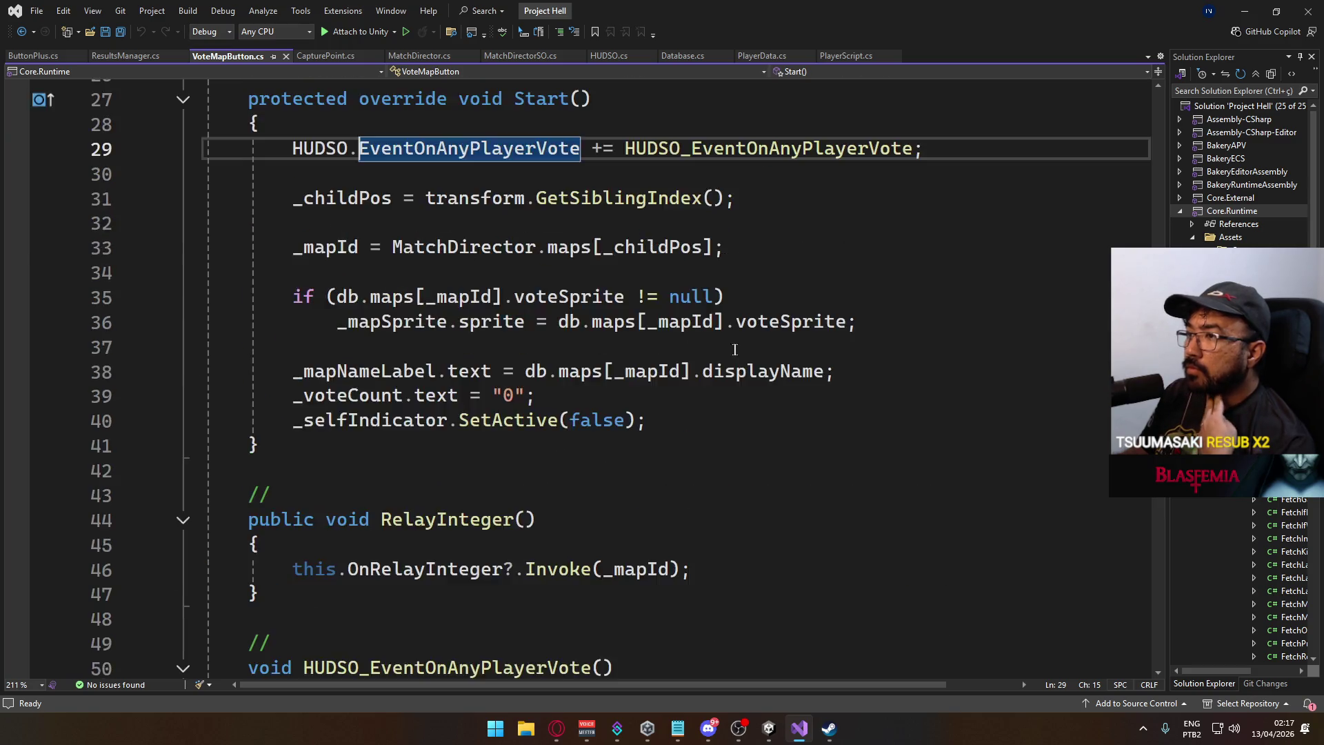
pyautogui.scroll(-2, 730, 349)
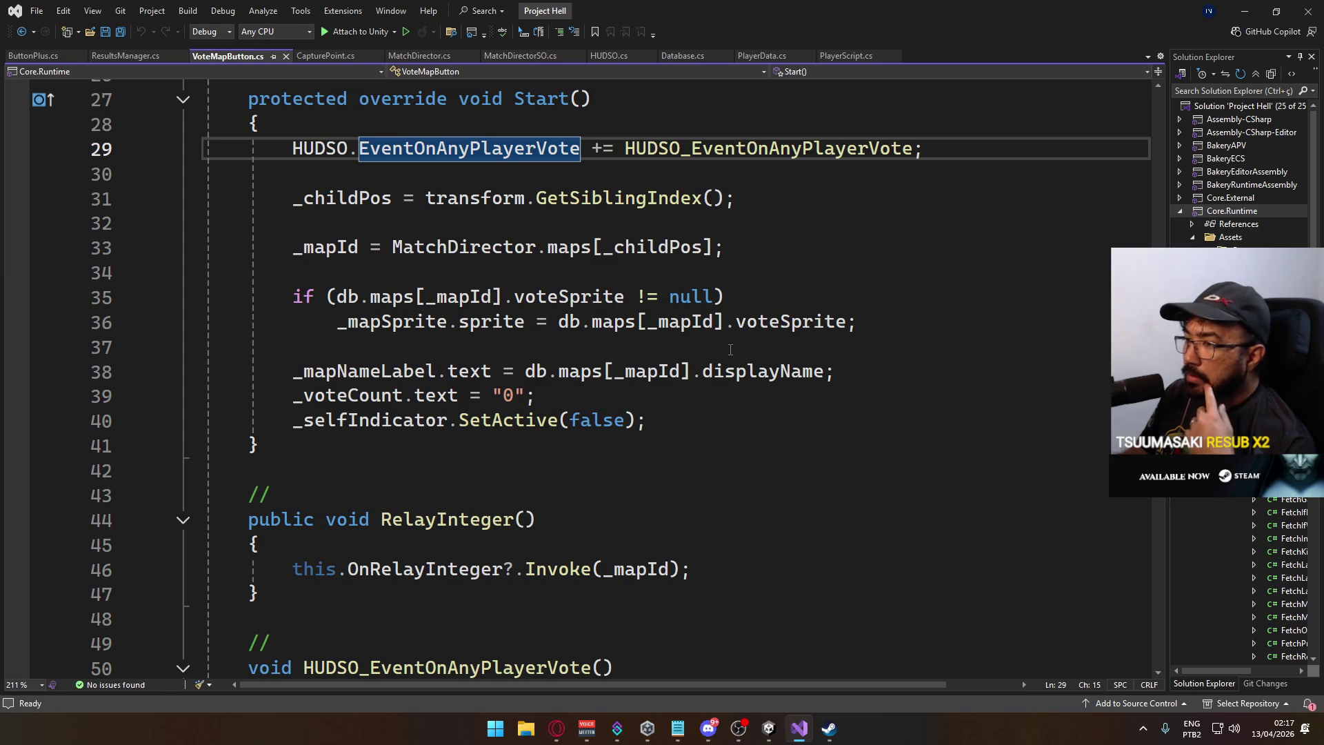
pyautogui.scroll(-2, 729, 347)
pyautogui.scroll(-3, 727, 352)
pyautogui.scroll(6, 726, 351)
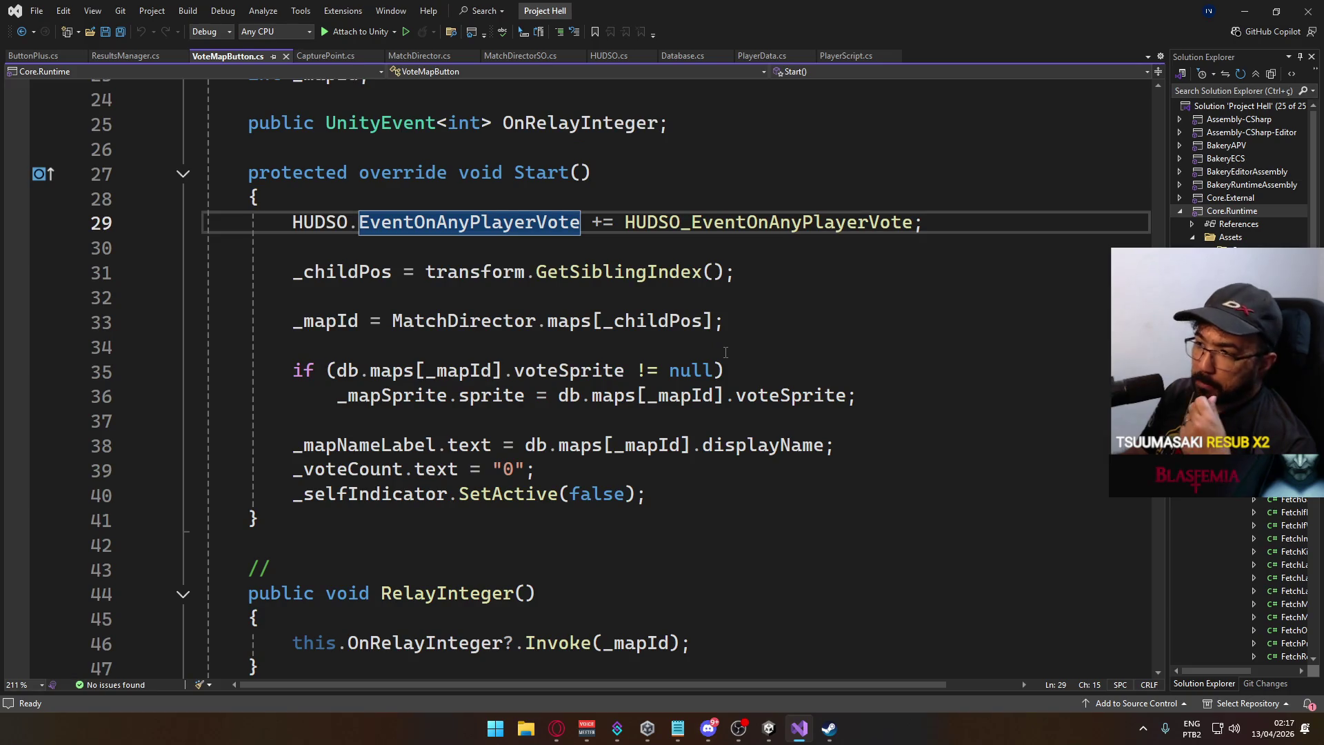
pyautogui.scroll(2, 726, 353)
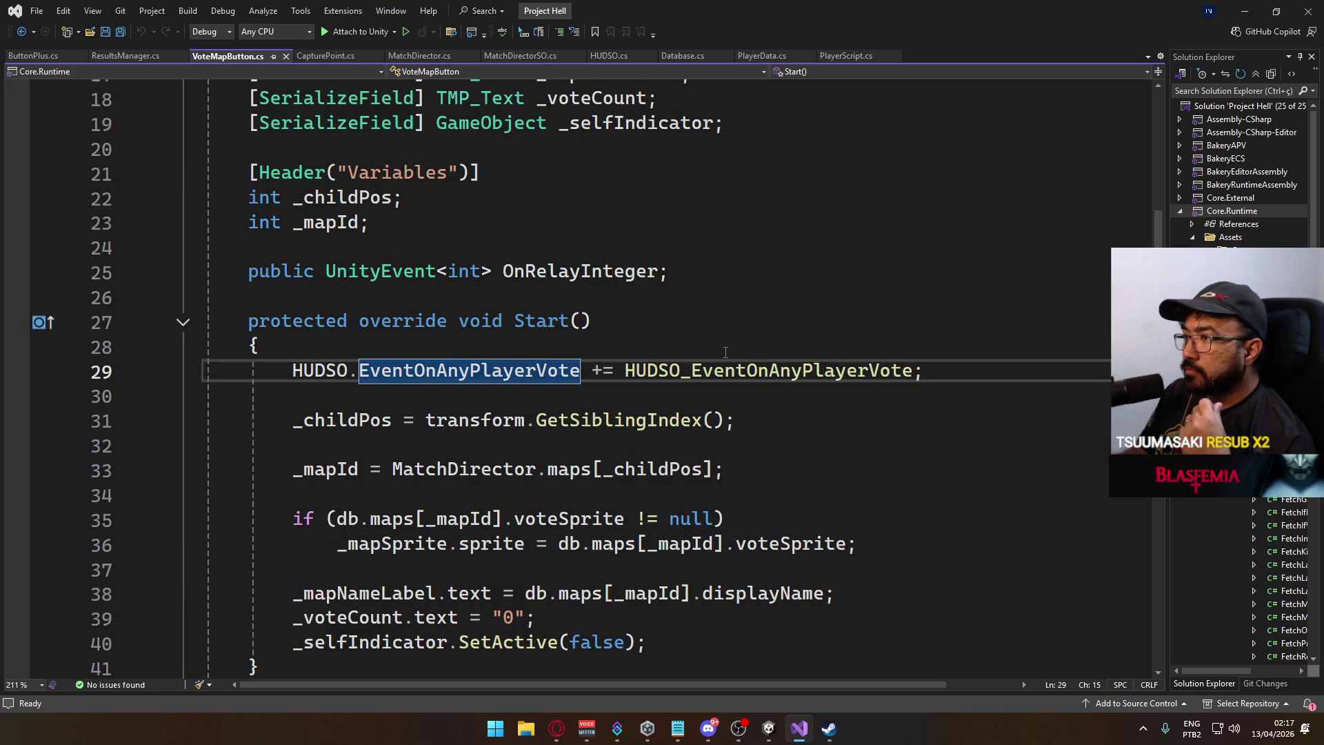
pyautogui.scroll(1, 726, 352)
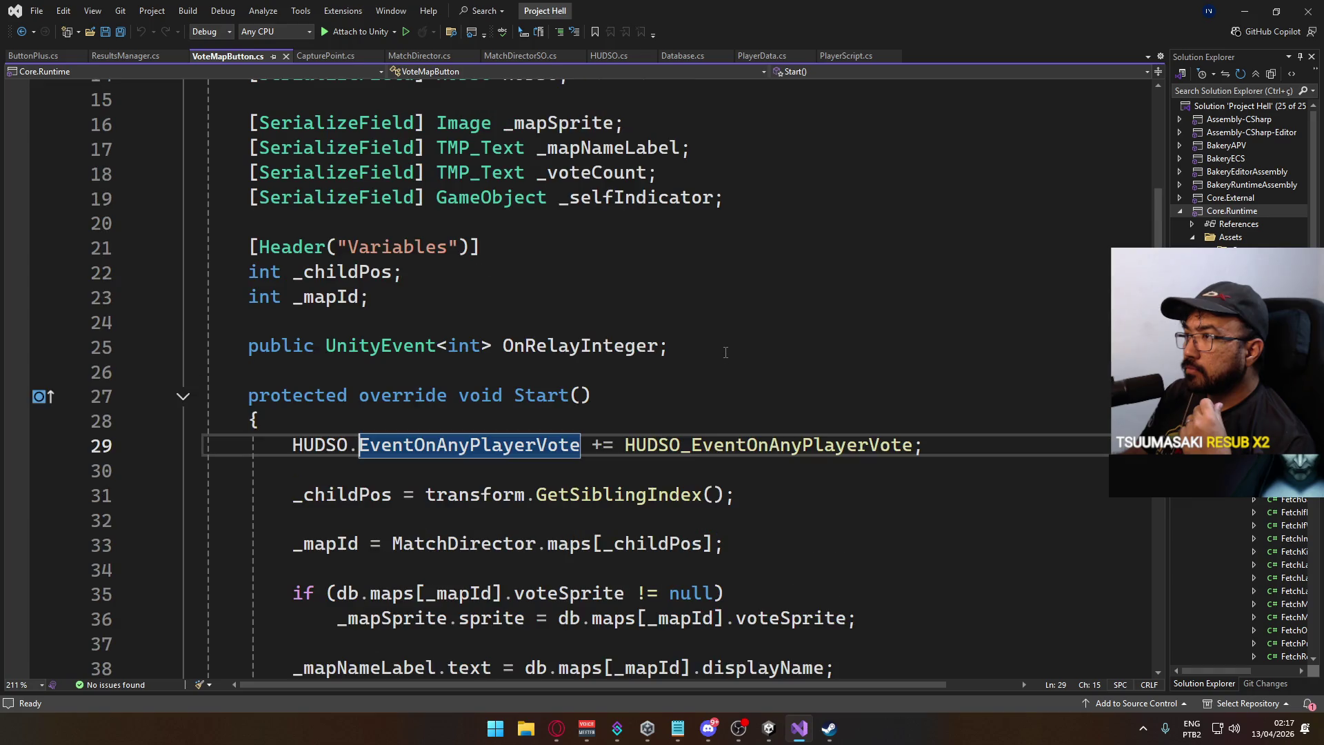
pyautogui.scroll(-2, 726, 352)
pyautogui.moveTo(712, 349)
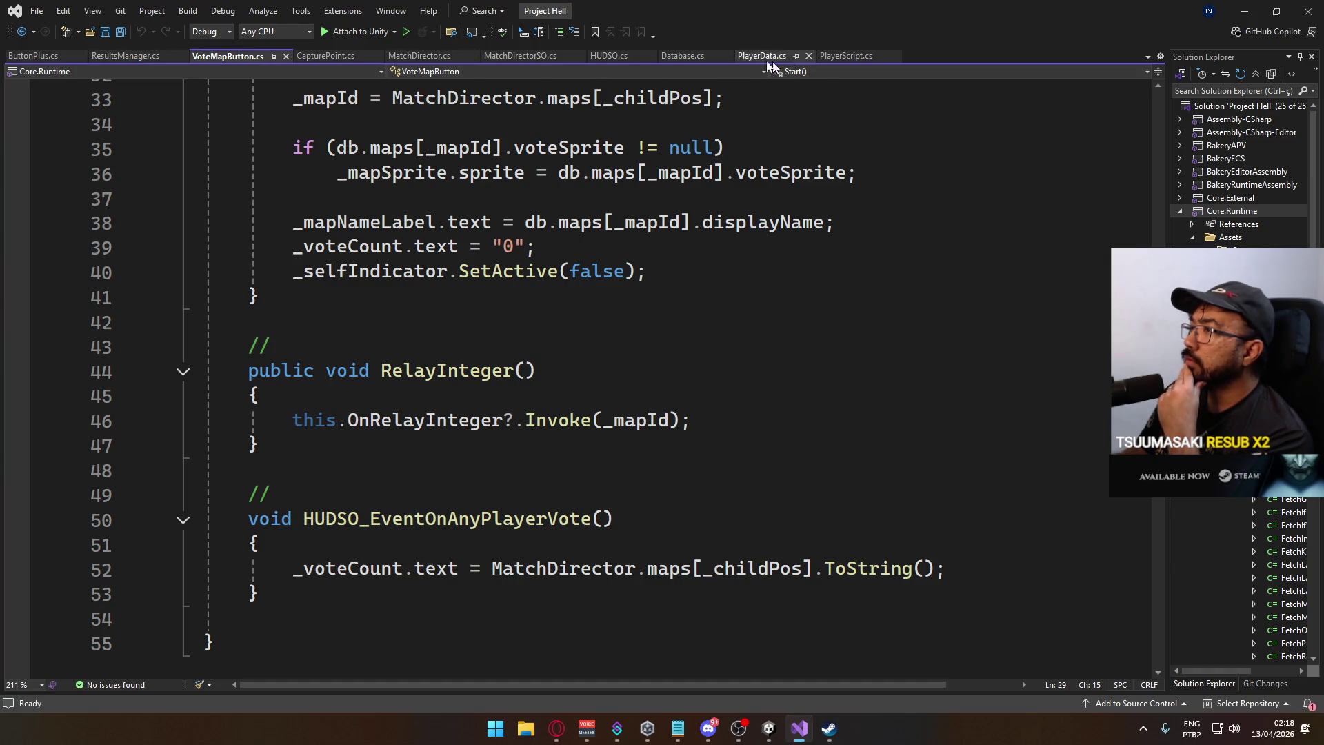
pyautogui.click(531, 59)
# Open MatchDirector.cs and read through its server-start and match-ending code.
pyautogui.click(425, 57)
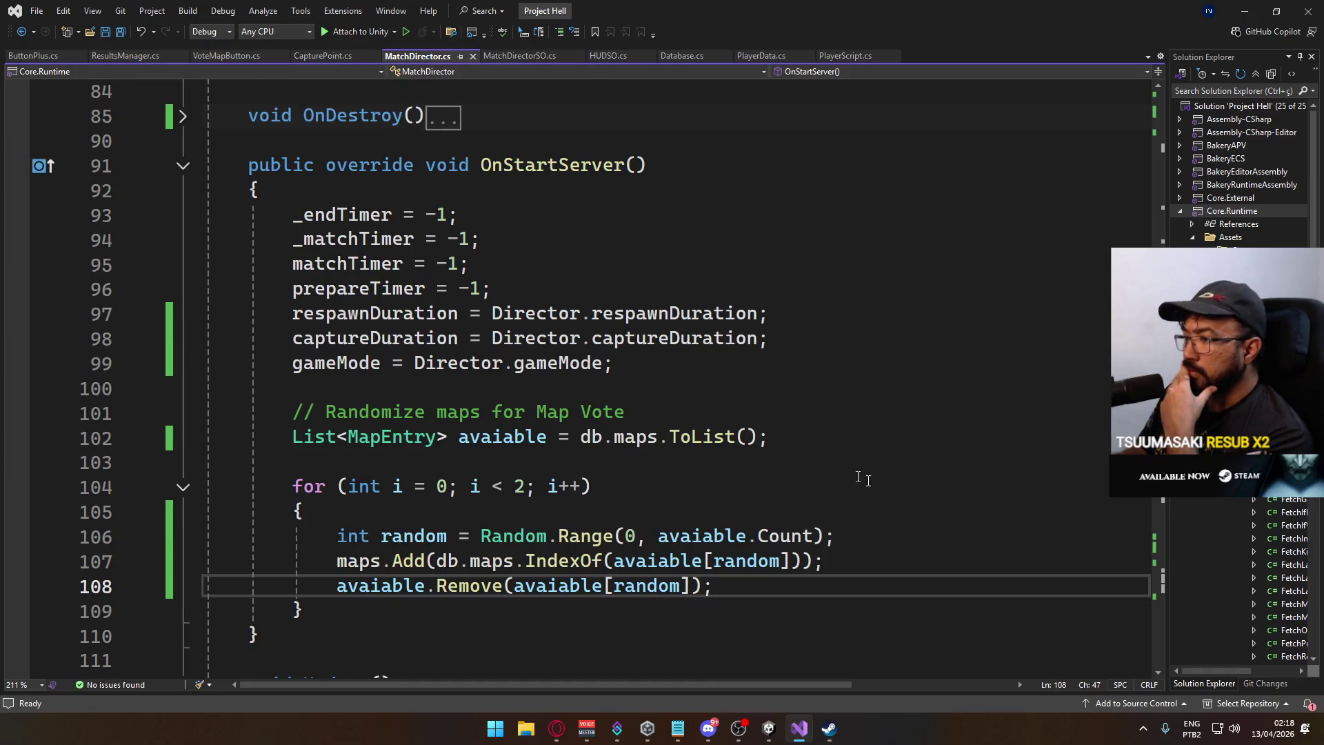
pyautogui.scroll(-4, 796, 456)
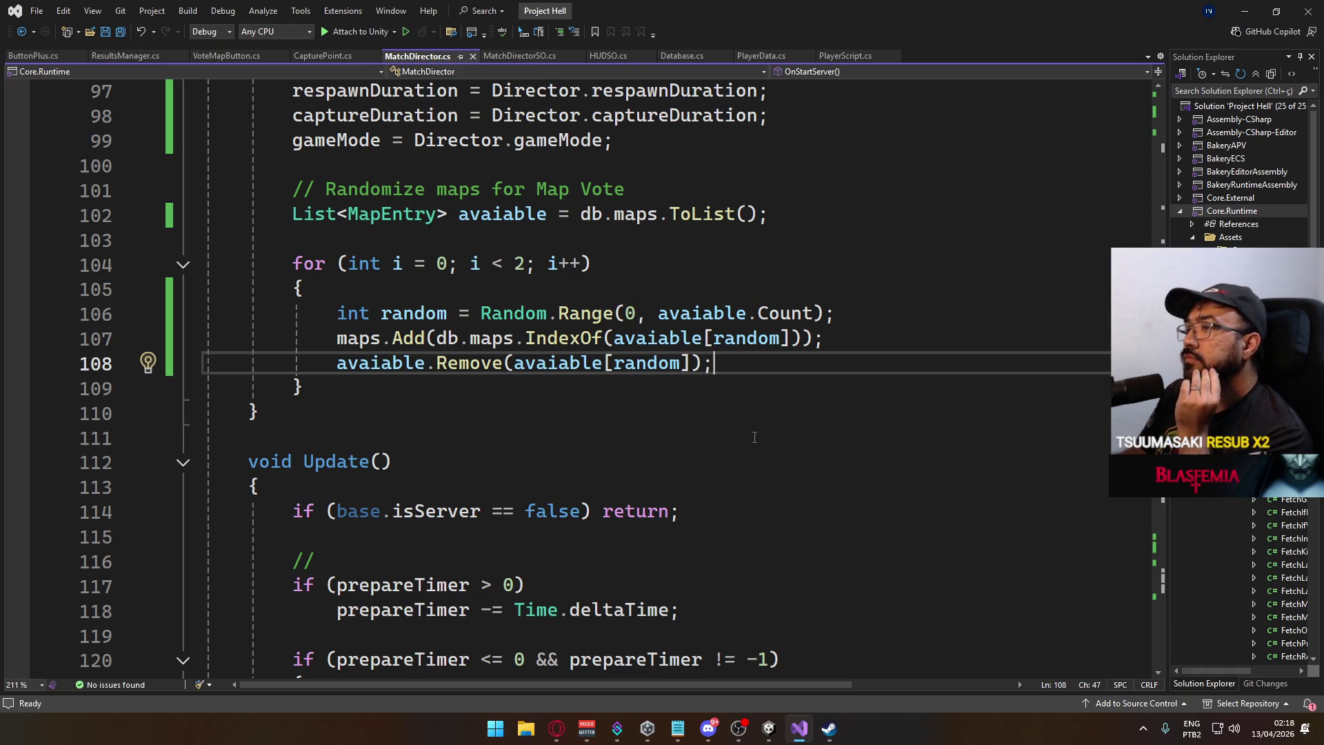
pyautogui.scroll(1, 750, 440)
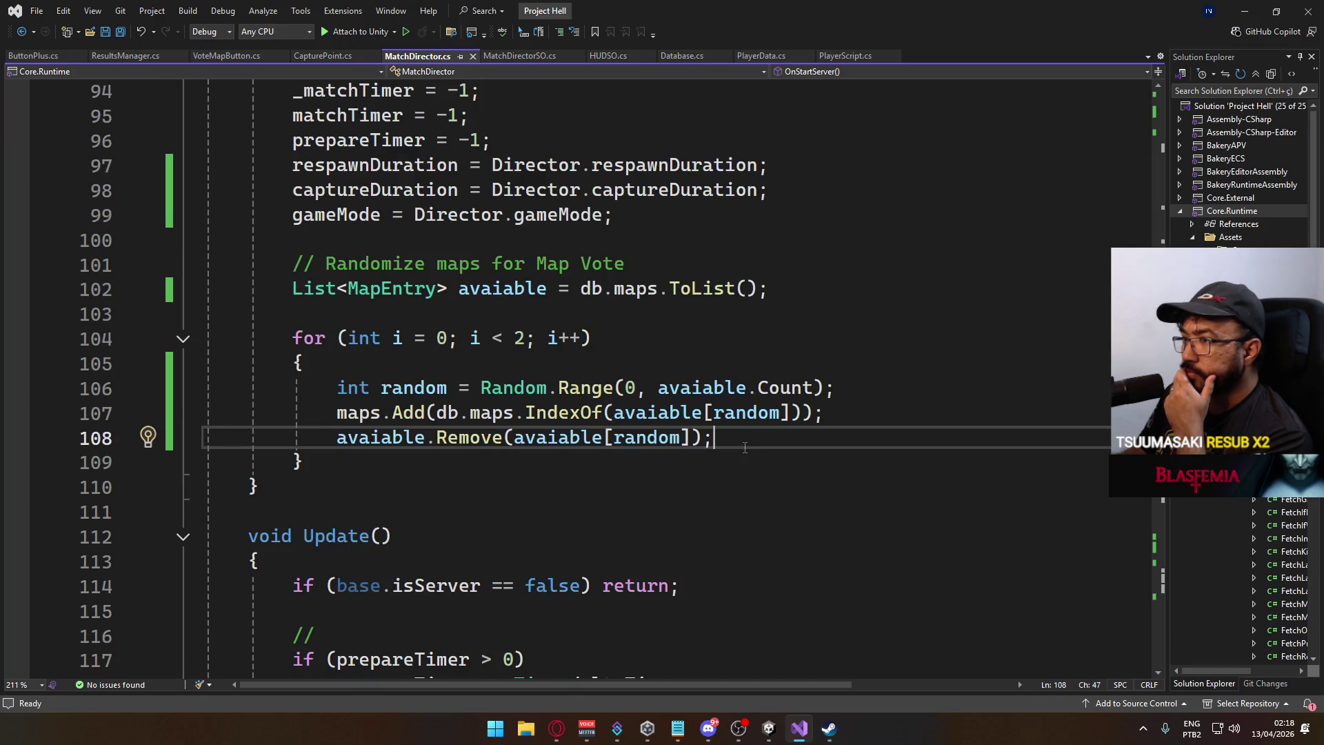
pyautogui.scroll(-18, 745, 447)
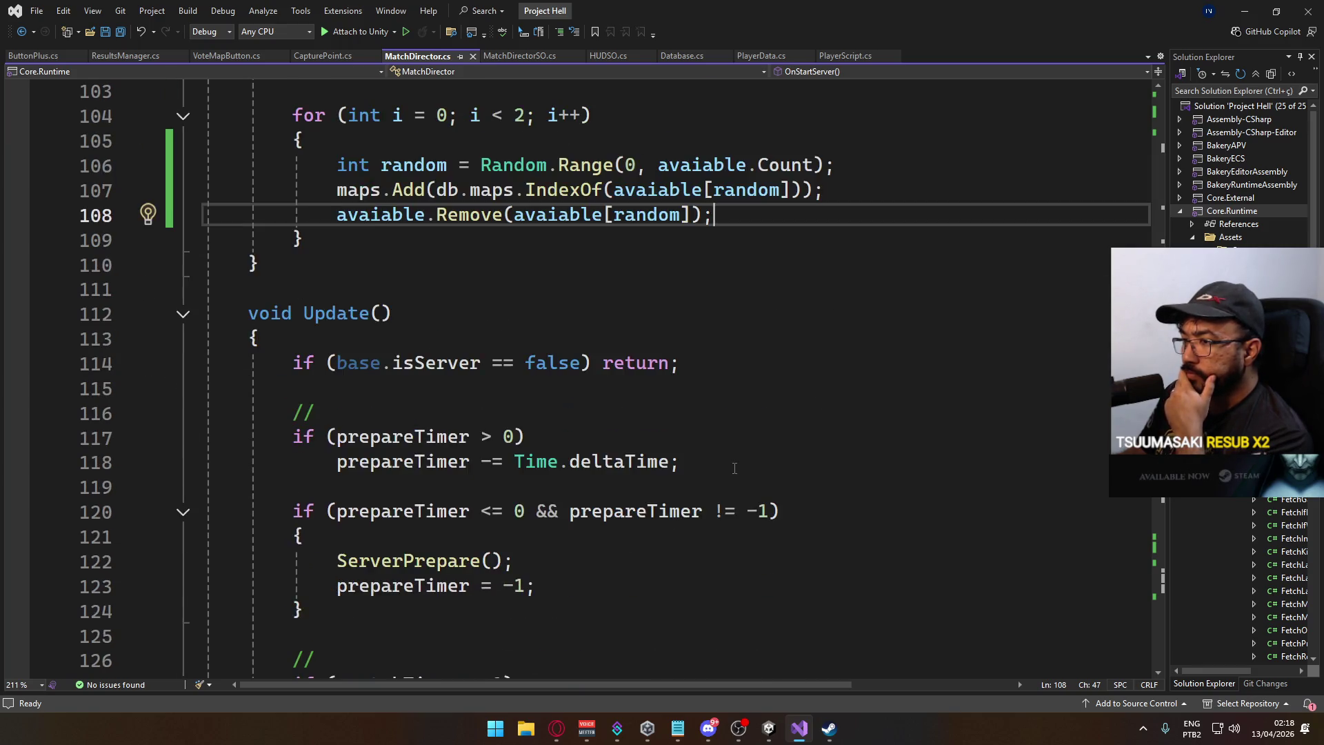
pyautogui.scroll(-19, 735, 469)
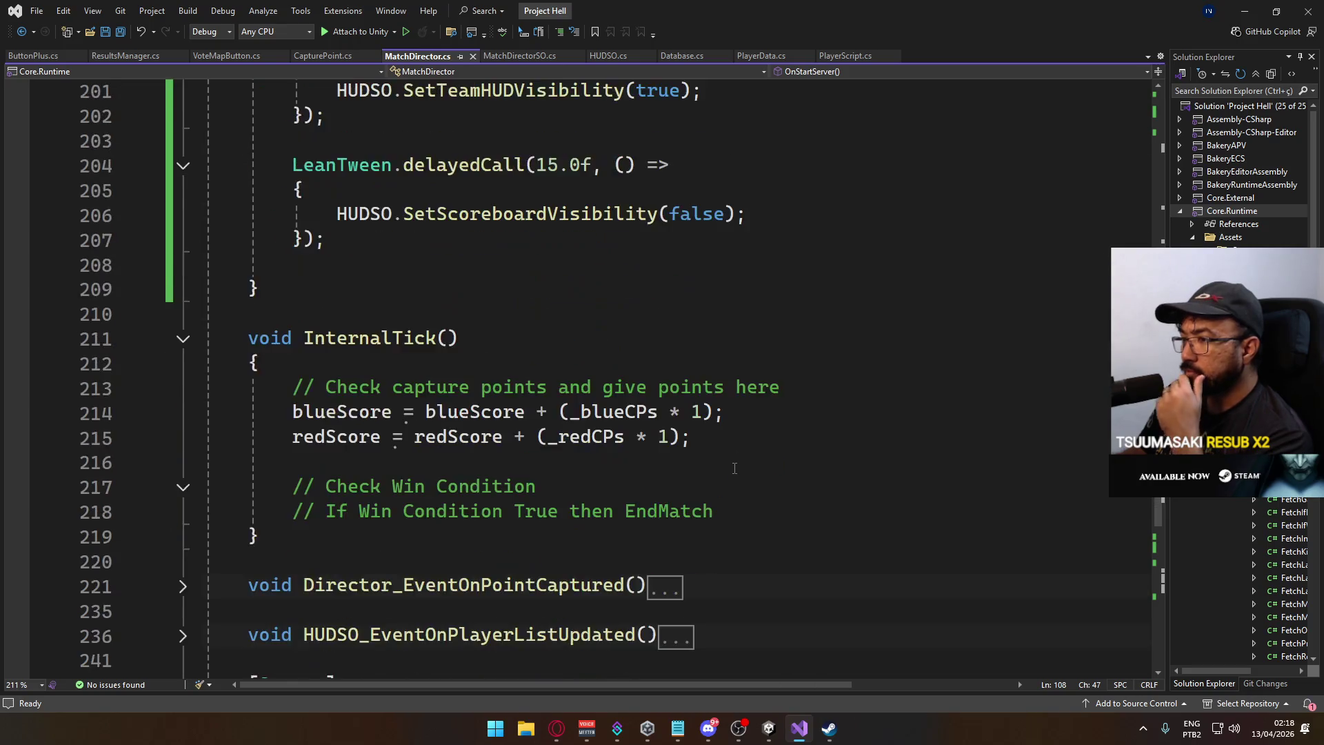
pyautogui.scroll(13, 735, 468)
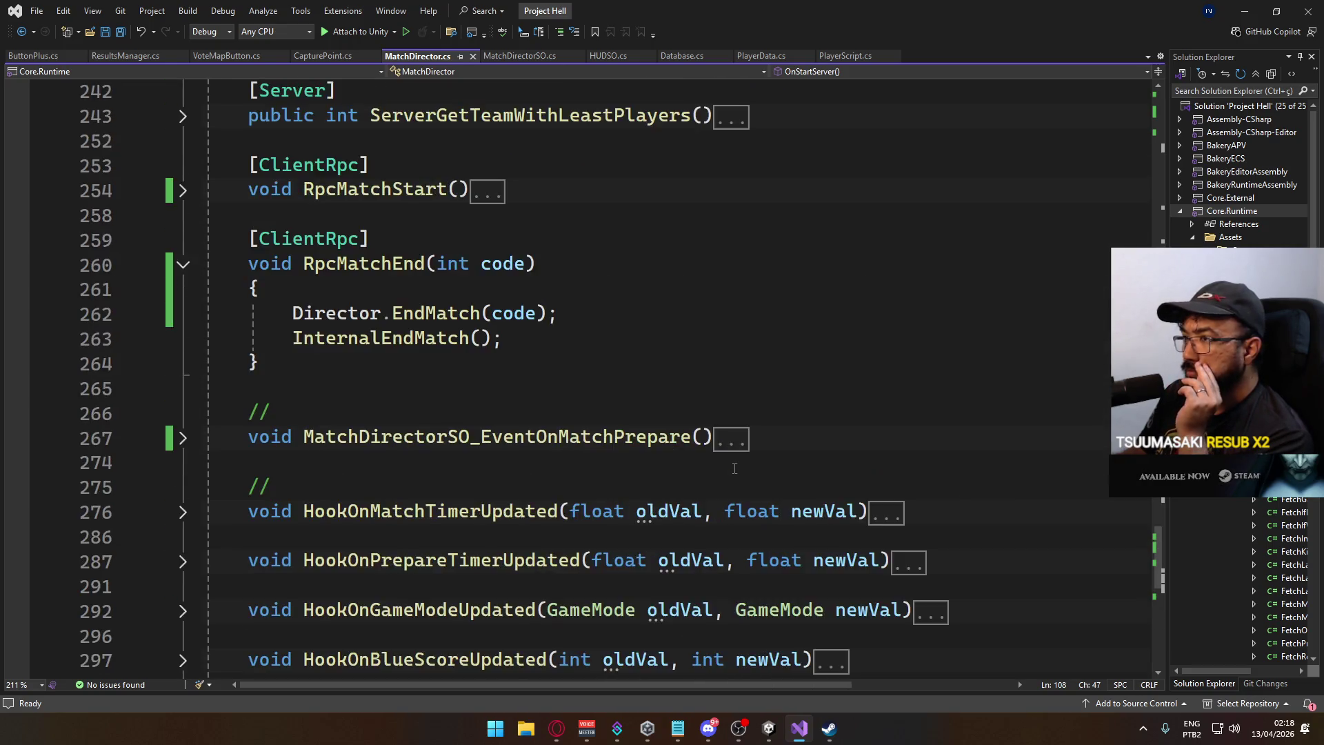
pyautogui.scroll(13, 734, 468)
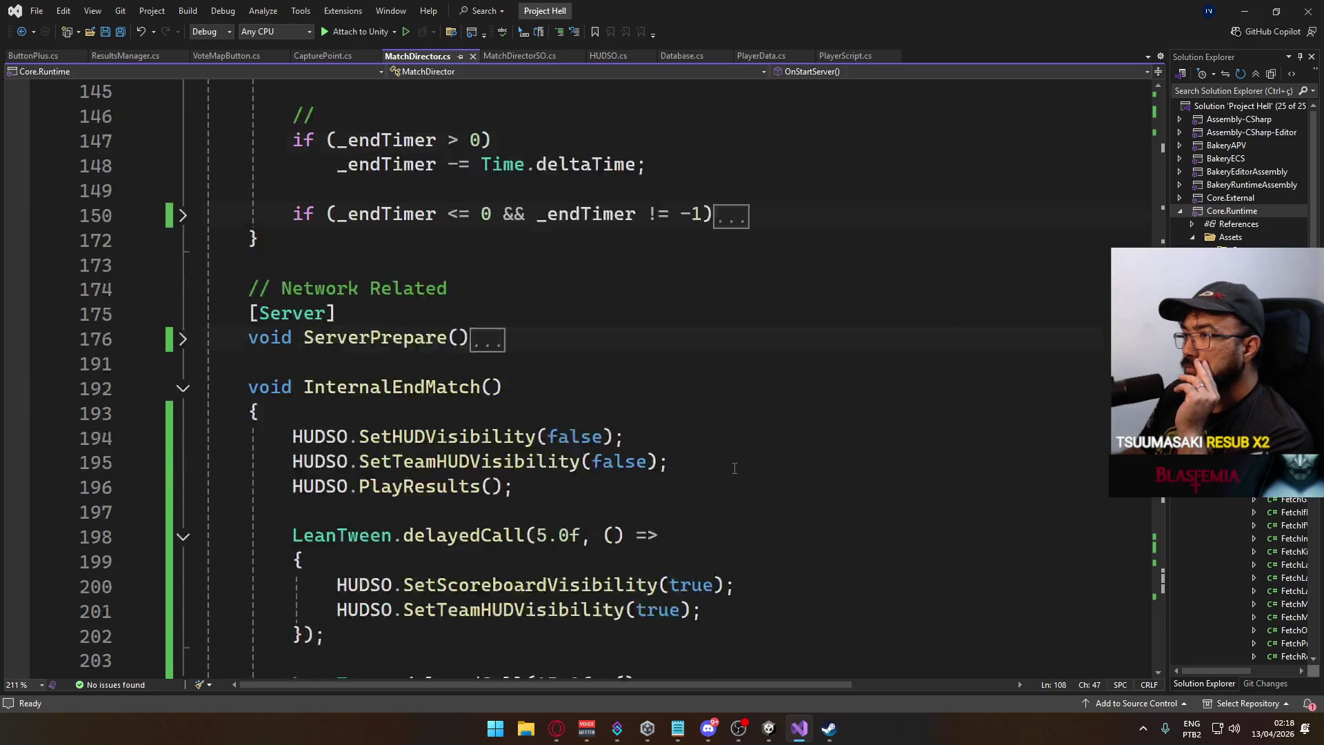
pyautogui.scroll(2, 734, 469)
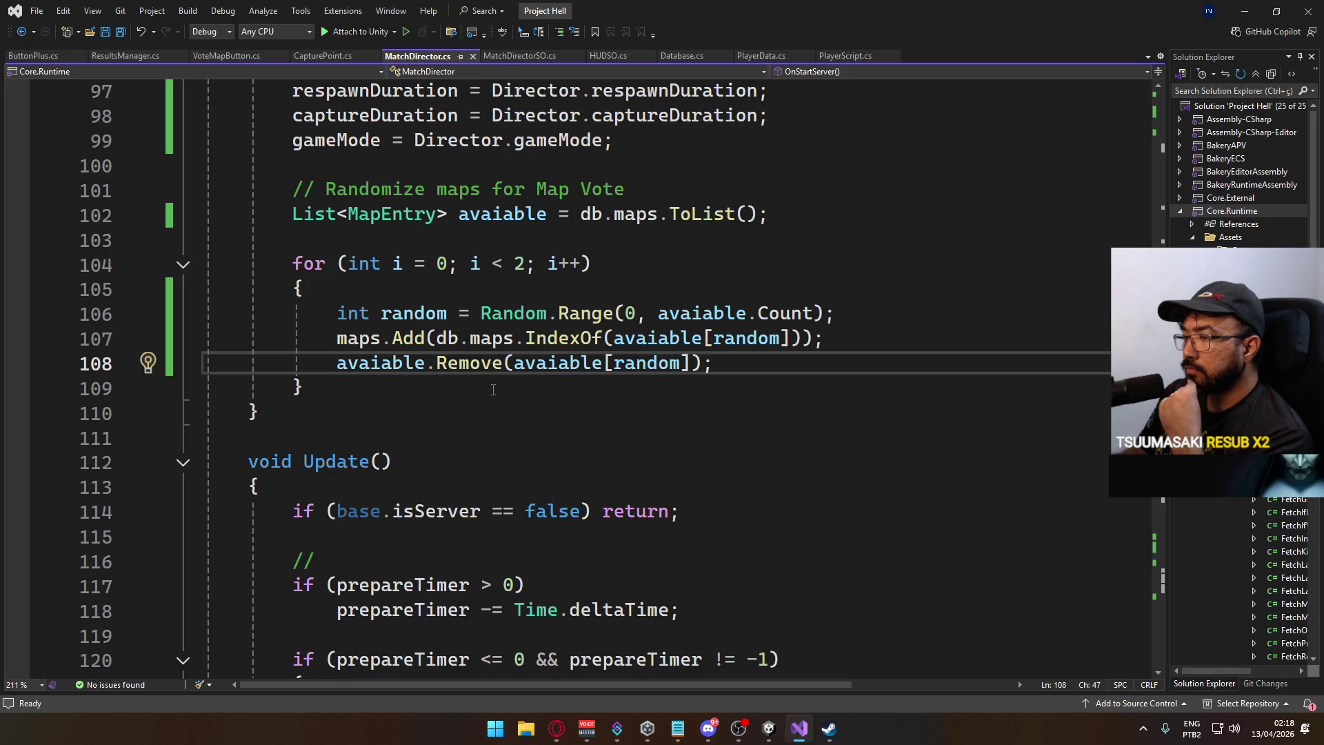
pyautogui.scroll(1, 493, 389)
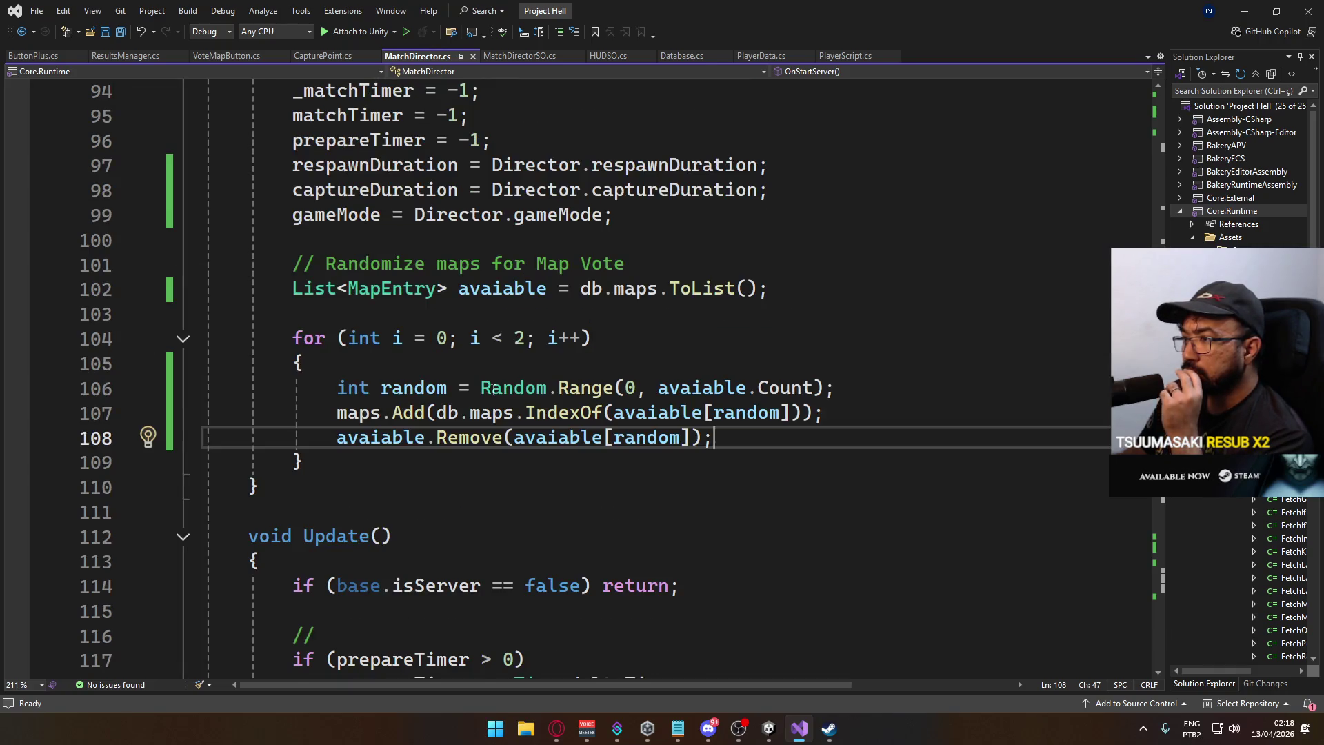
pyautogui.scroll(-19, 493, 390)
pyautogui.scroll(-15, 499, 401)
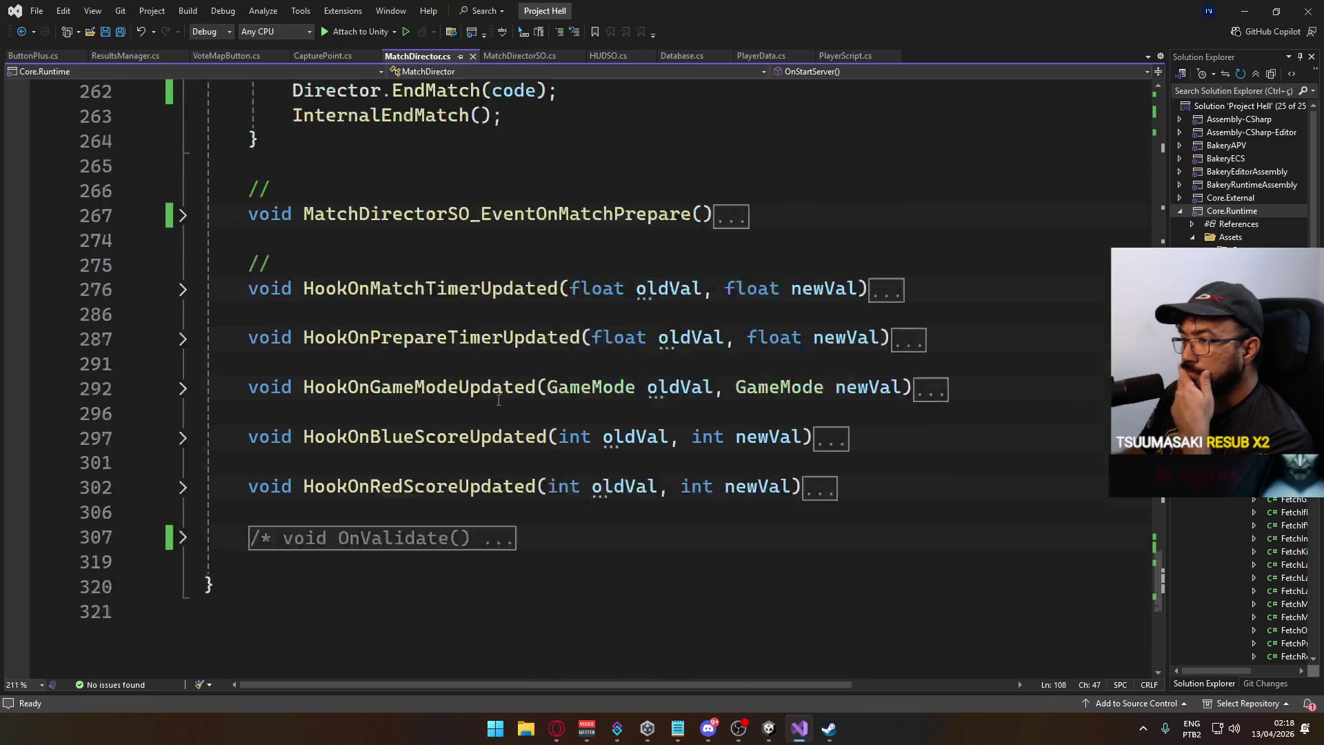
pyautogui.scroll(5, 429, 402)
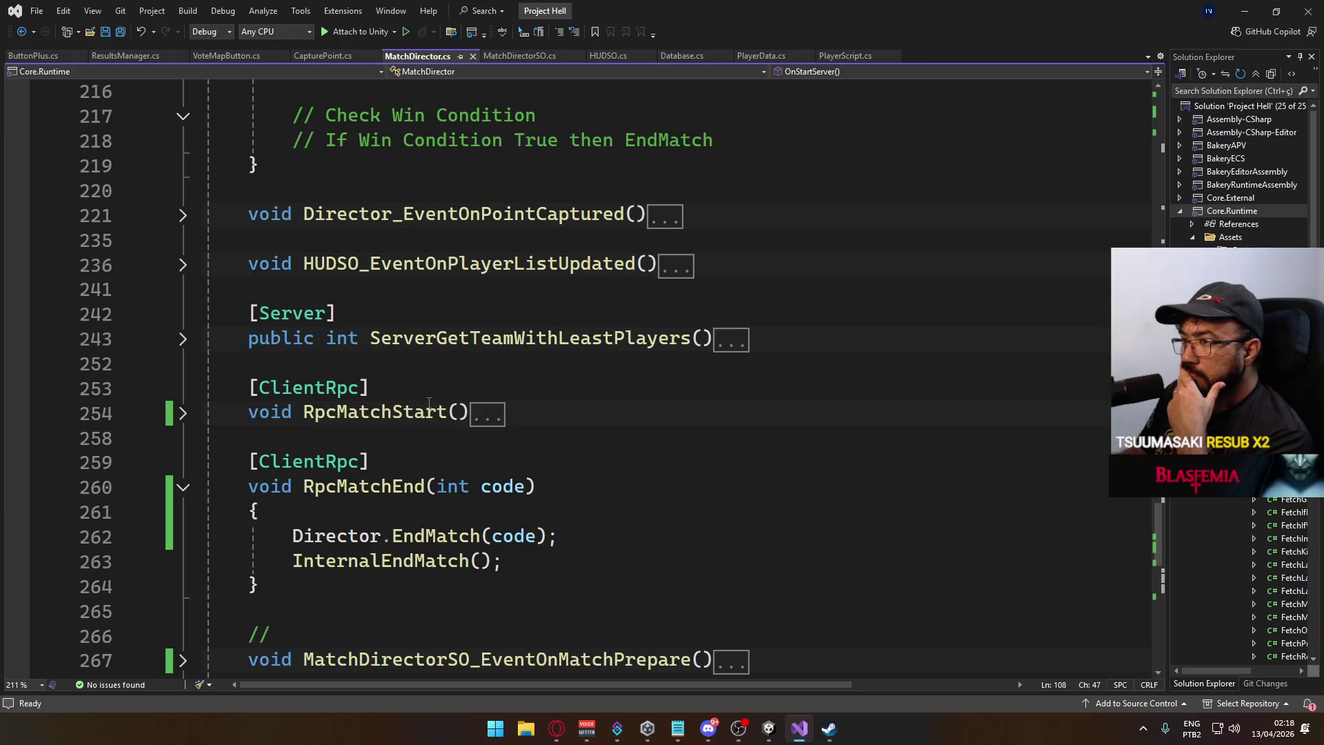
# Fold the RpcMatchEnd method and place the caret on the InternalEndMatch line.
pyautogui.click(183, 487)
pyautogui.scroll(9, 353, 460)
pyautogui.scroll(12, 353, 461)
pyautogui.scroll(-13, 528, 429)
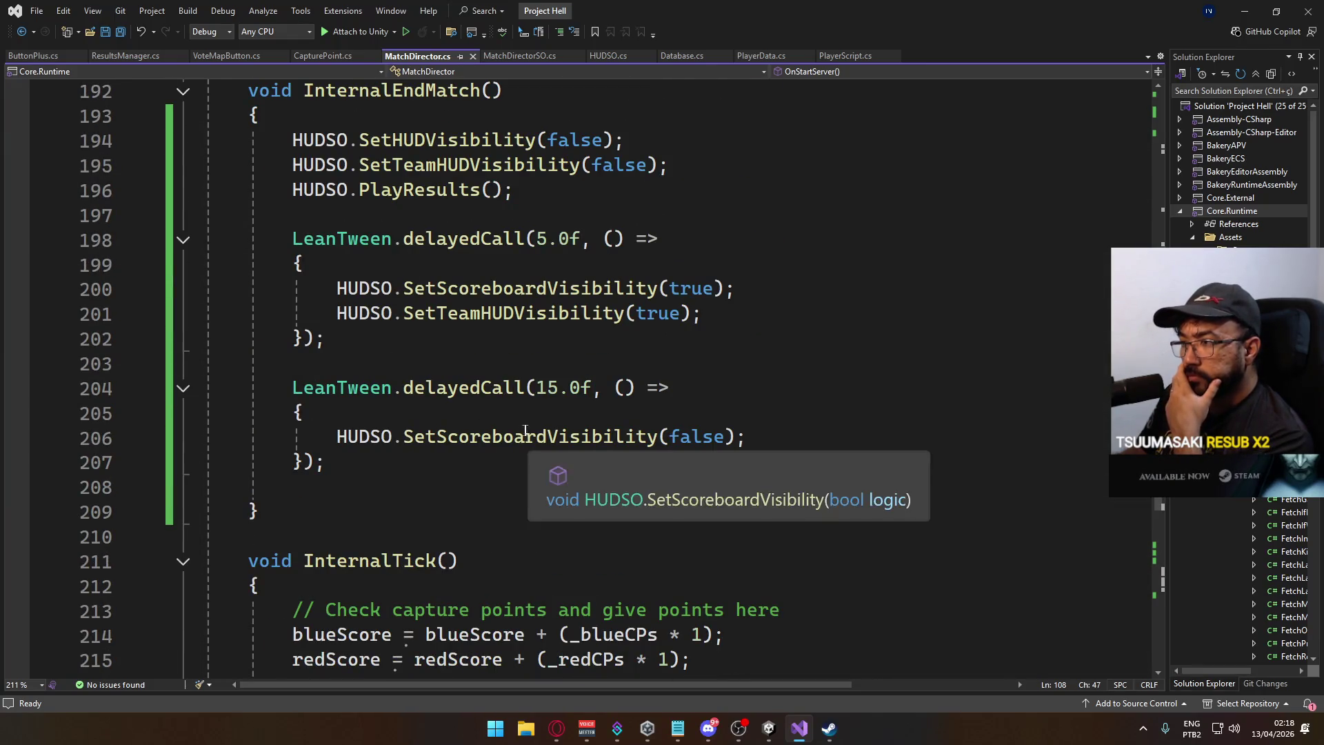
pyautogui.scroll(5, 528, 429)
pyautogui.click(189, 464)
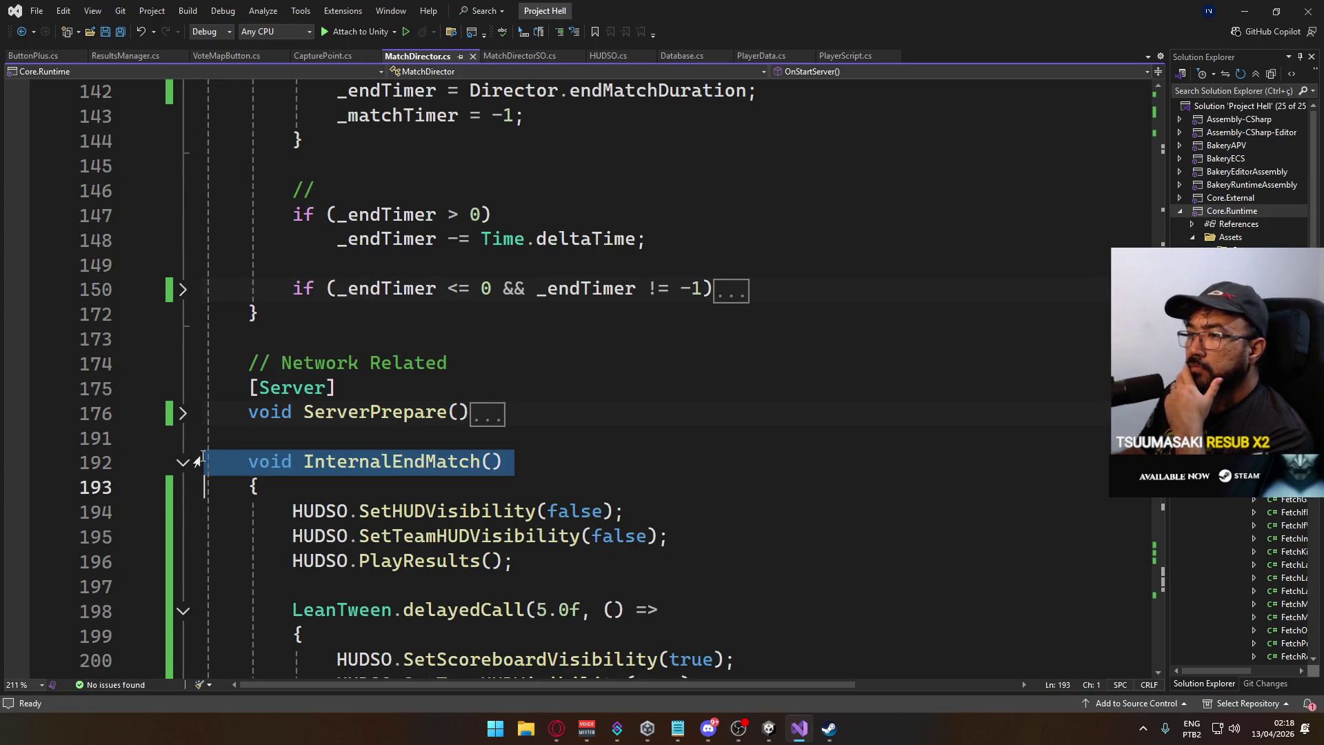
# Fold InternalEndMatch and unfold the end-timer if-block at line 150.
pyautogui.click(183, 462)
pyautogui.scroll(3, 591, 293)
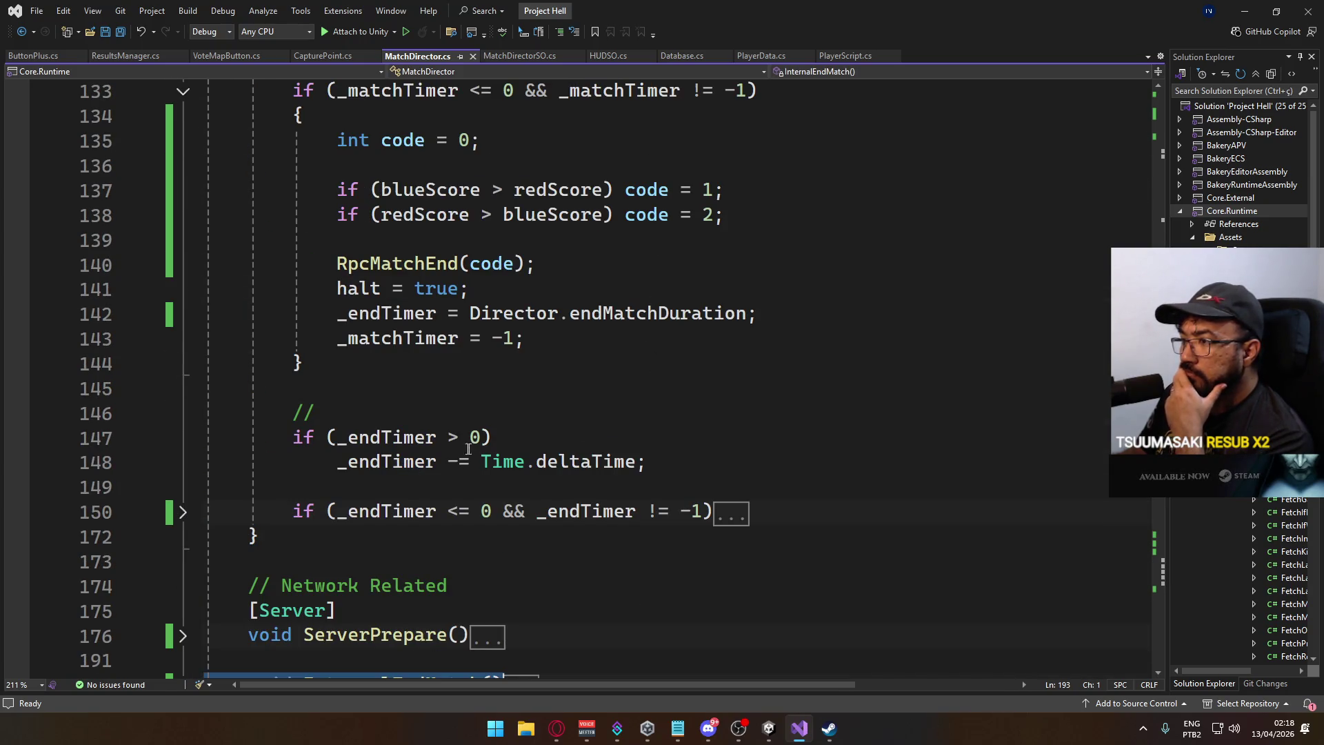
pyautogui.click(183, 512)
pyautogui.scroll(-3, 378, 502)
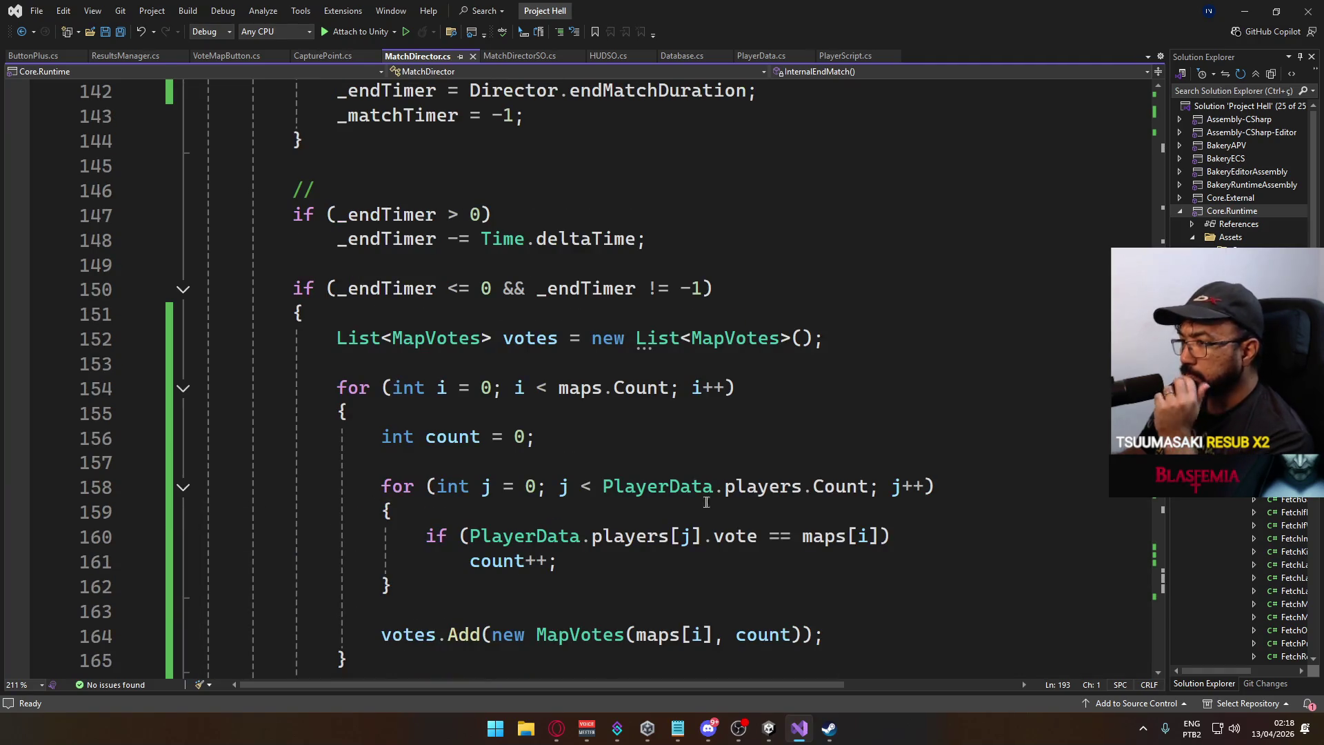
pyautogui.scroll(-2, 705, 502)
pyautogui.scroll(-2, 702, 505)
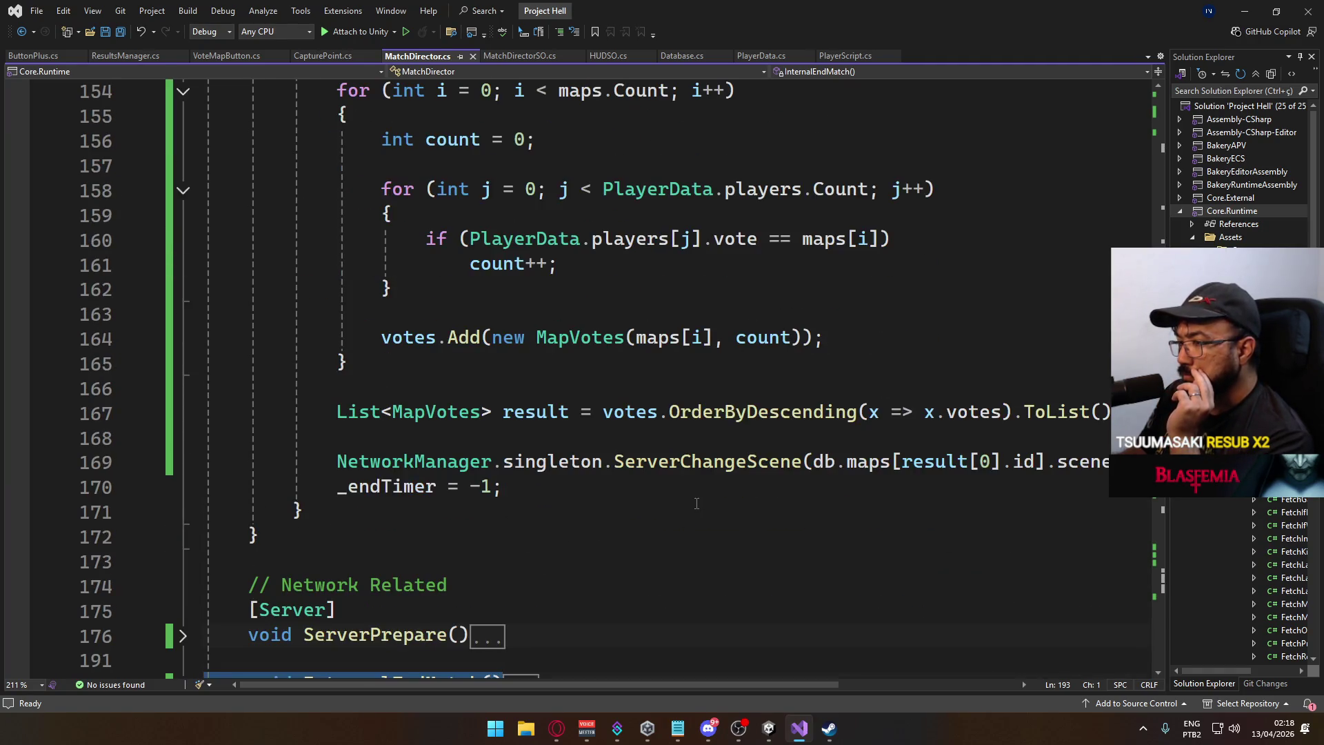
pyautogui.scroll(1, 789, 497)
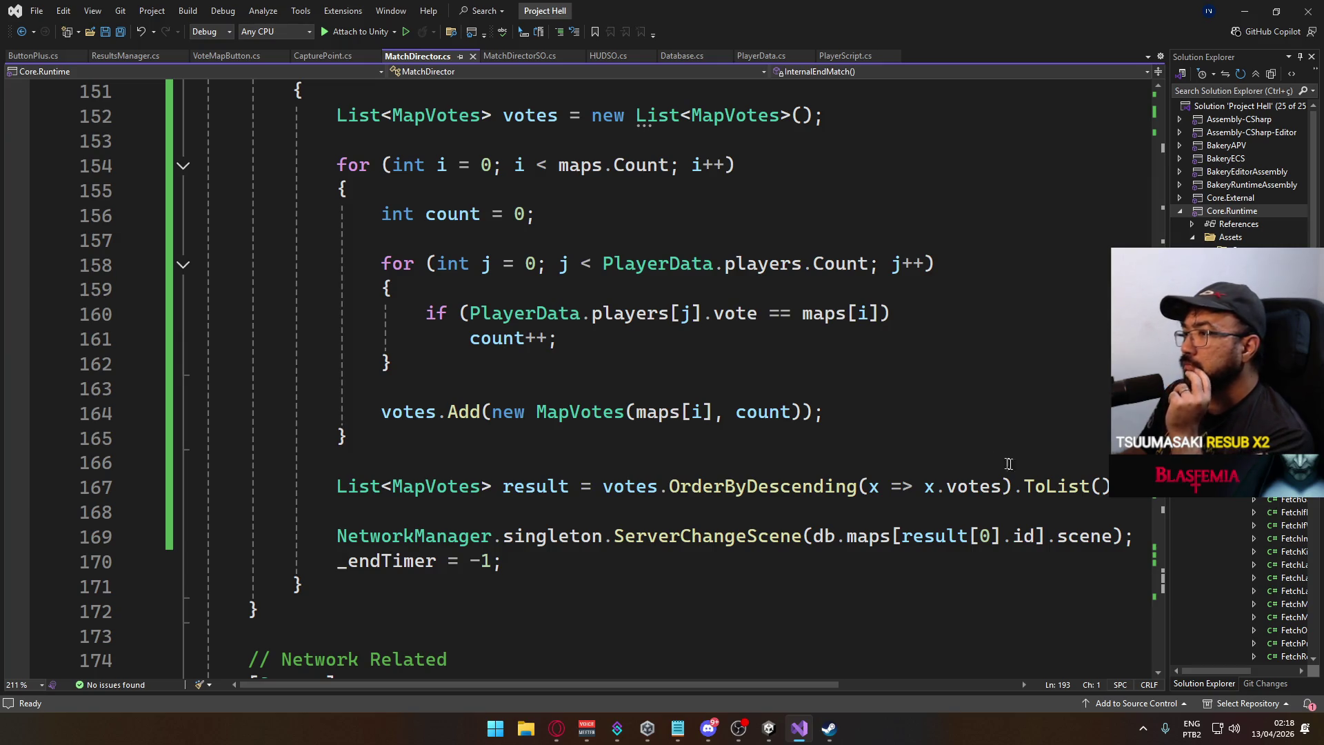
# Select and copy the vote-tallying code on lines 152–167.
pyautogui.click(1128, 487)
pyautogui.scroll(2, 1128, 486)
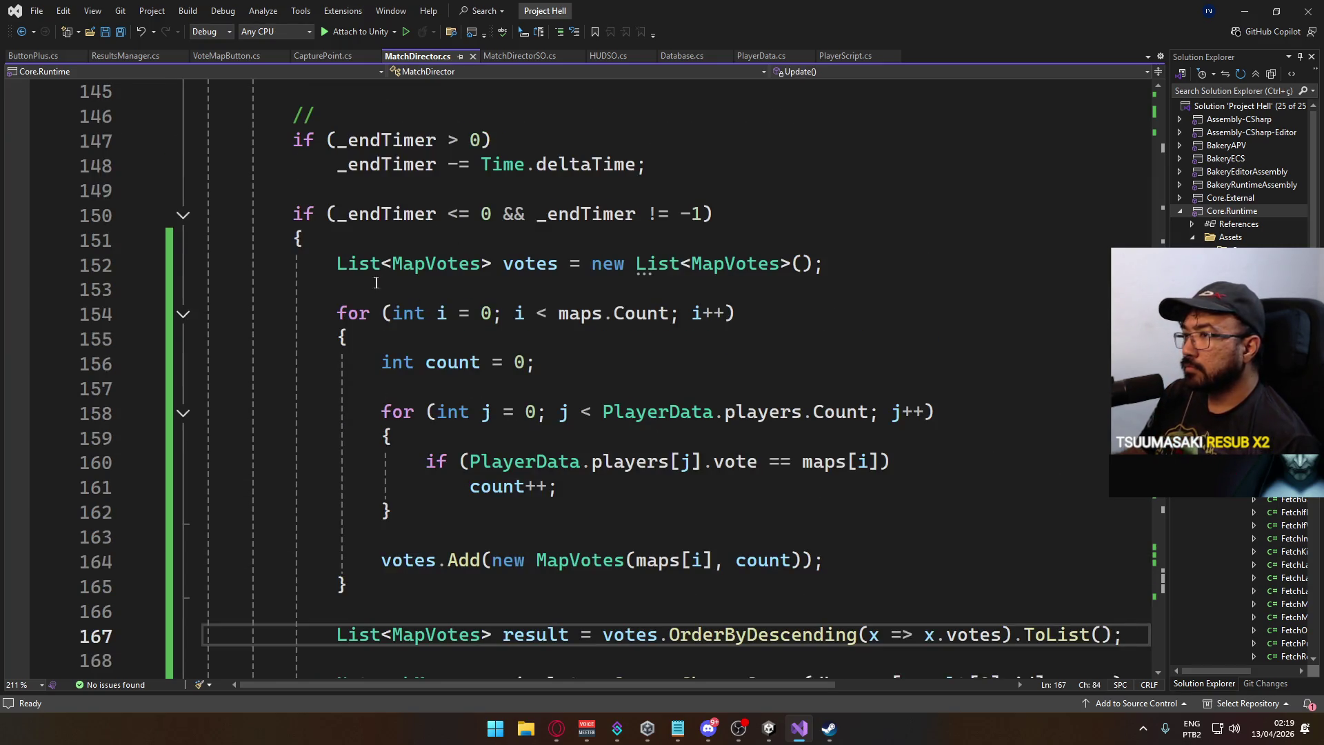
pyautogui.keyDown('shift'); pyautogui.click(346, 265); pyautogui.keyUp('shift')
pyautogui.keyDown('shift'); pyautogui.click(336, 265); pyautogui.keyUp('shift')
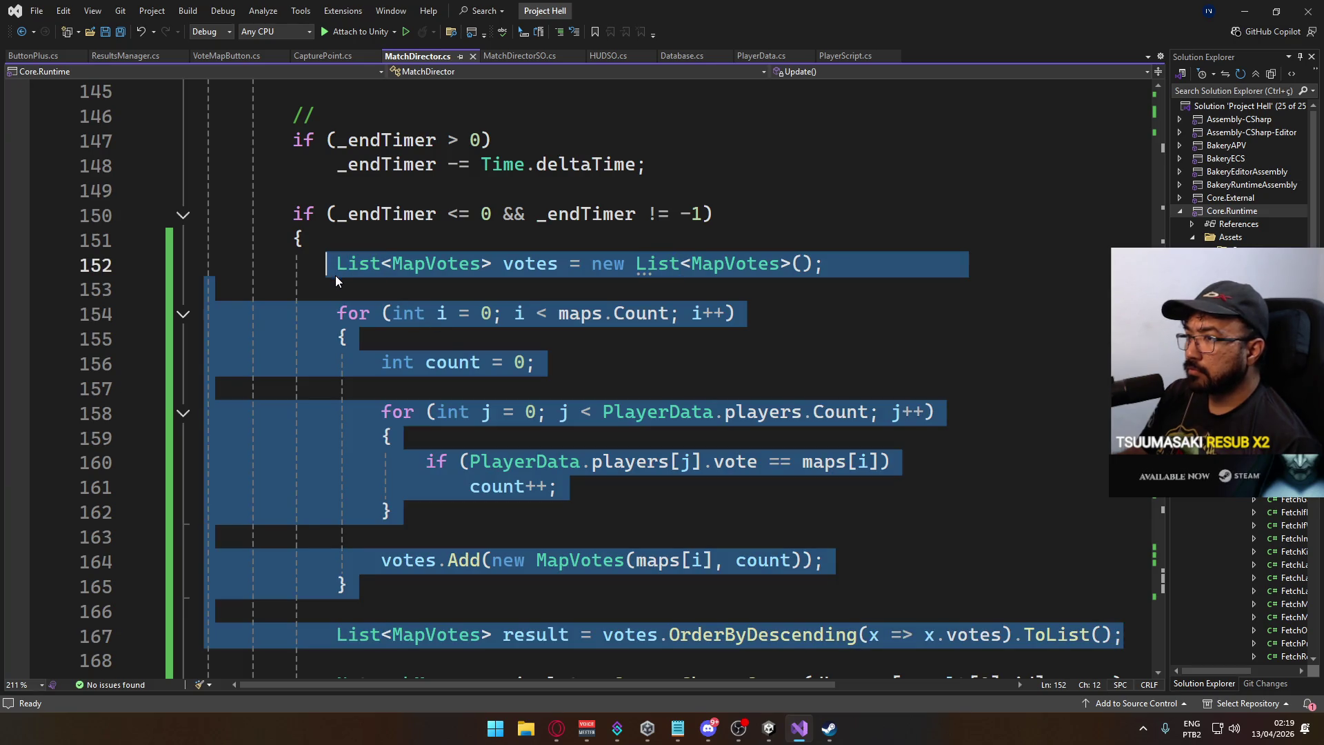
pyautogui.scroll(-8, 616, 462)
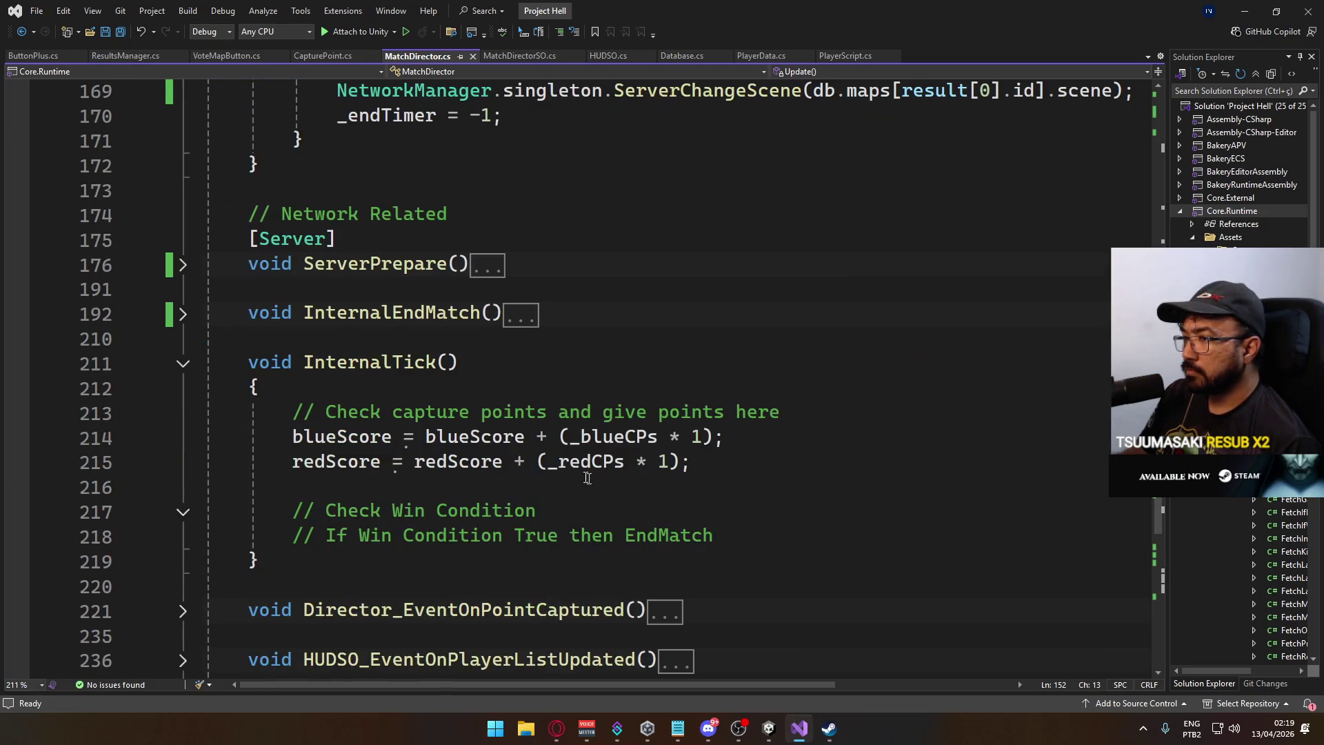
# Fold the InternalTick method and place the caret on the blank line after the block.
pyautogui.click(183, 363)
pyautogui.scroll(-5, 469, 448)
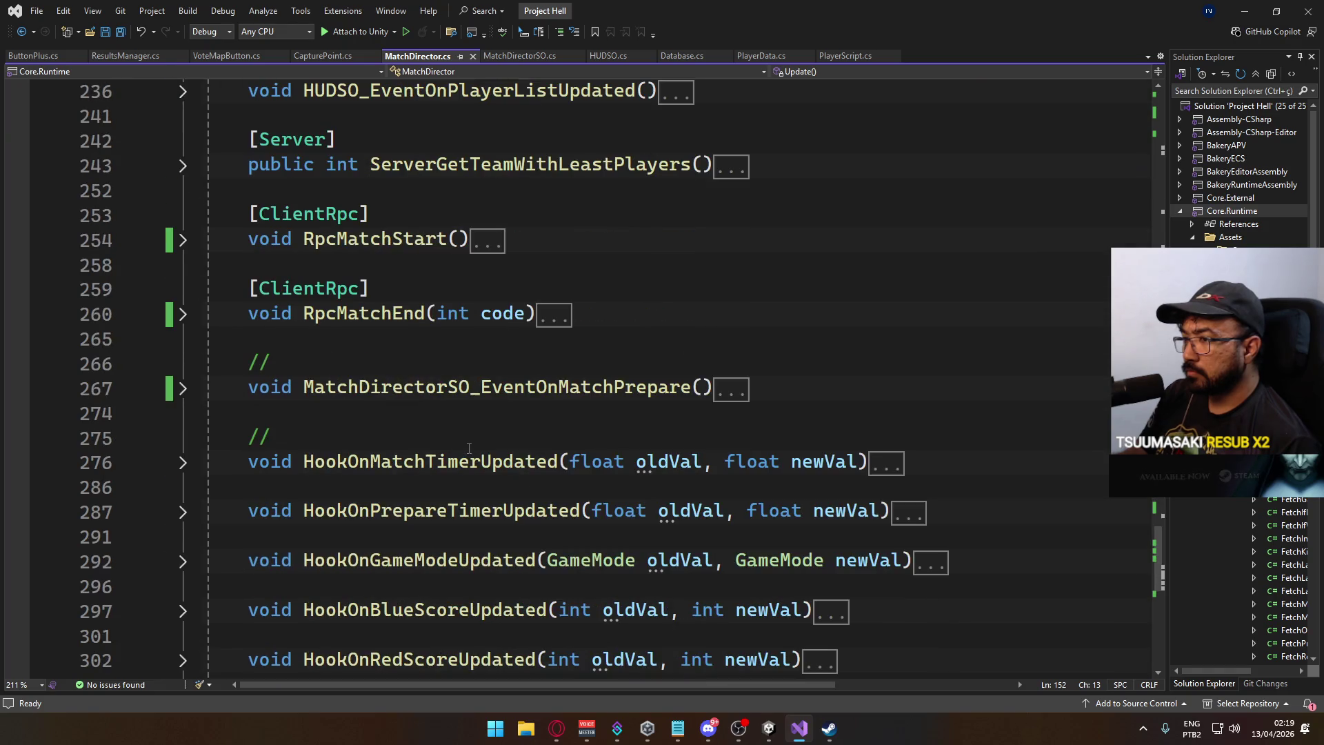
pyautogui.scroll(2, 473, 445)
pyautogui.scroll(-2, 476, 443)
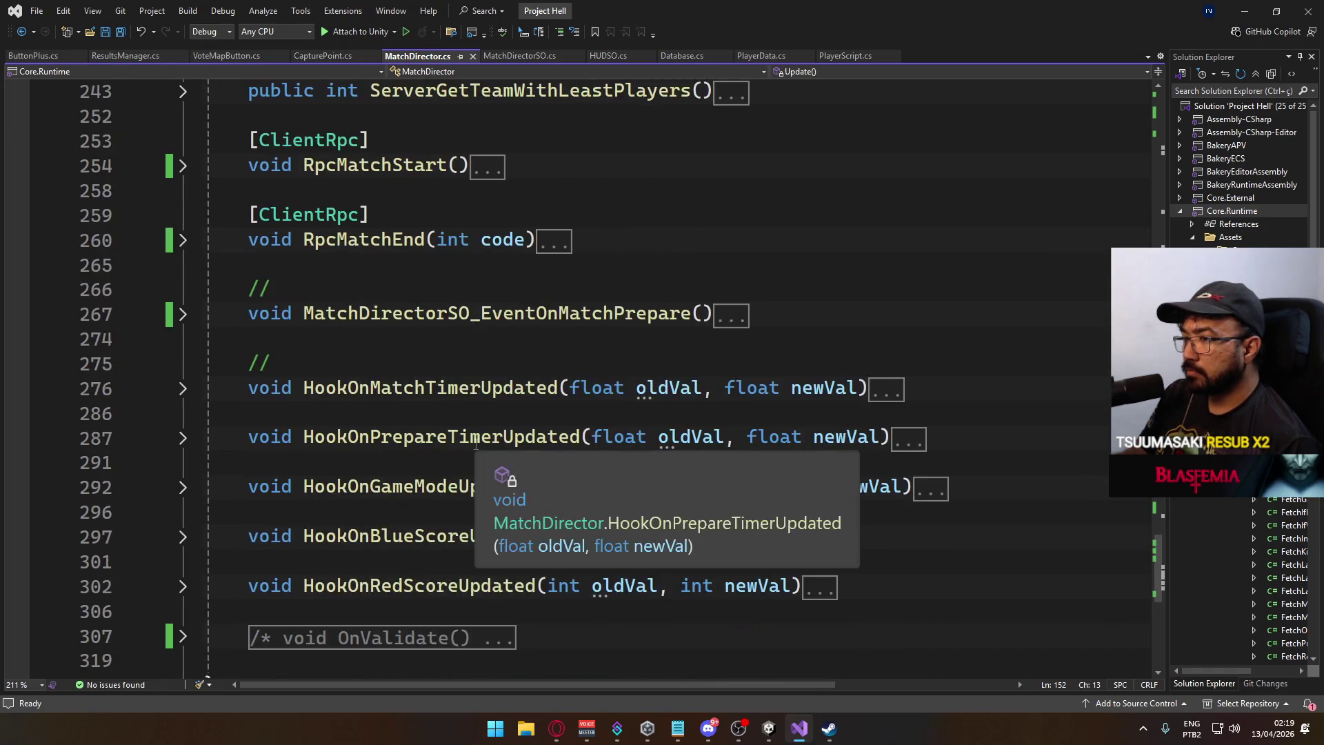
pyautogui.scroll(10, 442, 427)
pyautogui.scroll(13, 414, 417)
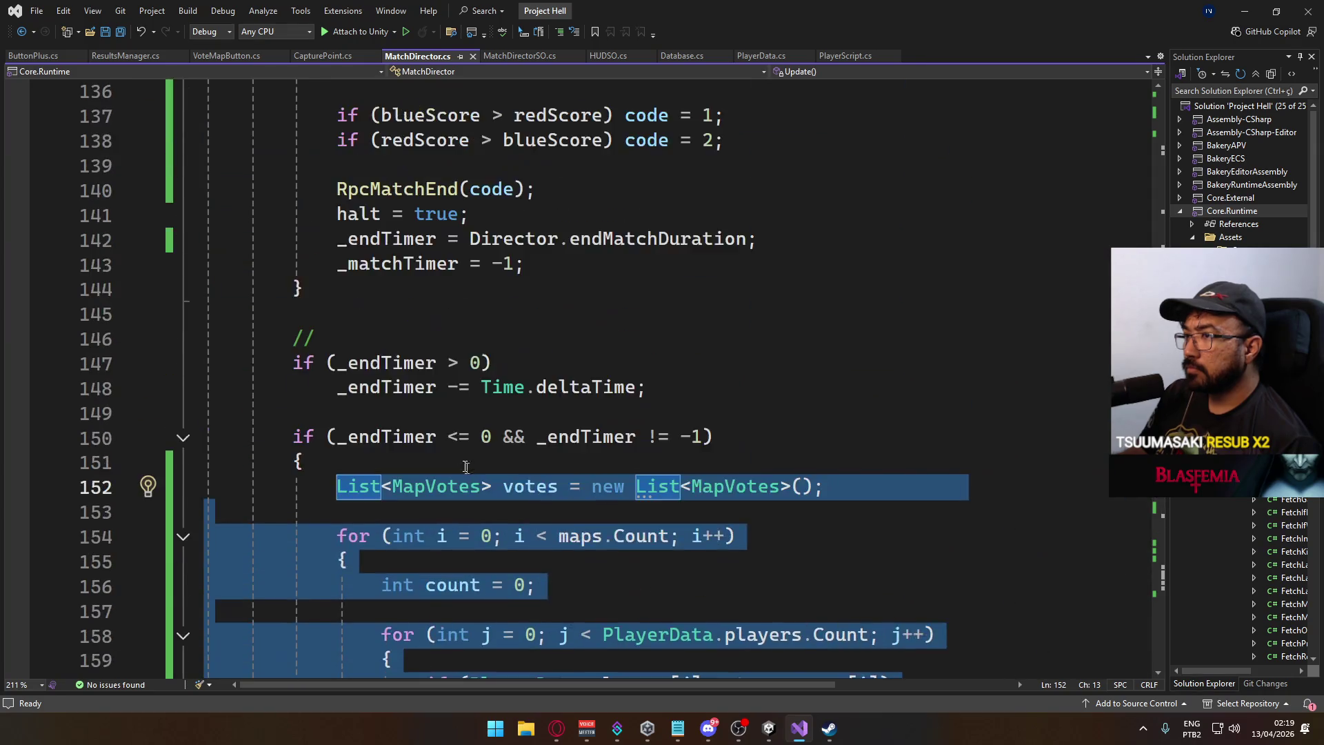
pyautogui.scroll(-3, 386, 414)
pyautogui.scroll(-13, 386, 414)
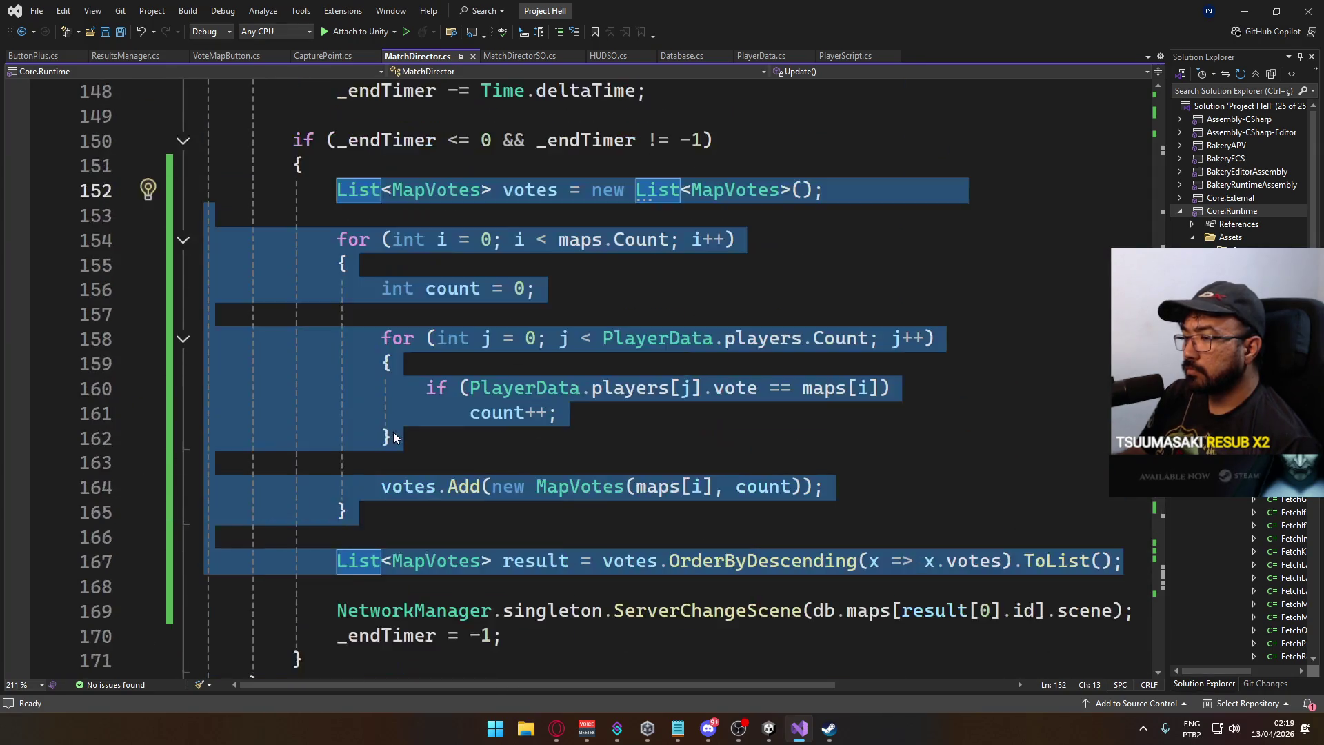
pyautogui.click(367, 340)
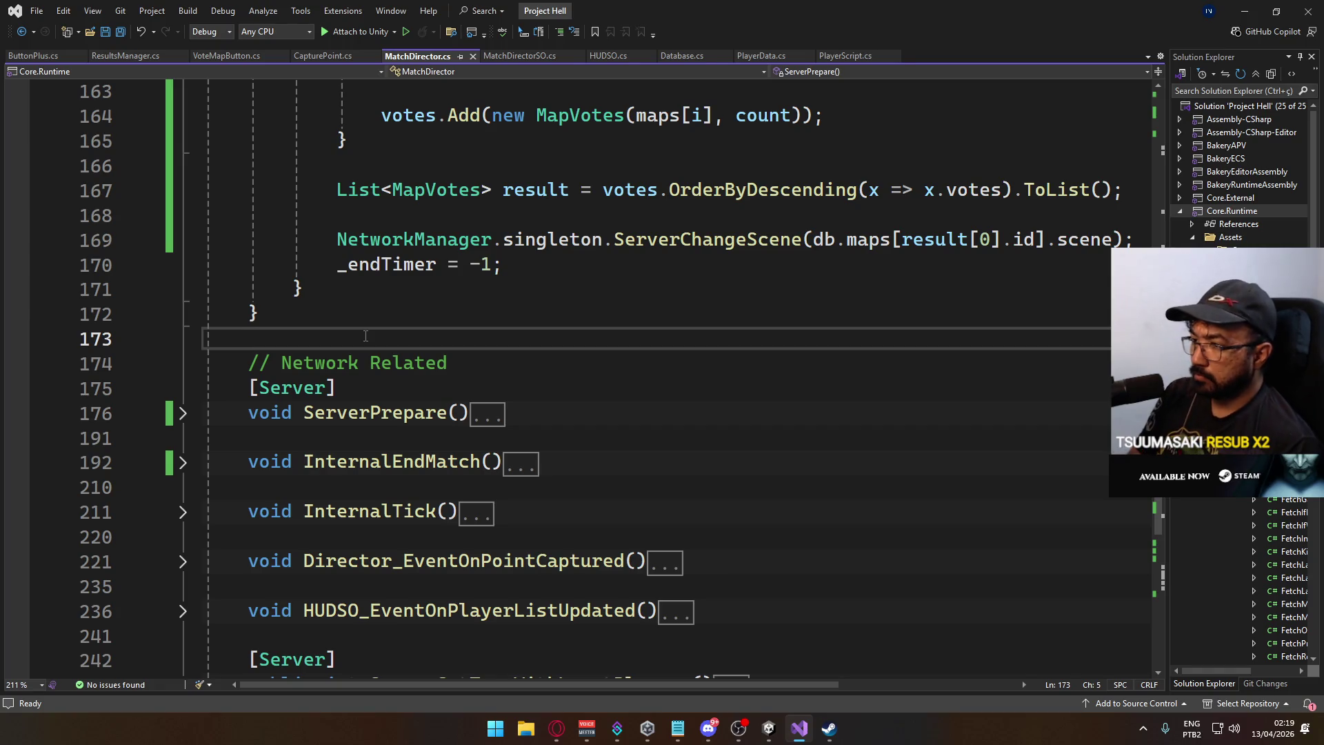
pyautogui.write('}')
# Add a // line and a public int GetVotesForMapId(int id) method with the pasted tally code, then save.
pyautogui.press('Return')
pyautogui.press('Return')
pyautogui.write('//')
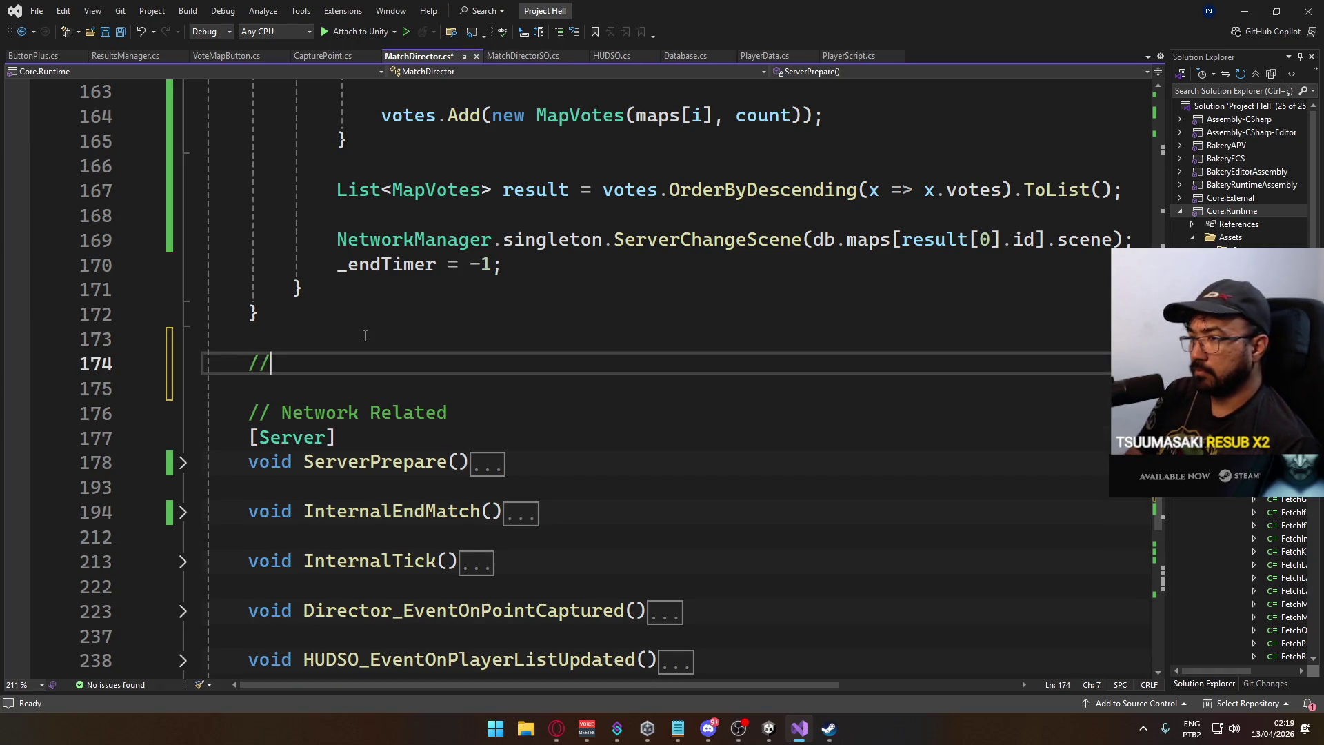
pyautogui.press('Return')
pyautogui.write('public int')
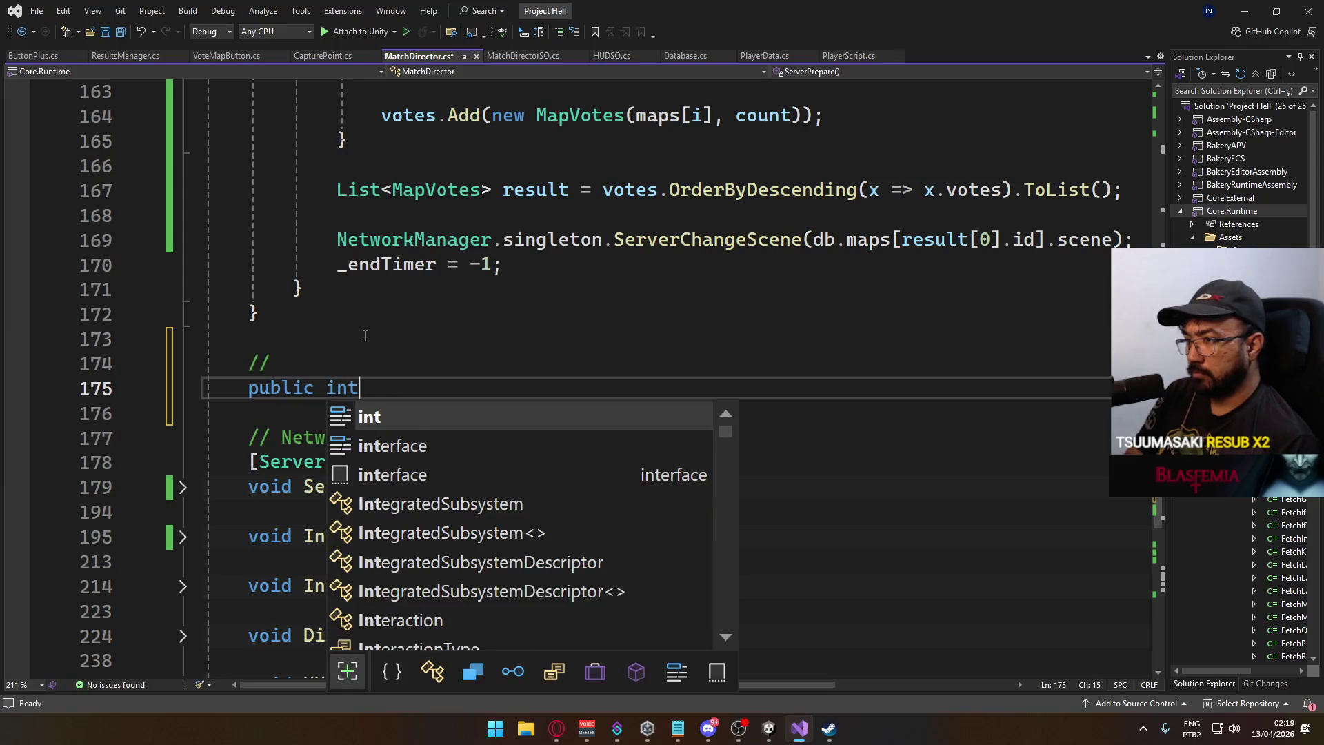
pyautogui.write(' GetVotesF')
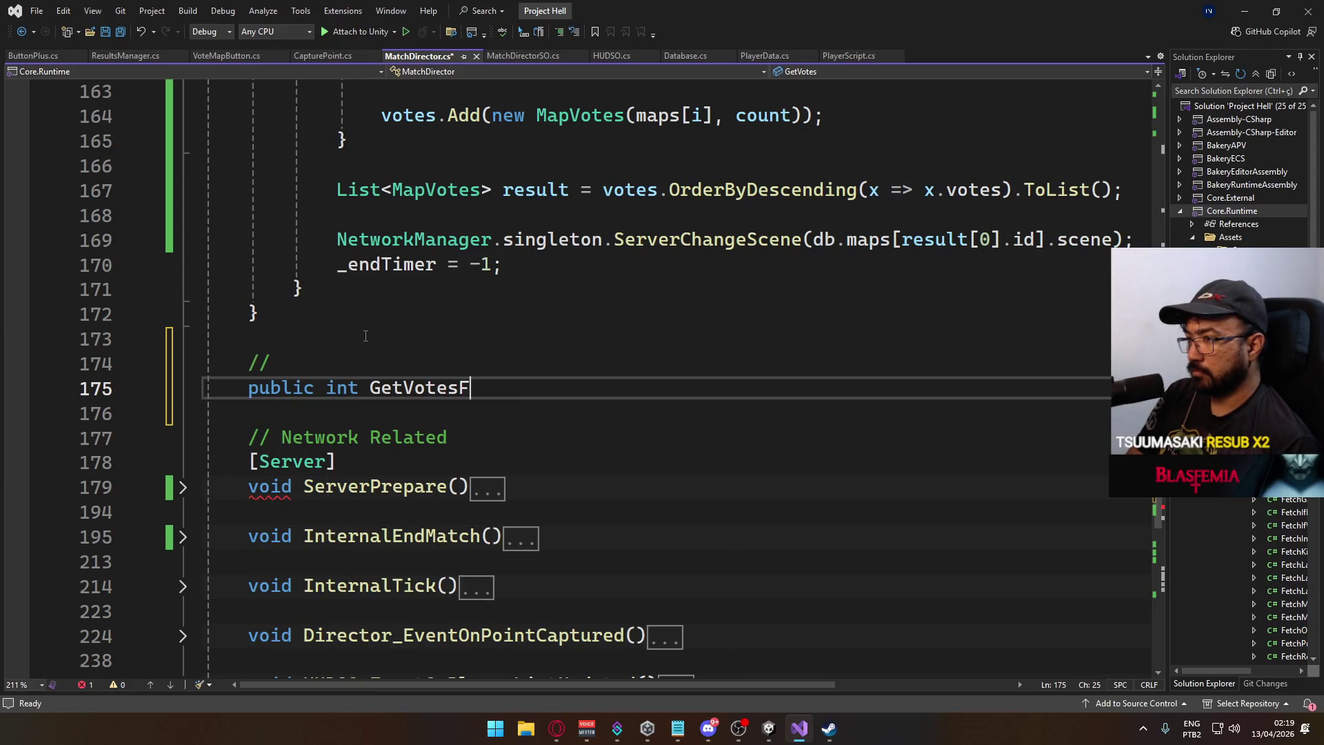
pyautogui.write('orMapI')
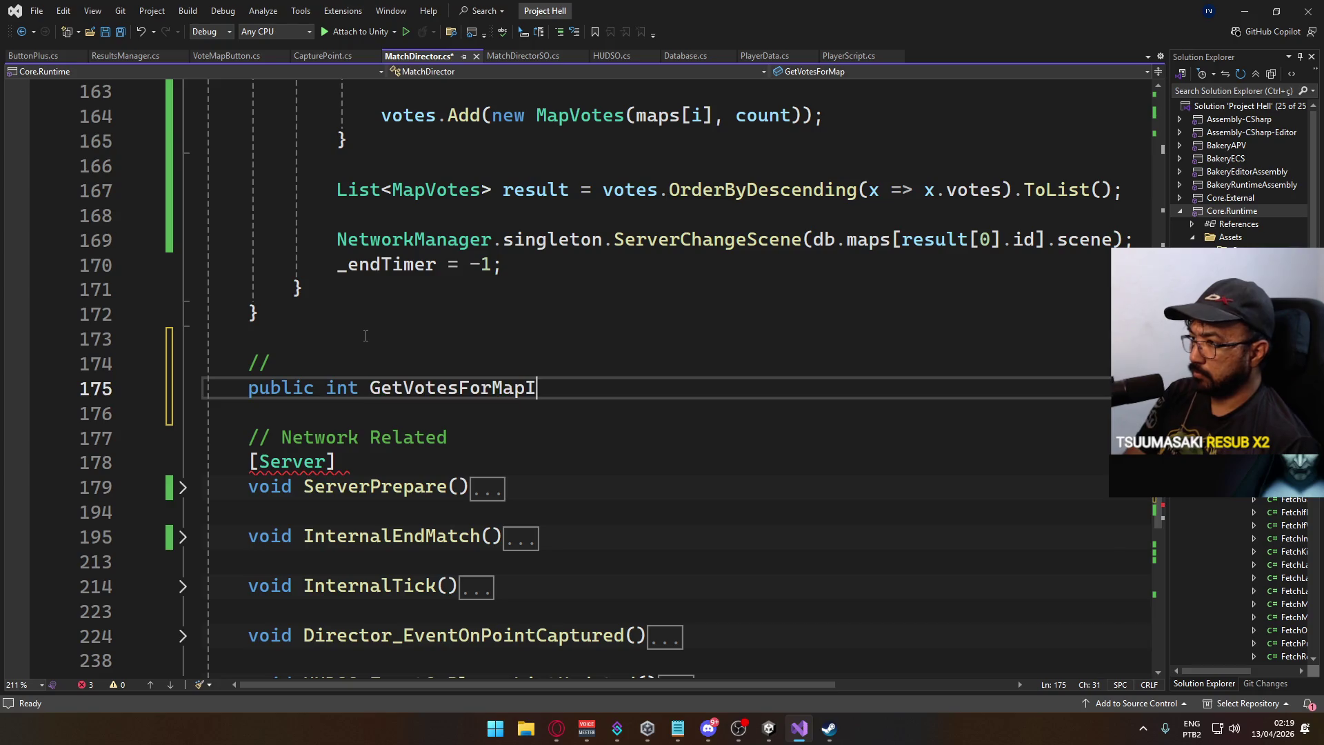
pyautogui.write('d(int id)')
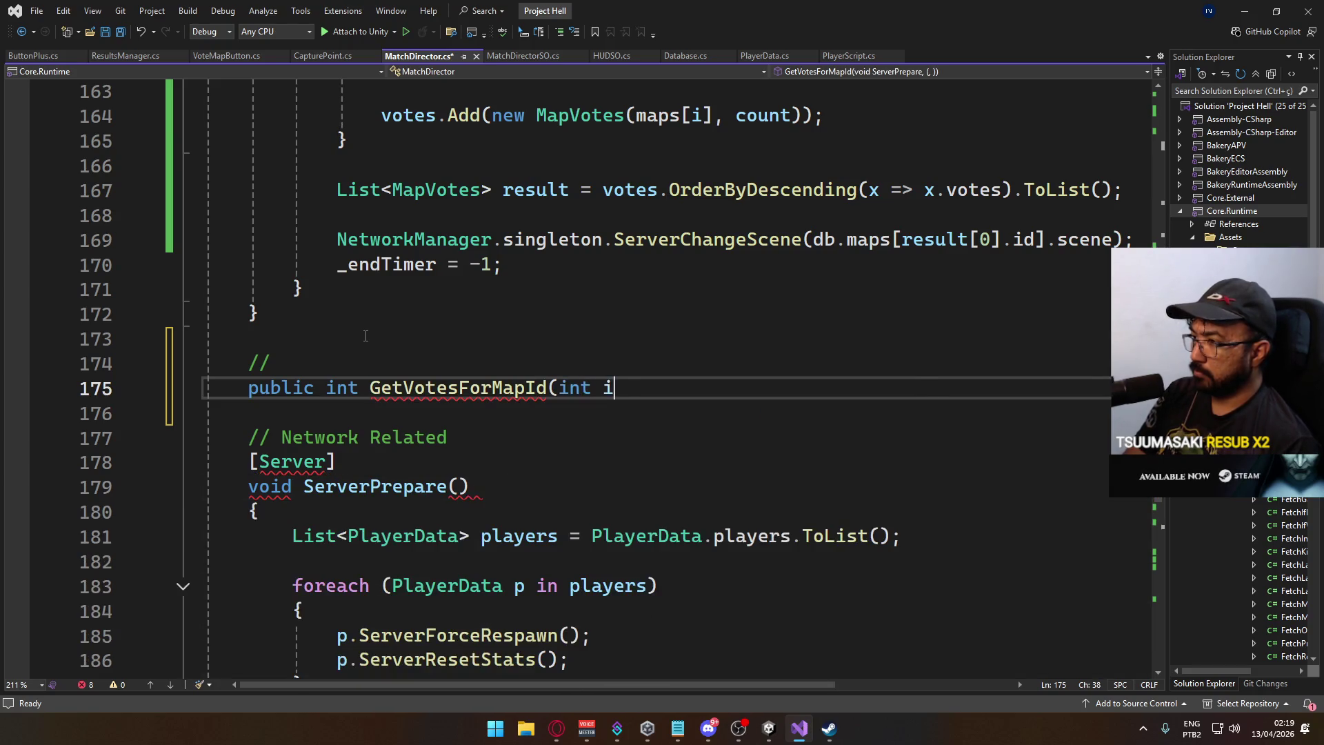
pyautogui.press('Return')
pyautogui.write('{')
pyautogui.press('Return')
pyautogui.press('Return')
pyautogui.write('}')
pyautogui.press('Up')
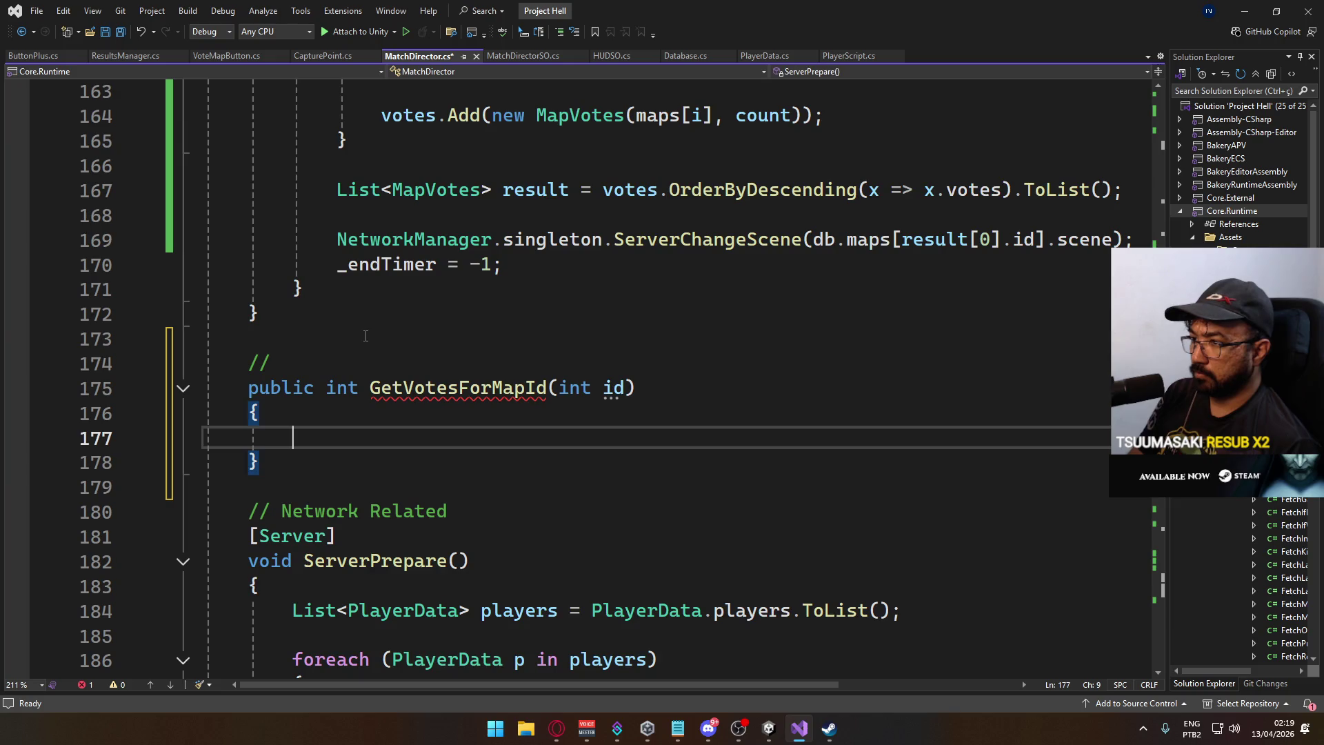
pyautogui.write('List<MapVotes> votes = new List<MapVotes>();          for (int i = 0; i < maps.Count; i++)         {             int count = 0;              for (int j = 0; j < PlayerData.players.Count; j++)             {                 if (PlayerData.players[j].vote == maps[i])                     count++;             }              votes.Add(new MapVotes(maps[i], count));         }          List<MapVotes> result = votes.OrderByDescending(x => x.votes).ToList();')
pyautogui.hotkey('ctrl', 's')
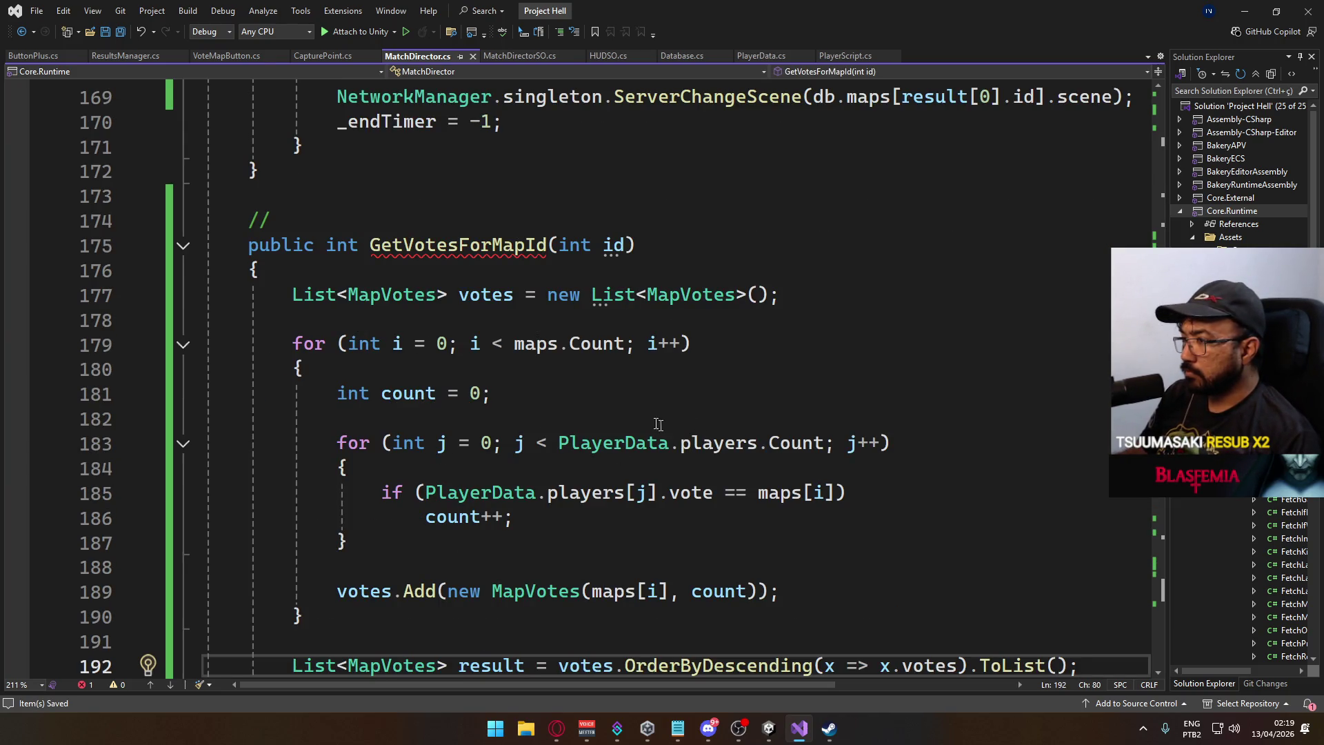
# Cut the inner loop over players out of GetVotesForMapId.
pyautogui.doubleClick(613, 245)
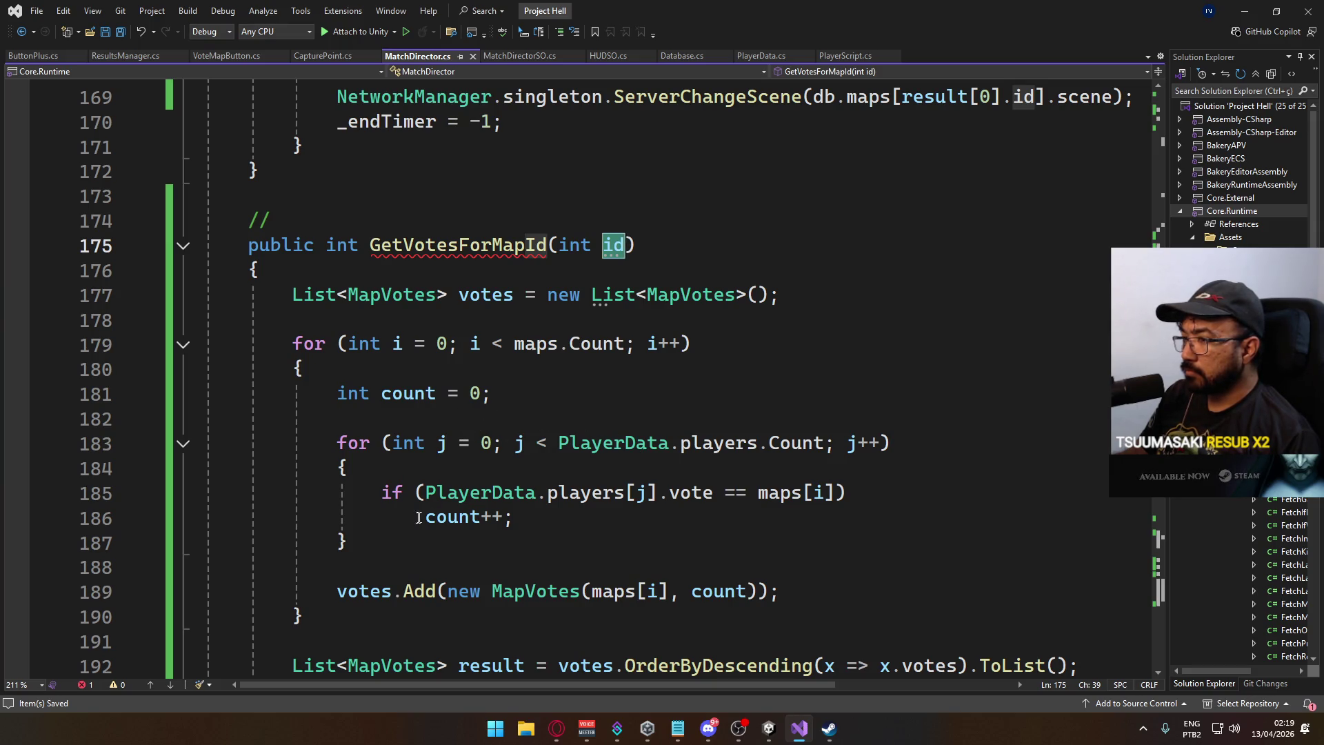
pyautogui.moveTo(381, 541); pyautogui.dragTo(337, 443)
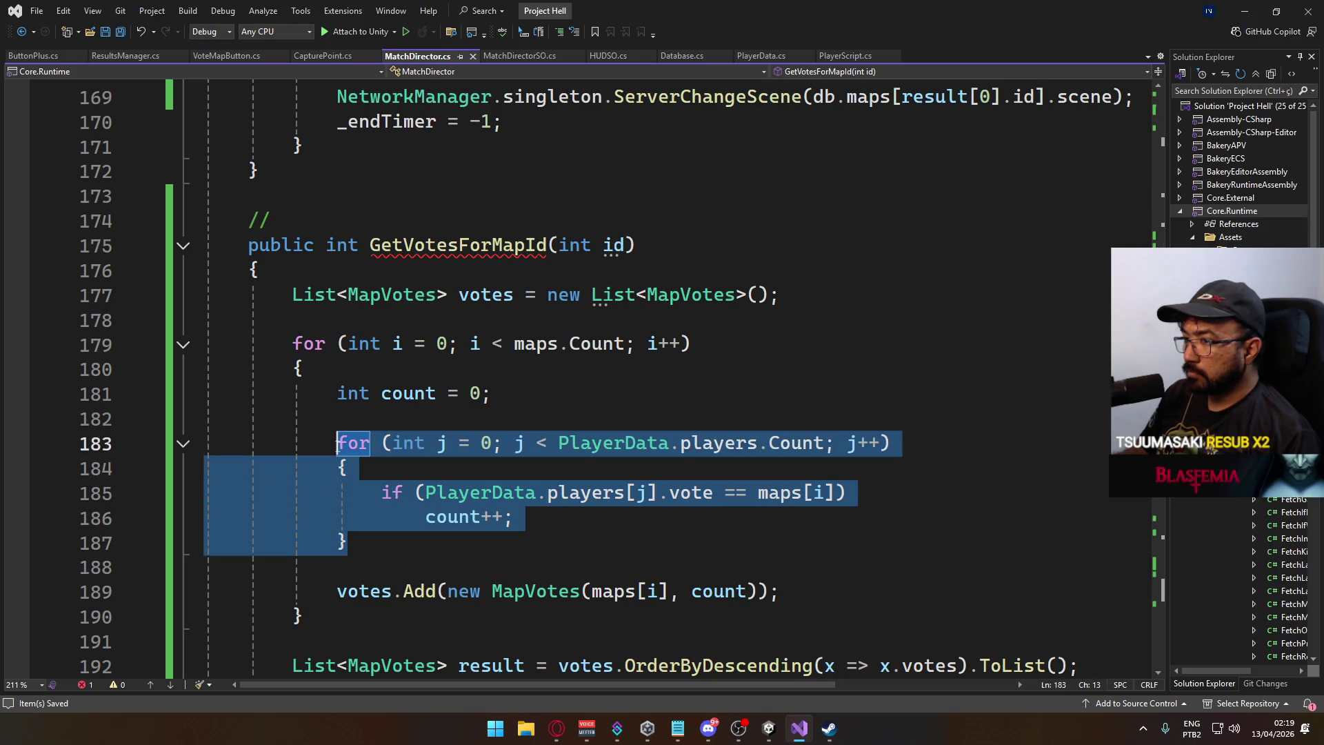
pyautogui.hotkey('ctrl', 'x')
pyautogui.click(578, 321)
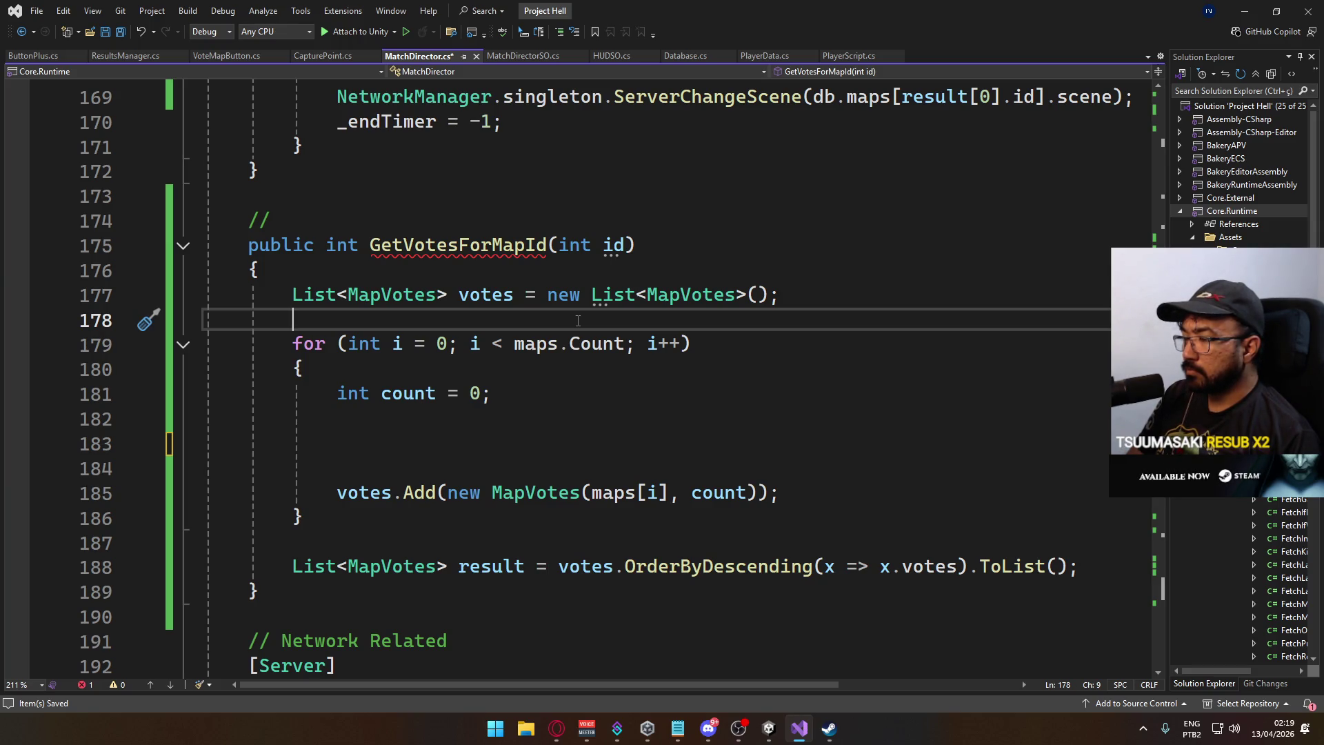
# Paste the player loop at the top of GetVotesForMapId and delete the leftover map loop code.
pyautogui.press('Up')
pyautogui.press('Return')
pyautogui.press('Return')
pyautogui.press('Up')
pyautogui.press('Up')
pyautogui.hotkey('ctrl', 'v')
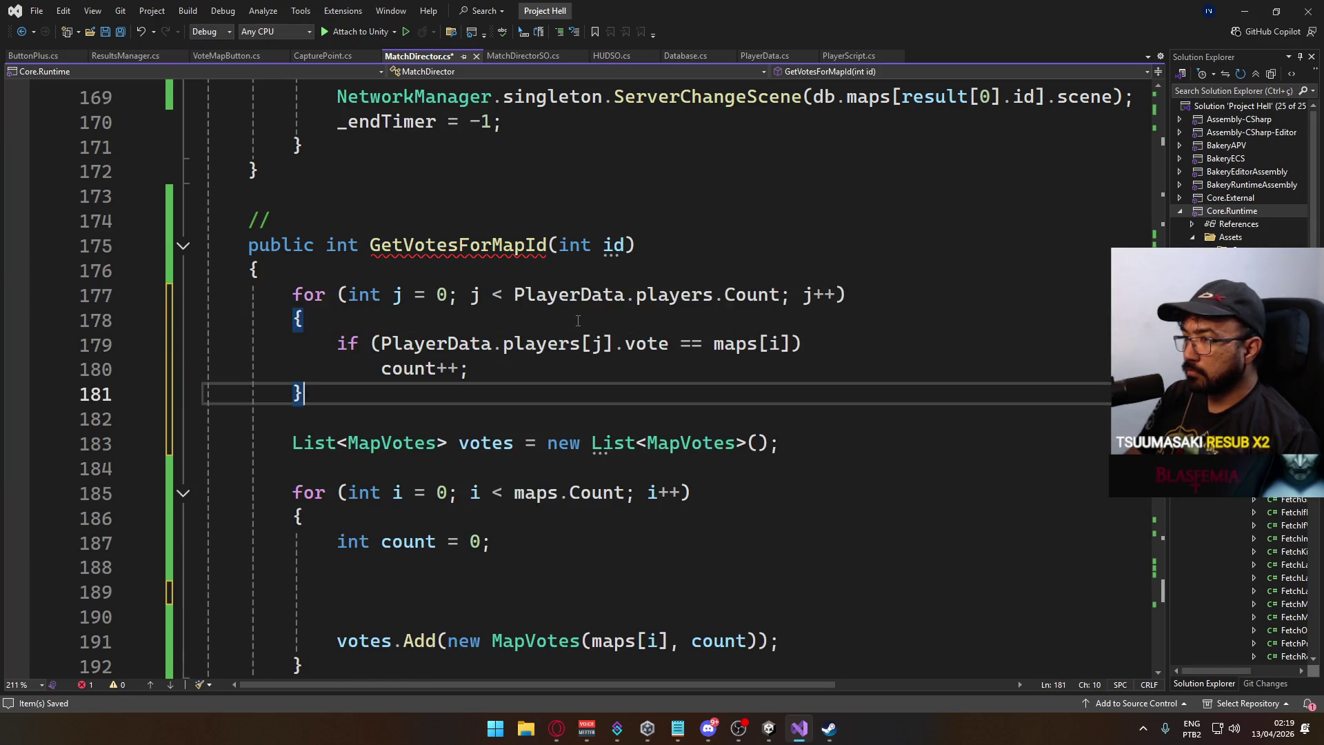
pyautogui.scroll(-2, 460, 410)
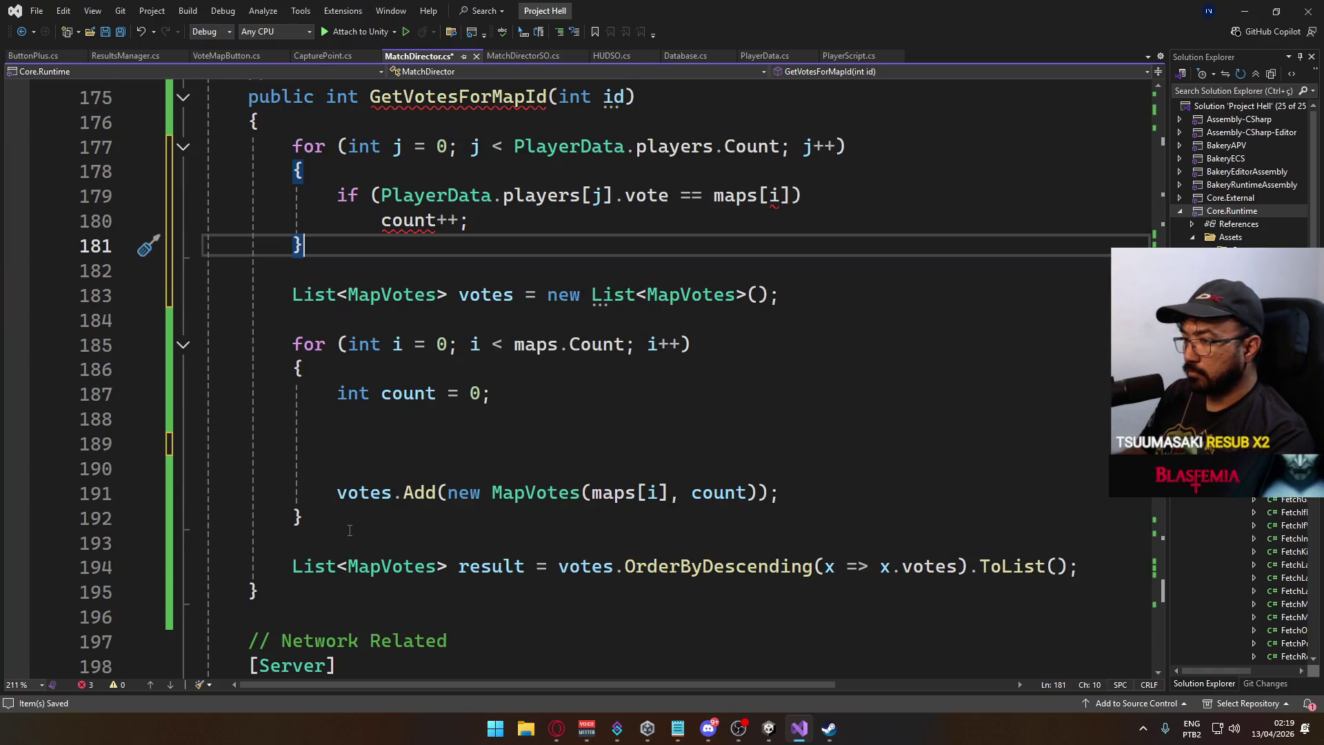
pyautogui.moveTo(1081, 569)
pyautogui.mouseDown()
pyautogui.moveTo(689, 493)
pyautogui.moveTo(289, 369)
pyautogui.moveTo(204, 295)
pyautogui.mouseUp()
pyautogui.press('Delete')
pyautogui.scroll(1, 478, 366)
pyautogui.scroll(1, 478, 367)
# Add an int count = 0; declaration at the start of the method.
pyautogui.click(474, 322)
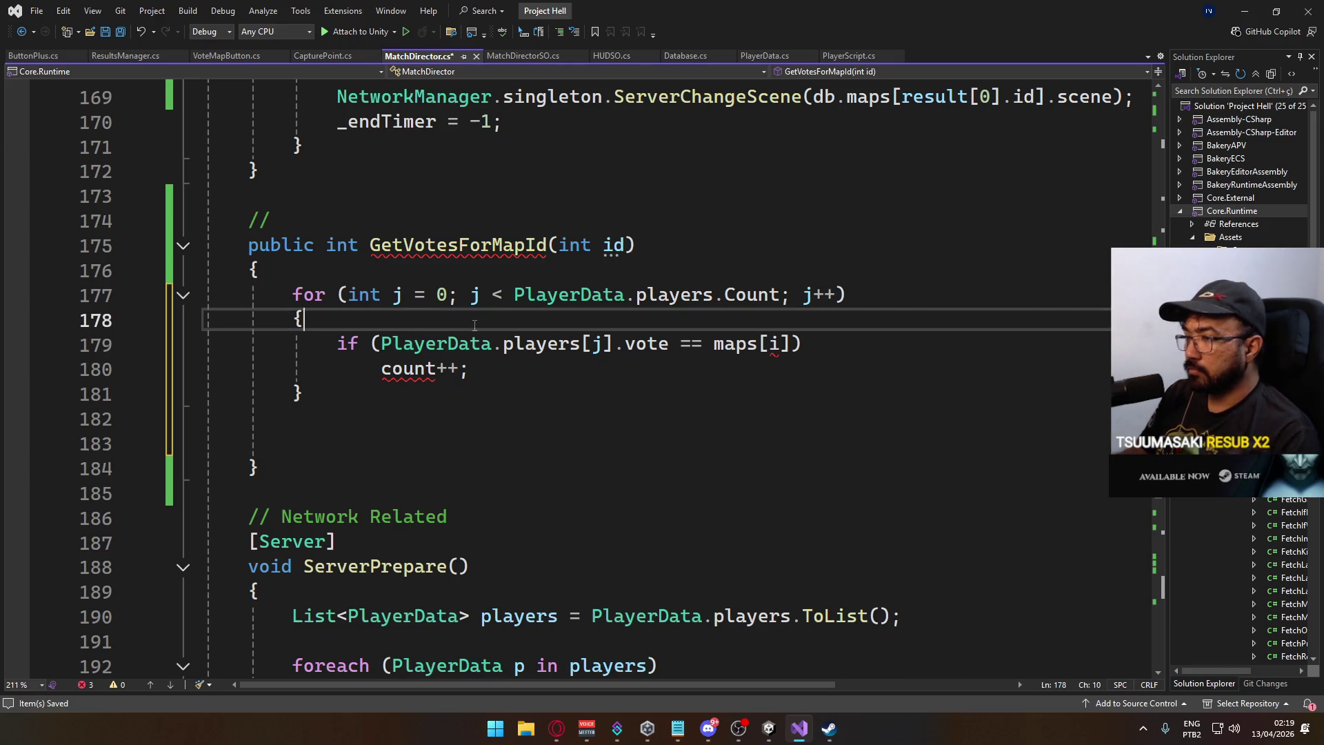
pyautogui.click(498, 282)
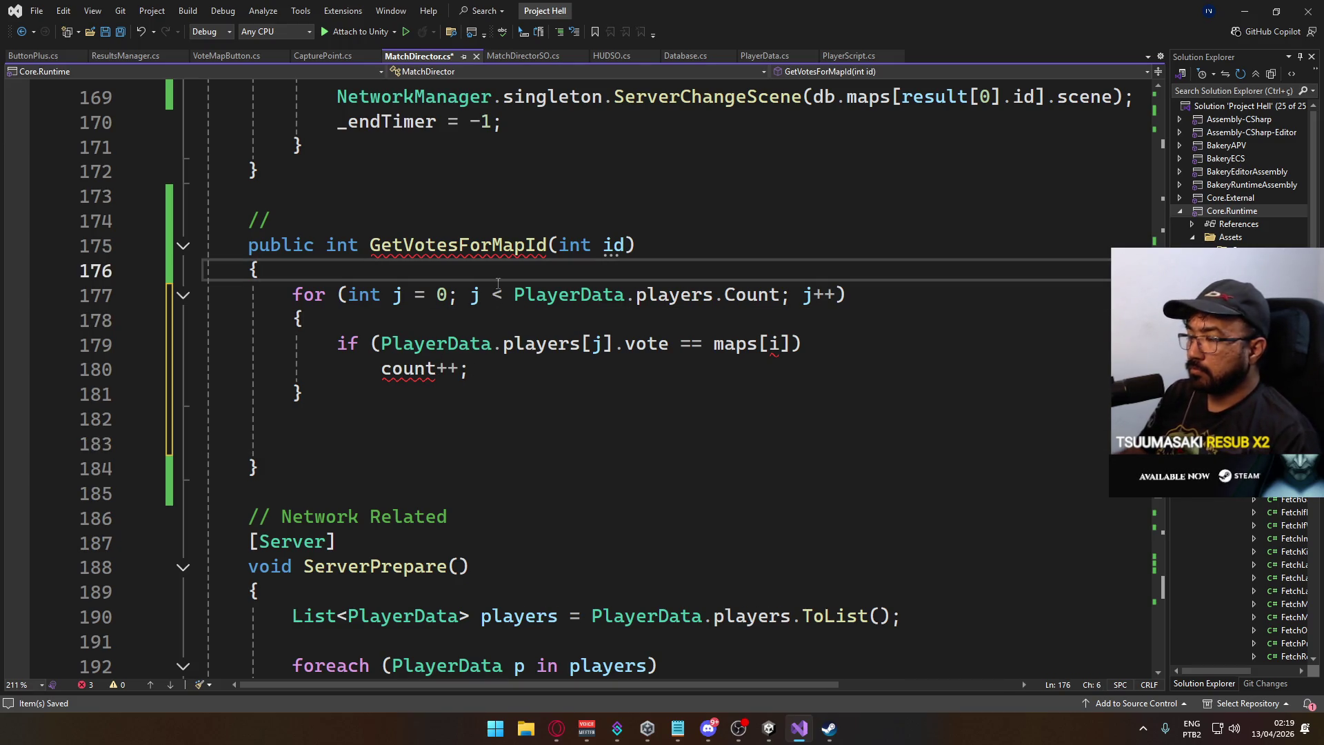
pyautogui.press('Return')
pyautogui.write('int count = 0')
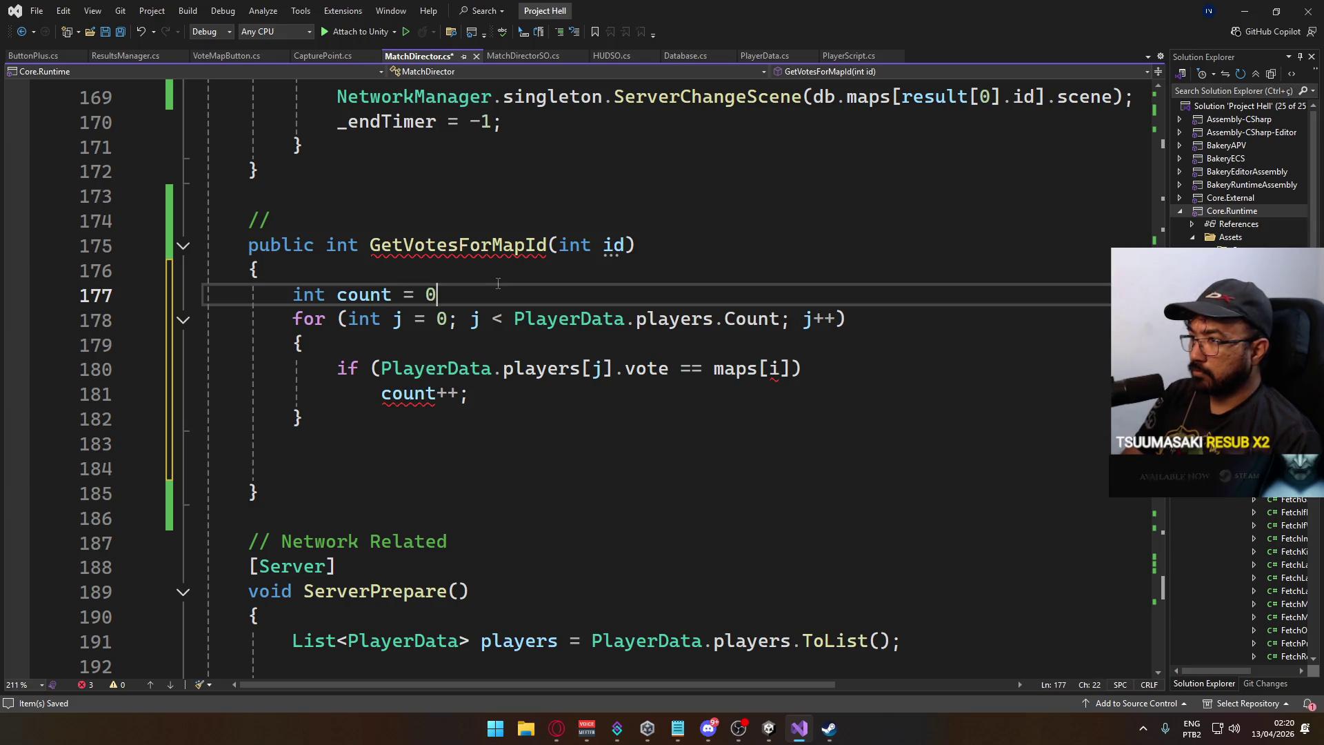
pyautogui.write(';')
pyautogui.press('Return')
# Rename the loop variable j to i throughout the player loop.
pyautogui.doubleClick(398, 344)
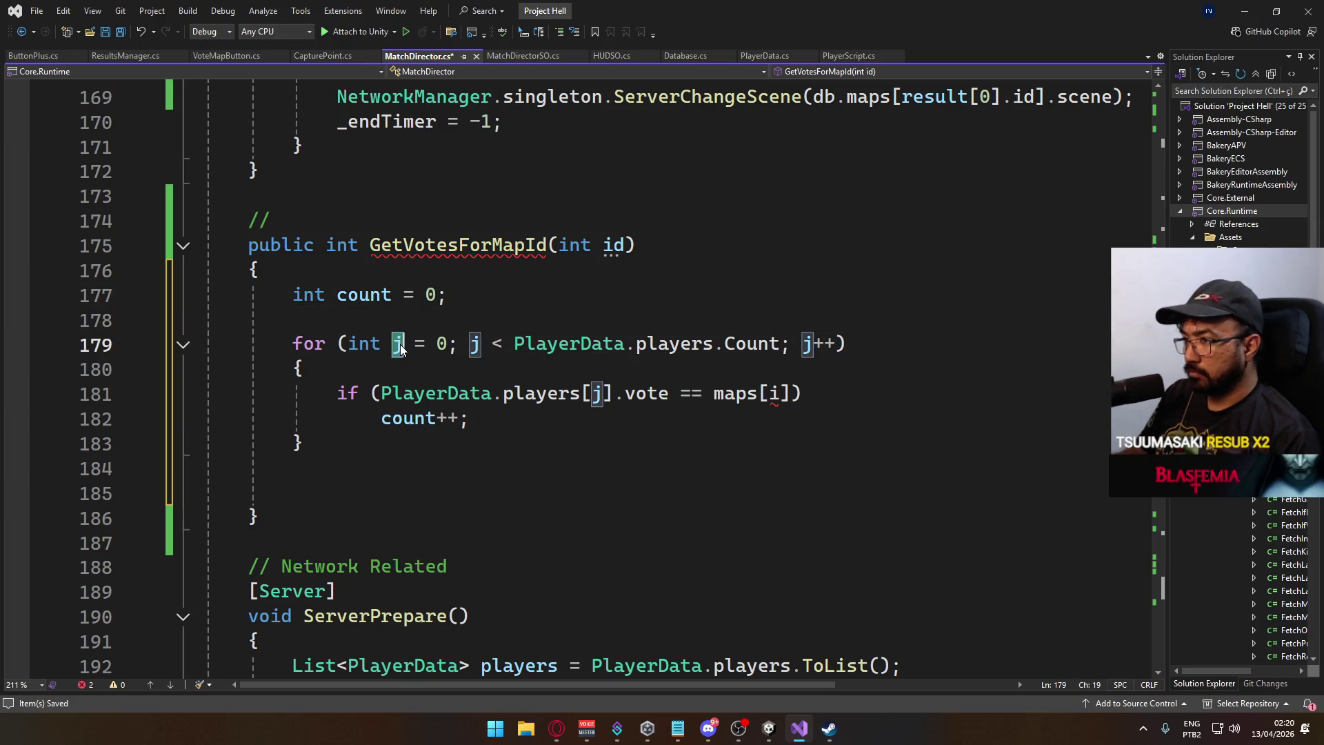
pyautogui.write('i')
pyautogui.doubleClick(476, 343)
pyautogui.write('i')
pyautogui.doubleClick(807, 343)
pyautogui.write('i')
pyautogui.doubleClick(646, 393)
pyautogui.doubleClick(597, 394)
pyautogui.write('i')
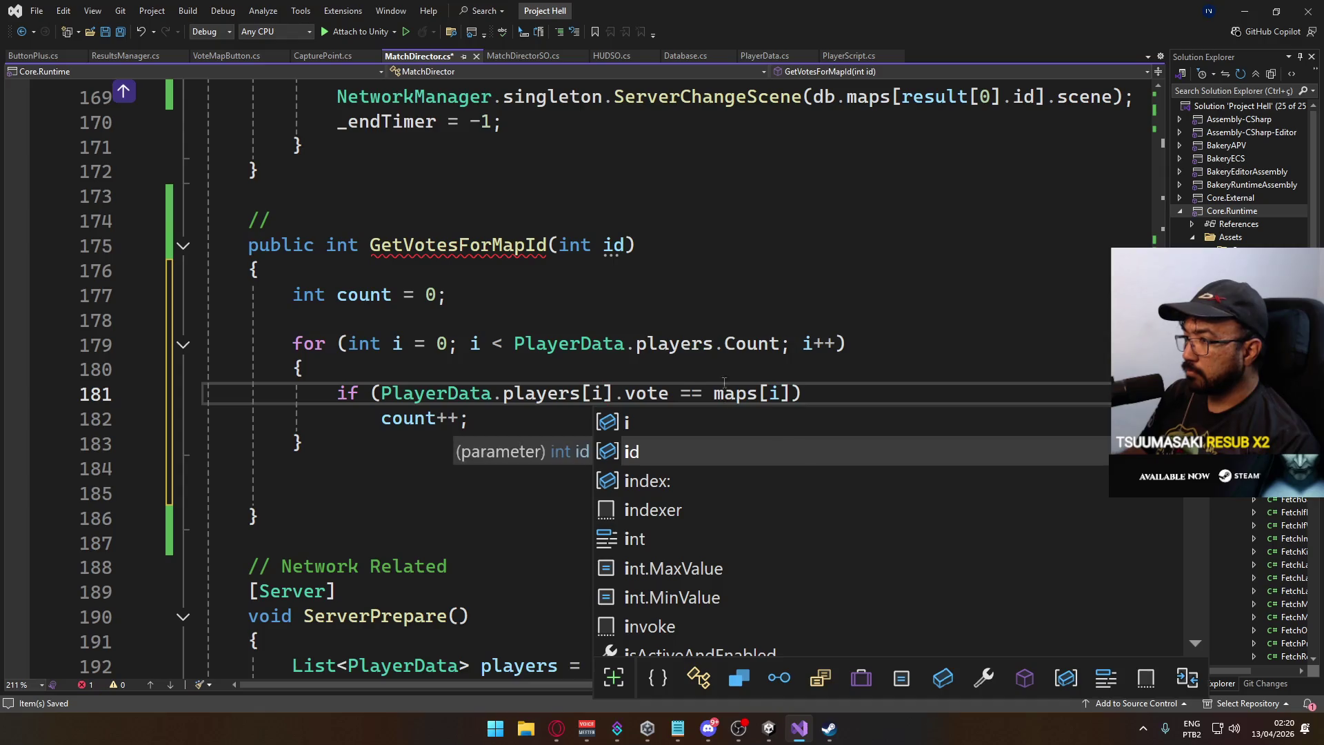
pyautogui.click(717, 367)
# Replace maps[i] with id, add return count;, save MatchDirector.cs, and go to VoteMapButton.cs.
pyautogui.click(604, 247)
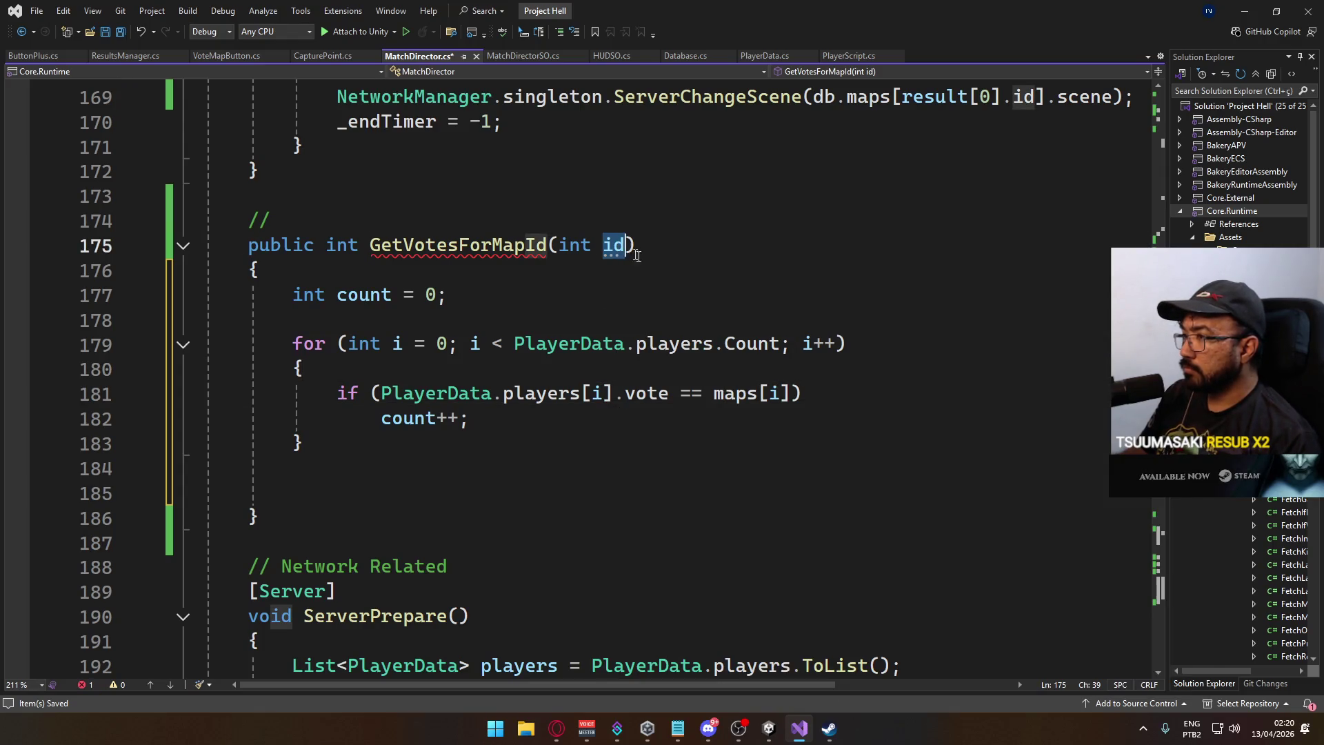
pyautogui.moveTo(713, 393); pyautogui.dragTo(795, 393)
pyautogui.write('id')
pyautogui.press('Down')
pyautogui.press('Down')
pyautogui.press('Down')
pyautogui.write('return count;')
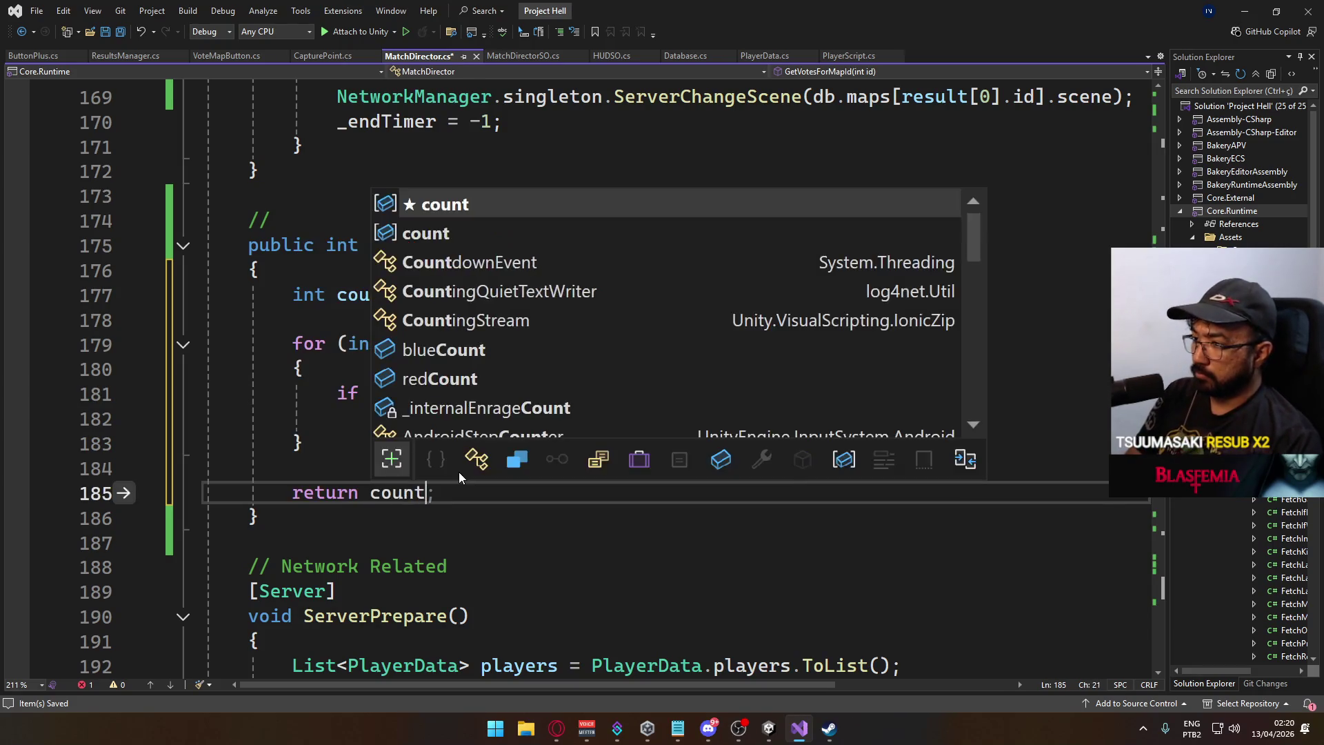
pyautogui.hotkey('ctrl', 's')
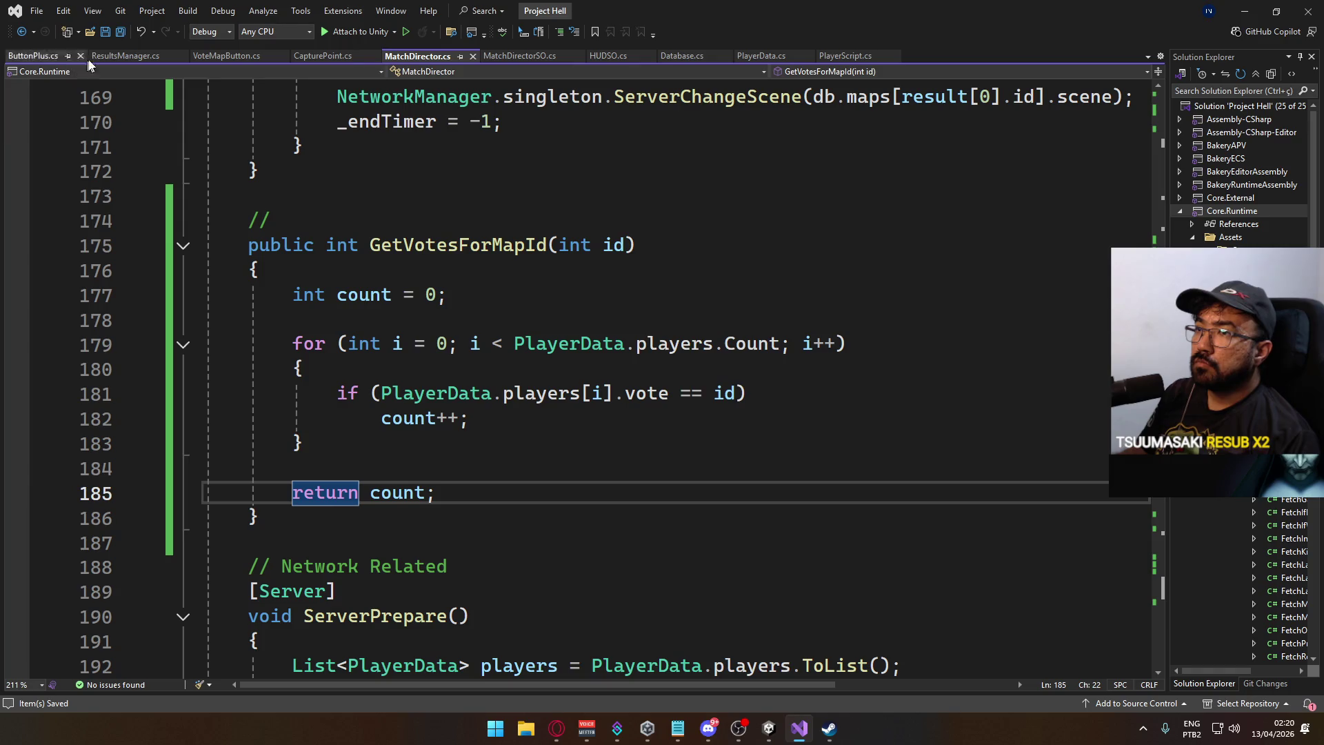
pyautogui.click(222, 54)
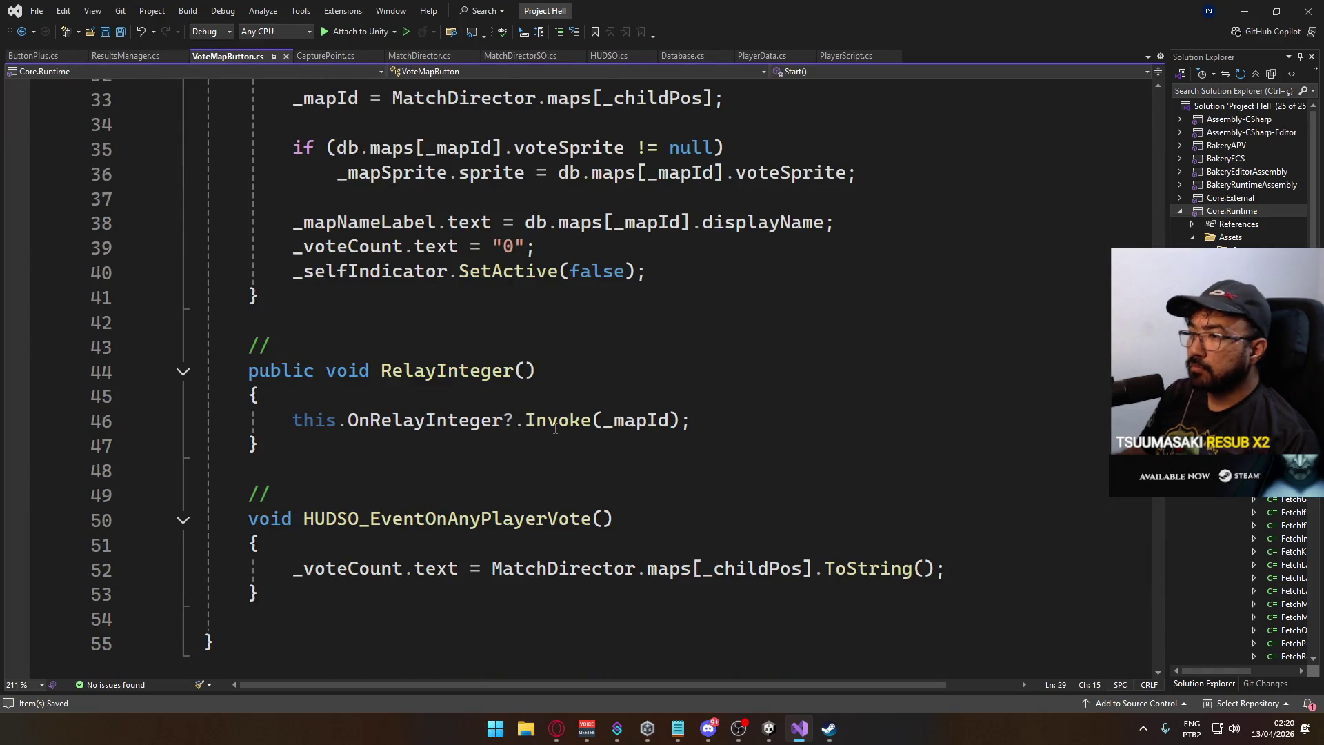
# Replace line 52's vote-count expression with MatchDirector.GetVotesForMapId(_mapId).
pyautogui.moveTo(491, 570); pyautogui.dragTo(933, 575)
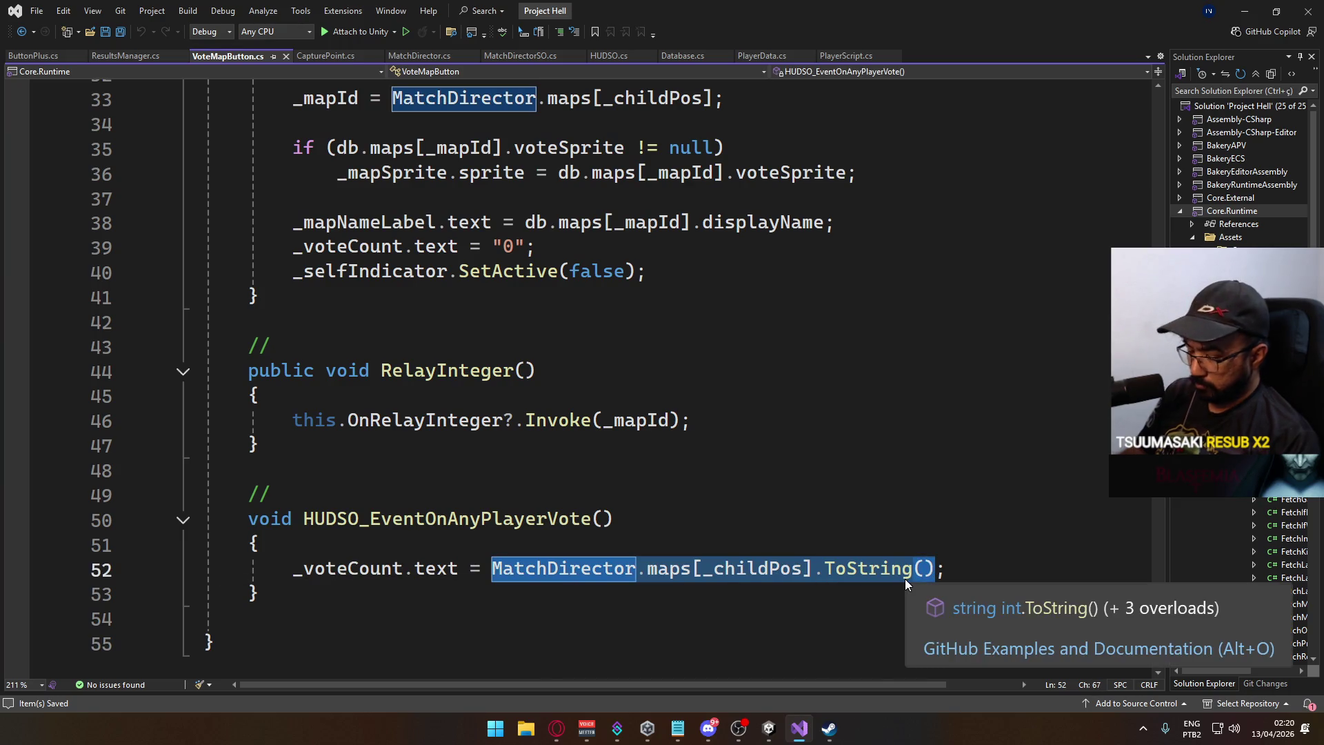
pyautogui.write('Match;')
pyautogui.press('Tab')
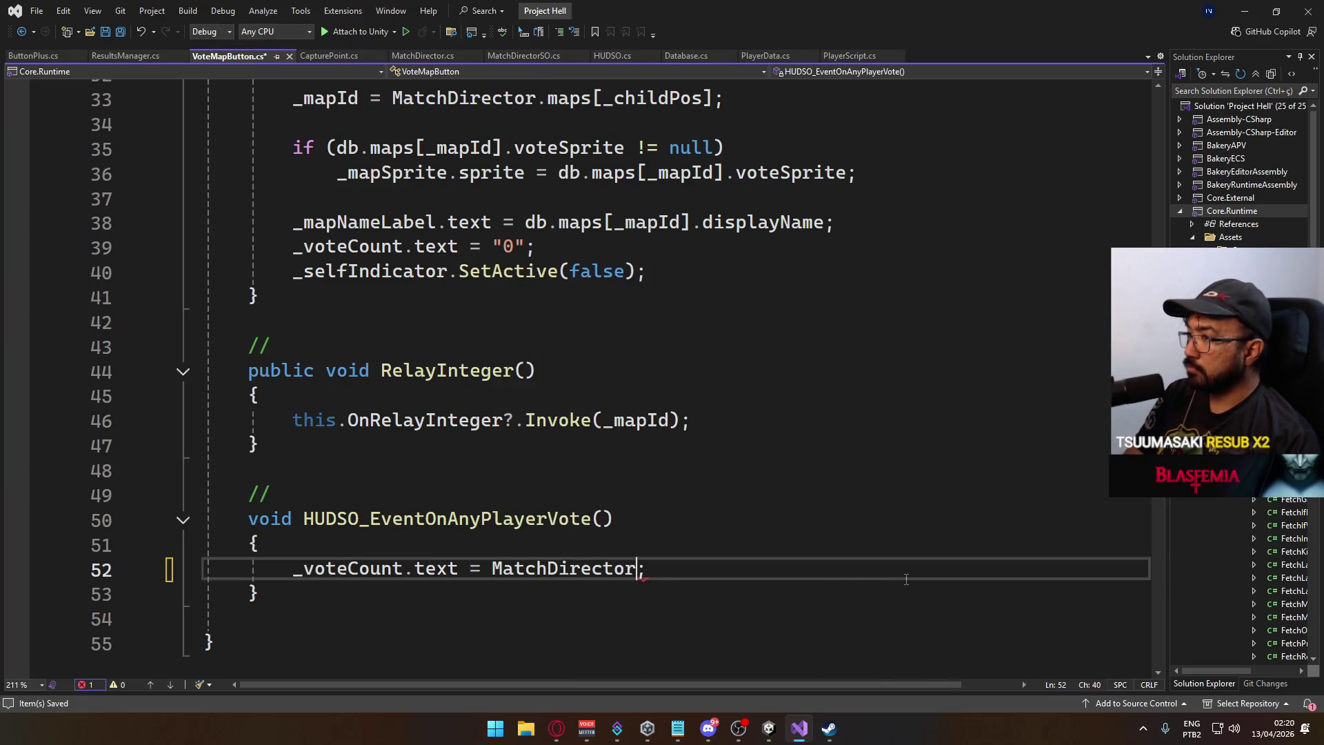
pyautogui.write('.getv')
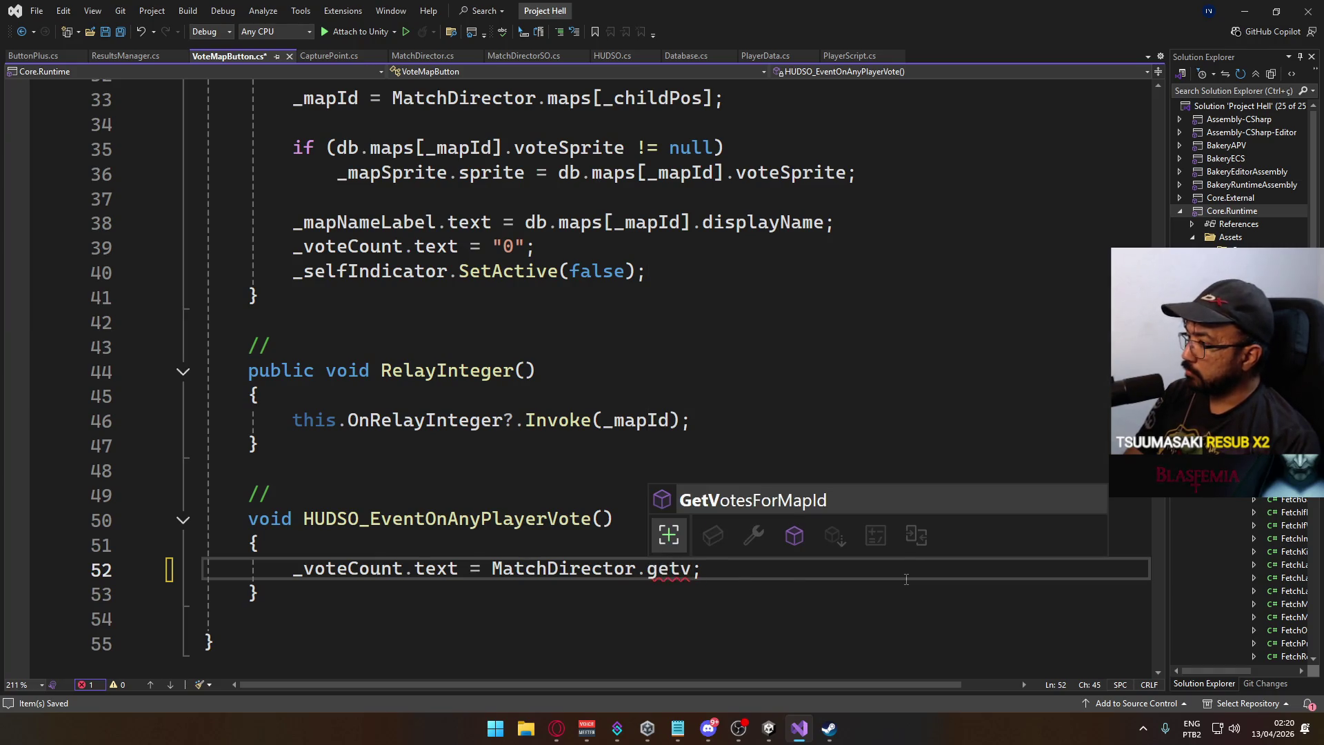
pyautogui.press('Tab')
pyautogui.write('(_map')
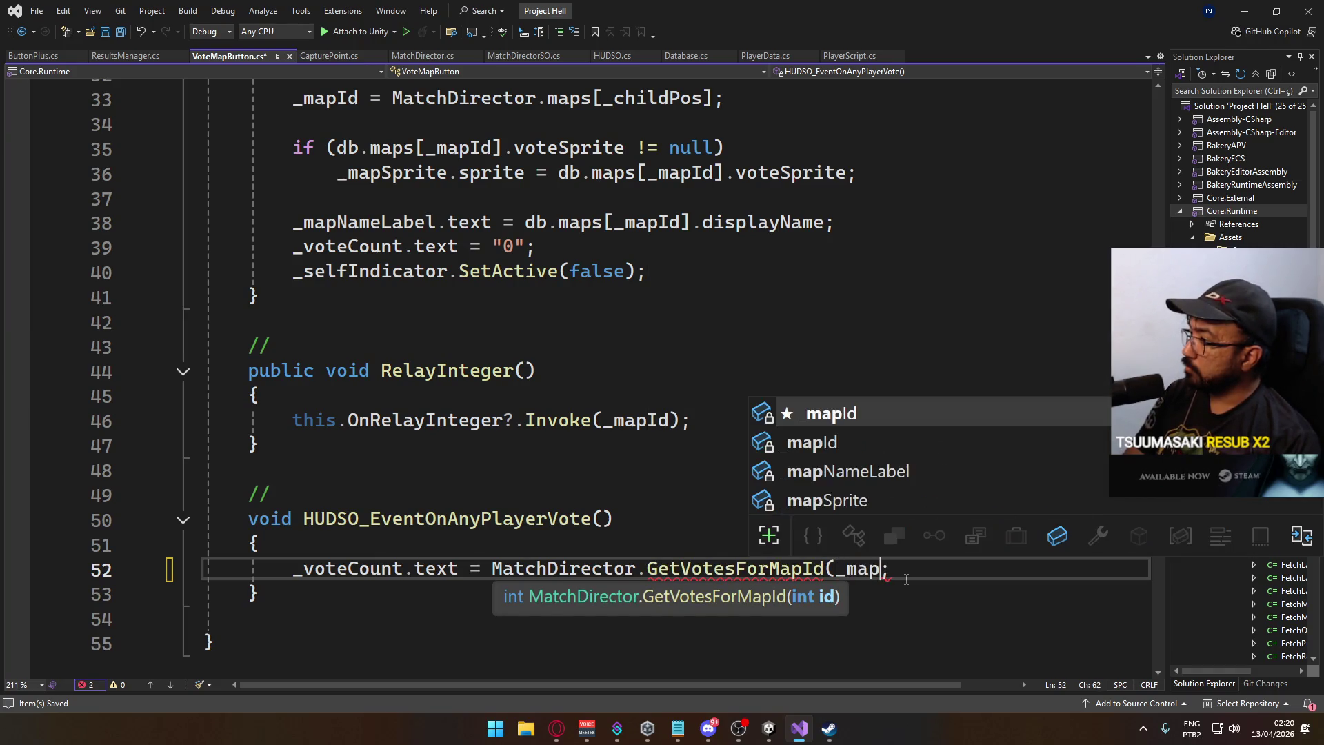
pyautogui.press('Tab')
pyautogui.write(');')
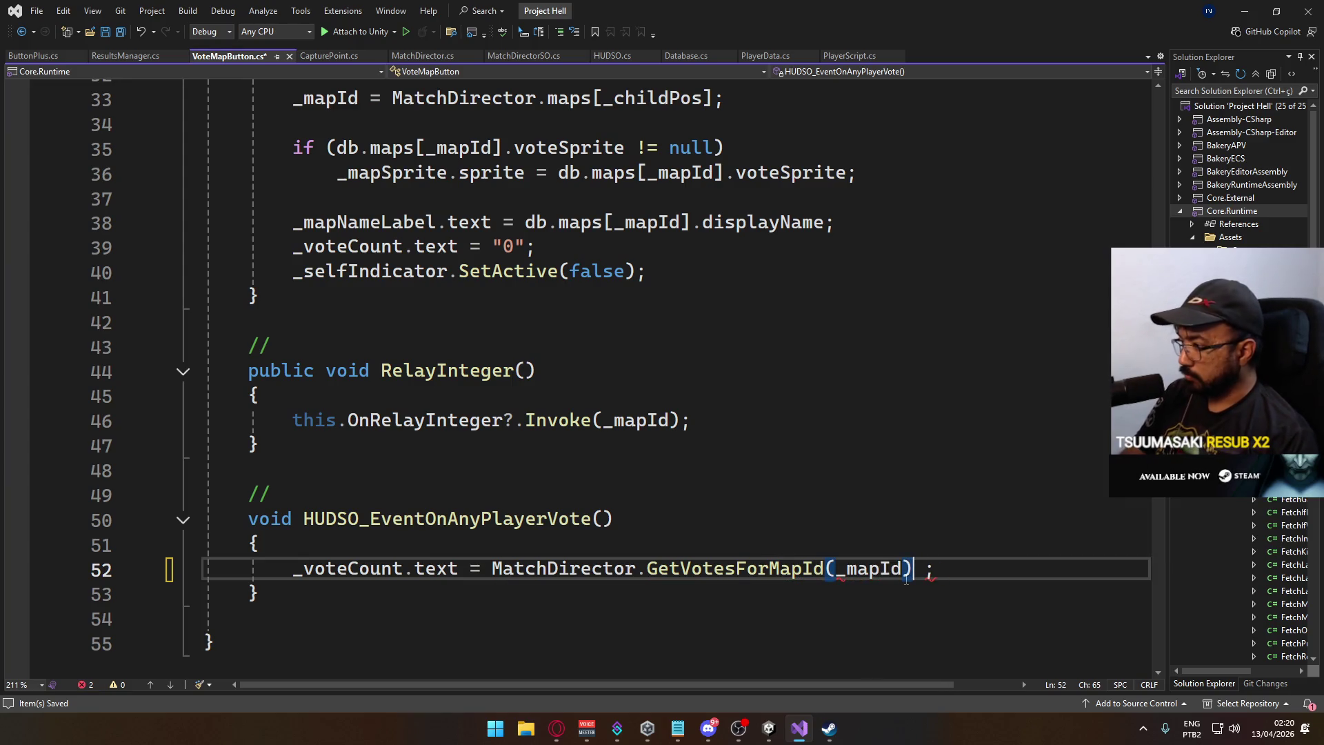
# Remove the stray semicolon, append .ToString(), save, and return to the Unity editor.
pyautogui.press('Delete')
pyautogui.press('Delete')
pyautogui.hotkey('ctrl', 's')
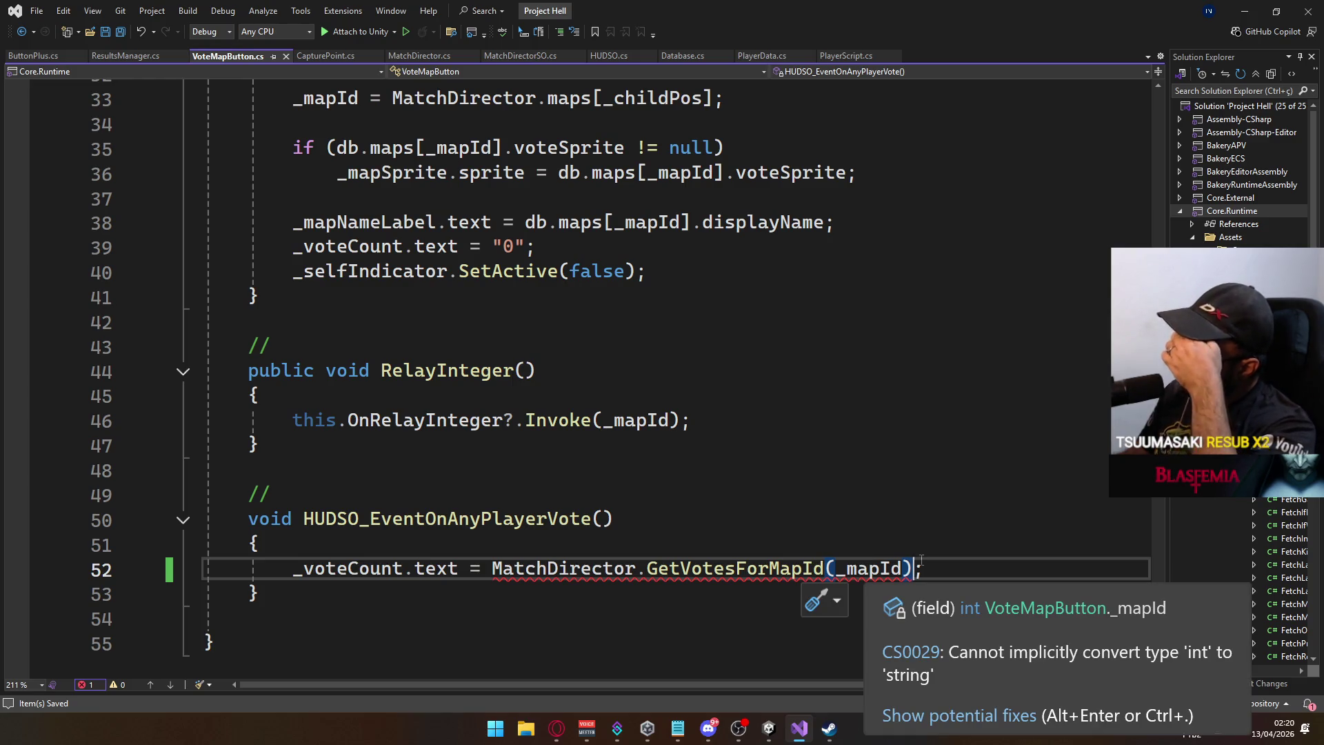
pyautogui.write('.ToString()')
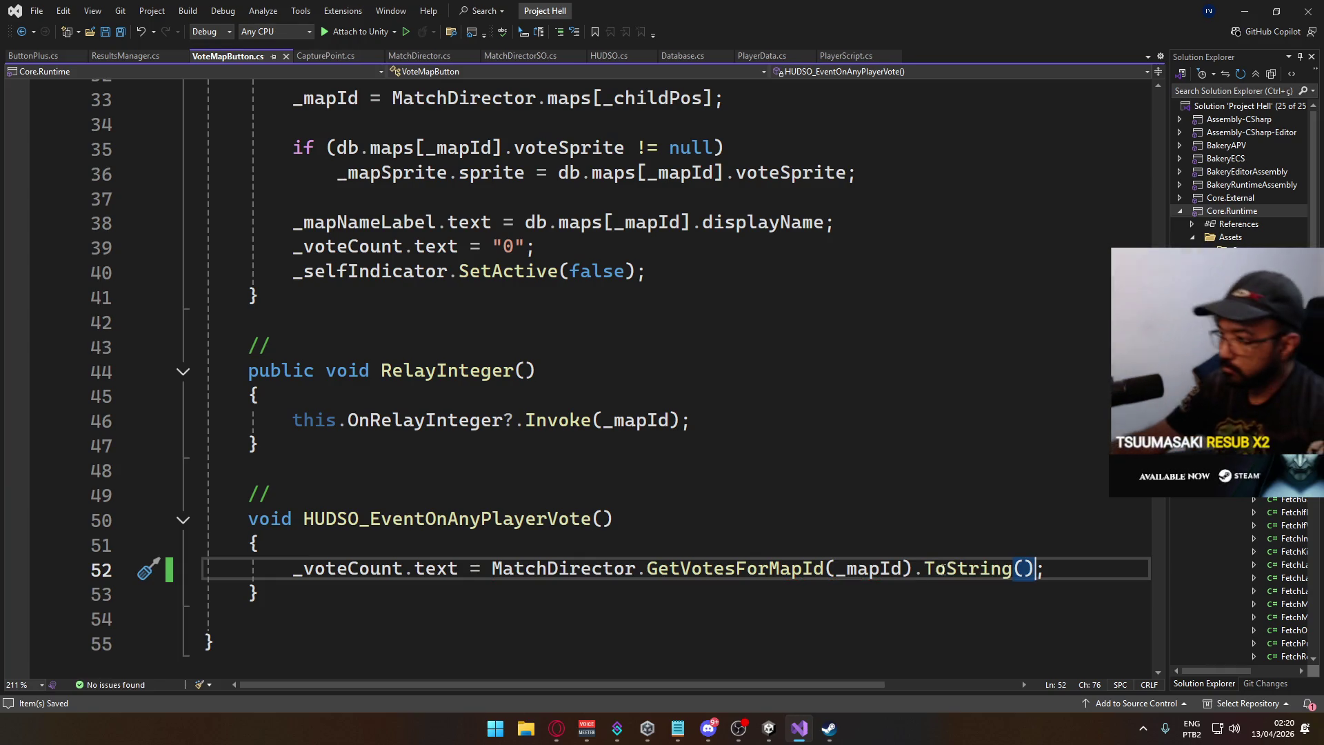
pyautogui.moveTo(761, 731)
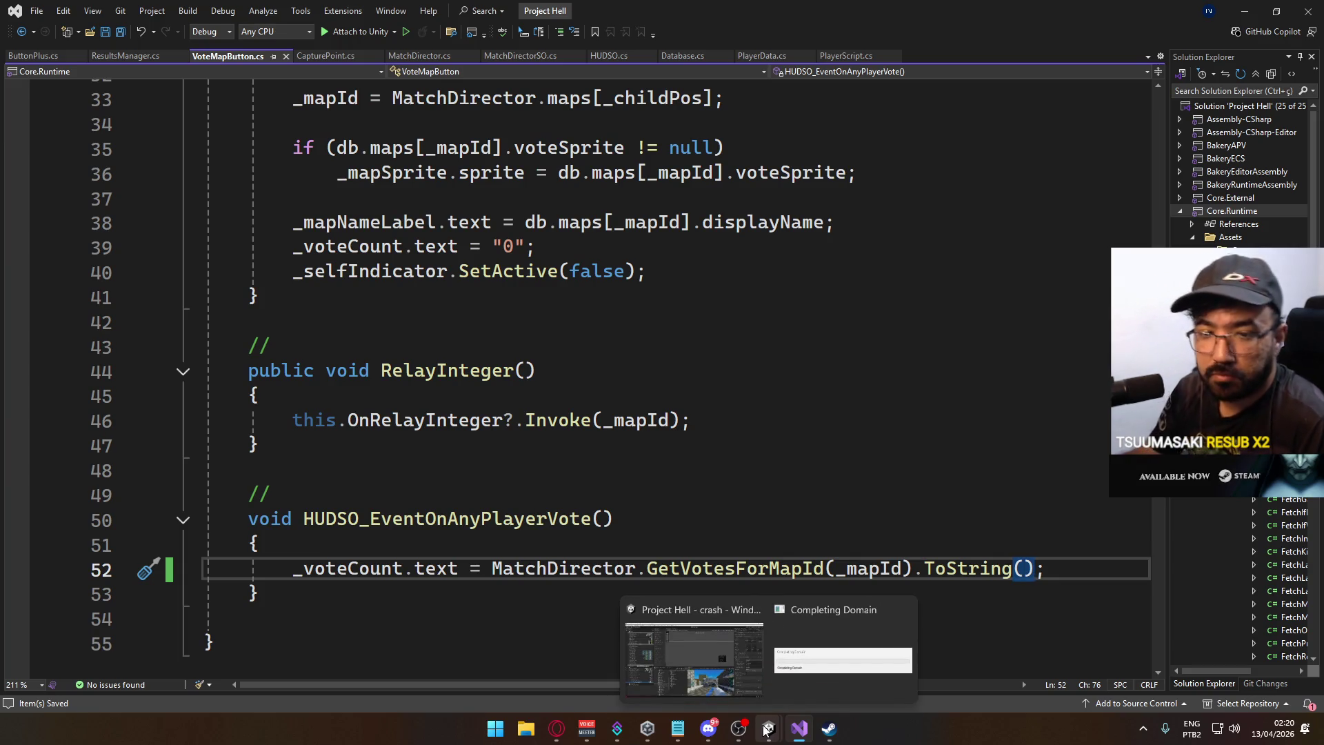
pyautogui.click(765, 729)
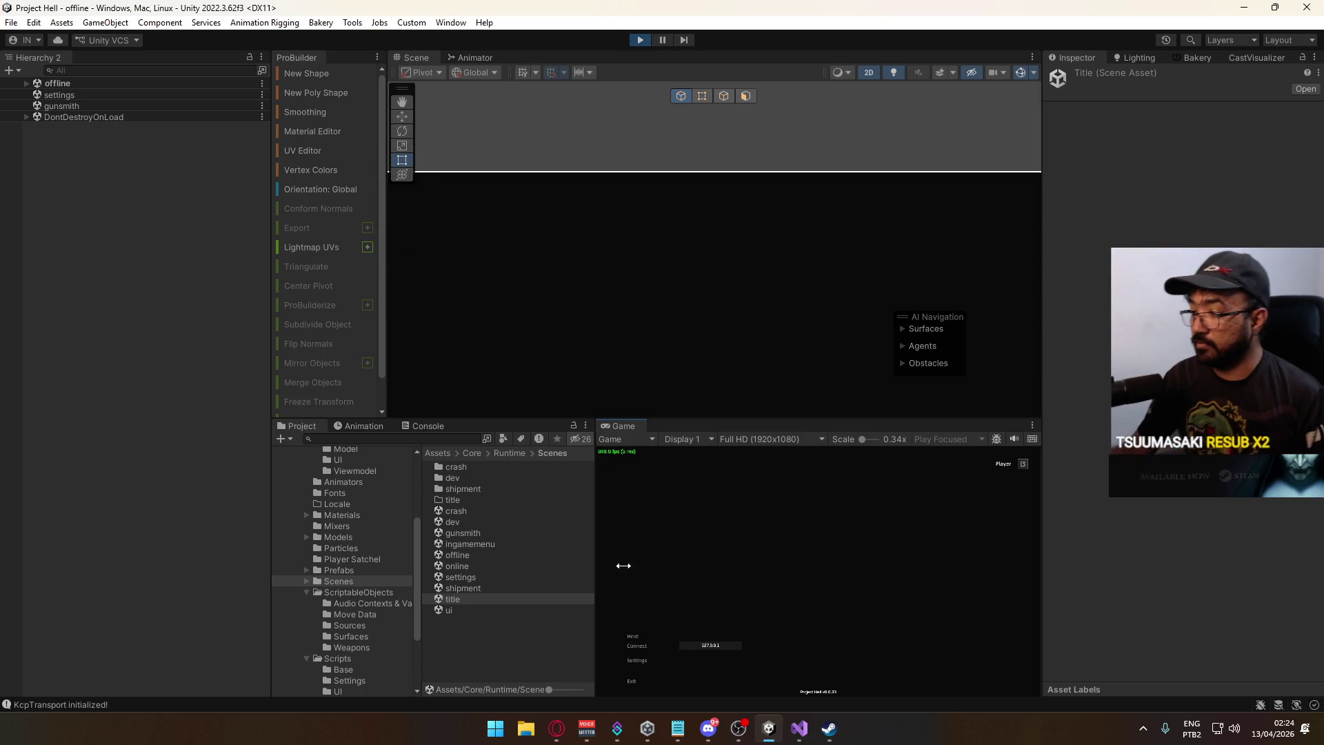
# Host a game, create a match on the crash map, and start it.
pyautogui.click(639, 634)
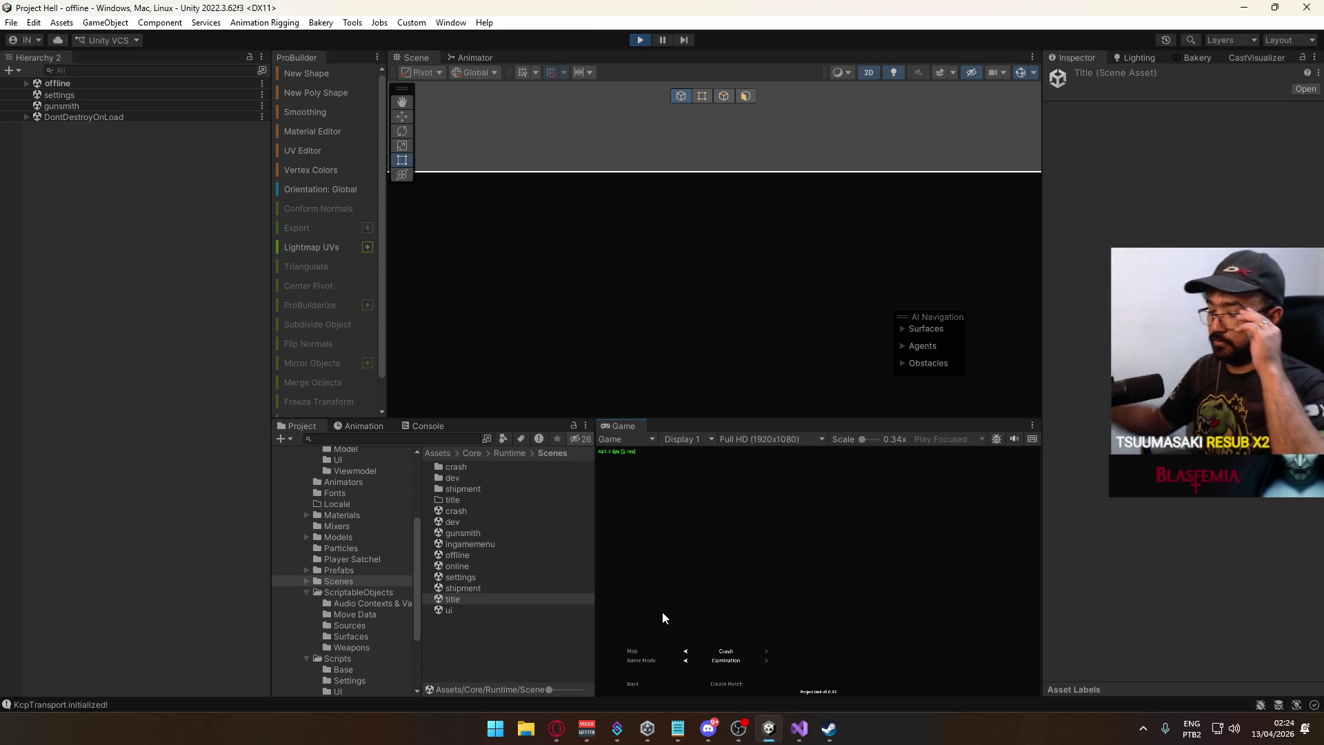
pyautogui.click(740, 681)
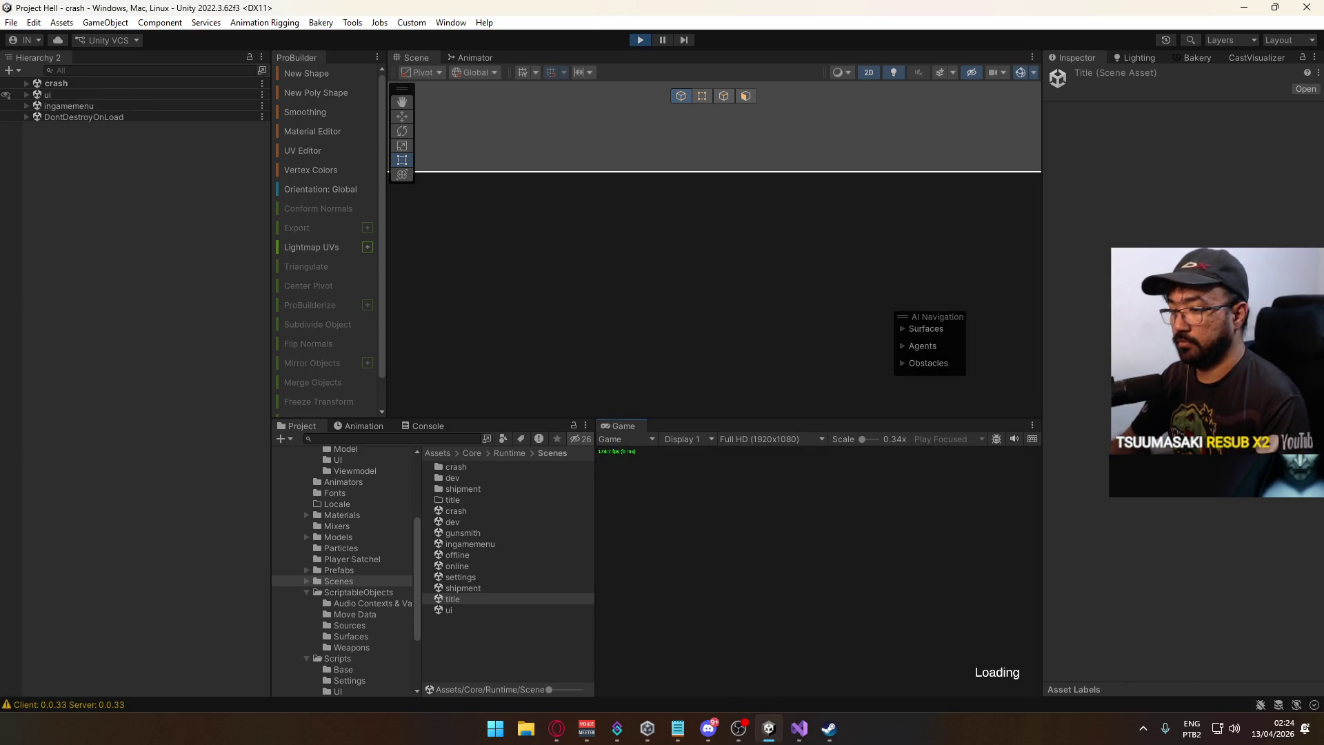
pyautogui.press('Escape')
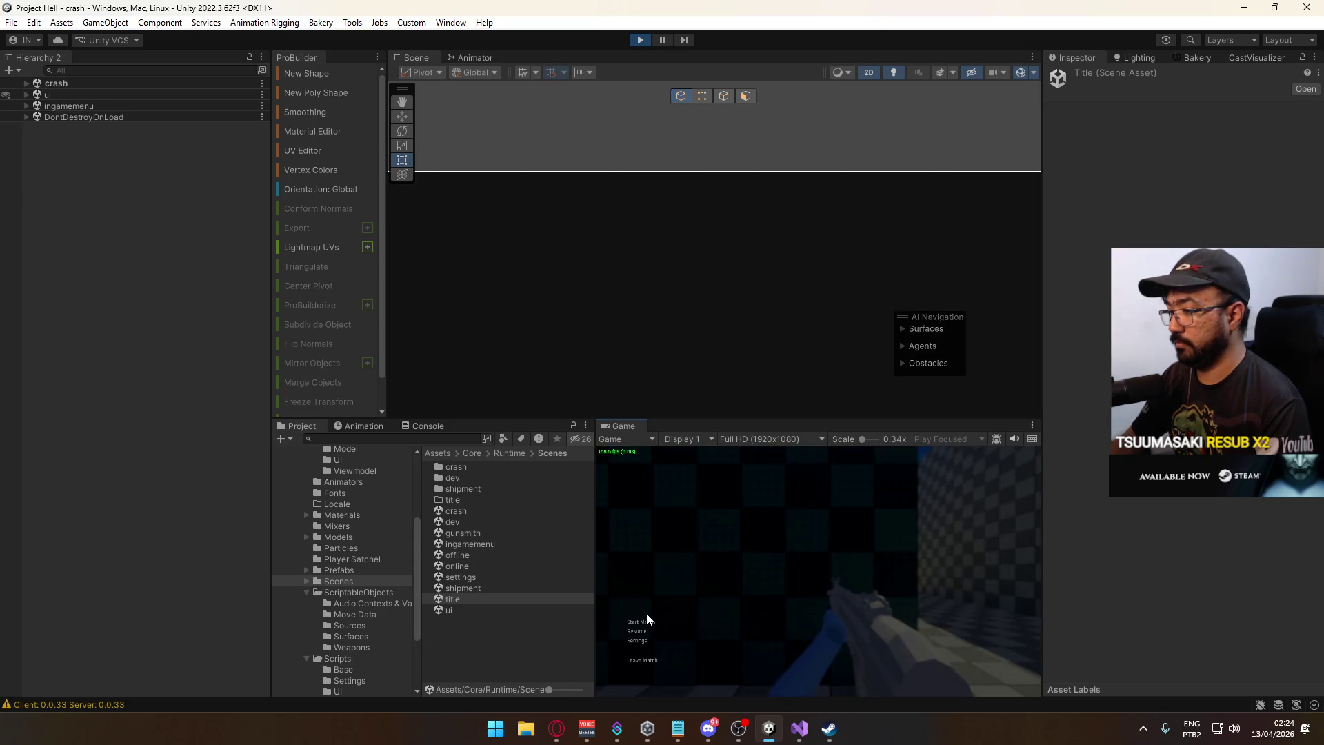
pyautogui.click(647, 622)
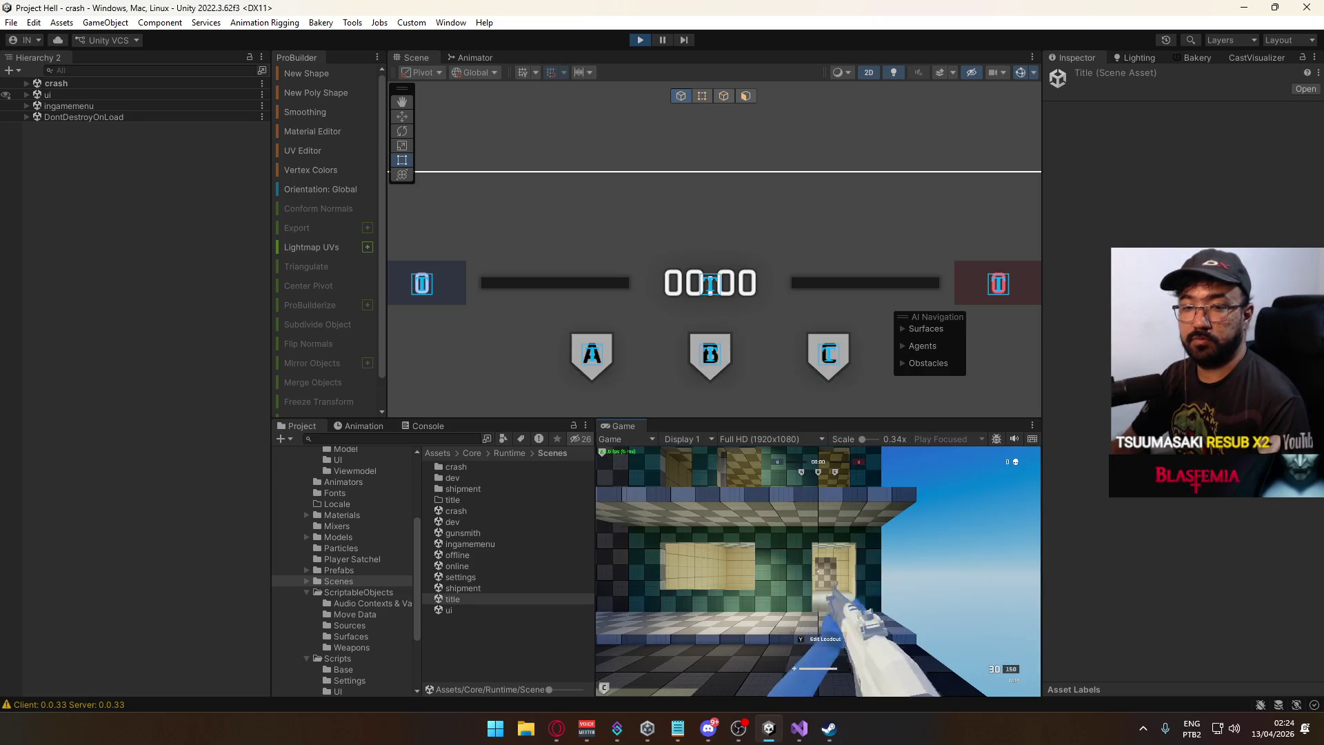
# Play until the map vote, vote crash then switch the vote to shipment.
pyautogui.press('w')
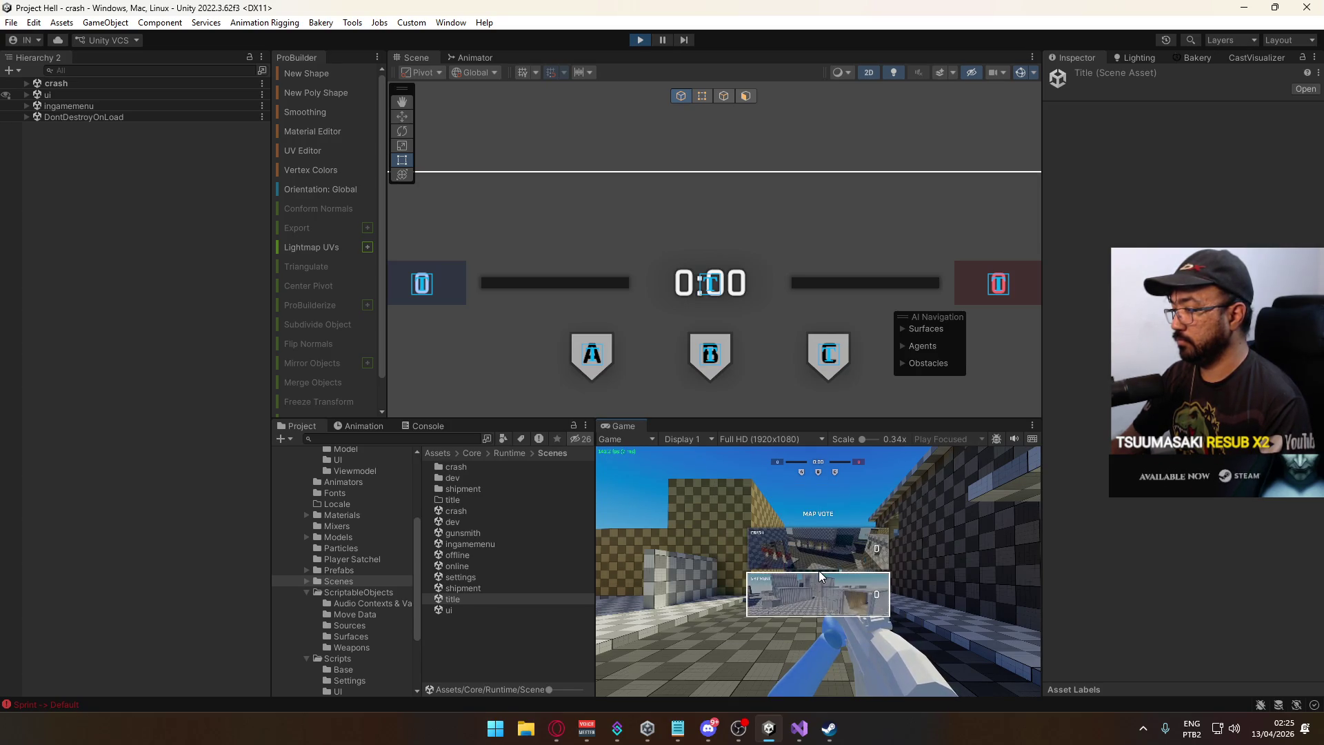
pyautogui.click(834, 552)
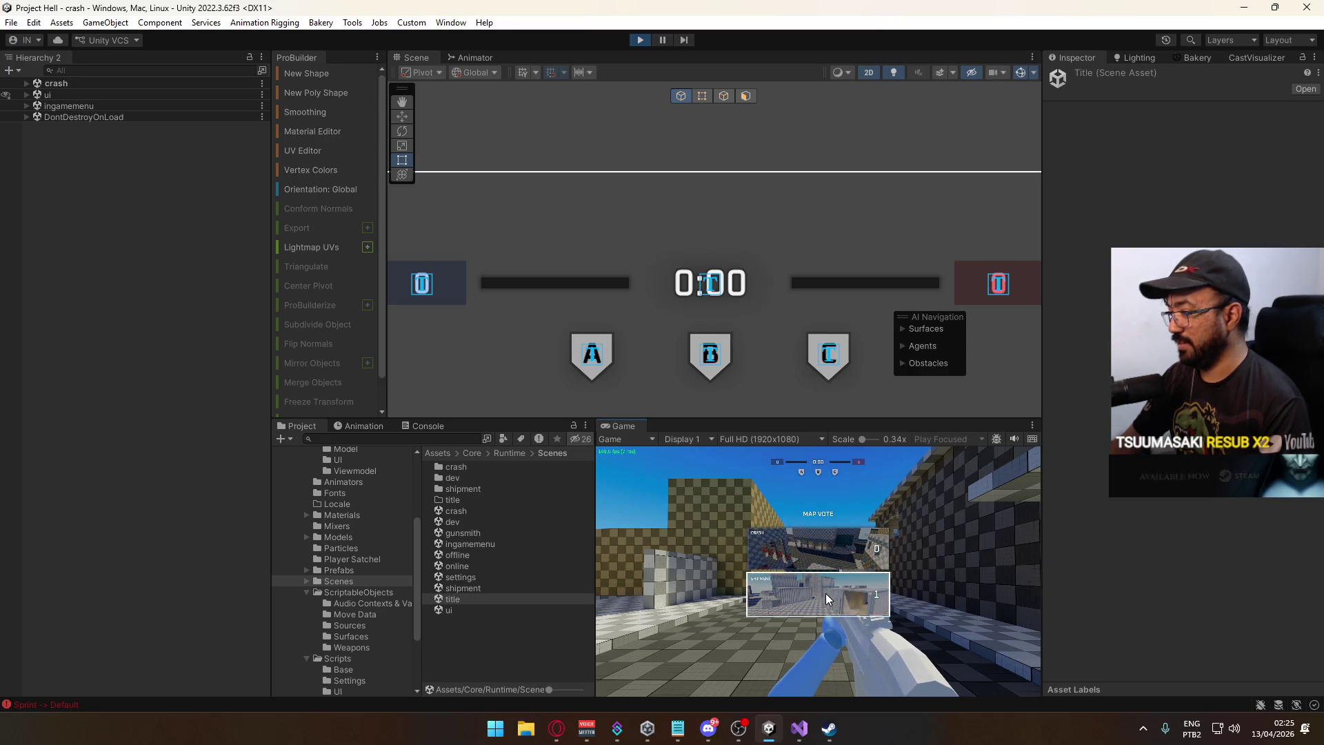
pyautogui.click(827, 585)
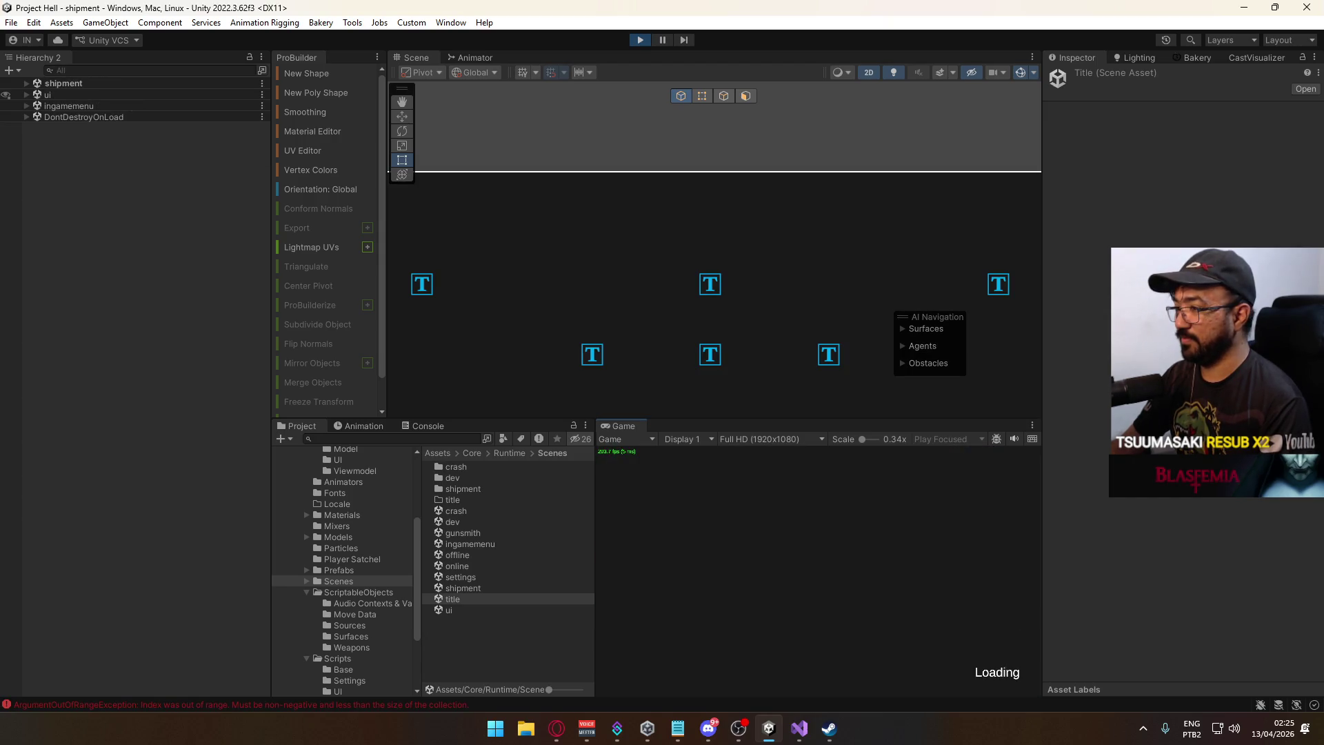
pyautogui.press('super')
# Stop Play mode, clear the Console errors, and open the ui scene.
pyautogui.press('Escape')
pyautogui.hotkey('ctrl', 'p')
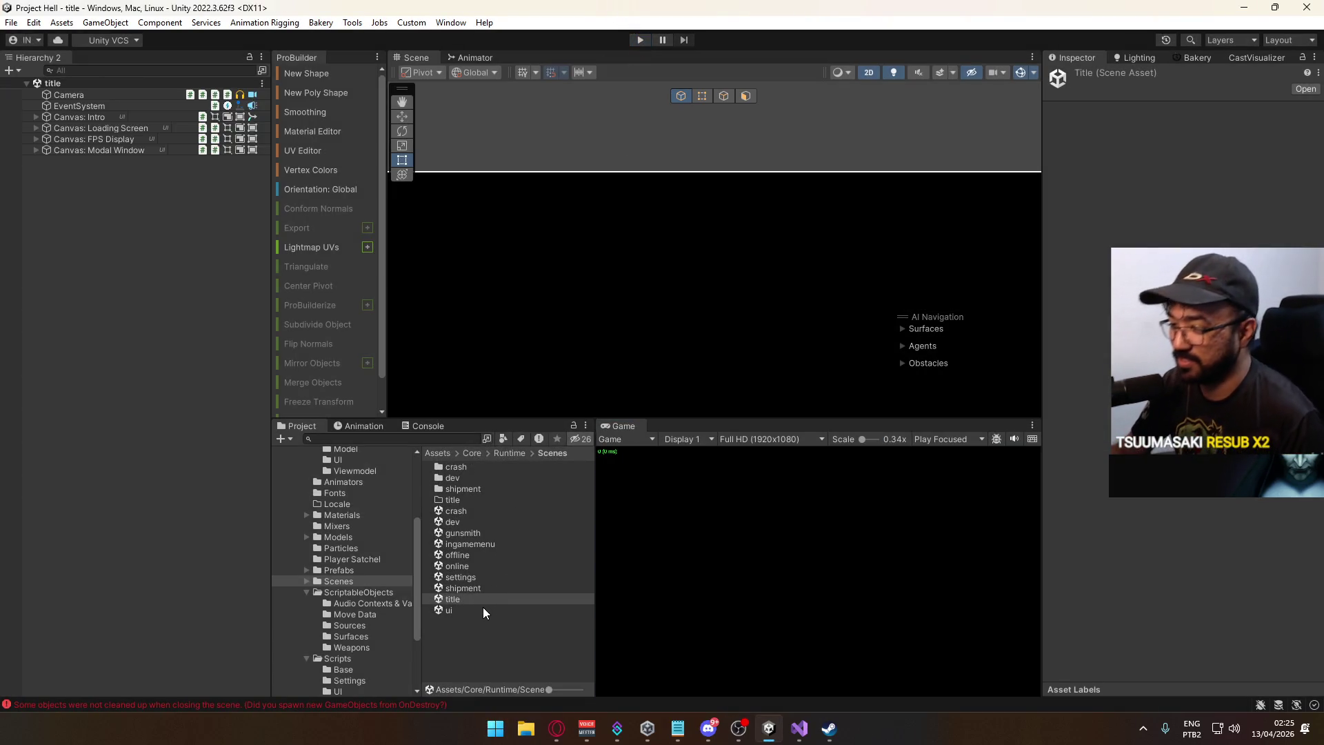
pyautogui.click(418, 426)
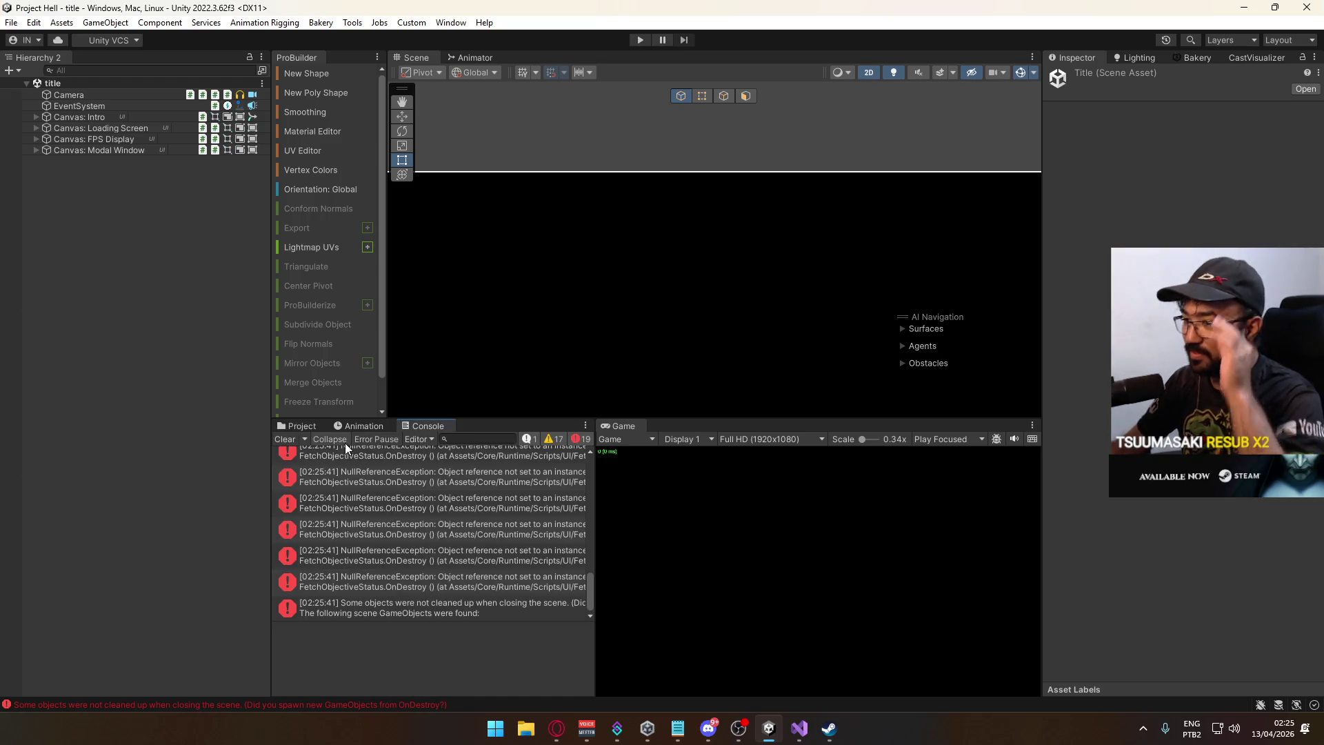
pyautogui.click(284, 438)
pyautogui.click(301, 426)
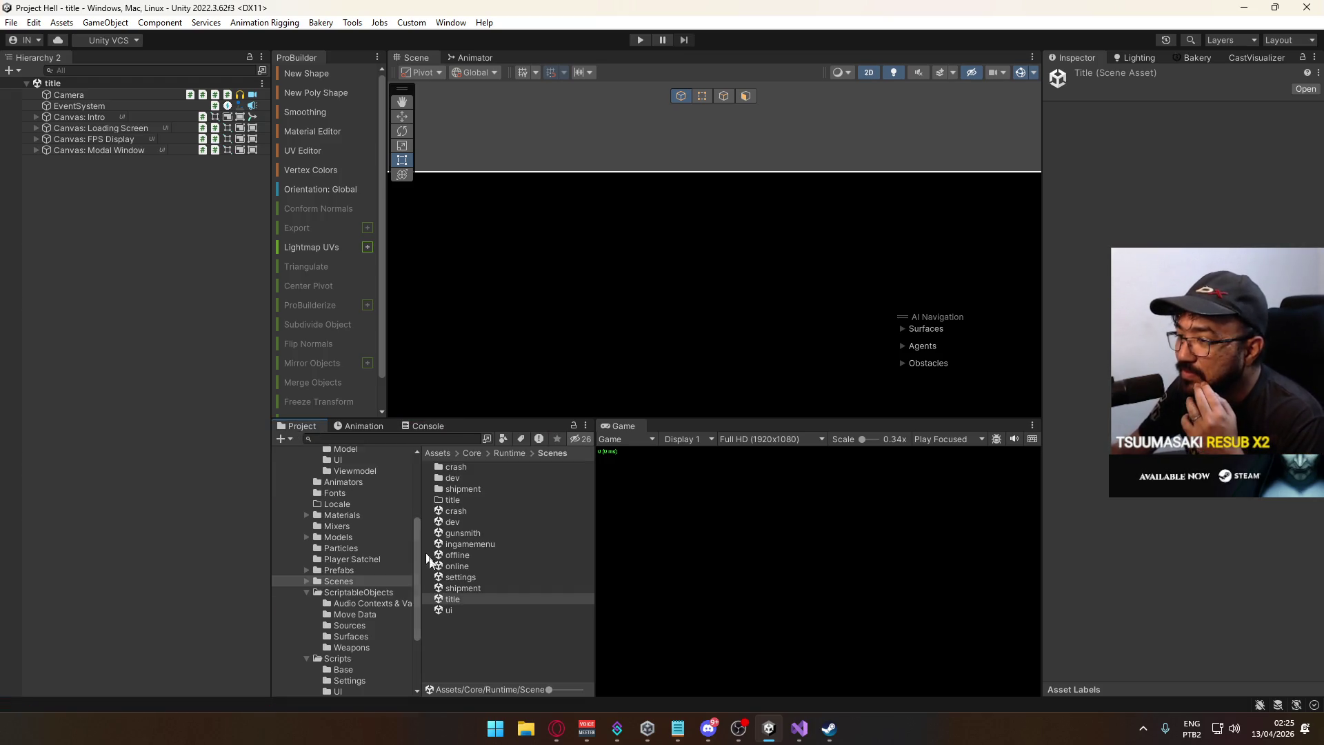
pyautogui.doubleClick(455, 610)
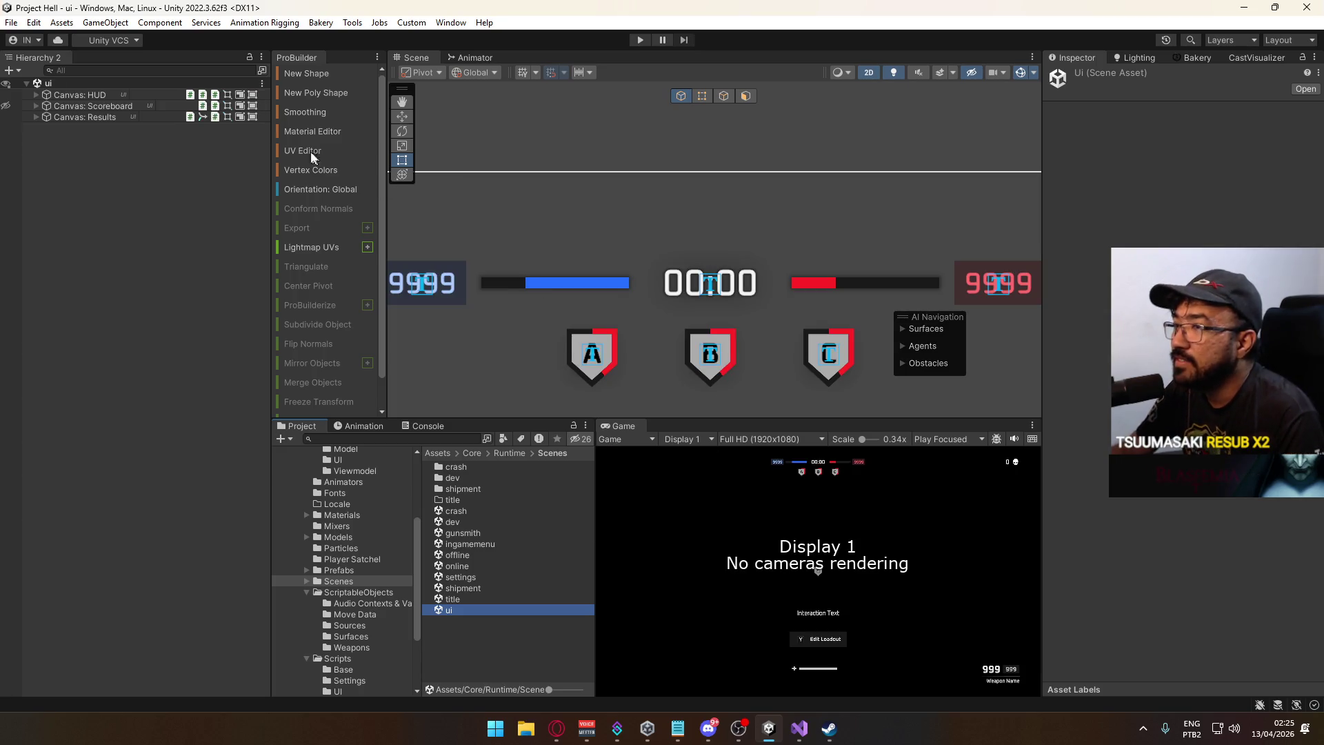
# Expand Canvas: Results and resume the reference video in the browser.
pyautogui.click(37, 117)
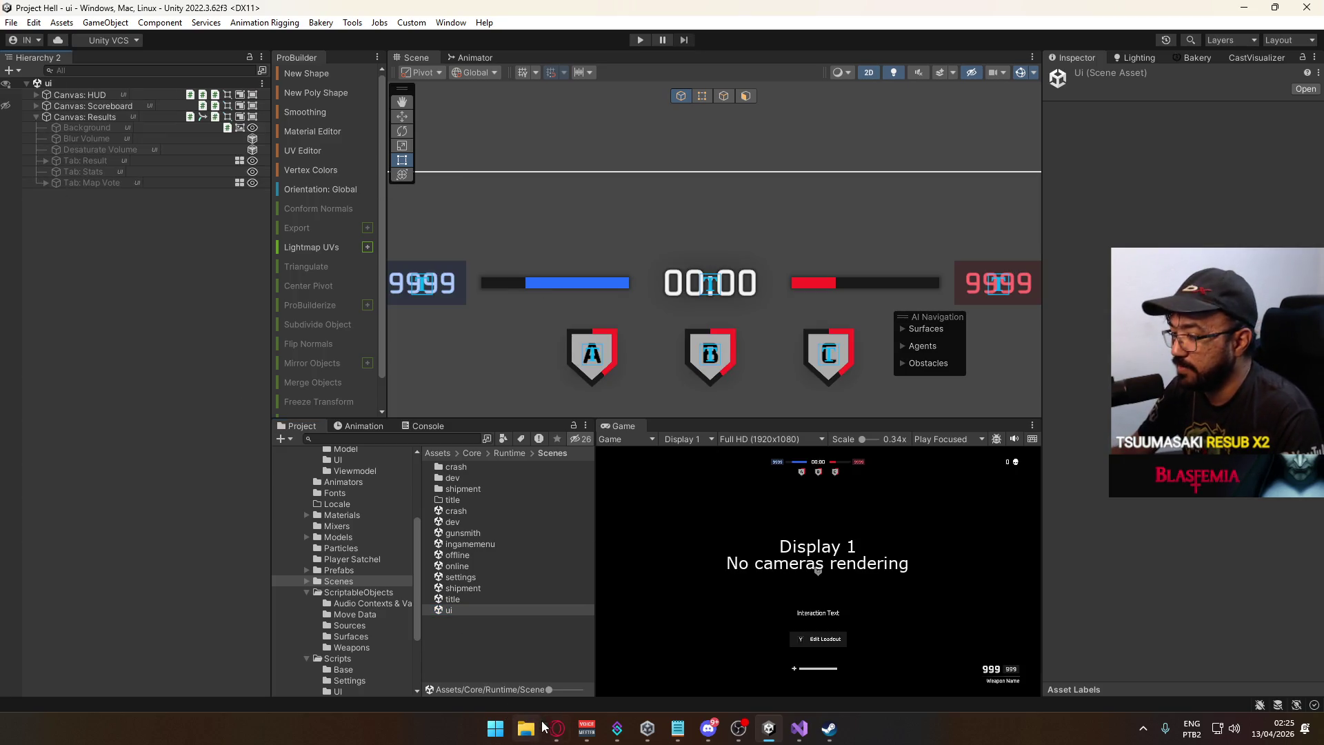
pyautogui.click(555, 728)
pyautogui.click(430, 404)
pyautogui.click(206, 684)
pyautogui.click(565, 730)
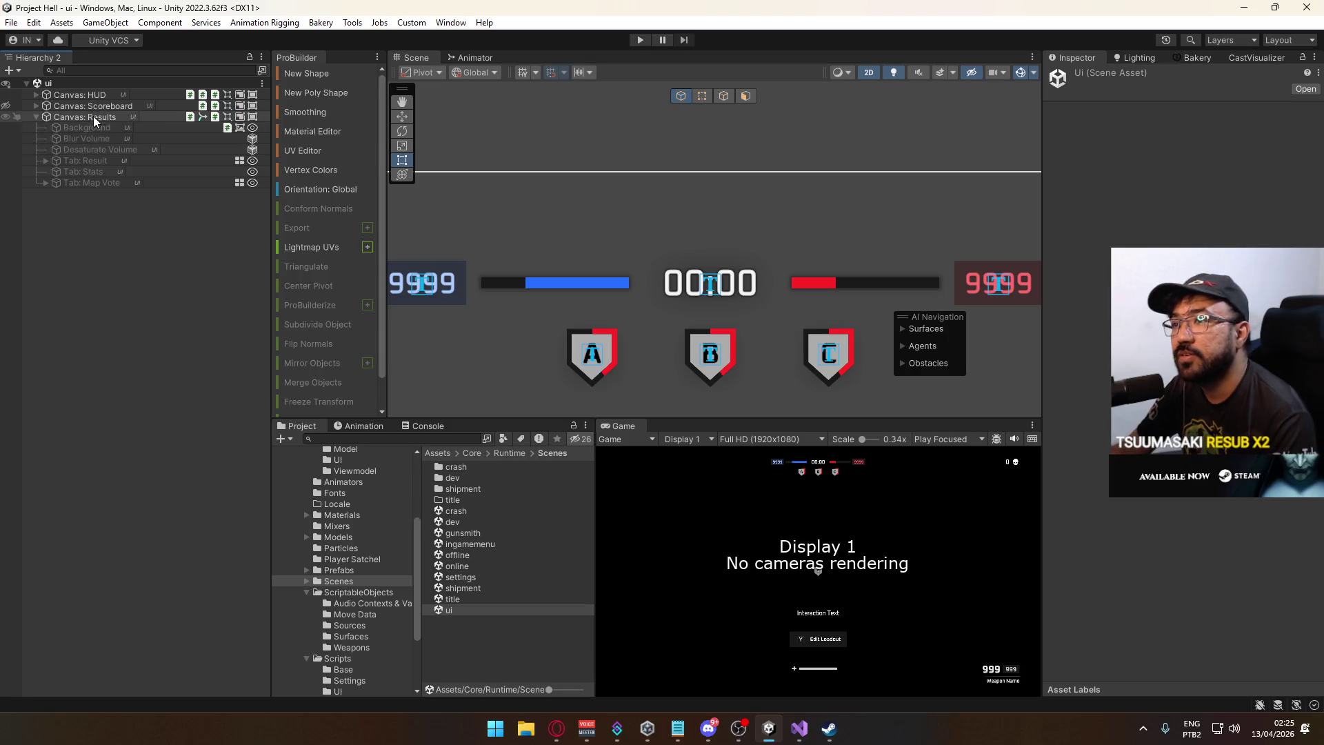
# Select Vote Map Button A under Tab: Map Vote, review its clips, and show its Animator.
pyautogui.click(46, 183)
pyautogui.click(104, 205)
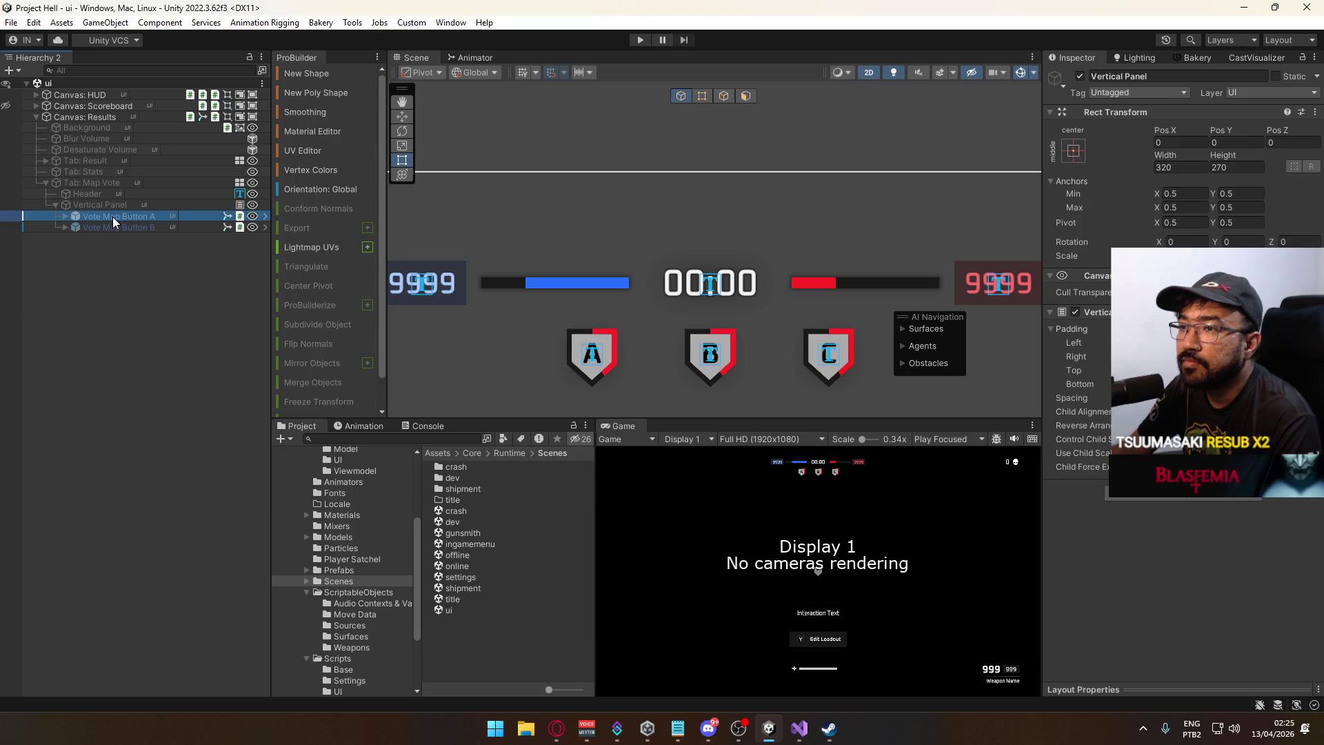
pyautogui.click(113, 217)
pyautogui.click(372, 426)
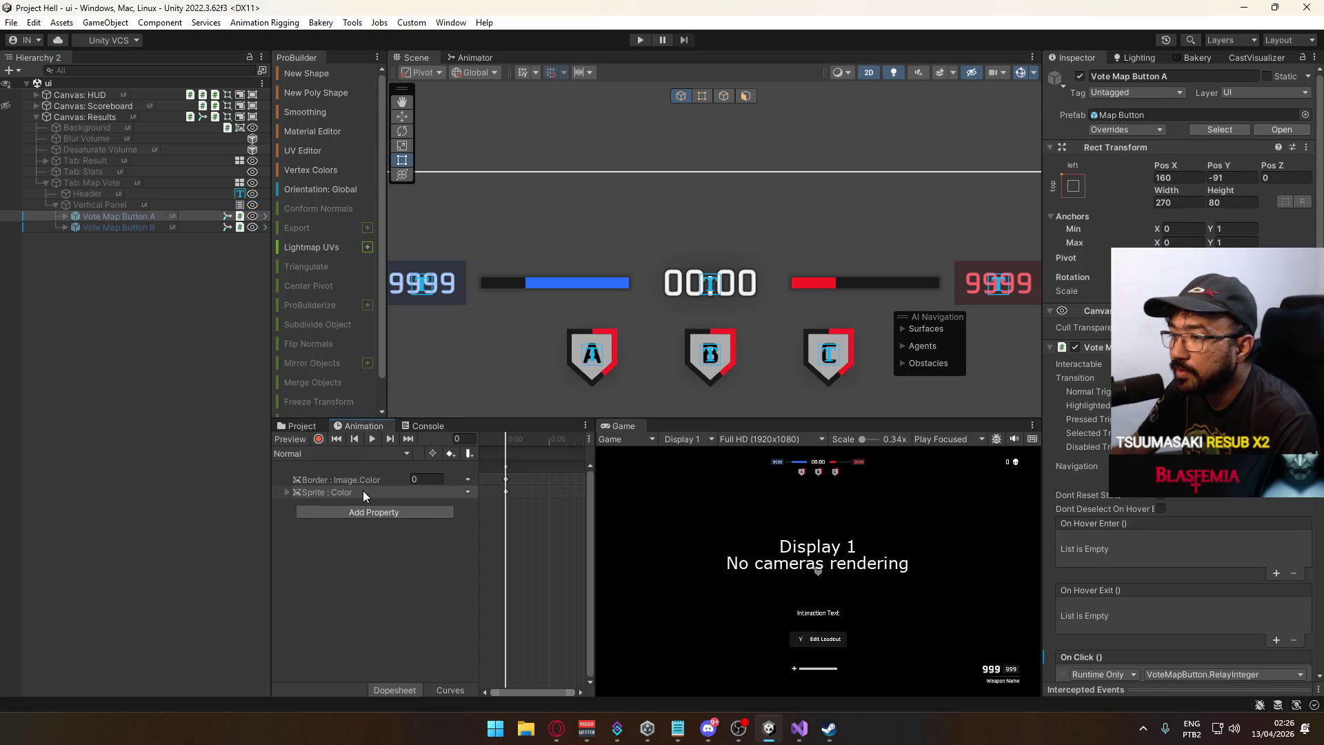
pyautogui.click(362, 490)
pyautogui.click(355, 480)
pyautogui.click(336, 453)
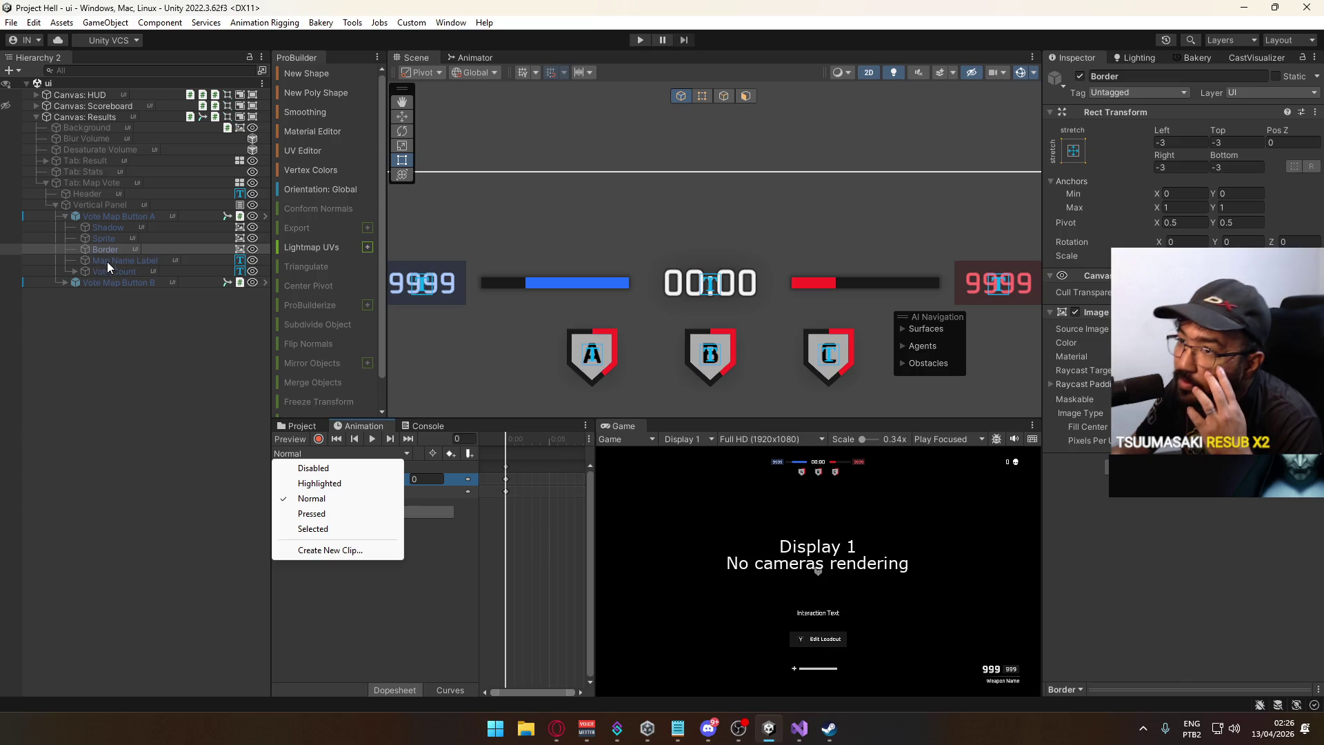
pyautogui.click(120, 219)
pyautogui.click(120, 218)
pyautogui.click(471, 58)
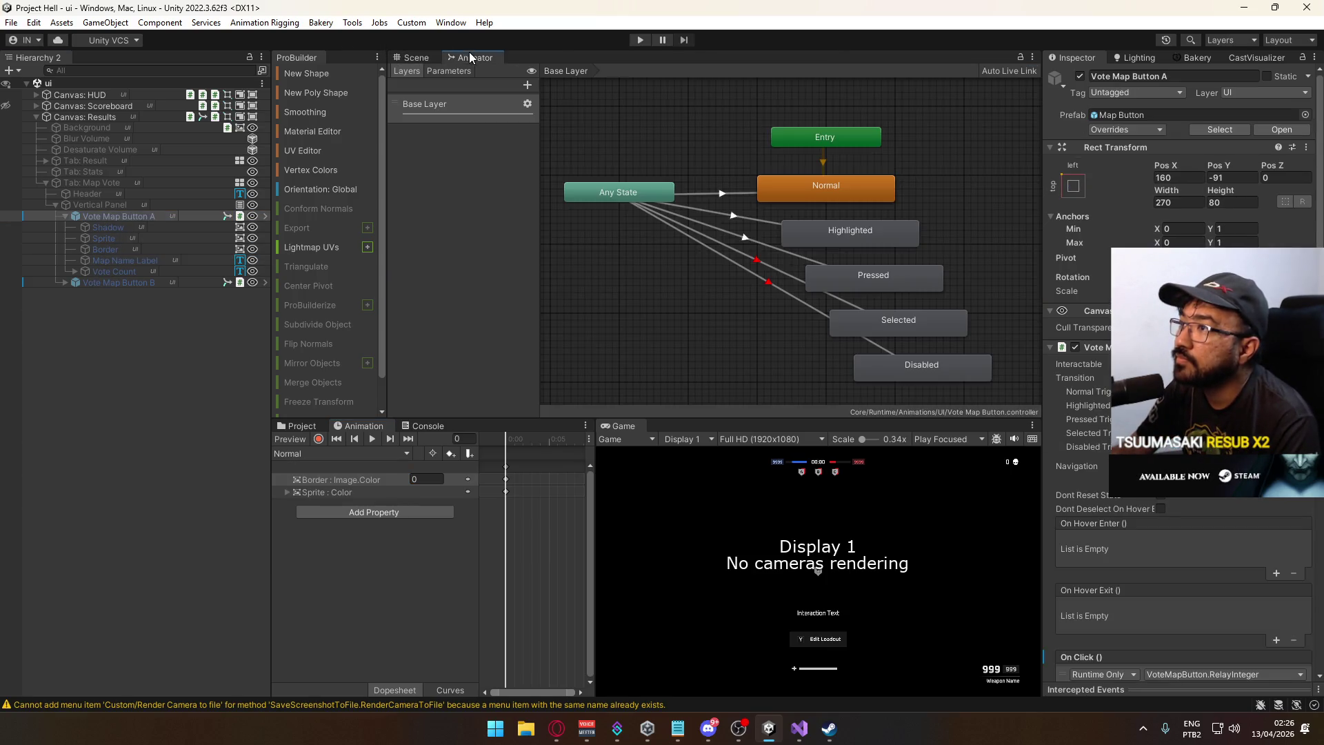
# Copy the parameters of the Any State to Normal transition.
pyautogui.click(735, 194)
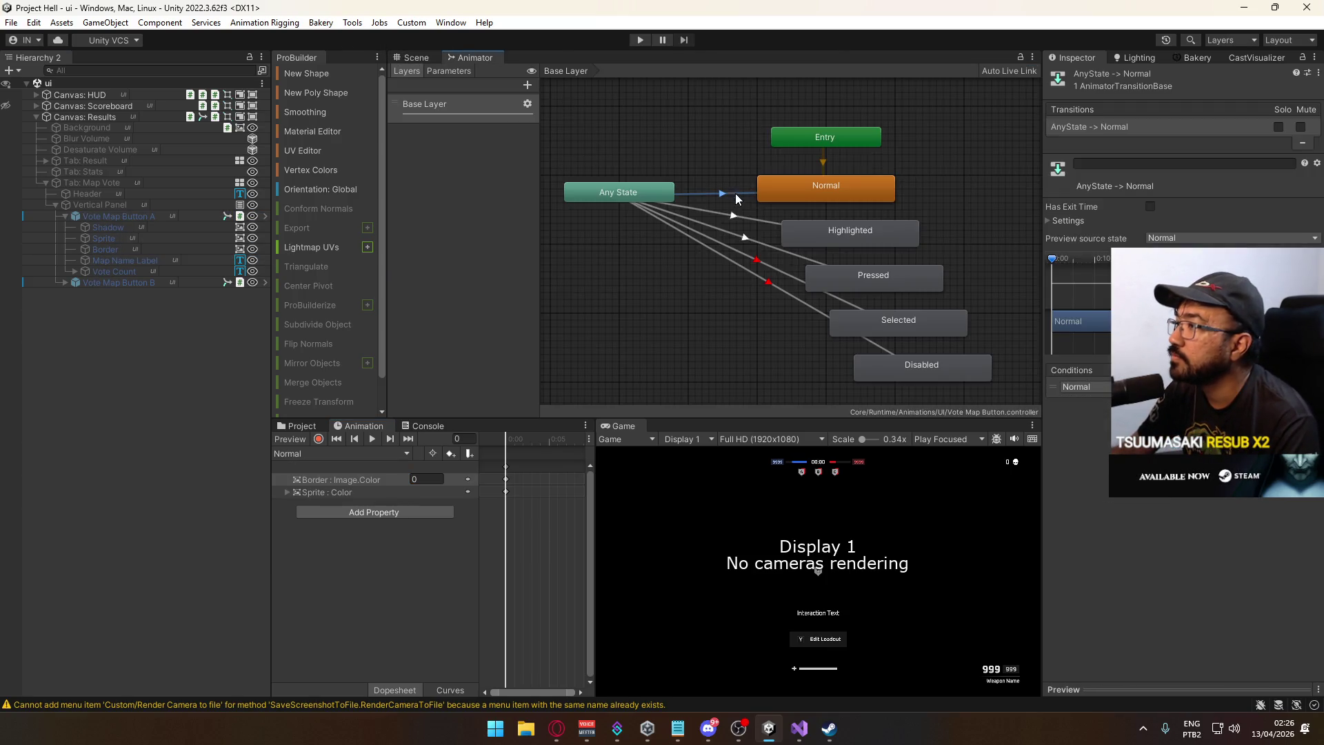
pyautogui.click(1105, 218)
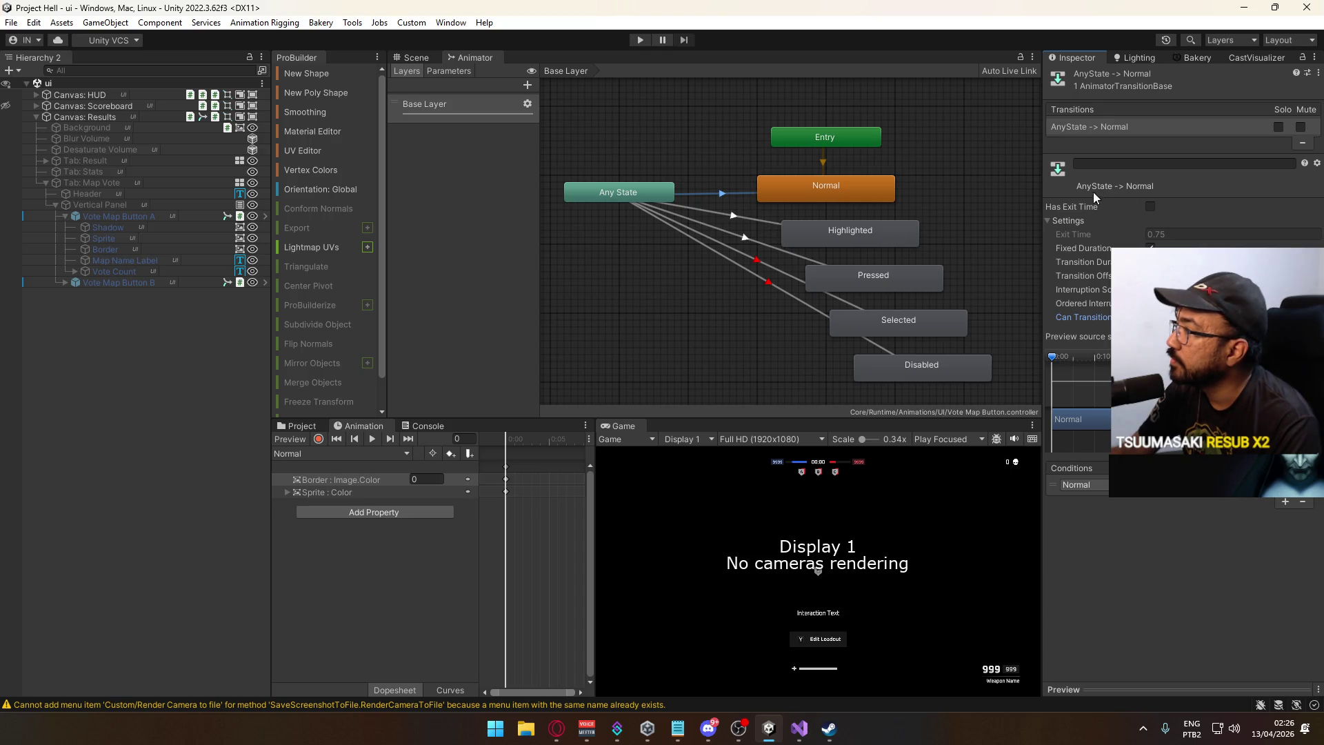
pyautogui.rightClick(1087, 129)
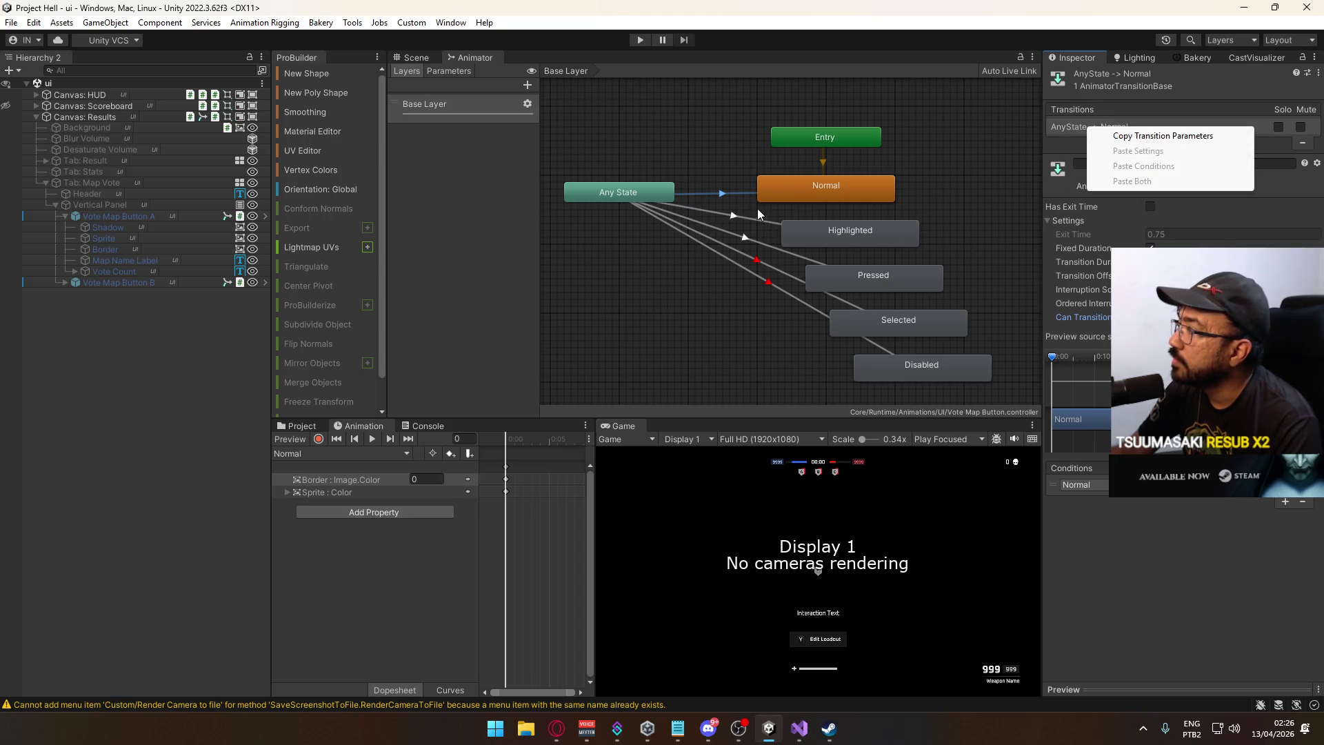
pyautogui.click(1082, 158)
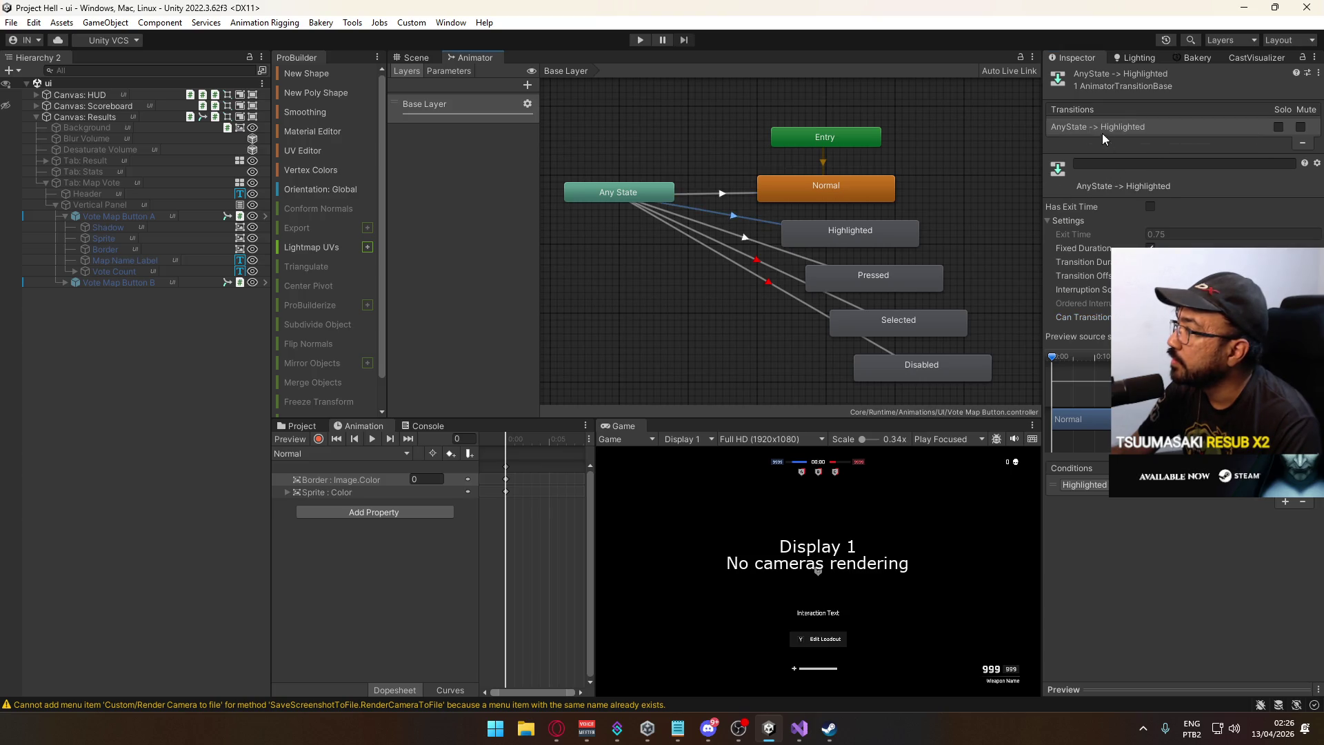
# Paste those settings onto the Any State to Highlighted and Pressed transitions.
pyautogui.rightClick(1101, 127)
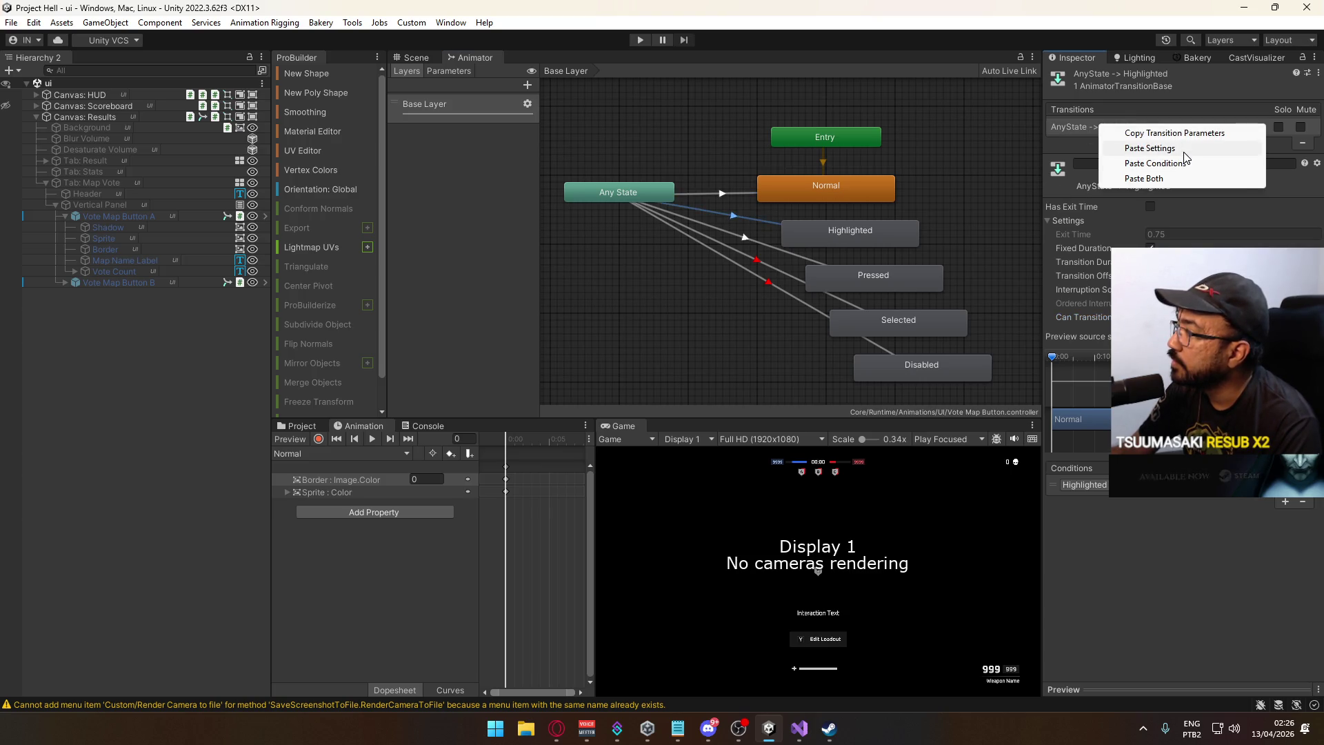
pyautogui.click(1184, 150)
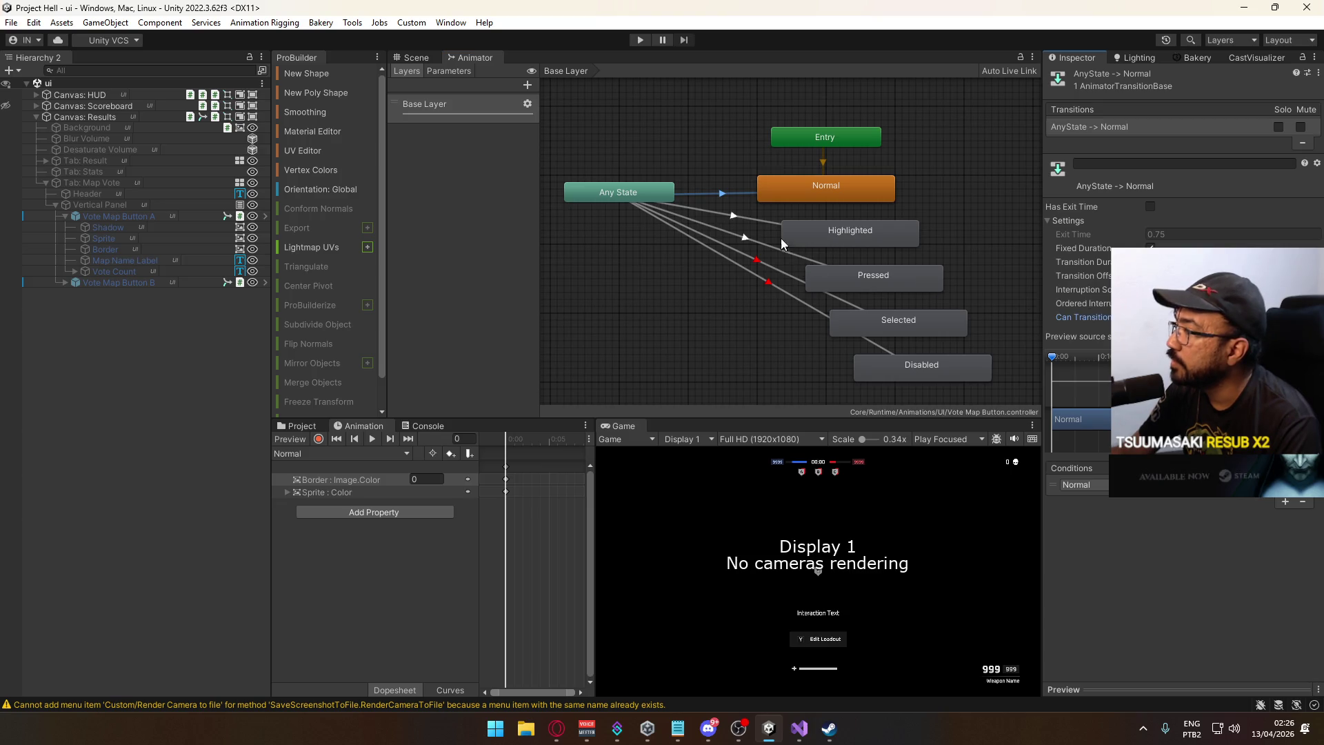
pyautogui.rightClick(1109, 128)
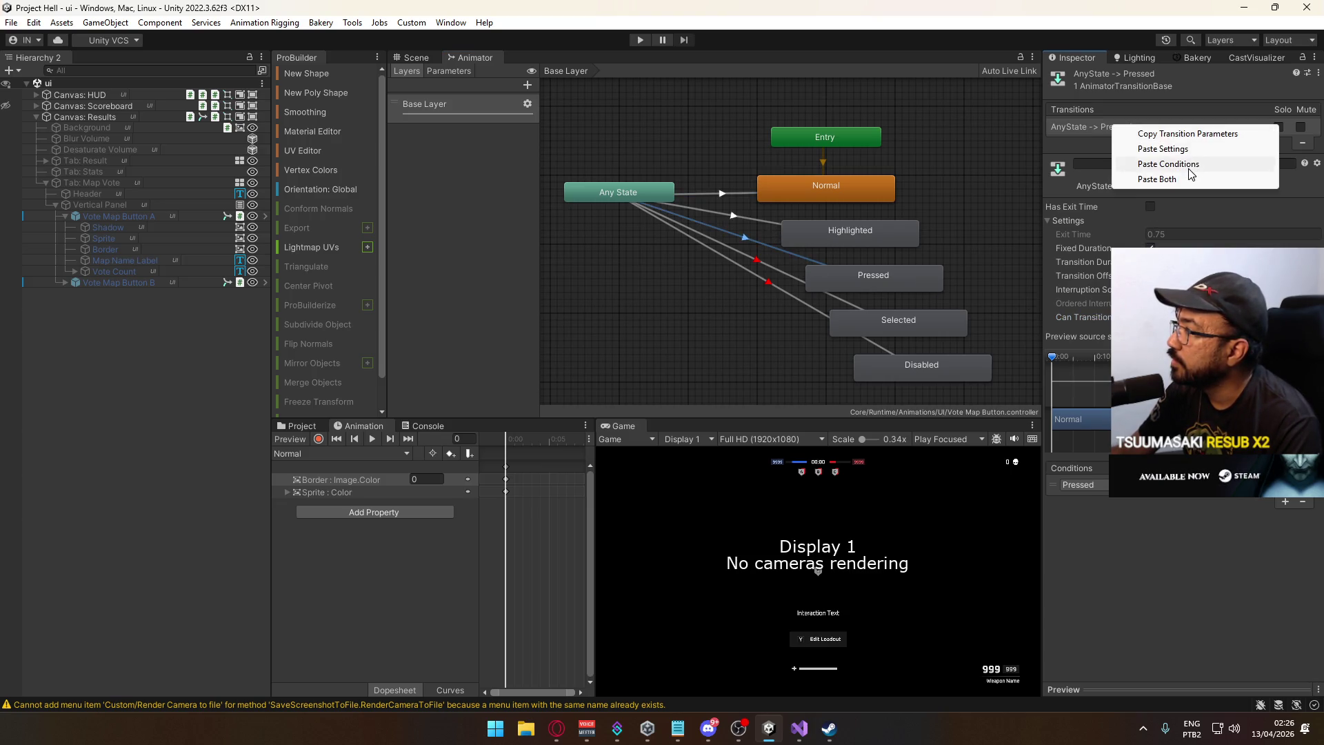
pyautogui.click(1189, 151)
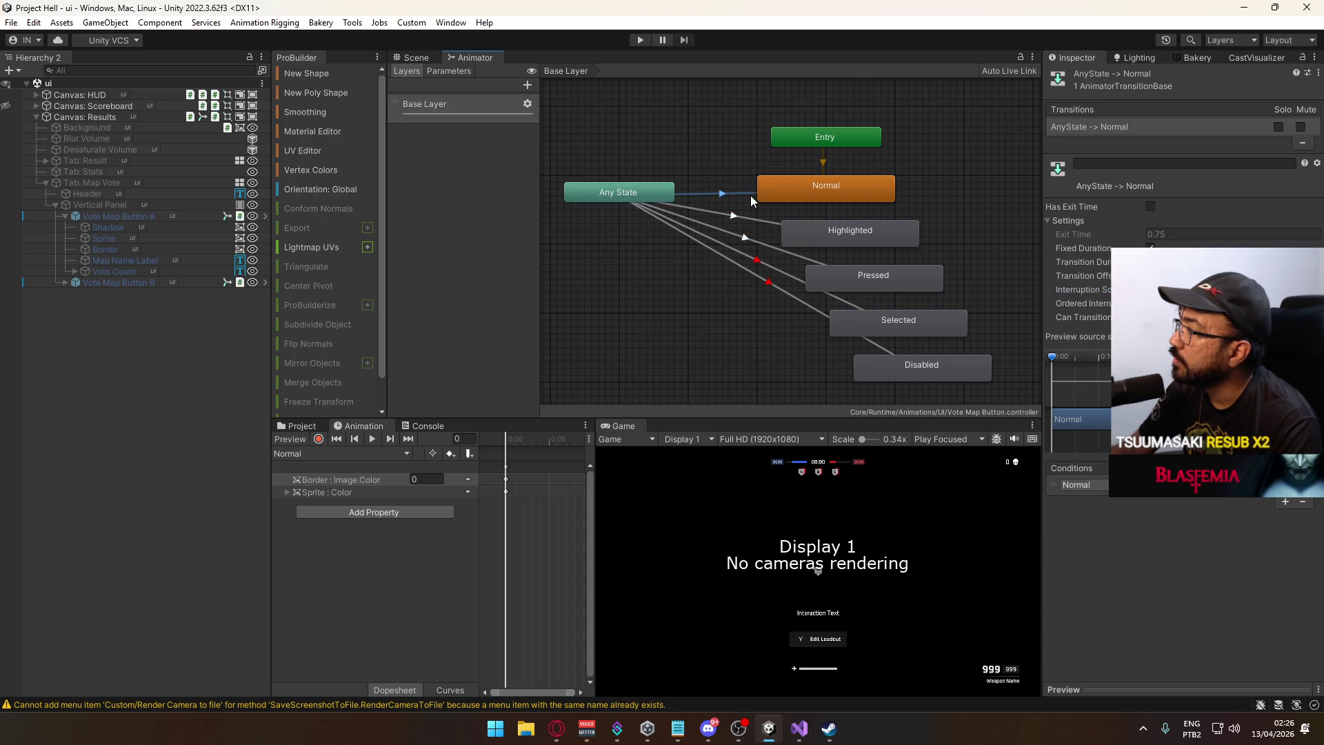
pyautogui.click(298, 427)
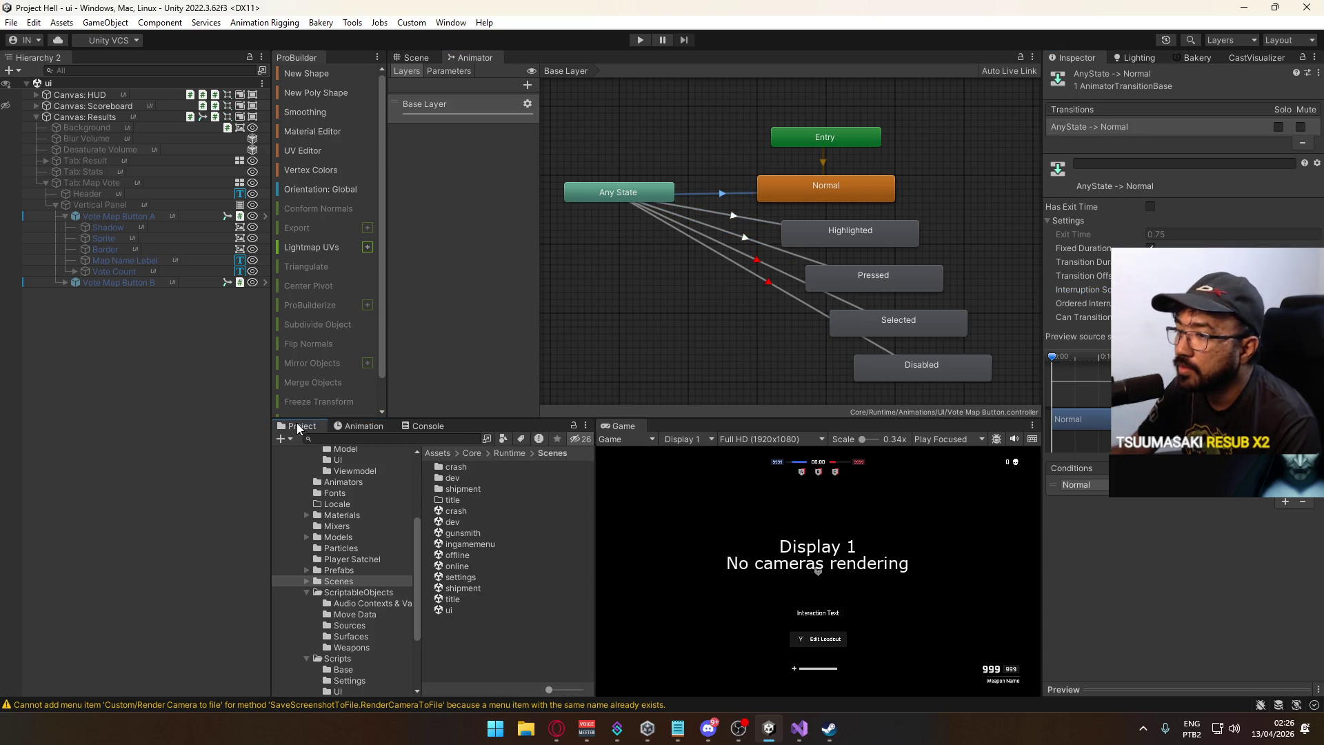
# Open the crash scene and select Capture Points A, B and C.
pyautogui.doubleClick(465, 589)
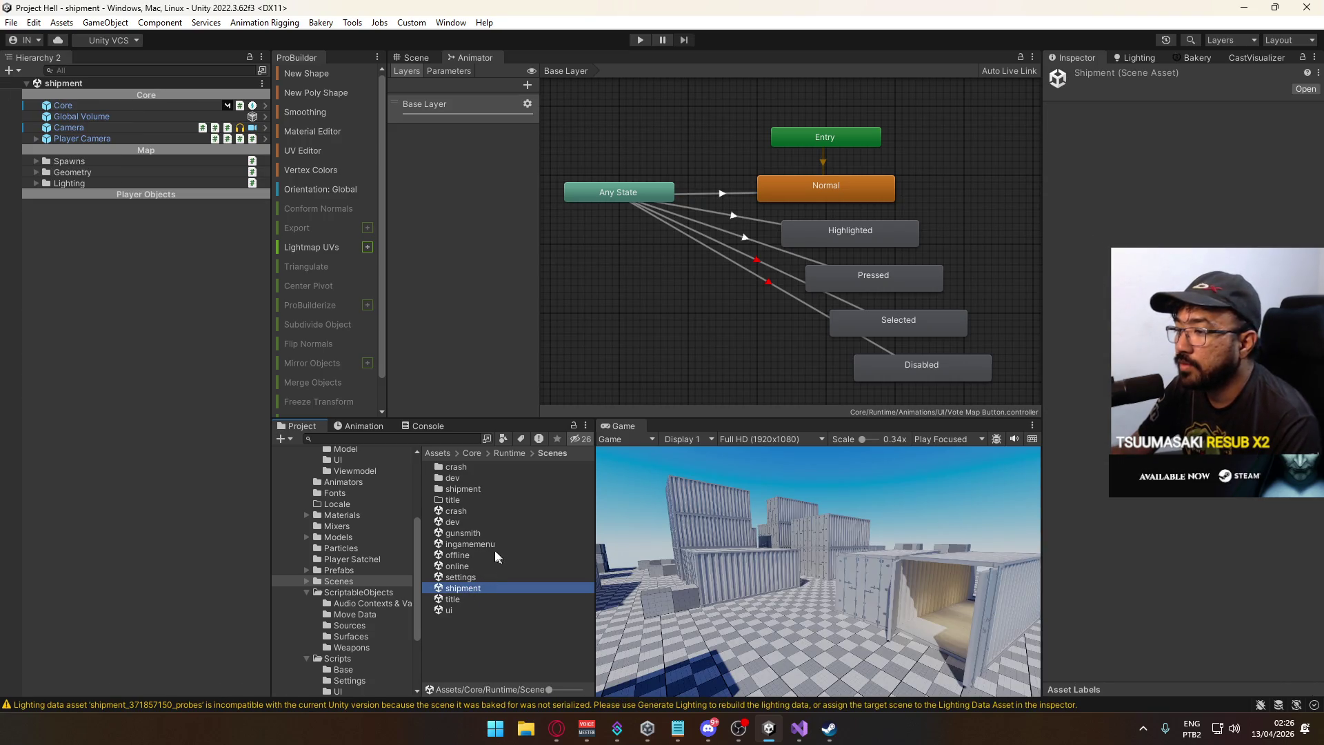
pyautogui.click(469, 513)
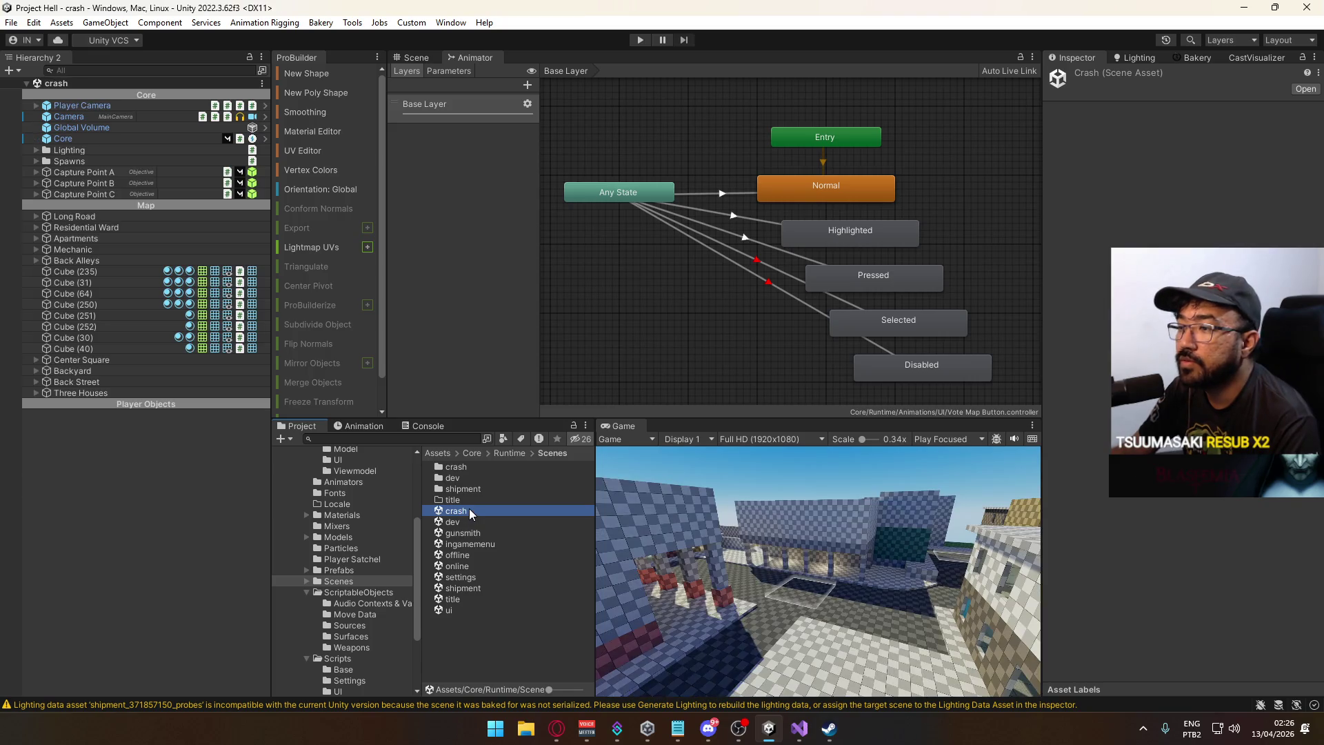
pyautogui.click(72, 173)
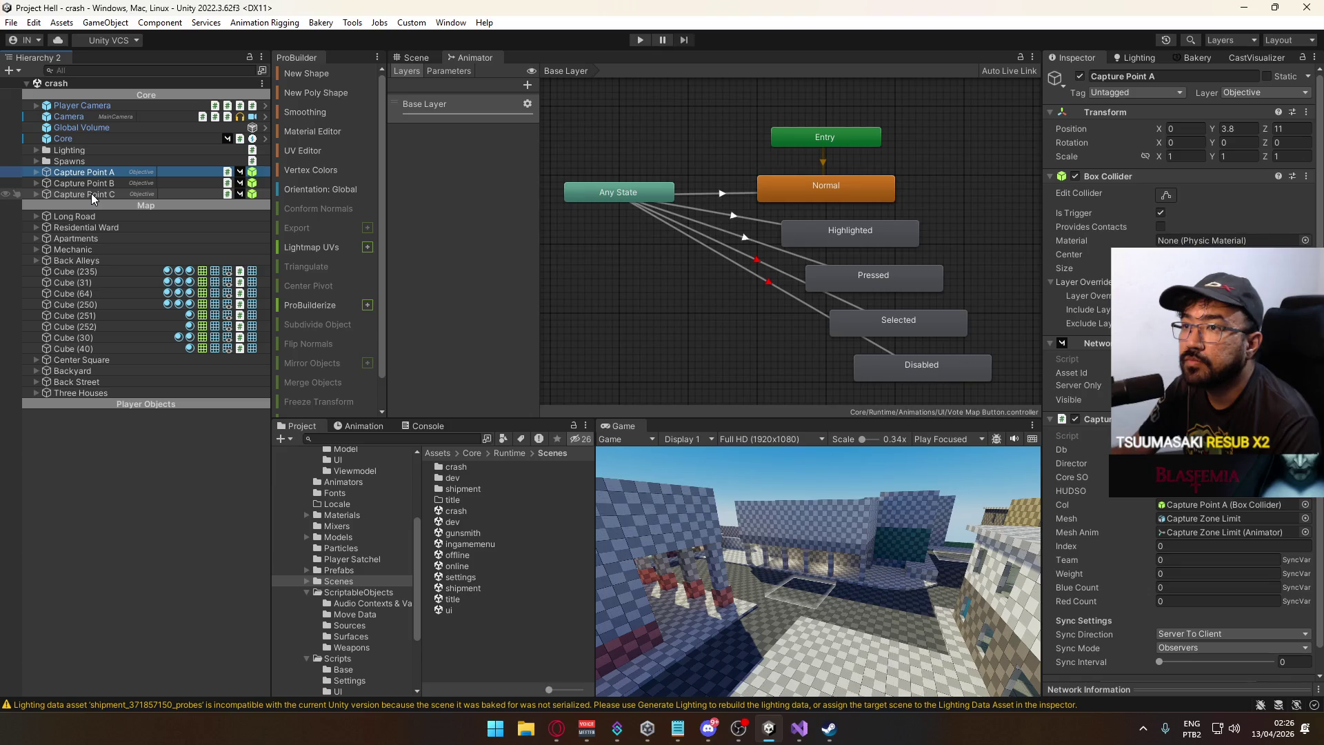
pyautogui.keyDown('shift'); pyautogui.click(91, 193); pyautogui.keyUp('shift')
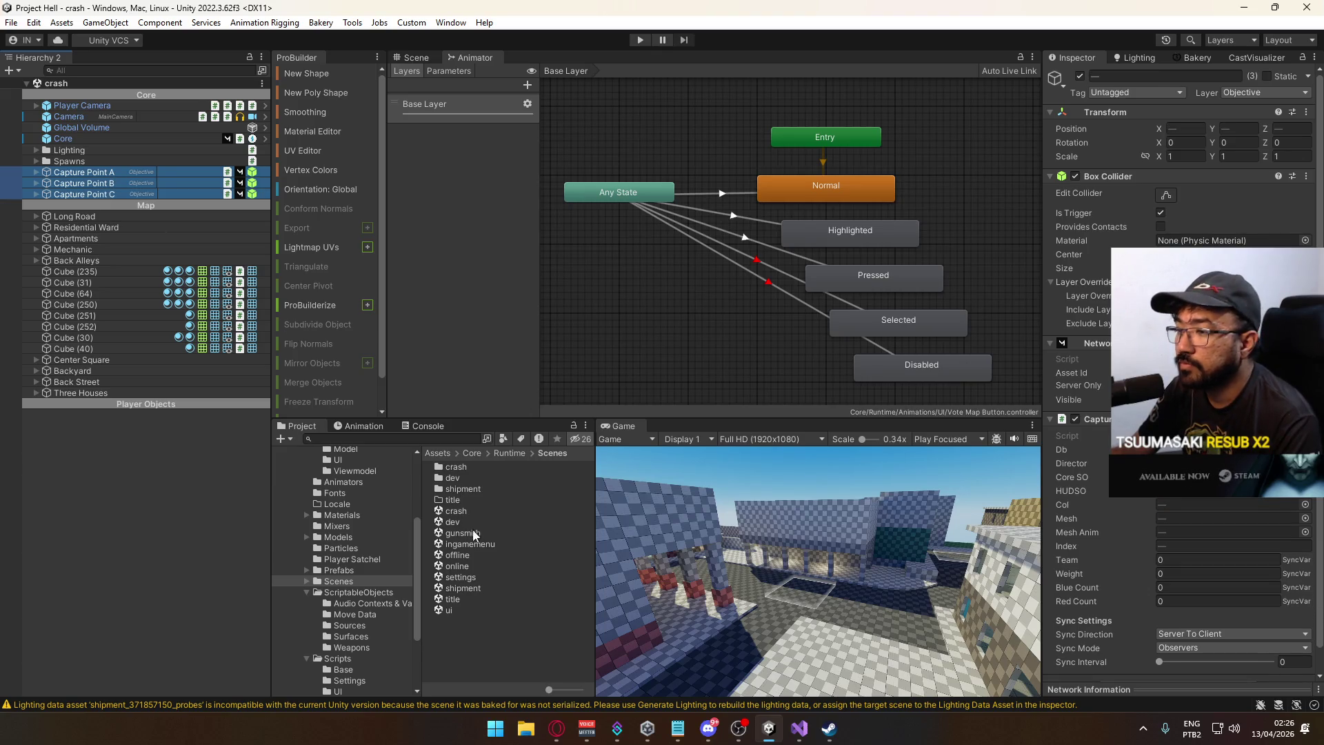
# Open the shipment scene and paste the three capture points at the Lighting group.
pyautogui.doubleClick(465, 586)
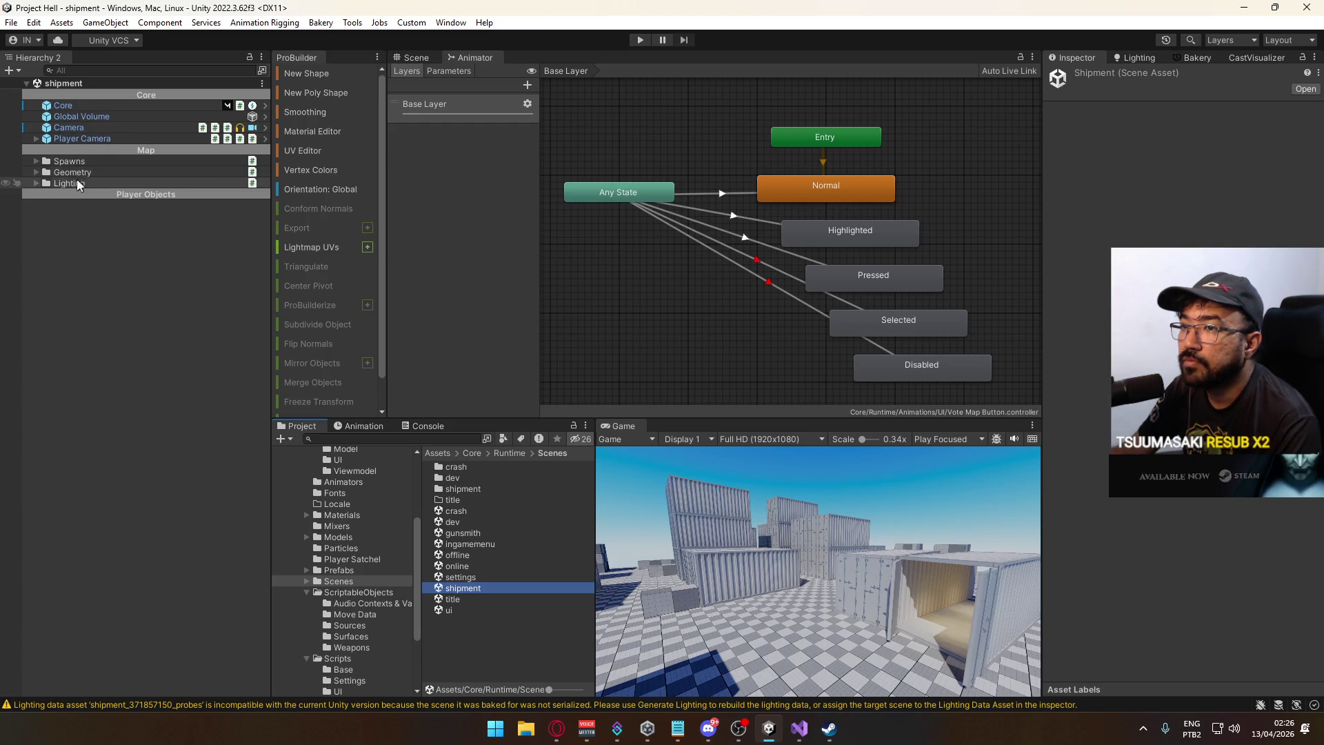
pyautogui.click(88, 184)
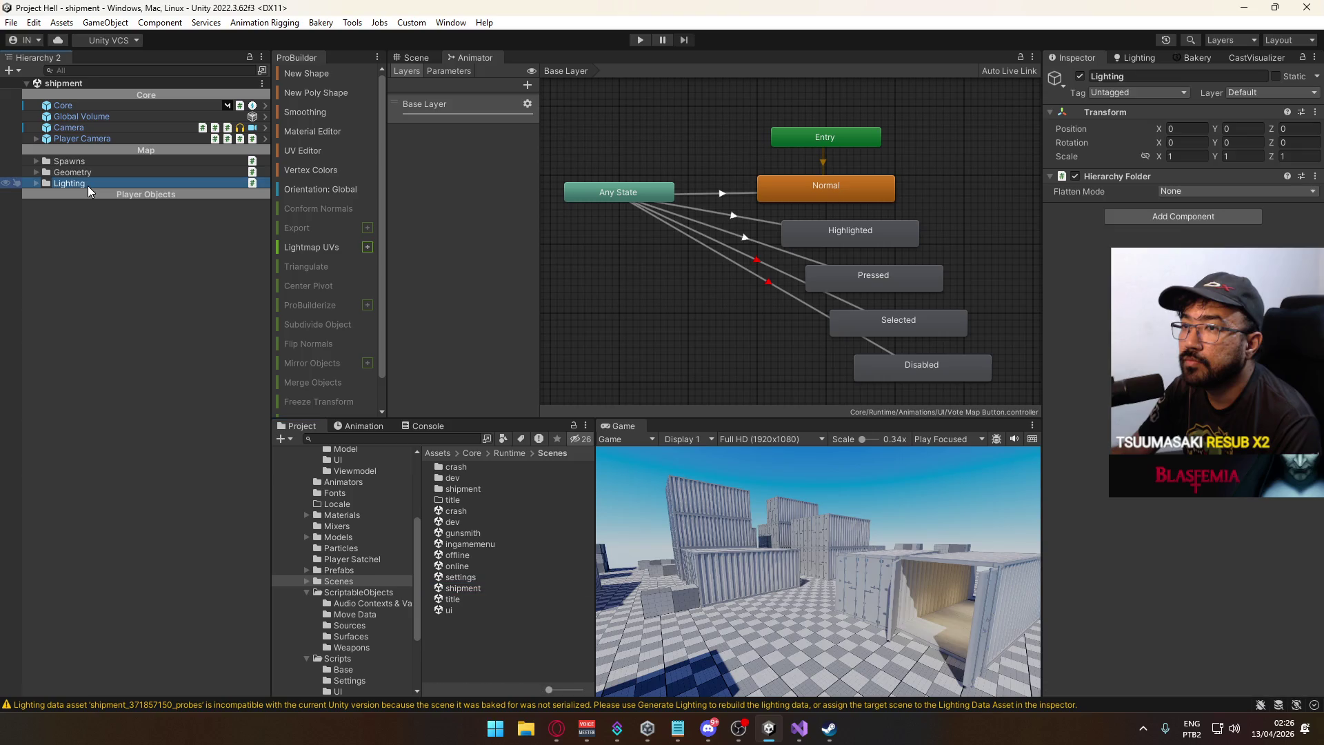
pyautogui.rightClick(88, 185)
pyautogui.click(155, 194)
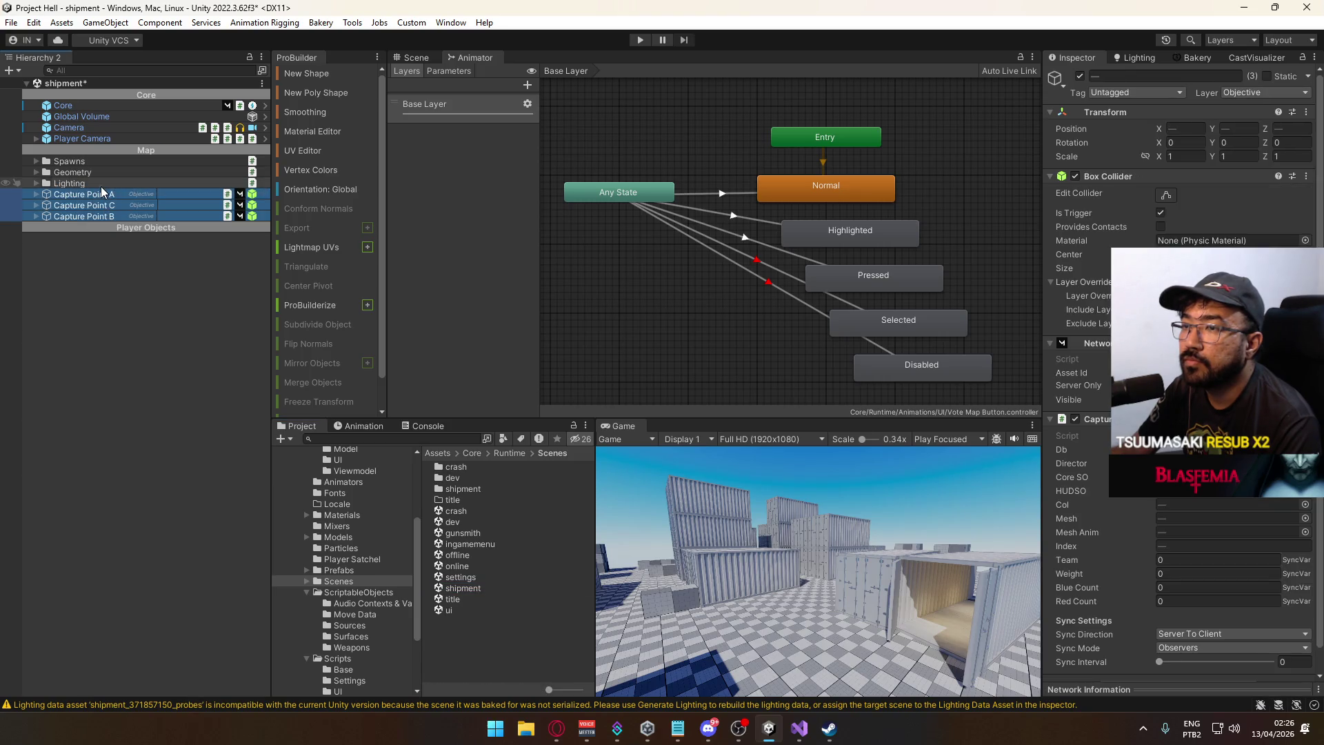
pyautogui.click(102, 194)
pyautogui.click(416, 58)
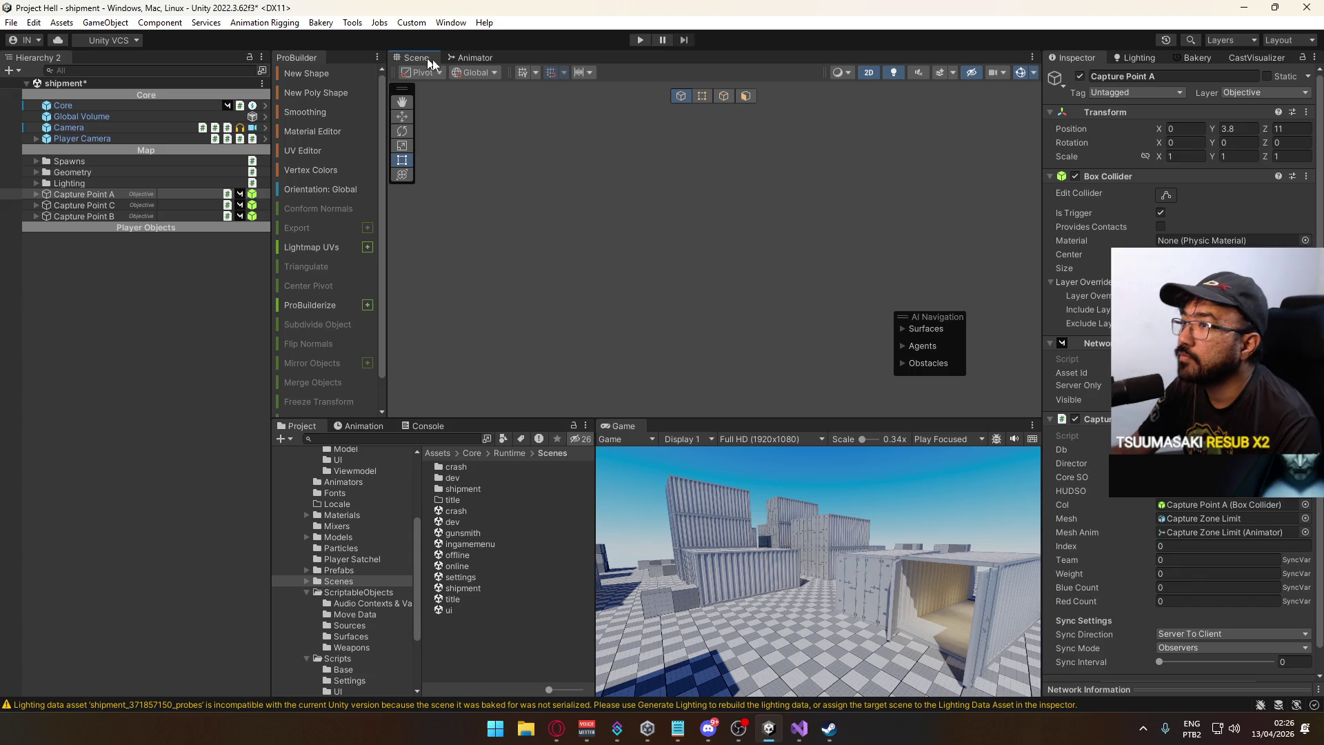
# Frame Capture Point A in a 3D perspective view near the containers.
pyautogui.press('f')
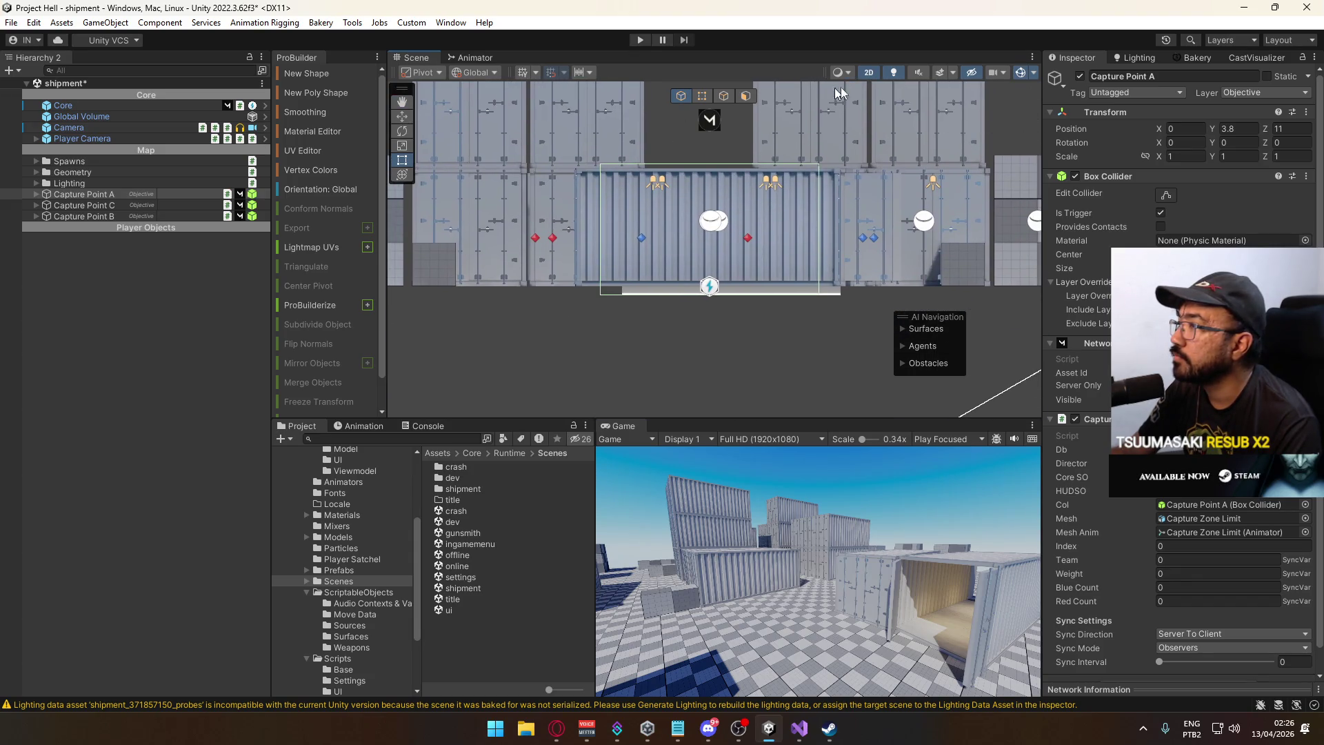
pyautogui.click(869, 73)
pyautogui.moveTo(898, 142)
pyautogui.mouseDown()
pyautogui.moveTo(745, 233)
pyautogui.moveTo(1004, 219)
pyautogui.moveTo(964, 196)
pyautogui.moveTo(646, 278)
pyautogui.moveTo(441, 240)
pyautogui.moveTo(620, 241)
pyautogui.moveTo(991, 186)
pyautogui.moveTo(991, 198)
pyautogui.mouseUp()
pyautogui.scroll(-5, 745, 233)
pyautogui.scroll(5, 884, 216)
pyautogui.click(949, 180)
pyautogui.click(953, 188)
pyautogui.moveTo(730, 180)
pyautogui.mouseDown()
pyautogui.moveTo(549, 133)
pyautogui.moveTo(227, 192)
pyautogui.moveTo(130, 164)
pyautogui.moveTo(309, 148)
pyautogui.moveTo(348, 158)
pyautogui.moveTo(138, 206)
pyautogui.moveTo(101, 255)
pyautogui.mouseUp()
# Place Capture Point C after B and move B to -1.3, 2.8, 0.4 between containers.
pyautogui.click(89, 238)
pyautogui.moveTo(641, 249)
pyautogui.mouseDown()
pyautogui.moveTo(1152, 229)
pyautogui.moveTo(1104, 221)
pyautogui.mouseUp()
pyautogui.moveTo(1005, 200)
pyautogui.mouseDown()
pyautogui.moveTo(828, 196)
pyautogui.moveTo(676, 172)
pyautogui.moveTo(598, 139)
pyautogui.moveTo(648, 159)
pyautogui.mouseUp()
pyautogui.moveTo(793, 359)
pyautogui.mouseDown()
pyautogui.moveTo(789, 417)
pyautogui.moveTo(752, 417)
pyautogui.moveTo(851, 208)
pyautogui.moveTo(680, 215)
pyautogui.moveTo(435, 104)
pyautogui.mouseUp()
# Raise Capture Point B and align it to Z 0, ending at -0.5, 4, 0.
pyautogui.press('f')
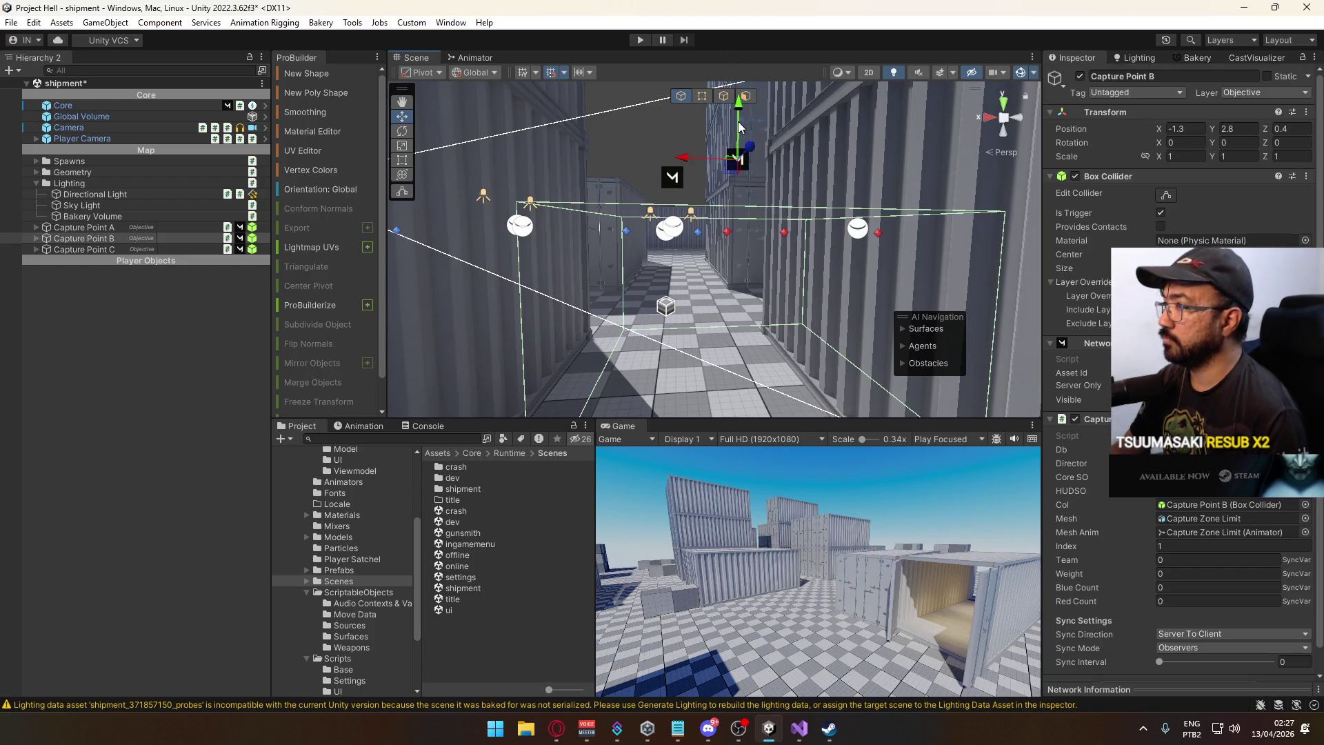
pyautogui.moveTo(737, 131)
pyautogui.mouseDown()
pyautogui.moveTo(730, 56)
pyautogui.moveTo(851, 305)
pyautogui.moveTo(776, 138)
pyautogui.mouseUp()
pyautogui.moveTo(850, 157)
pyautogui.mouseDown()
pyautogui.moveTo(651, 192)
pyautogui.moveTo(755, 155)
pyautogui.moveTo(607, 127)
pyautogui.moveTo(633, 175)
pyautogui.moveTo(676, 210)
pyautogui.moveTo(666, 216)
pyautogui.mouseUp()
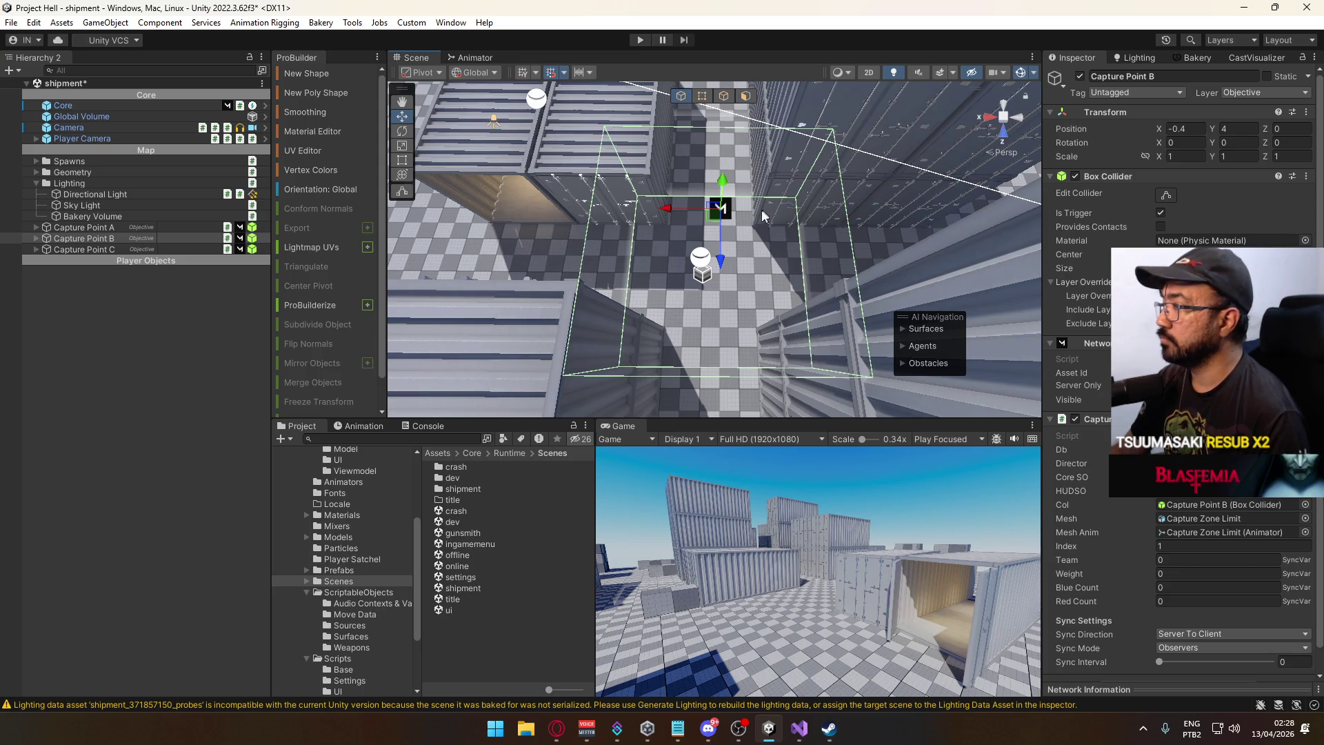
pyautogui.moveTo(695, 225)
pyautogui.mouseDown()
pyautogui.moveTo(710, 221)
pyautogui.moveTo(594, 210)
pyautogui.moveTo(775, 228)
pyautogui.moveTo(712, 187)
pyautogui.moveTo(688, 210)
pyautogui.moveTo(687, 261)
pyautogui.moveTo(707, 221)
pyautogui.moveTo(948, 188)
pyautogui.moveTo(984, 170)
pyautogui.moveTo(676, 197)
pyautogui.moveTo(934, 195)
pyautogui.mouseUp()
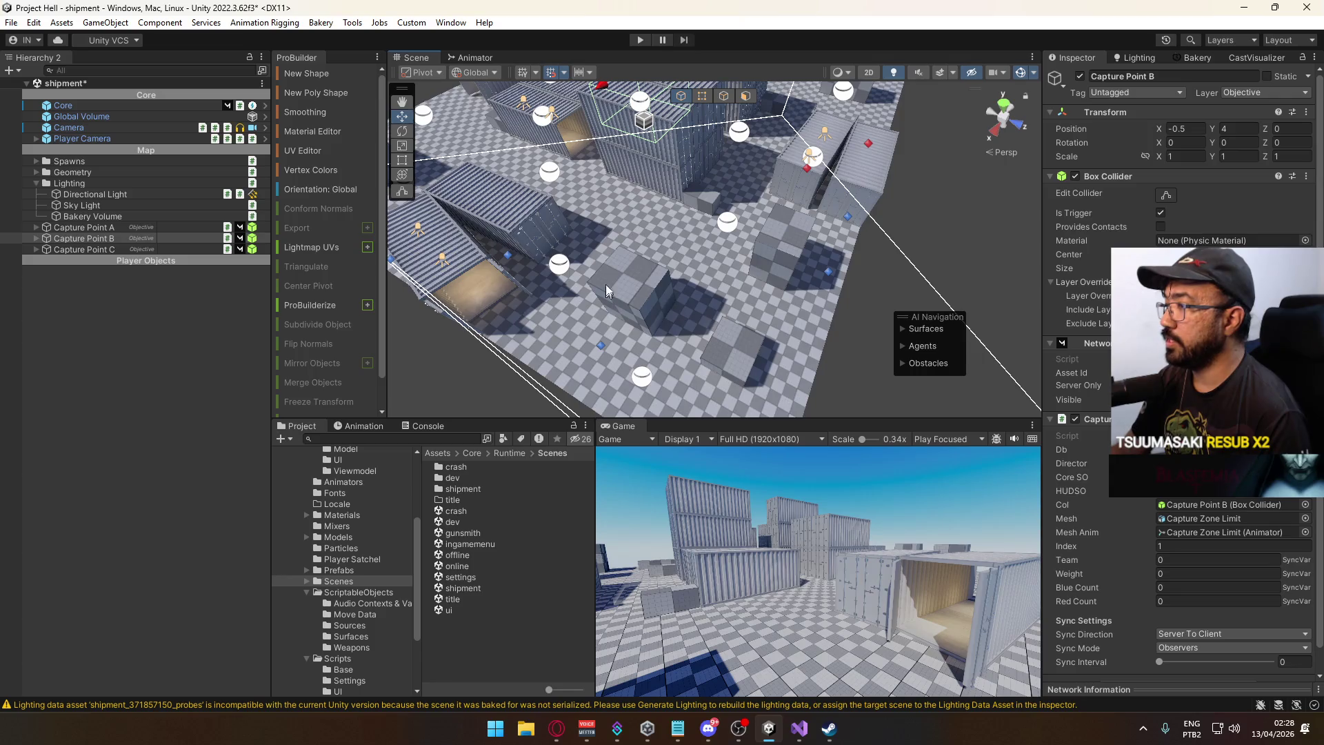
pyautogui.press('f')
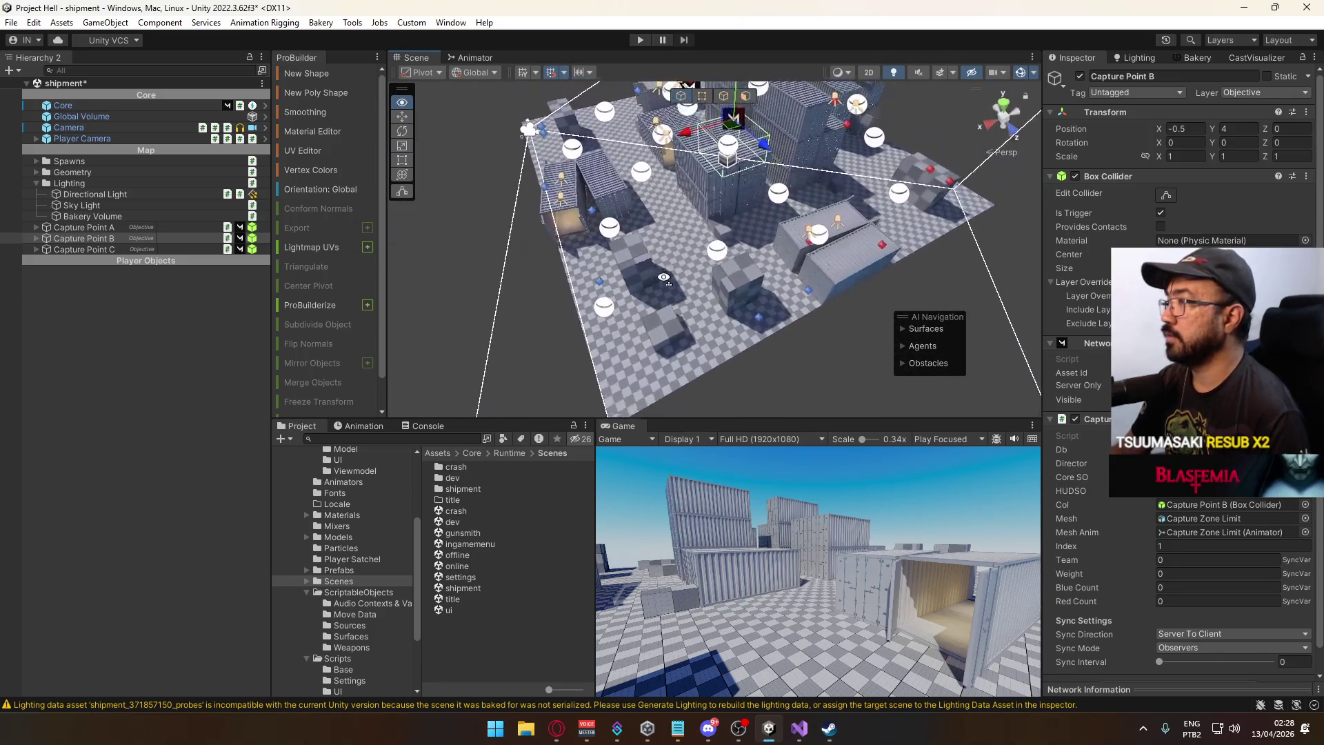
pyautogui.moveTo(769, 121)
pyautogui.mouseDown()
pyautogui.moveTo(834, 200)
pyautogui.moveTo(538, 254)
pyautogui.moveTo(671, 129)
pyautogui.moveTo(922, 162)
pyautogui.mouseUp()
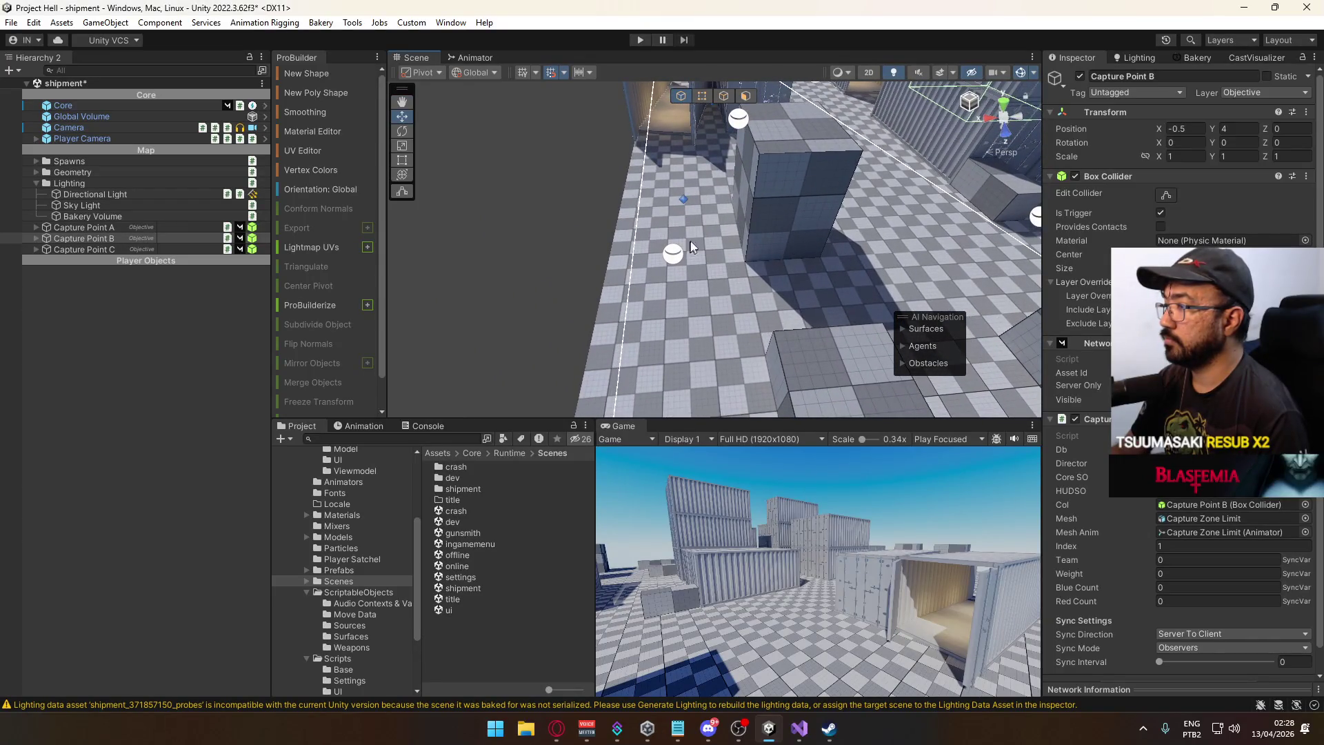
# Shift two cover blocks along X, placing the low block at 13, 0, 13.
pyautogui.click(776, 225)
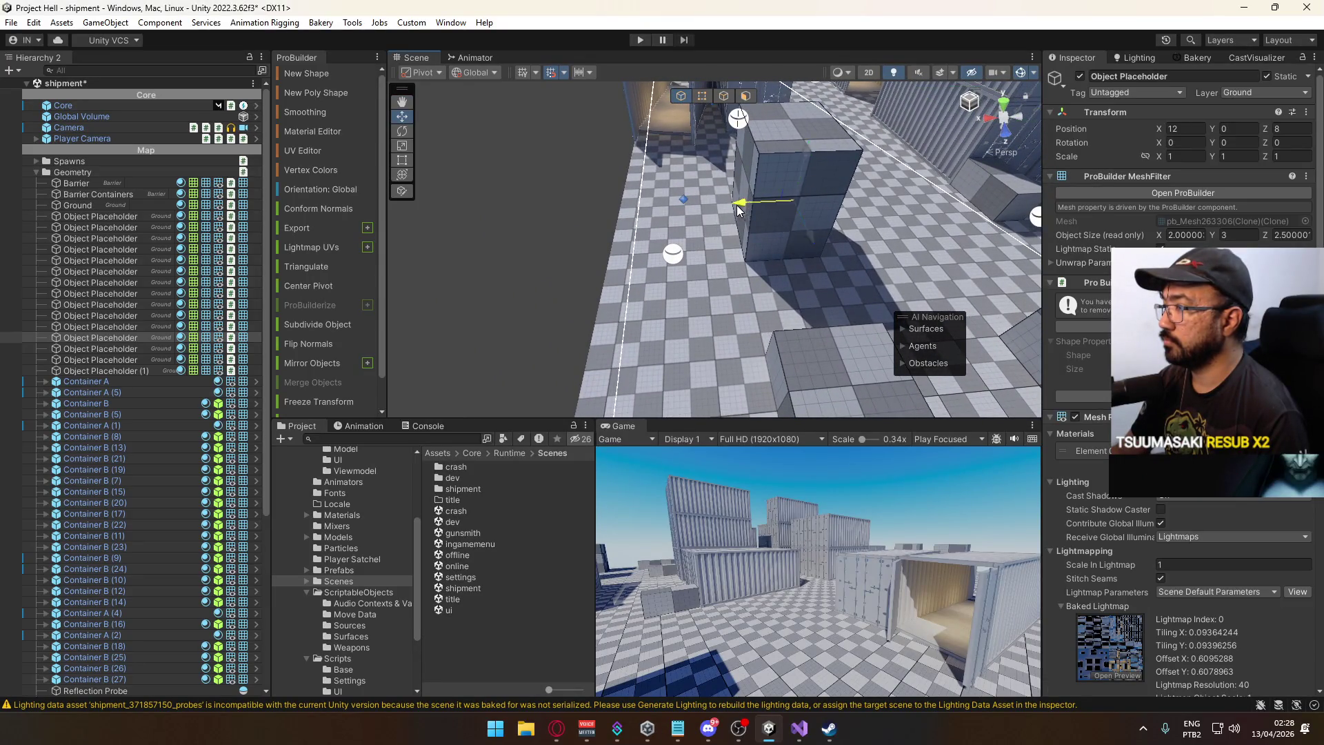
pyautogui.moveTo(745, 210); pyautogui.dragTo(706, 213)
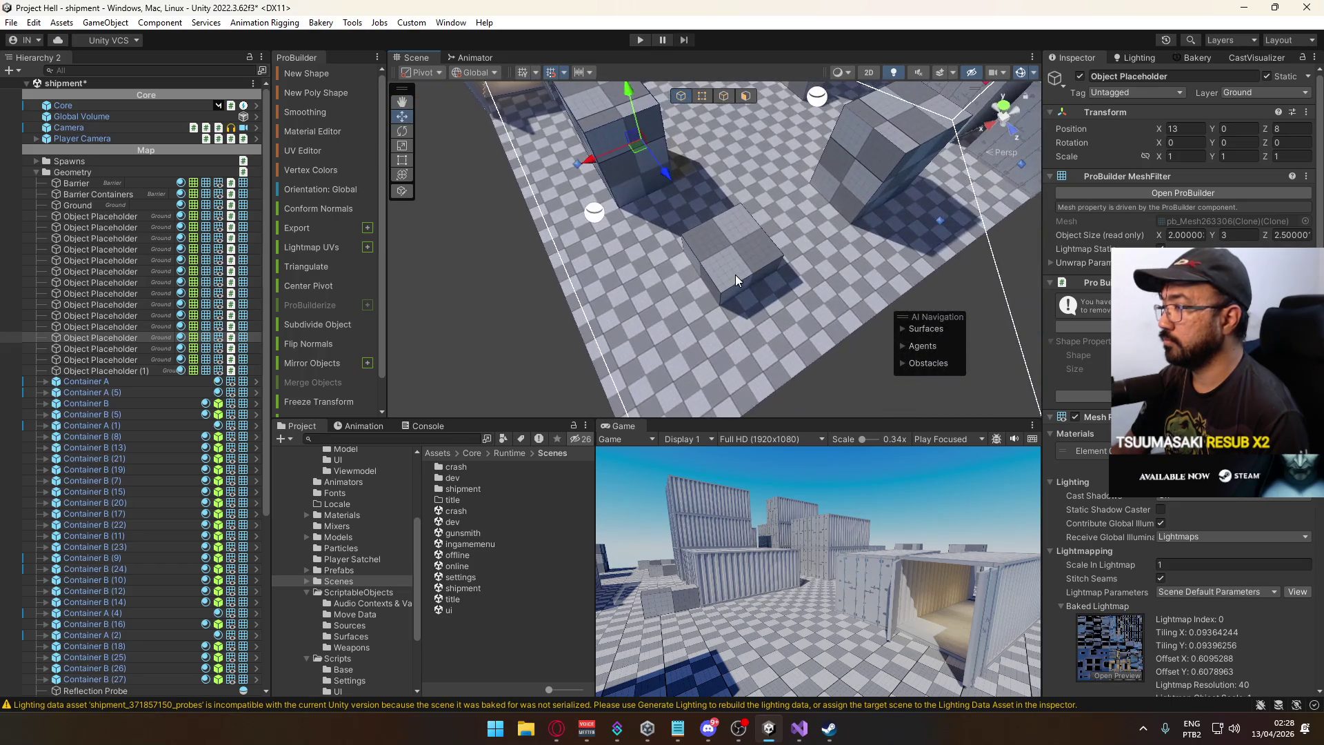
pyautogui.click(735, 275)
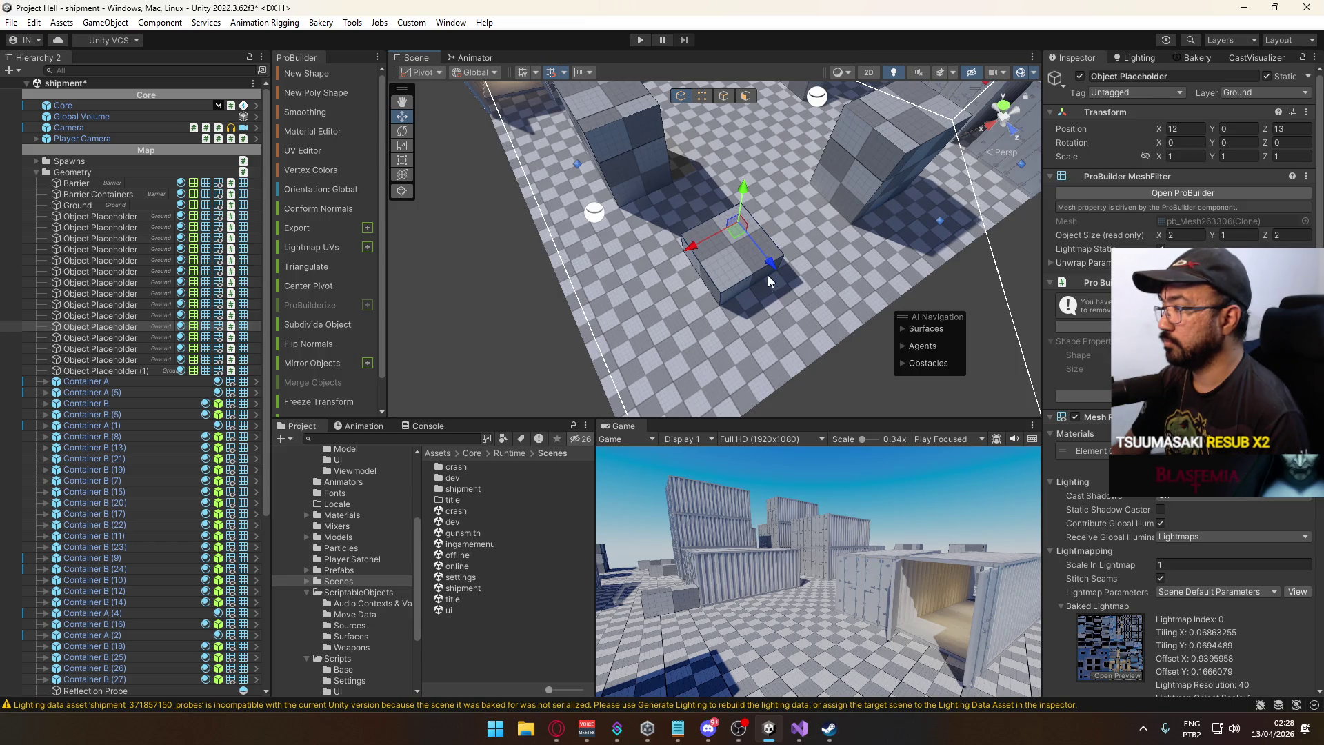
pyautogui.moveTo(686, 247)
pyautogui.mouseDown()
pyautogui.moveTo(655, 261)
pyautogui.moveTo(850, 246)
pyautogui.mouseUp()
pyautogui.moveTo(730, 258)
pyautogui.mouseDown()
pyautogui.moveTo(718, 270)
pyautogui.moveTo(778, 226)
pyautogui.moveTo(526, 205)
pyautogui.moveTo(392, 218)
pyautogui.moveTo(413, 224)
pyautogui.moveTo(441, 183)
pyautogui.mouseUp()
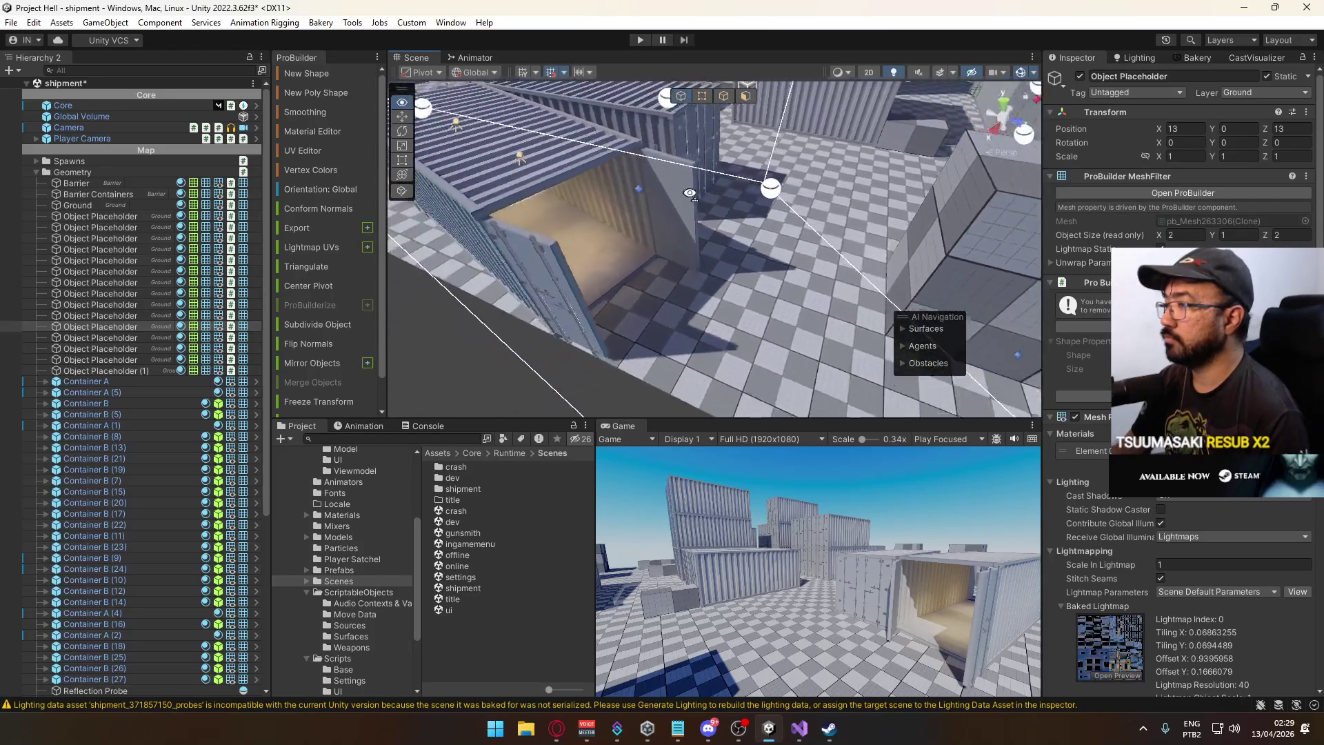
# Frame and inspect the long 2 × 1 × 4 cover block at 15, 0, -15.5.
pyautogui.moveTo(825, 202)
pyautogui.mouseDown()
pyautogui.moveTo(612, 212)
pyautogui.moveTo(887, 196)
pyautogui.moveTo(823, 208)
pyautogui.moveTo(898, 212)
pyautogui.moveTo(605, 220)
pyautogui.moveTo(848, 231)
pyautogui.moveTo(743, 215)
pyautogui.mouseUp()
pyautogui.click(743, 215)
pyautogui.press('f')
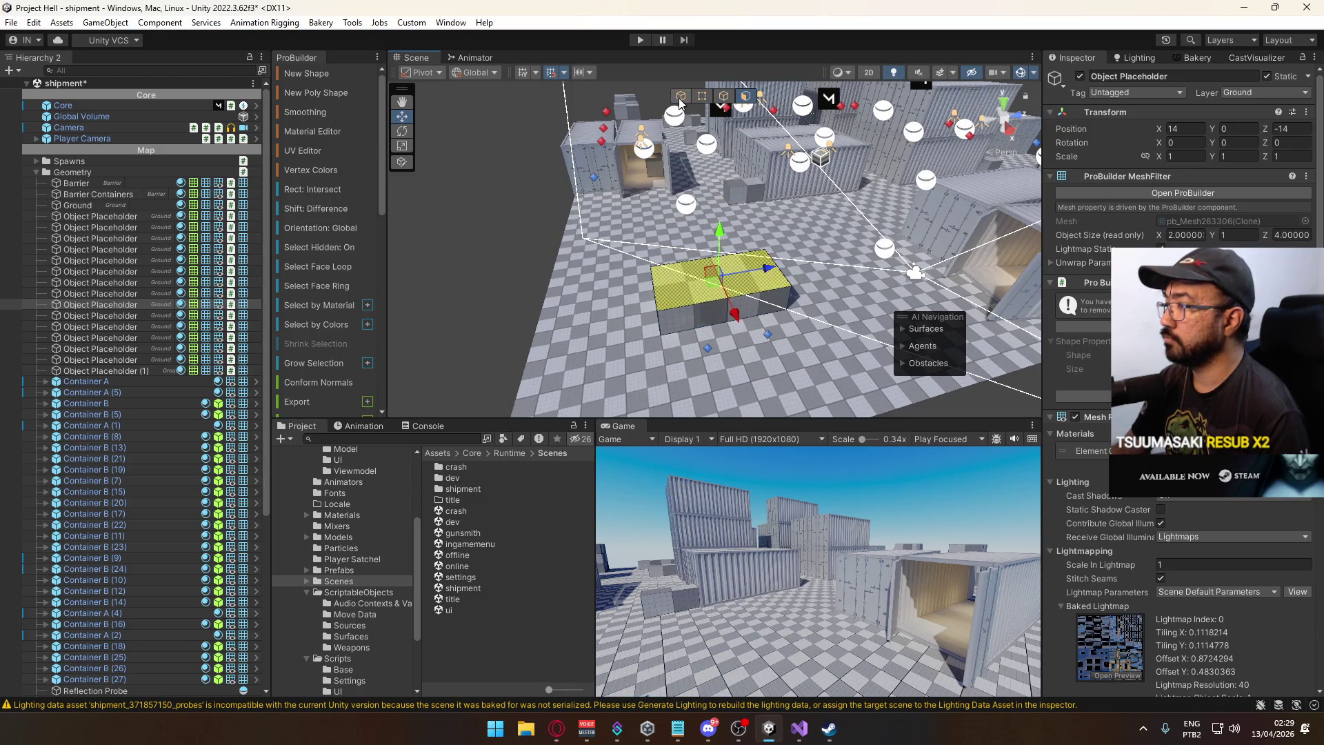
pyautogui.scroll(-3, 716, 315)
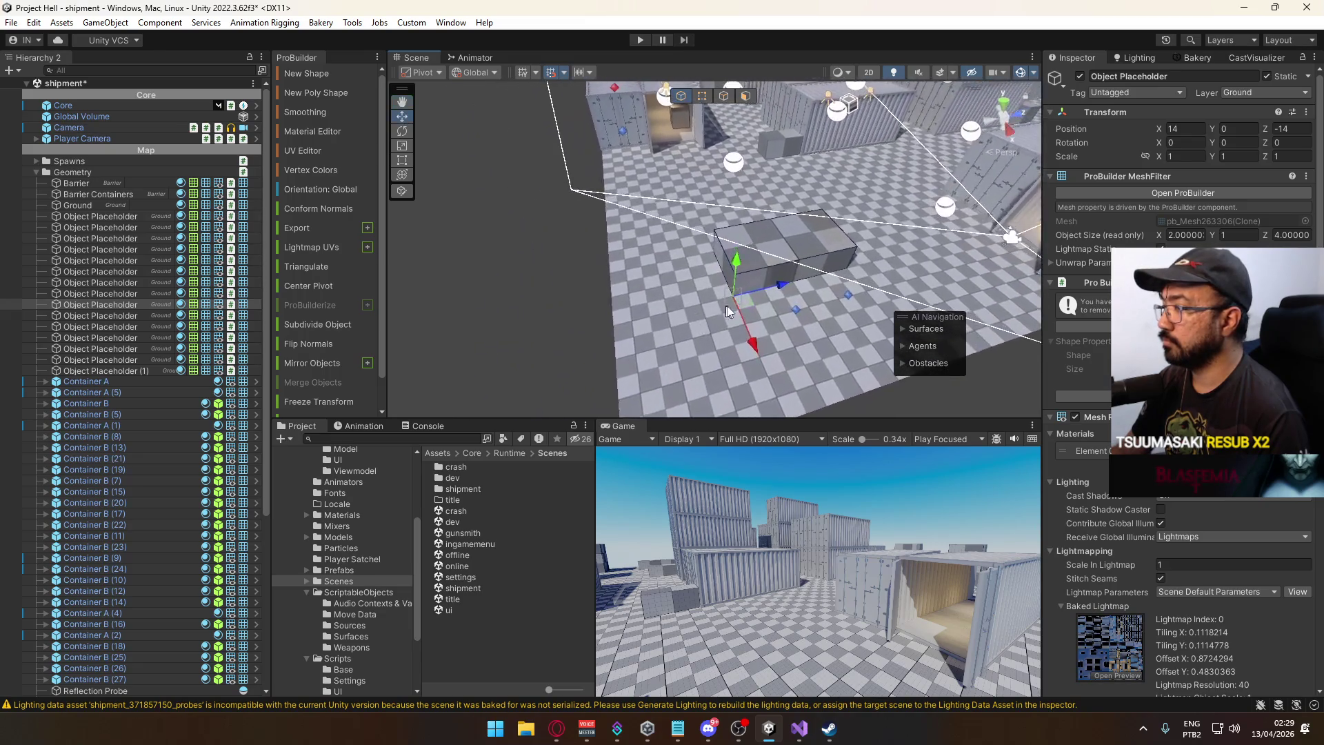
pyautogui.click(737, 290)
pyautogui.click(768, 284)
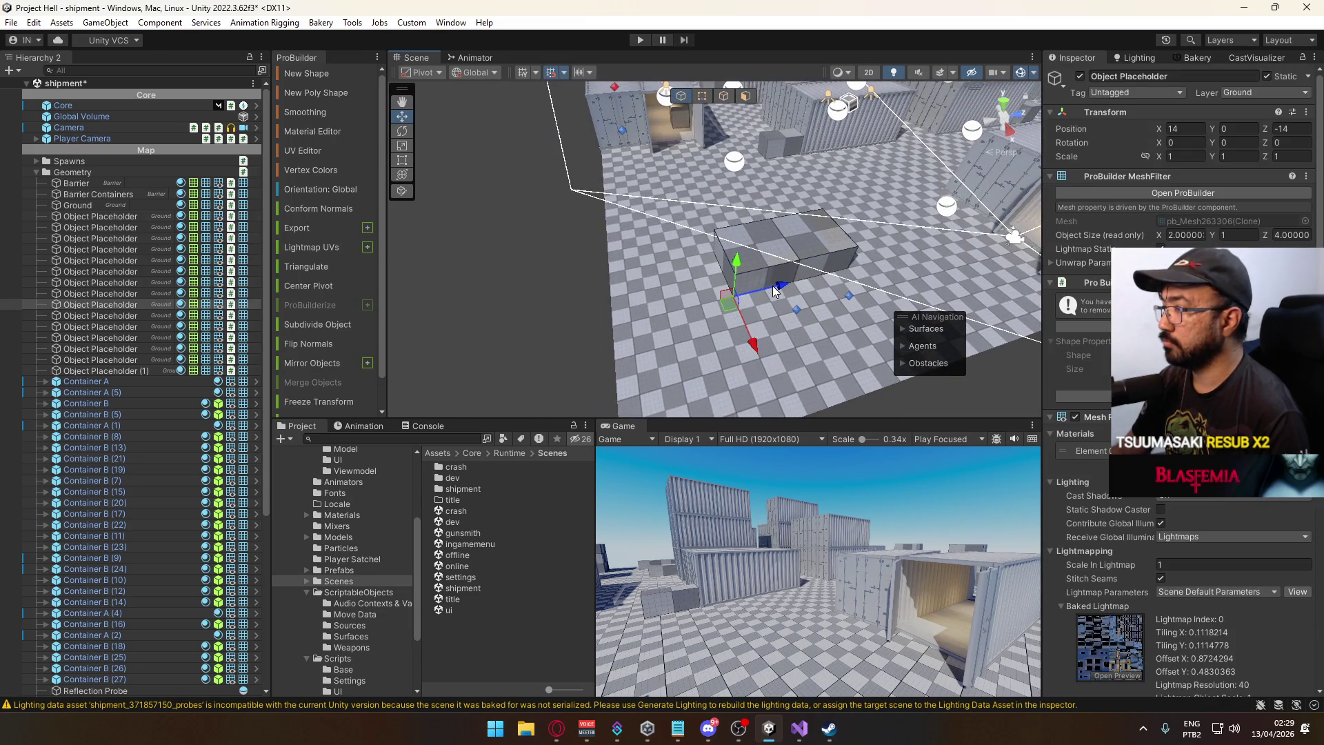
pyautogui.moveTo(728, 298); pyautogui.dragTo(717, 327)
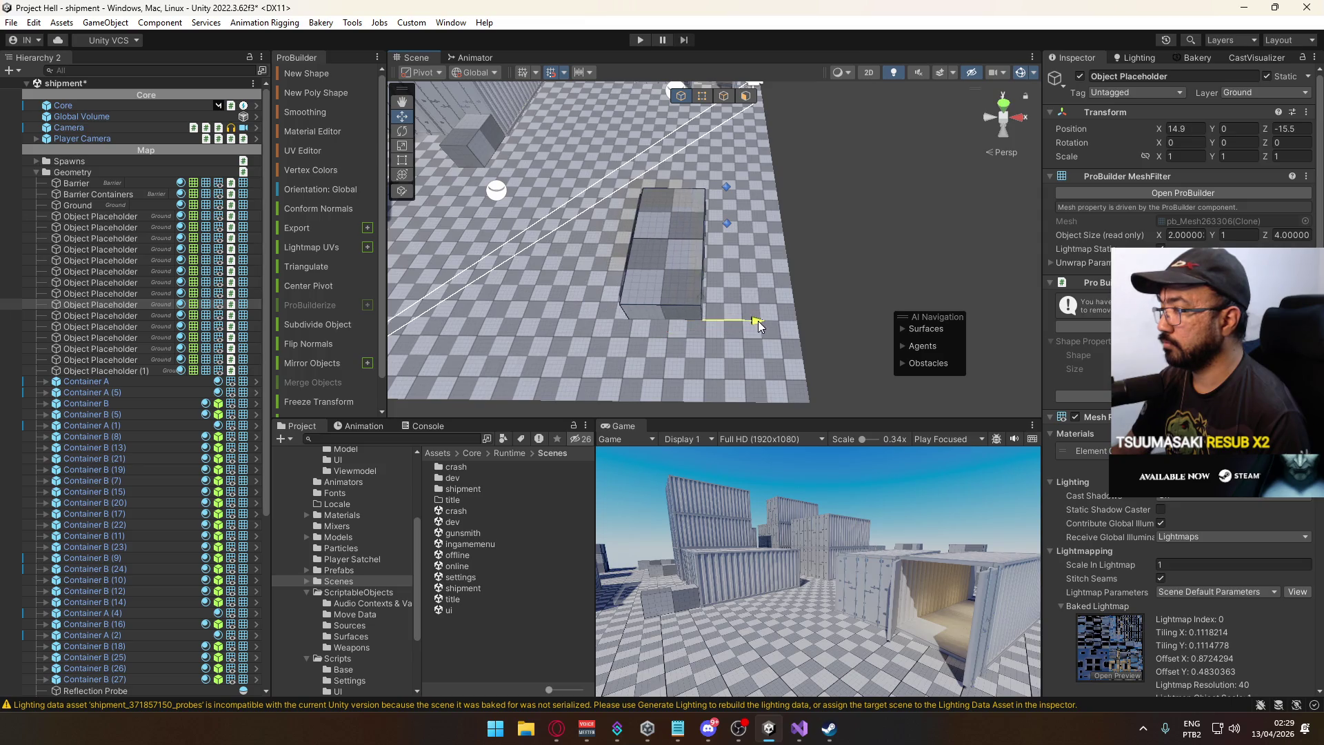
pyautogui.moveTo(761, 321)
pyautogui.mouseDown()
pyautogui.moveTo(810, 257)
pyautogui.moveTo(736, 285)
pyautogui.moveTo(793, 269)
pyautogui.moveTo(742, 285)
pyautogui.moveTo(611, 196)
pyautogui.moveTo(552, 187)
pyautogui.moveTo(423, 215)
pyautogui.moveTo(406, 248)
pyautogui.moveTo(610, 262)
pyautogui.mouseUp()
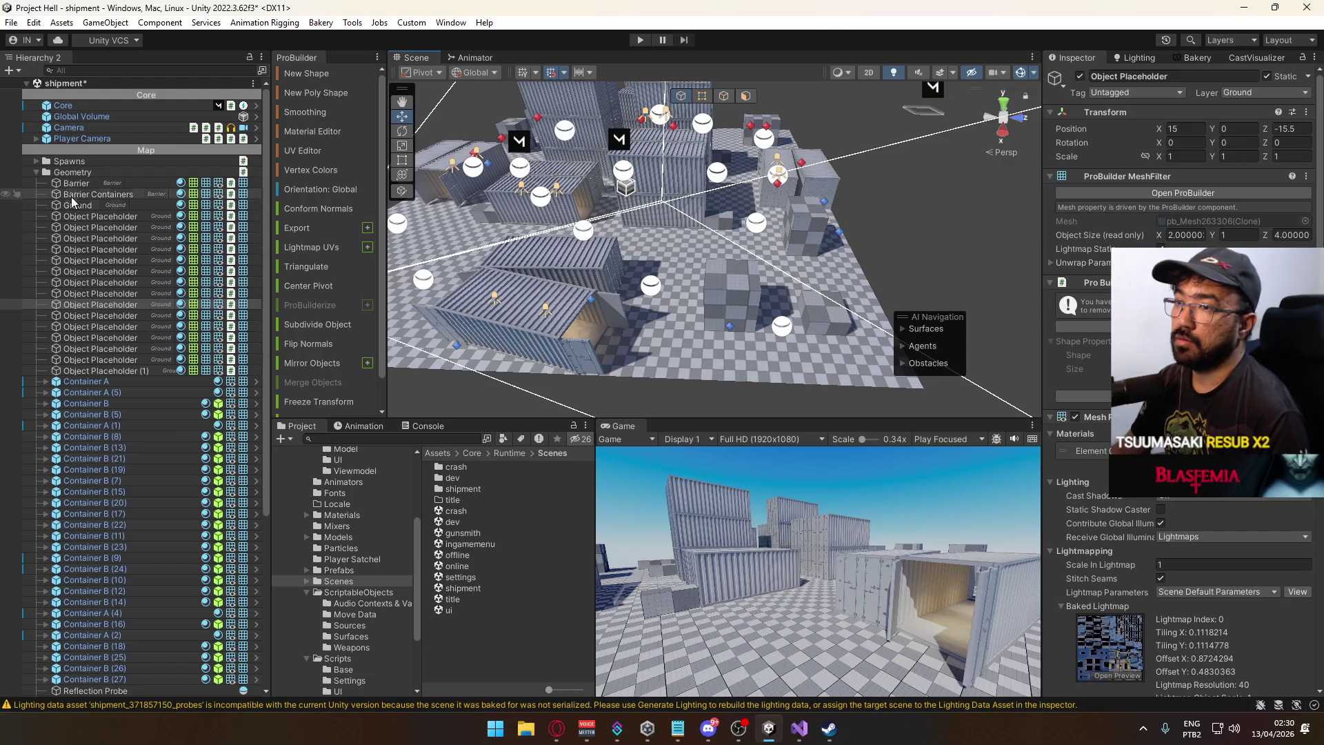
# Select Capture Point A under the Lighting group and frame it from above.
pyautogui.click(35, 172)
pyautogui.click(36, 183)
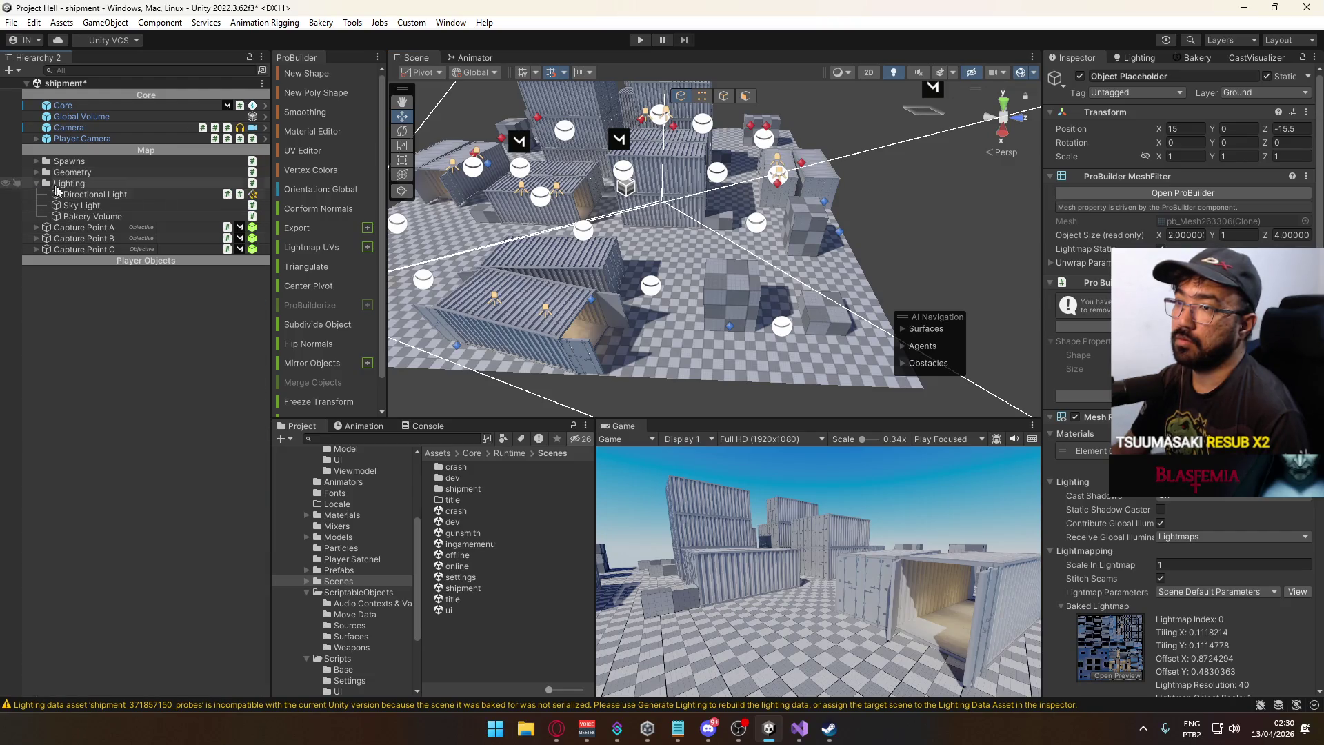
pyautogui.click(104, 240)
pyautogui.click(107, 230)
pyautogui.press('f')
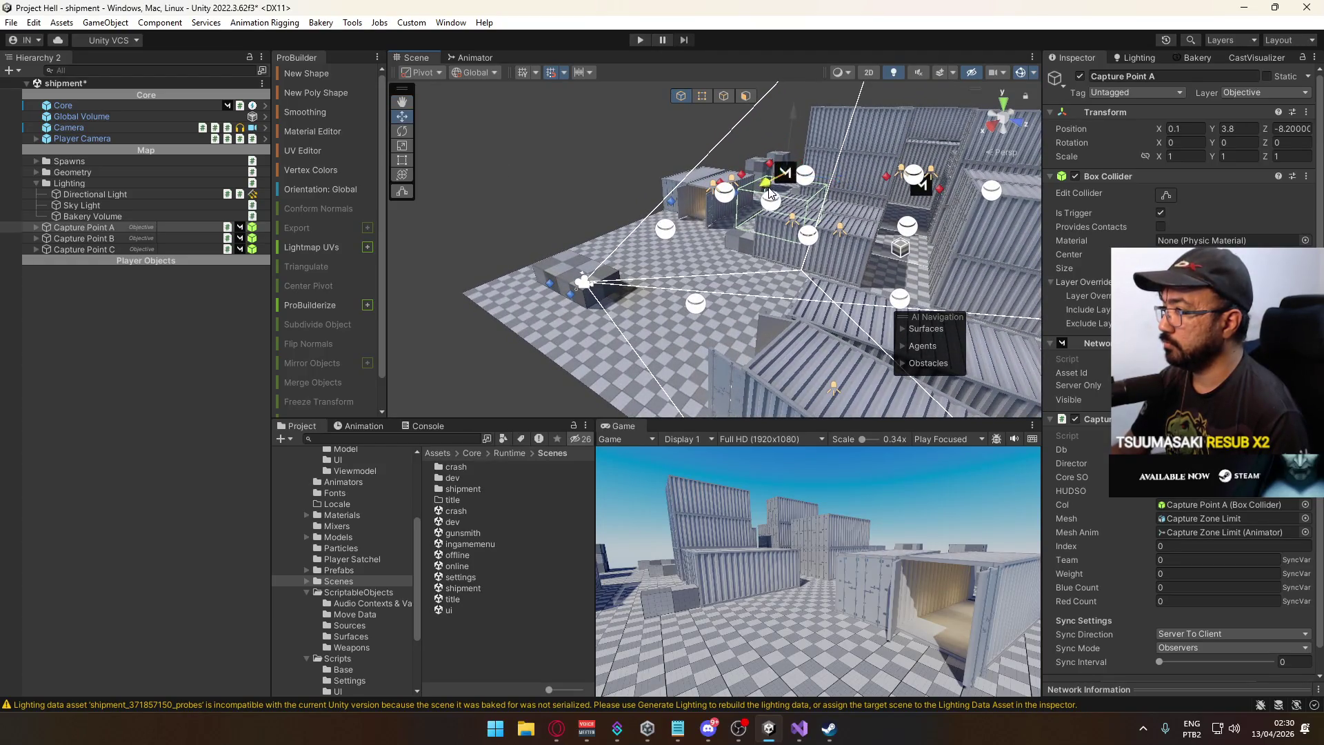
pyautogui.scroll(5, 682, 241)
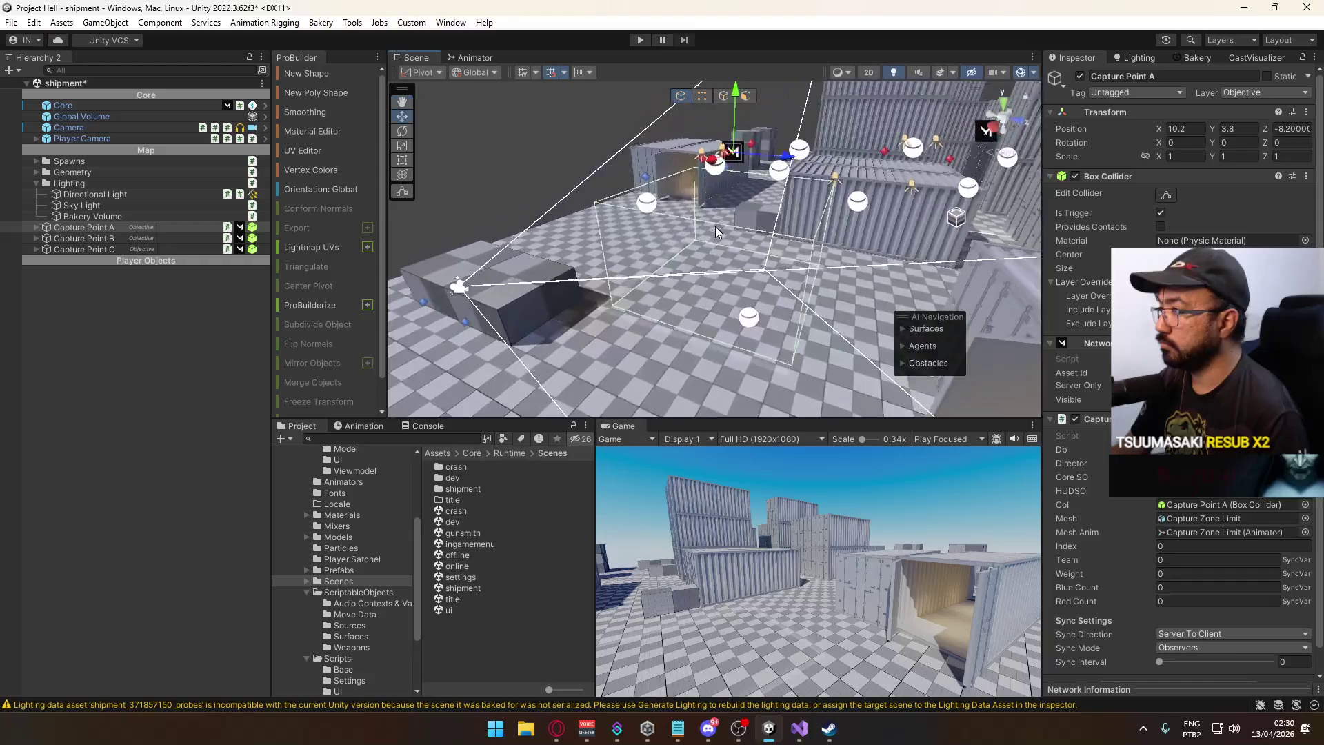
pyautogui.moveTo(735, 106)
pyautogui.mouseDown()
pyautogui.moveTo(490, 219)
pyautogui.moveTo(510, 218)
pyautogui.mouseUp()
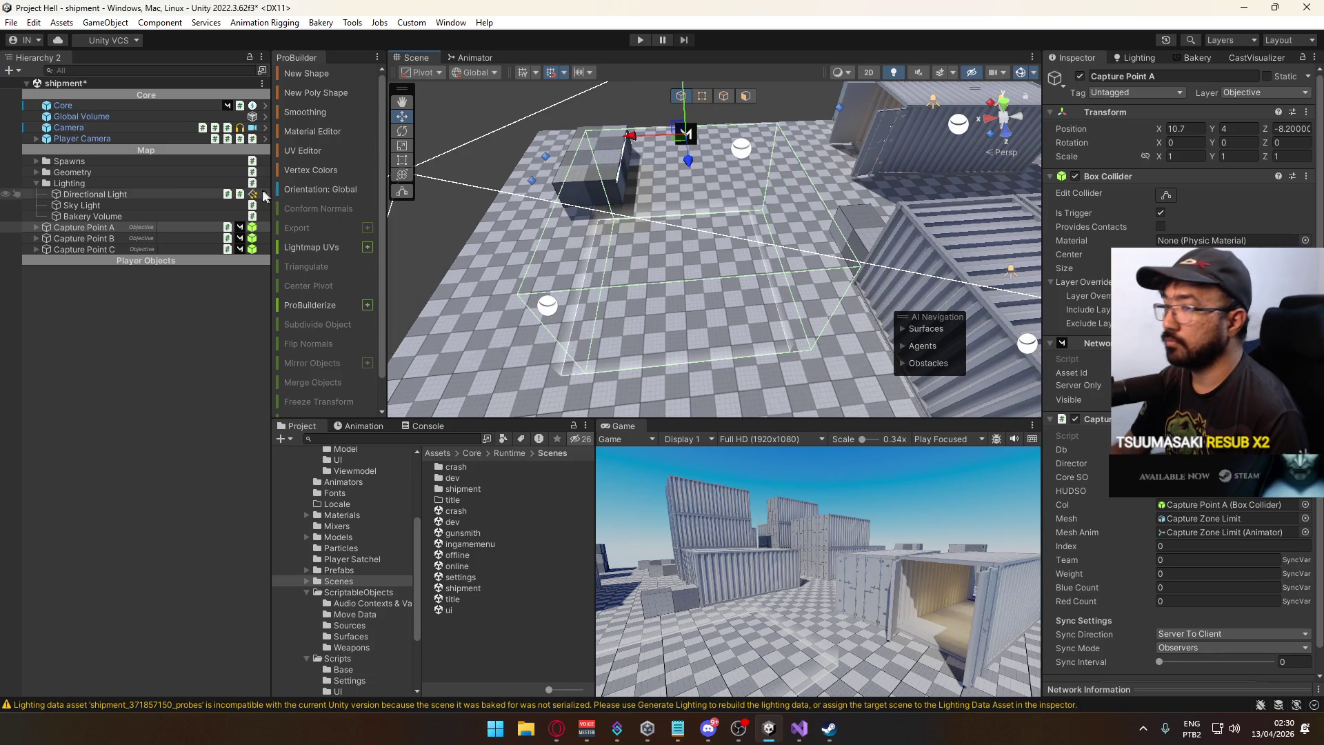
pyautogui.click(89, 239)
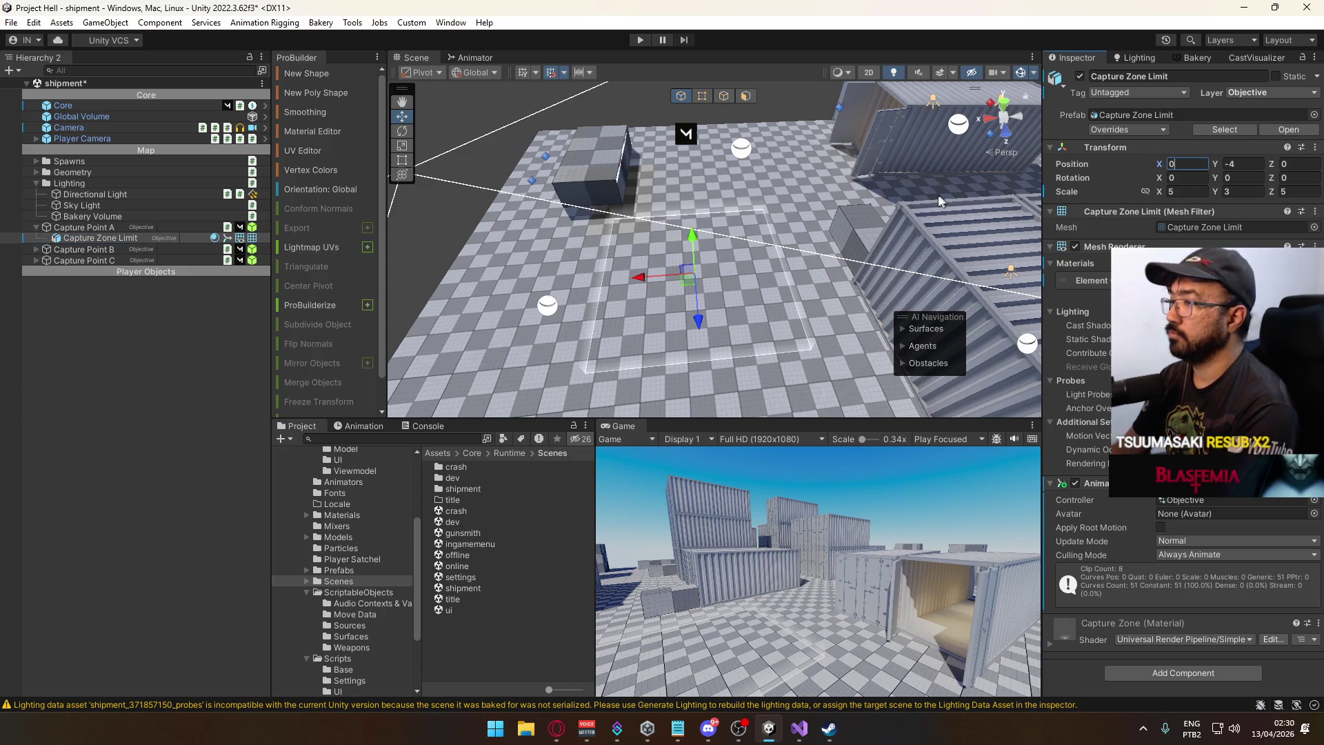
pyautogui.click(105, 229)
# Move Capture Point A to 9.5, 4, -11.5 and set the nearby cover block to 15, 0, -15.
pyautogui.moveTo(689, 207)
pyautogui.mouseDown()
pyautogui.moveTo(817, 209)
pyautogui.moveTo(1077, 173)
pyautogui.moveTo(1178, 186)
pyautogui.moveTo(1193, 345)
pyautogui.mouseUp()
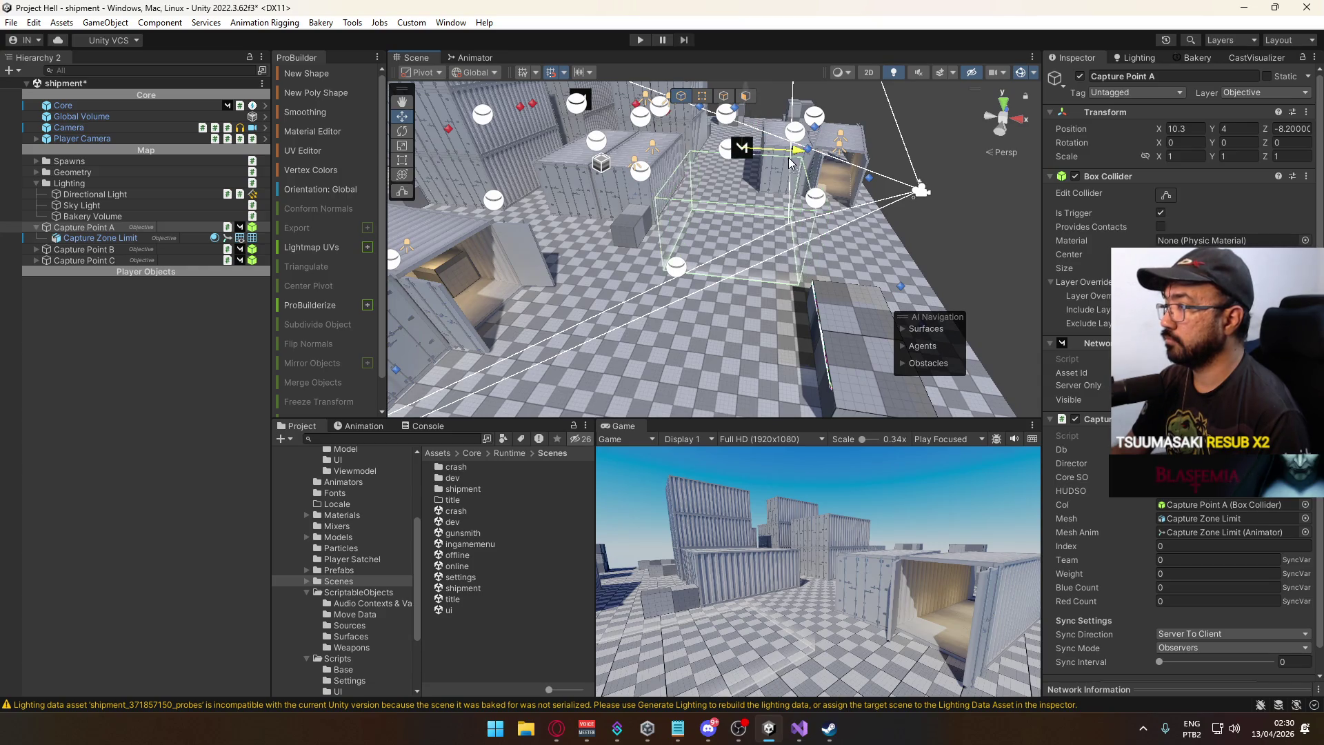
pyautogui.moveTo(766, 167)
pyautogui.mouseDown()
pyautogui.moveTo(448, 213)
pyautogui.moveTo(793, 196)
pyautogui.mouseUp()
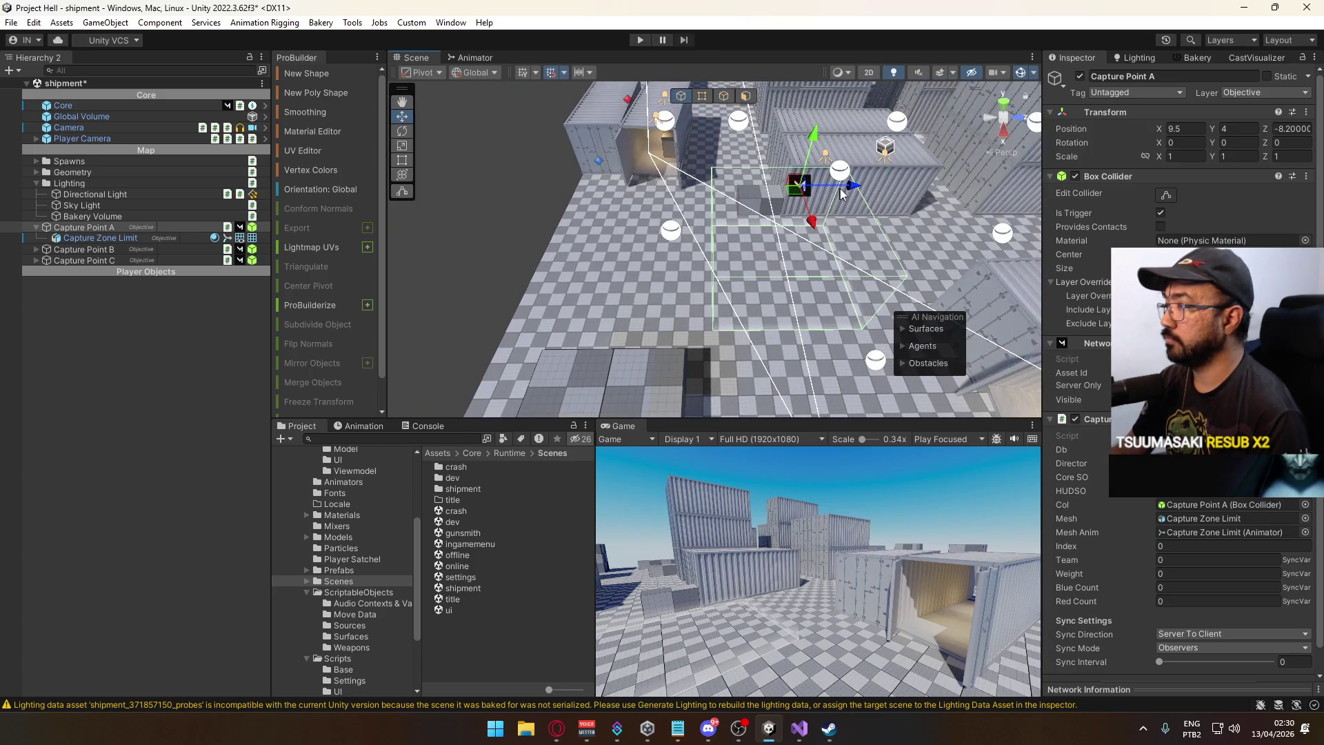
pyautogui.click(787, 196)
pyautogui.click(850, 196)
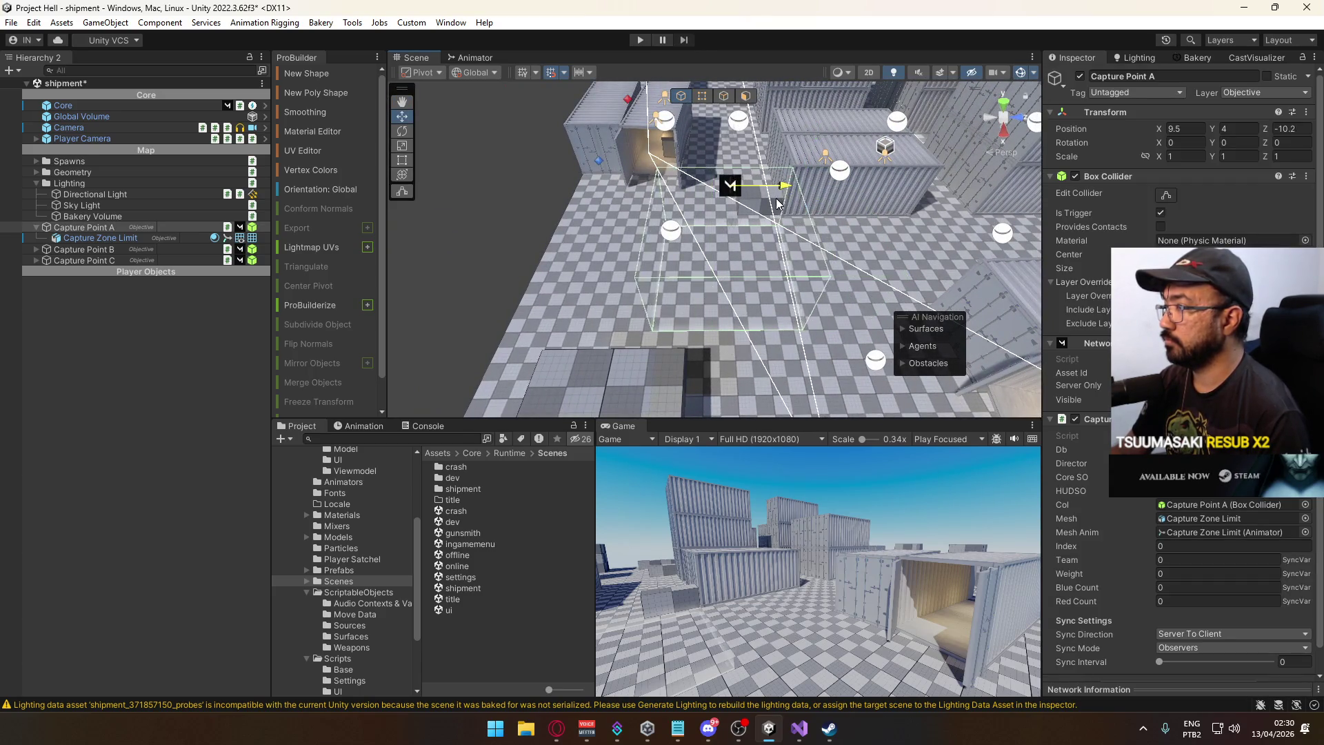
pyautogui.moveTo(743, 207)
pyautogui.mouseDown()
pyautogui.moveTo(714, 218)
pyautogui.moveTo(689, 180)
pyautogui.moveTo(672, 261)
pyautogui.moveTo(652, 245)
pyautogui.moveTo(520, 287)
pyautogui.mouseUp()
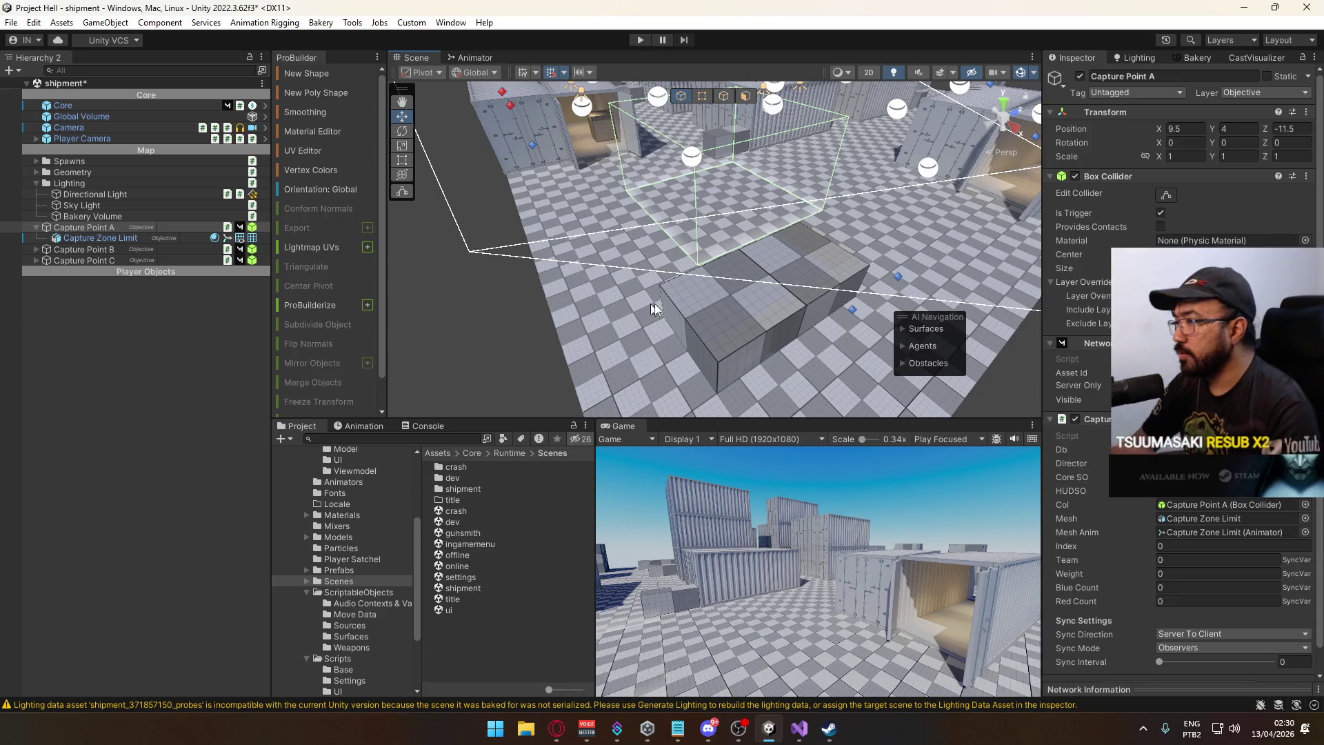
pyautogui.click(843, 295)
pyautogui.moveTo(843, 295)
pyautogui.mouseDown()
pyautogui.moveTo(782, 346)
pyautogui.moveTo(709, 319)
pyautogui.moveTo(839, 281)
pyautogui.moveTo(987, 315)
pyautogui.moveTo(826, 294)
pyautogui.moveTo(928, 283)
pyautogui.moveTo(588, 369)
pyautogui.moveTo(849, 292)
pyautogui.mouseUp()
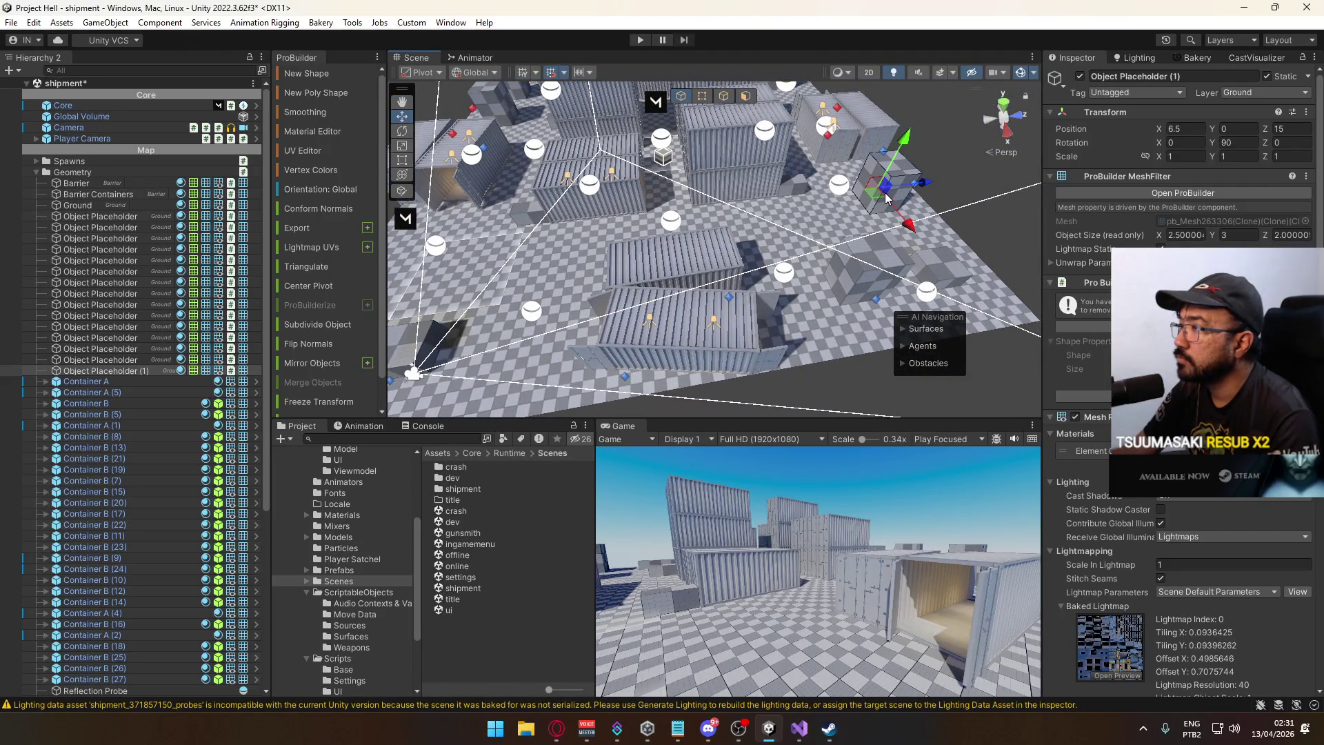
# Drag cover block Object Placeholder (2) to X 9.5, Z -6 and orbit to check its placement.
pyautogui.moveTo(853, 206)
pyautogui.mouseDown()
pyautogui.moveTo(749, 208)
pyautogui.moveTo(896, 235)
pyautogui.mouseUp()
pyautogui.scroll(3, 815, 235)
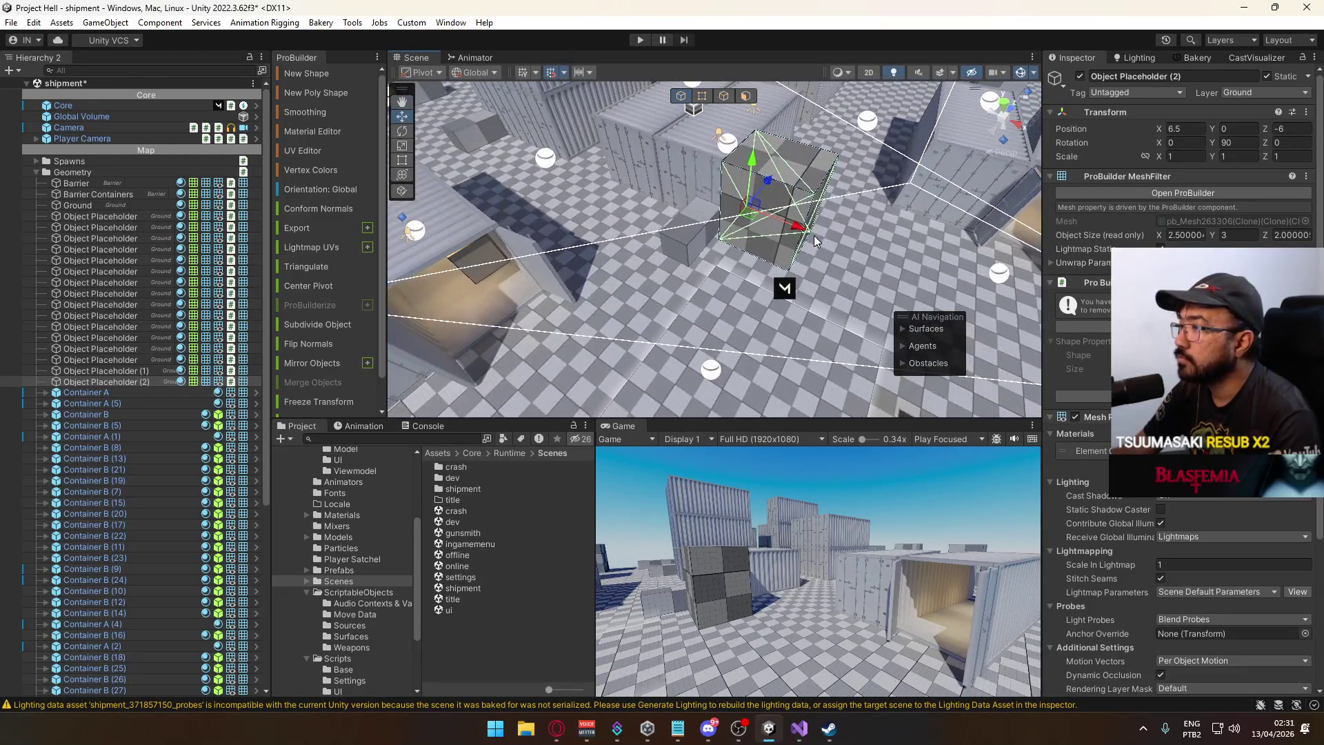
pyautogui.moveTo(798, 225)
pyautogui.mouseDown()
pyautogui.moveTo(877, 248)
pyautogui.moveTo(748, 209)
pyautogui.moveTo(754, 194)
pyautogui.moveTo(765, 223)
pyautogui.moveTo(809, 230)
pyautogui.moveTo(784, 197)
pyautogui.moveTo(817, 201)
pyautogui.mouseUp()
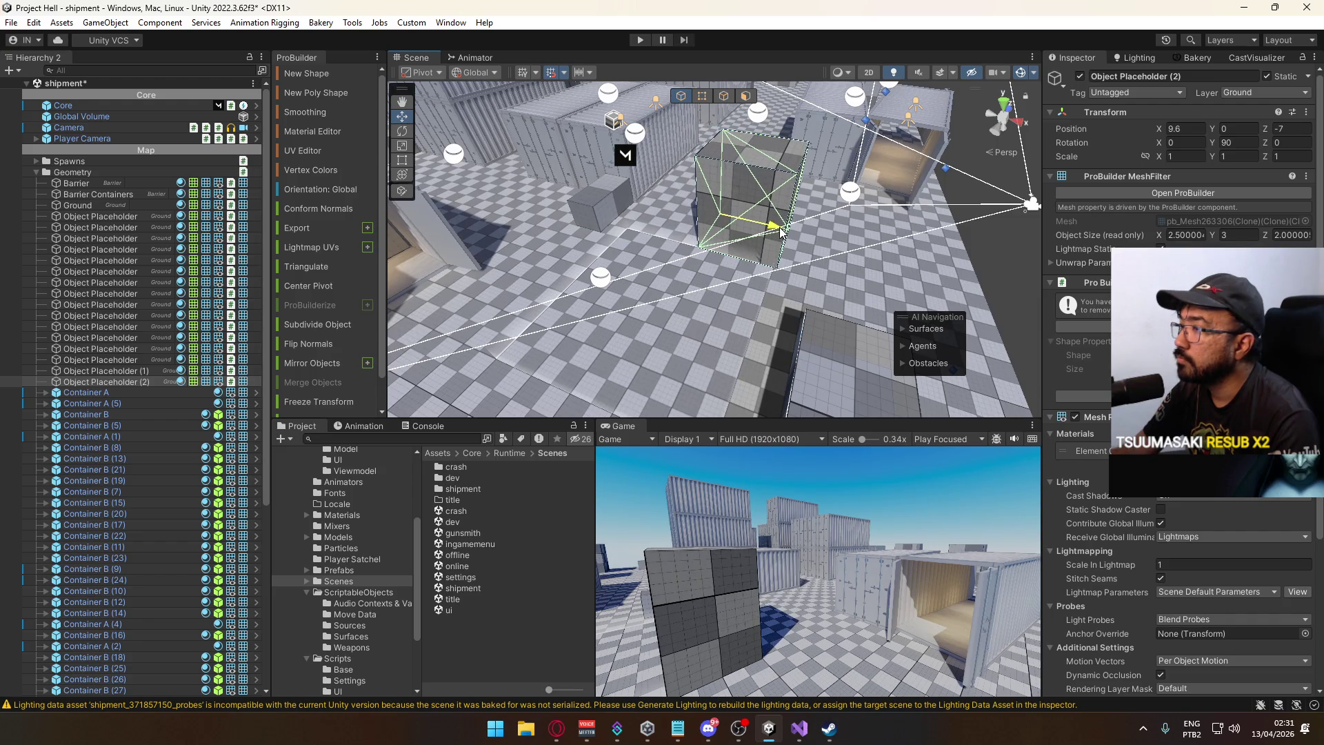
pyautogui.moveTo(773, 231)
pyautogui.mouseDown()
pyautogui.moveTo(1009, 230)
pyautogui.moveTo(741, 163)
pyautogui.moveTo(662, 192)
pyautogui.moveTo(470, 207)
pyautogui.moveTo(805, 239)
pyautogui.moveTo(492, 279)
pyautogui.mouseUp()
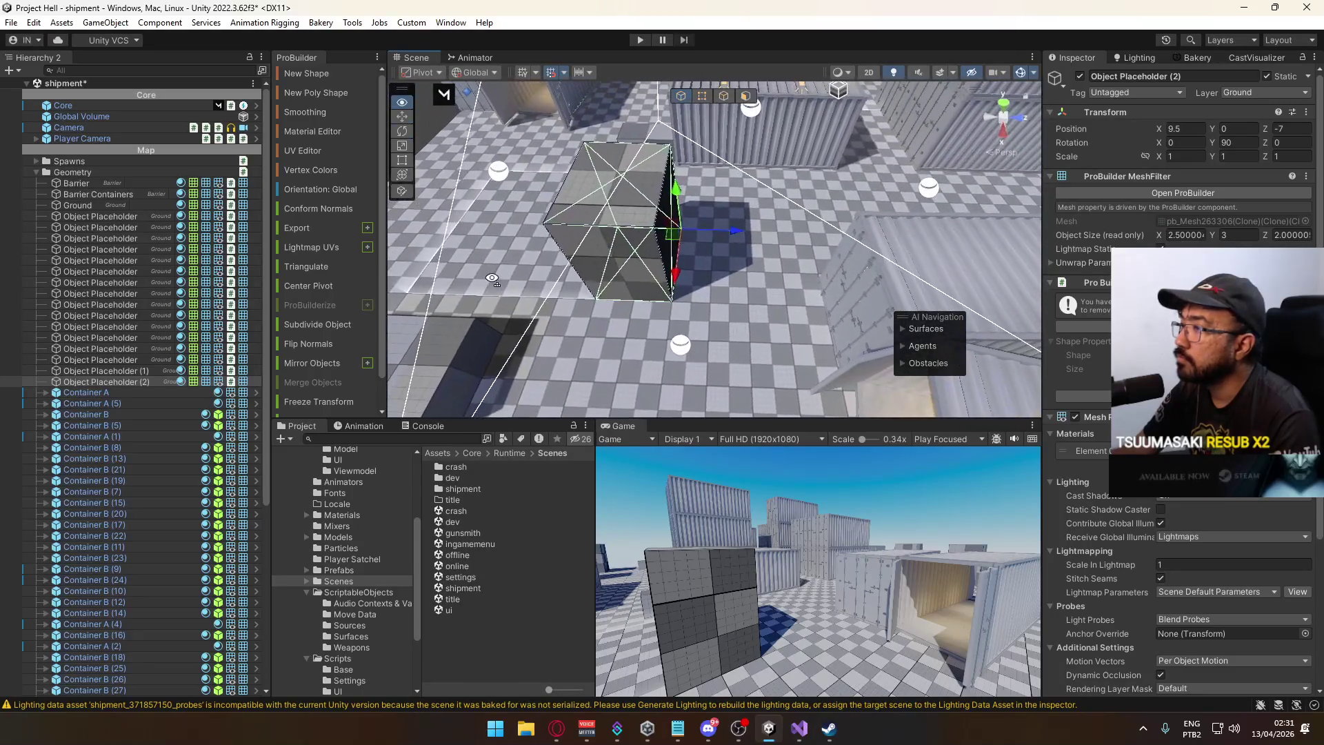
pyautogui.moveTo(764, 232)
pyautogui.mouseDown()
pyautogui.moveTo(849, 199)
pyautogui.moveTo(857, 221)
pyautogui.moveTo(778, 242)
pyautogui.mouseUp()
# Rotate Container Door D on Container A (2) to a Y rotation of 180.
pyautogui.click(791, 254)
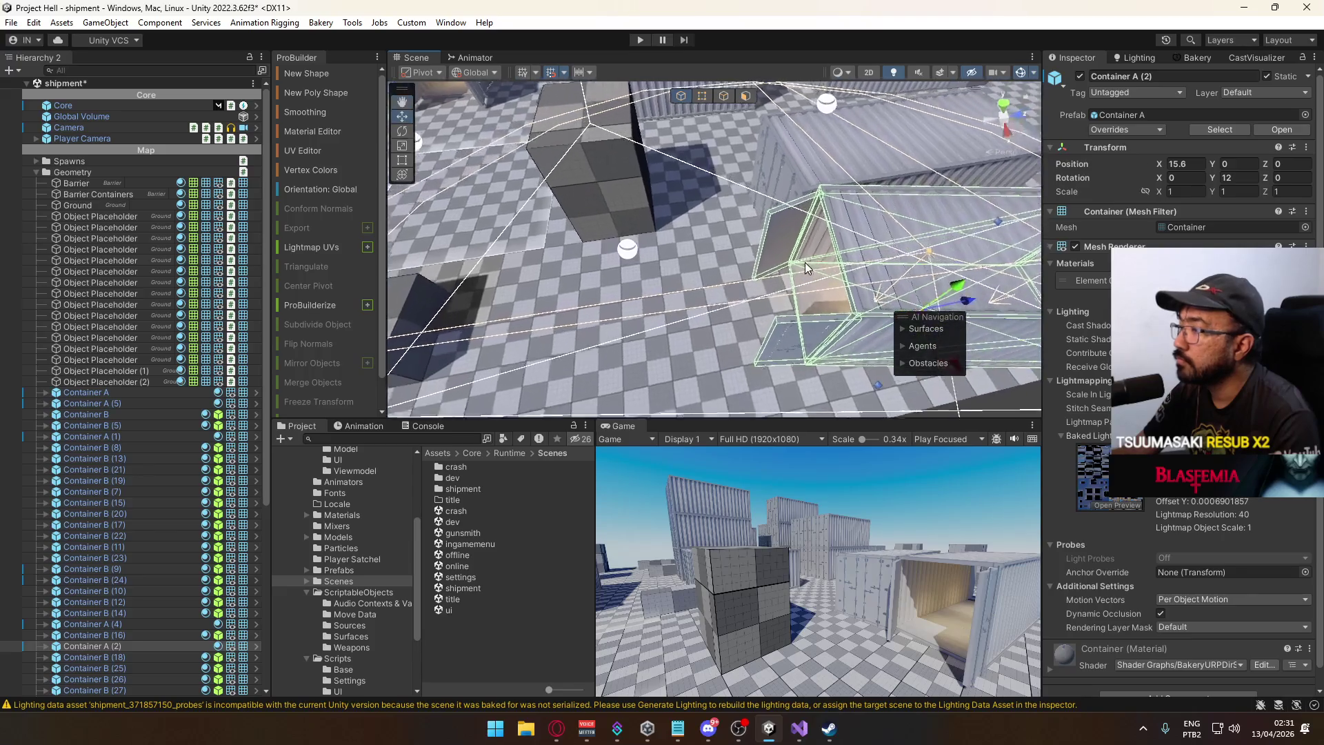
pyautogui.click(804, 262)
pyautogui.press('e')
pyautogui.press('f')
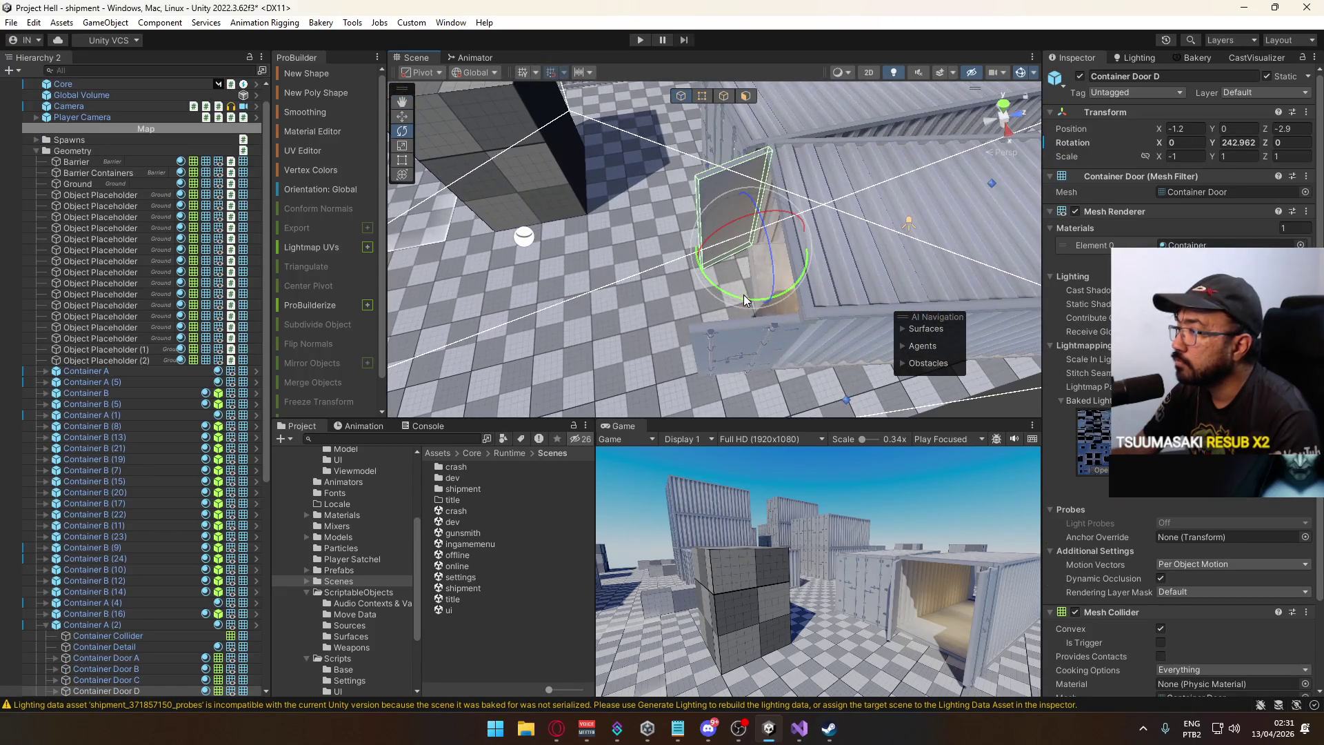
pyautogui.moveTo(746, 296); pyautogui.dragTo(876, 288)
pyautogui.scroll(5, 876, 288)
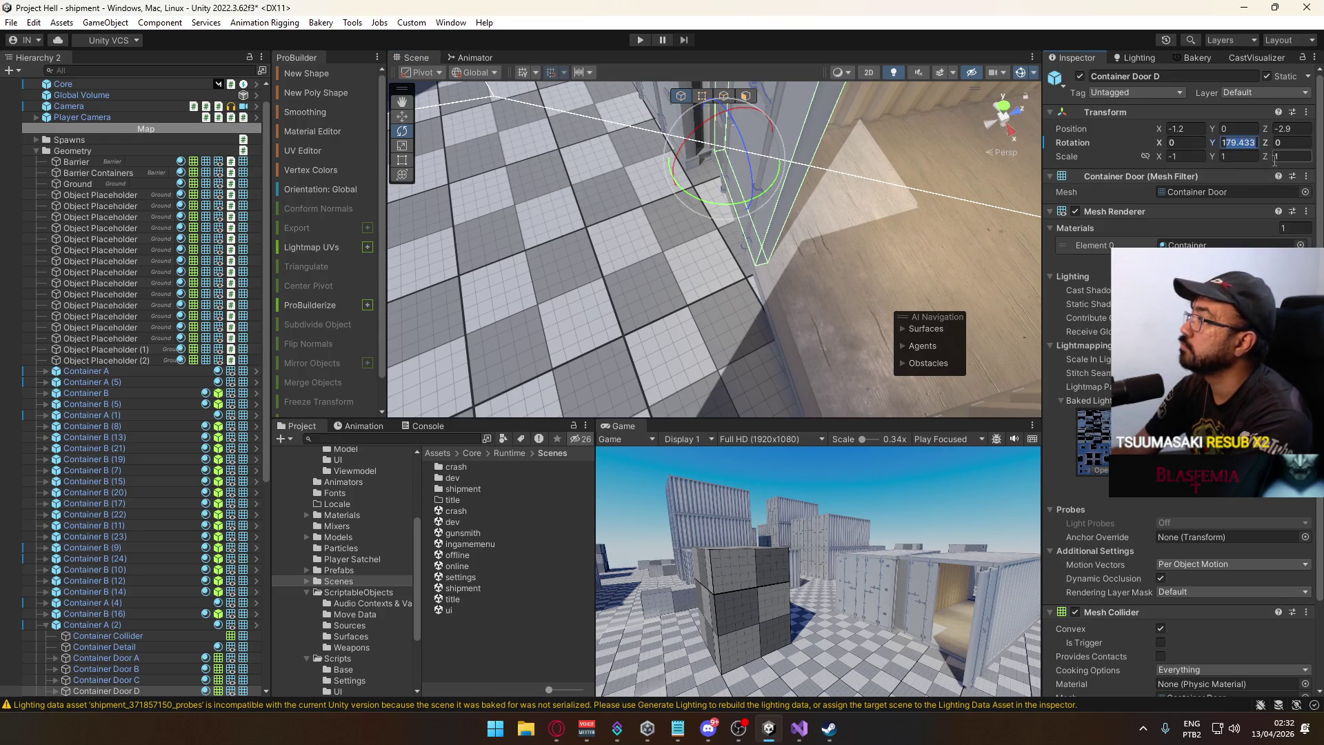
# Pull the view out over the yard and inspect Container A (2)'s Container Door A.
pyautogui.moveTo(802, 181); pyautogui.dragTo(705, 163)
pyautogui.moveTo(706, 163)
pyautogui.mouseDown()
pyautogui.moveTo(804, 139)
pyautogui.moveTo(831, 281)
pyautogui.moveTo(793, 275)
pyautogui.mouseUp()
pyautogui.moveTo(387, 31)
pyautogui.mouseDown()
pyautogui.moveTo(356, 635)
pyautogui.moveTo(342, 597)
pyautogui.moveTo(635, 724)
pyautogui.mouseUp()
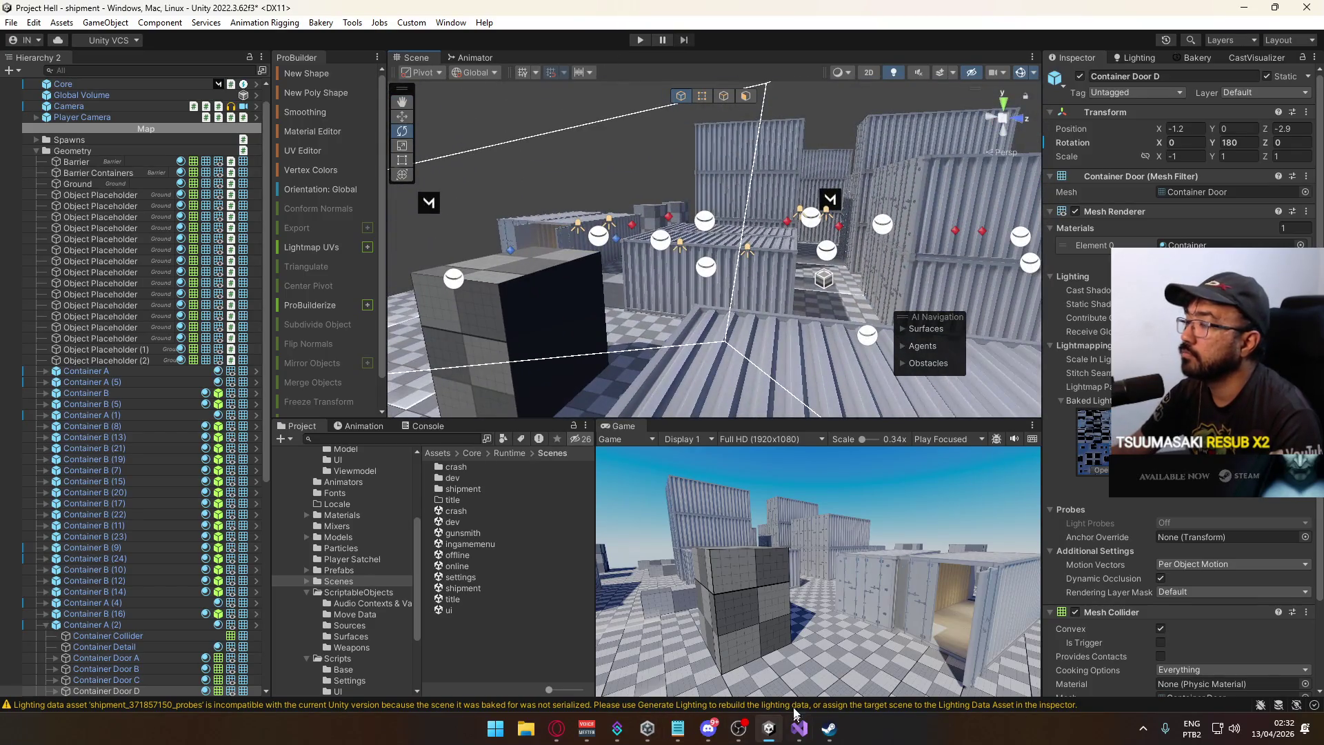
pyautogui.moveTo(654, 241)
pyautogui.mouseDown()
pyautogui.moveTo(922, 314)
pyautogui.moveTo(775, 329)
pyautogui.moveTo(655, 316)
pyautogui.mouseUp()
pyautogui.click(655, 316)
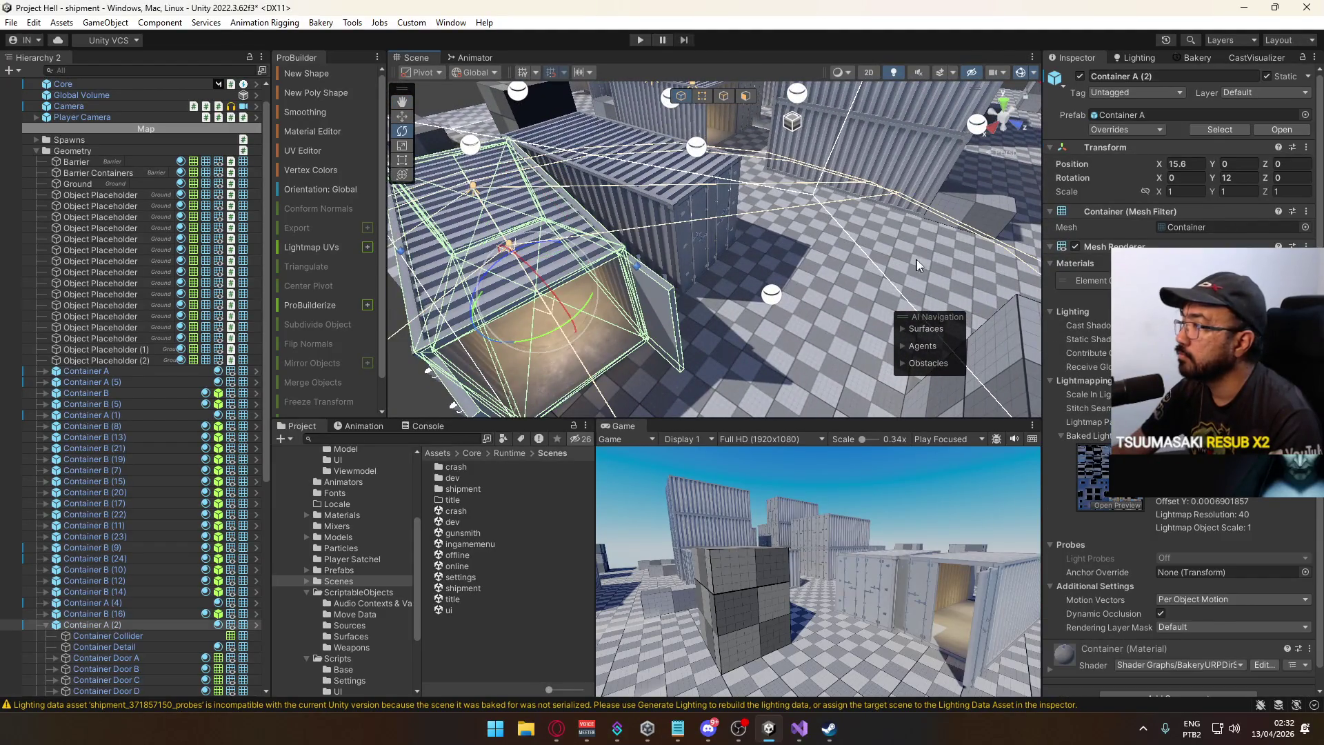
pyautogui.click(668, 313)
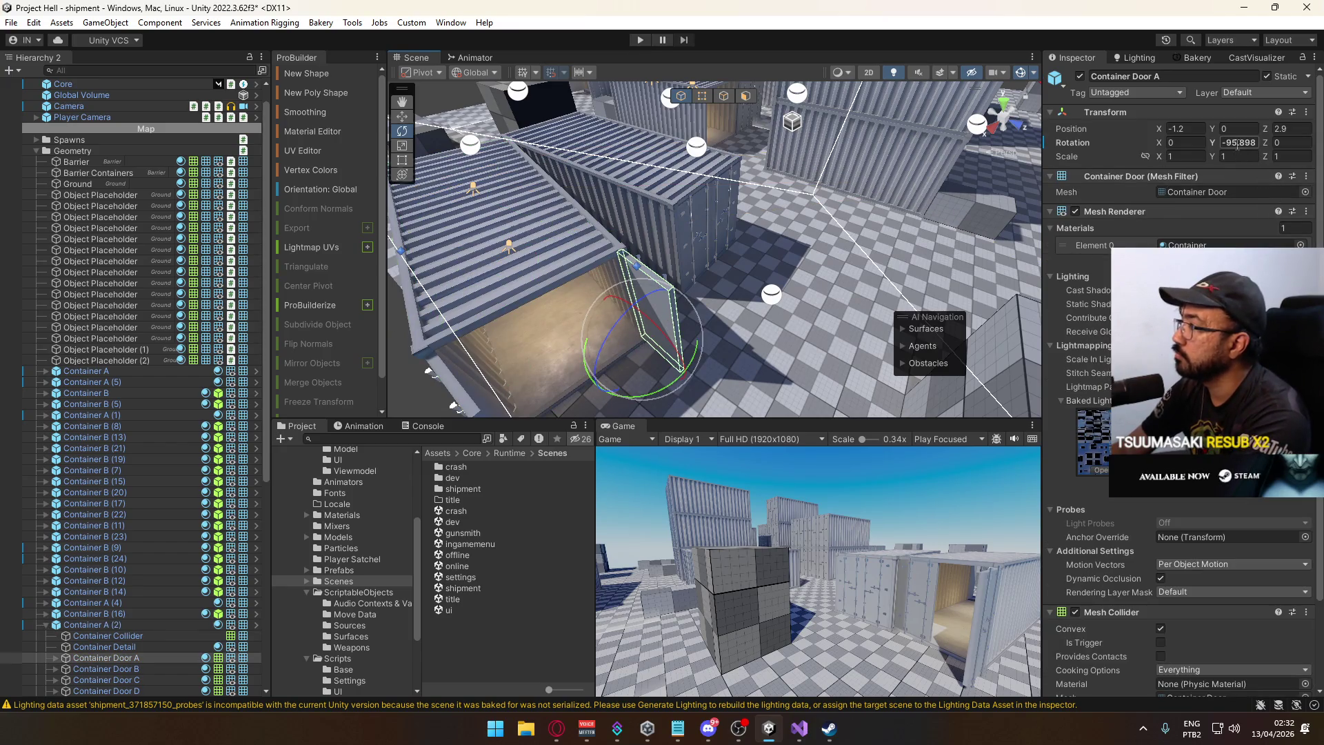
pyautogui.moveTo(690, 297); pyautogui.dragTo(606, 310)
pyautogui.click(624, 221)
pyautogui.moveTo(623, 220)
pyautogui.mouseDown()
pyautogui.moveTo(604, 248)
pyautogui.moveTo(933, 131)
pyautogui.moveTo(791, 218)
pyautogui.moveTo(712, 192)
pyautogui.moveTo(692, 165)
pyautogui.moveTo(1043, 177)
pyautogui.moveTo(936, 121)
pyautogui.moveTo(898, 130)
pyautogui.moveTo(833, 277)
pyautogui.moveTo(745, 264)
pyautogui.mouseUp()
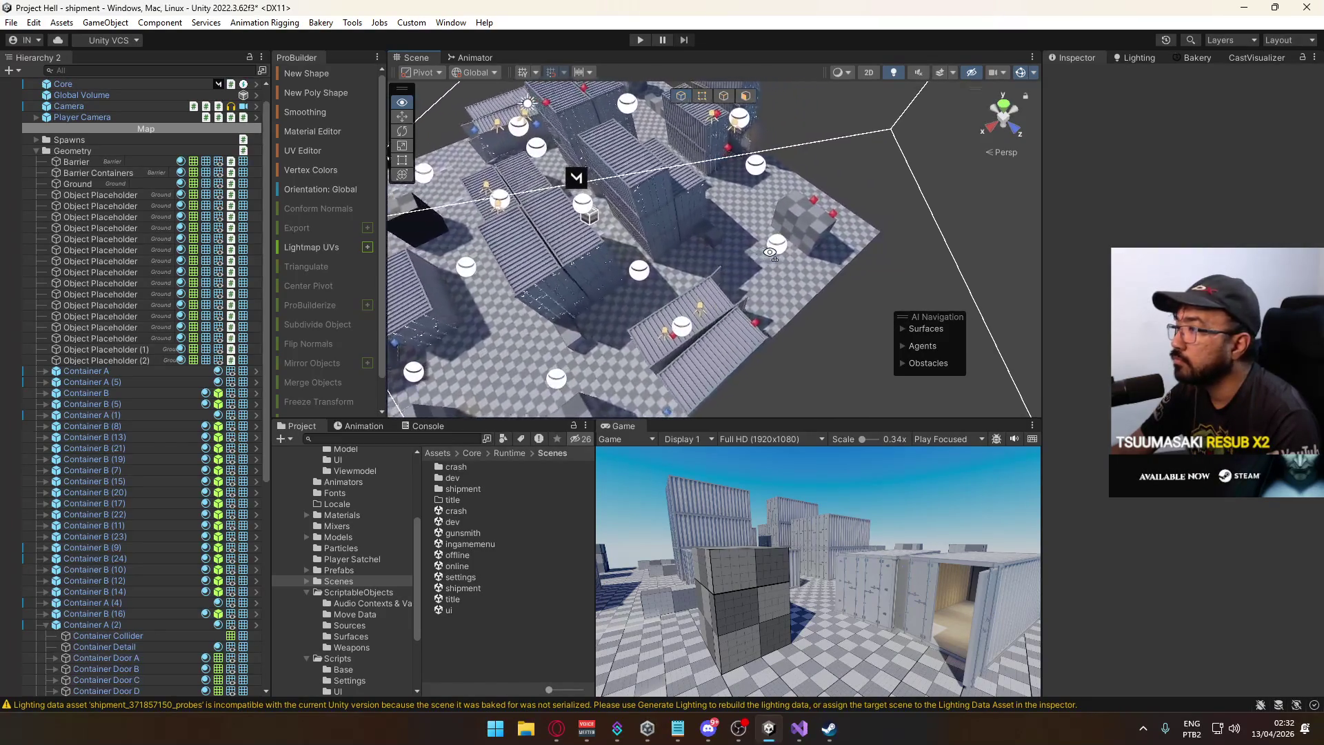
# Select Capture Point C and drag it along X toward the containers.
pyautogui.click(679, 248)
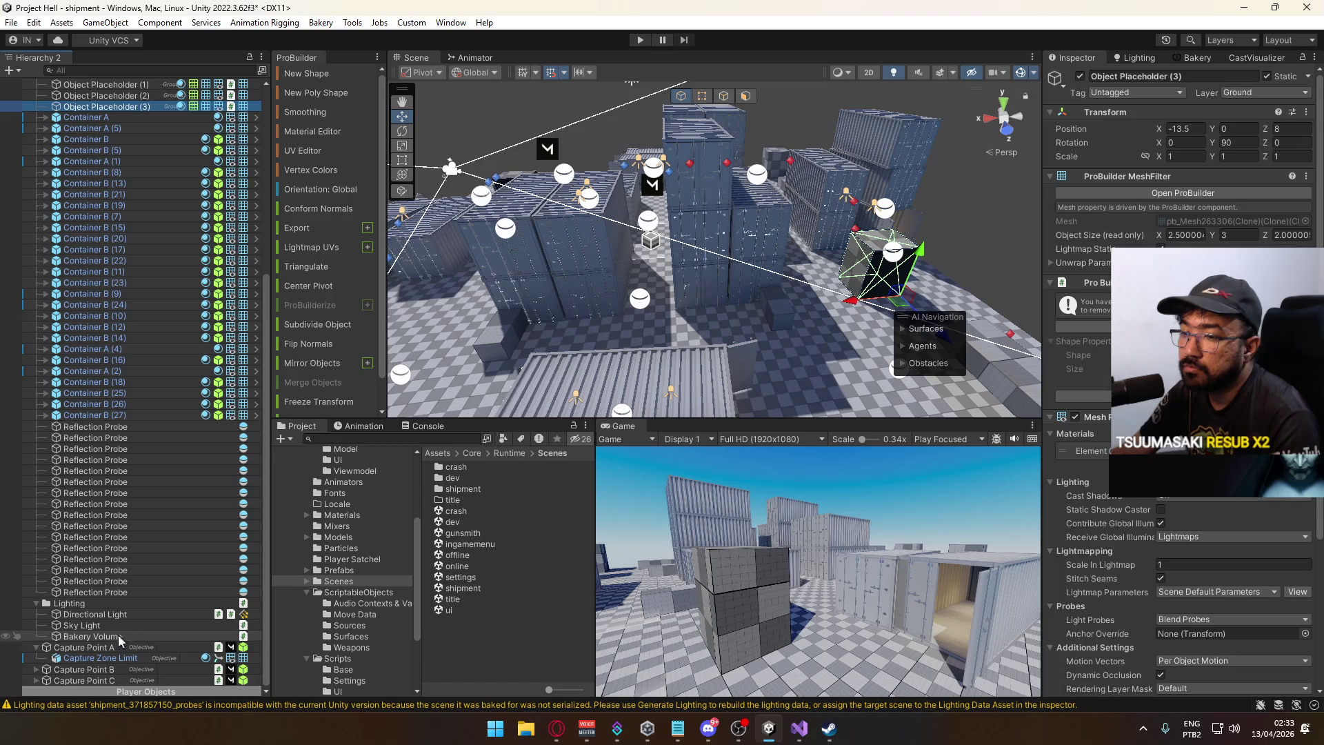
pyautogui.click(108, 681)
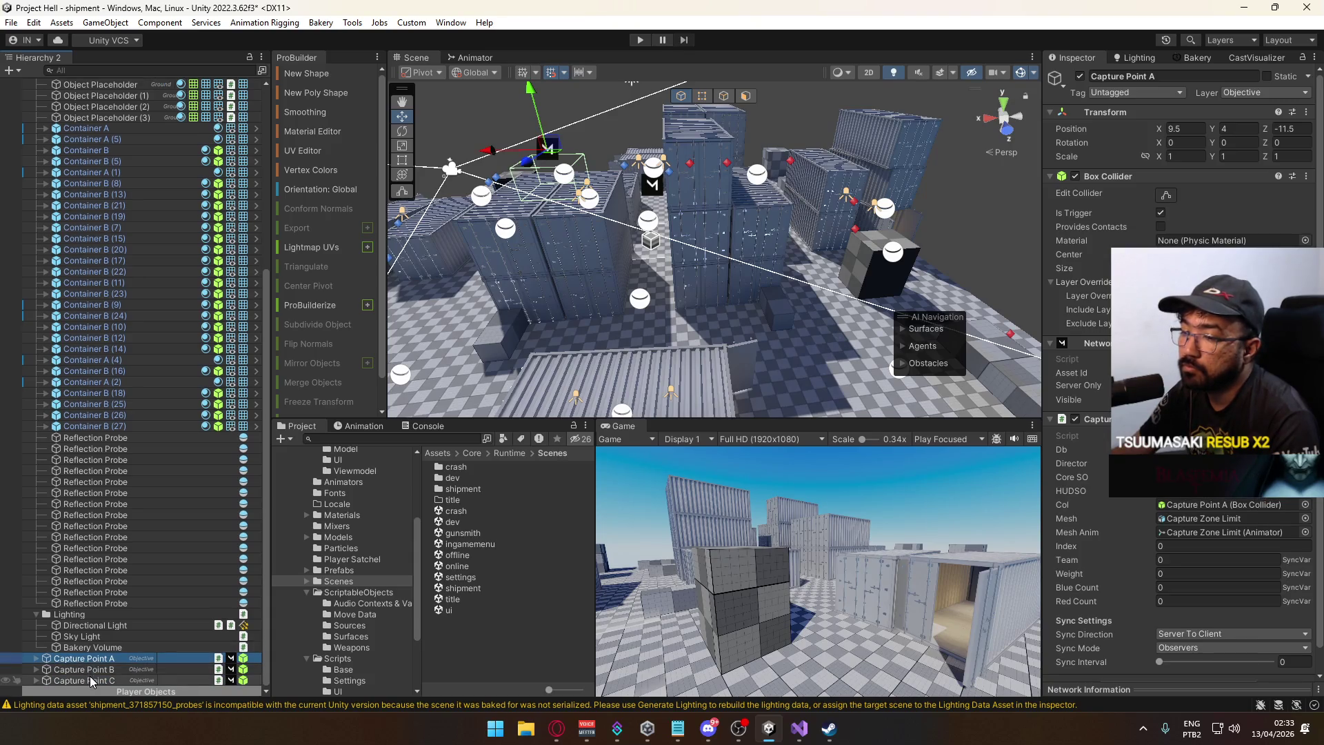
pyautogui.moveTo(620, 290); pyautogui.dragTo(668, 320)
pyautogui.scroll(-5, 668, 321)
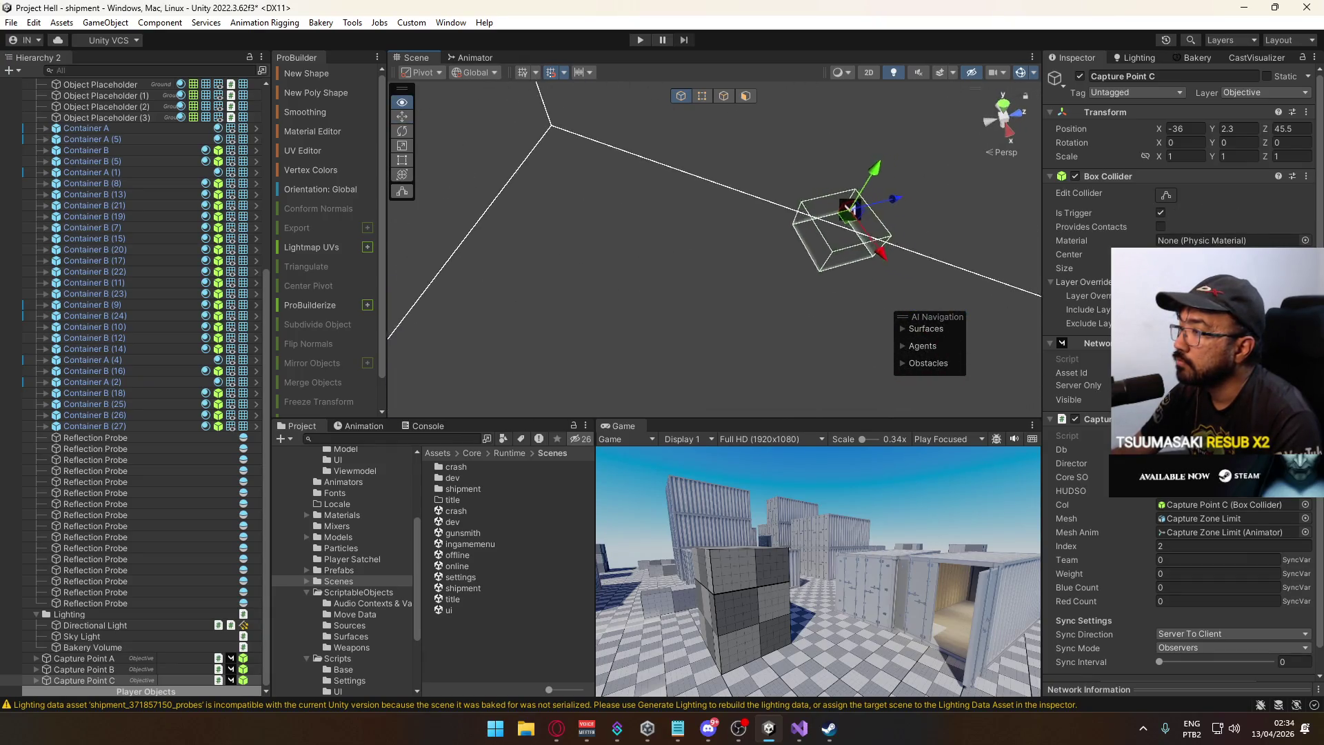
pyautogui.moveTo(1008, 398); pyautogui.dragTo(946, 273)
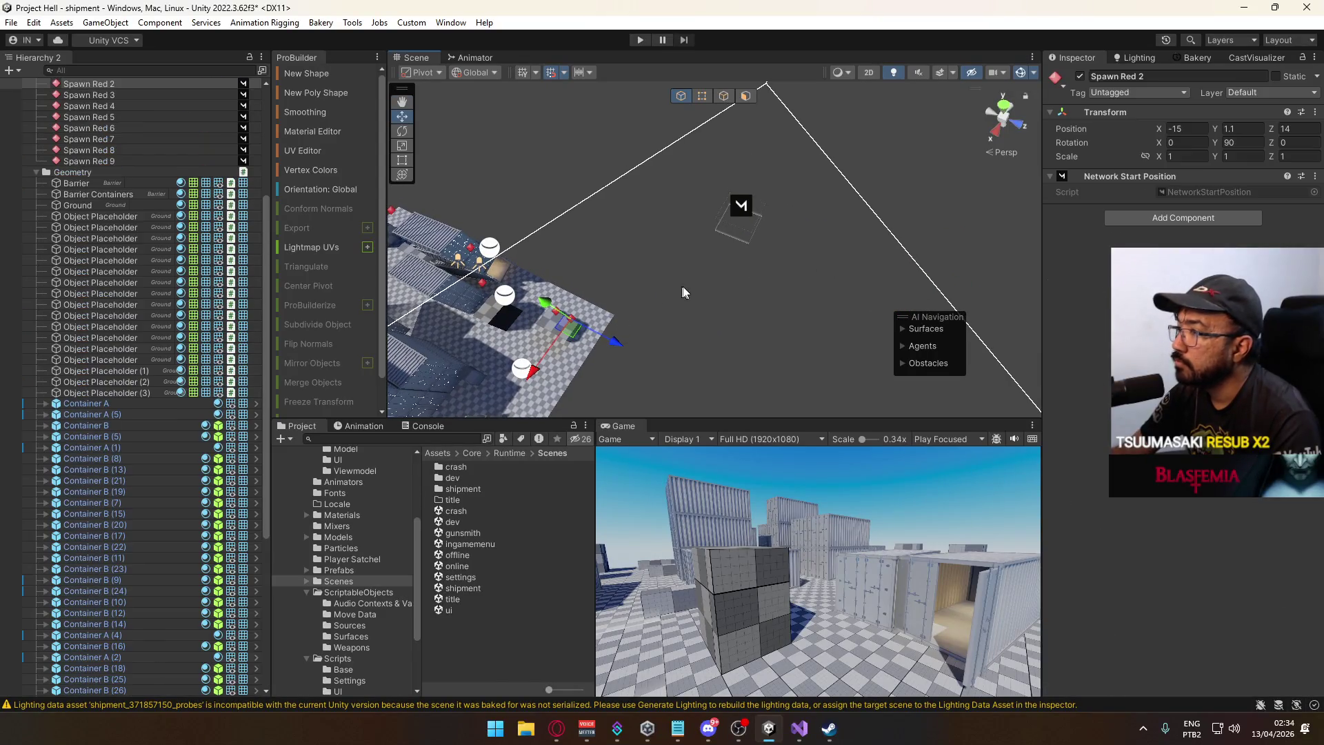
pyautogui.moveTo(717, 253); pyautogui.dragTo(662, 372)
pyautogui.moveTo(663, 373)
pyautogui.mouseDown()
pyautogui.moveTo(559, 376)
pyautogui.moveTo(586, 319)
pyautogui.moveTo(1009, 164)
pyautogui.mouseUp()
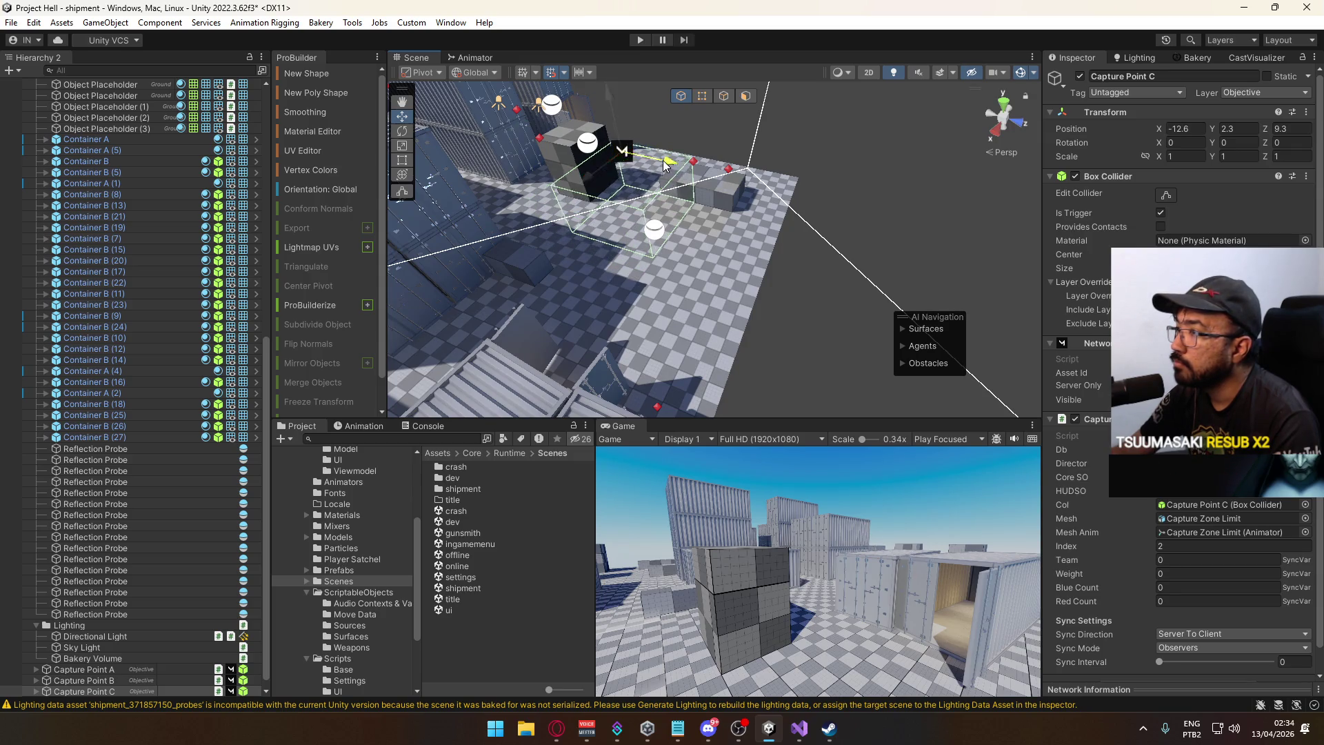
# Fine-tune Capture Point C along X to settle it at -10, 4, 11.5.
pyautogui.moveTo(671, 163)
pyautogui.mouseDown()
pyautogui.moveTo(755, 180)
pyautogui.moveTo(743, 156)
pyautogui.mouseUp()
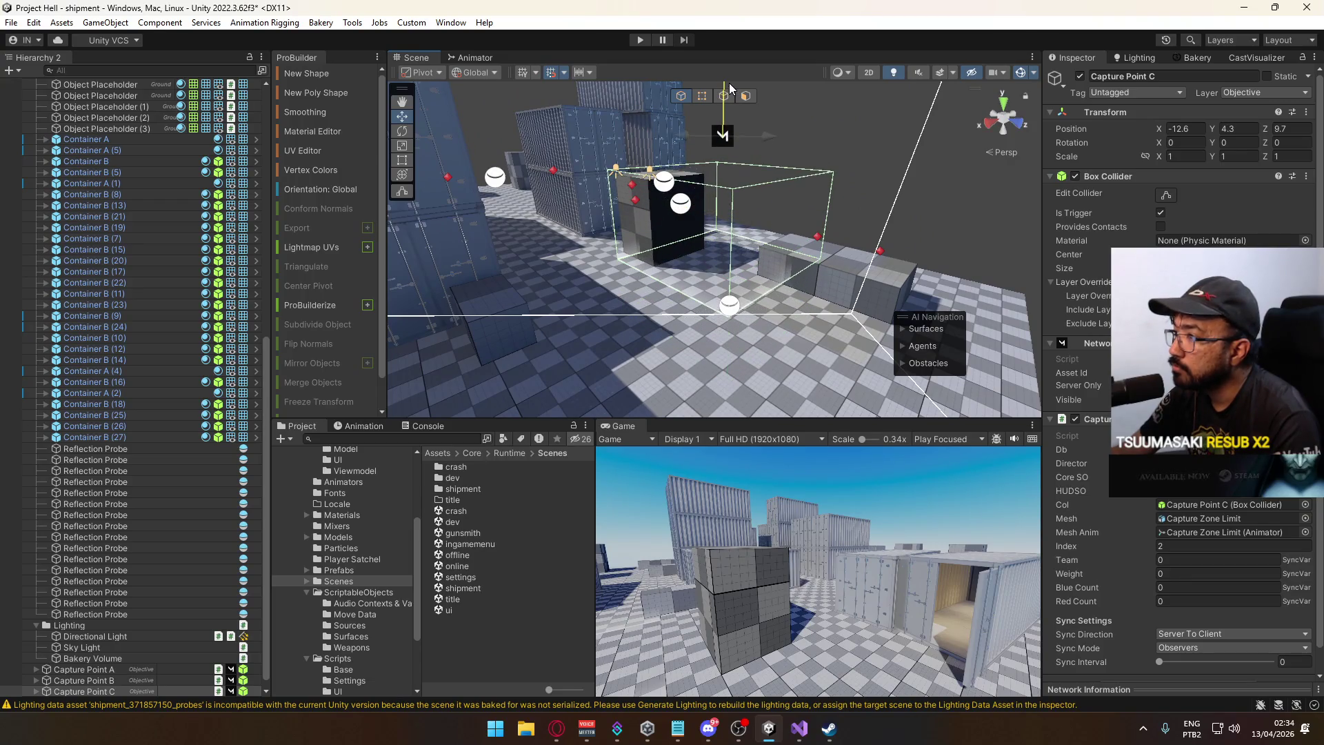
pyautogui.moveTo(725, 98)
pyautogui.mouseDown()
pyautogui.moveTo(695, 168)
pyautogui.moveTo(785, 141)
pyautogui.moveTo(766, 140)
pyautogui.mouseUp()
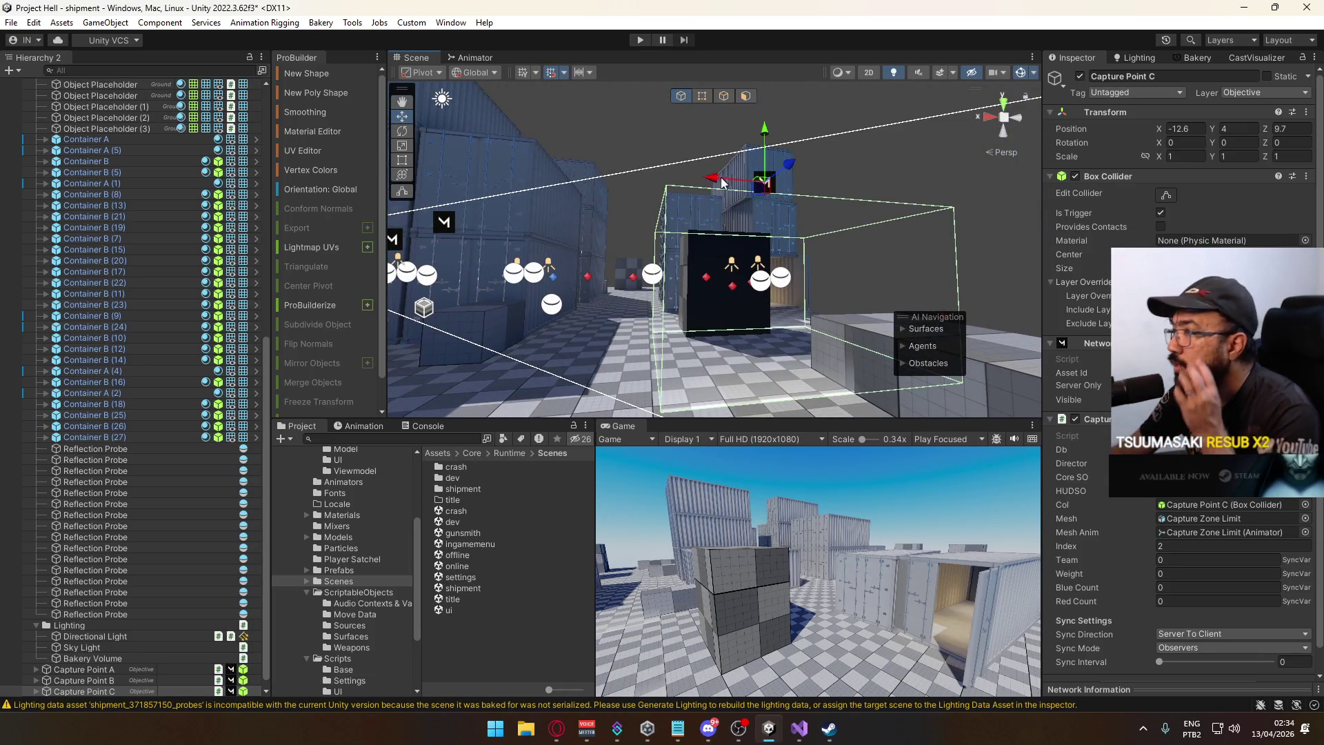
pyautogui.moveTo(659, 189)
pyautogui.mouseDown()
pyautogui.moveTo(994, 380)
pyautogui.moveTo(644, 160)
pyautogui.moveTo(651, 128)
pyautogui.mouseUp()
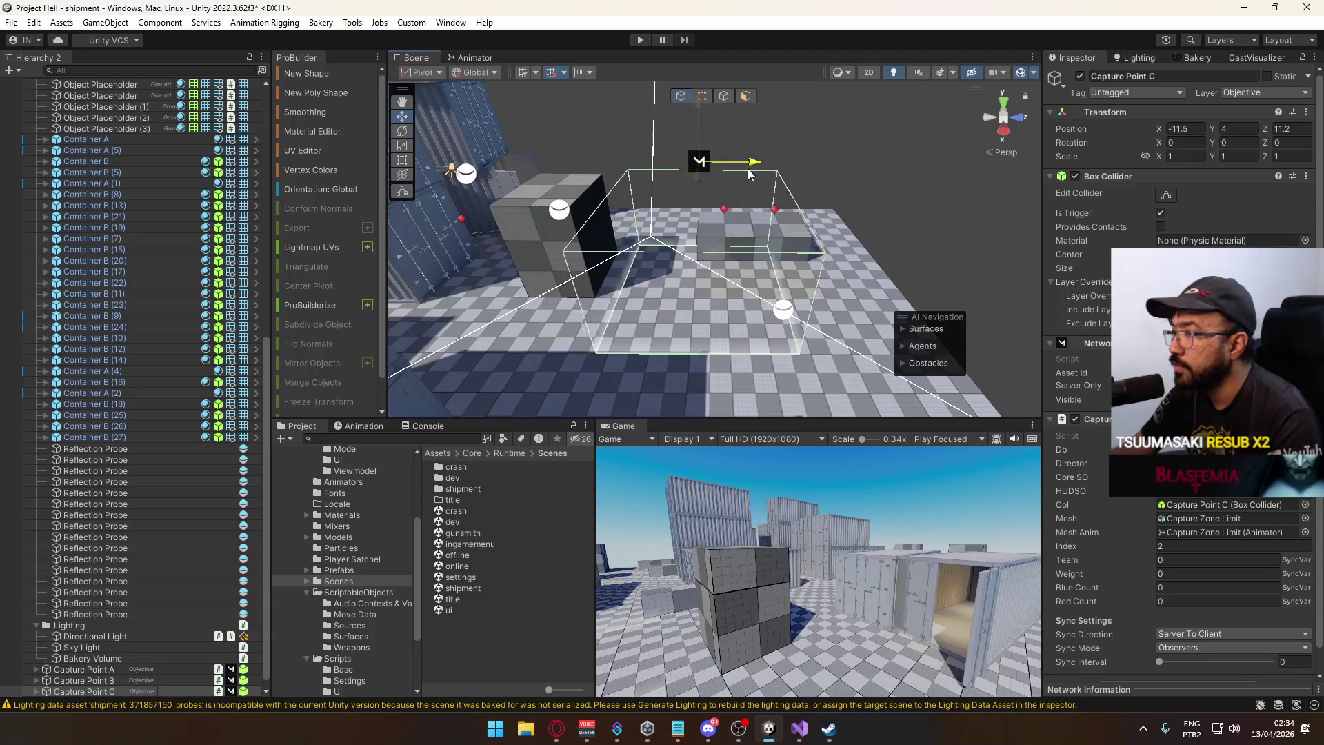
pyautogui.moveTo(755, 174); pyautogui.dragTo(780, 211)
pyautogui.moveTo(666, 191)
pyautogui.mouseDown()
pyautogui.moveTo(534, 214)
pyautogui.moveTo(821, 201)
pyautogui.moveTo(758, 218)
pyautogui.moveTo(775, 181)
pyautogui.moveTo(643, 195)
pyautogui.mouseUp()
pyautogui.click(654, 189)
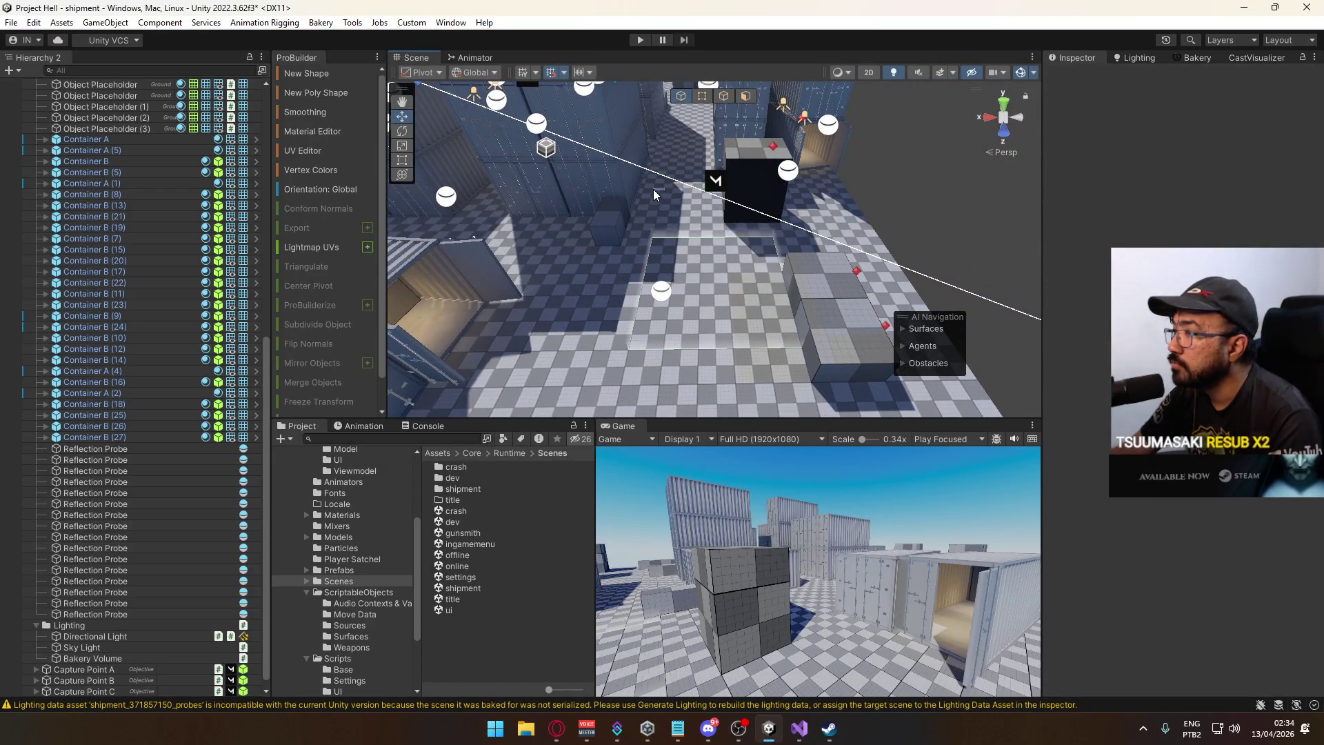
pyautogui.click(683, 189)
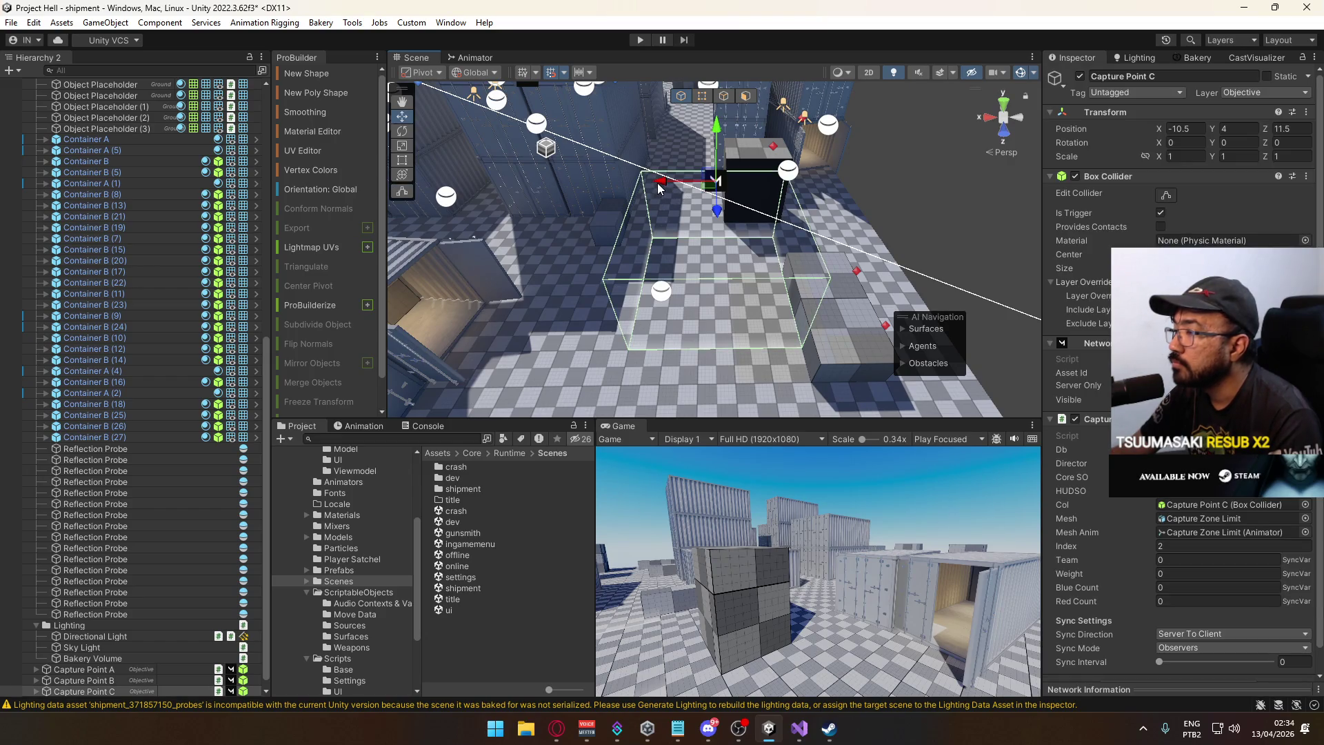
# Orbit around Capture Point C's zone box, then pull back to a wider view over the containers.
pyautogui.moveTo(725, 215); pyautogui.dragTo(734, 208)
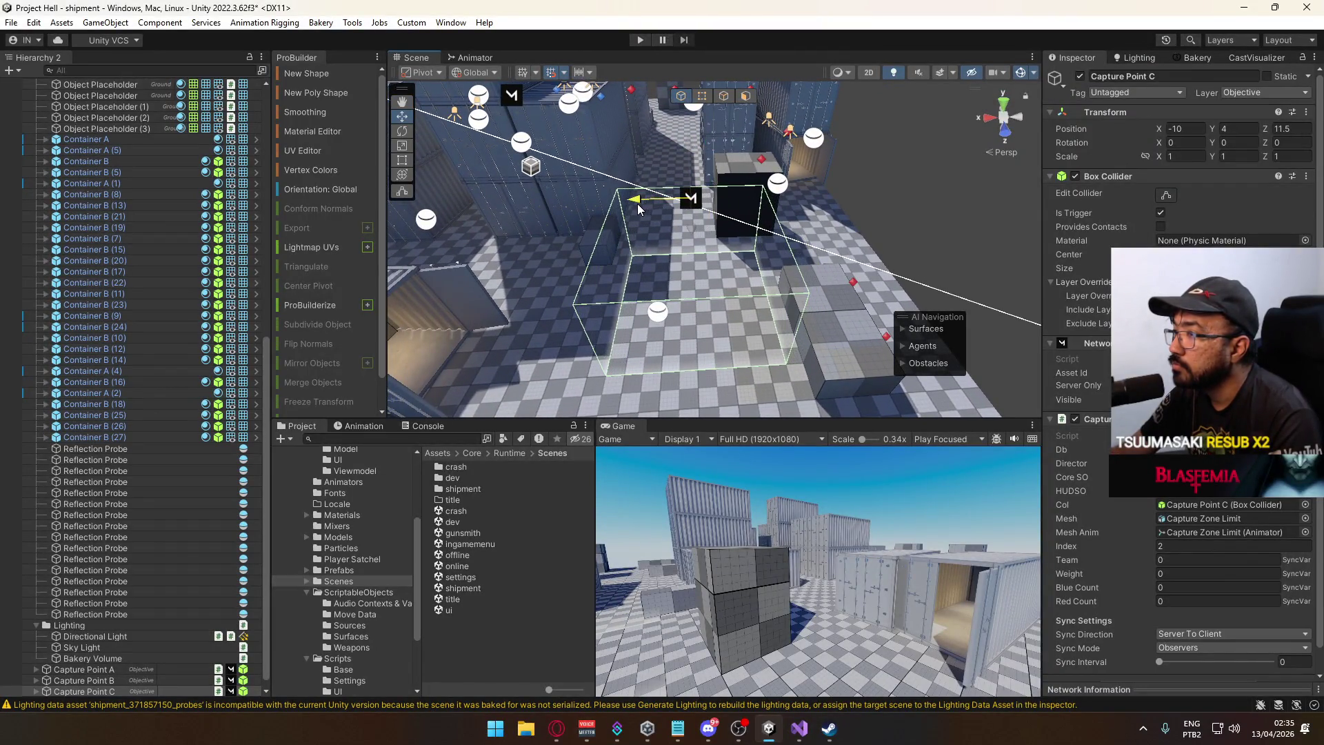
pyautogui.moveTo(638, 204); pyautogui.dragTo(641, 204)
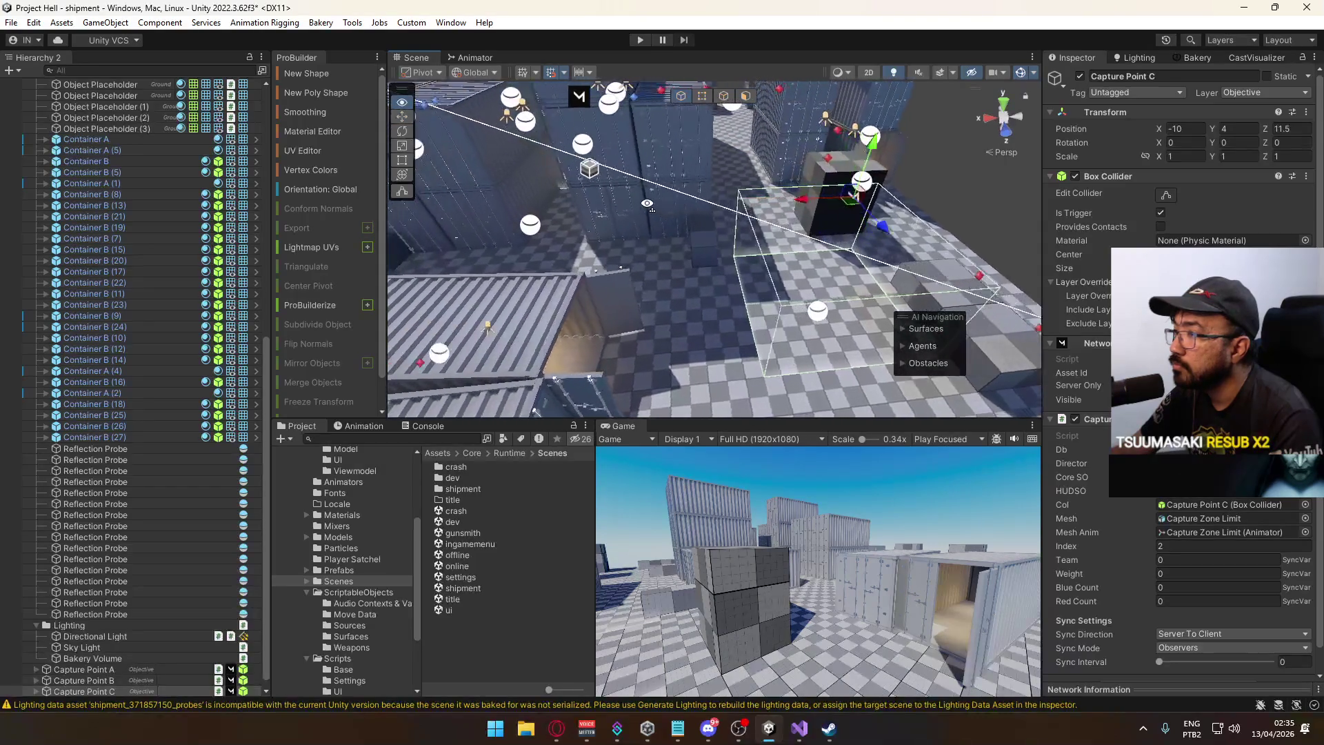
pyautogui.press('Up')
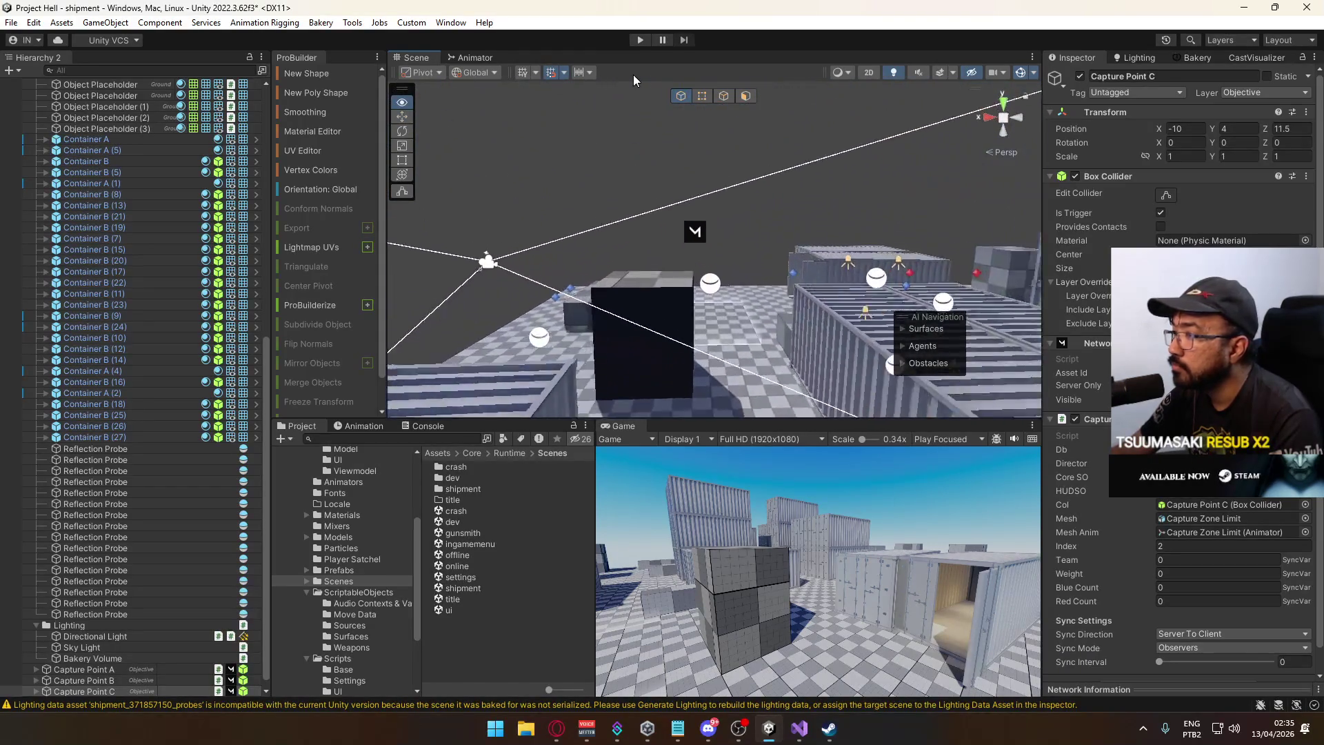
pyautogui.moveTo(635, 80)
pyautogui.mouseDown()
pyautogui.moveTo(682, 226)
pyautogui.moveTo(655, 227)
pyautogui.moveTo(1009, 349)
pyautogui.moveTo(952, 172)
pyautogui.moveTo(384, 295)
pyautogui.moveTo(283, 279)
pyautogui.mouseUp()
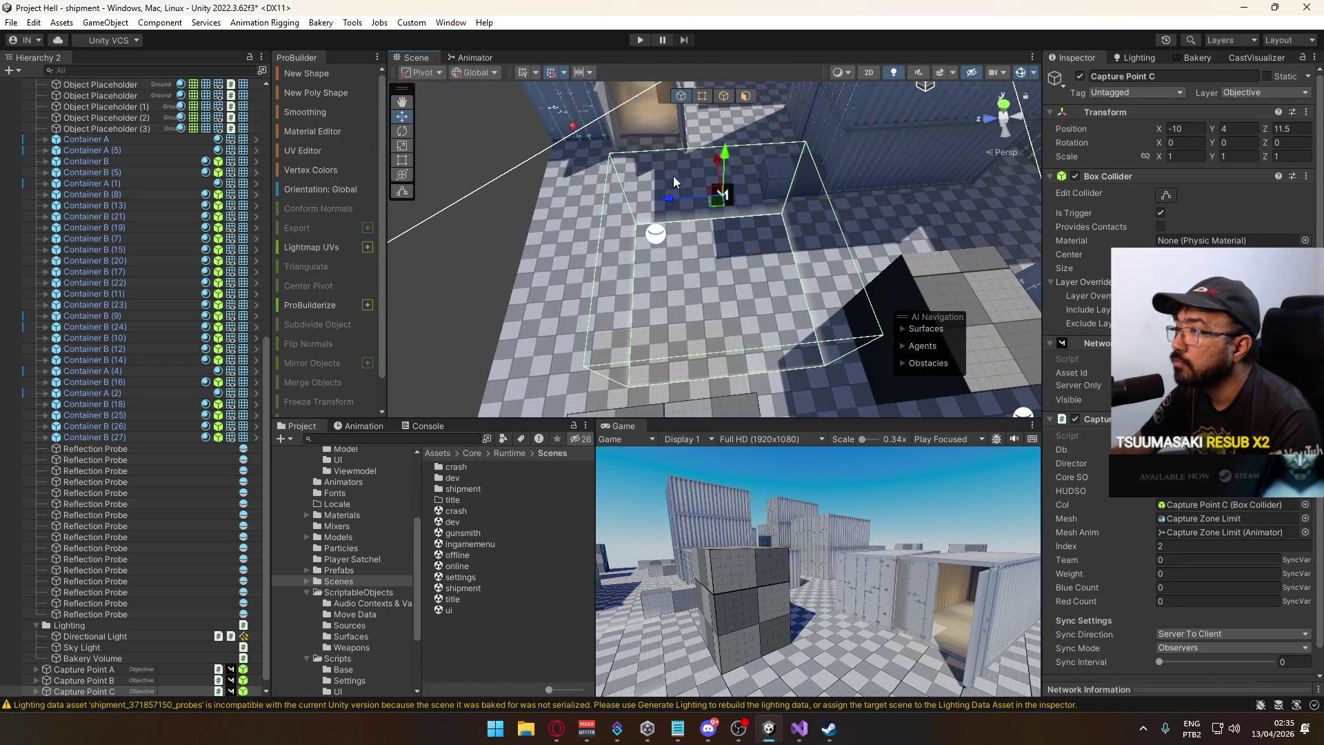
pyautogui.moveTo(653, 163)
pyautogui.mouseDown()
pyautogui.moveTo(928, 281)
pyautogui.moveTo(1002, 300)
pyautogui.moveTo(1018, 278)
pyautogui.mouseUp()
pyautogui.moveTo(741, 211)
pyautogui.mouseDown()
pyautogui.moveTo(469, 207)
pyautogui.moveTo(673, 253)
pyautogui.mouseUp()
pyautogui.moveTo(636, 300)
pyautogui.mouseDown()
pyautogui.moveTo(804, 226)
pyautogui.moveTo(581, 284)
pyautogui.moveTo(593, 287)
pyautogui.mouseUp()
# Inspect the red spawn points Spawn Red 6, 3, 7 and 8 among the containers.
pyautogui.click(705, 317)
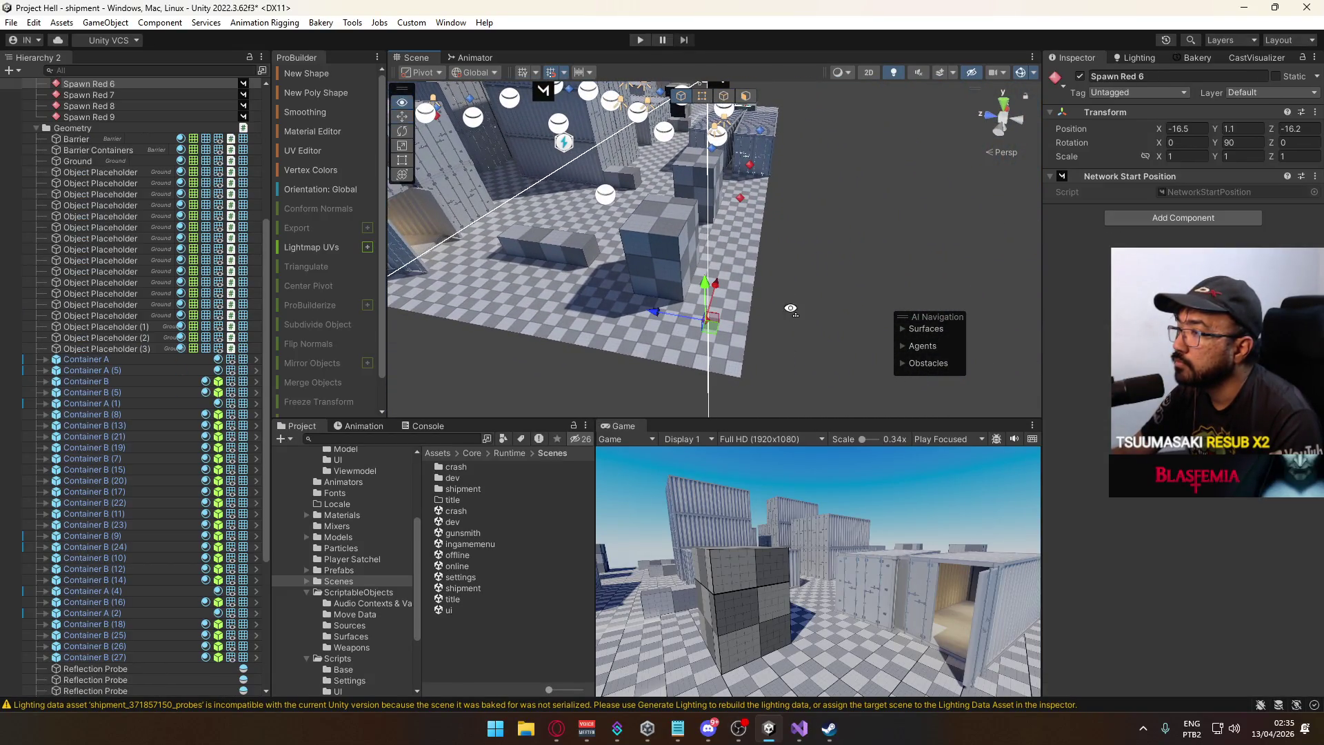
pyautogui.press('f')
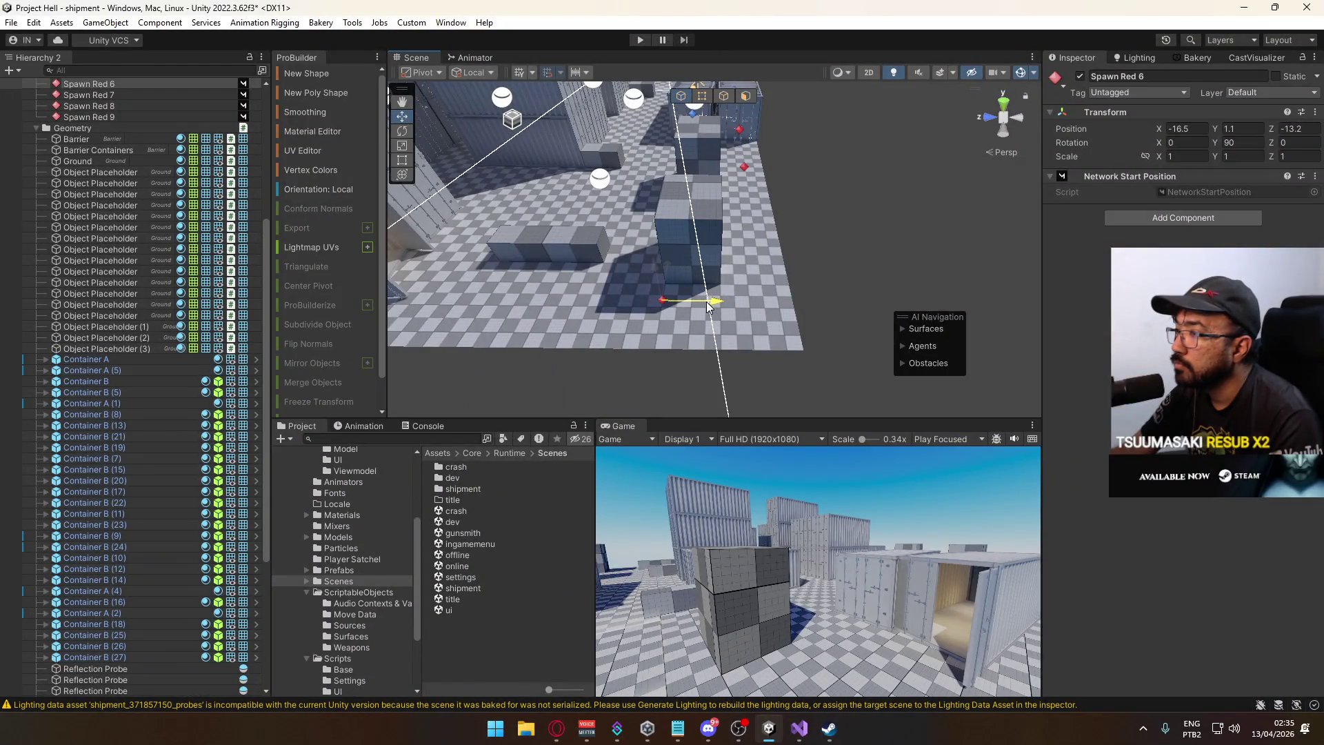
pyautogui.moveTo(734, 301)
pyautogui.mouseDown()
pyautogui.moveTo(702, 287)
pyautogui.moveTo(751, 278)
pyautogui.moveTo(623, 274)
pyautogui.moveTo(888, 255)
pyautogui.mouseUp()
pyautogui.click(685, 283)
pyautogui.click(894, 249)
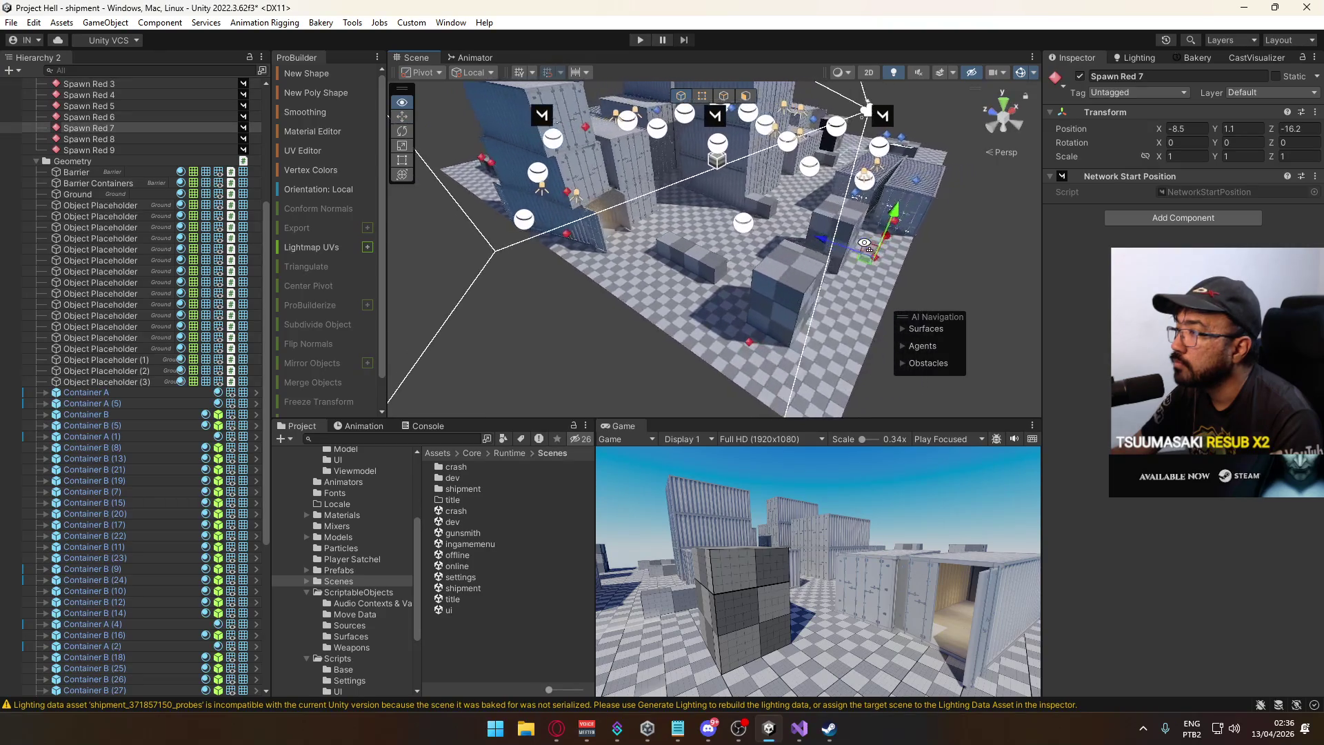
pyautogui.click(861, 231)
pyautogui.moveTo(861, 231)
pyautogui.mouseDown()
pyautogui.moveTo(663, 287)
pyautogui.moveTo(715, 306)
pyautogui.moveTo(705, 268)
pyautogui.moveTo(765, 260)
pyautogui.mouseUp()
# Duplicate Spawn Red 7 twice, giving new red spawns along Z -16.2, the newest at X -14.5.
pyautogui.click(713, 296)
pyautogui.press('f')
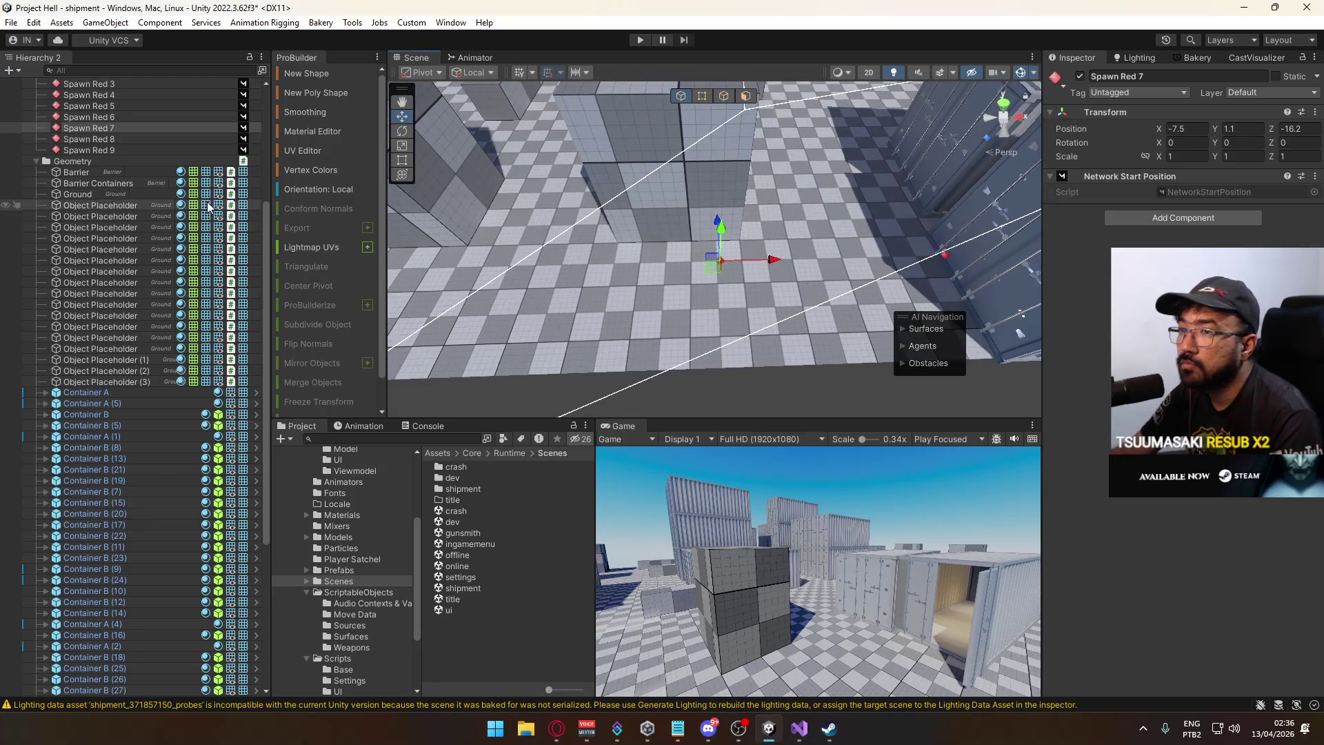
pyautogui.moveTo(601, 240); pyautogui.dragTo(780, 316)
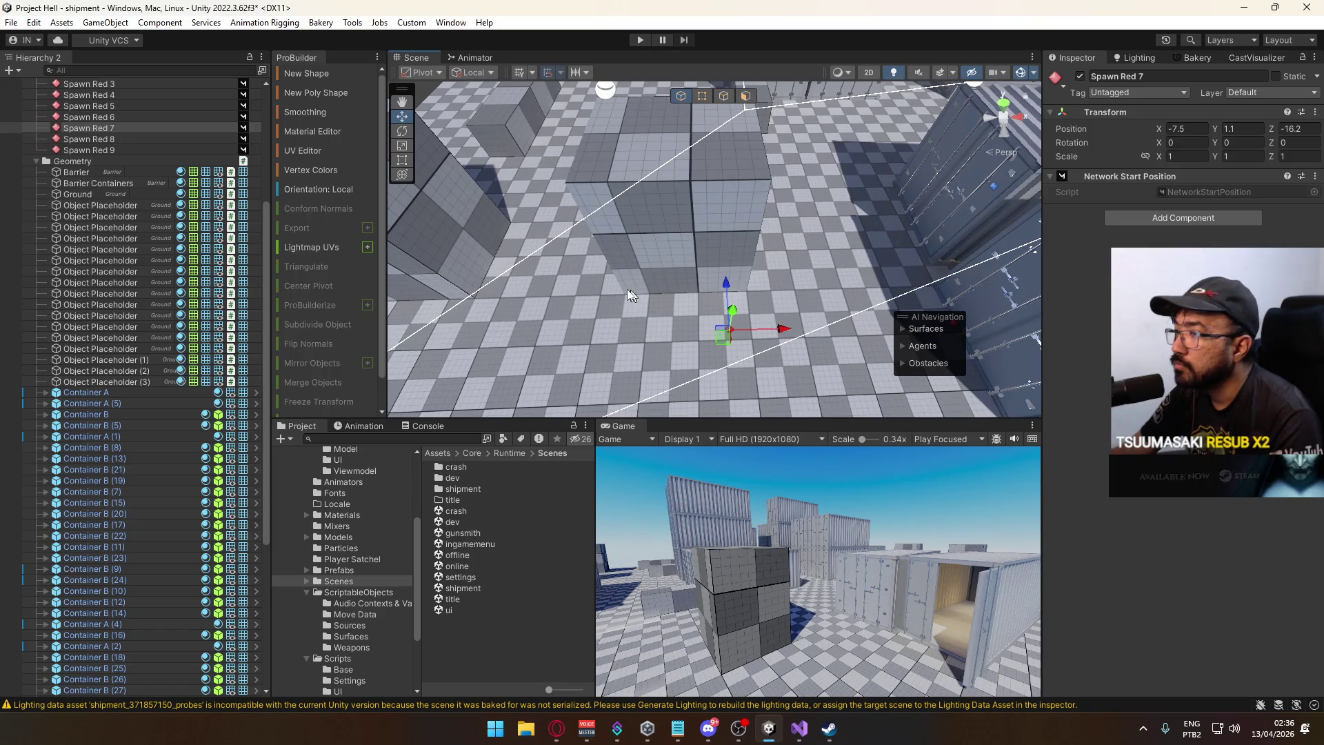
pyautogui.hotkey('ctrl', 'd')
pyautogui.moveTo(718, 328)
pyautogui.mouseDown()
pyautogui.moveTo(703, 314)
pyautogui.moveTo(731, 321)
pyautogui.moveTo(708, 324)
pyautogui.moveTo(744, 314)
pyautogui.moveTo(732, 317)
pyautogui.mouseUp()
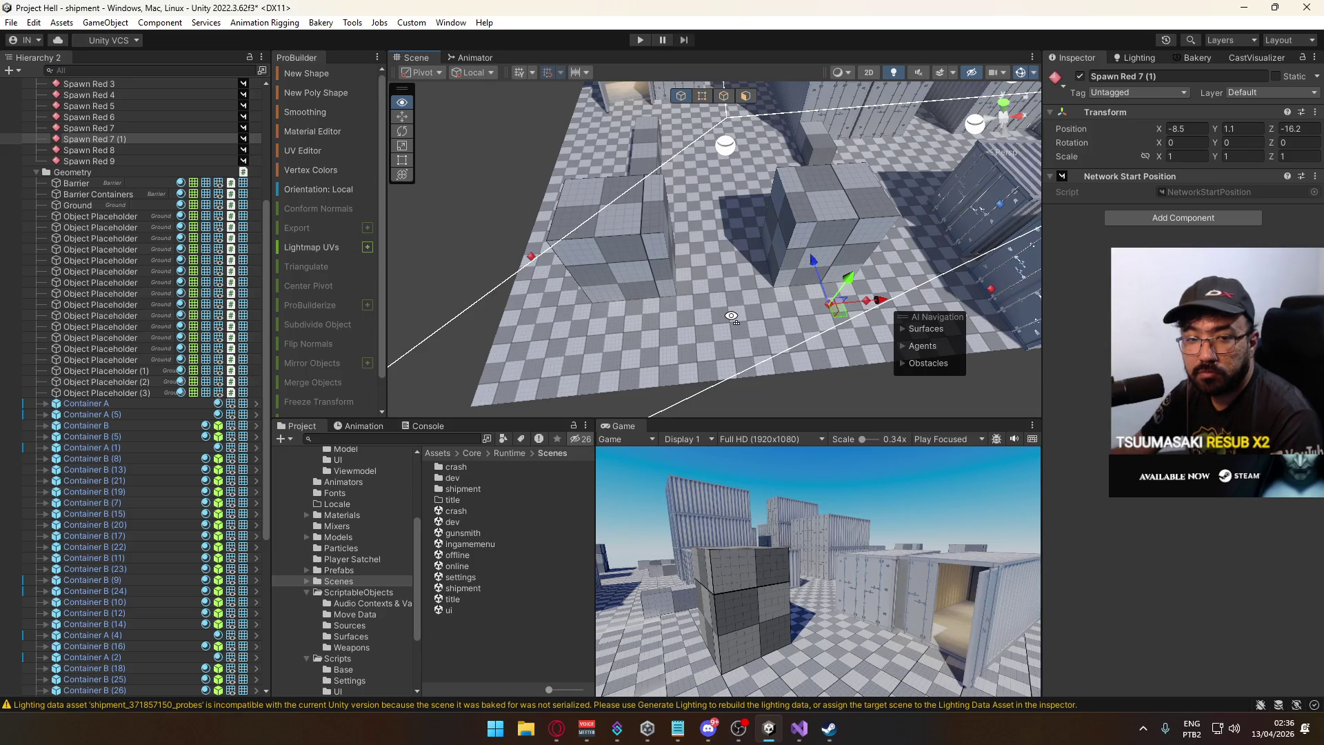
pyautogui.hotkey('ctrl', 'd')
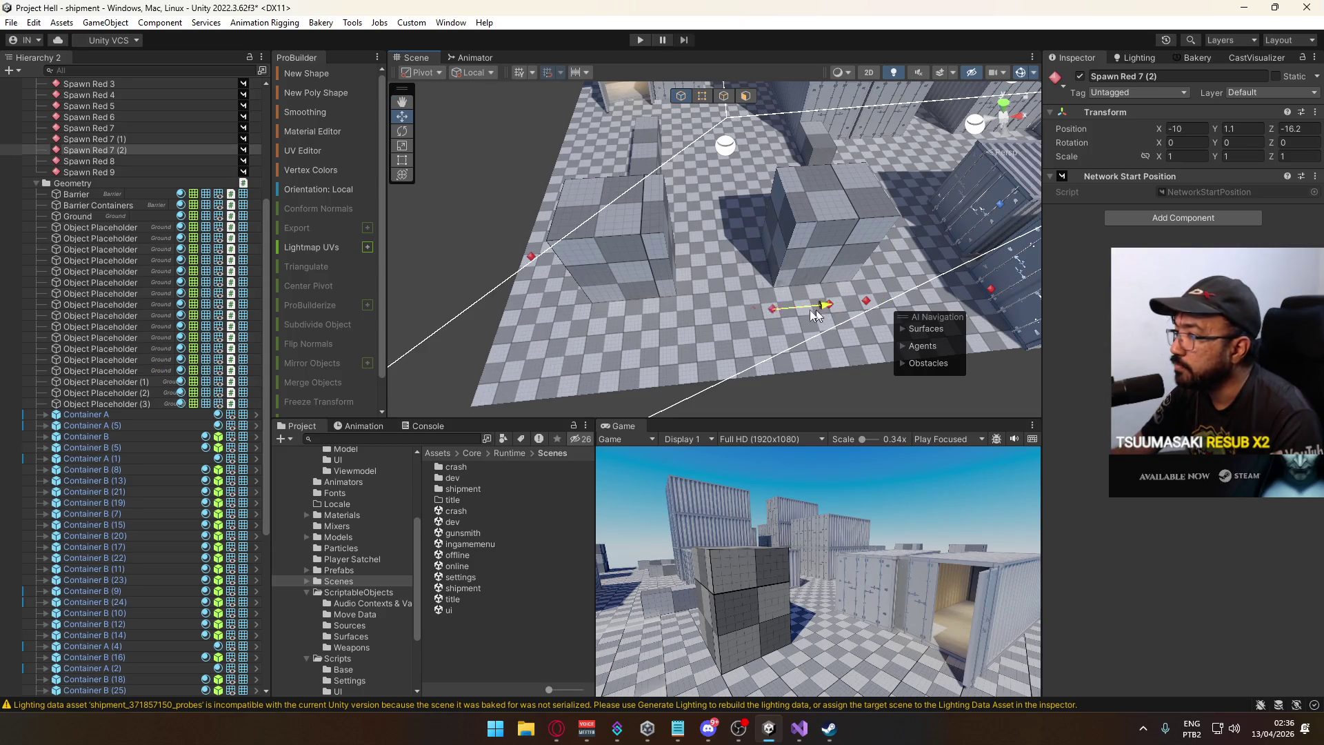
pyautogui.moveTo(686, 331)
pyautogui.mouseDown()
pyautogui.moveTo(780, 319)
pyautogui.moveTo(736, 322)
pyautogui.moveTo(1055, 331)
pyautogui.mouseUp()
pyautogui.press('d')
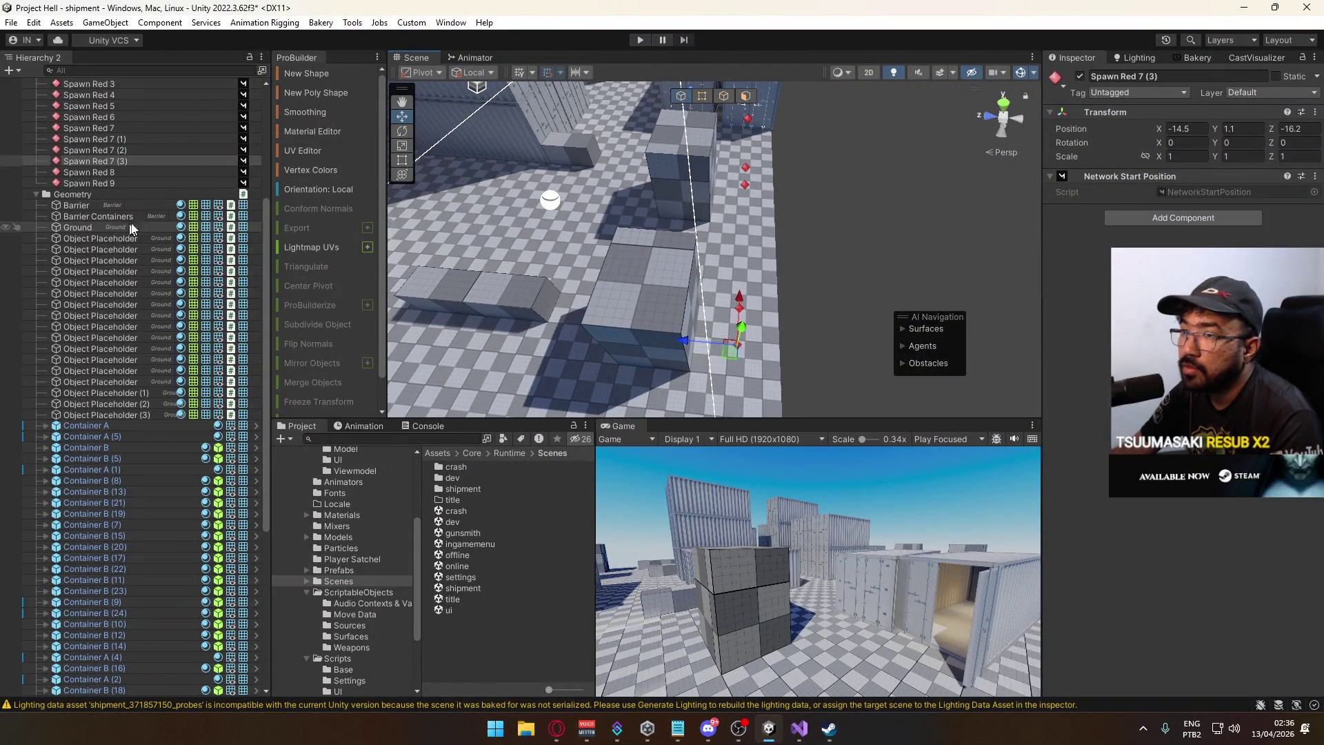
# Nudge Spawn Red 8 slightly along Z.
pyautogui.moveTo(607, 262)
pyautogui.mouseDown()
pyautogui.moveTo(666, 314)
pyautogui.moveTo(598, 298)
pyautogui.moveTo(672, 232)
pyautogui.moveTo(625, 256)
pyautogui.moveTo(497, 203)
pyautogui.moveTo(742, 312)
pyautogui.moveTo(726, 302)
pyautogui.moveTo(698, 314)
pyautogui.moveTo(1018, 312)
pyautogui.moveTo(952, 346)
pyautogui.moveTo(644, 339)
pyautogui.moveTo(707, 389)
pyautogui.mouseUp()
pyautogui.keyDown('shift'); pyautogui.click(742, 301); pyautogui.keyUp('shift')
pyautogui.click(661, 311)
pyautogui.click(643, 344)
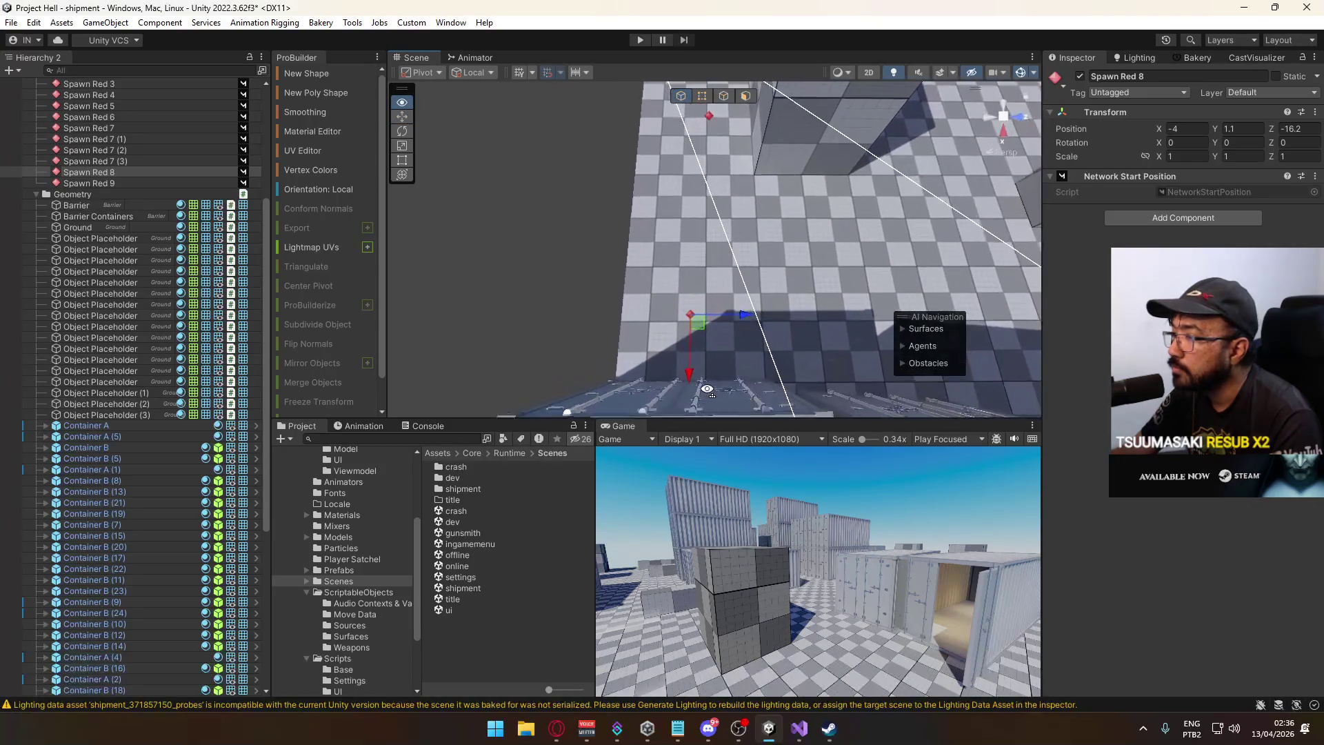
pyautogui.moveTo(724, 316)
pyautogui.mouseDown()
pyautogui.moveTo(949, 219)
pyautogui.moveTo(925, 178)
pyautogui.moveTo(984, 236)
pyautogui.moveTo(800, 343)
pyautogui.mouseUp()
# Set Spawn Red 6's Position Z to -14 and make two copies of it.
pyautogui.press('a')
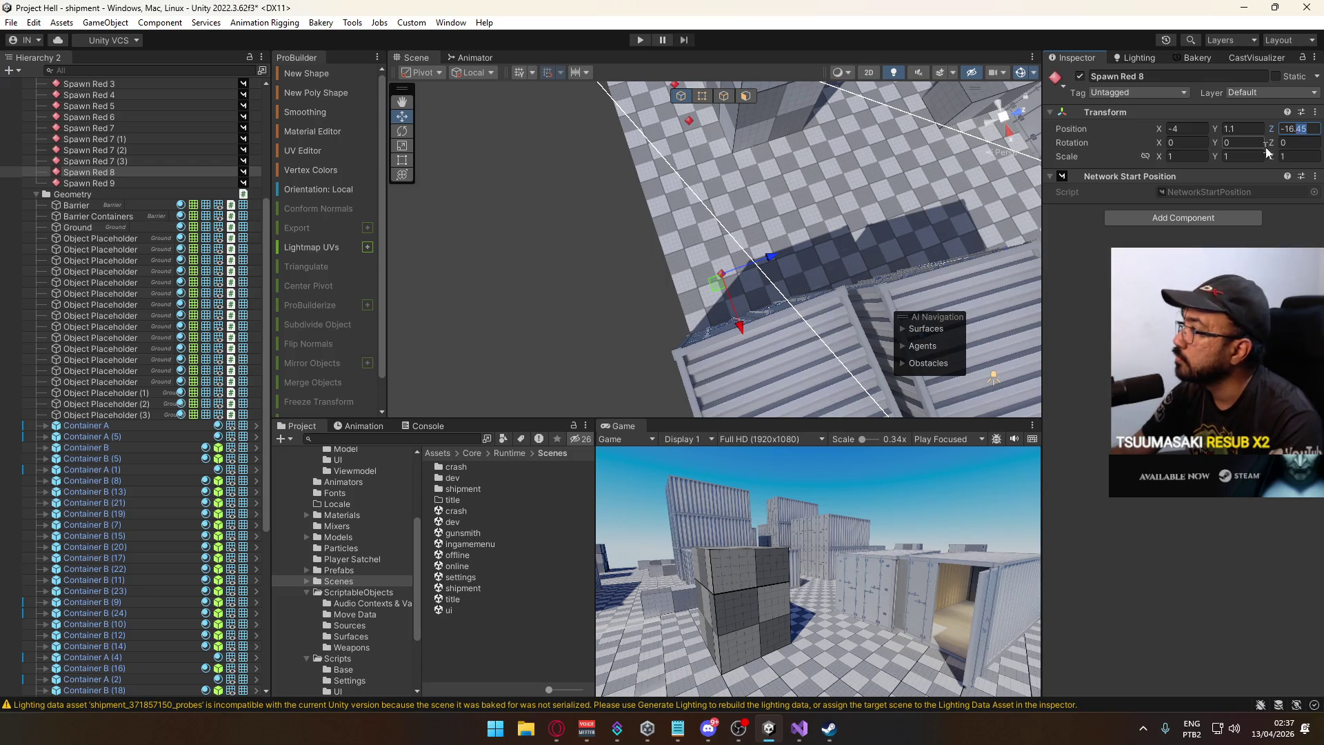
pyautogui.press('s')
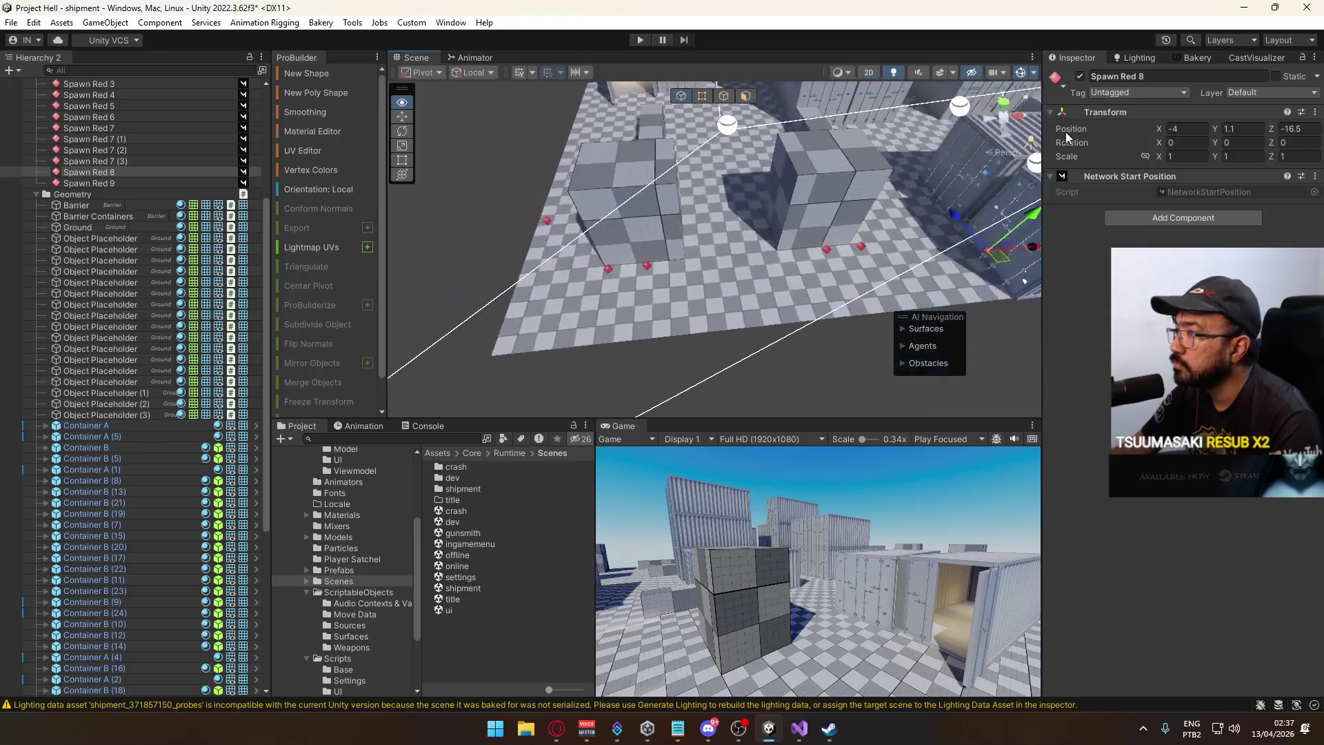
pyautogui.press('w')
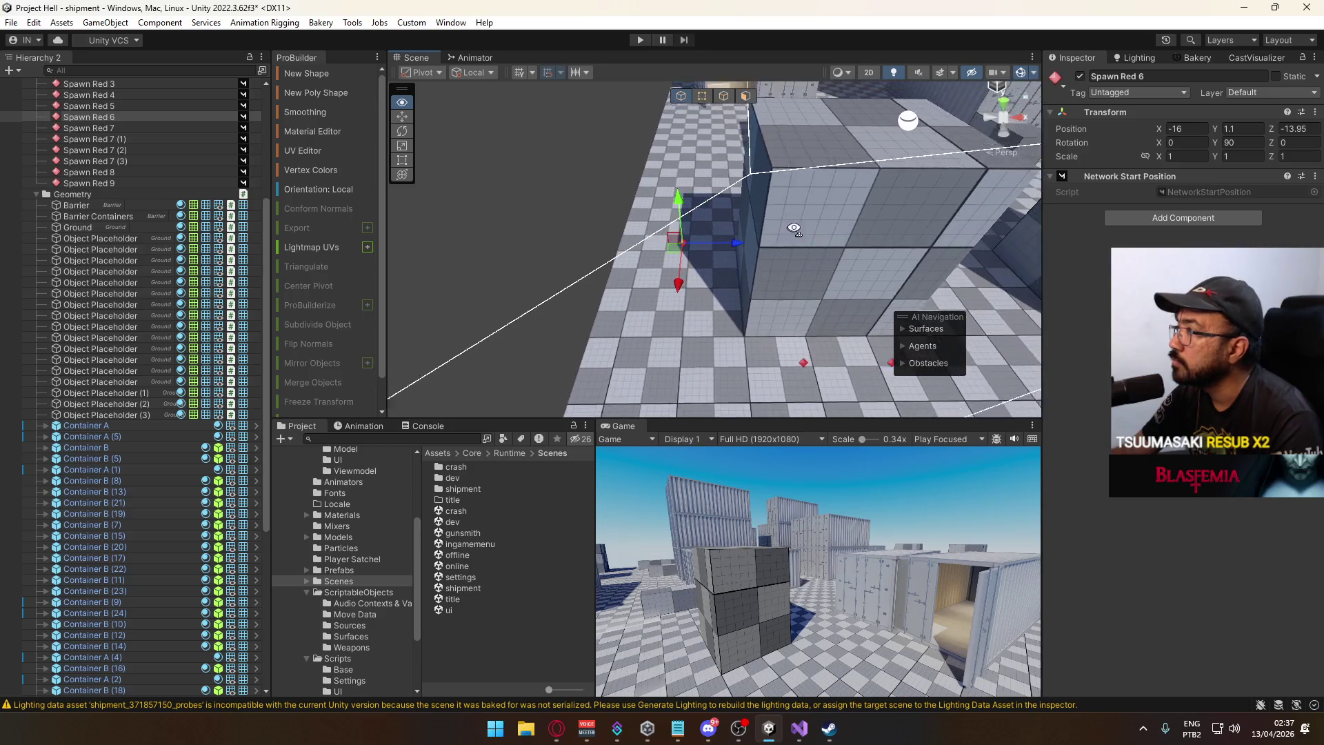
pyautogui.write('-14')
pyautogui.press('Return')
pyautogui.moveTo(750, 291); pyautogui.dragTo(750, 291)
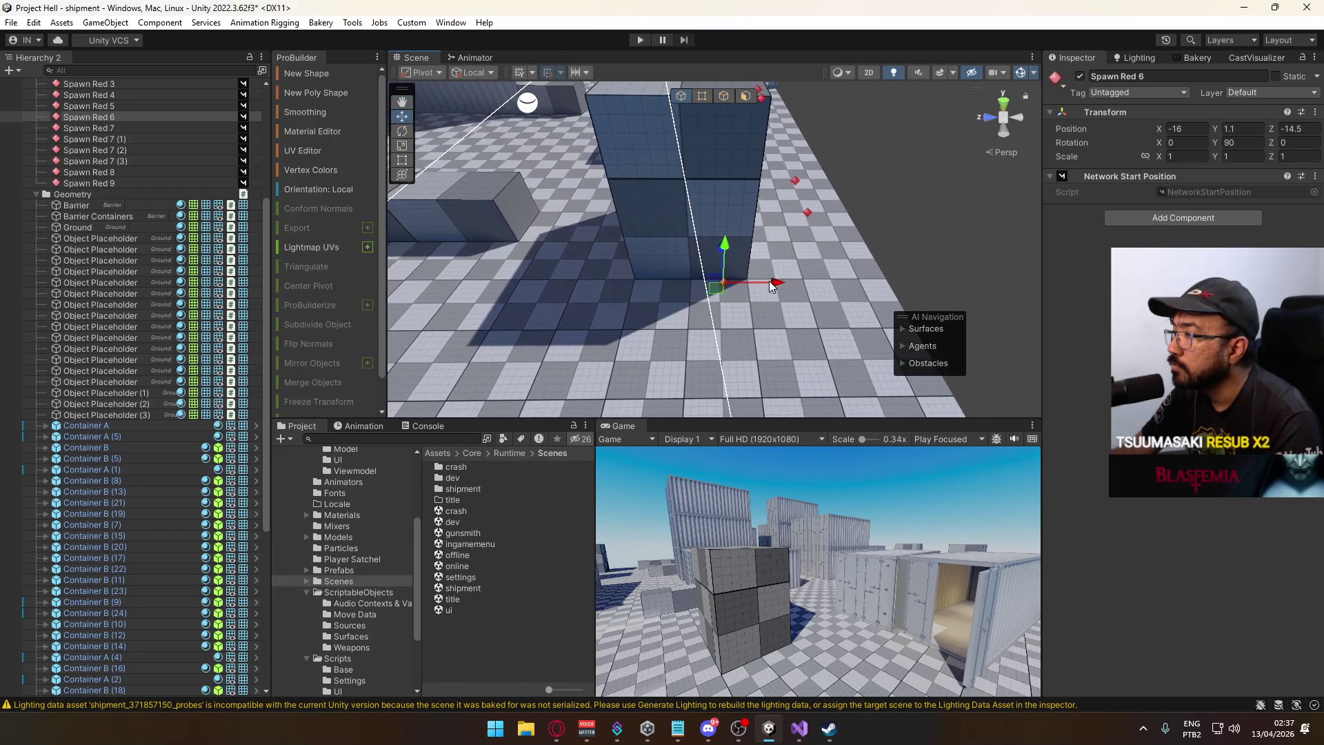
pyautogui.hotkey('ctrl', 'd')
pyautogui.moveTo(698, 285); pyautogui.dragTo(674, 272)
pyautogui.click(674, 272)
pyautogui.hotkey('ctrl', 'd')
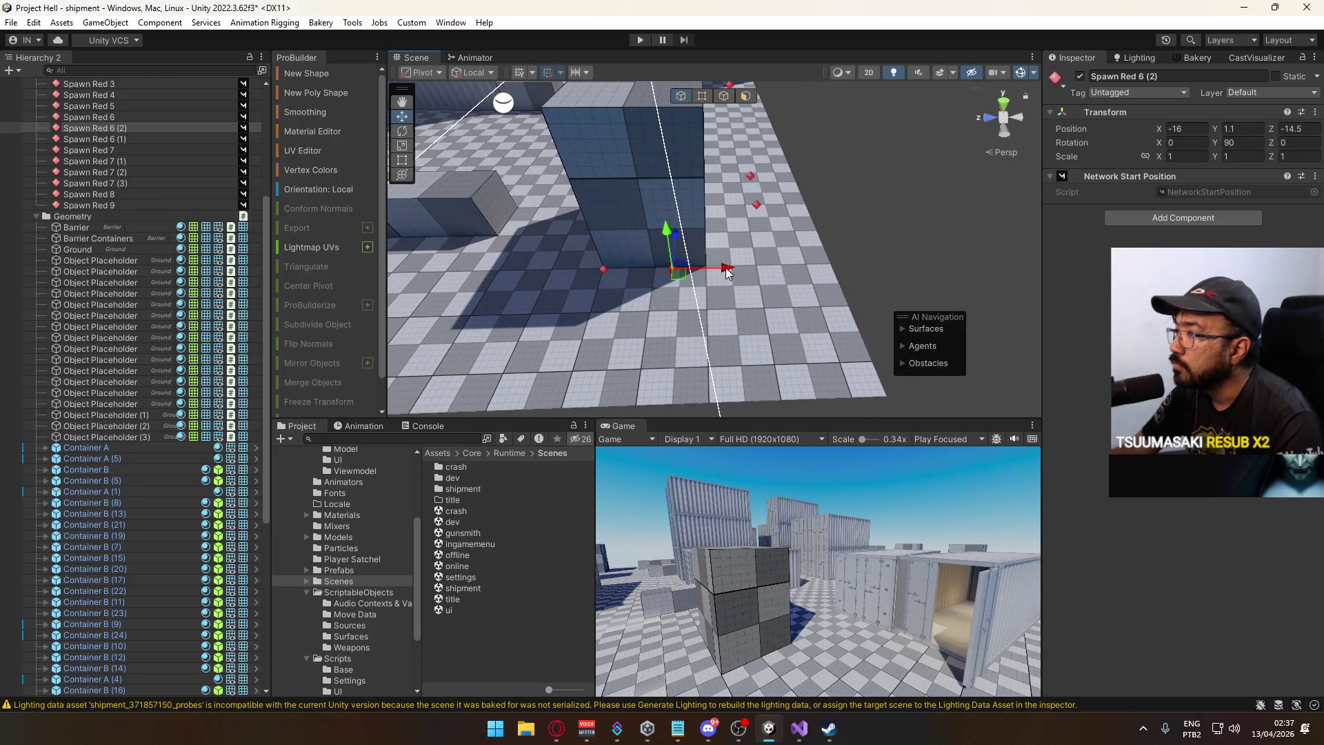
# Check Spawn Red 3 and Spawn Red 2, then delete Spawn Red 9.
pyautogui.moveTo(847, 282)
pyautogui.mouseDown()
pyautogui.moveTo(752, 269)
pyautogui.moveTo(742, 247)
pyautogui.moveTo(679, 261)
pyautogui.mouseUp()
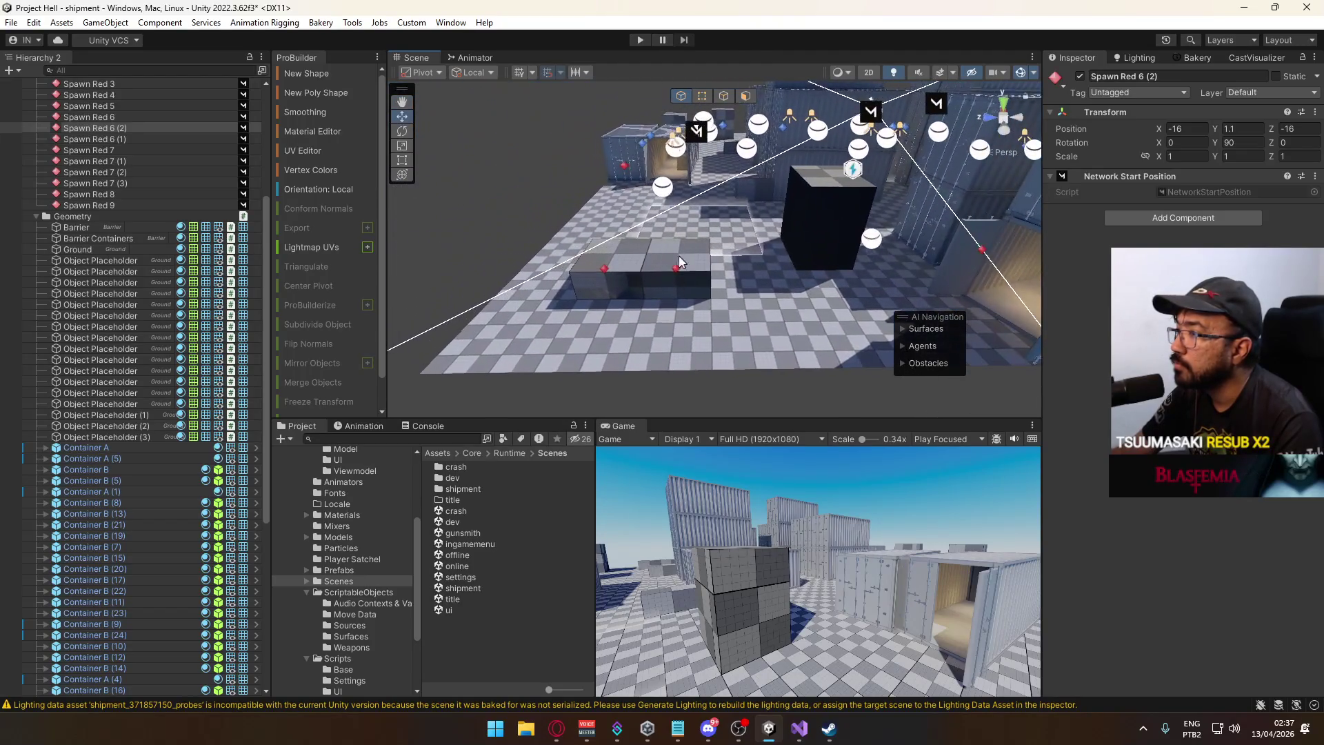
pyautogui.click(677, 269)
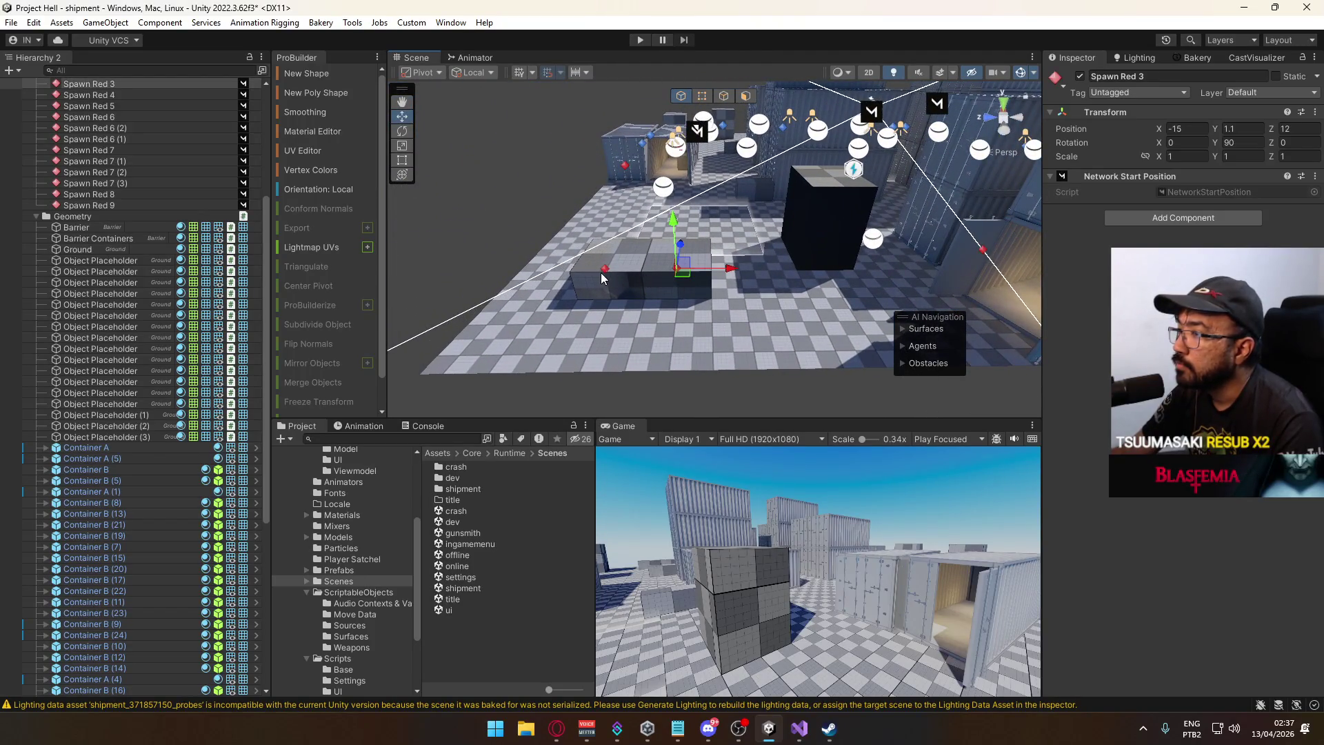
pyautogui.moveTo(653, 200)
pyautogui.mouseDown()
pyautogui.moveTo(885, 241)
pyautogui.moveTo(767, 291)
pyautogui.mouseUp()
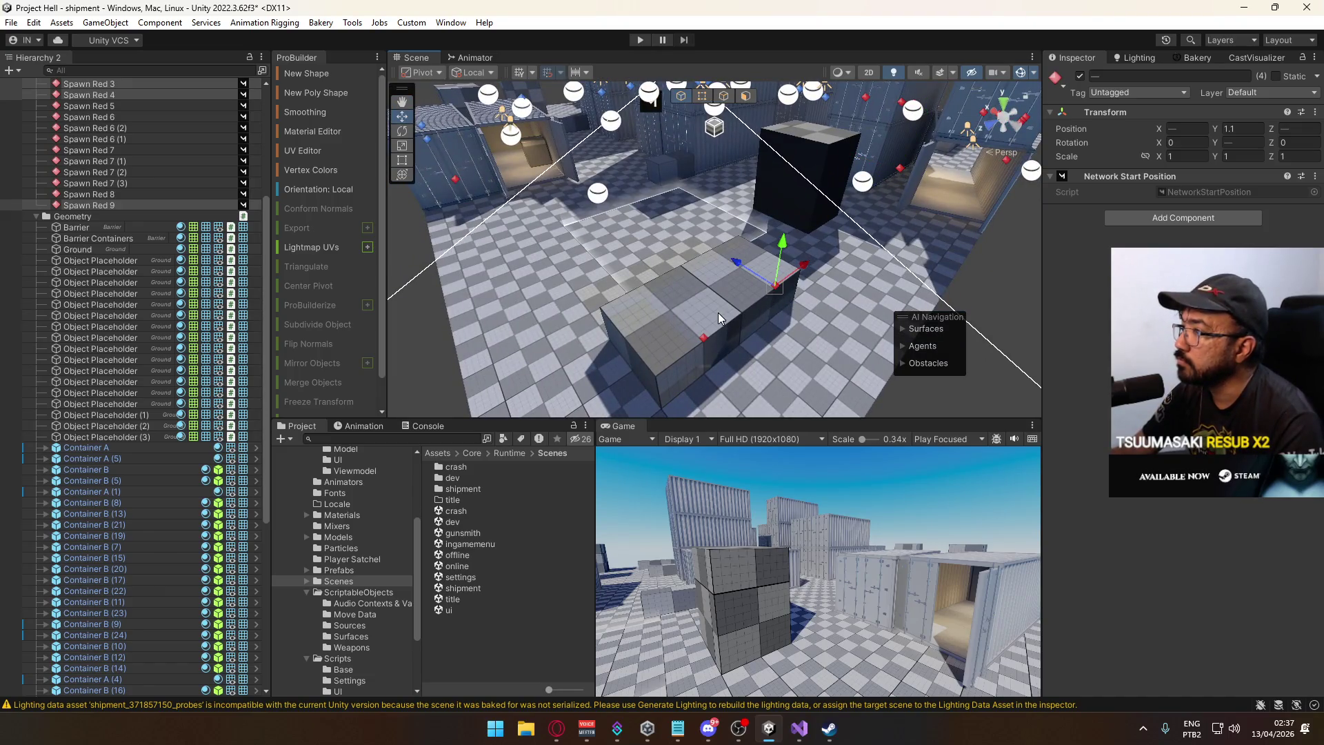
pyautogui.click(704, 338)
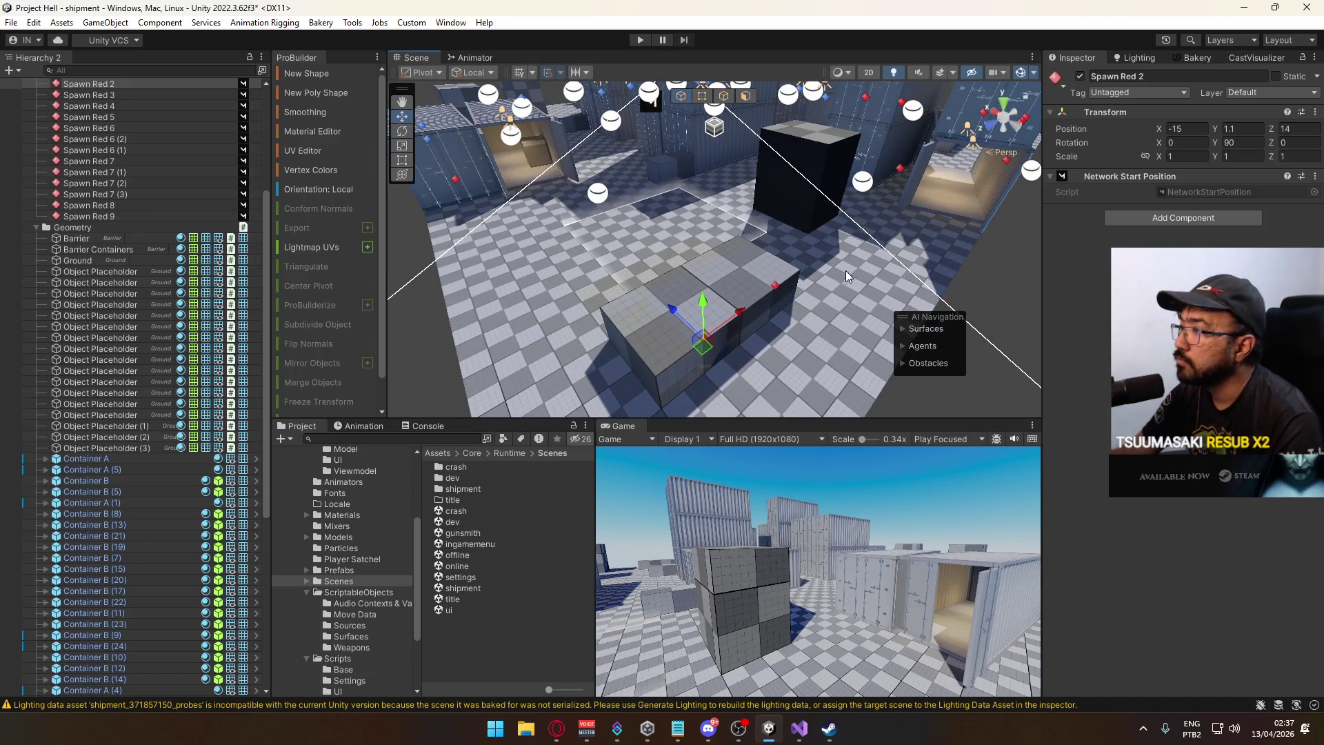
pyautogui.click(558, 161)
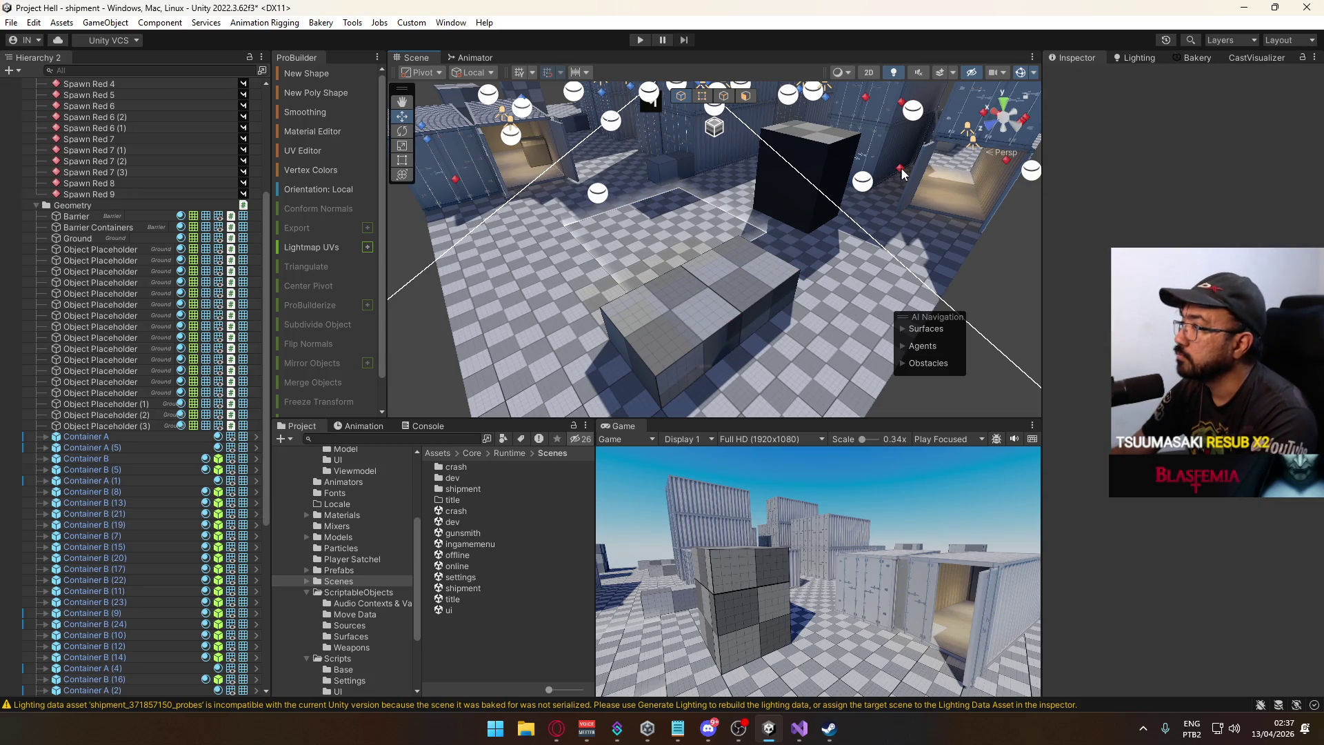
pyautogui.click(455, 179)
pyautogui.press('Delete')
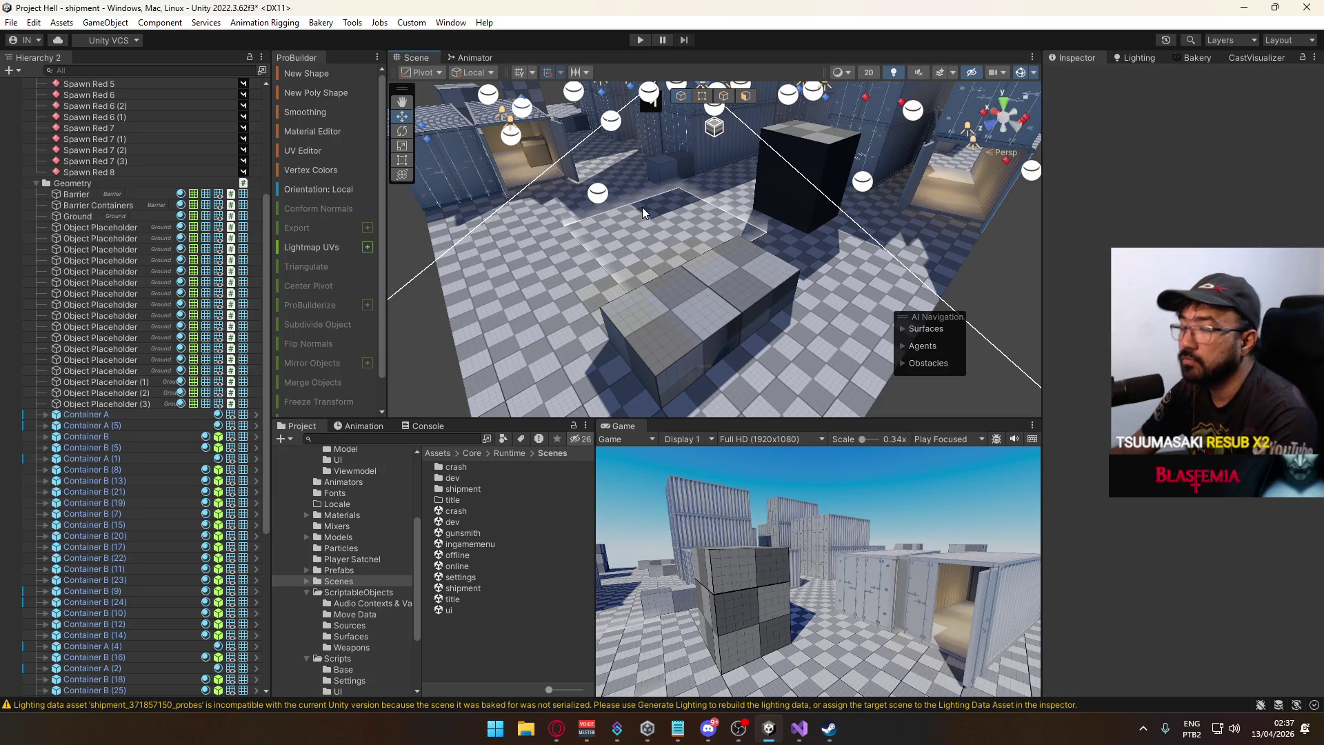
pyautogui.moveTo(801, 240)
pyautogui.mouseDown()
pyautogui.moveTo(631, 247)
pyautogui.moveTo(667, 224)
pyautogui.moveTo(734, 275)
pyautogui.moveTo(813, 291)
pyautogui.mouseUp()
# Select the reflection probes in the container alley, leaving one at X -15.26.
pyautogui.click(700, 259)
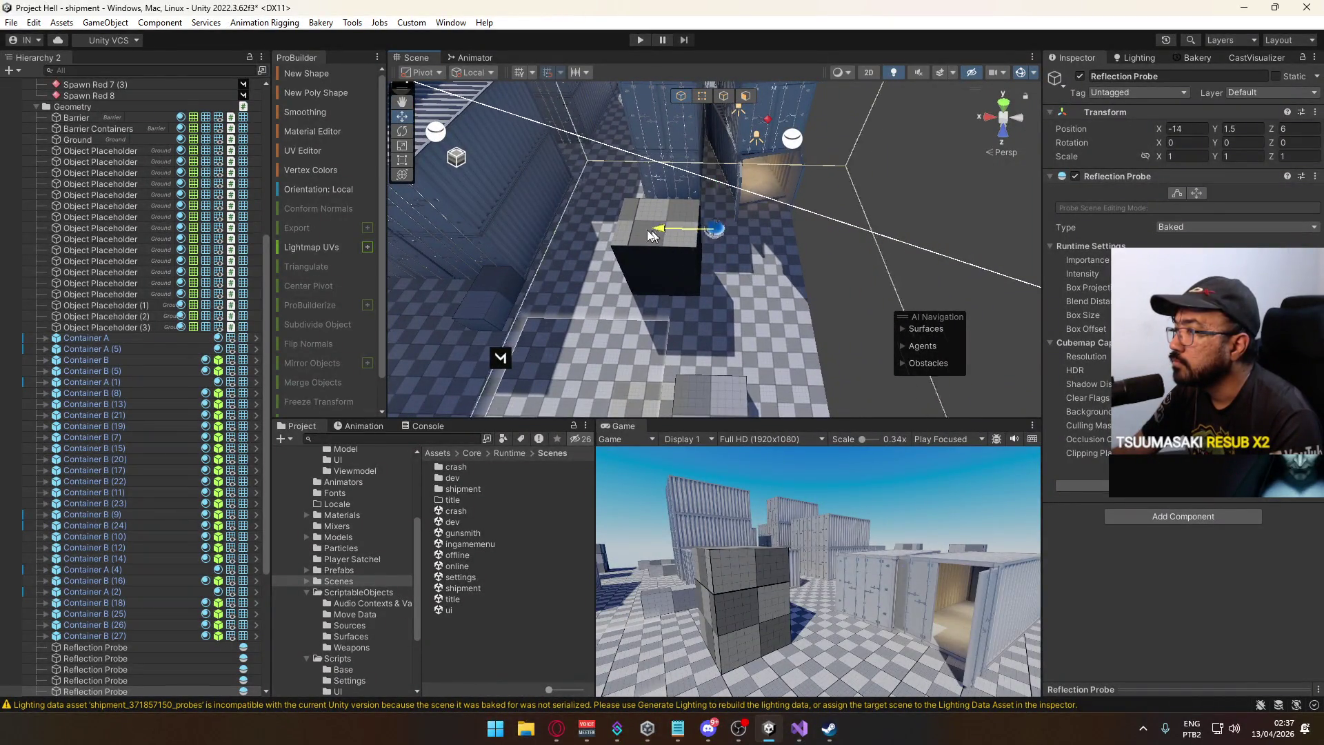
pyautogui.moveTo(771, 258)
pyautogui.mouseDown()
pyautogui.moveTo(462, 263)
pyautogui.moveTo(535, 312)
pyautogui.moveTo(919, 245)
pyautogui.mouseUp()
pyautogui.click(518, 307)
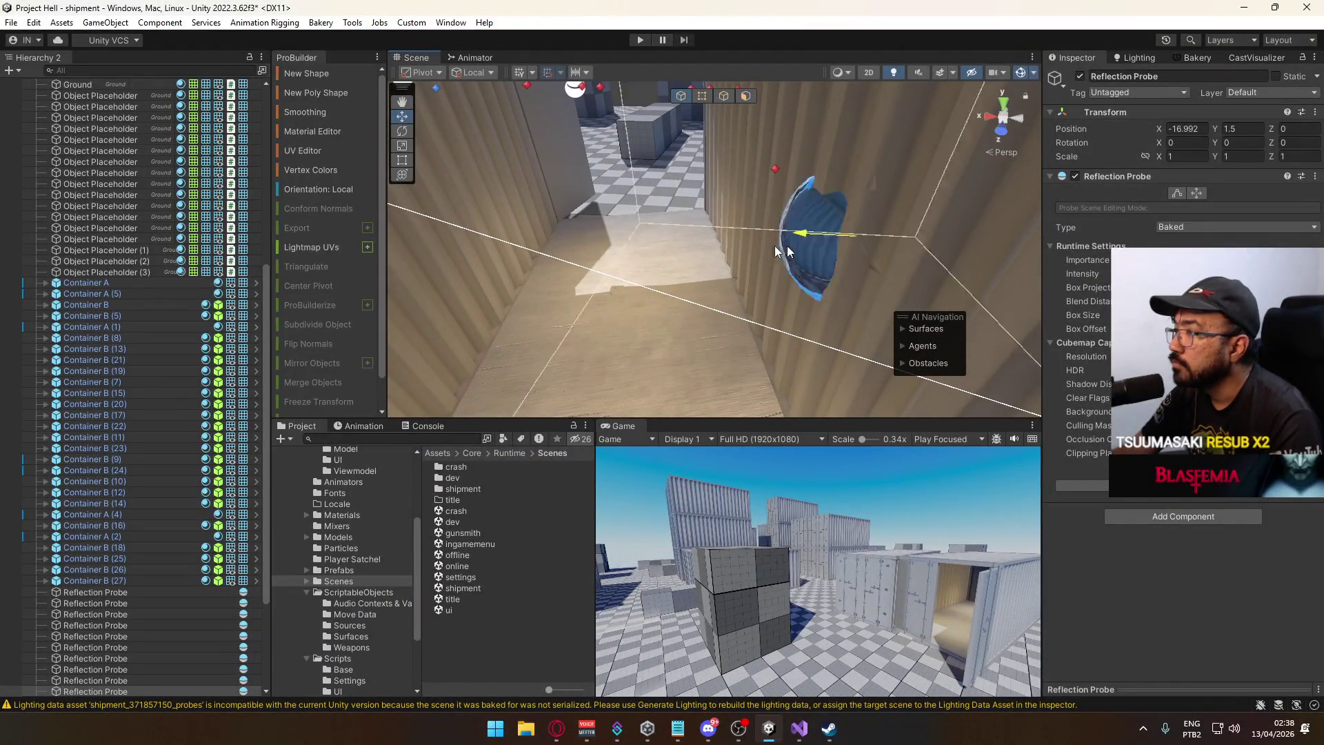
pyautogui.scroll(-8, 597, 250)
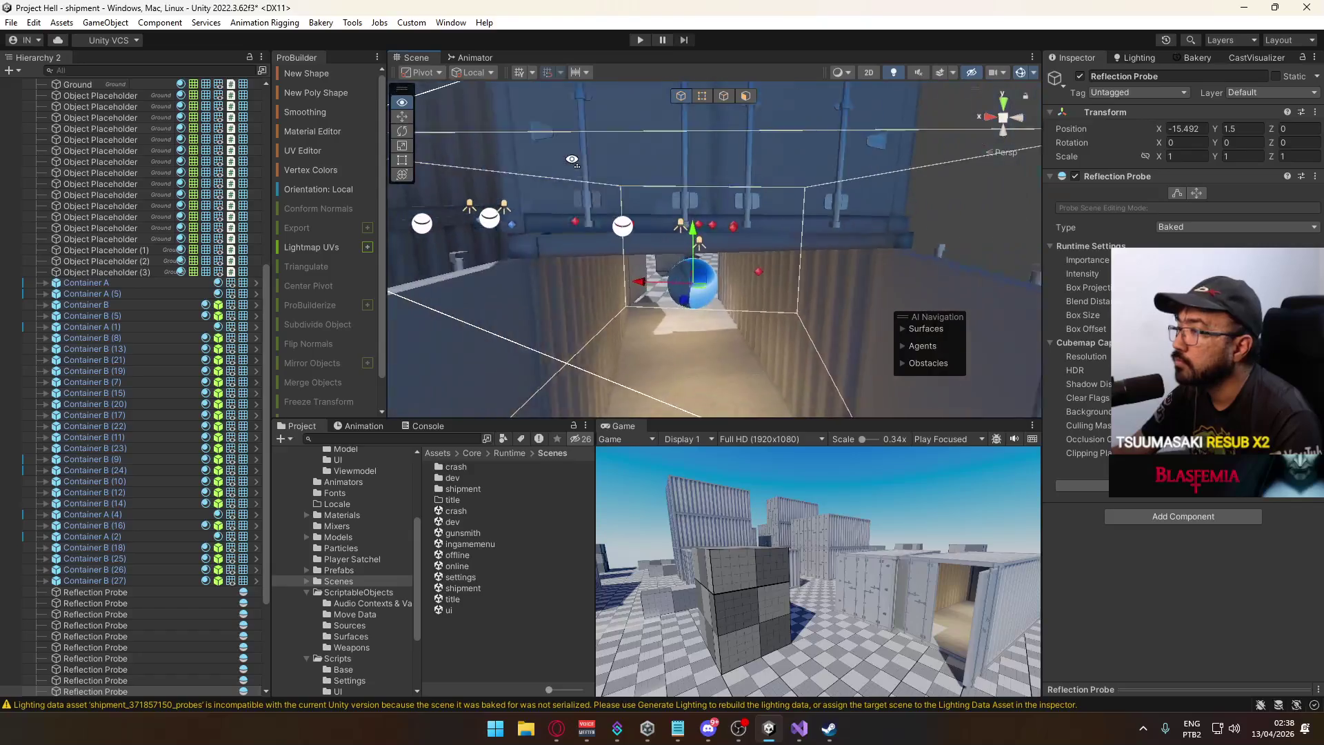
pyautogui.moveTo(630, 279)
pyautogui.mouseDown()
pyautogui.moveTo(337, 352)
pyautogui.moveTo(321, 370)
pyautogui.moveTo(459, 345)
pyautogui.moveTo(923, 387)
pyautogui.moveTo(1033, 371)
pyautogui.moveTo(660, 254)
pyautogui.mouseUp()
# Delete Spawn Blue 7.
pyautogui.click(622, 264)
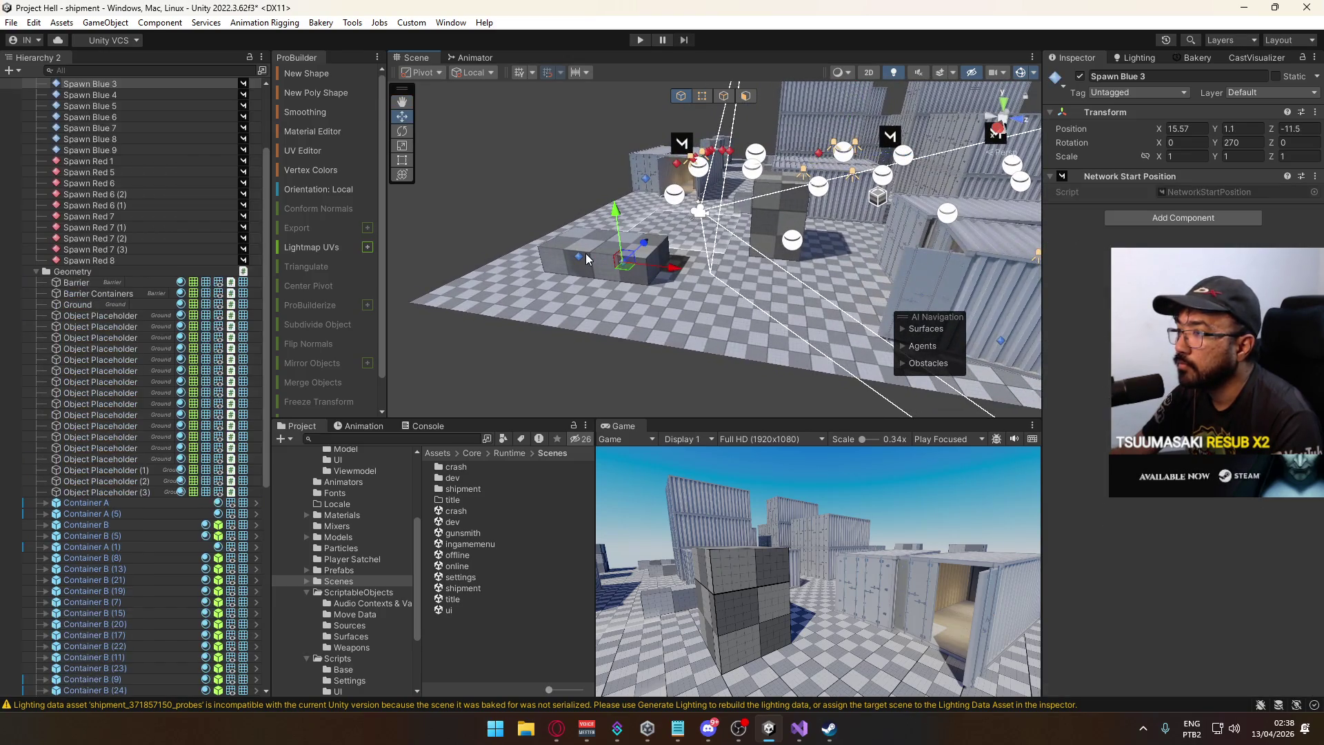
pyautogui.scroll(3, 599, 268)
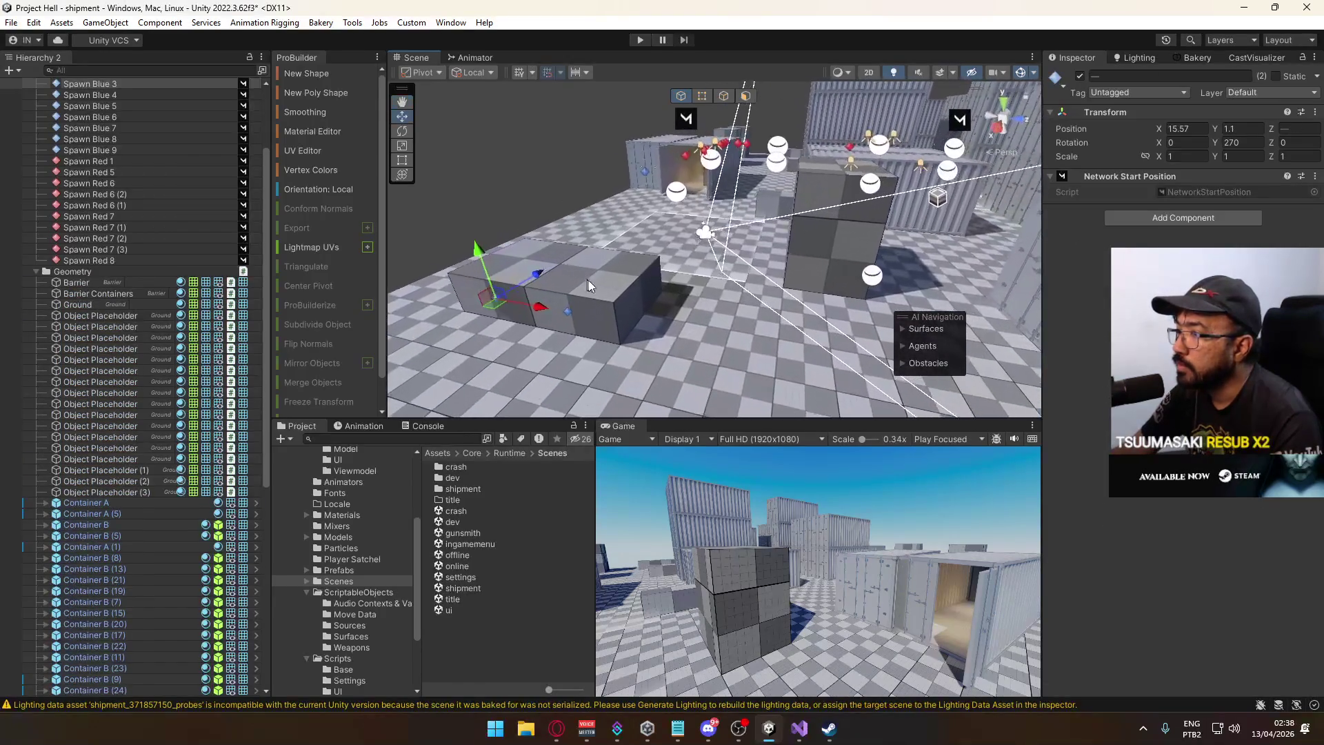
pyautogui.click(646, 173)
pyautogui.press('Delete')
pyautogui.moveTo(625, 176)
pyautogui.mouseDown()
pyautogui.moveTo(684, 301)
pyautogui.moveTo(750, 295)
pyautogui.moveTo(525, 329)
pyautogui.moveTo(793, 317)
pyautogui.mouseUp()
# Select Spawn Blue 6, then frame Spawn Blue 9 beside the cube stack.
pyautogui.click(748, 295)
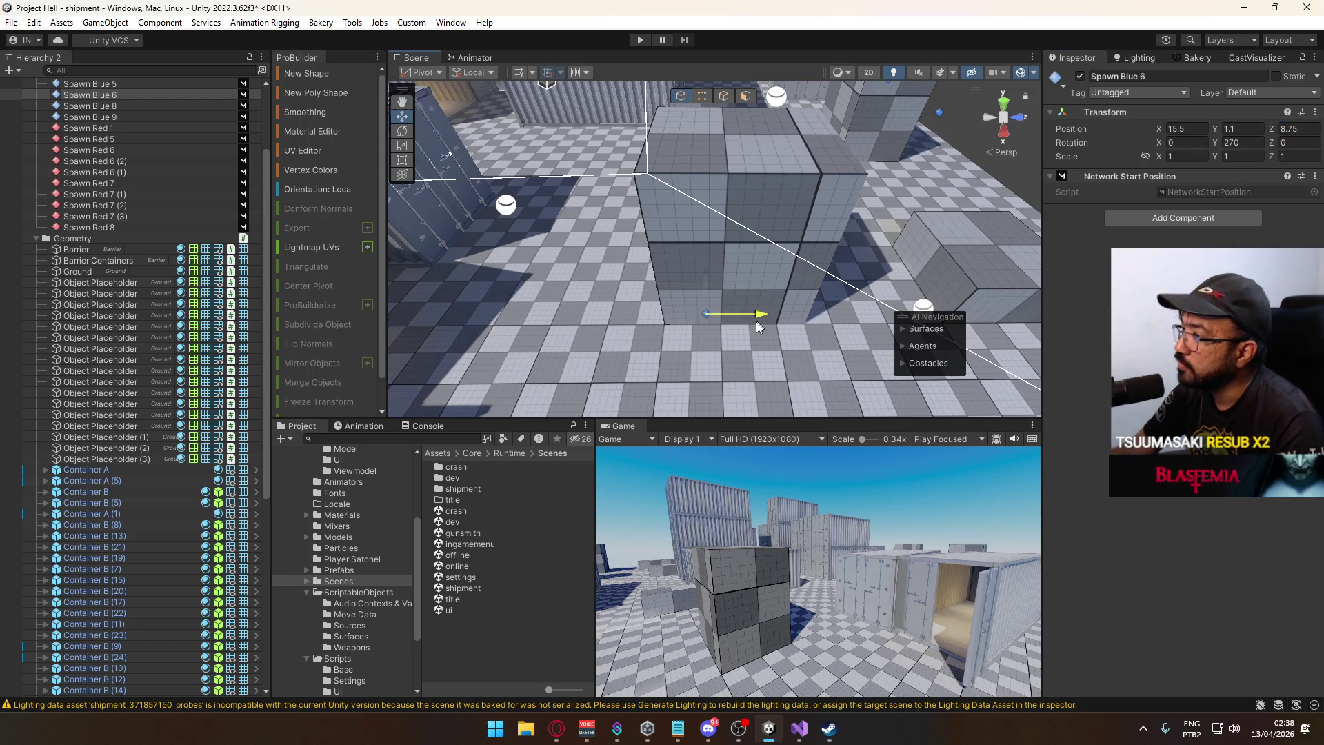
pyautogui.moveTo(752, 321)
pyautogui.mouseDown()
pyautogui.moveTo(878, 298)
pyautogui.moveTo(422, 346)
pyautogui.mouseUp()
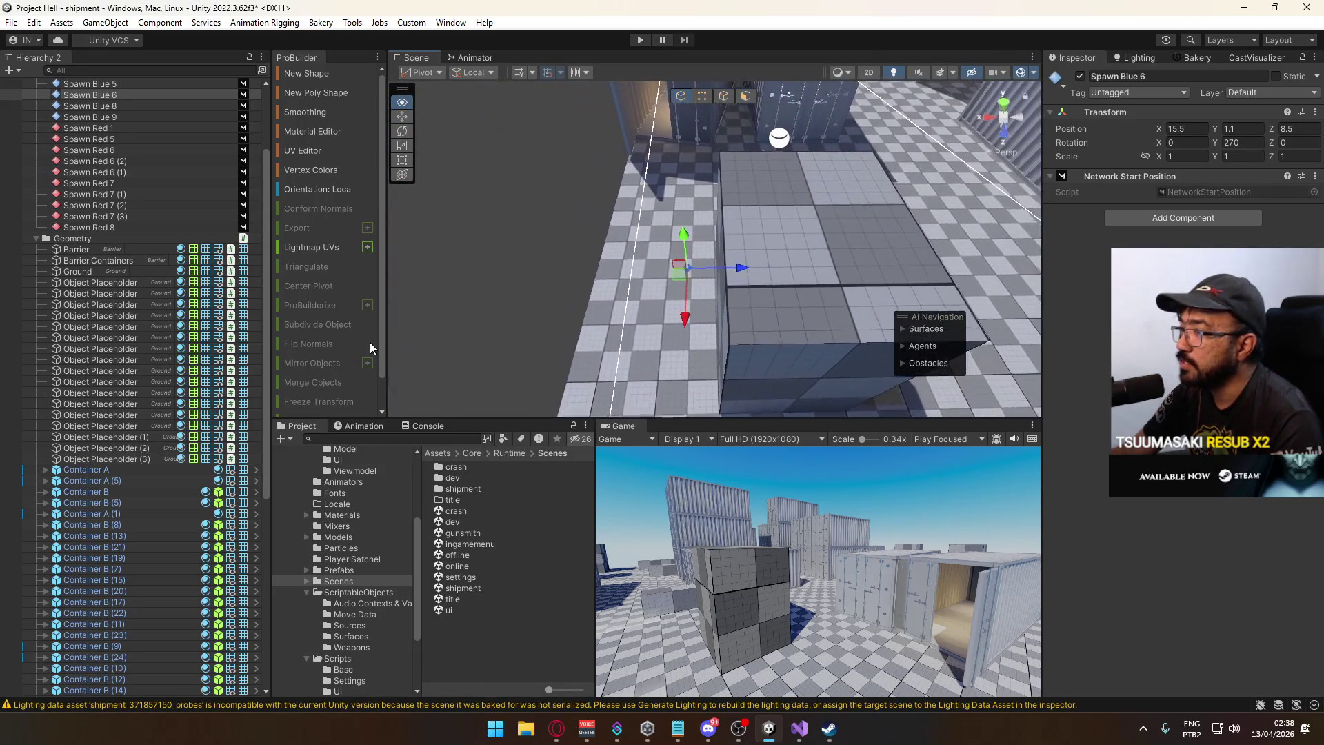
pyautogui.moveTo(442, 290); pyautogui.dragTo(583, 108)
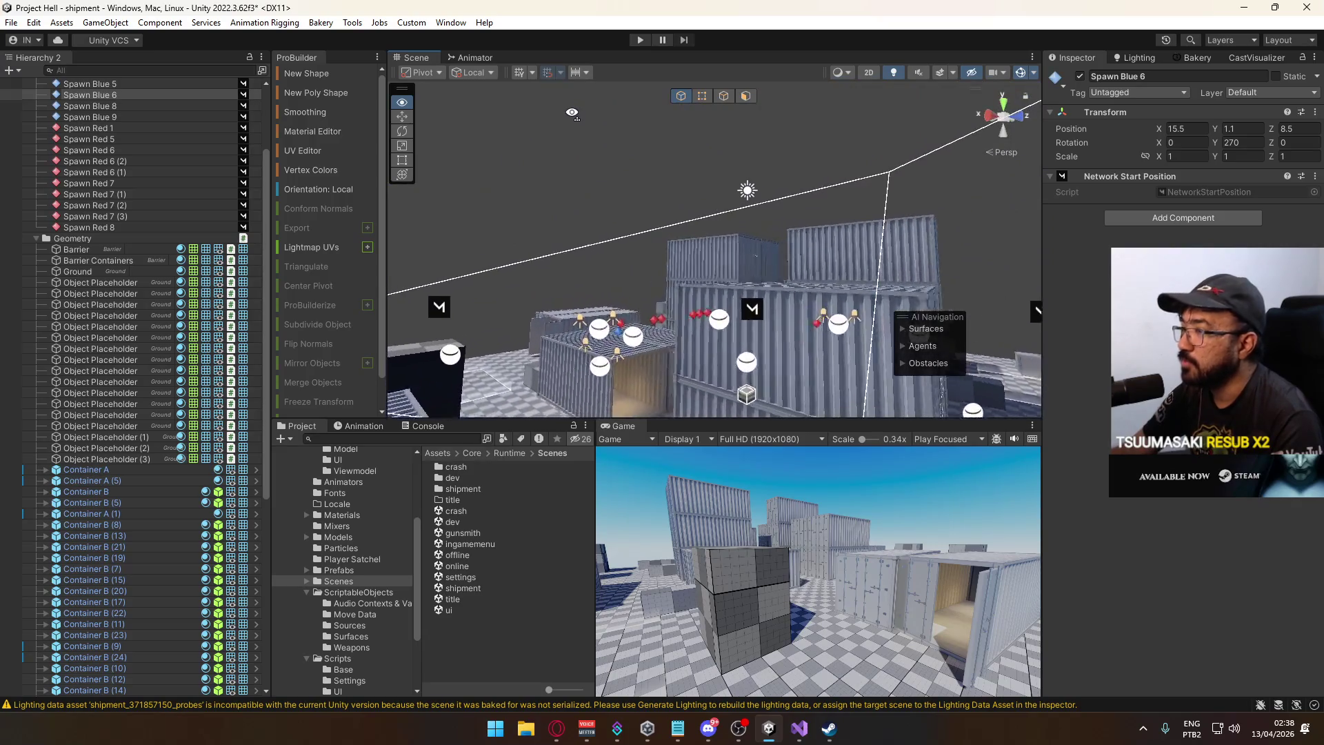
pyautogui.moveTo(565, 153)
pyautogui.mouseDown()
pyautogui.moveTo(696, 262)
pyautogui.moveTo(981, 220)
pyautogui.moveTo(675, 330)
pyautogui.moveTo(729, 330)
pyautogui.moveTo(747, 318)
pyautogui.moveTo(447, 303)
pyautogui.moveTo(678, 319)
pyautogui.mouseUp()
pyautogui.click(668, 314)
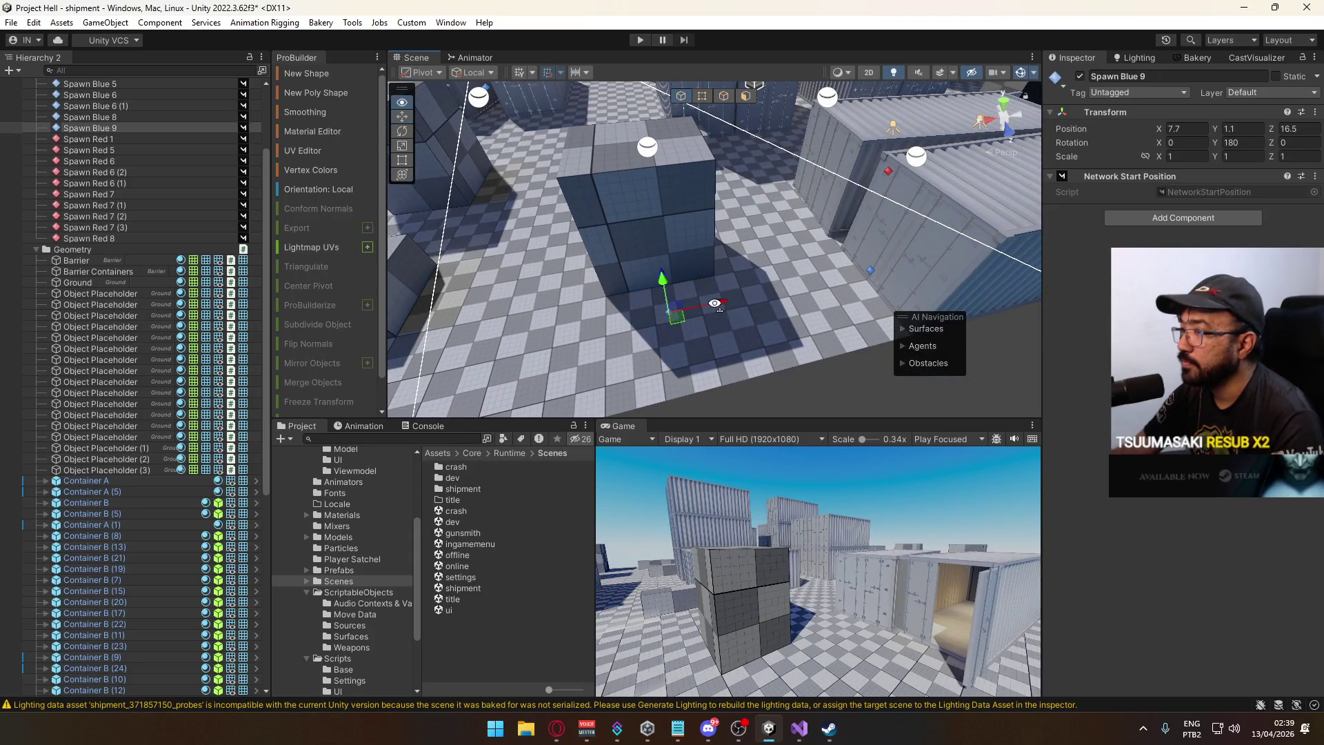
pyautogui.press('f')
pyautogui.moveTo(661, 284); pyautogui.dragTo(542, 290)
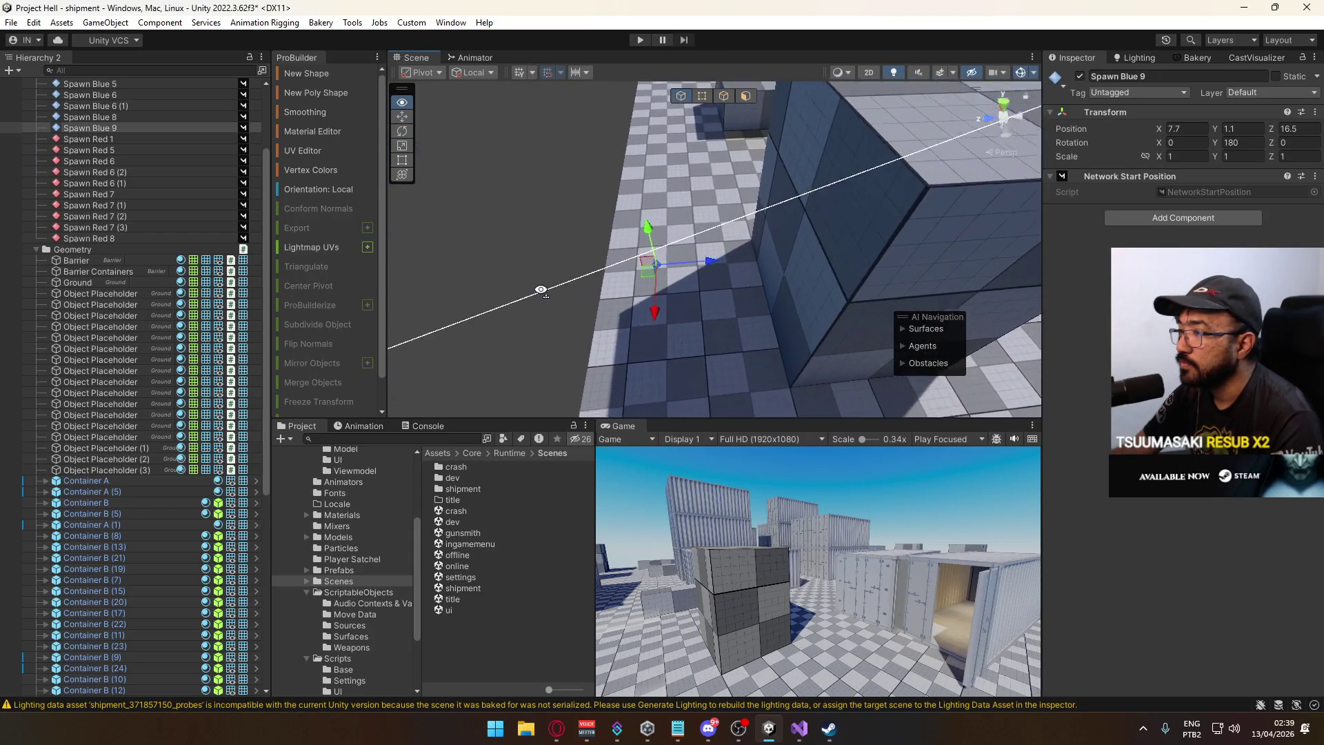
pyautogui.moveTo(735, 271); pyautogui.dragTo(856, 328)
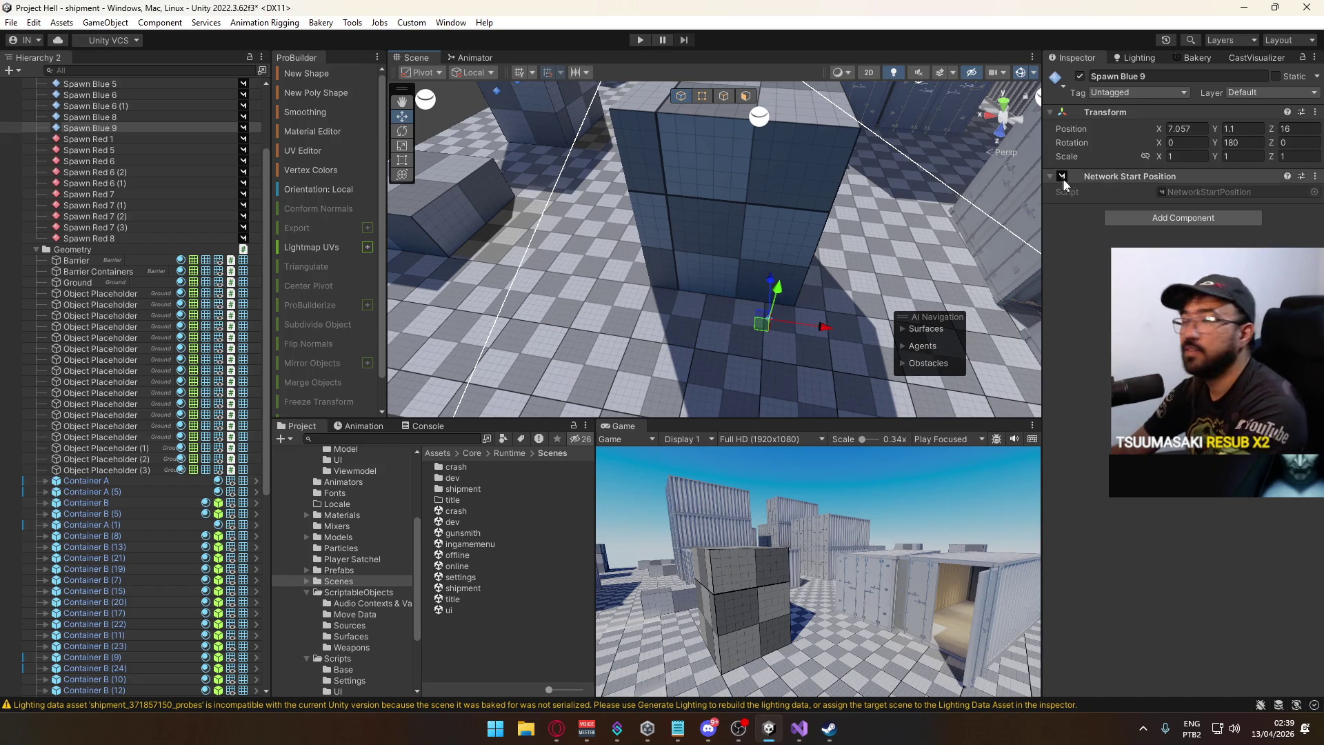
pyautogui.moveTo(836, 274); pyautogui.dragTo(794, 323)
# Duplicate Spawn Blue 9 and slide the copy along X, then check Spawn Blue 8.
pyautogui.hotkey('ctrl', 'd')
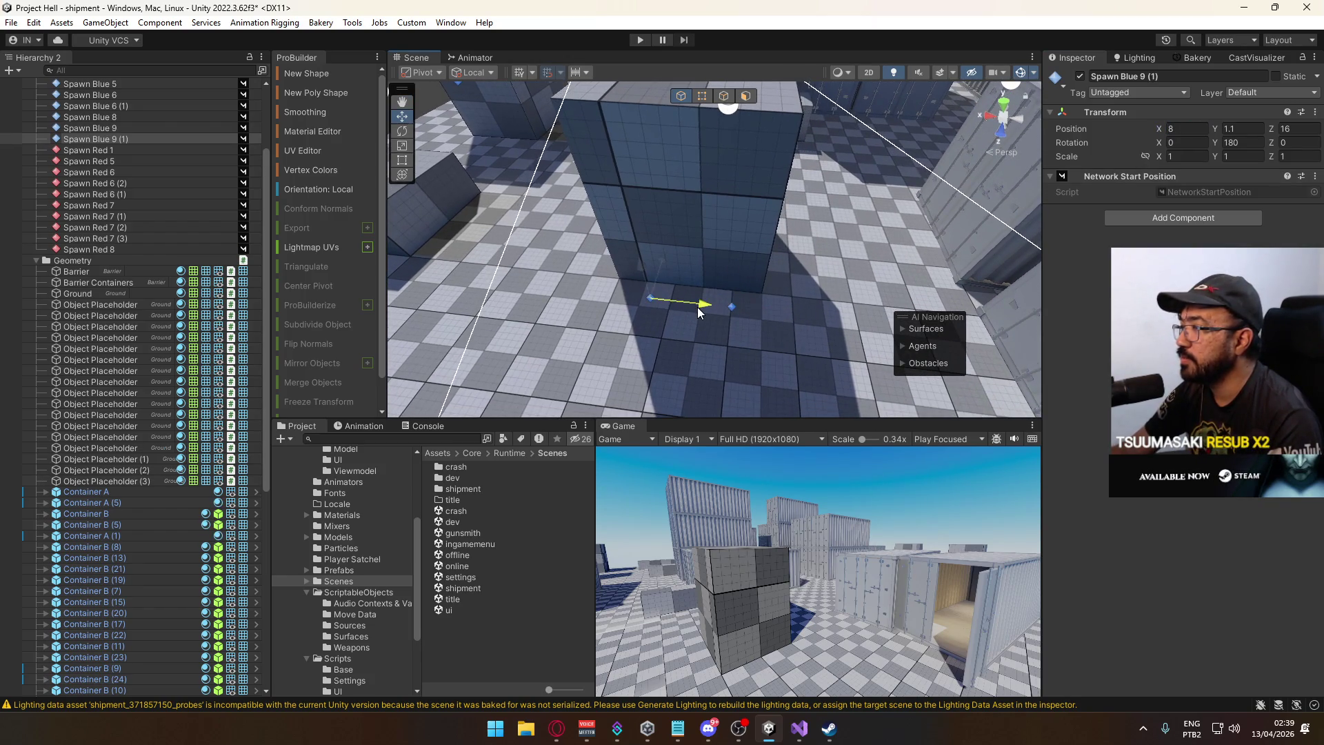
pyautogui.moveTo(713, 308)
pyautogui.mouseDown()
pyautogui.moveTo(759, 283)
pyautogui.moveTo(666, 319)
pyautogui.moveTo(917, 315)
pyautogui.moveTo(700, 234)
pyautogui.moveTo(771, 230)
pyautogui.moveTo(804, 221)
pyautogui.moveTo(809, 203)
pyautogui.moveTo(943, 184)
pyautogui.mouseUp()
pyautogui.click(759, 280)
pyautogui.click(771, 306)
pyautogui.moveTo(771, 306)
pyautogui.mouseDown()
pyautogui.moveTo(746, 215)
pyautogui.moveTo(769, 282)
pyautogui.moveTo(725, 302)
pyautogui.moveTo(958, 432)
pyautogui.moveTo(854, 423)
pyautogui.mouseUp()
pyautogui.click(769, 282)
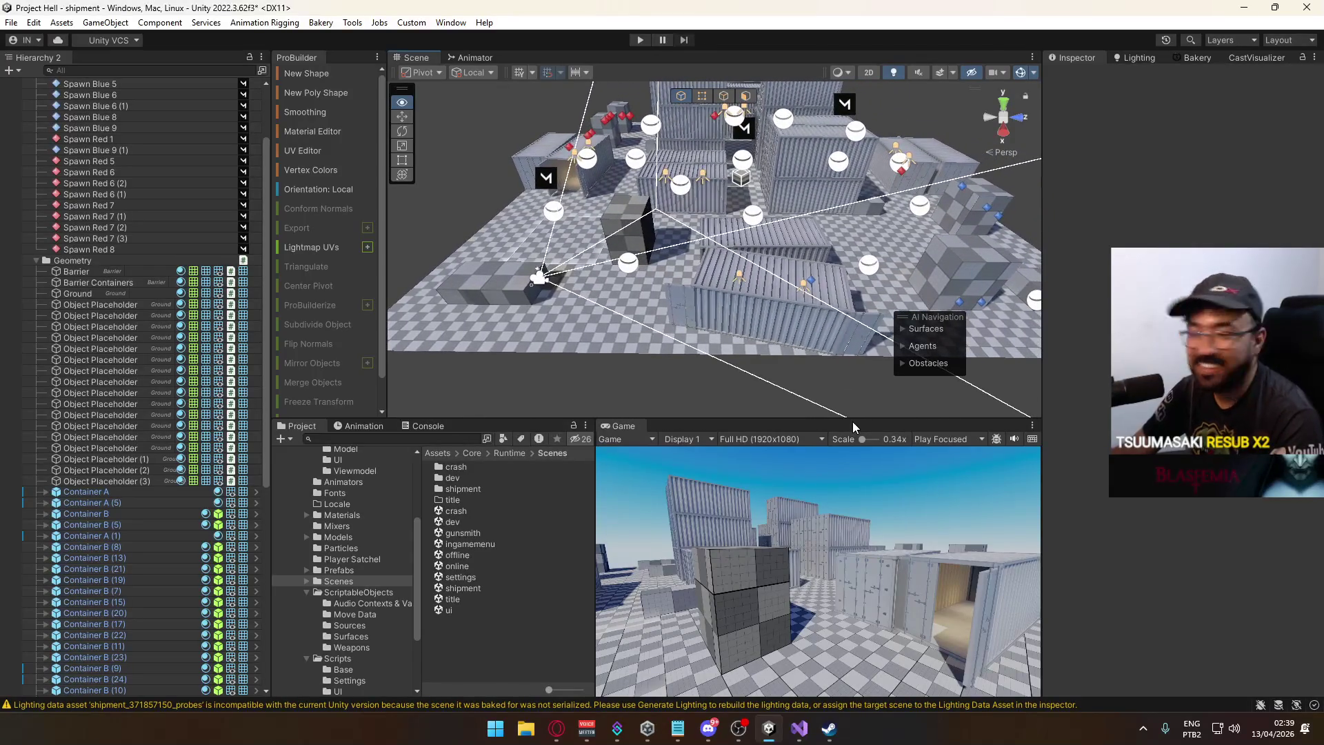
pyautogui.moveTo(852, 420)
pyautogui.mouseDown()
pyautogui.moveTo(709, 428)
pyautogui.moveTo(740, 416)
pyautogui.moveTo(907, 431)
pyautogui.mouseUp()
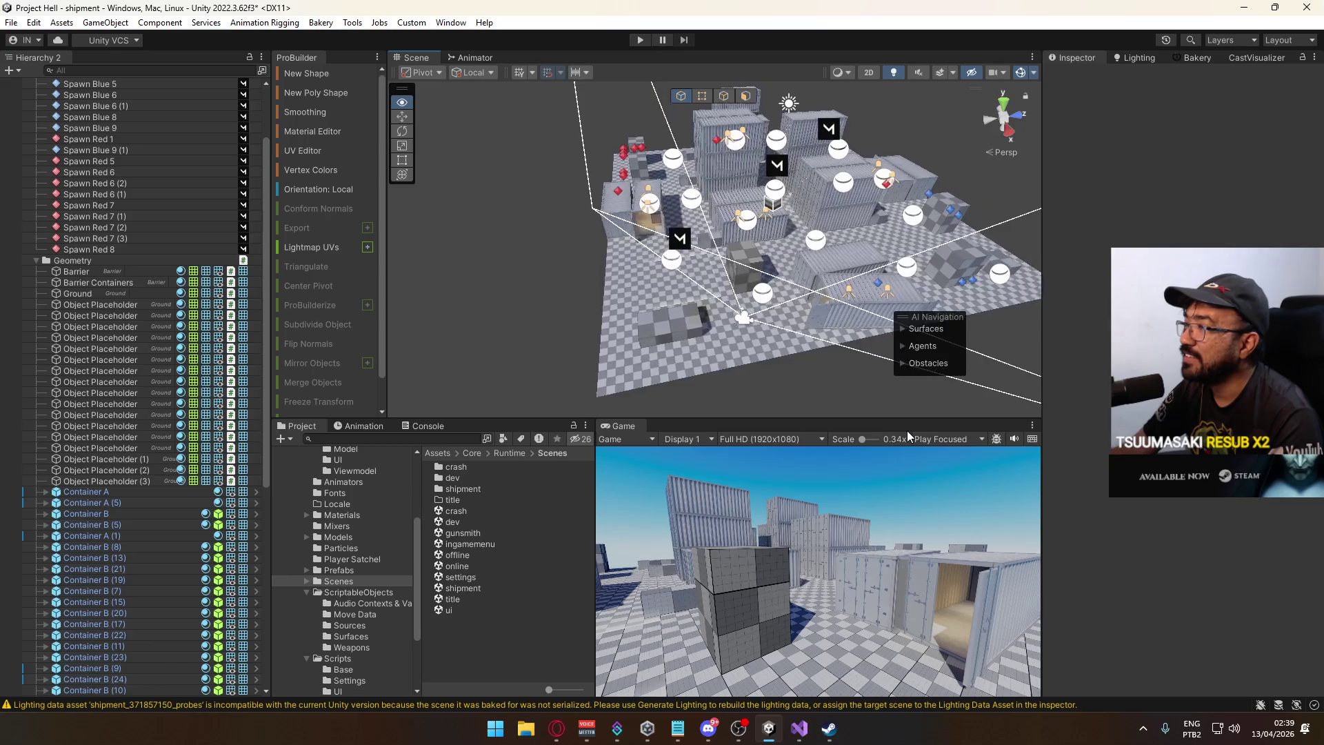
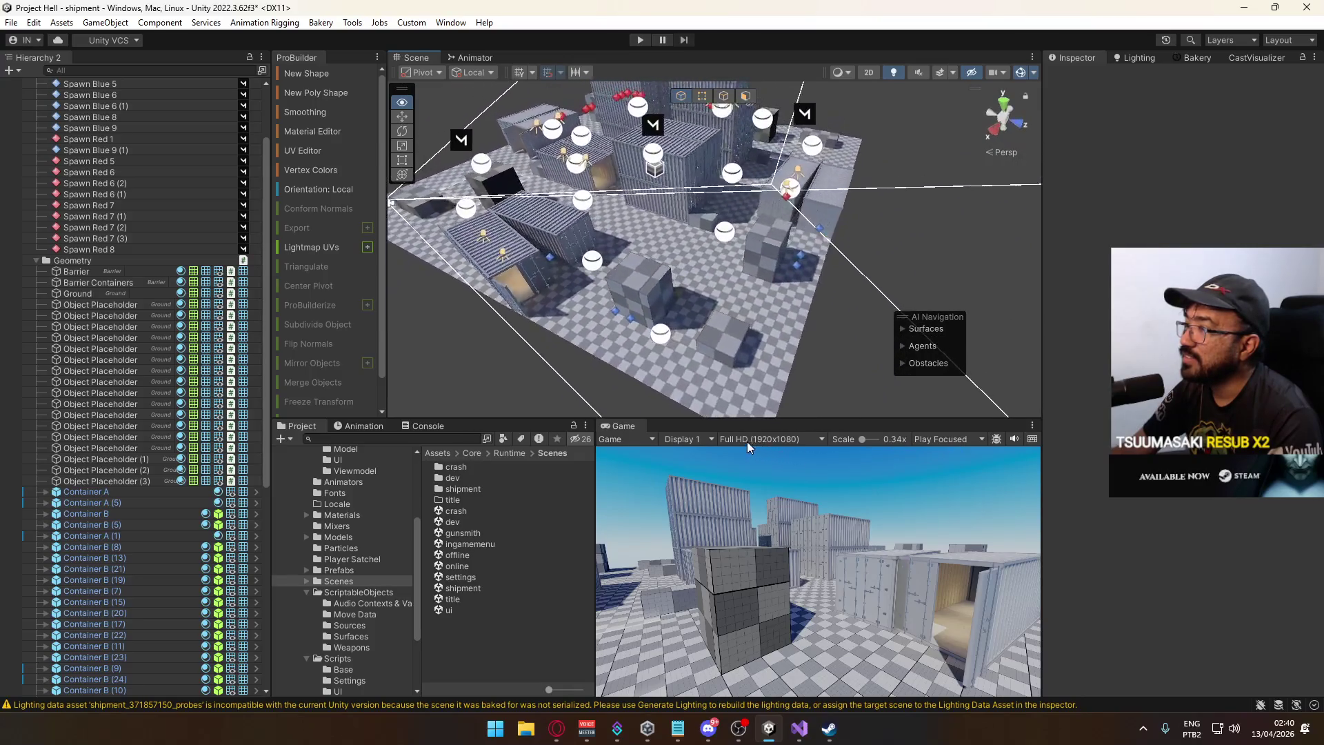
# Turn Container A (5) to 94.626° Y rotation and nudge it slightly along Z.
pyautogui.keyDown('alt'); pyautogui.moveTo(767, 304); pyautogui.dragTo(658, 321); pyautogui.keyUp('alt')
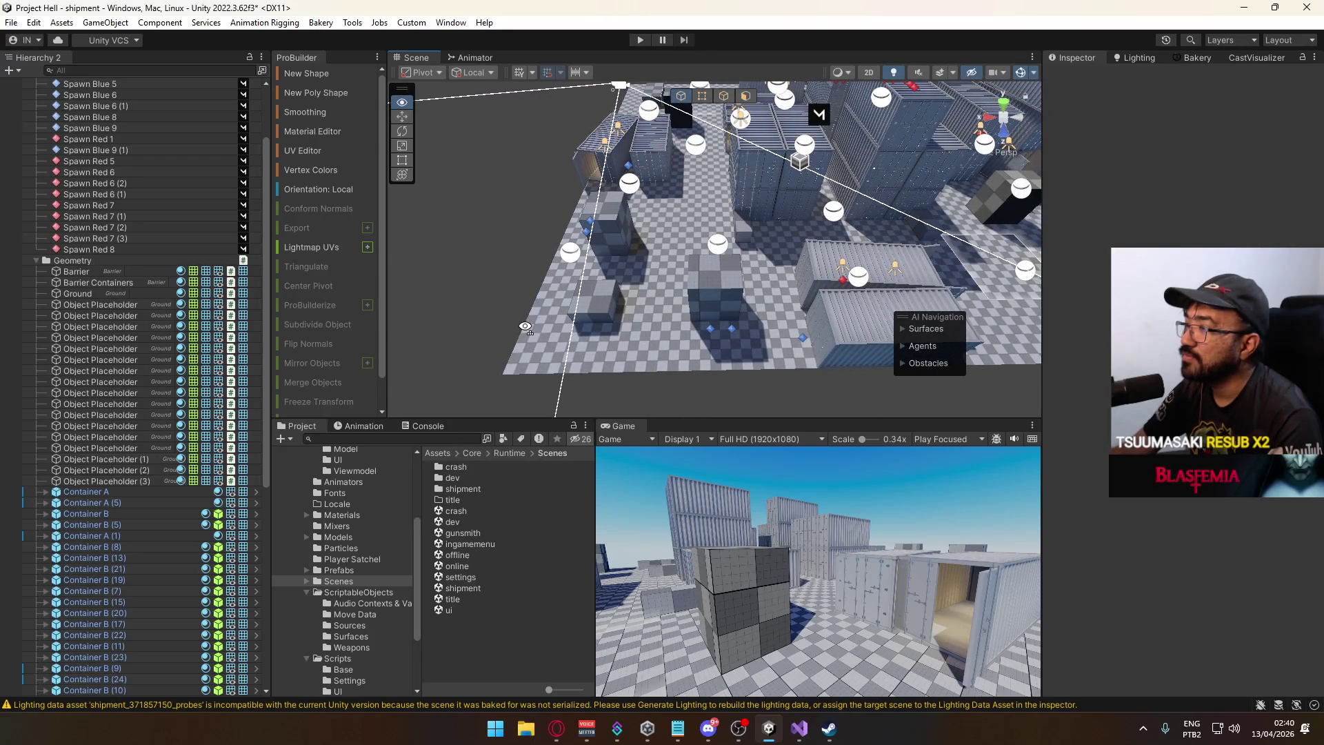
pyautogui.keyDown('alt'); pyautogui.moveTo(686, 310); pyautogui.dragTo(881, 279); pyautogui.keyUp('alt')
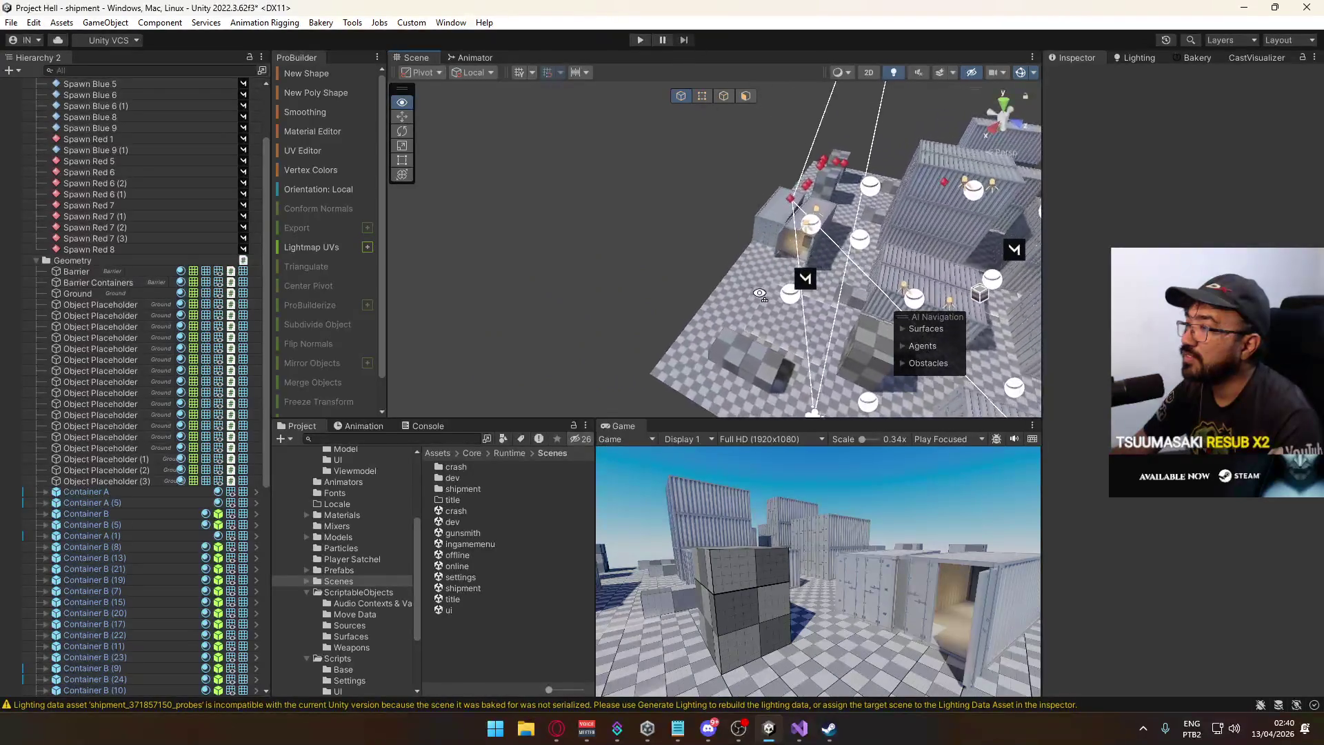
pyautogui.moveTo(696, 298)
pyautogui.keyDown('alt'); pyautogui.mouseDown()
pyautogui.moveTo(642, 302)
pyautogui.moveTo(906, 291)
pyautogui.moveTo(756, 328)
pyautogui.moveTo(670, 316)
pyautogui.mouseUp(); pyautogui.keyUp('alt')
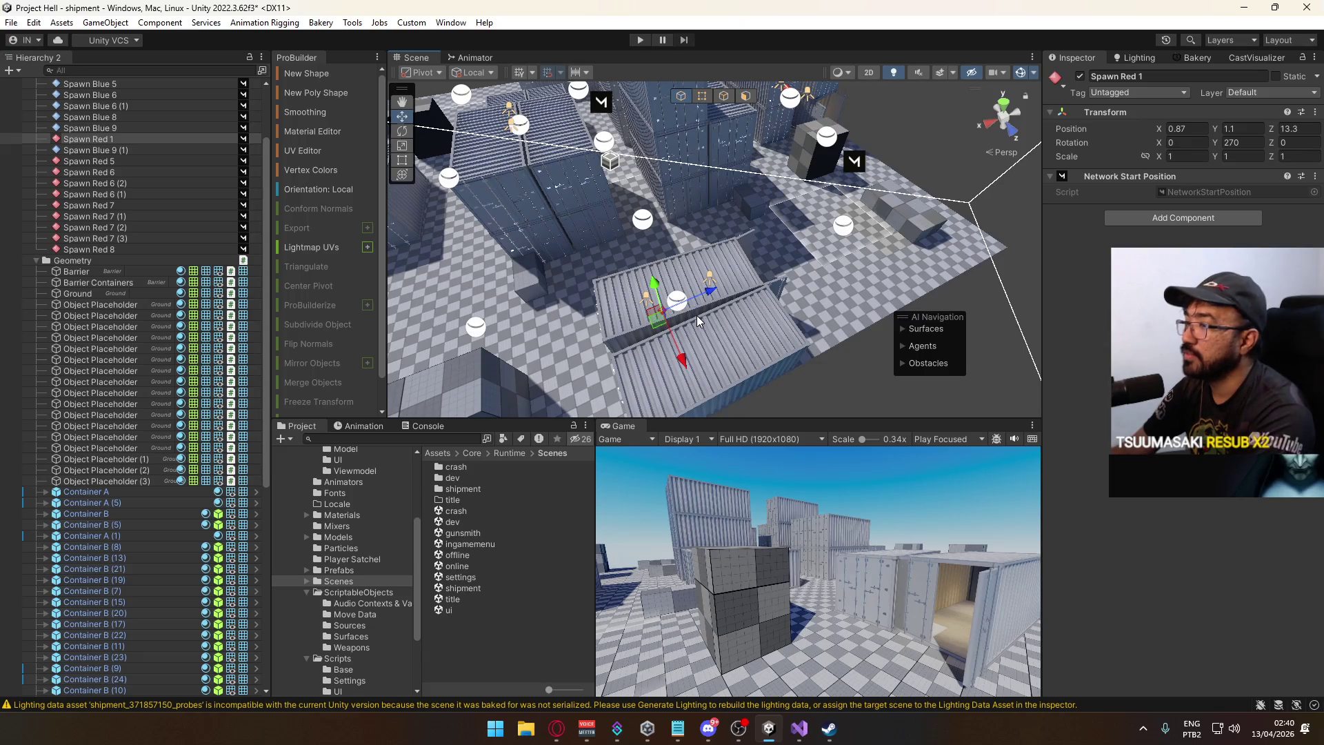
pyautogui.click(698, 320)
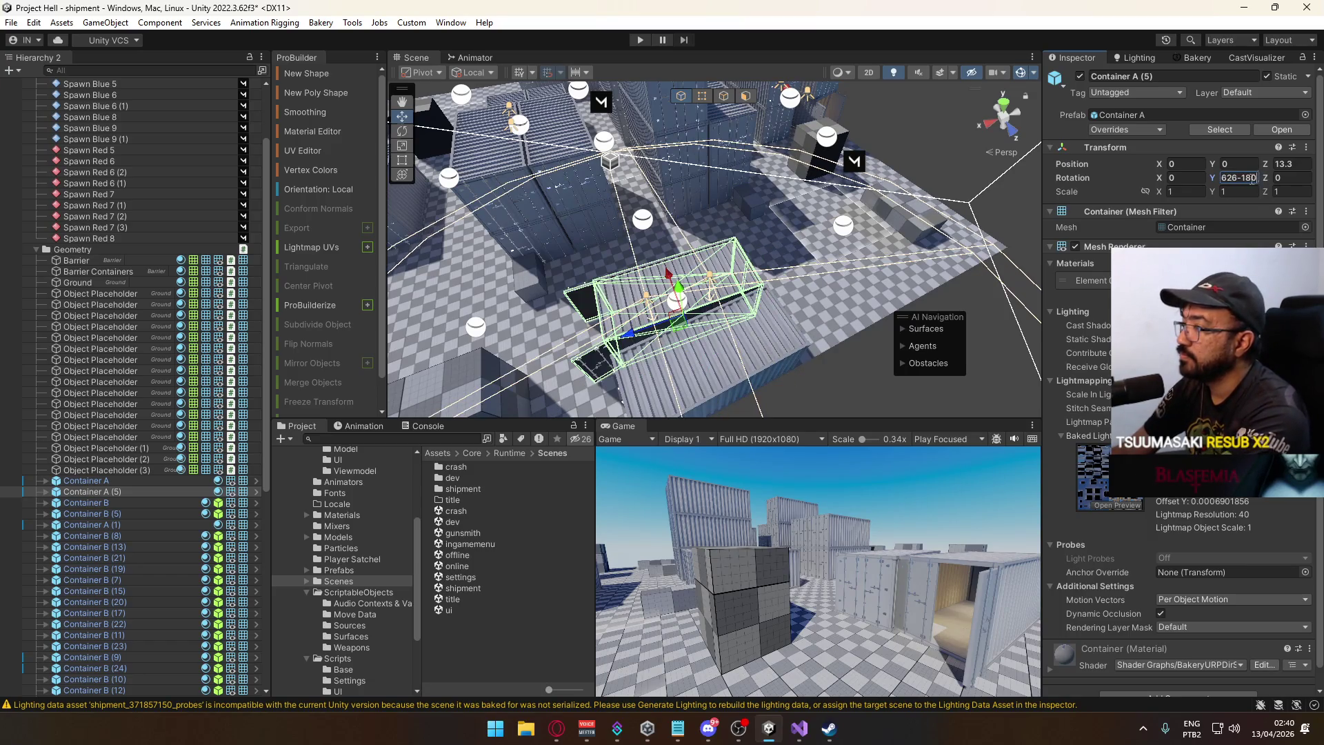
pyautogui.moveTo(838, 298)
pyautogui.keyDown('alt'); pyautogui.mouseDown()
pyautogui.moveTo(674, 346)
pyautogui.moveTo(592, 183)
pyautogui.mouseUp(); pyautogui.keyUp('alt')
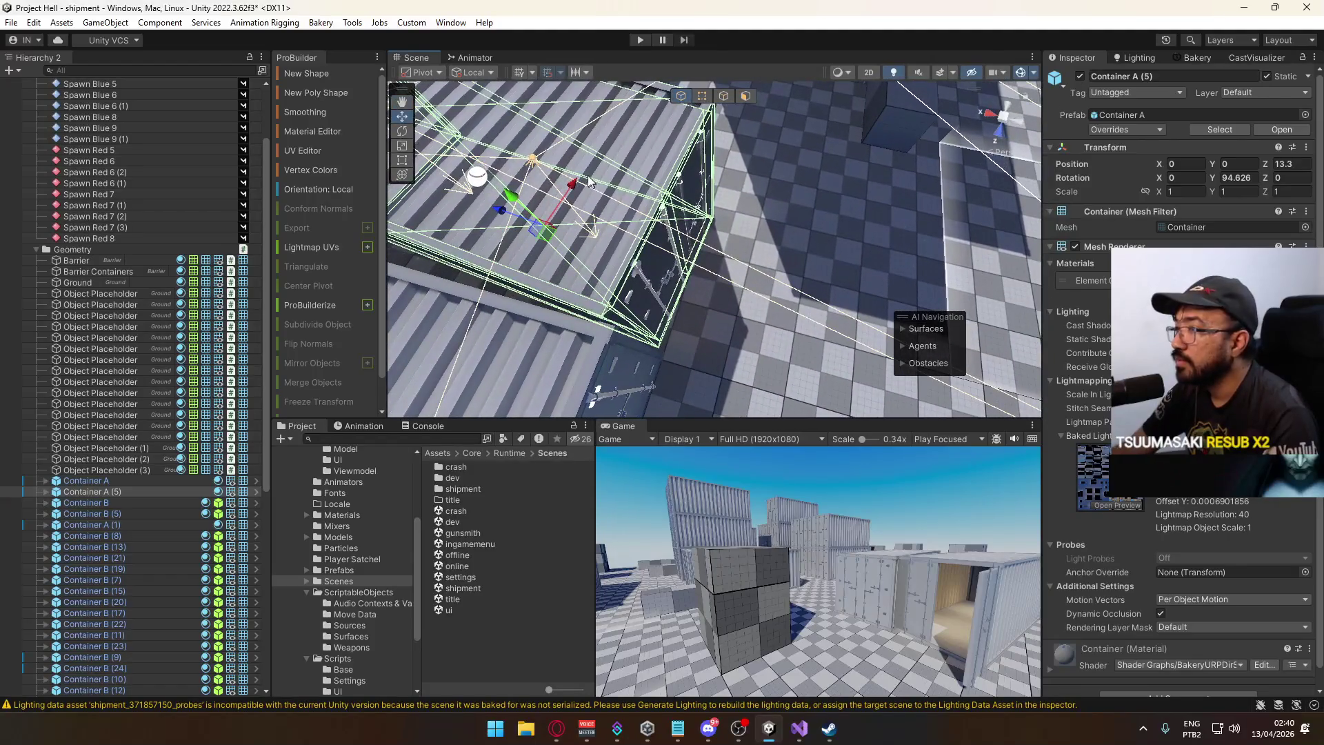
pyautogui.moveTo(499, 204); pyautogui.dragTo(511, 212)
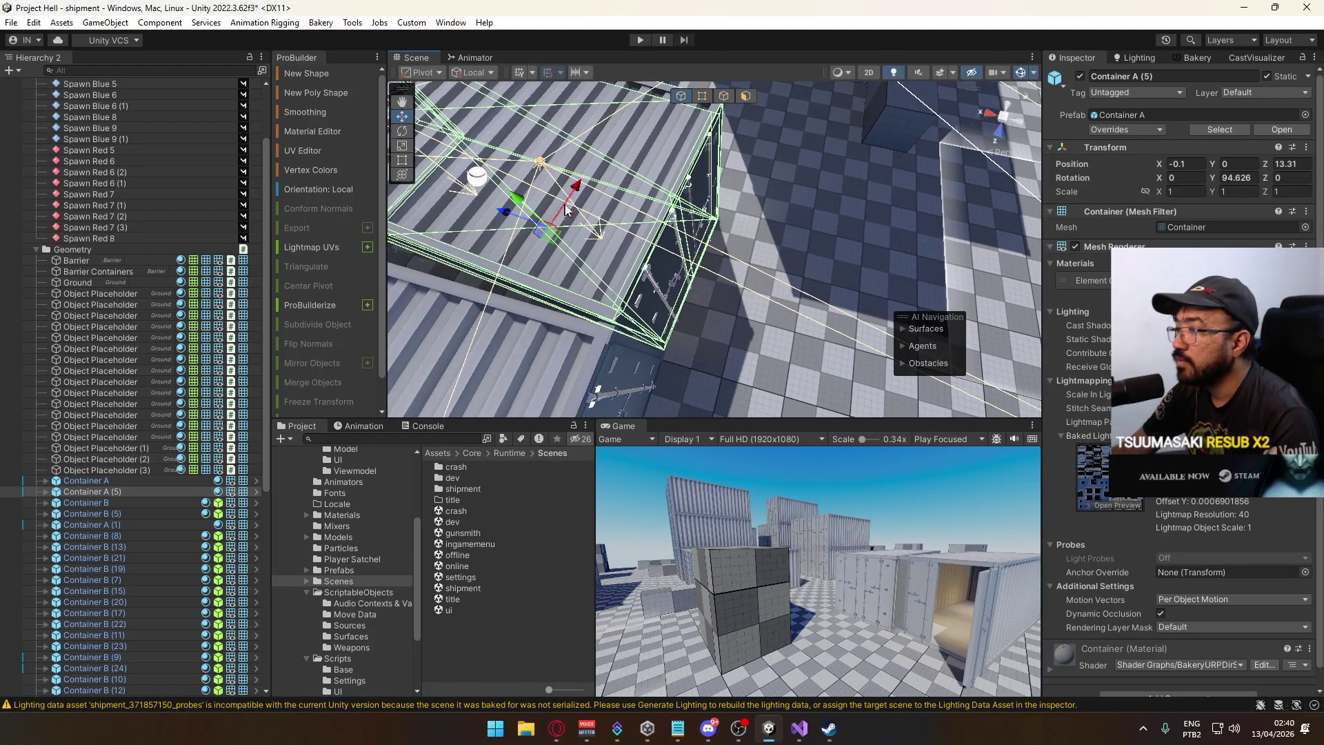
# Turn the neighbouring Container A to 274.626° Y rotation.
pyautogui.moveTo(578, 196)
pyautogui.keyDown('alt'); pyautogui.mouseDown()
pyautogui.moveTo(843, 156)
pyautogui.moveTo(991, 104)
pyautogui.moveTo(630, 173)
pyautogui.mouseUp(); pyautogui.keyUp('alt')
pyautogui.click(588, 170)
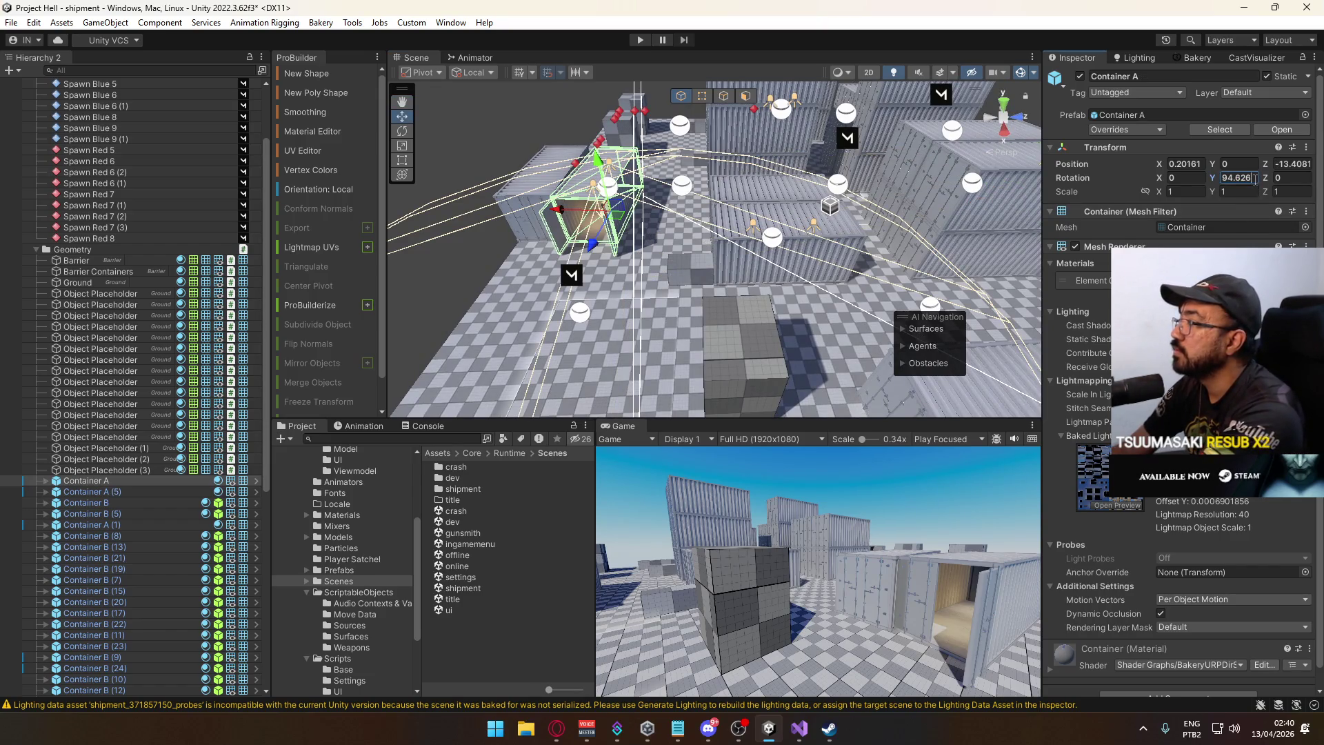
pyautogui.moveTo(679, 204)
pyautogui.keyDown('alt'); pyautogui.mouseDown()
pyautogui.moveTo(644, 133)
pyautogui.moveTo(959, 234)
pyautogui.moveTo(1049, 227)
pyautogui.moveTo(1111, 160)
pyautogui.moveTo(991, 177)
pyautogui.moveTo(980, 100)
pyautogui.mouseUp(); pyautogui.keyUp('alt')
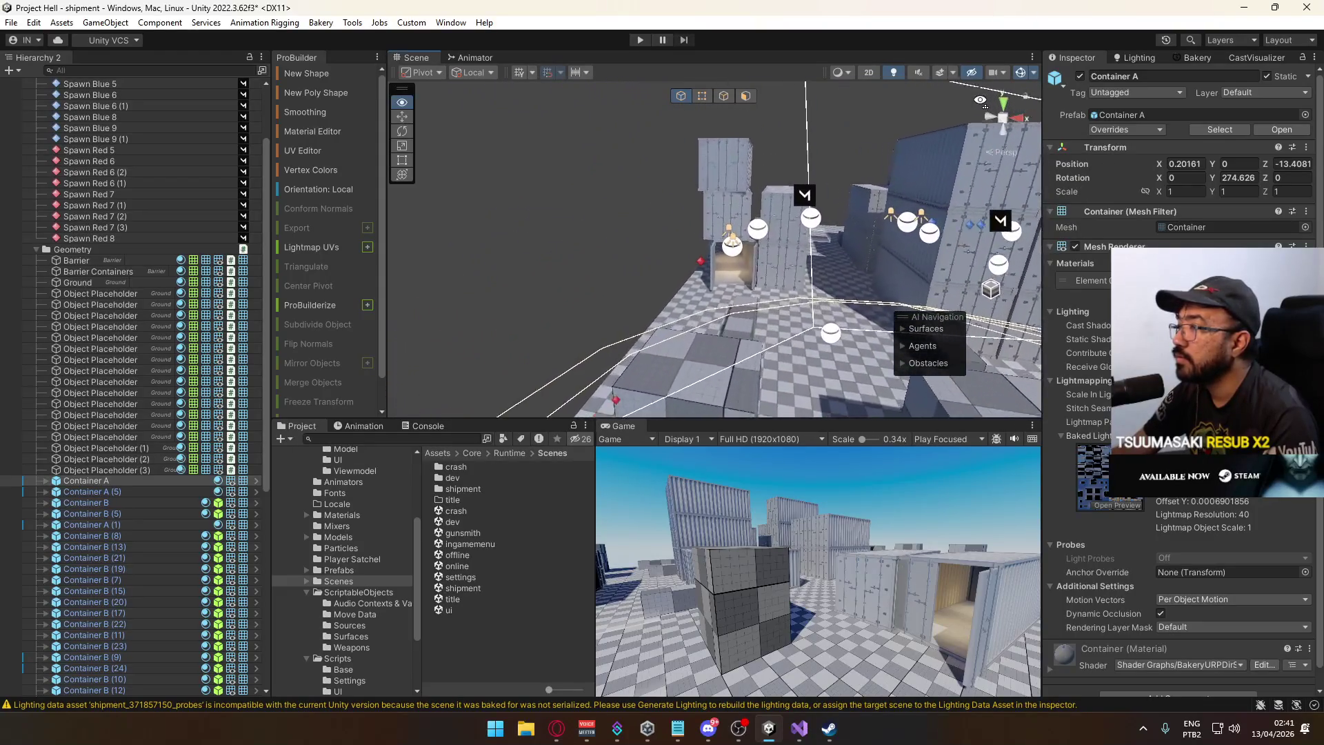
# Swing Container A (4)'s Door D further open to a 225° Y rotation.
pyautogui.scroll(5, 935, 151)
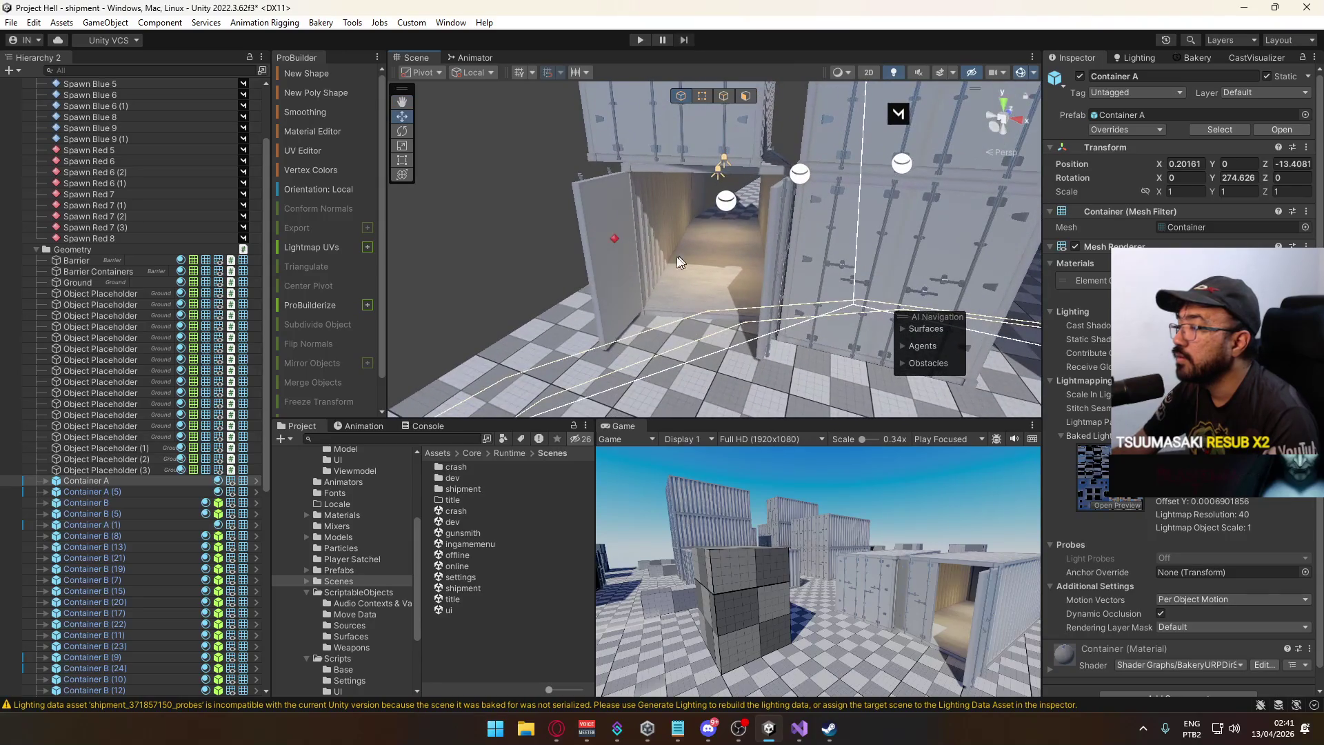
pyautogui.click(611, 269)
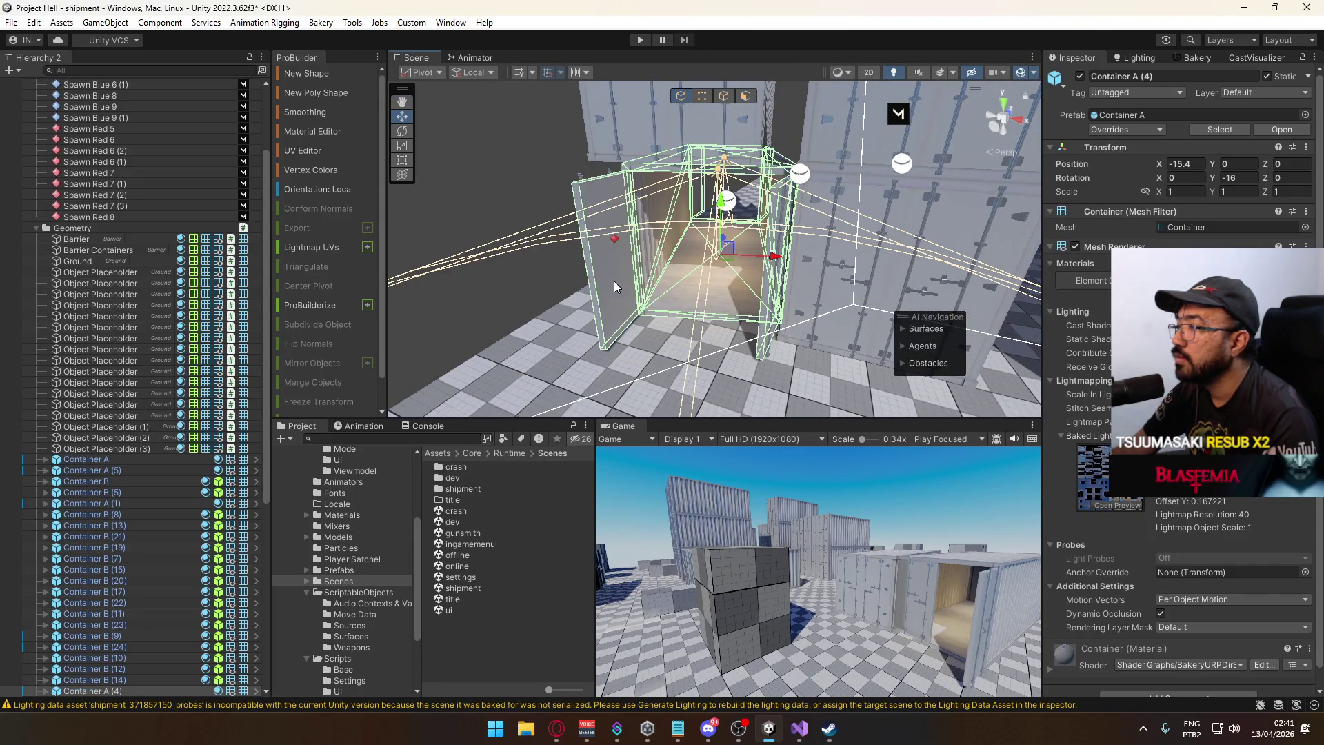
pyautogui.click(614, 280)
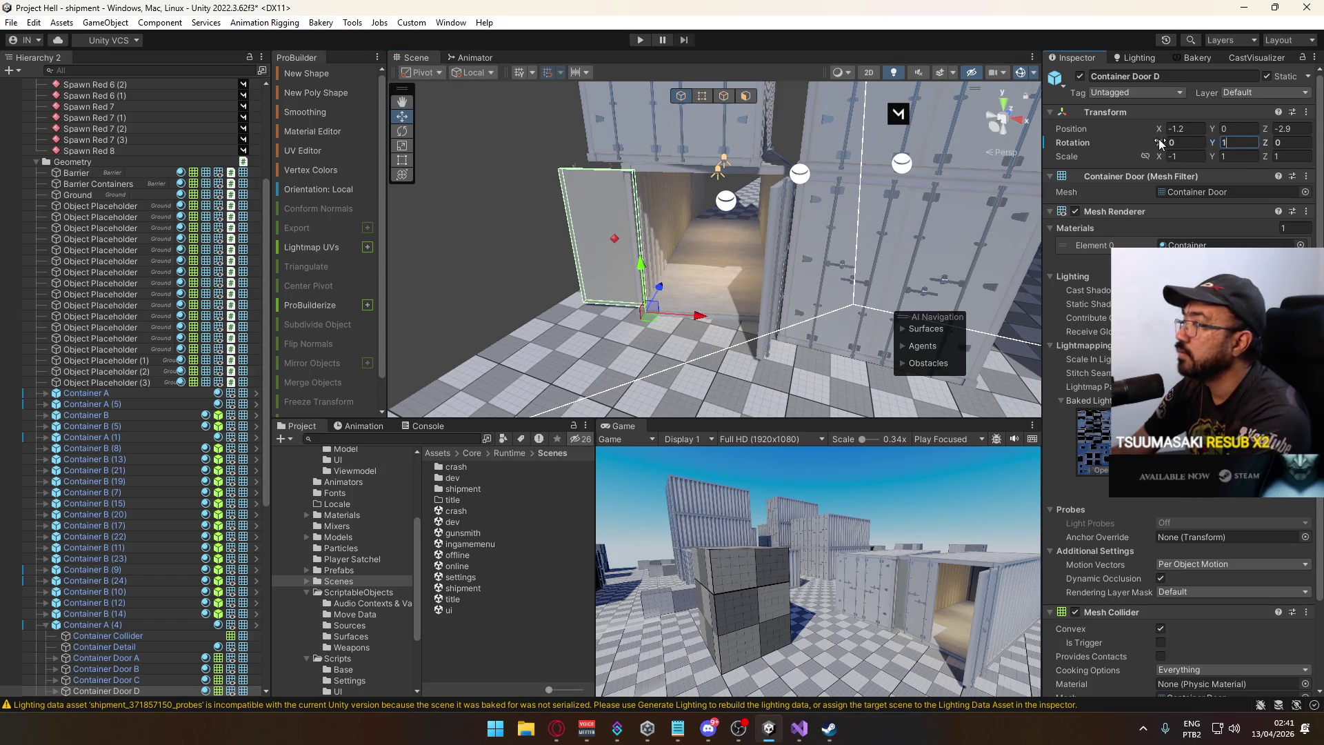
pyautogui.moveTo(840, 283); pyautogui.dragTo(811, 269)
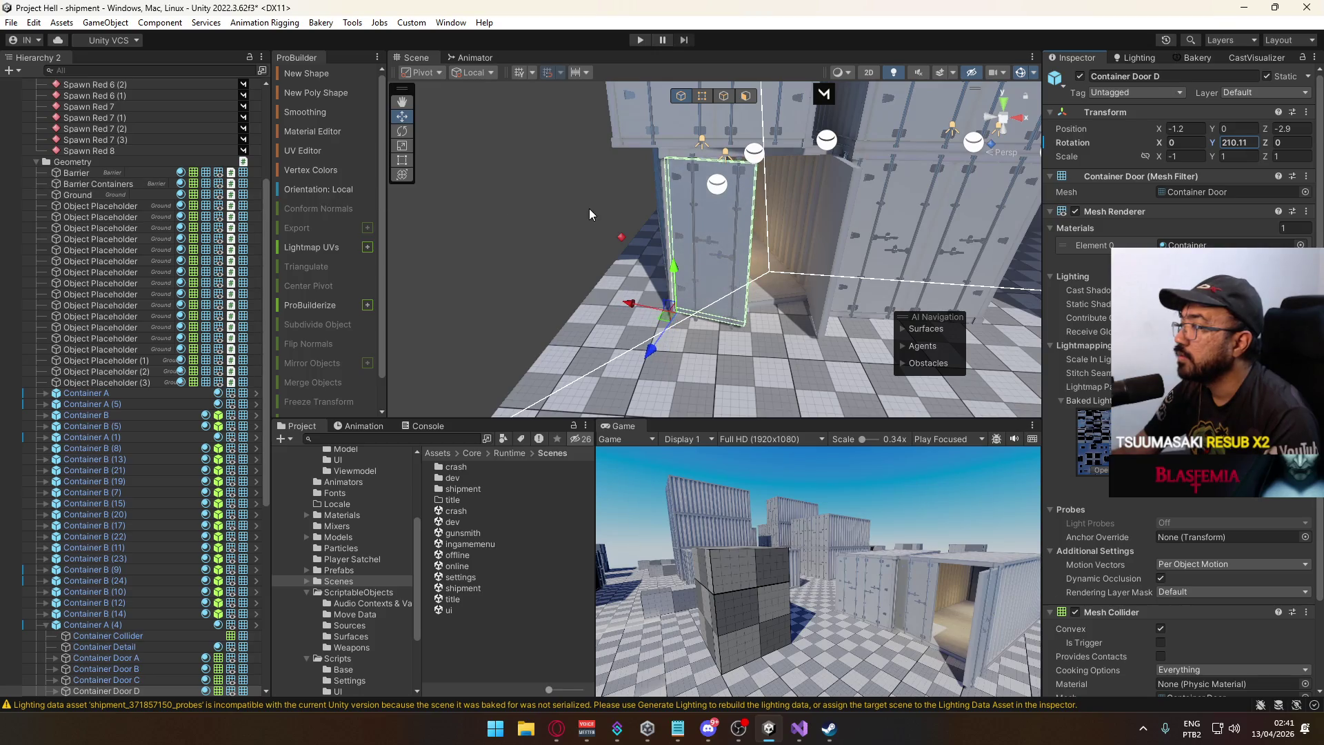
pyautogui.moveTo(589, 209); pyautogui.dragTo(871, 260)
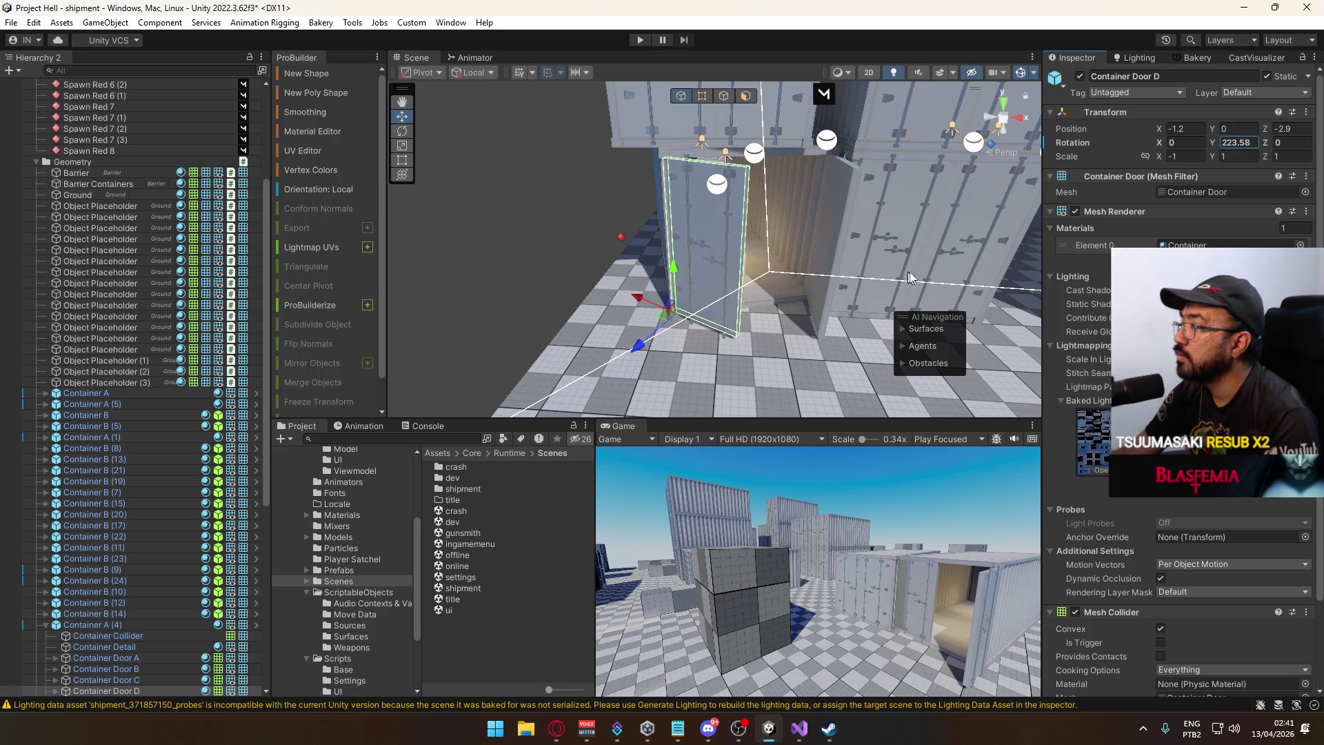
pyautogui.write('225')
pyautogui.moveTo(759, 235)
pyautogui.mouseDown()
pyautogui.moveTo(791, 230)
pyautogui.moveTo(40, 143)
pyautogui.moveTo(40, 168)
pyautogui.moveTo(229, 234)
pyautogui.moveTo(130, 229)
pyautogui.moveTo(179, 242)
pyautogui.moveTo(744, 274)
pyautogui.moveTo(876, 265)
pyautogui.moveTo(387, 218)
pyautogui.mouseUp()
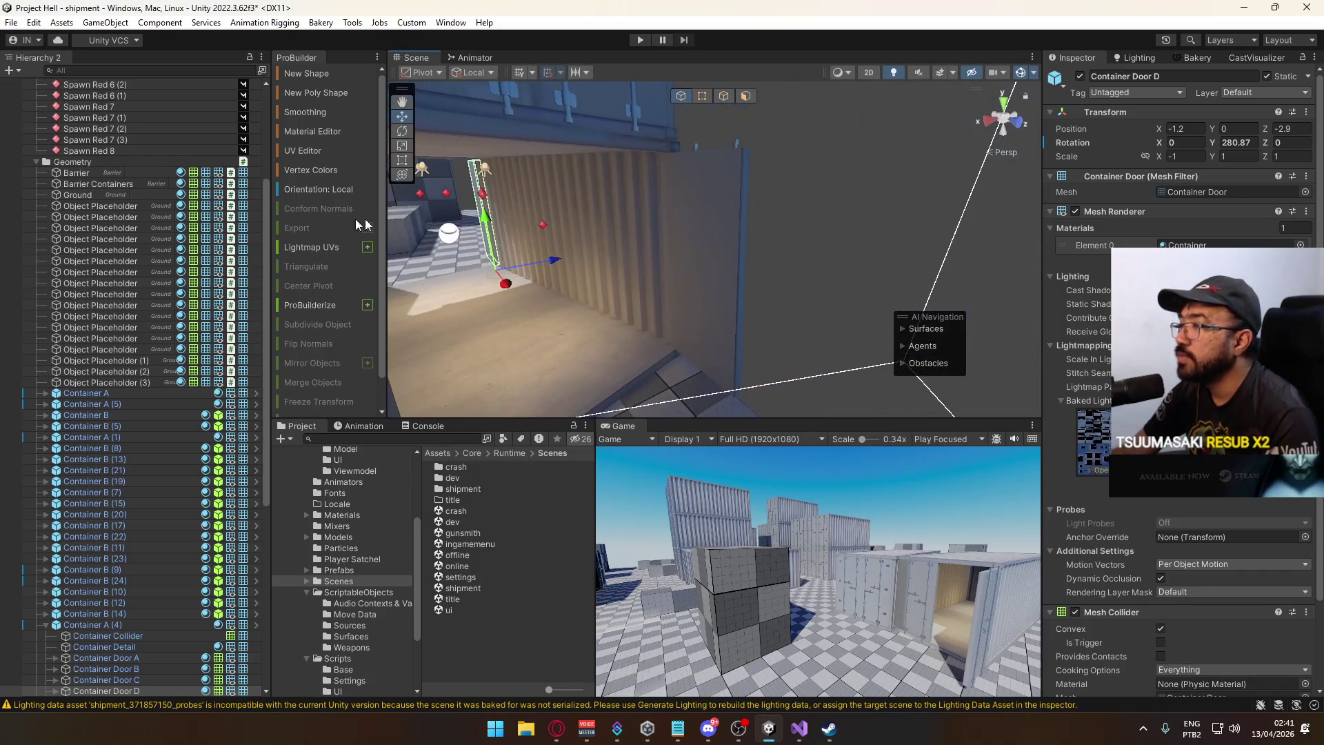
# Close Container A (4)'s Door A by setting its Y rotation to 0.
pyautogui.click(734, 266)
pyautogui.press('f')
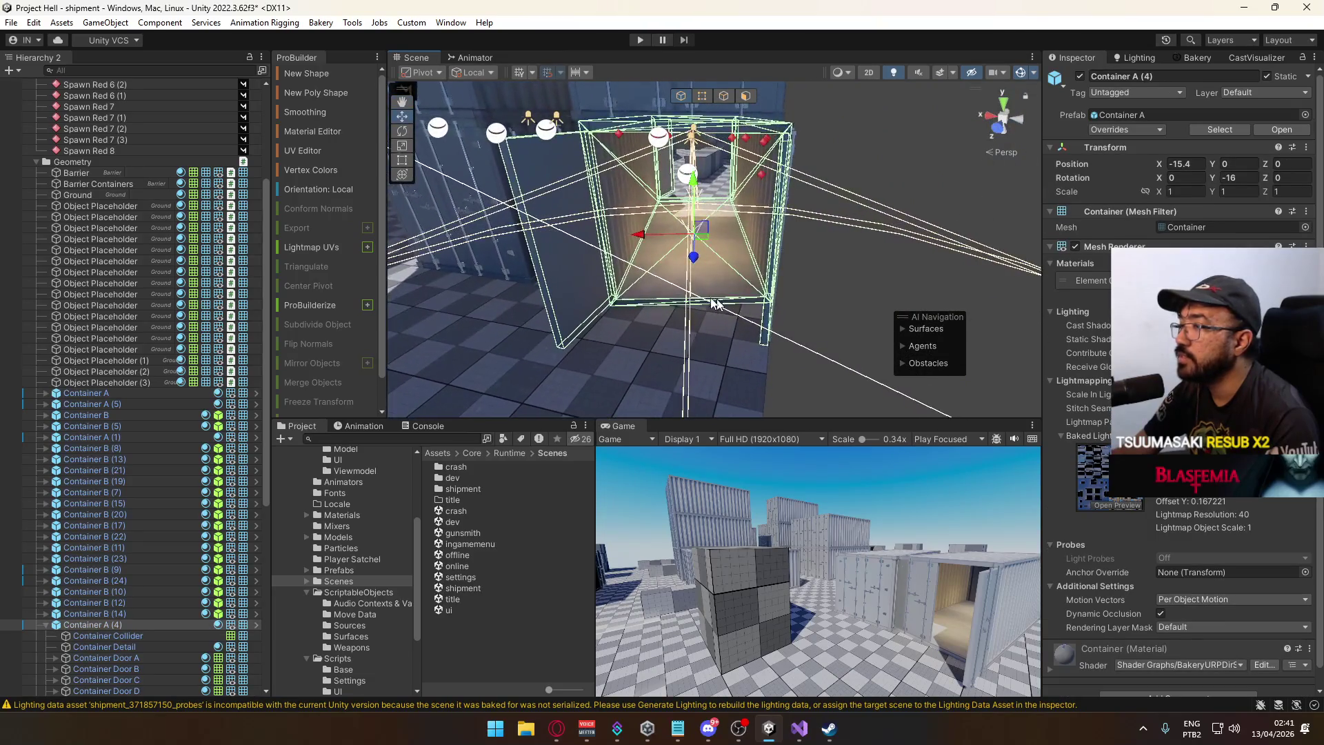
pyautogui.click(575, 279)
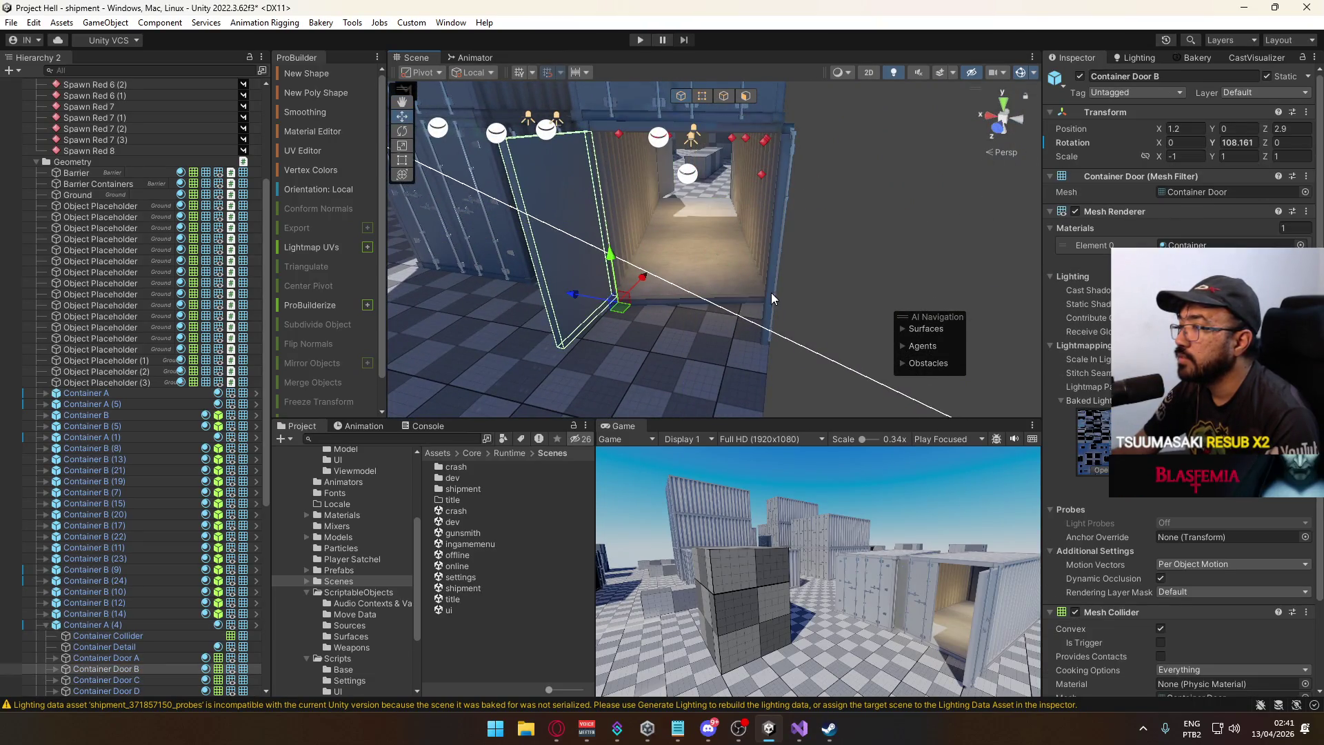
pyautogui.moveTo(772, 295)
pyautogui.mouseDown()
pyautogui.moveTo(320, 293)
pyautogui.moveTo(635, 321)
pyautogui.mouseUp()
pyautogui.click(640, 326)
pyautogui.click(641, 326)
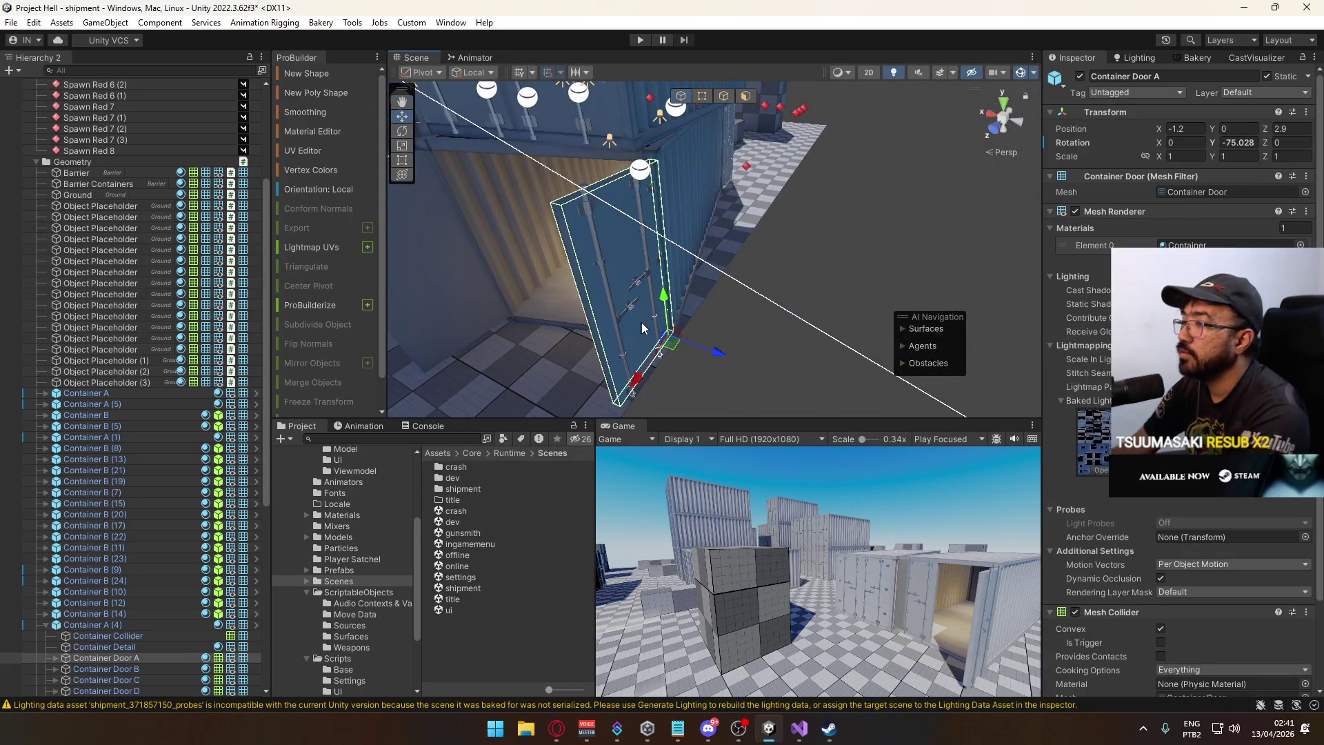
pyautogui.moveTo(1022, 183)
pyautogui.mouseDown()
pyautogui.moveTo(772, 222)
pyautogui.moveTo(686, 302)
pyautogui.moveTo(778, 180)
pyautogui.mouseUp()
pyautogui.scroll(10, 776, 214)
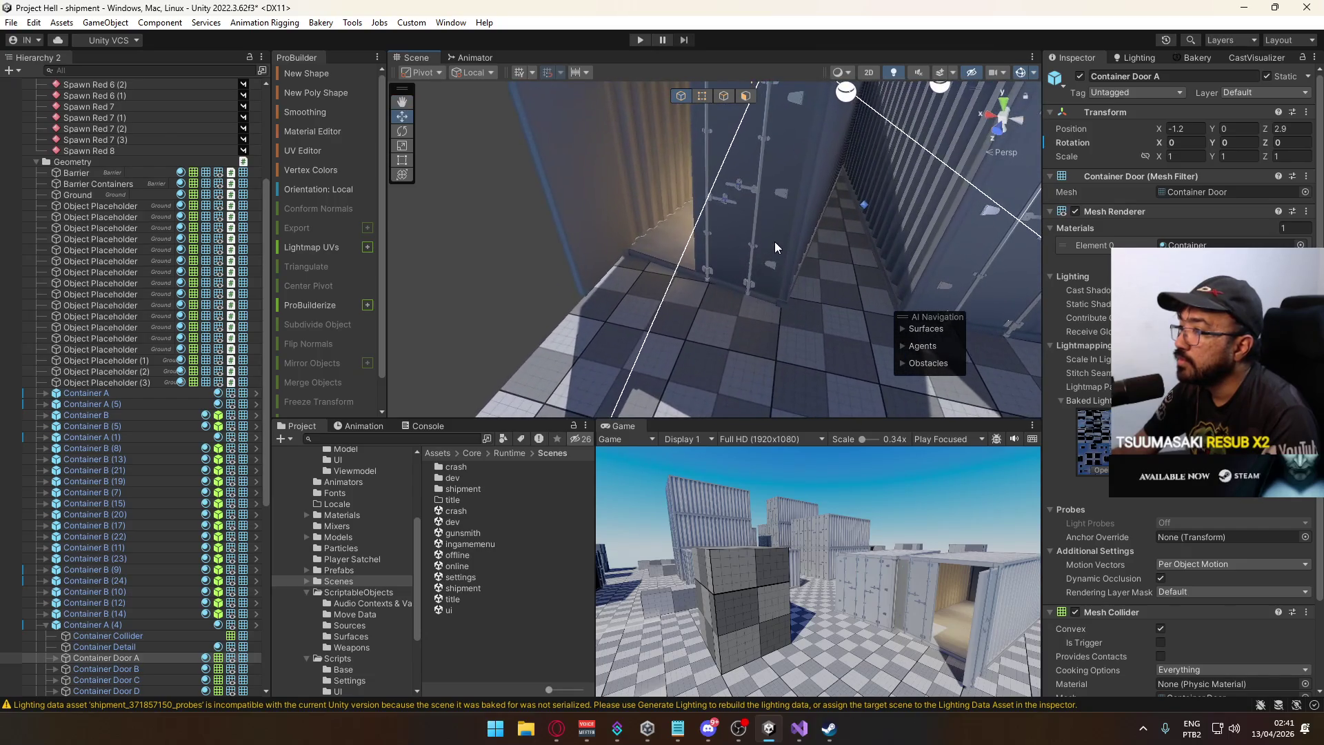
pyautogui.press('f')
pyautogui.moveTo(776, 241)
pyautogui.mouseDown()
pyautogui.moveTo(926, 201)
pyautogui.moveTo(929, 186)
pyautogui.moveTo(703, 239)
pyautogui.moveTo(664, 216)
pyautogui.mouseUp()
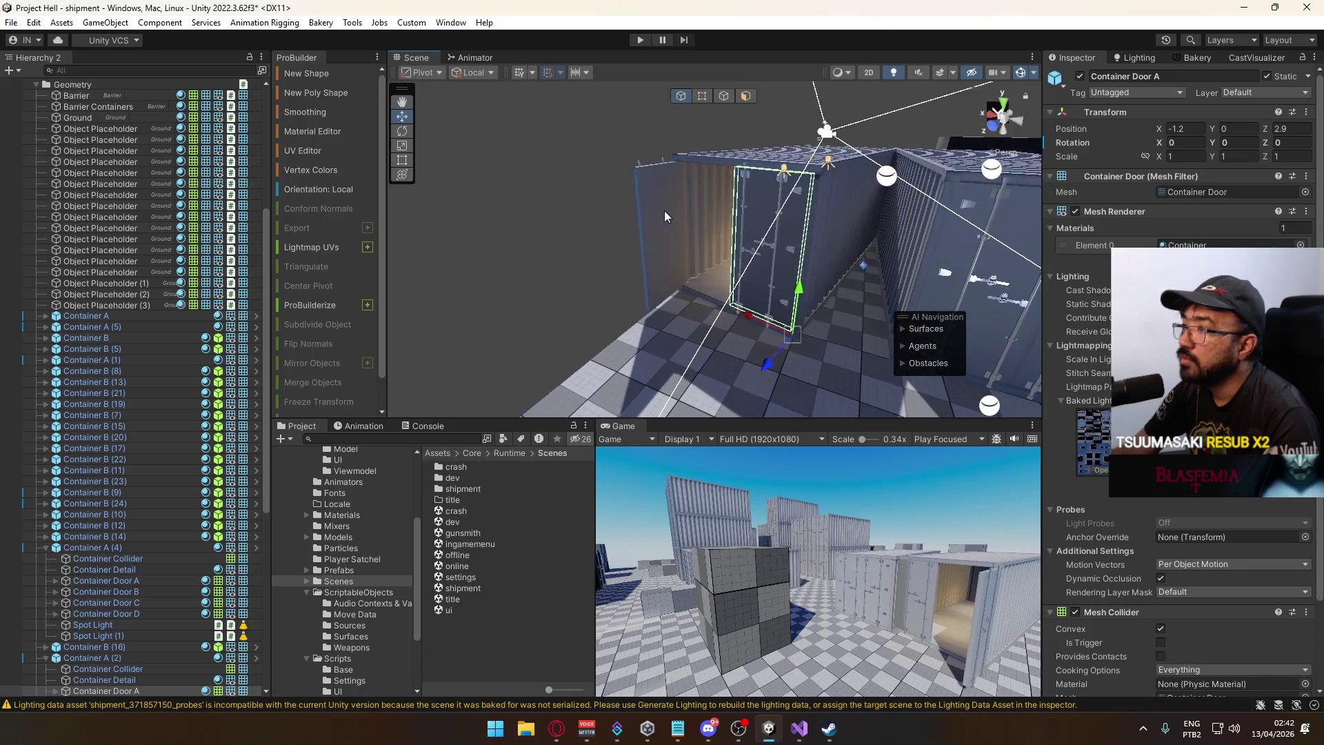
# Delete Door A and Door B from Container A (5).
pyautogui.click(667, 232)
pyautogui.moveTo(677, 305)
pyautogui.mouseDown()
pyautogui.moveTo(874, 219)
pyautogui.moveTo(793, 249)
pyautogui.moveTo(1040, 238)
pyautogui.moveTo(851, 266)
pyautogui.moveTo(117, 281)
pyautogui.moveTo(332, 267)
pyautogui.moveTo(370, 210)
pyautogui.moveTo(278, 201)
pyautogui.moveTo(821, 290)
pyautogui.moveTo(1049, 390)
pyautogui.moveTo(1110, 400)
pyautogui.moveTo(1043, 290)
pyautogui.moveTo(1008, 304)
pyautogui.moveTo(1081, 341)
pyautogui.moveTo(1085, 370)
pyautogui.moveTo(717, 413)
pyautogui.moveTo(1080, 392)
pyautogui.moveTo(628, 268)
pyautogui.mouseUp()
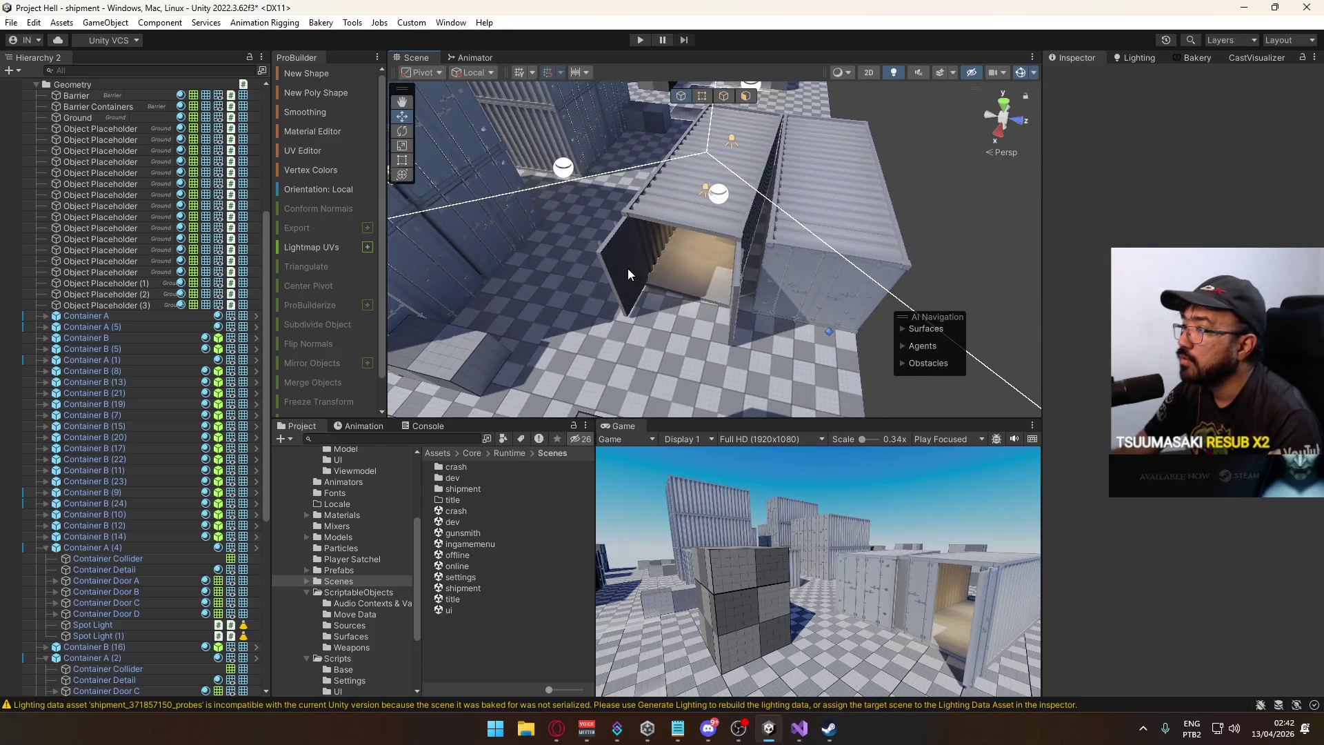
pyautogui.click(628, 268)
pyautogui.click(643, 257)
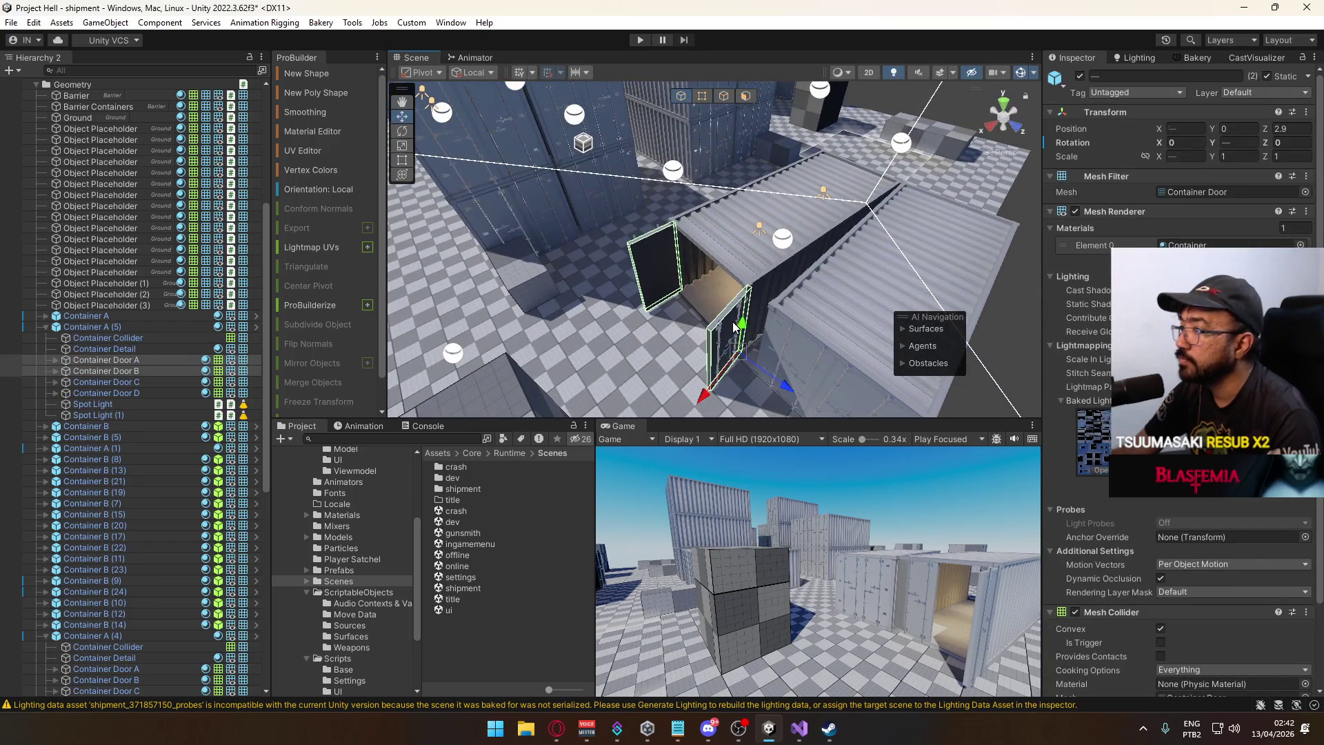
pyautogui.press('Delete')
pyautogui.moveTo(808, 342)
pyautogui.mouseDown()
pyautogui.moveTo(767, 228)
pyautogui.moveTo(461, 234)
pyautogui.mouseUp()
# Check Container A's Door B, then select the Spawn Red 8 spawn point.
pyautogui.click(616, 275)
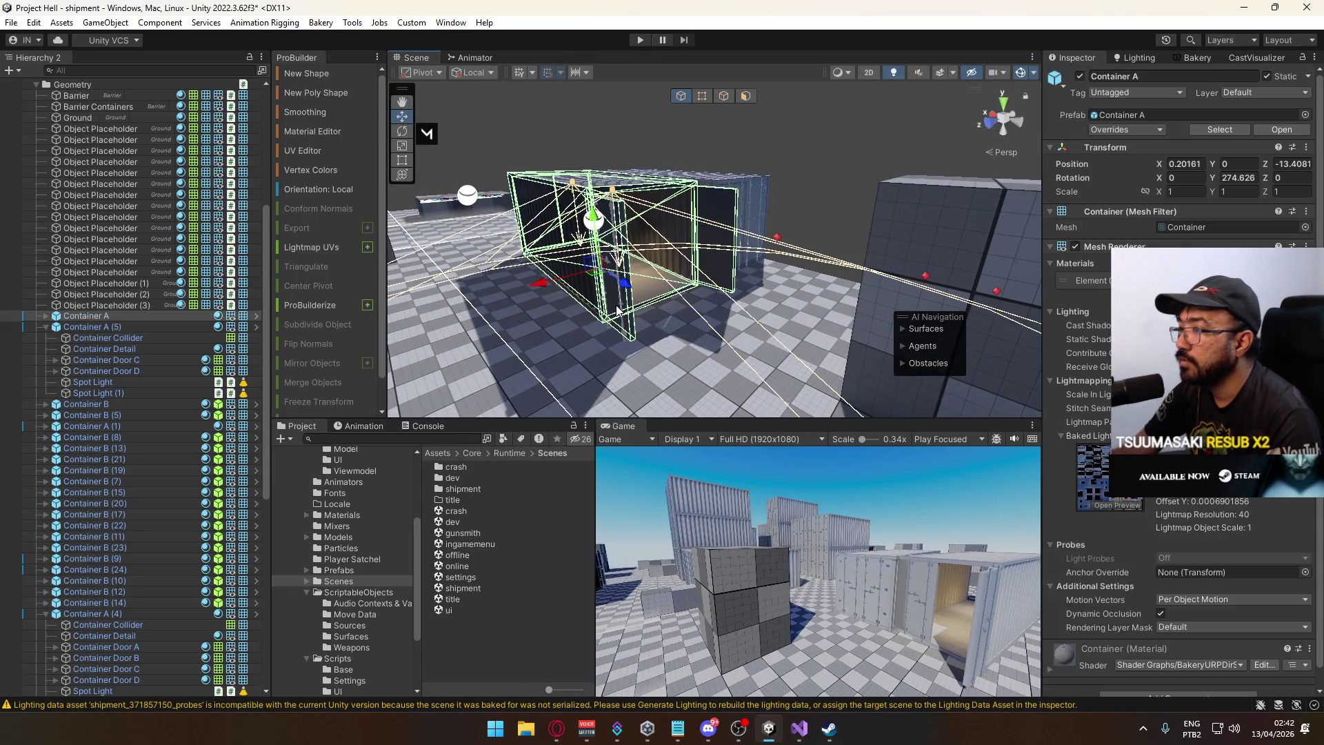
pyautogui.click(614, 307)
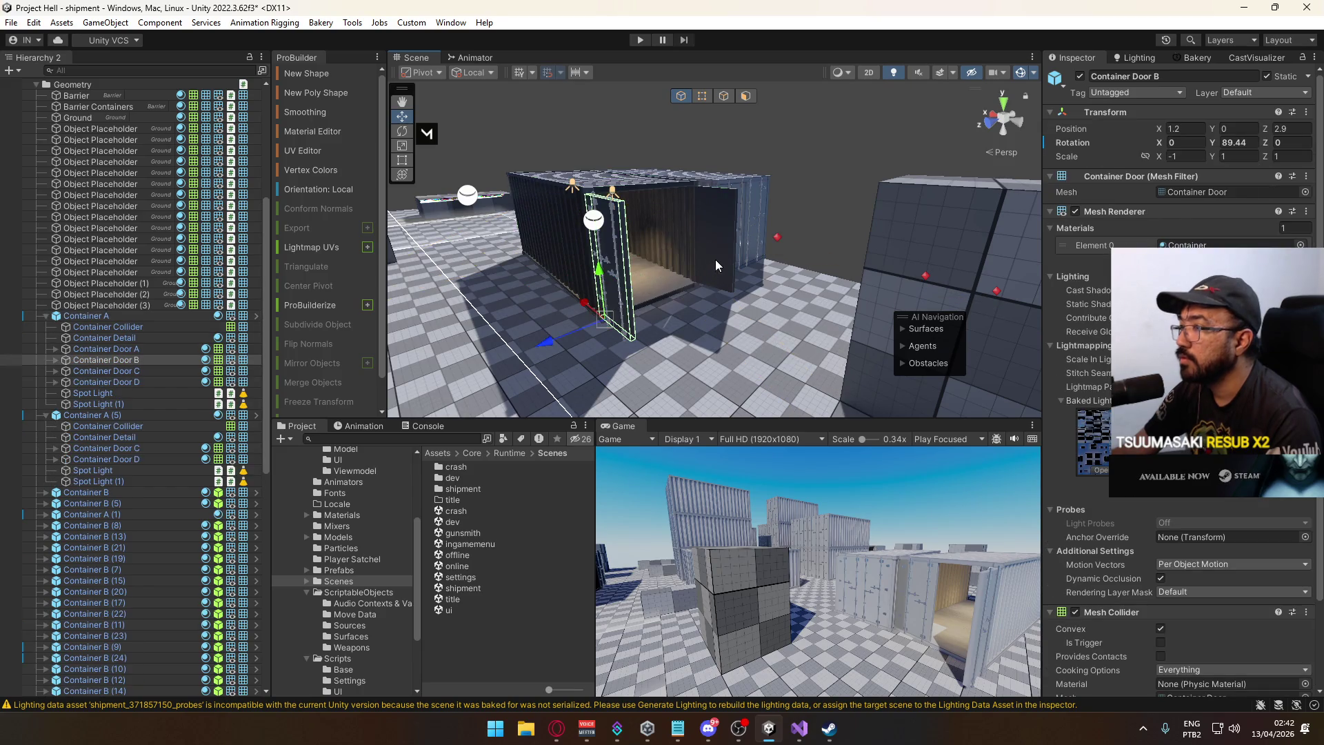
pyautogui.click(789, 243)
pyautogui.click(777, 238)
pyautogui.moveTo(778, 238)
pyautogui.mouseDown()
pyautogui.moveTo(676, 260)
pyautogui.moveTo(786, 178)
pyautogui.mouseUp()
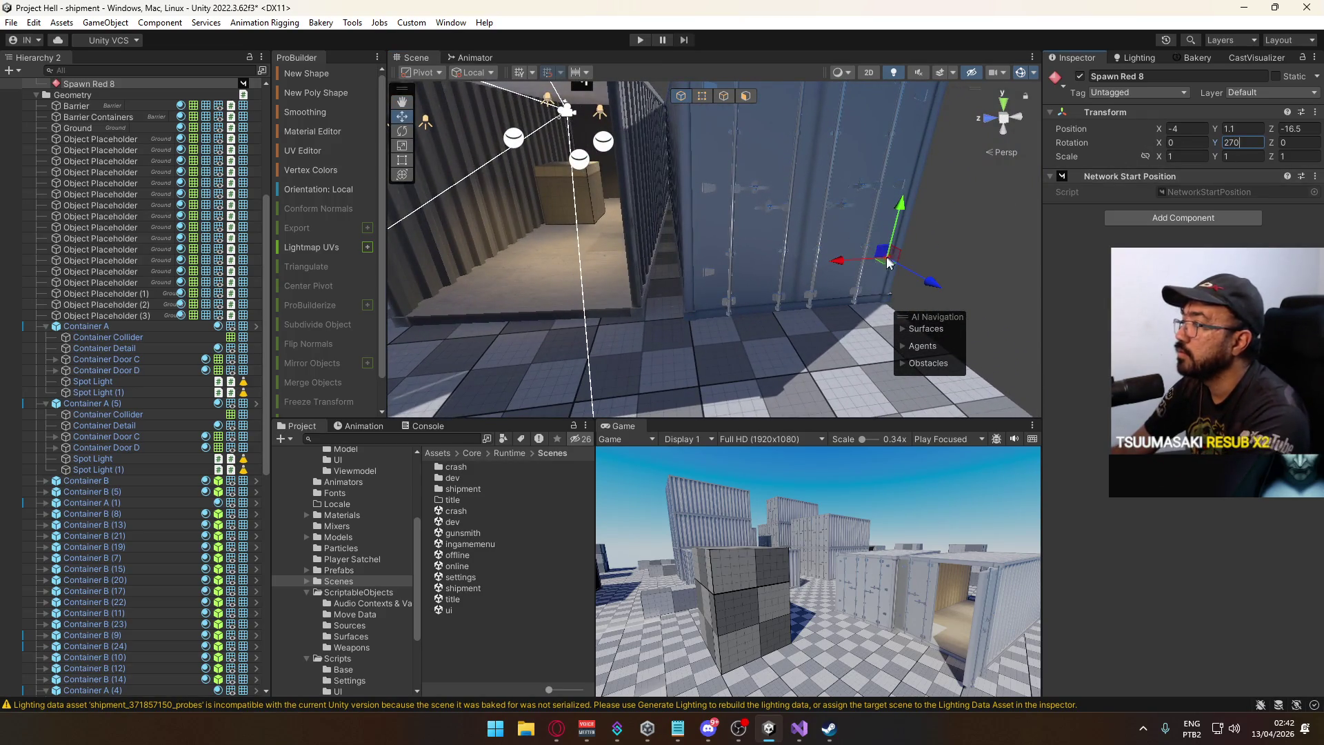
# Move Spawn Red 8 into the container and shift the floor placeholder sideways.
pyautogui.moveTo(839, 261)
pyautogui.mouseDown()
pyautogui.moveTo(503, 284)
pyautogui.moveTo(946, 273)
pyautogui.mouseUp()
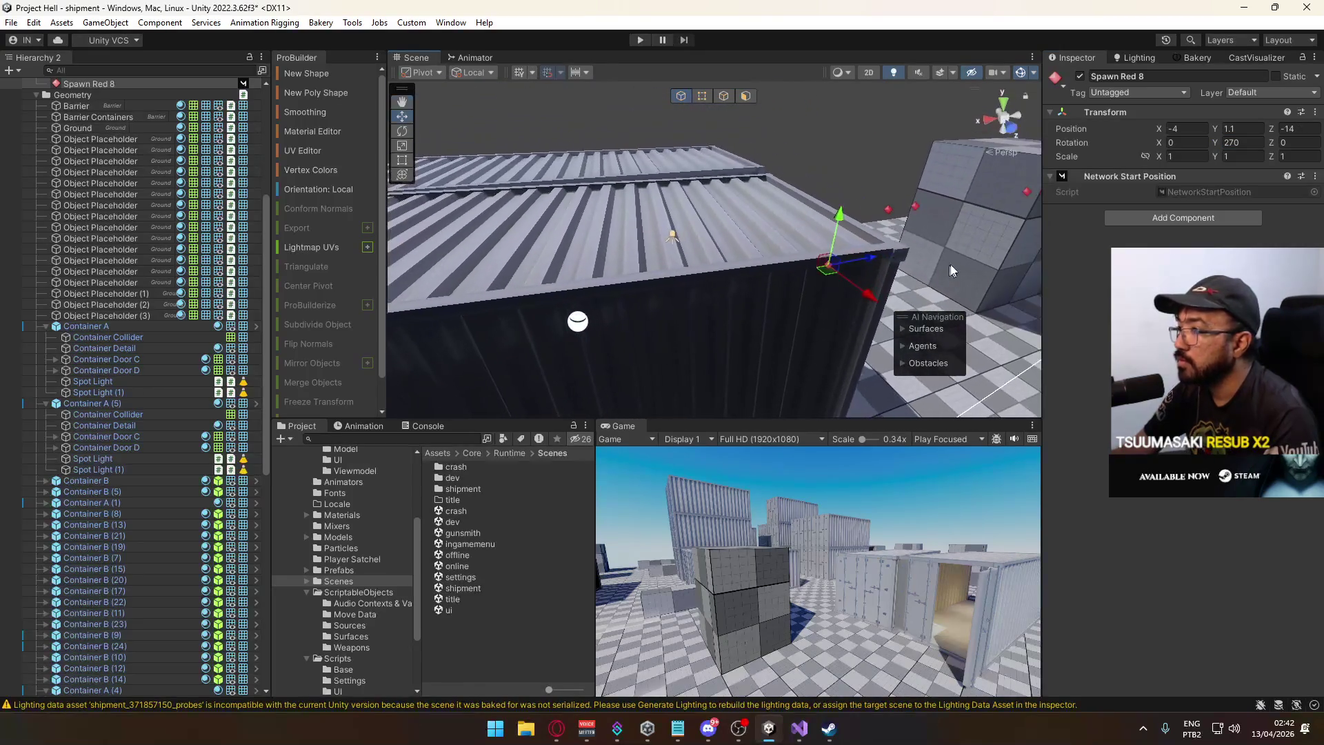
pyautogui.moveTo(688, 271)
pyautogui.mouseDown()
pyautogui.moveTo(841, 304)
pyautogui.moveTo(665, 221)
pyautogui.moveTo(896, 294)
pyautogui.moveTo(787, 298)
pyautogui.mouseUp()
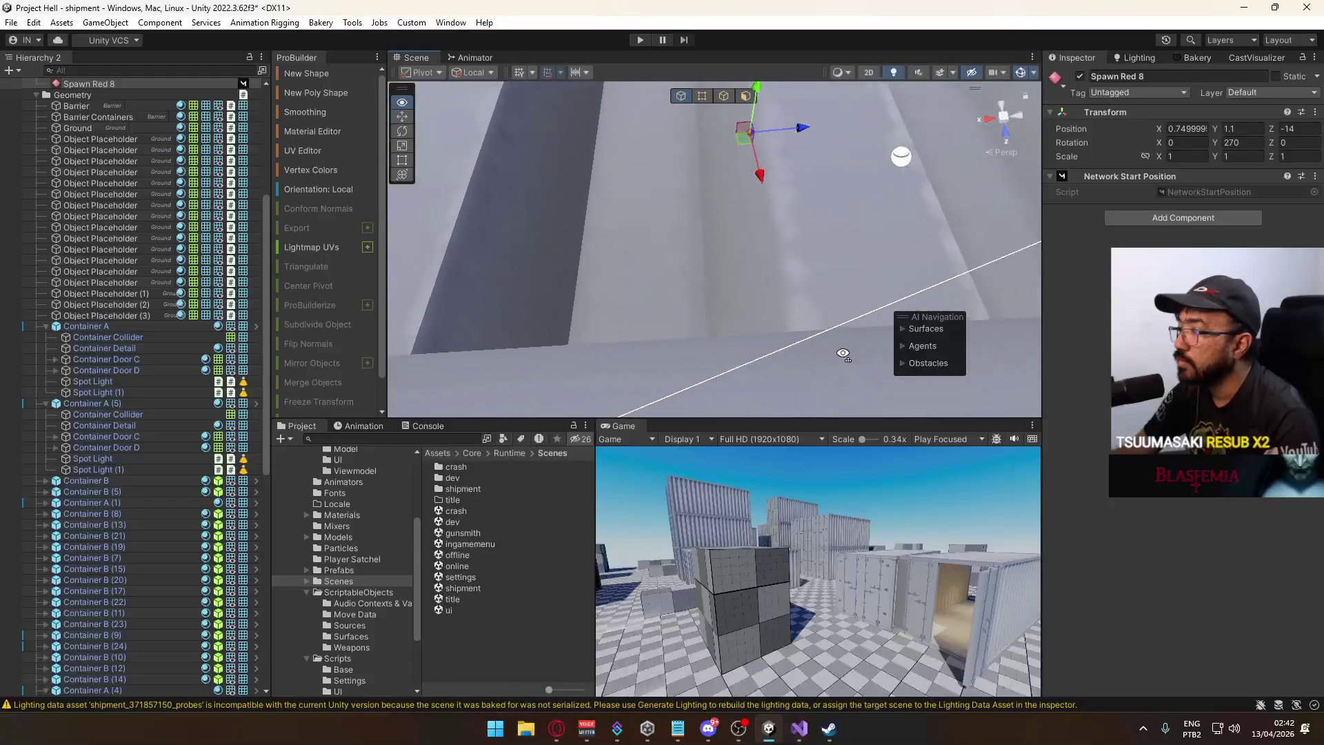
pyautogui.click(731, 300)
pyautogui.moveTo(541, 244)
pyautogui.mouseDown()
pyautogui.moveTo(780, 267)
pyautogui.moveTo(635, 200)
pyautogui.mouseUp()
pyautogui.click(636, 201)
pyautogui.moveTo(717, 221)
pyautogui.mouseDown()
pyautogui.moveTo(645, 236)
pyautogui.moveTo(624, 217)
pyautogui.moveTo(652, 188)
pyautogui.moveTo(647, 171)
pyautogui.mouseUp()
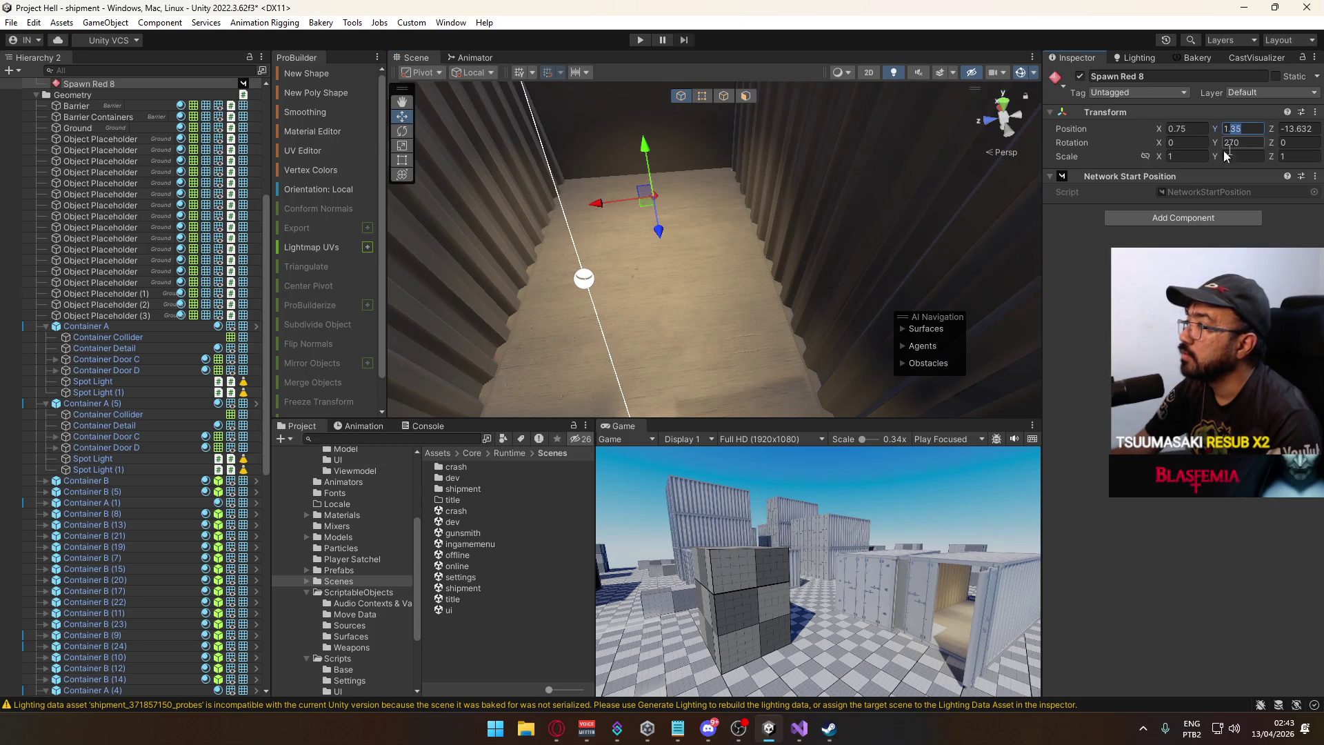
# Raise Spawn Red 8 to Y 1.2 and fine-tune it to 0.931, 1.2, -13.632.
pyautogui.write('1.2')
pyautogui.press('Return')
pyautogui.moveTo(683, 235)
pyautogui.mouseDown()
pyautogui.moveTo(693, 215)
pyautogui.moveTo(700, 247)
pyautogui.mouseUp()
pyautogui.moveTo(700, 247); pyautogui.dragTo(685, 230)
pyautogui.moveTo(623, 192)
pyautogui.mouseDown()
pyautogui.moveTo(684, 238)
pyautogui.moveTo(836, 252)
pyautogui.moveTo(666, 235)
pyautogui.moveTo(725, 271)
pyautogui.moveTo(640, 254)
pyautogui.mouseUp()
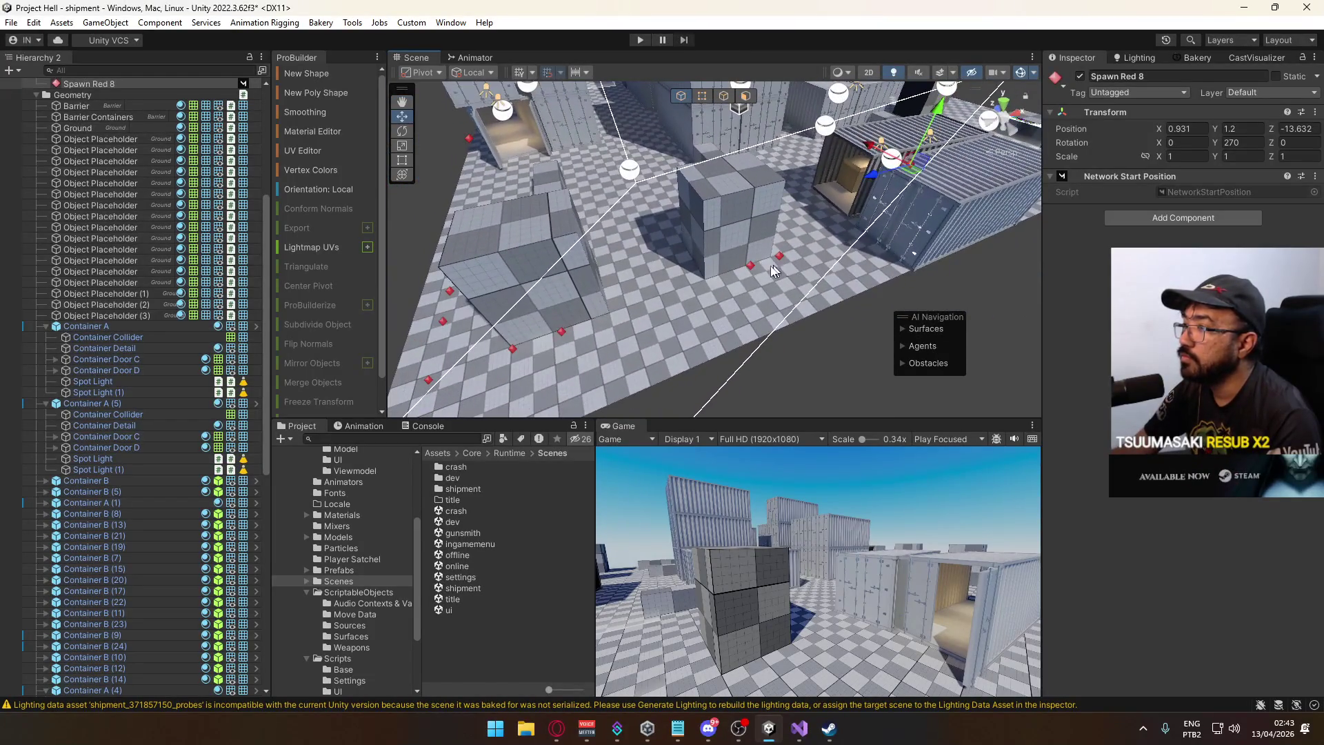
pyautogui.moveTo(783, 269); pyautogui.dragTo(636, 266)
pyautogui.moveTo(555, 246)
pyautogui.mouseDown()
pyautogui.moveTo(687, 70)
pyautogui.moveTo(684, 40)
pyautogui.moveTo(144, 218)
pyautogui.moveTo(80, 195)
pyautogui.moveTo(9, 192)
pyautogui.moveTo(17, 175)
pyautogui.moveTo(1270, 159)
pyautogui.moveTo(168, 215)
pyautogui.moveTo(522, 186)
pyautogui.moveTo(591, 196)
pyautogui.moveTo(619, 80)
pyautogui.moveTo(587, 45)
pyautogui.moveTo(105, 213)
pyautogui.moveTo(7, 211)
pyautogui.mouseUp()
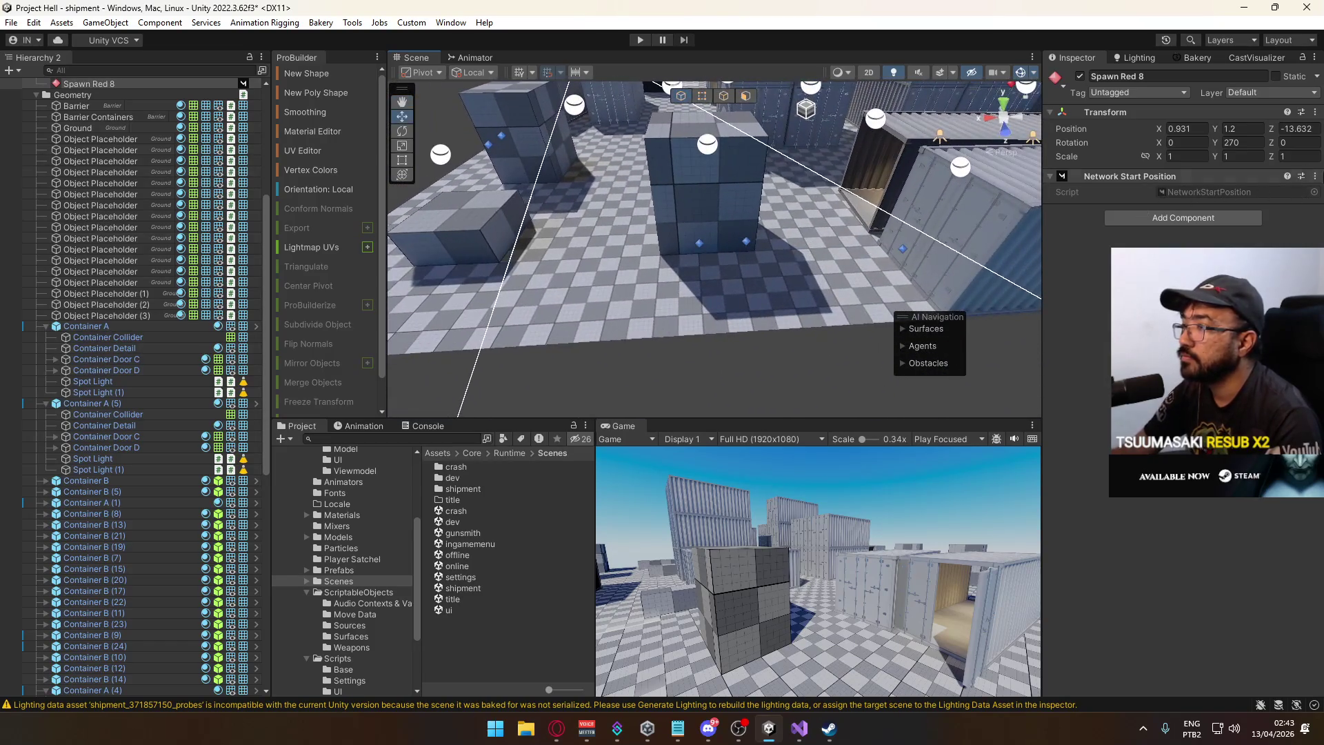
pyautogui.scroll(3, 807, 257)
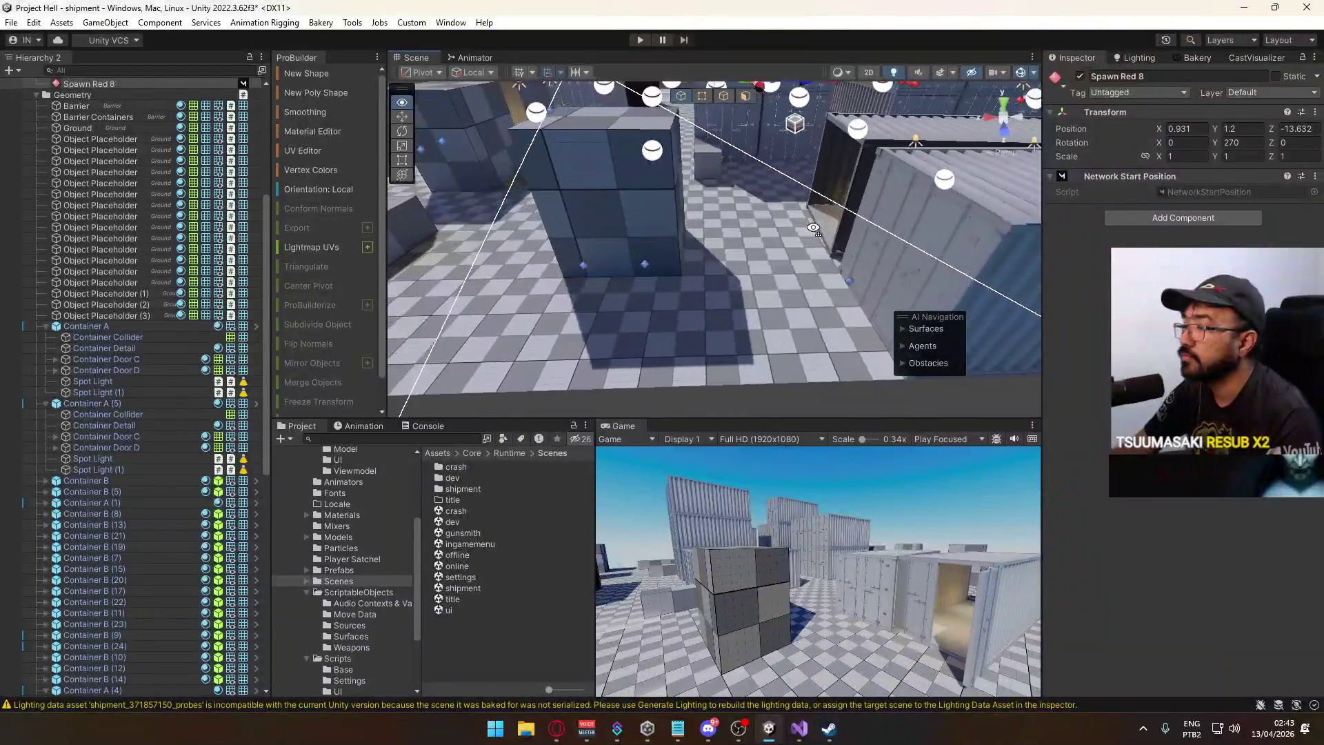
pyautogui.moveTo(761, 265)
pyautogui.mouseDown()
pyautogui.moveTo(774, 249)
pyautogui.moveTo(1078, 227)
pyautogui.moveTo(930, 240)
pyautogui.moveTo(1001, 262)
pyautogui.moveTo(773, 230)
pyautogui.mouseUp()
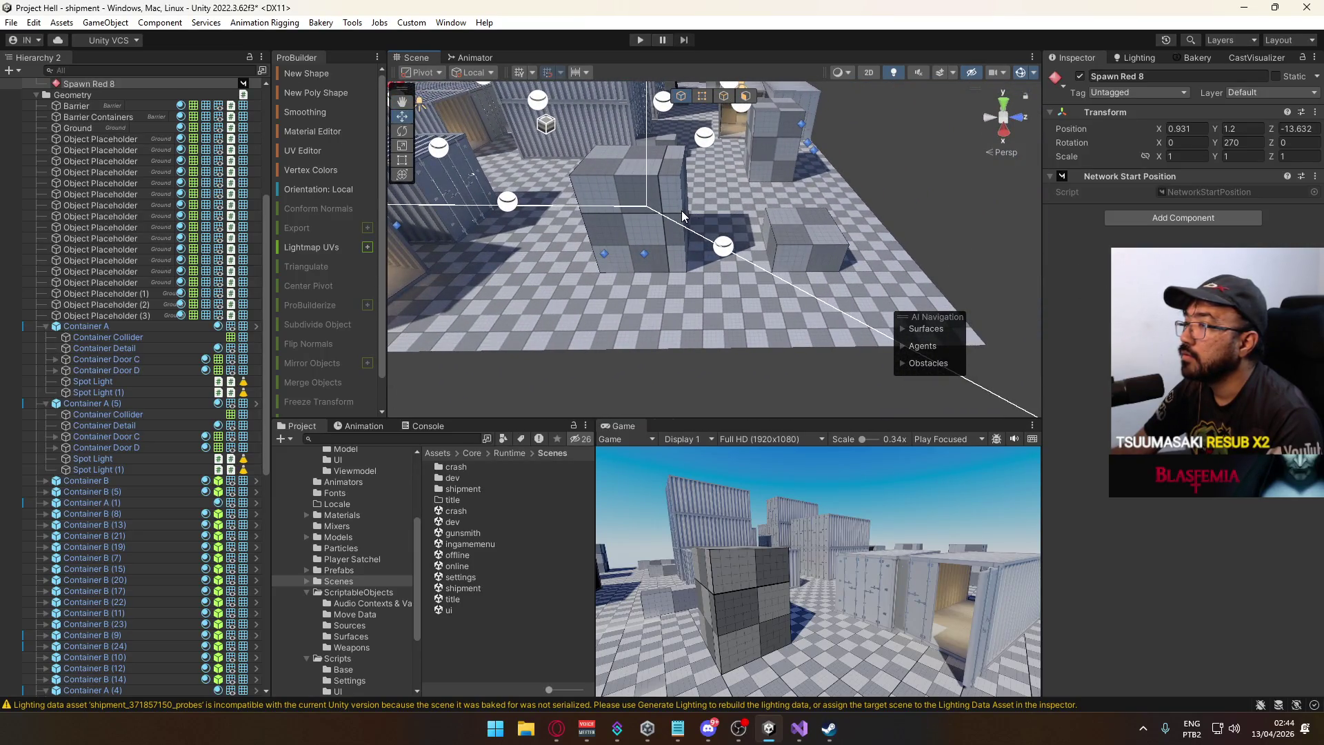
pyautogui.click(852, 256)
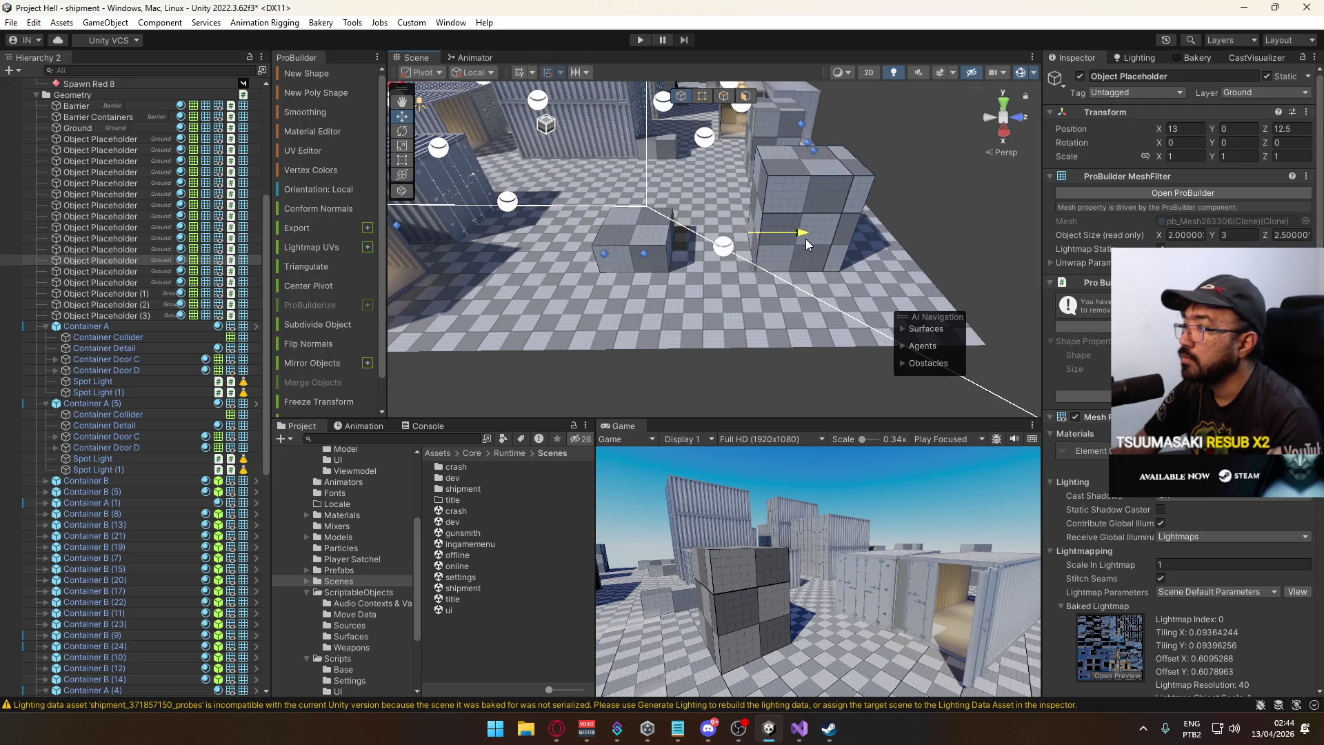
pyautogui.moveTo(805, 238); pyautogui.dragTo(653, 246)
# Delete the Spawn Blue 6 (1) spawn point.
pyautogui.click(620, 252)
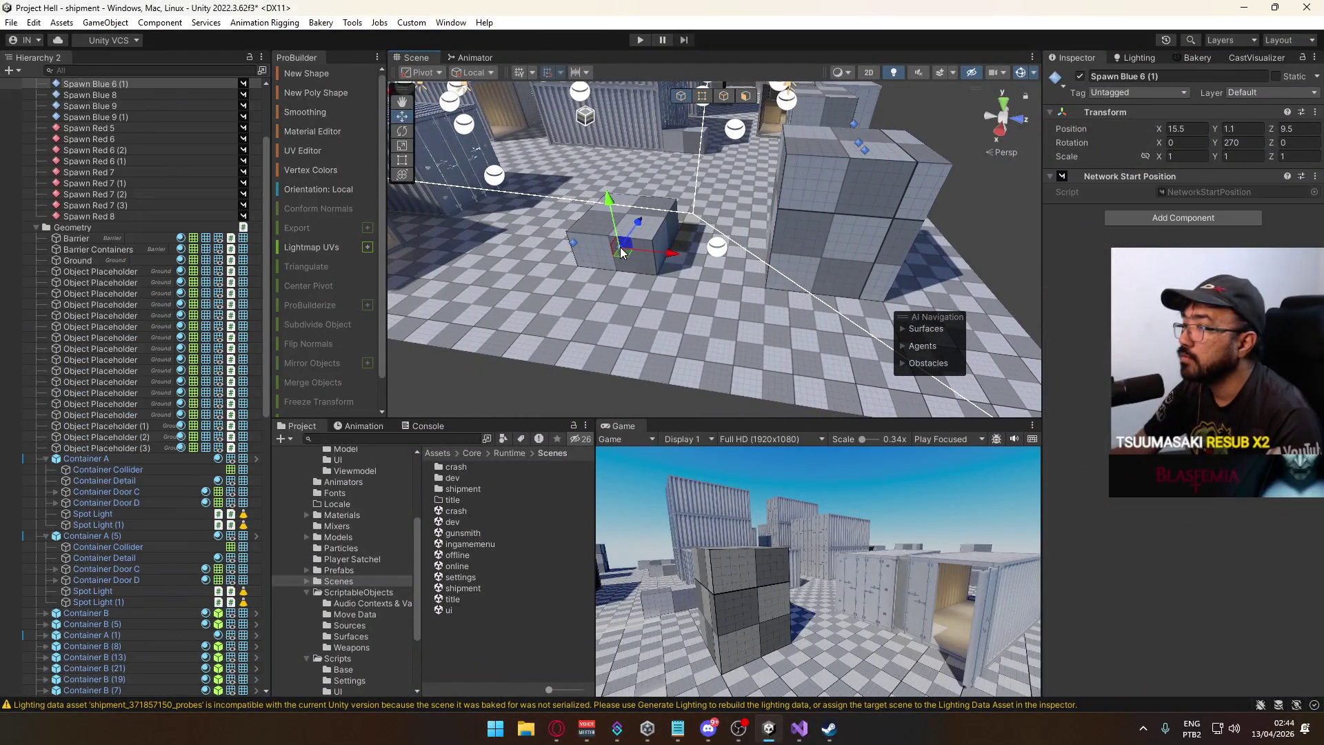
pyautogui.press('Delete')
pyautogui.moveTo(717, 304)
pyautogui.mouseDown()
pyautogui.moveTo(470, 319)
pyautogui.moveTo(576, 296)
pyautogui.mouseUp()
# Turn the crate stack to 90° Y rotation.
pyautogui.click(625, 300)
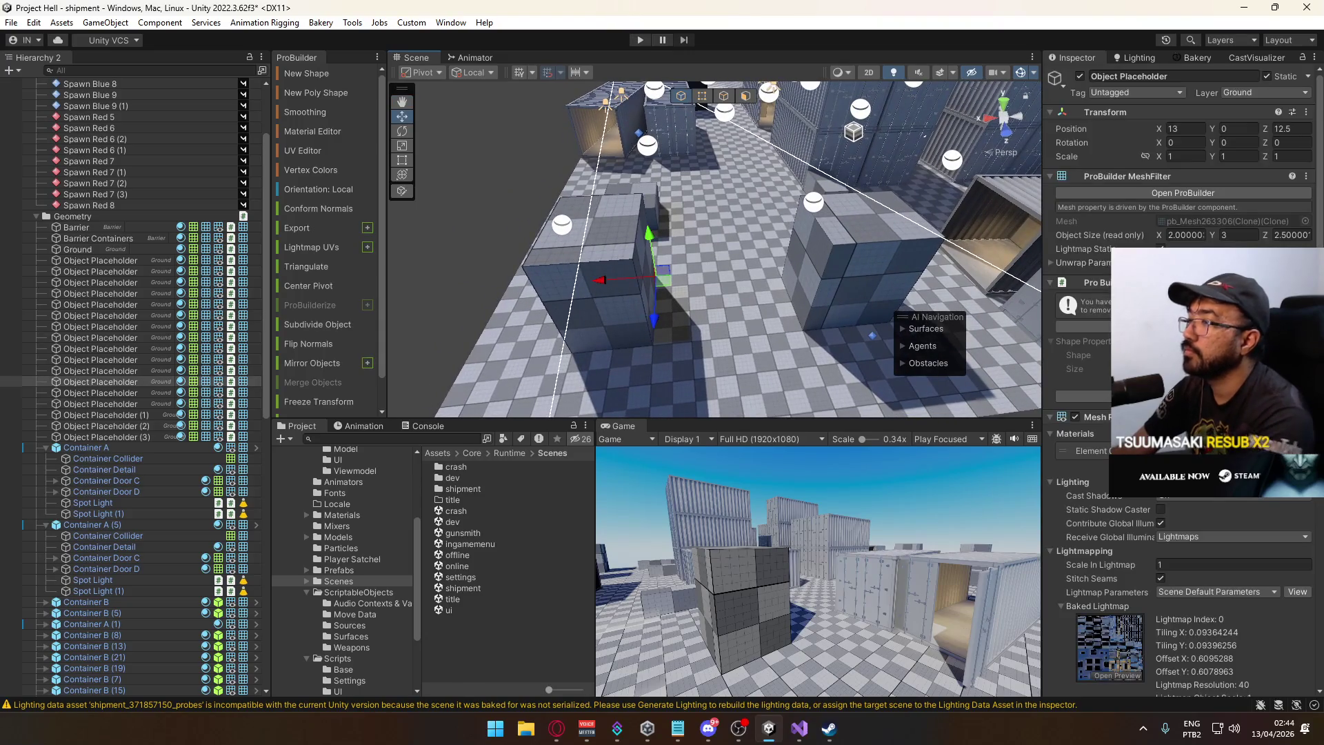
pyautogui.write('90')
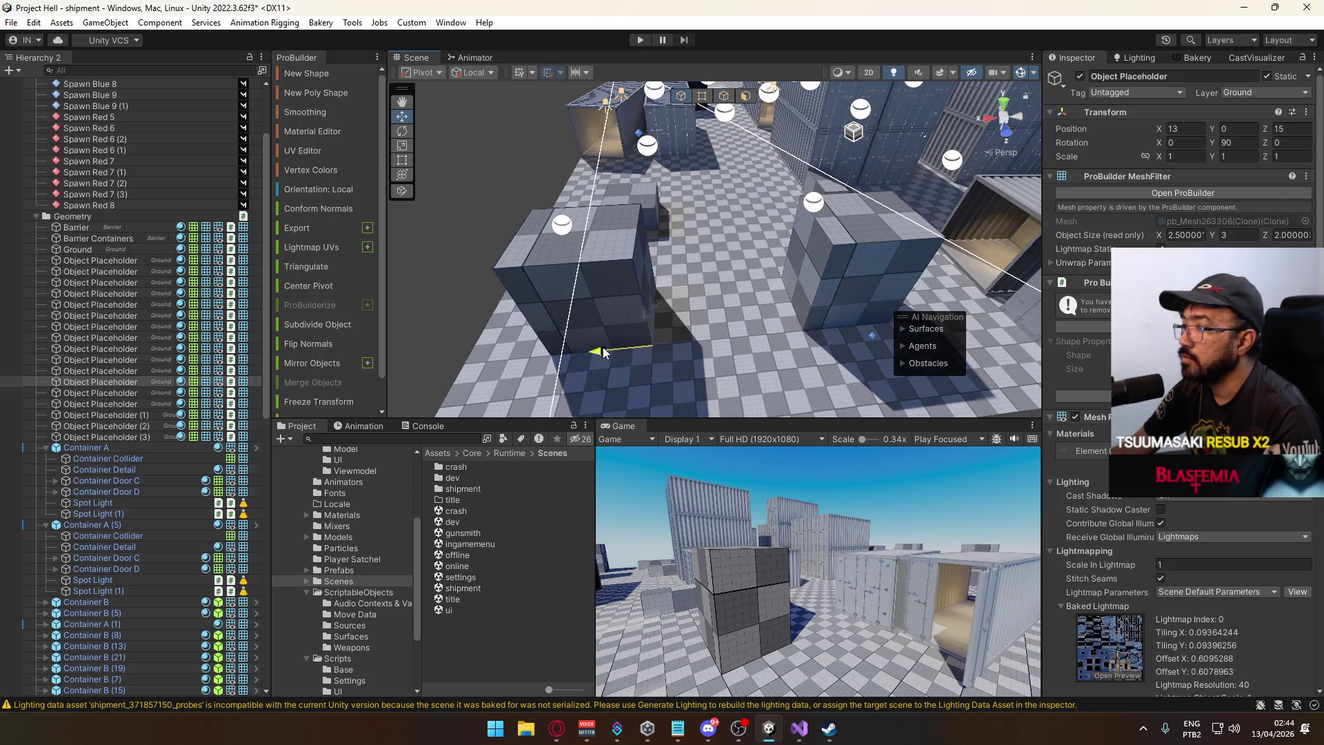
pyautogui.moveTo(673, 337)
pyautogui.mouseDown()
pyautogui.moveTo(745, 197)
pyautogui.moveTo(649, 184)
pyautogui.moveTo(832, 349)
pyautogui.mouseUp()
# Delete the Spawn Red 6 and Spawn Red 6 (1) spawn points.
pyautogui.click(763, 322)
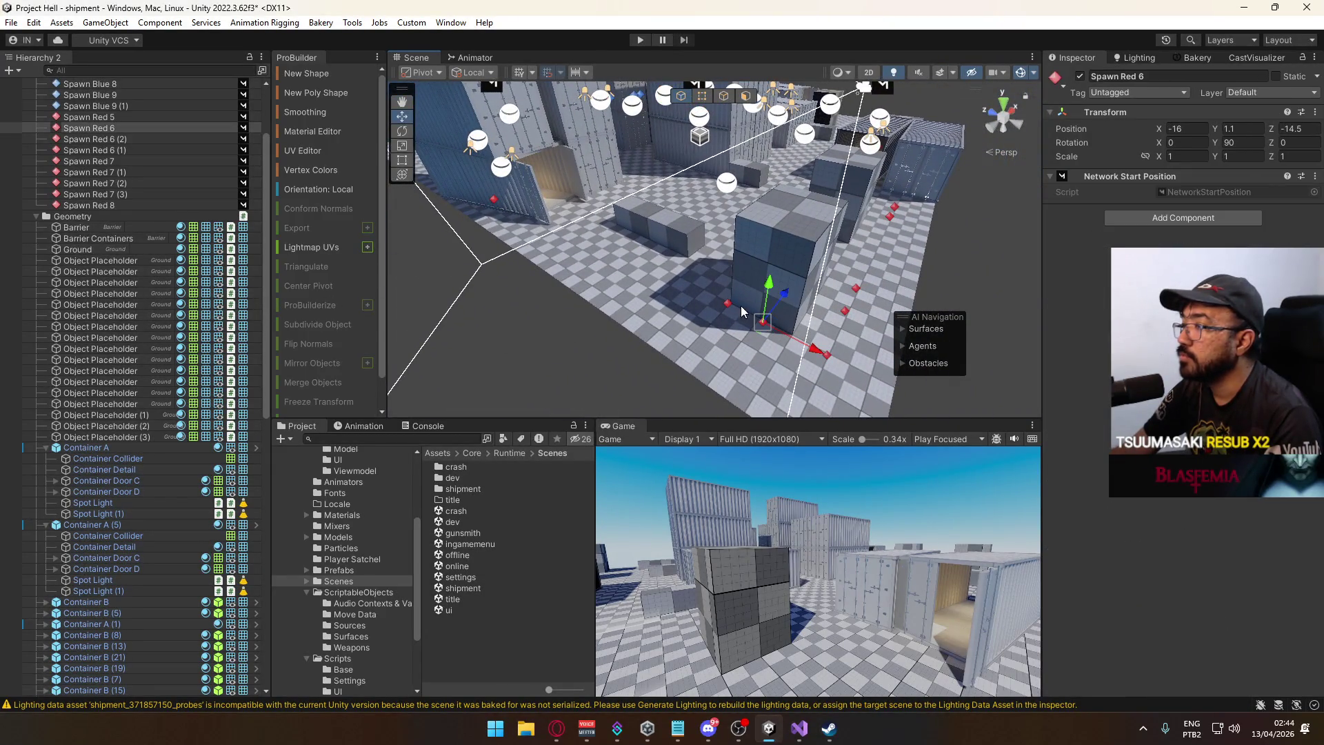
pyautogui.moveTo(732, 306)
pyautogui.mouseDown()
pyautogui.moveTo(571, 334)
pyautogui.moveTo(632, 317)
pyautogui.mouseUp()
pyautogui.press('Delete')
pyautogui.click(534, 303)
pyautogui.moveTo(534, 304); pyautogui.dragTo(757, 297)
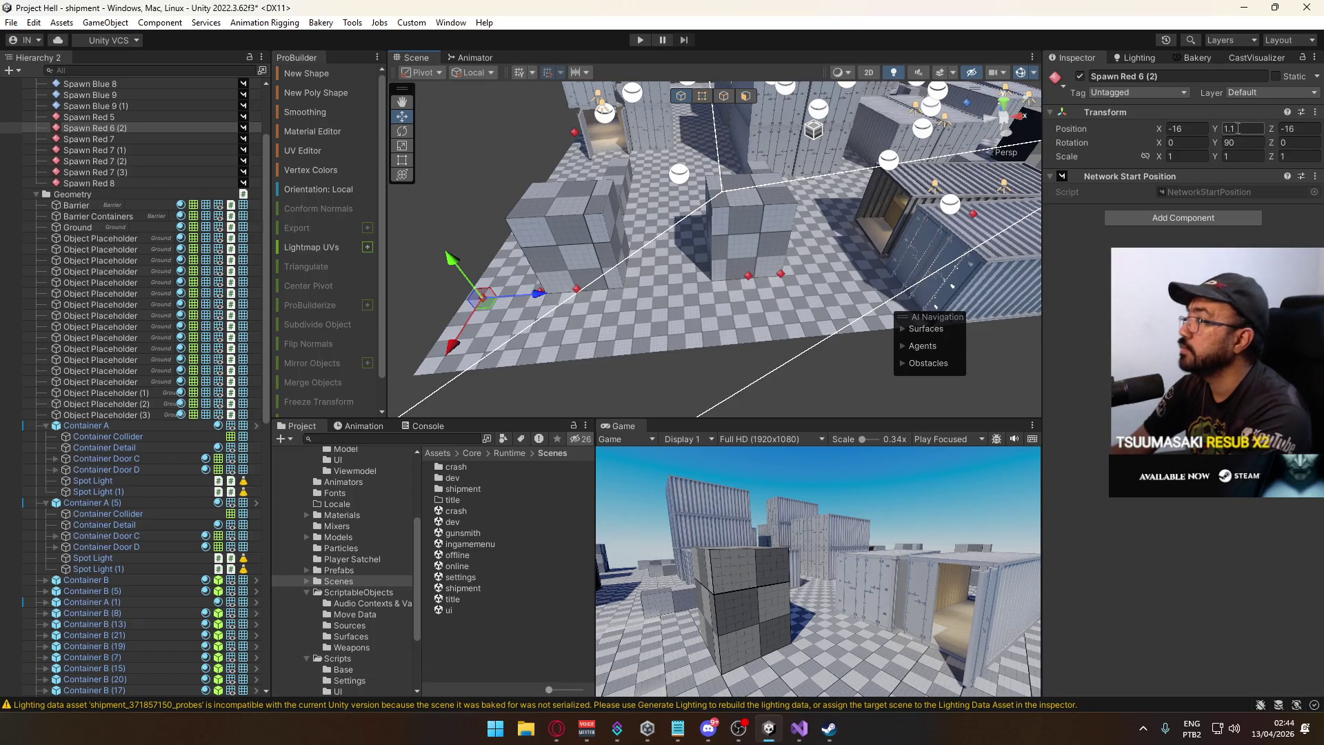
# Frame the Container Door C at 1.24, 0, -3.12 and pull back over the containers.
pyautogui.click(966, 228)
pyautogui.press('f')
pyautogui.moveTo(982, 161)
pyautogui.mouseDown()
pyautogui.moveTo(752, 278)
pyautogui.moveTo(711, 324)
pyautogui.moveTo(753, 353)
pyautogui.mouseUp()
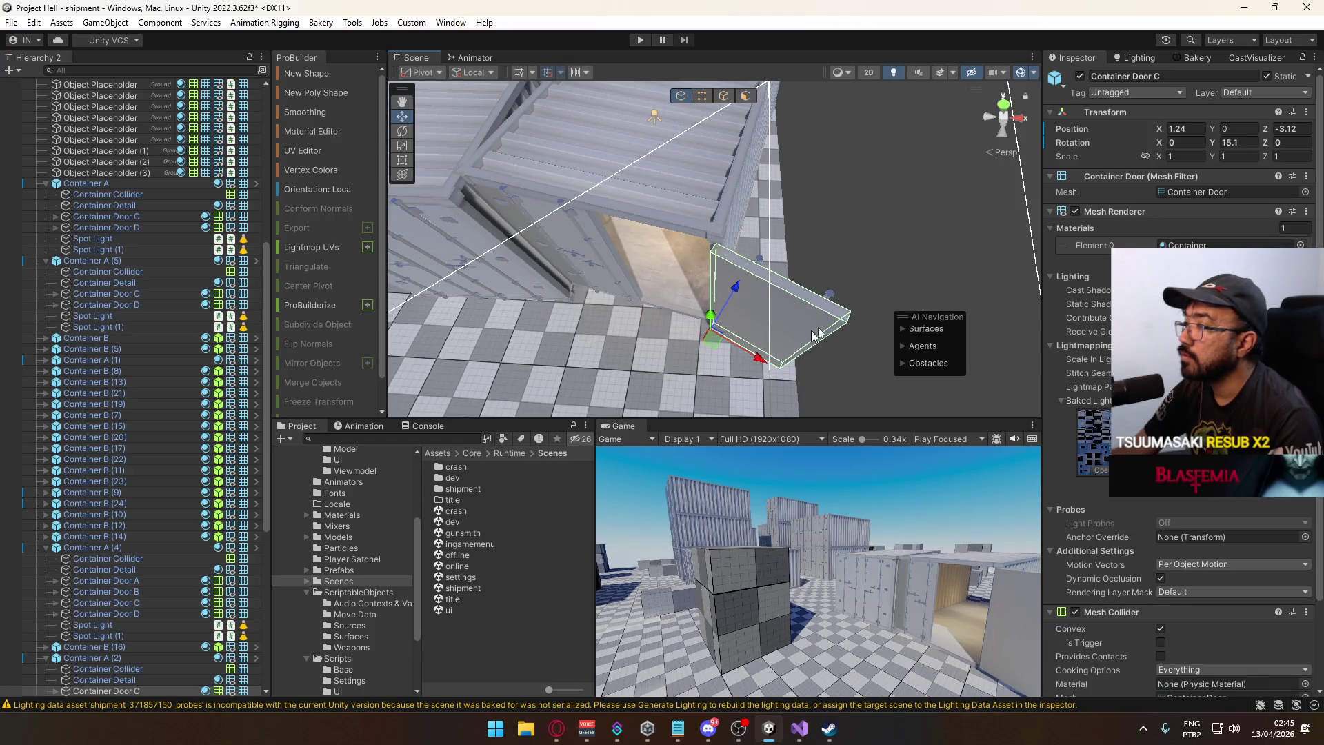
pyautogui.moveTo(857, 279); pyautogui.dragTo(776, 197)
# Turn Container A (2) to 7.5° Y and nudge it slightly along X.
pyautogui.click(785, 200)
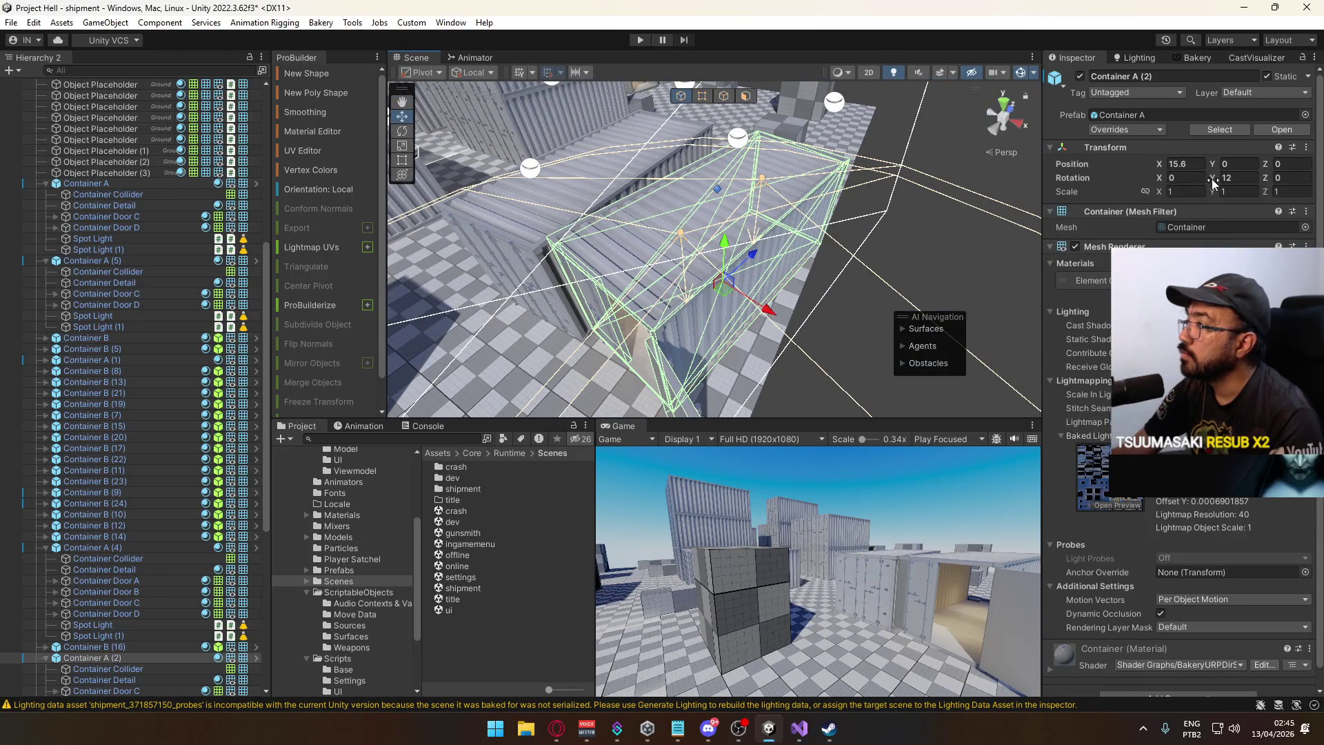
pyautogui.moveTo(1203, 178); pyautogui.dragTo(1183, 178)
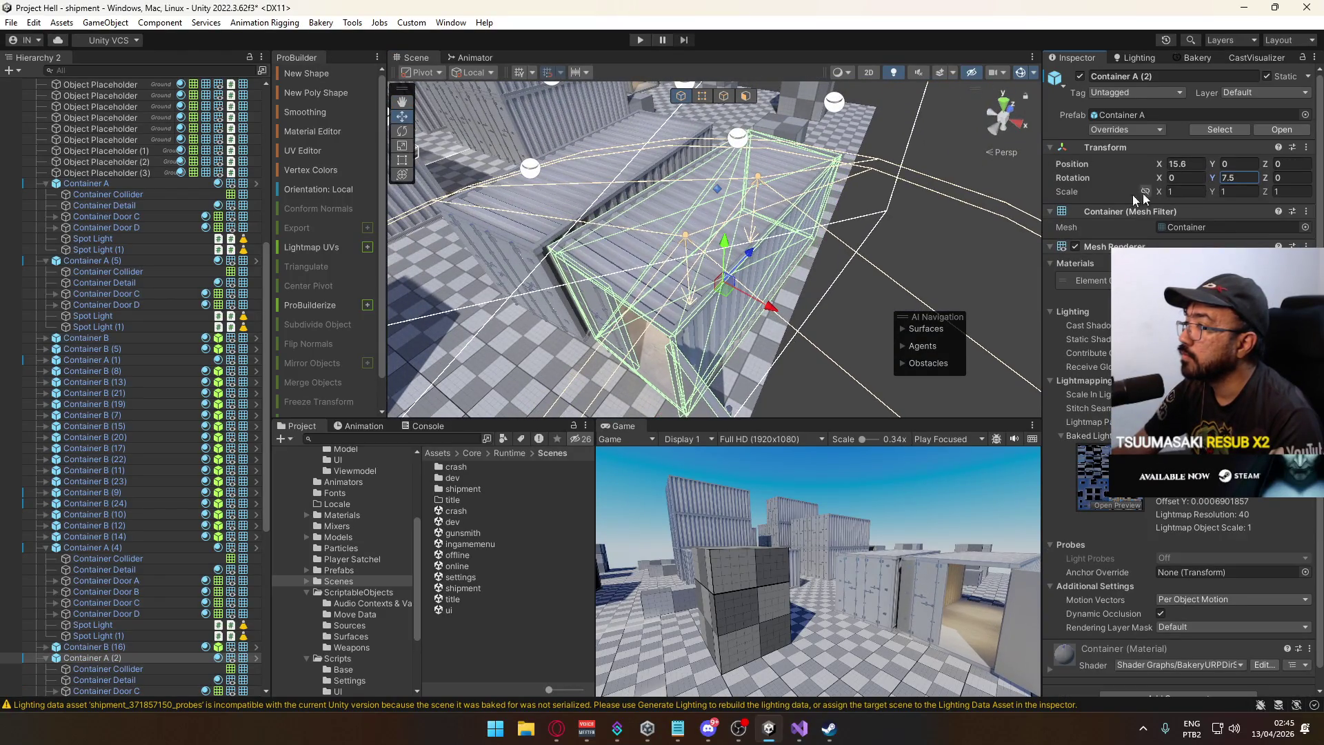
pyautogui.moveTo(766, 309)
pyautogui.mouseDown()
pyautogui.moveTo(800, 358)
pyautogui.moveTo(822, 335)
pyautogui.mouseUp()
pyautogui.click(822, 335)
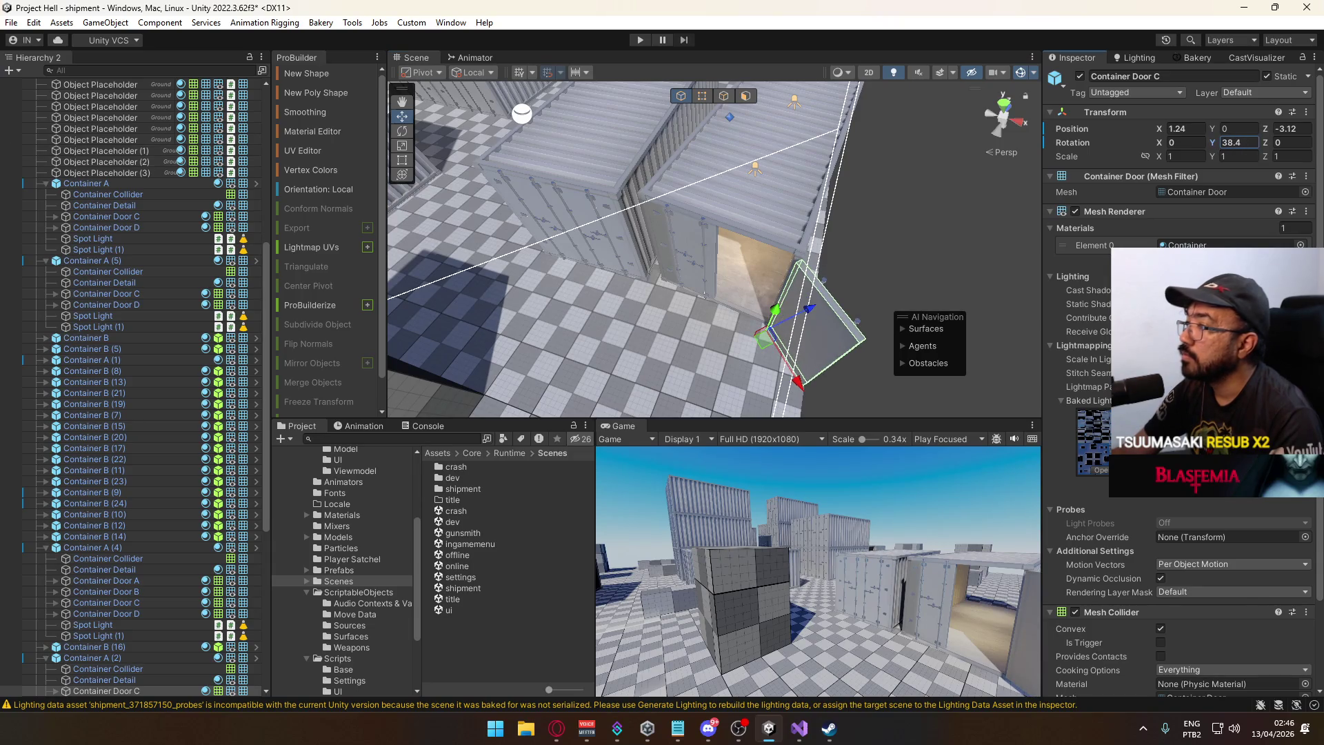
# Turn Container B (14) to -6° Y rotation.
pyautogui.moveTo(547, 243); pyautogui.dragTo(653, 234)
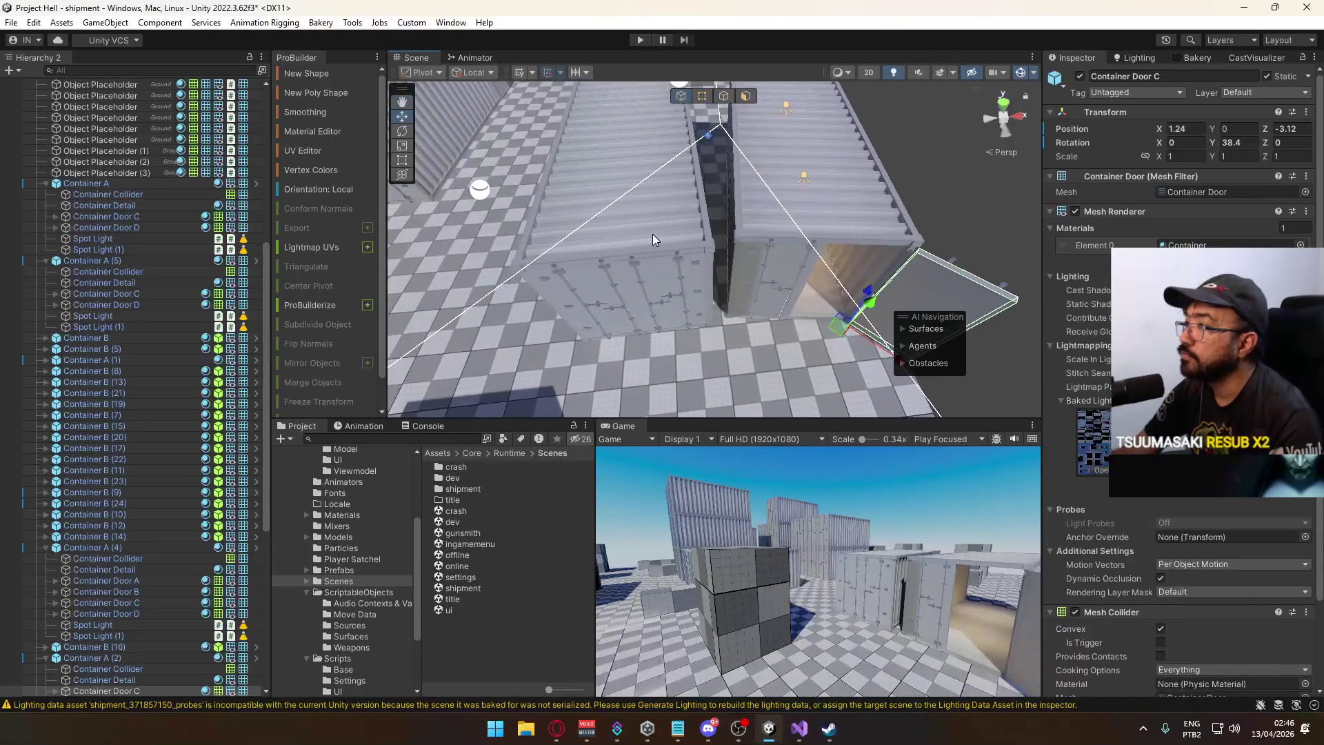
pyautogui.click(652, 234)
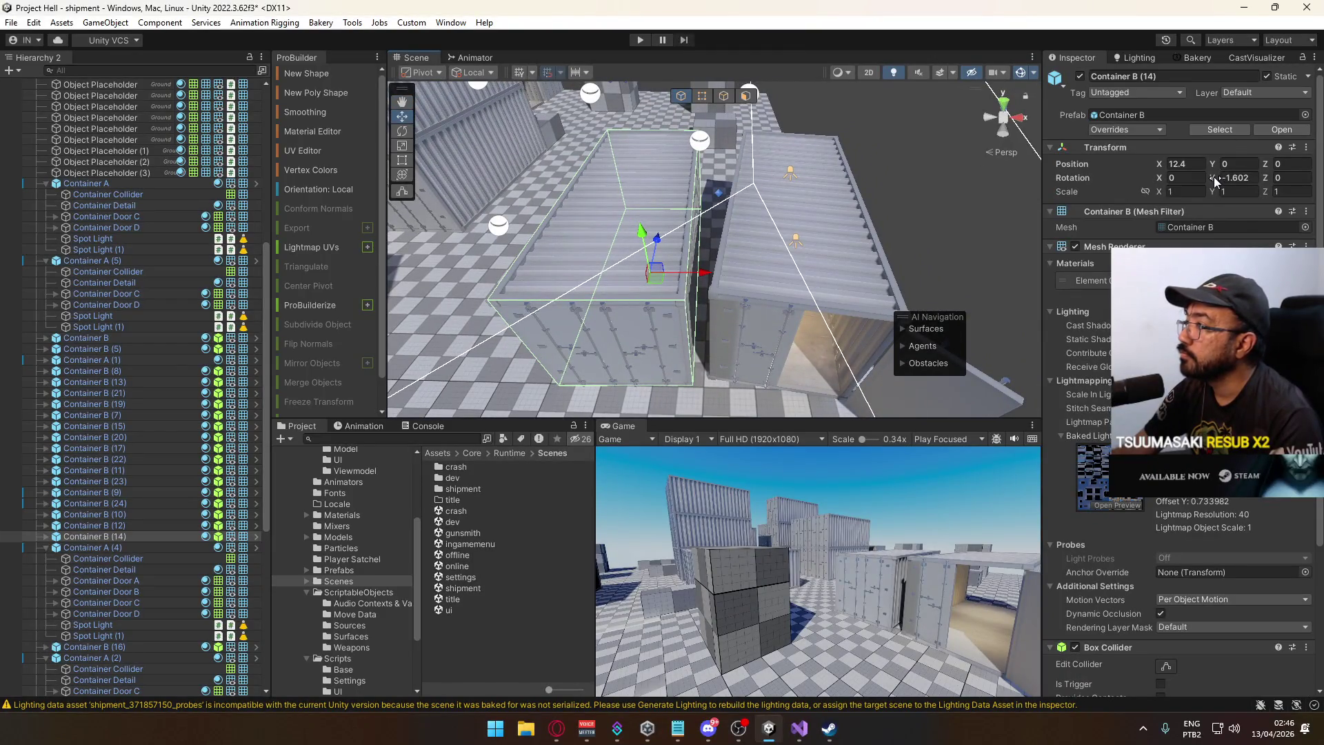
pyautogui.write('-5')
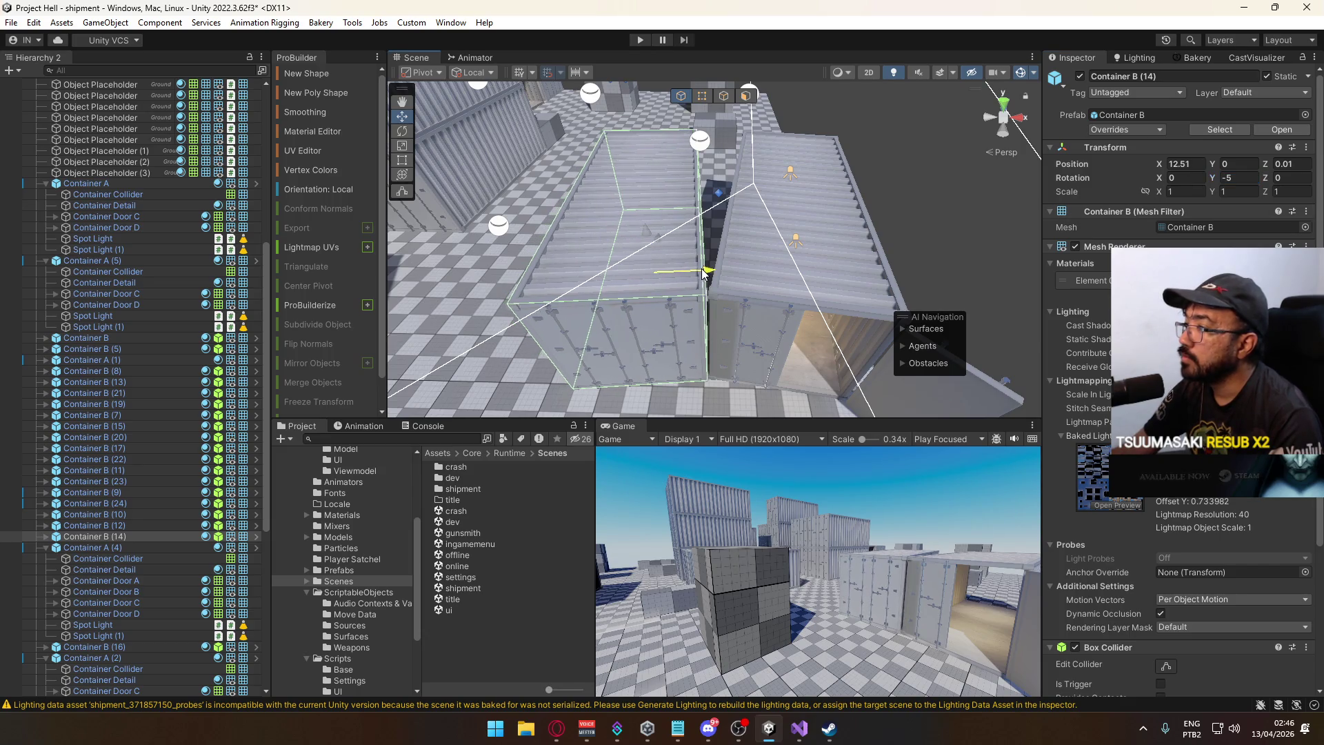
pyautogui.moveTo(705, 274); pyautogui.dragTo(1254, 196)
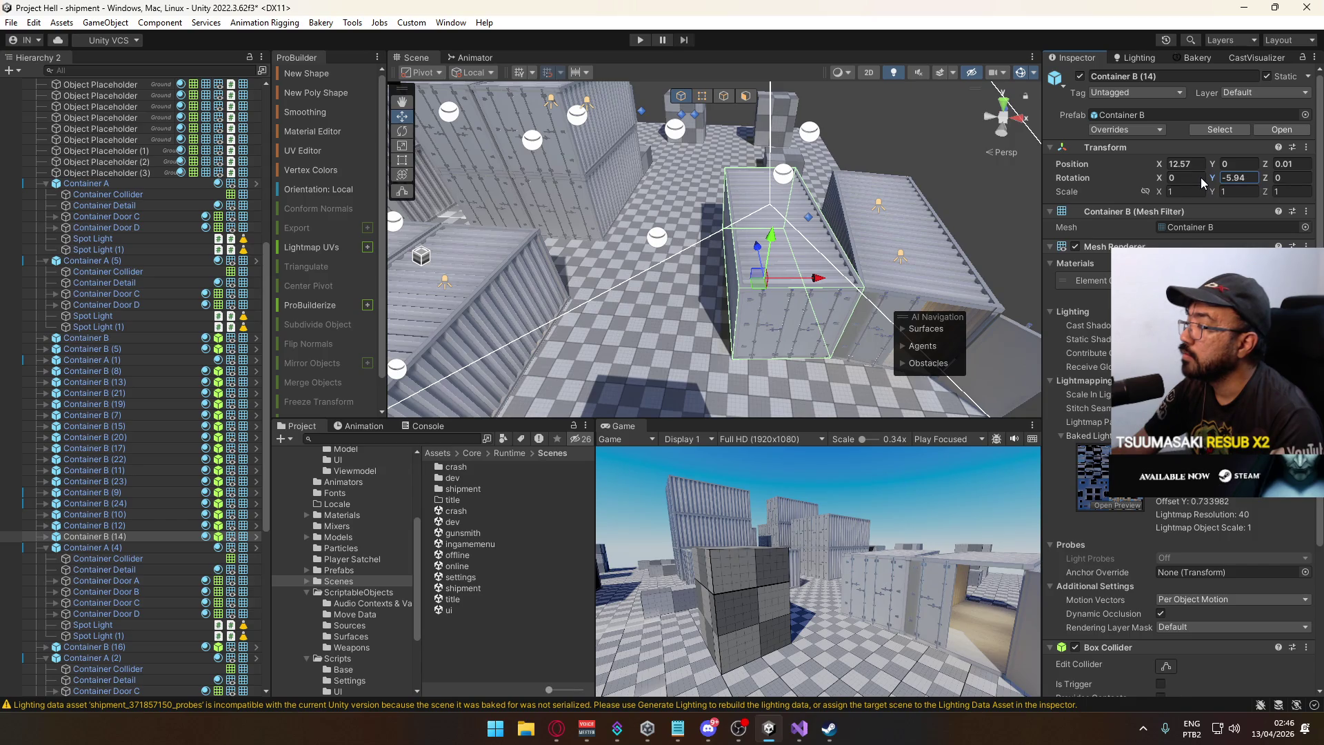
pyautogui.doubleClick(1230, 179)
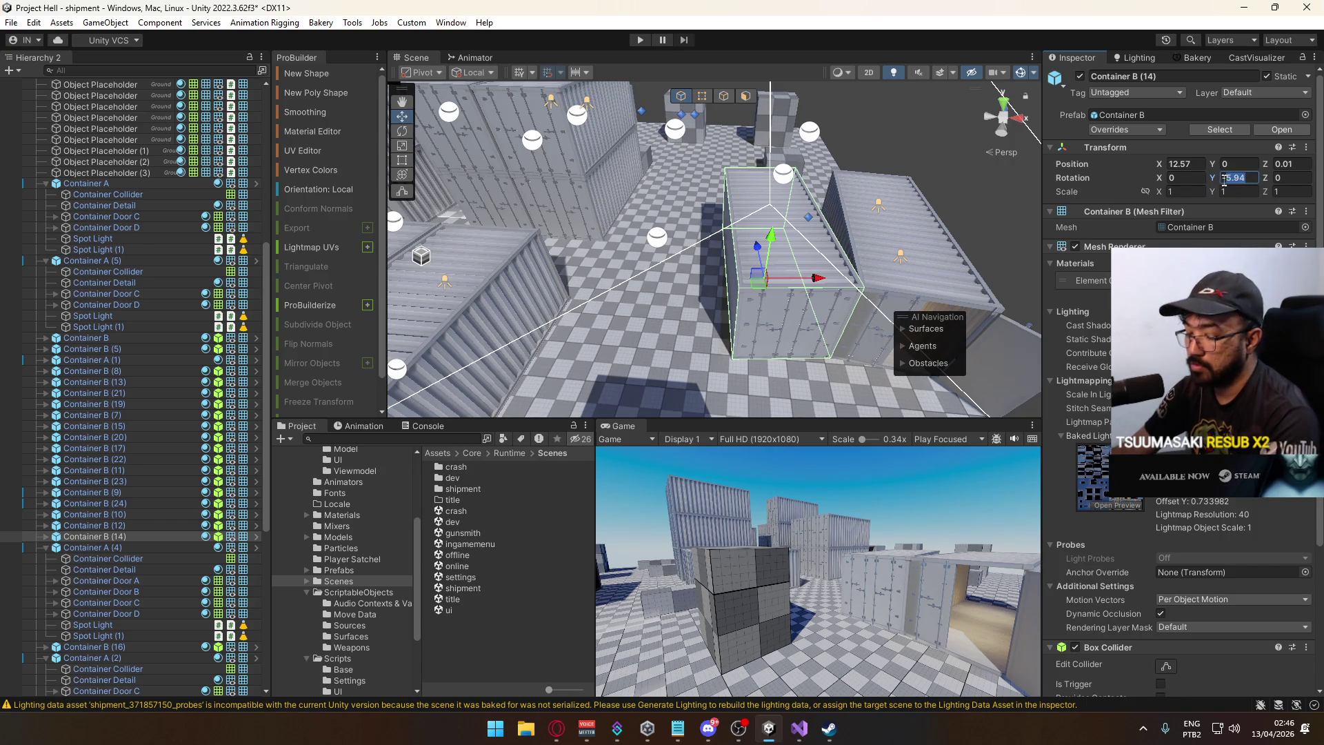
pyautogui.write('-6')
pyautogui.moveTo(900, 223)
pyautogui.mouseDown()
pyautogui.moveTo(697, 254)
pyautogui.moveTo(766, 221)
pyautogui.moveTo(993, 173)
pyautogui.moveTo(924, 193)
pyautogui.mouseUp()
# Select and frame Container Door B on the stacked containers.
pyautogui.moveTo(586, 350)
pyautogui.mouseDown()
pyautogui.moveTo(786, 324)
pyautogui.moveTo(724, 345)
pyautogui.mouseUp()
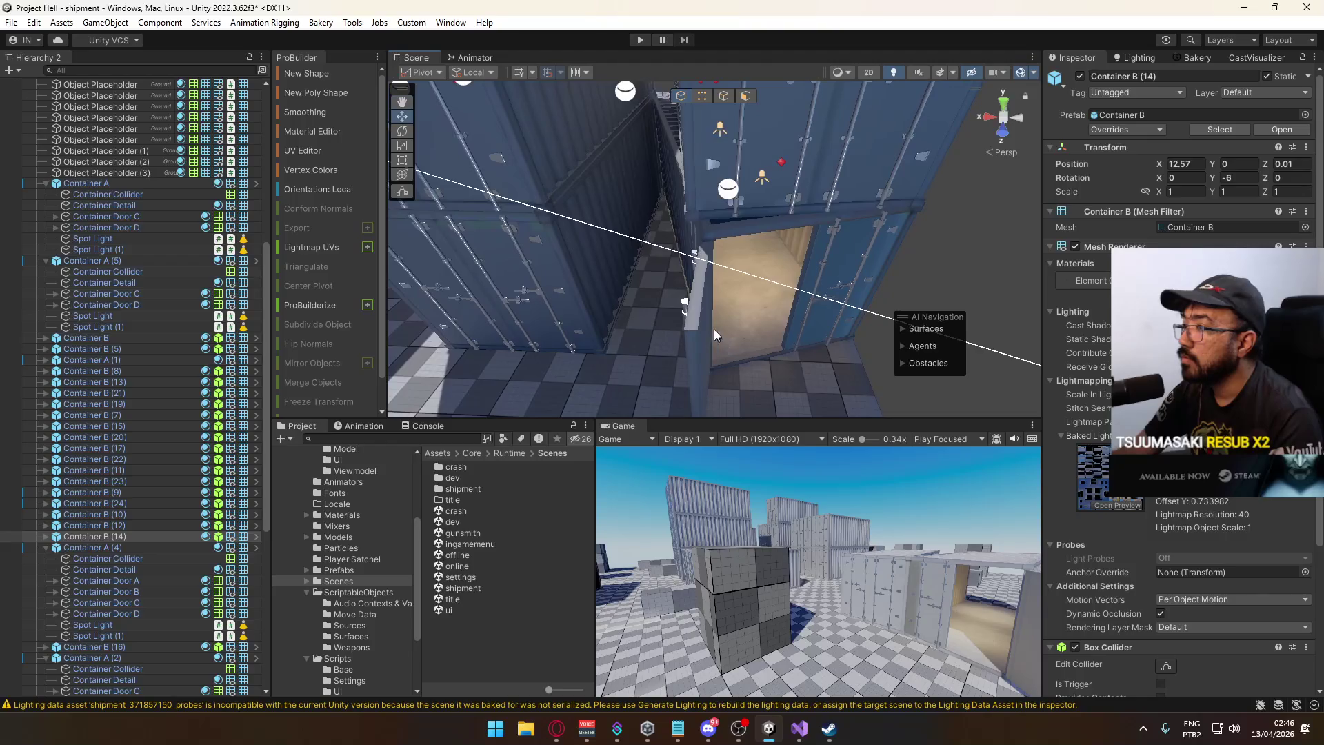
pyautogui.click(716, 337)
pyautogui.click(714, 335)
pyautogui.press('f')
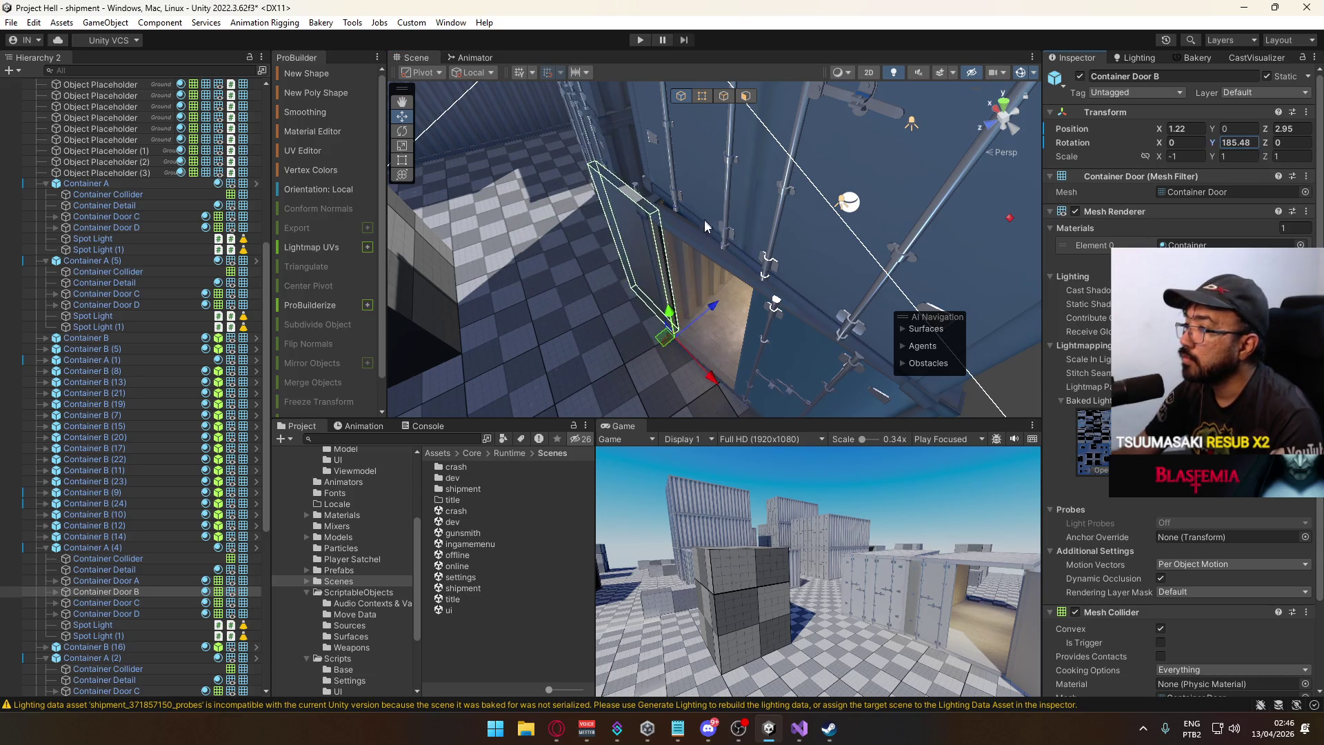
pyautogui.moveTo(698, 312)
pyautogui.mouseDown()
pyautogui.moveTo(724, 303)
pyautogui.moveTo(751, 195)
pyautogui.moveTo(827, 248)
pyautogui.moveTo(916, 262)
pyautogui.moveTo(641, 276)
pyautogui.mouseUp()
# Turn Container A (4) to -12° Y and shift it to -15.61, 0, -0.05.
pyautogui.click(631, 277)
pyautogui.moveTo(1217, 185); pyautogui.dragTo(1218, 183)
pyautogui.press('f')
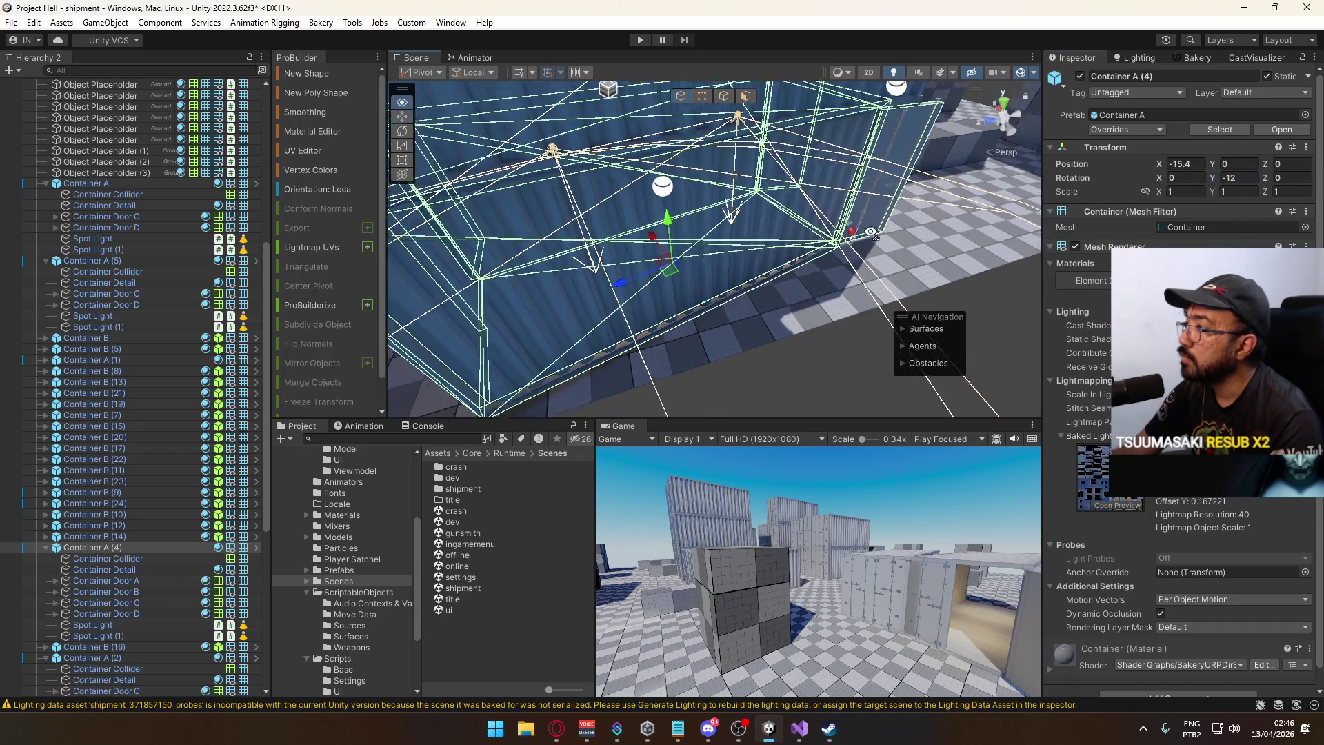
pyautogui.moveTo(726, 245); pyautogui.dragTo(682, 275)
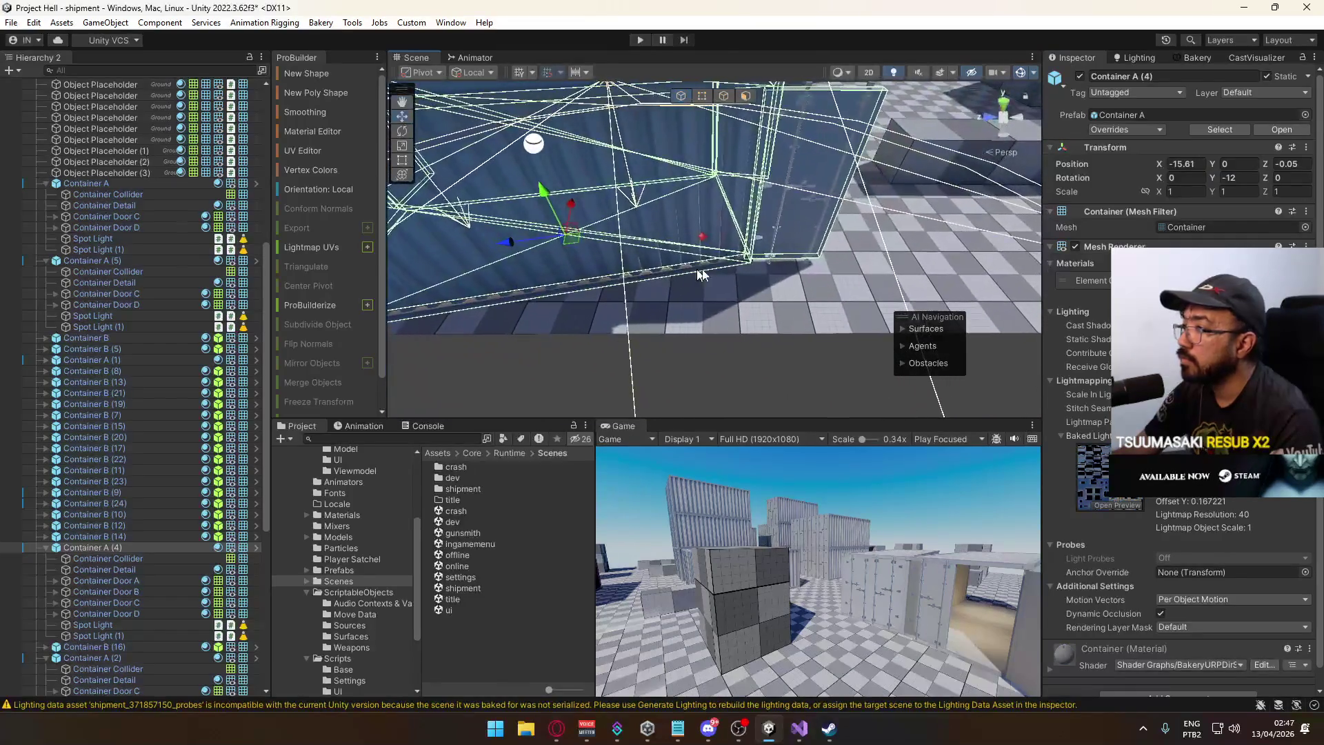
pyautogui.click(705, 240)
pyautogui.press('f')
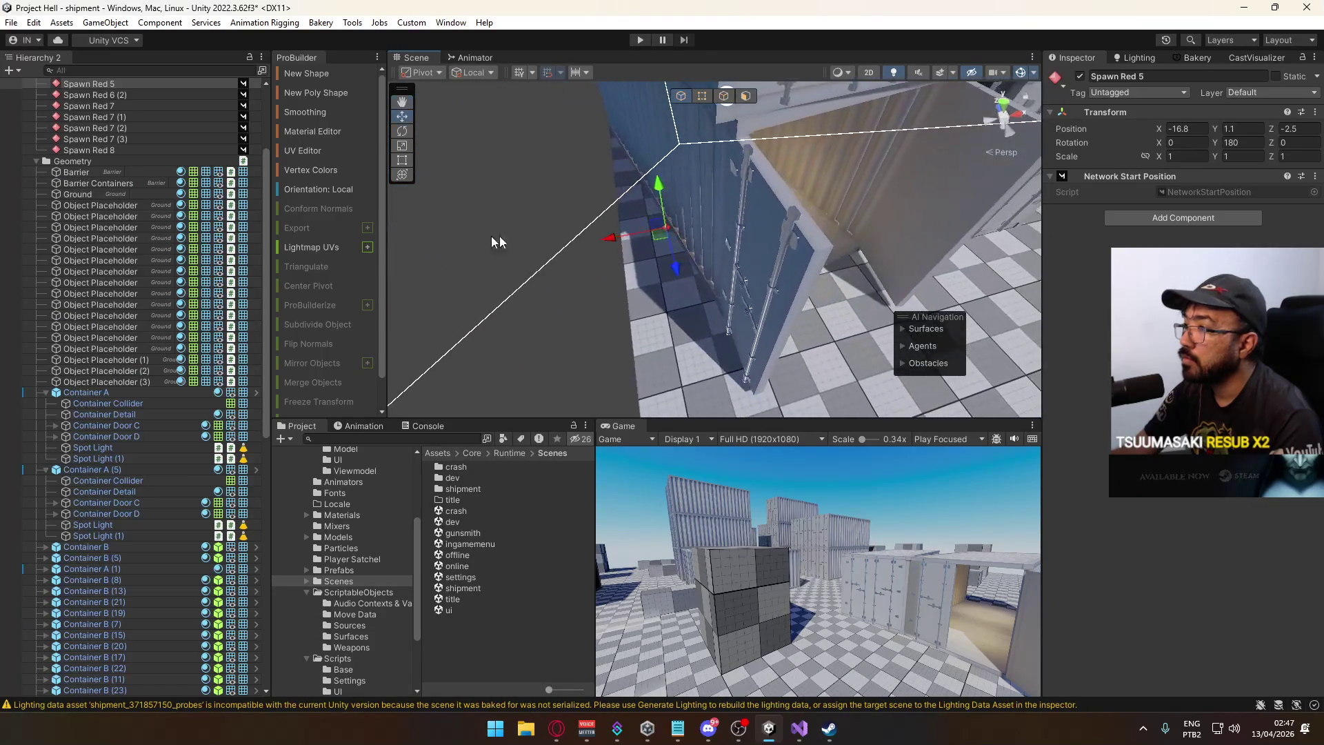
# Place Spawn Red 5 at X -17, Z -2.
pyautogui.moveTo(602, 244); pyautogui.dragTo(604, 244)
pyautogui.write('-17')
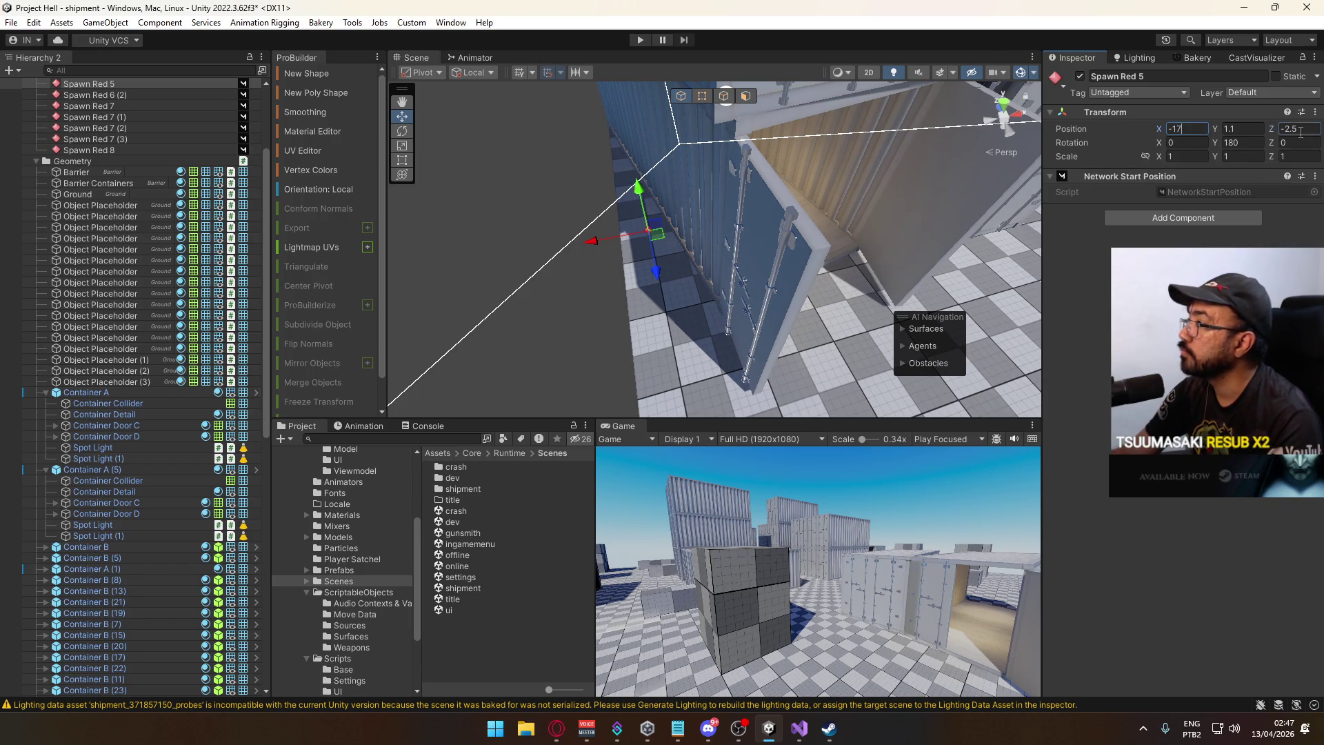
pyautogui.press('Return')
pyautogui.moveTo(828, 216); pyautogui.dragTo(756, 345)
# Duplicate Container B (18) as Container B (25) and position the copy above it.
pyautogui.moveTo(828, 324)
pyautogui.mouseDown()
pyautogui.moveTo(800, 323)
pyautogui.moveTo(980, 283)
pyautogui.mouseUp()
pyautogui.moveTo(701, 277); pyautogui.dragTo(673, 218)
pyautogui.click(673, 218)
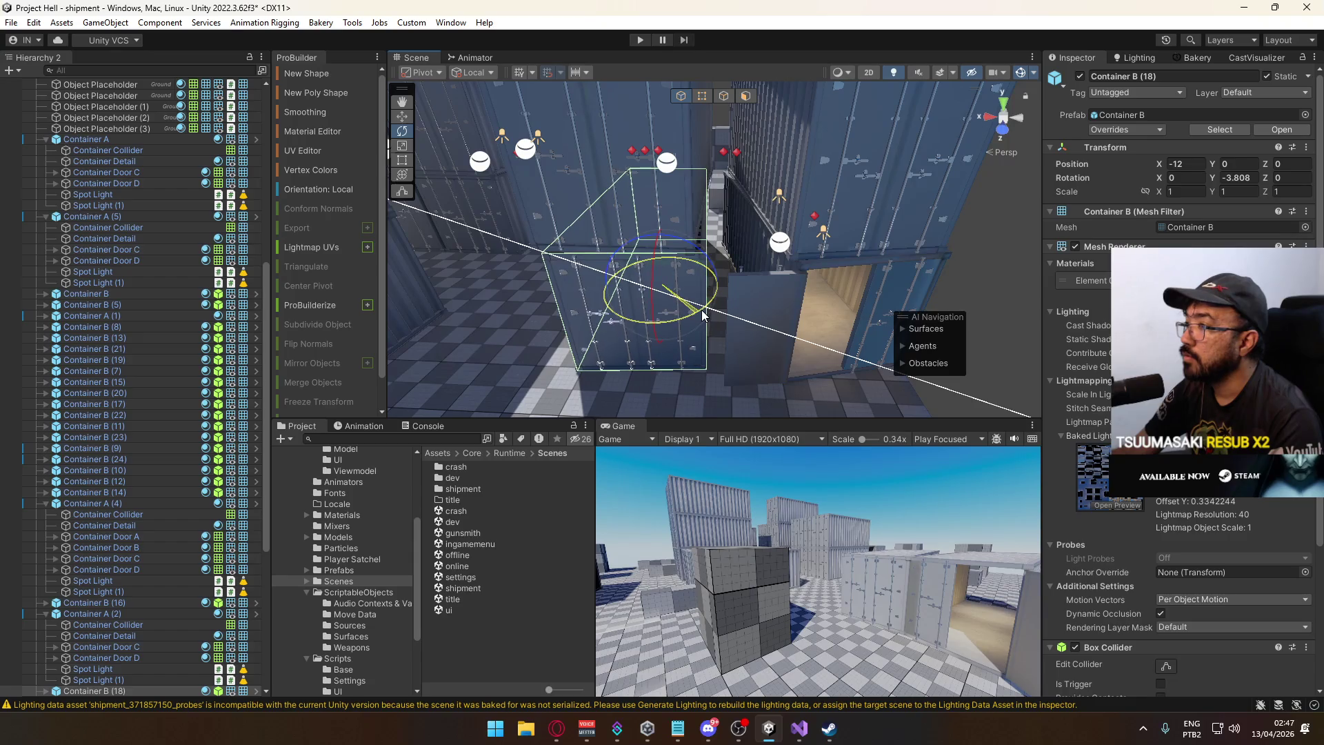
pyautogui.hotkey('ctrl', 'v')
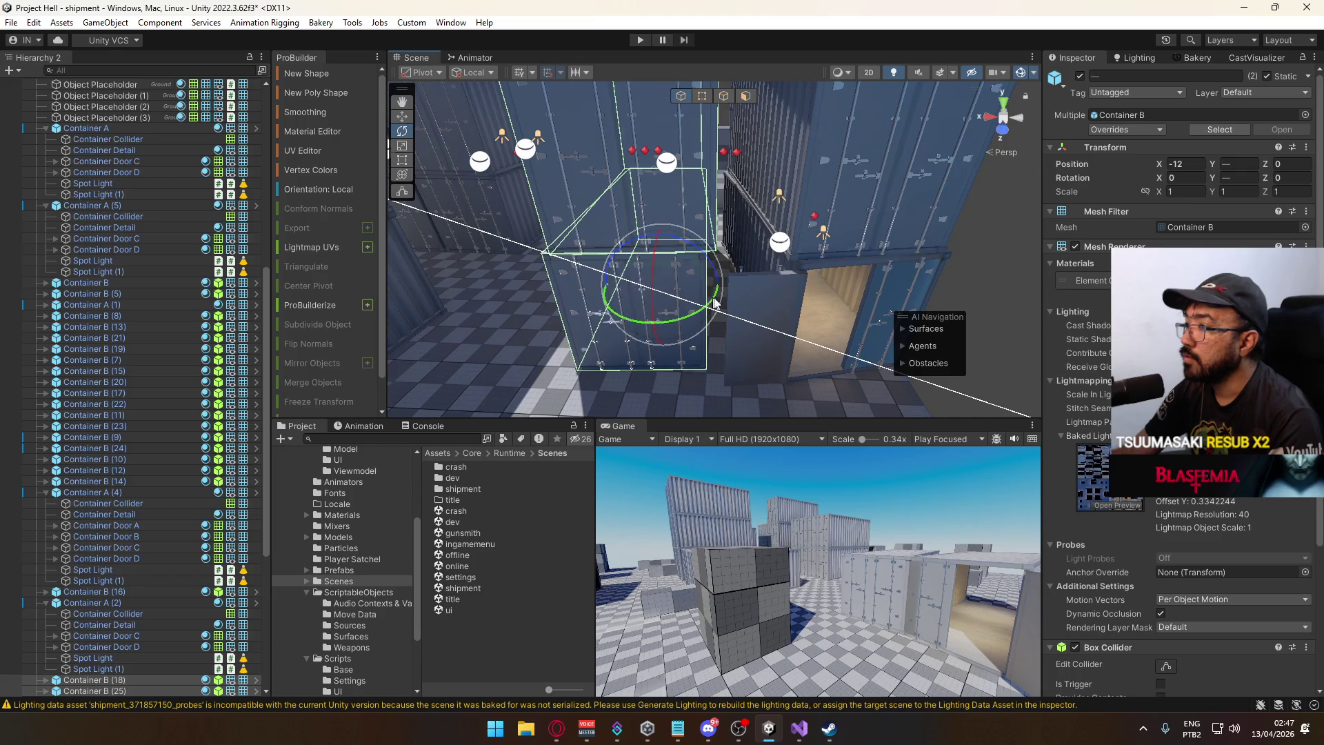
pyautogui.moveTo(638, 289)
pyautogui.mouseDown()
pyautogui.moveTo(735, 277)
pyautogui.moveTo(1095, 305)
pyautogui.mouseUp()
pyautogui.press('f')
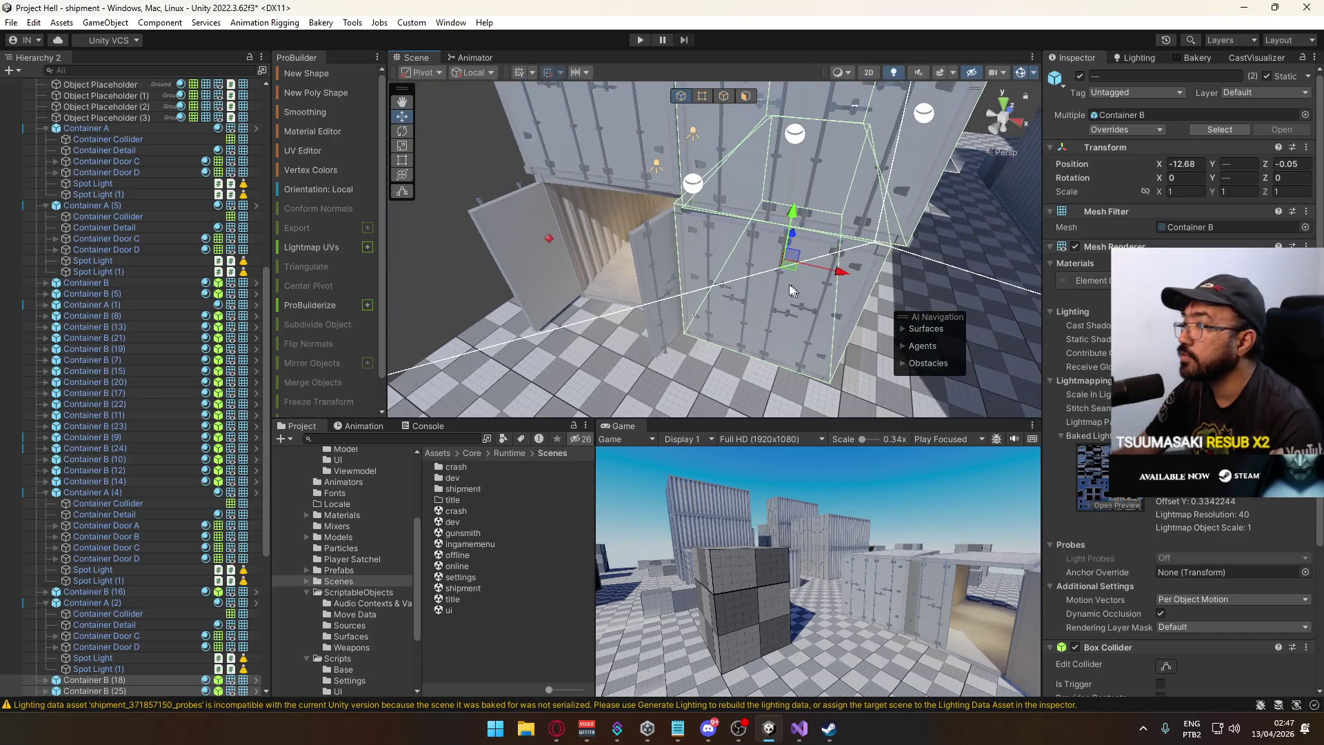
pyautogui.moveTo(812, 265)
pyautogui.mouseDown()
pyautogui.moveTo(795, 285)
pyautogui.moveTo(723, 196)
pyautogui.moveTo(368, 250)
pyautogui.mouseUp()
pyautogui.moveTo(458, 273)
pyautogui.keyDown('alt'); pyautogui.mouseDown()
pyautogui.moveTo(704, 216)
pyautogui.moveTo(243, 307)
pyautogui.moveTo(244, 363)
pyautogui.moveTo(417, 332)
pyautogui.moveTo(316, 300)
pyautogui.moveTo(258, 313)
pyautogui.moveTo(312, 287)
pyautogui.moveTo(511, 334)
pyautogui.moveTo(685, 329)
pyautogui.moveTo(750, 270)
pyautogui.moveTo(754, 286)
pyautogui.mouseUp(); pyautogui.keyUp('alt')
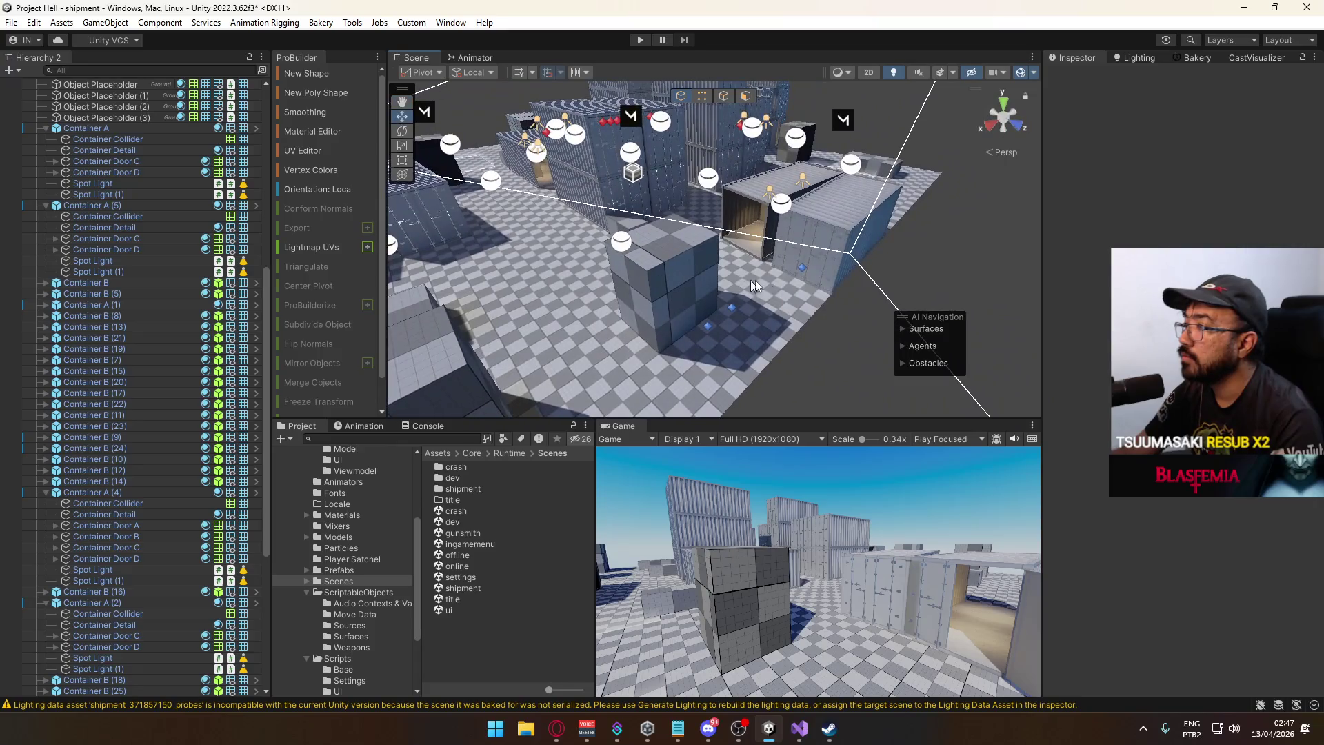
# Slide a crate placeholder about one unit along X and move Spawn Blue 8 to X -0.412.
pyautogui.click(802, 271)
pyautogui.keyDown('alt'); pyautogui.moveTo(1014, 262); pyautogui.dragTo(1036, 238); pyautogui.keyUp('alt')
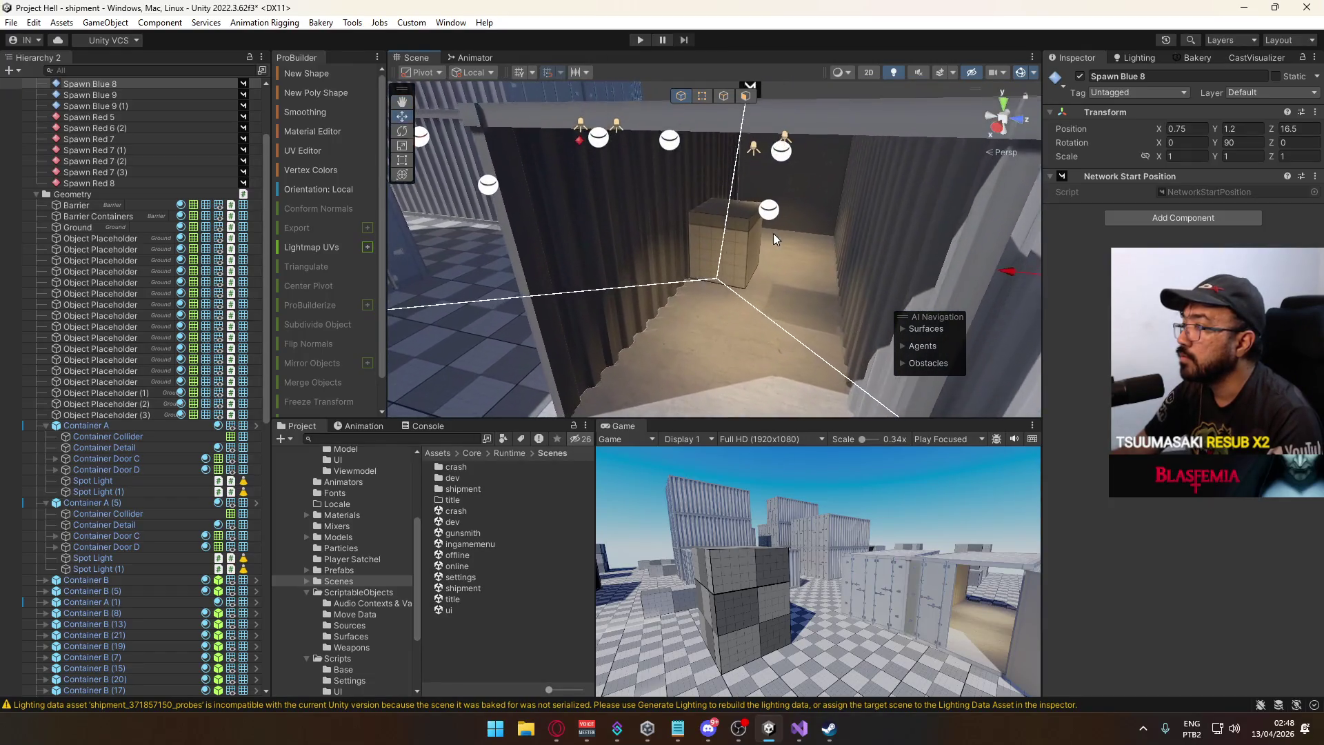
pyautogui.click(772, 233)
pyautogui.press('f')
pyautogui.moveTo(790, 292)
pyautogui.mouseDown()
pyautogui.moveTo(714, 304)
pyautogui.moveTo(778, 321)
pyautogui.moveTo(678, 271)
pyautogui.mouseUp()
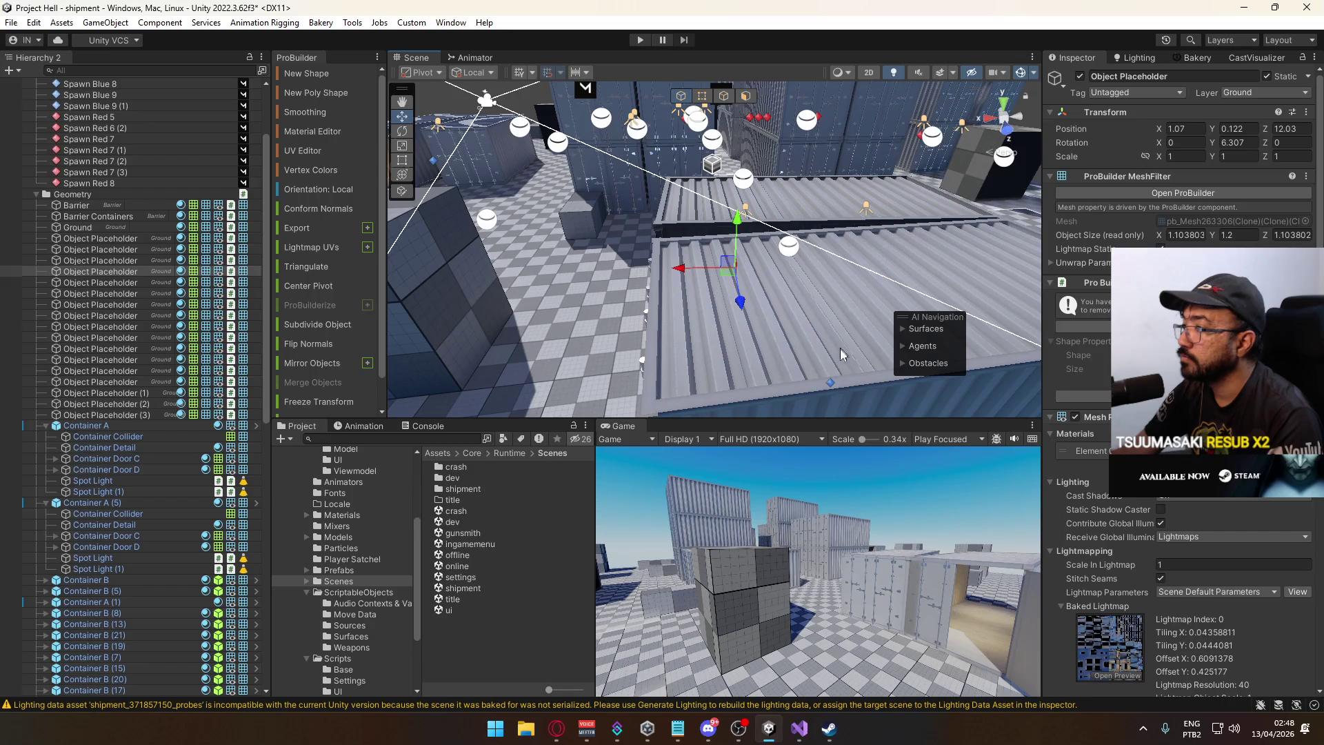
pyautogui.click(831, 383)
pyautogui.moveTo(785, 392); pyautogui.dragTo(942, 254)
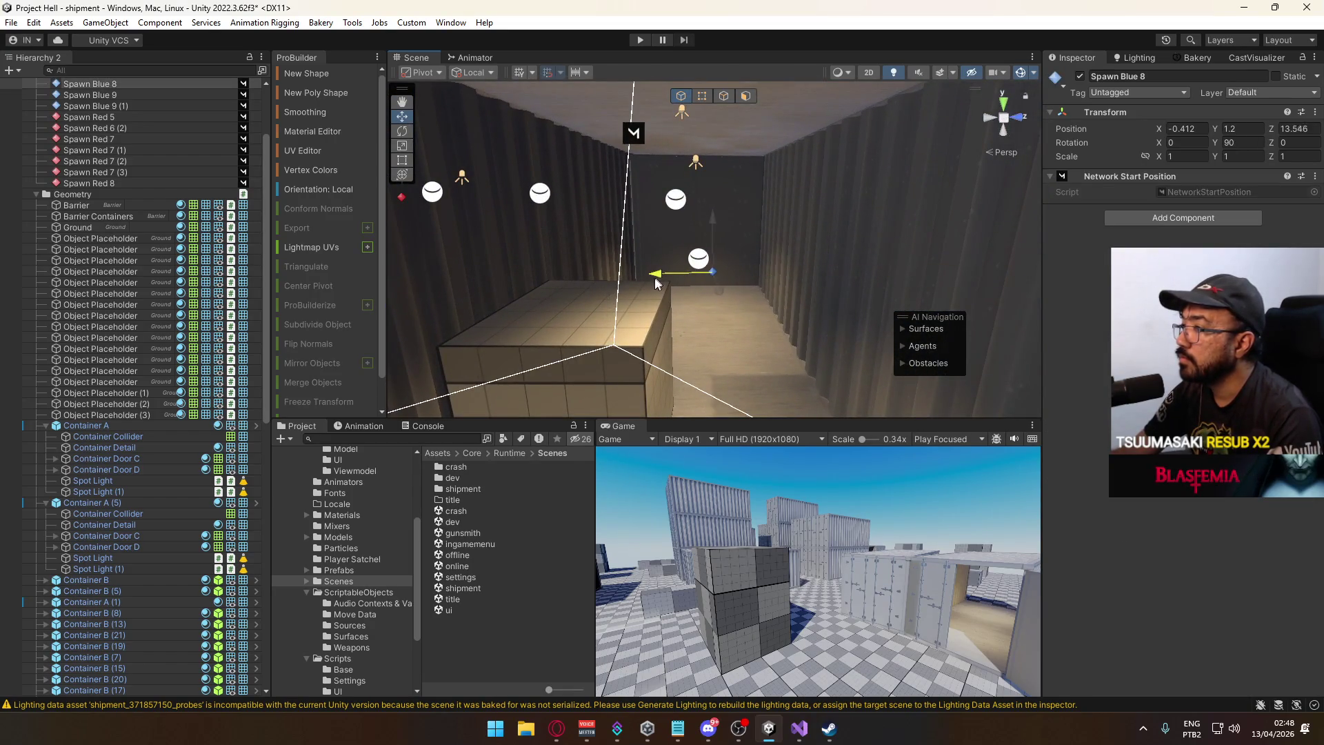
pyautogui.moveTo(700, 283)
pyautogui.mouseDown()
pyautogui.moveTo(765, 269)
pyautogui.moveTo(635, 296)
pyautogui.moveTo(651, 276)
pyautogui.moveTo(674, 308)
pyautogui.moveTo(918, 284)
pyautogui.mouseUp()
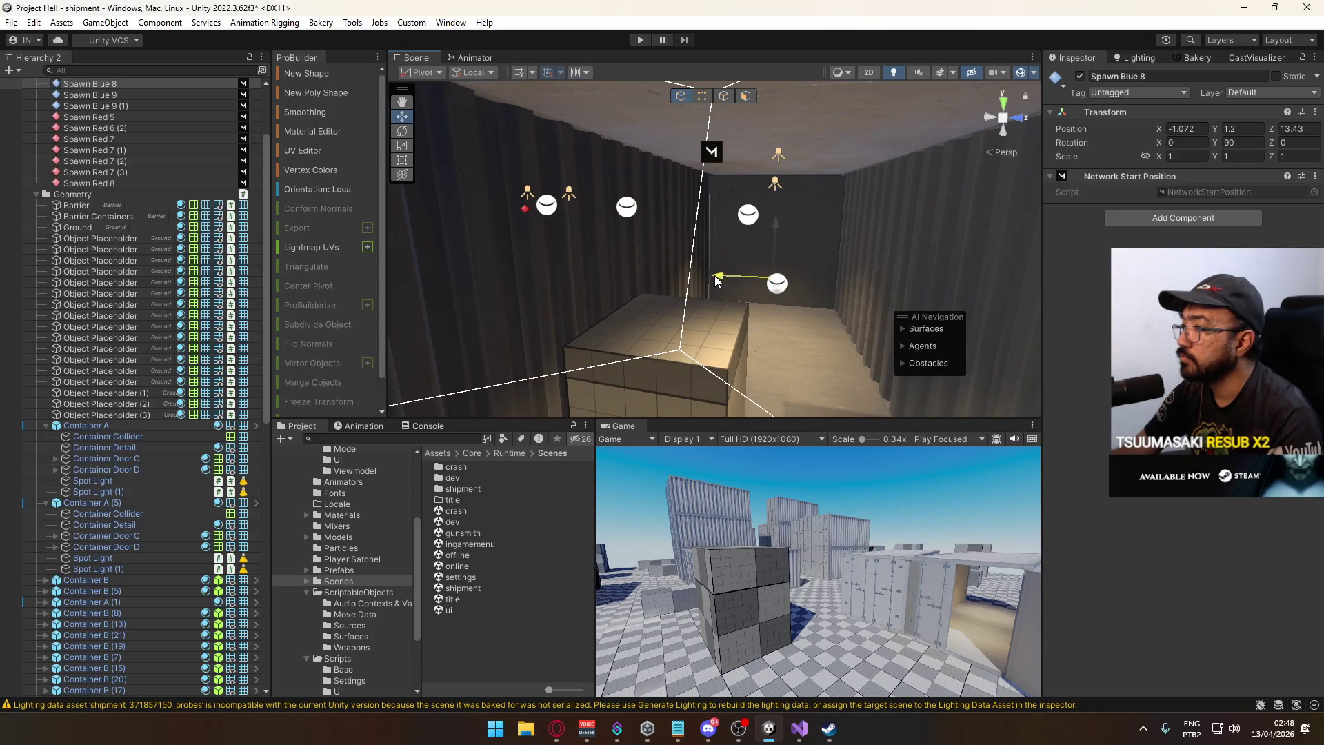
# Duplicate the blue spawn point twice, creating Spawn Blue 9 (2) and (3).
pyautogui.moveTo(719, 279)
pyautogui.mouseDown()
pyautogui.moveTo(521, 380)
pyautogui.moveTo(437, 398)
pyautogui.moveTo(518, 384)
pyautogui.mouseUp()
pyautogui.click(864, 331)
pyautogui.hotkey('ctrl', 'd')
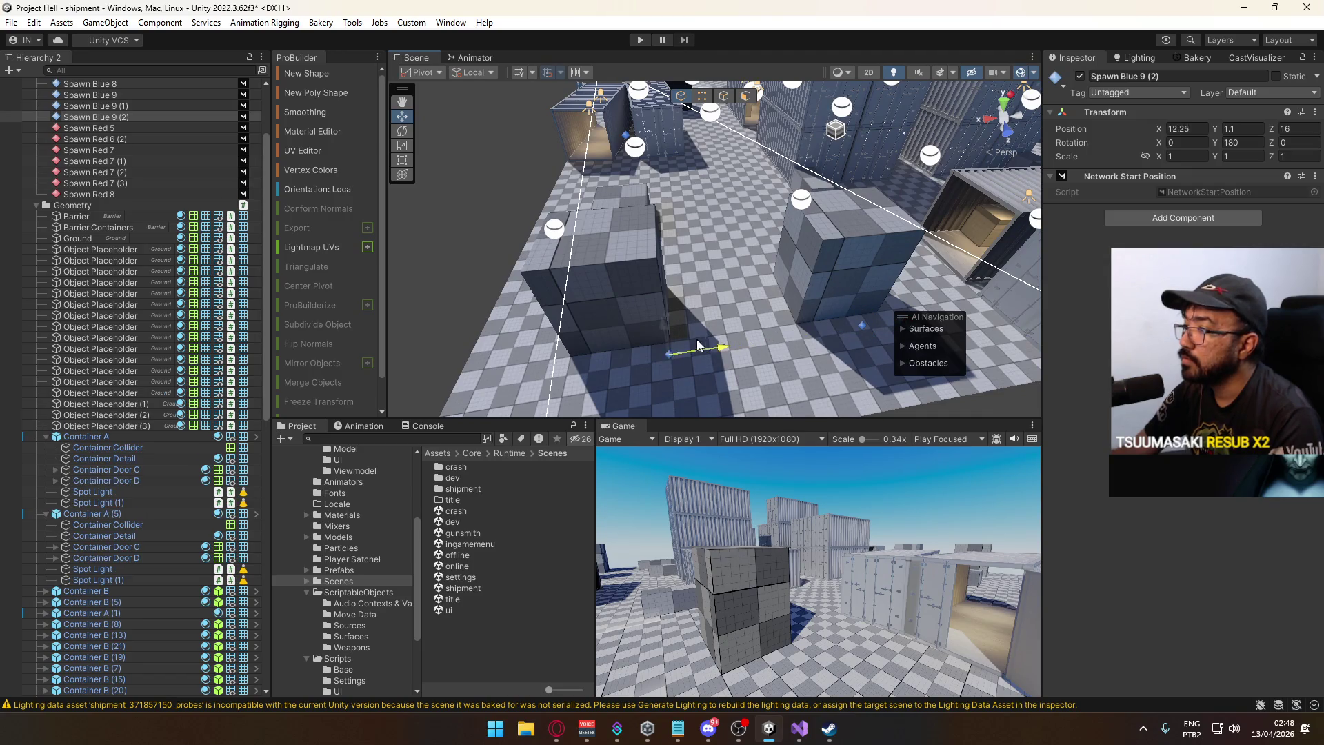
pyautogui.press('f')
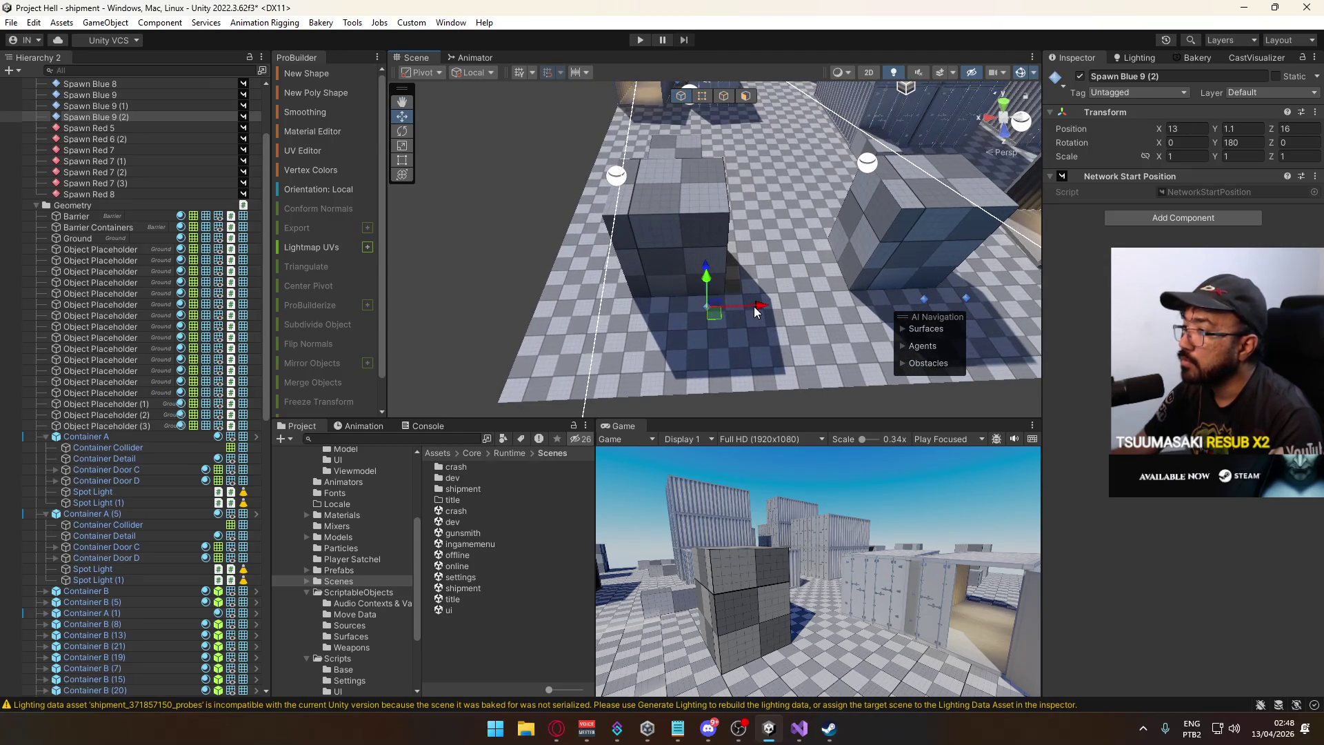
pyautogui.hotkey('ctrl', 'd')
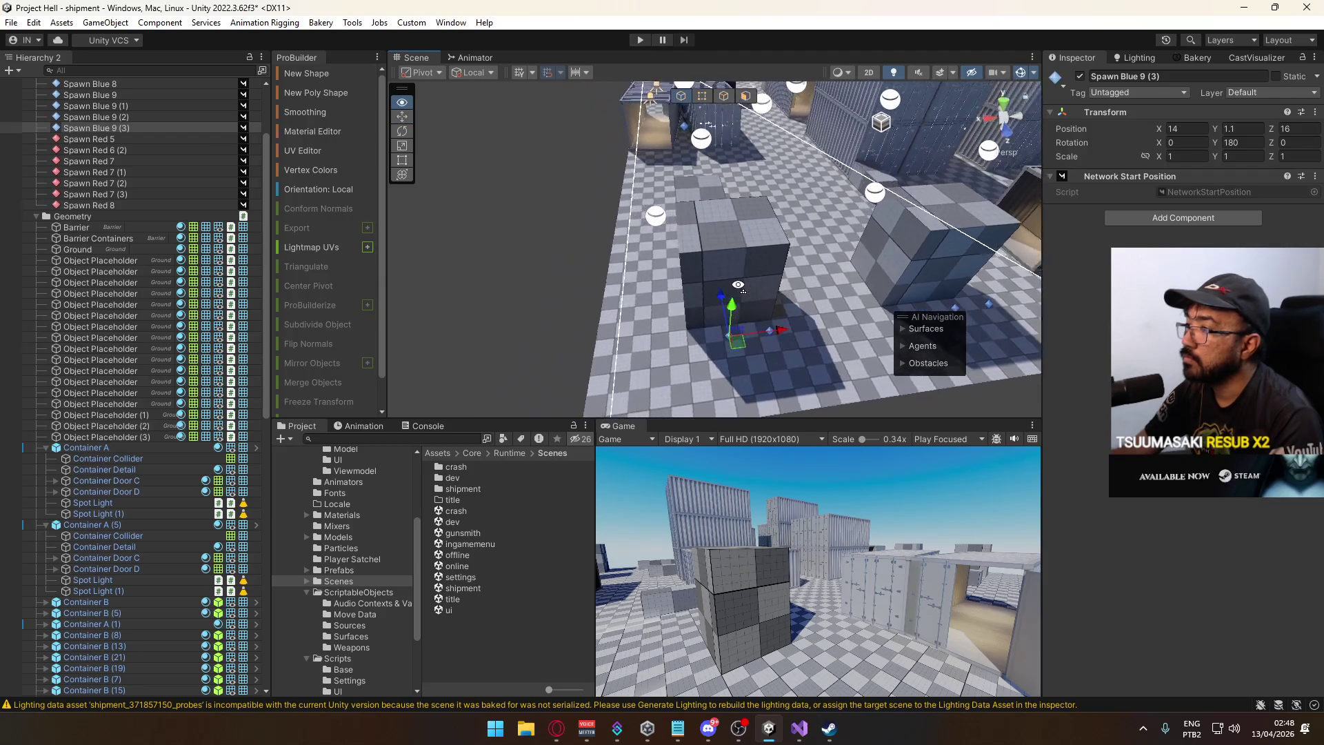
# Add a third copy, Spawn Blue 9 (4), at 6, 1.1, 16 facing 180° Y.
pyautogui.moveTo(816, 228)
pyautogui.mouseDown()
pyautogui.moveTo(765, 130)
pyautogui.moveTo(738, 242)
pyautogui.mouseUp()
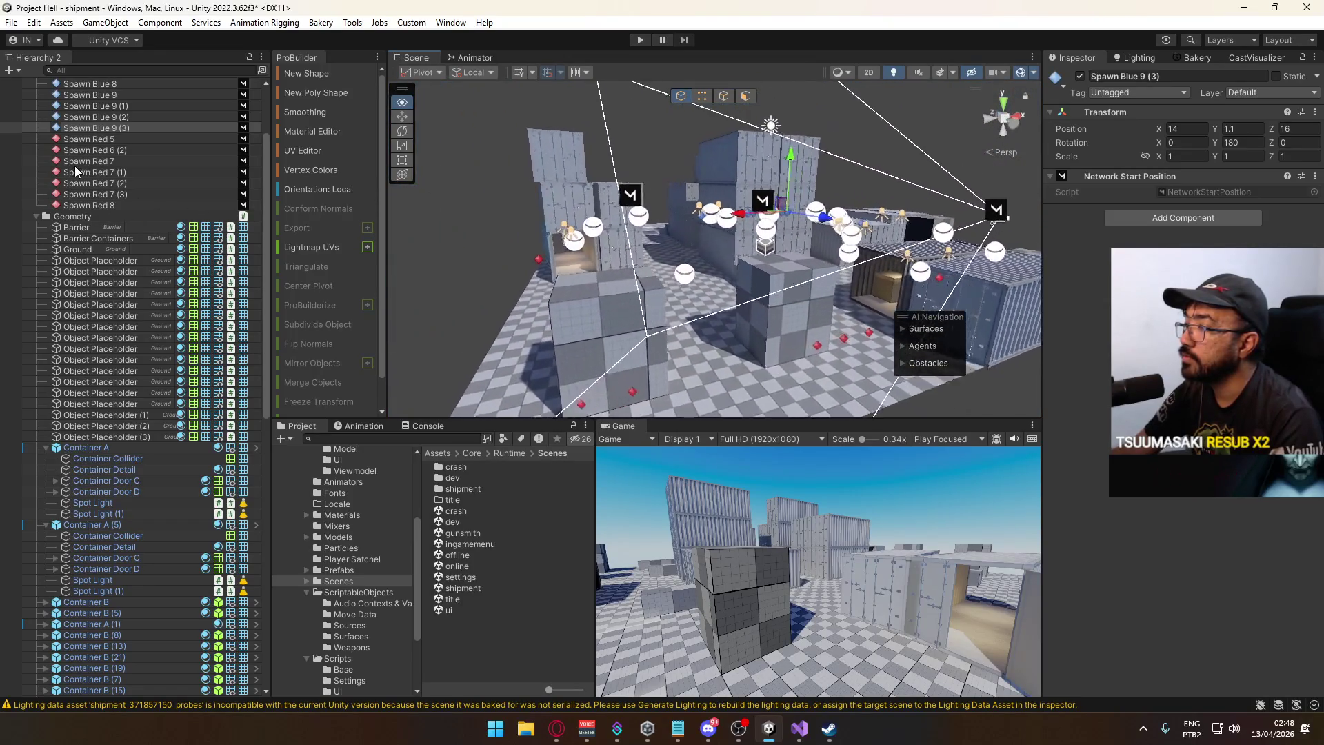
pyautogui.moveTo(436, 286)
pyautogui.mouseDown()
pyautogui.moveTo(720, 296)
pyautogui.moveTo(759, 214)
pyautogui.moveTo(684, 253)
pyautogui.mouseUp()
pyautogui.click(684, 254)
pyautogui.hotkey('ctrl', 'd')
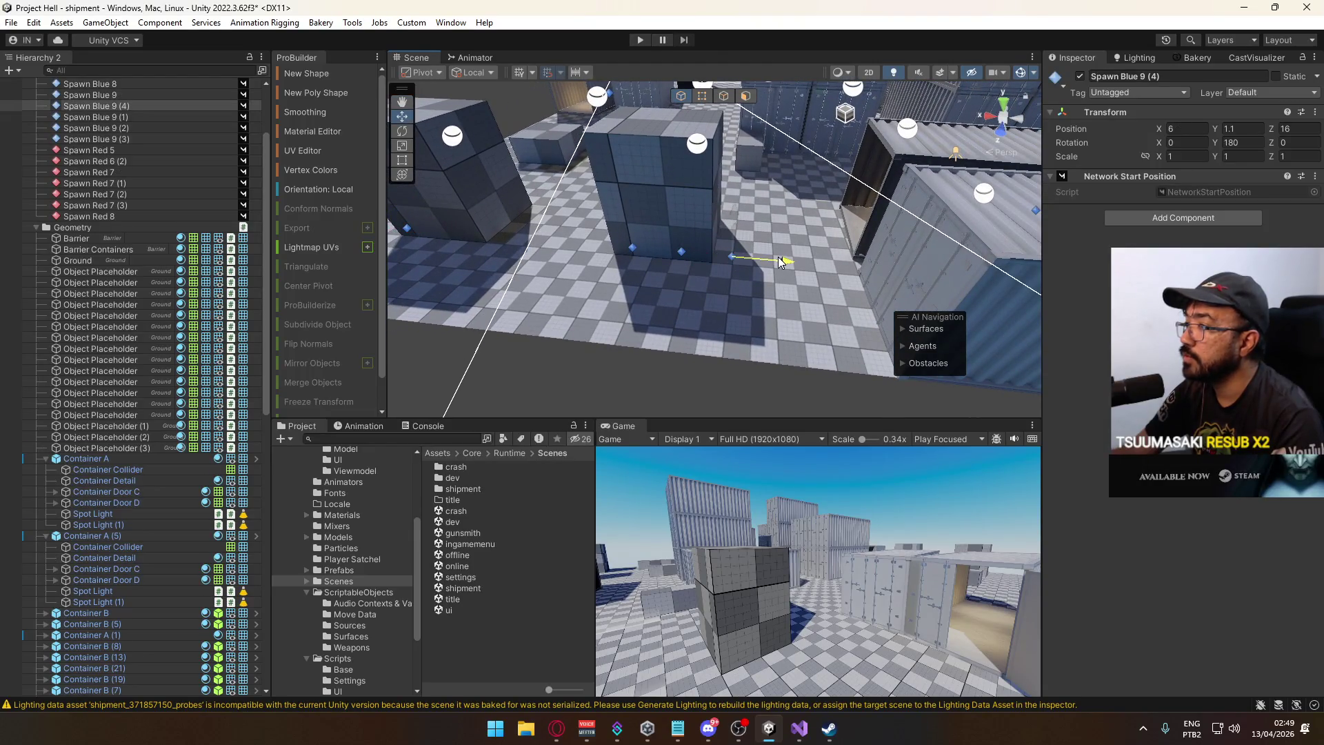
pyautogui.moveTo(780, 257); pyautogui.dragTo(780, 258)
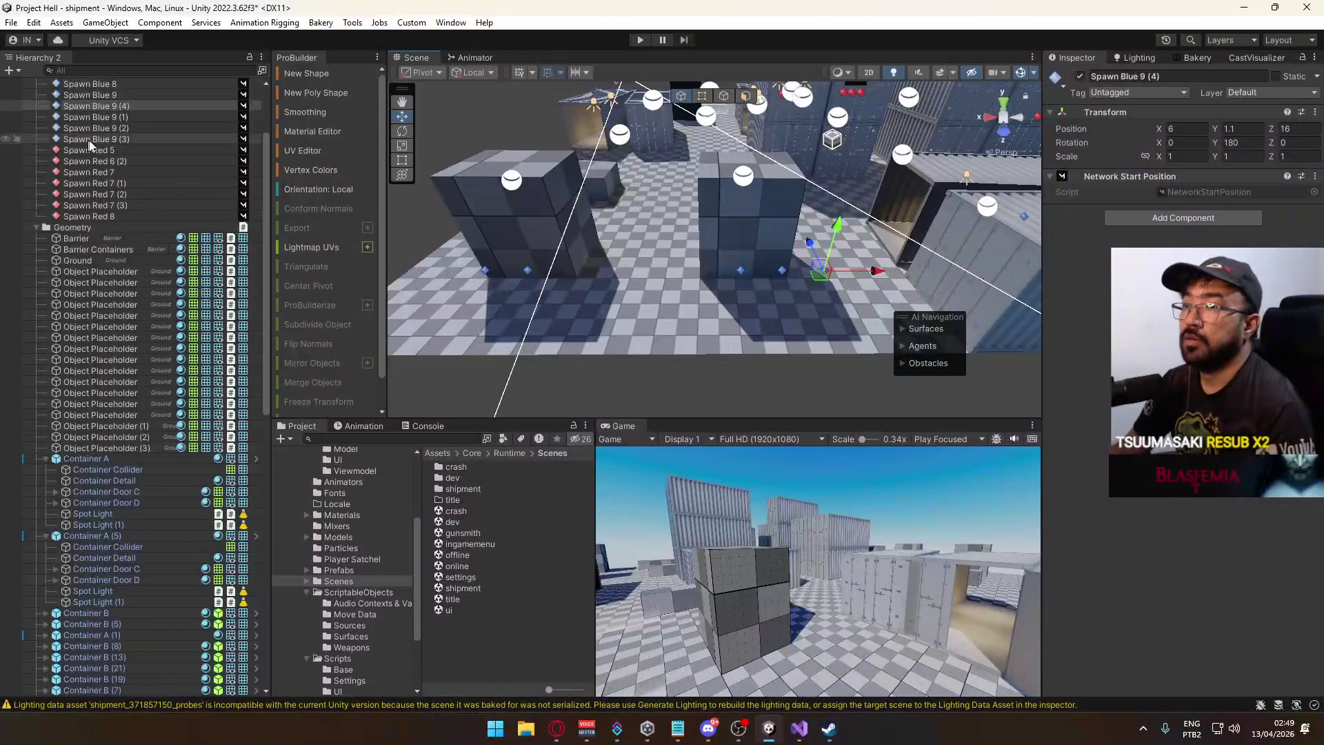
pyautogui.scroll(3, 139, 147)
pyautogui.click(134, 155)
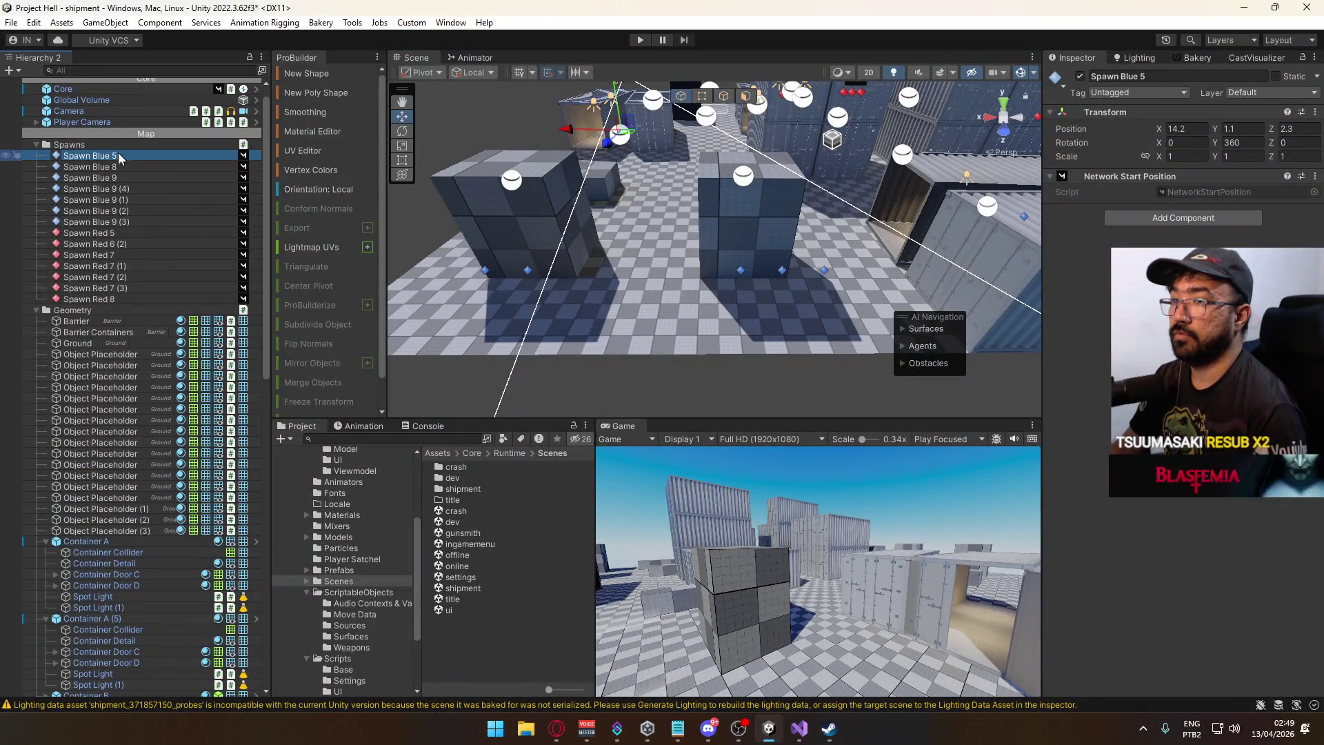
# Rename the blue spawn points in order to Spawn Blue 1 through Spawn Blue 7.
pyautogui.click(116, 155)
pyautogui.press('BackSpace')
pyautogui.write('1')
pyautogui.press('Return')
pyautogui.click(116, 167)
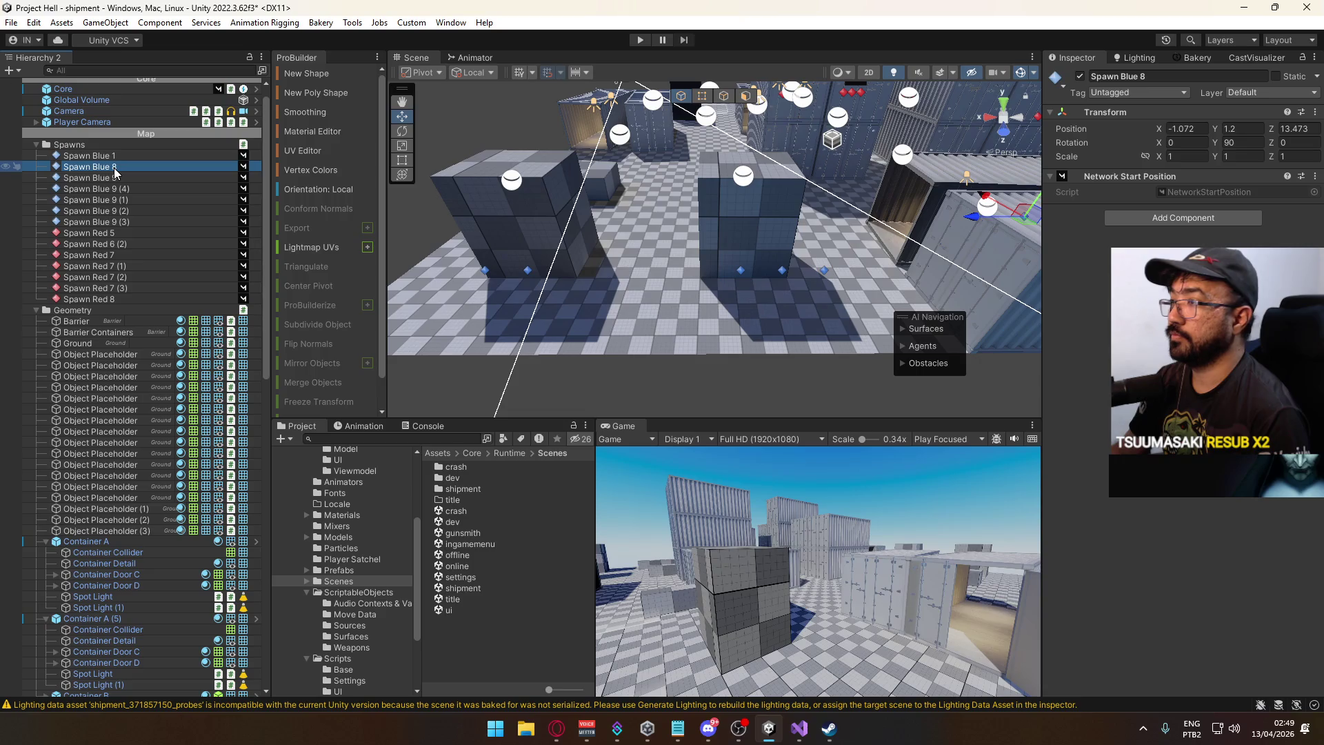
pyautogui.click(115, 169)
pyautogui.press('BackSpace')
pyautogui.write('2')
pyautogui.press('Return')
pyautogui.click(116, 179)
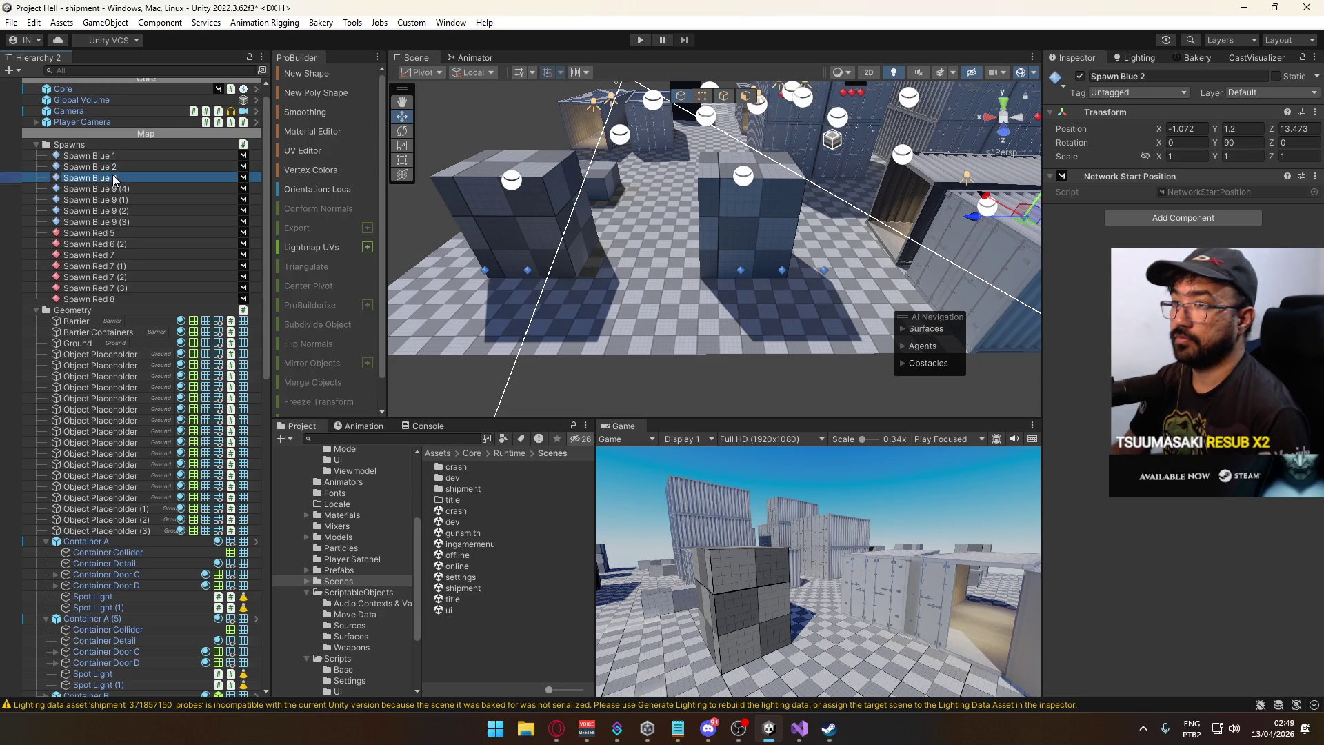
pyautogui.click(114, 181)
pyautogui.press('BackSpace')
pyautogui.write('3')
pyautogui.press('Return')
pyautogui.click(115, 190)
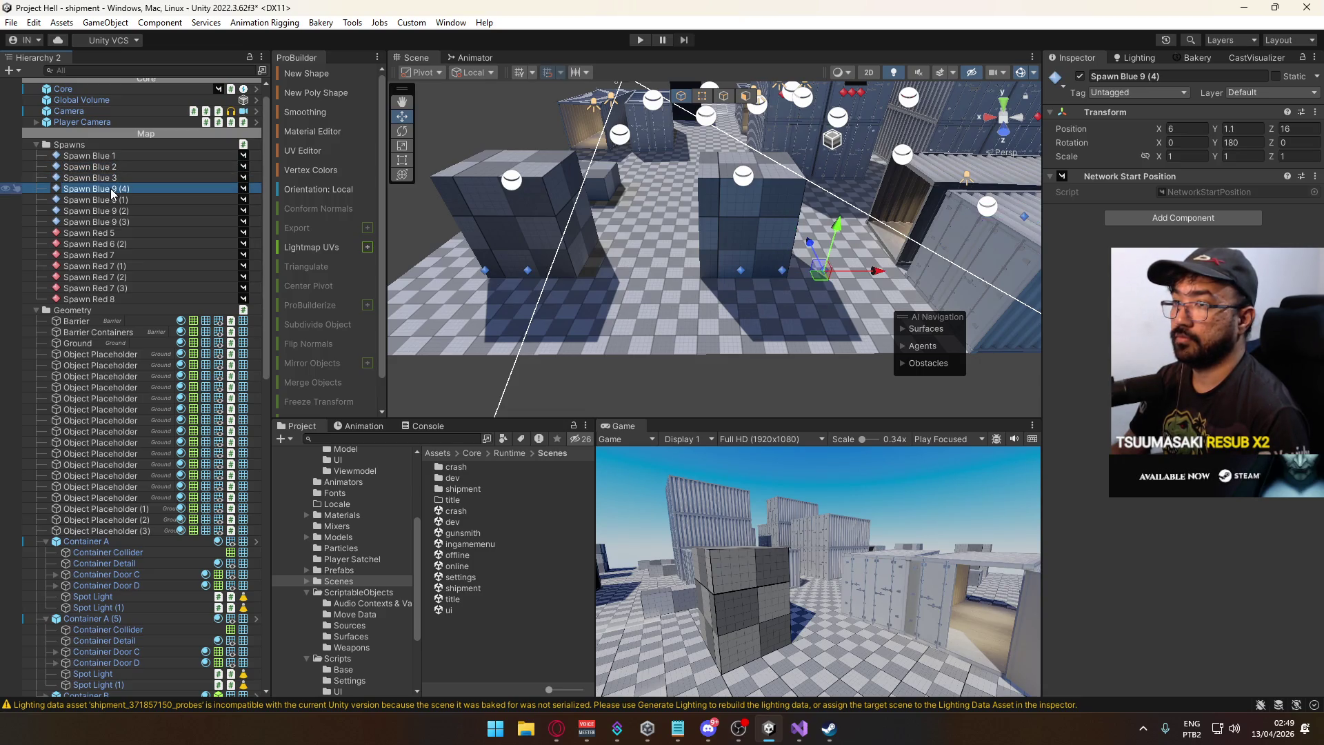
pyautogui.click(115, 190)
pyautogui.press('BackSpace')
pyautogui.press('BackSpace')
pyautogui.press('BackSpace')
pyautogui.write('4')
pyautogui.press('Return')
pyautogui.click(117, 200)
pyautogui.doubleClick(114, 200)
pyautogui.hotkey('shift', 'End')
pyautogui.write('5')
pyautogui.press('Return')
pyautogui.click(115, 211)
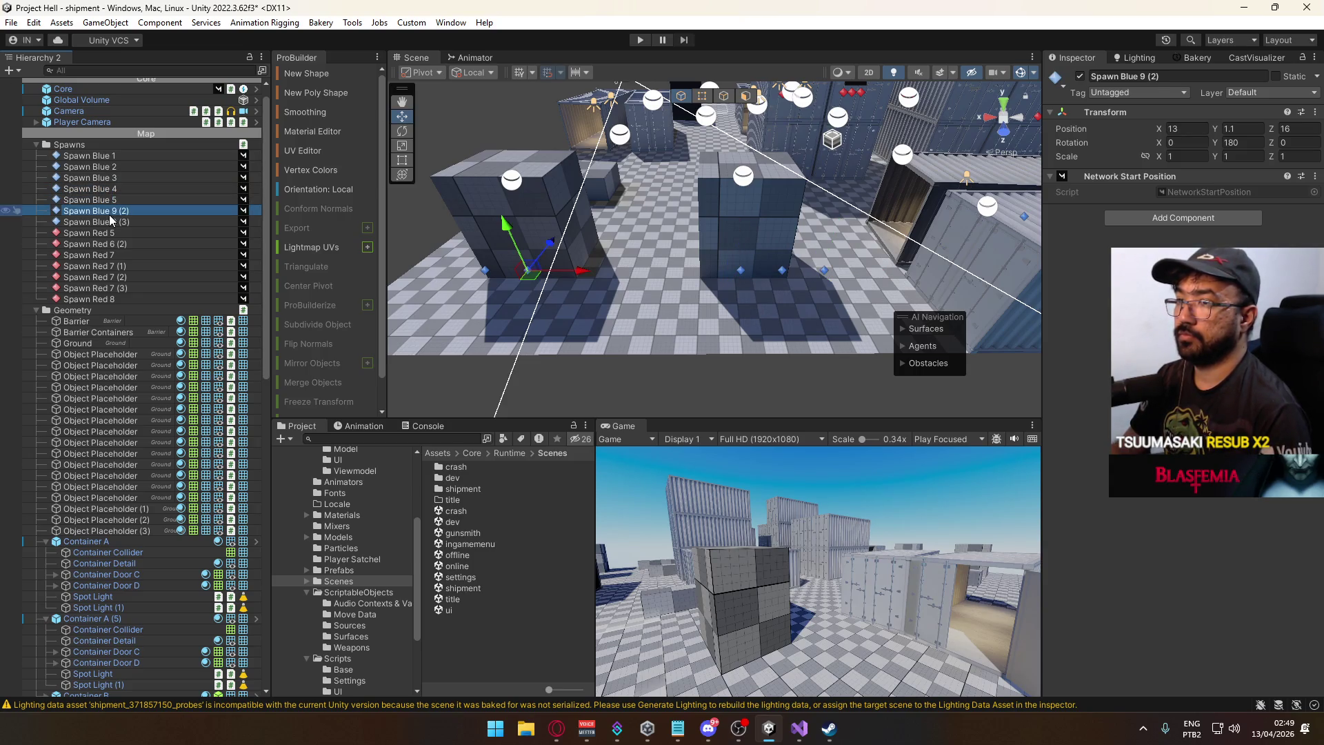
pyautogui.doubleClick(114, 211)
pyautogui.hotkey('shift', 'End')
pyautogui.write('6')
pyautogui.press('Return')
pyautogui.click(115, 221)
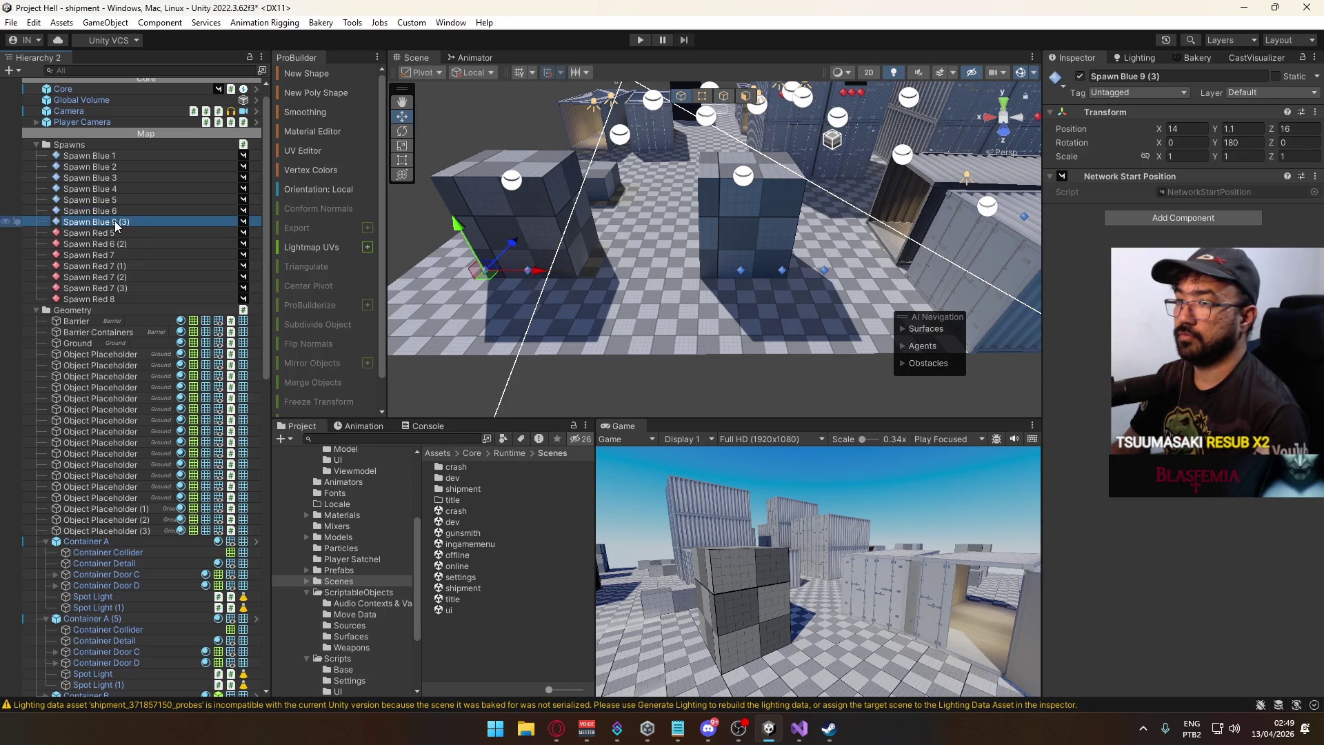
pyautogui.doubleClick(115, 222)
pyautogui.hotkey('shift', 'End')
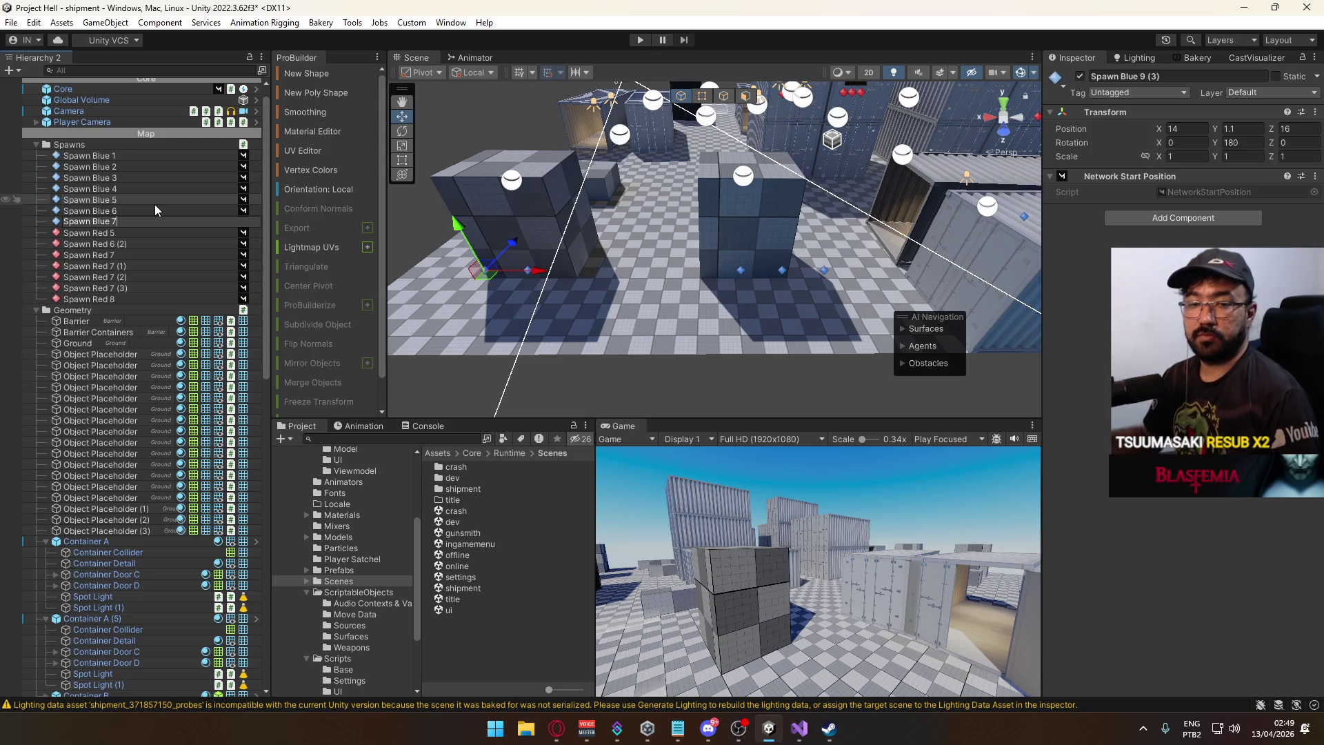
pyautogui.click(150, 234)
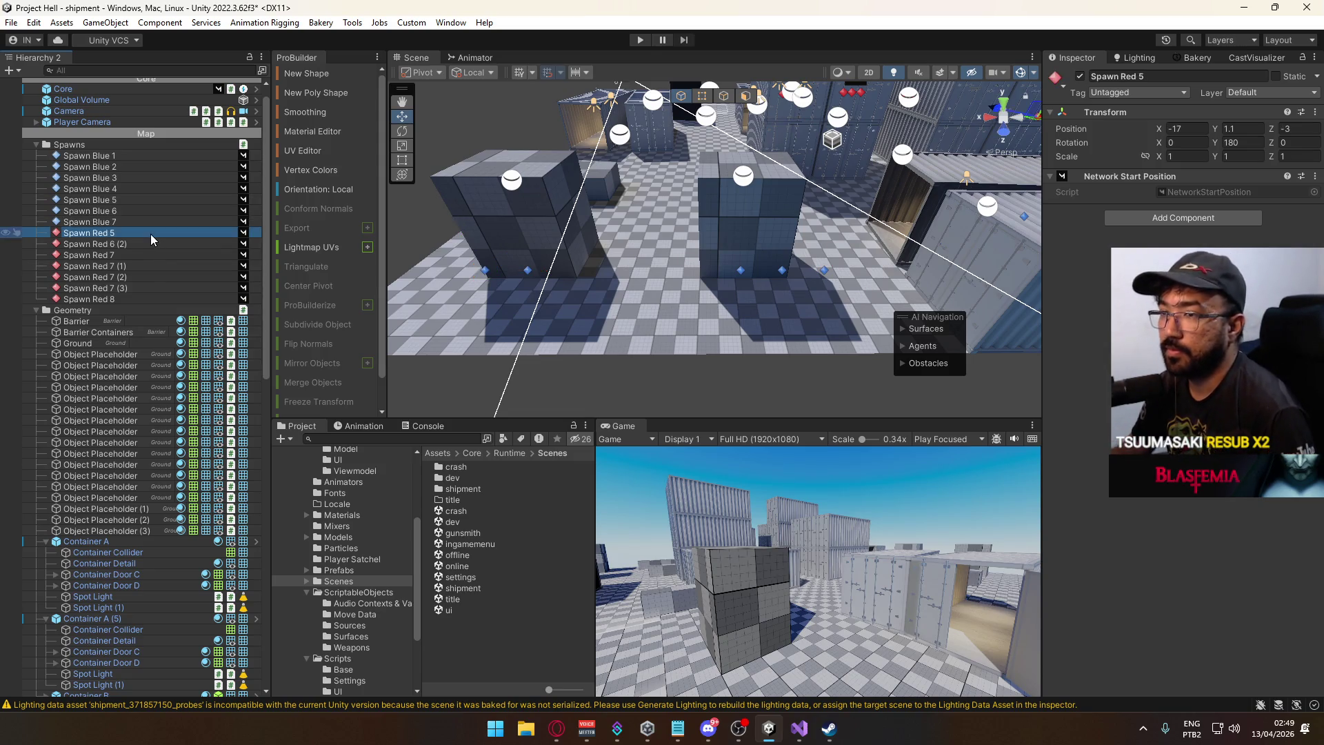
# Rename the red spawn points in order to Spawn Red 1 through Spawn Red 7.
pyautogui.moveTo(690, 207); pyautogui.dragTo(688, 102)
pyautogui.press('f')
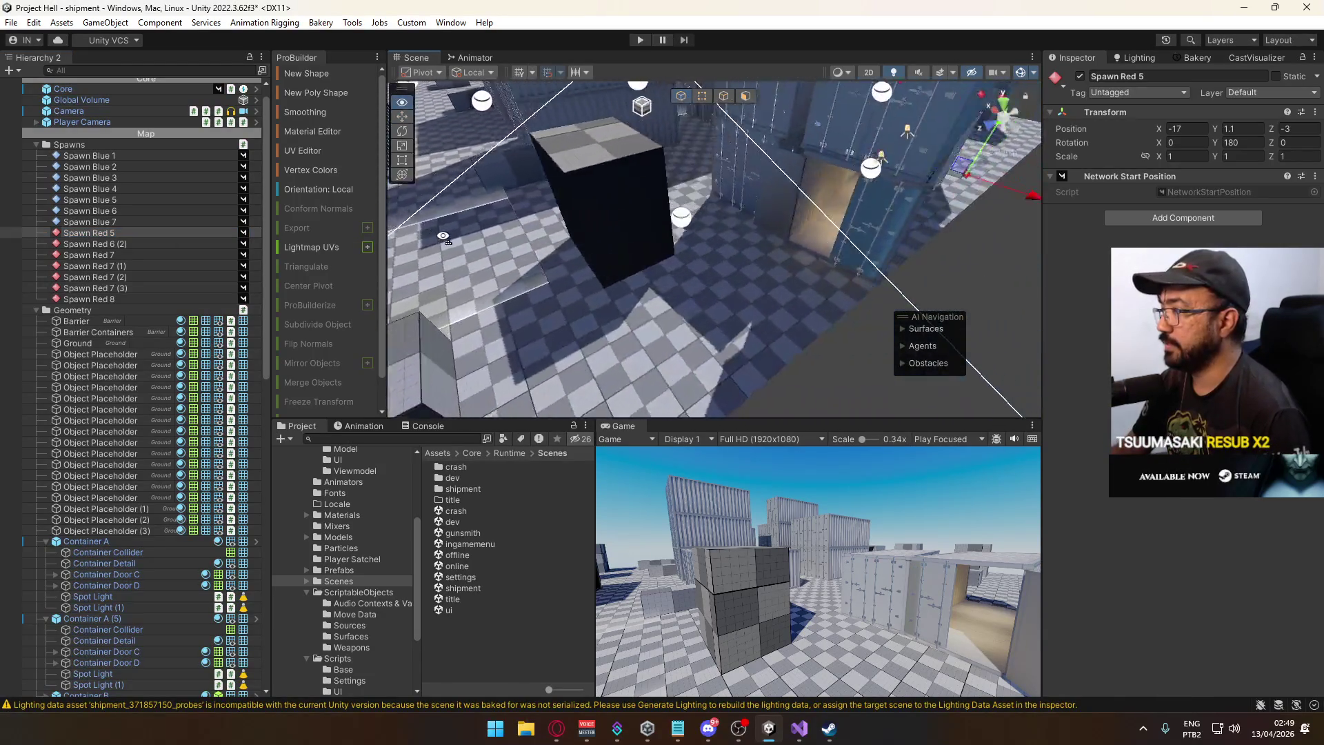
pyautogui.click(99, 235)
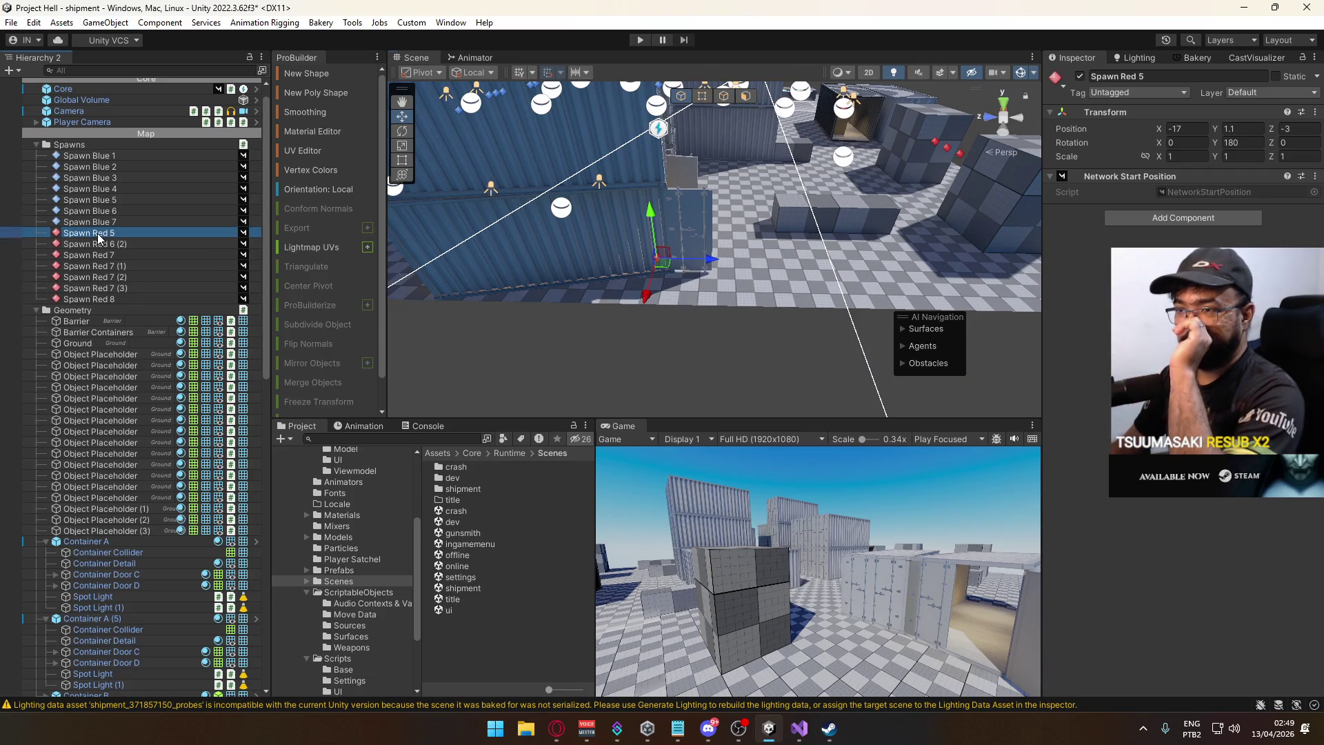
pyautogui.write('1')
pyautogui.click(120, 246)
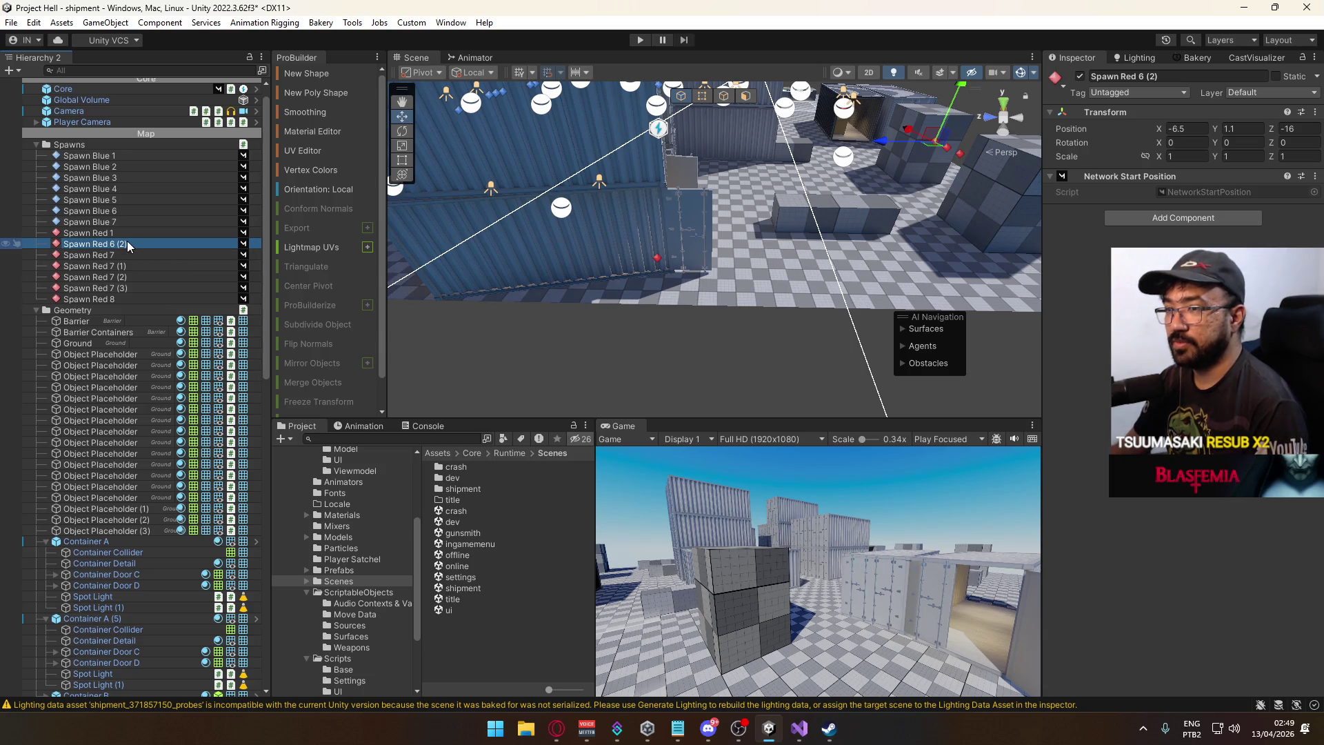
pyautogui.click(107, 246)
pyautogui.write('Spawn Red 2')
pyautogui.press('Return')
pyautogui.click(107, 255)
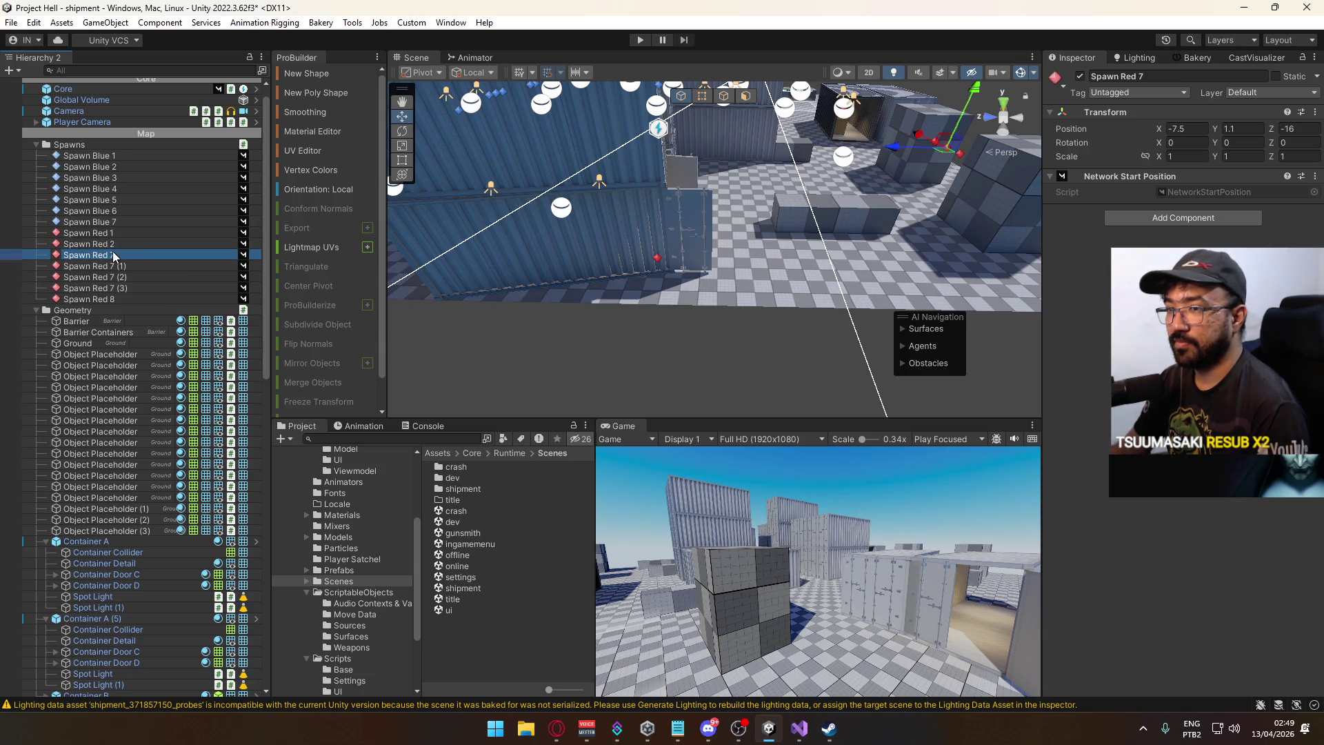
pyautogui.click(107, 258)
pyautogui.write('Spawn Red 3')
pyautogui.press('Return')
pyautogui.click(111, 265)
pyautogui.click(112, 266)
pyautogui.write('4')
pyautogui.press('Return')
pyautogui.click(110, 277)
pyautogui.moveTo(110, 277)
pyautogui.mouseDown()
pyautogui.moveTo(166, 272)
pyautogui.moveTo(157, 299)
pyautogui.mouseUp()
pyautogui.write('5')
pyautogui.press('Return')
pyautogui.click(111, 288)
pyautogui.write('6')
pyautogui.press('Return')
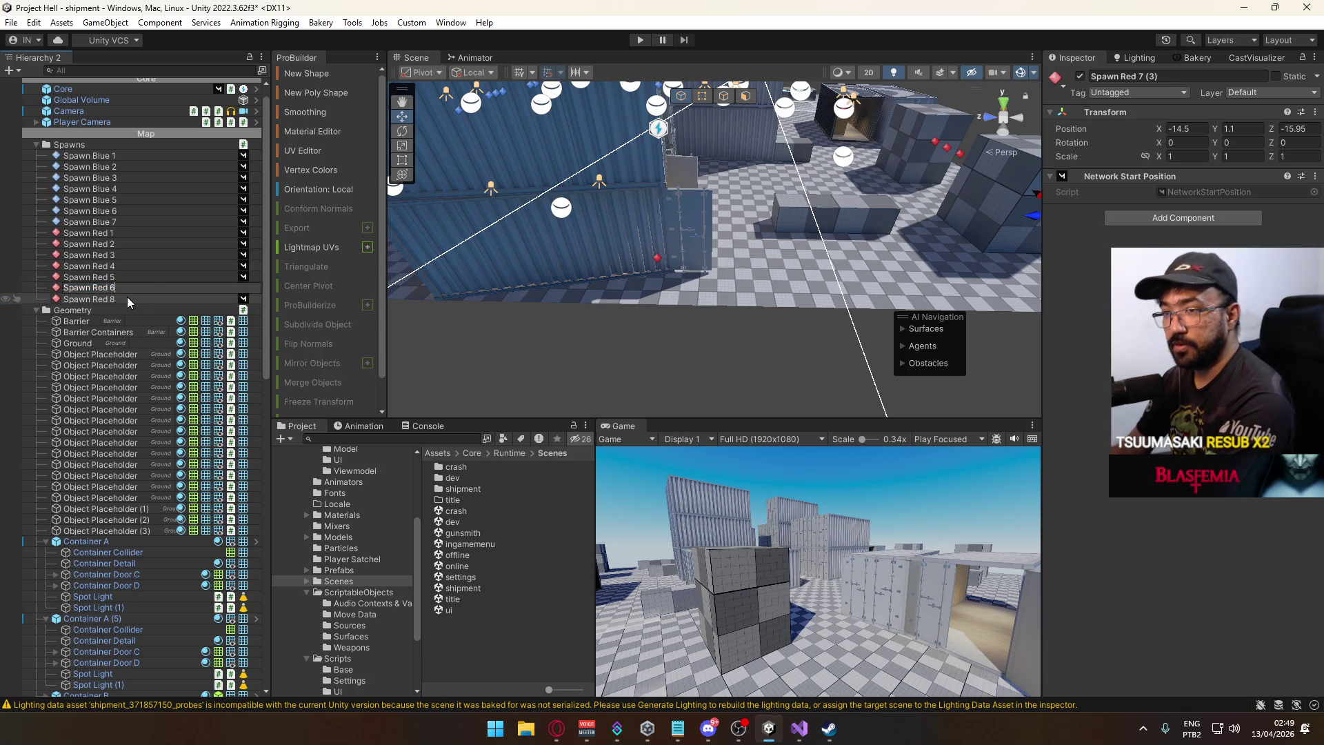
pyautogui.click(115, 299)
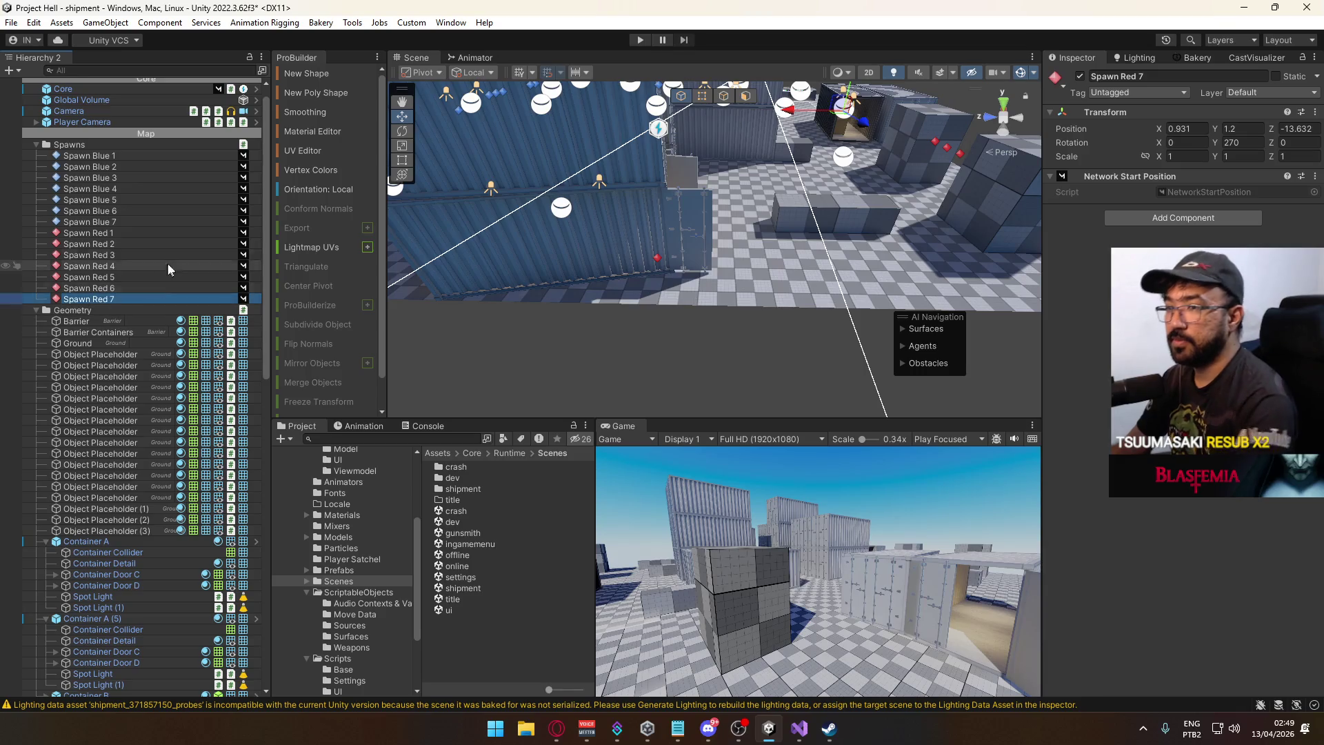
pyautogui.press('Return')
pyautogui.click(147, 233)
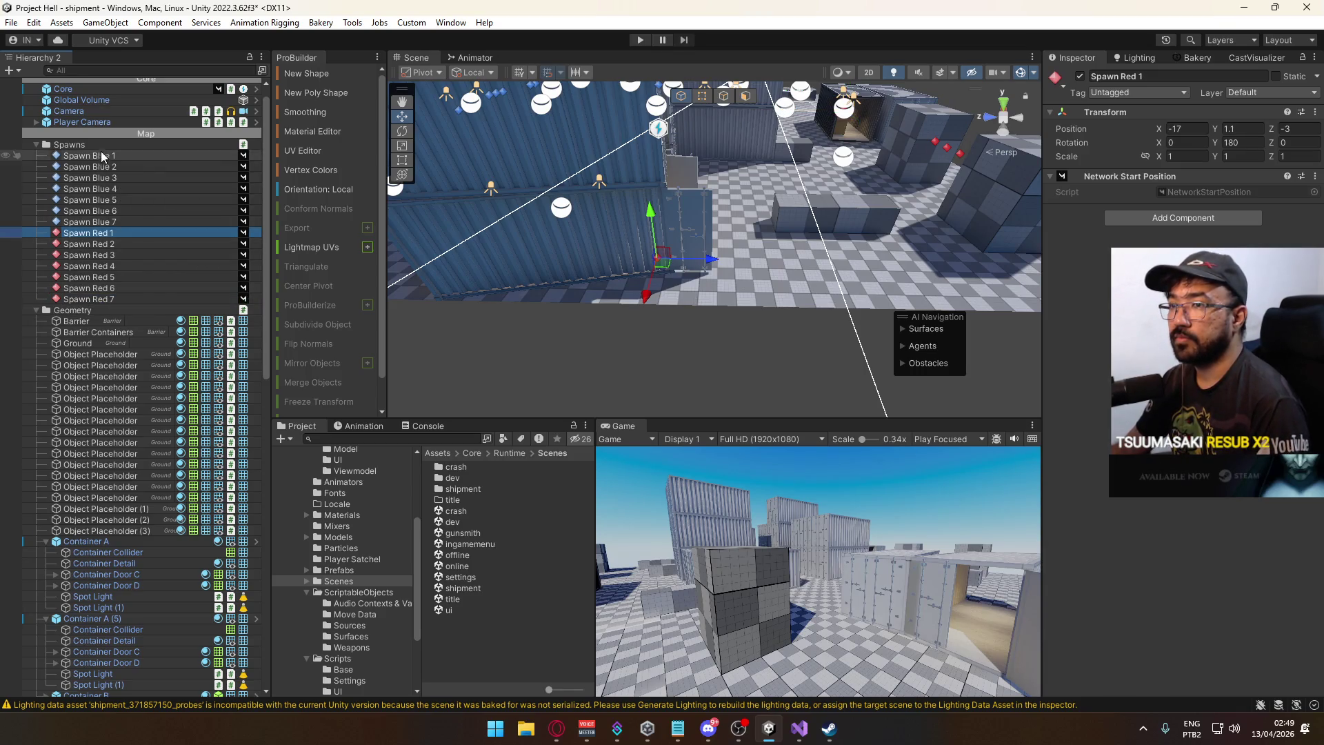
# Select Core and bring up the Match Director's Spawn Points lists in the Inspector.
pyautogui.click(138, 144)
pyautogui.scroll(1, 124, 138)
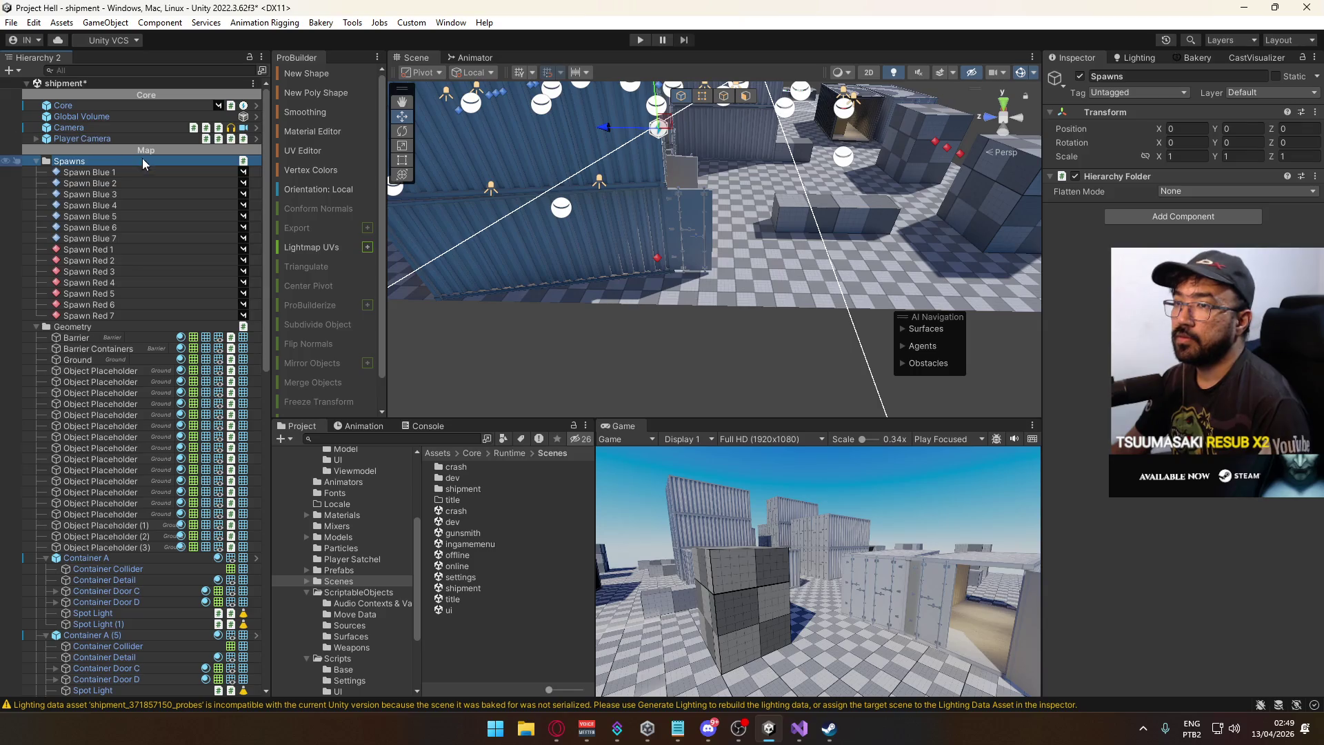
pyautogui.click(163, 105)
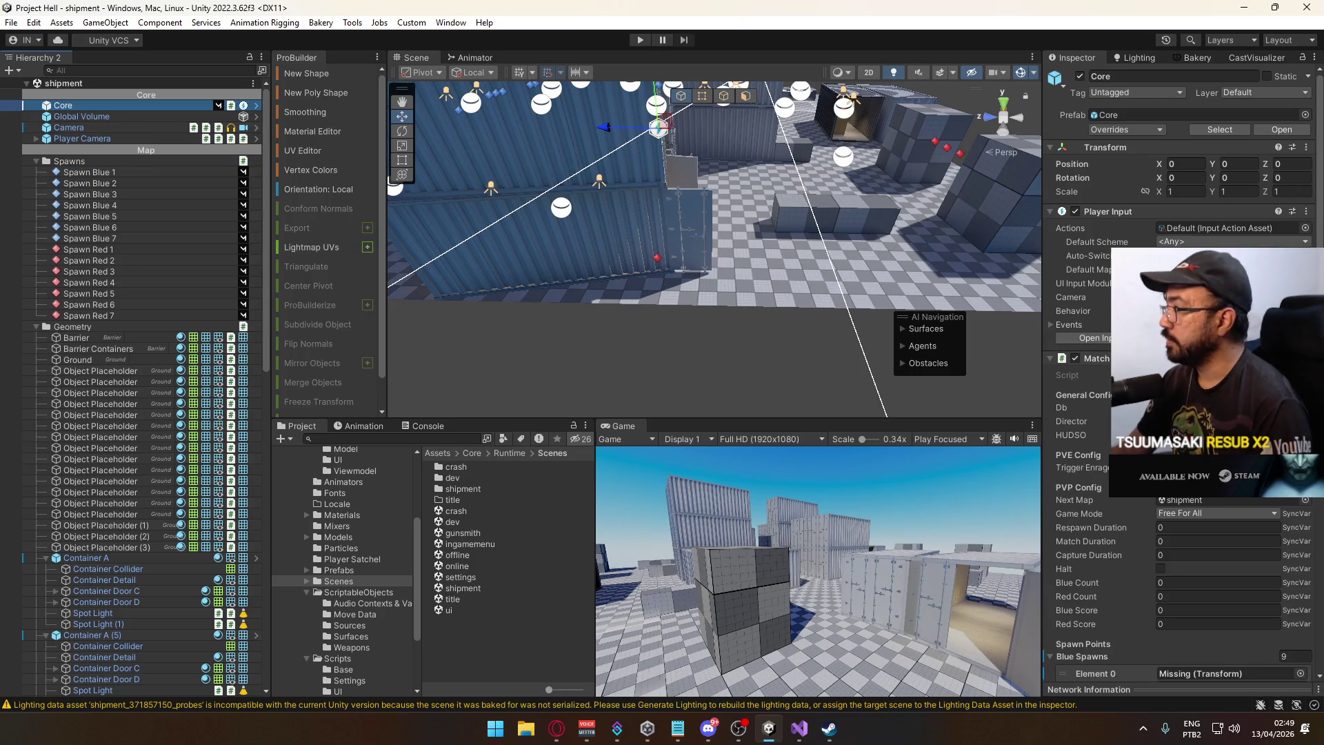
pyautogui.scroll(-3, 1180, 376)
pyautogui.scroll(-1, 1179, 376)
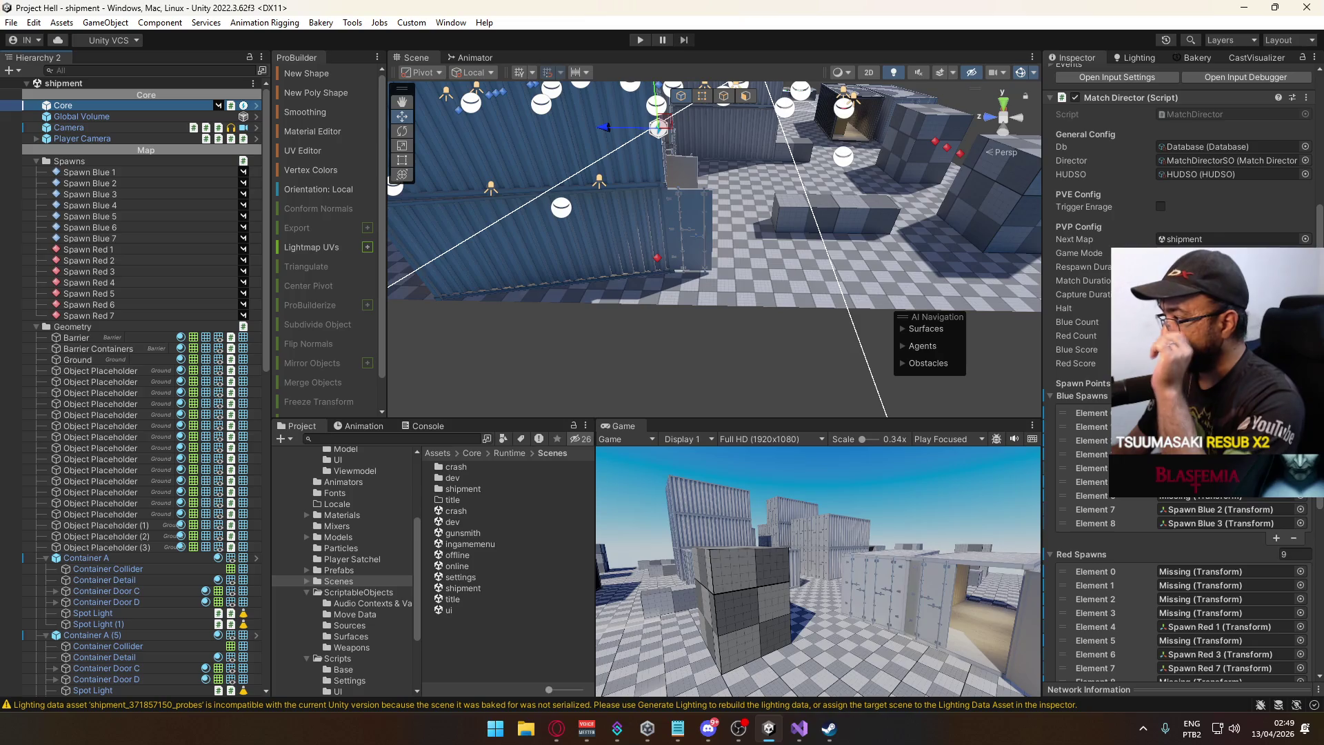
# Clear all existing entries from the Blue Spawns and Red Spawns lists.
pyautogui.click(1093, 523)
pyautogui.keyDown('shift'); pyautogui.click(1092, 412); pyautogui.keyUp('shift')
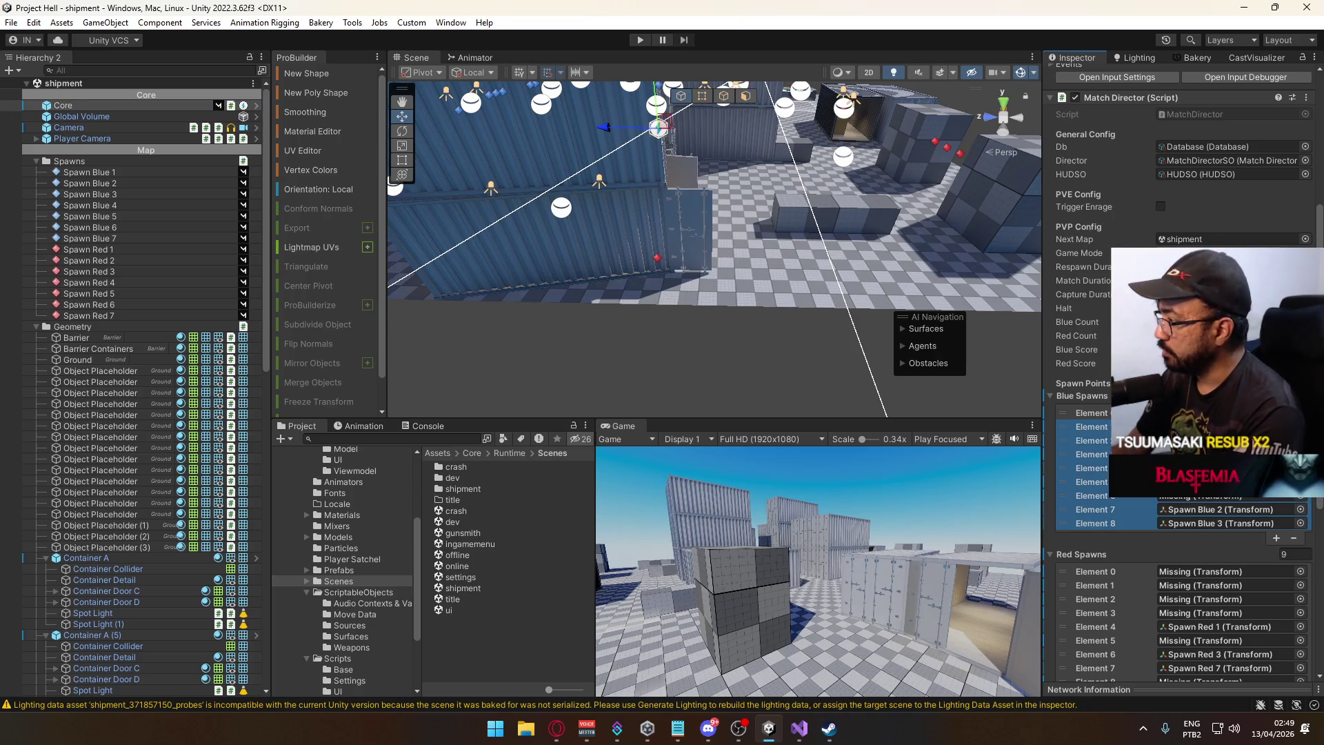
pyautogui.click(1293, 538)
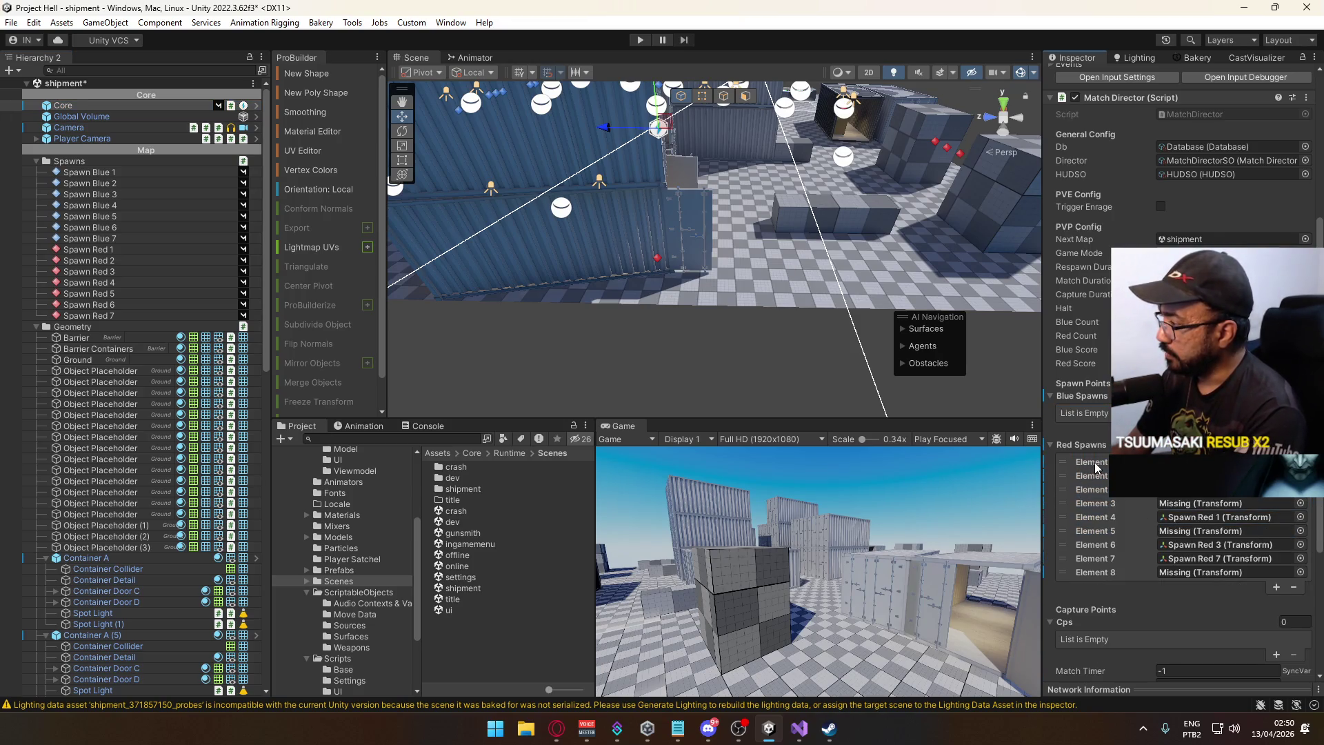
pyautogui.keyDown('shift'); pyautogui.click(1119, 567); pyautogui.keyUp('shift')
pyautogui.click(1294, 587)
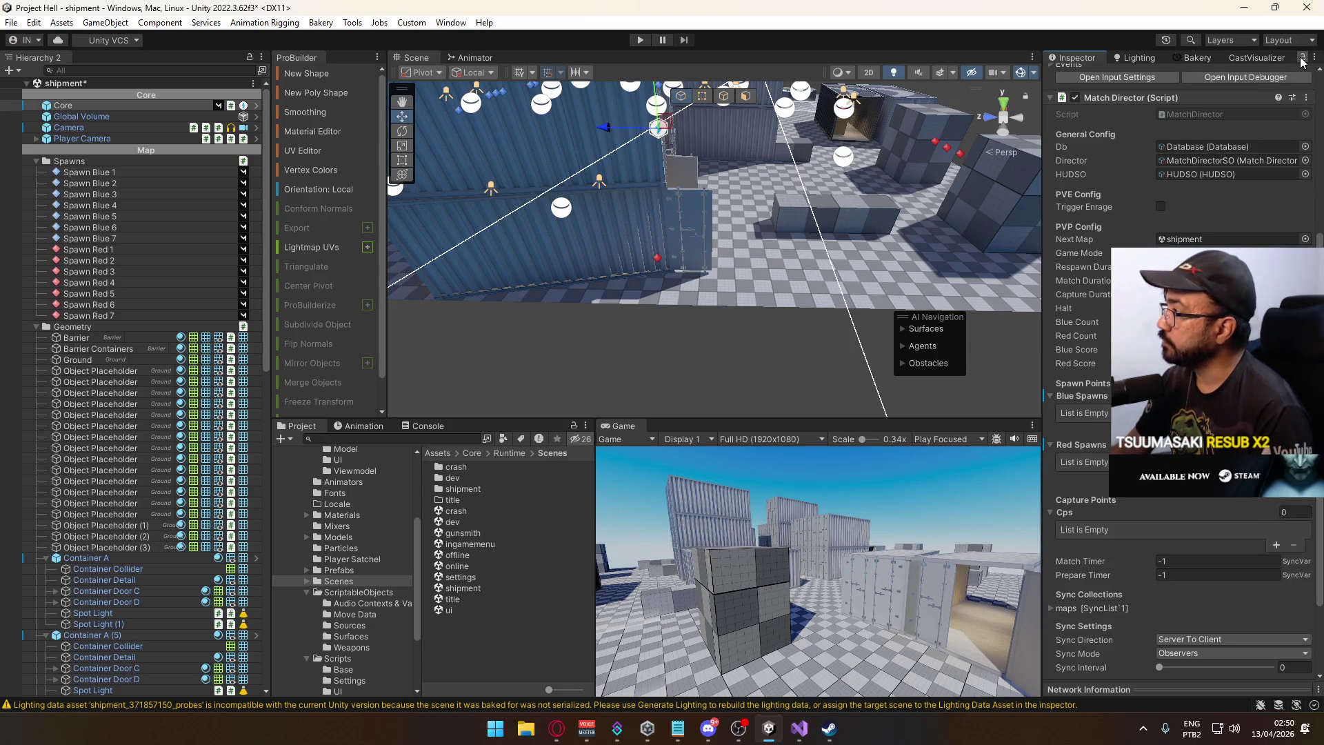
# Assign Spawn Blue 1–7 to Blue Spawns and Spawn Red 1–7 to Red Spawns.
pyautogui.click(89, 172)
pyautogui.keyDown('shift'); pyautogui.click(97, 237); pyautogui.keyUp('shift')
pyautogui.moveTo(95, 243)
pyautogui.mouseDown()
pyautogui.moveTo(1076, 383)
pyautogui.moveTo(1082, 395)
pyautogui.mouseUp()
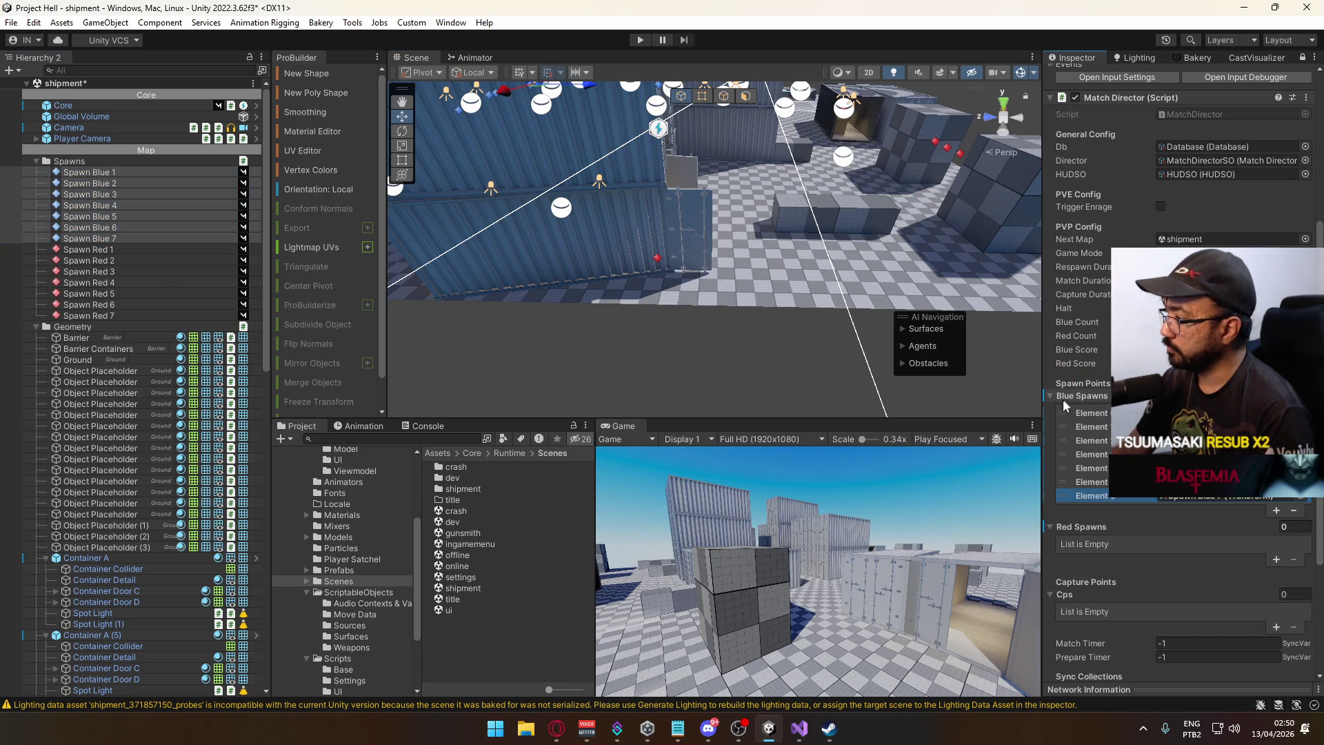
pyautogui.click(114, 249)
pyautogui.keyDown('shift'); pyautogui.click(113, 316); pyautogui.keyUp('shift')
pyautogui.moveTo(95, 317); pyautogui.dragTo(1104, 482)
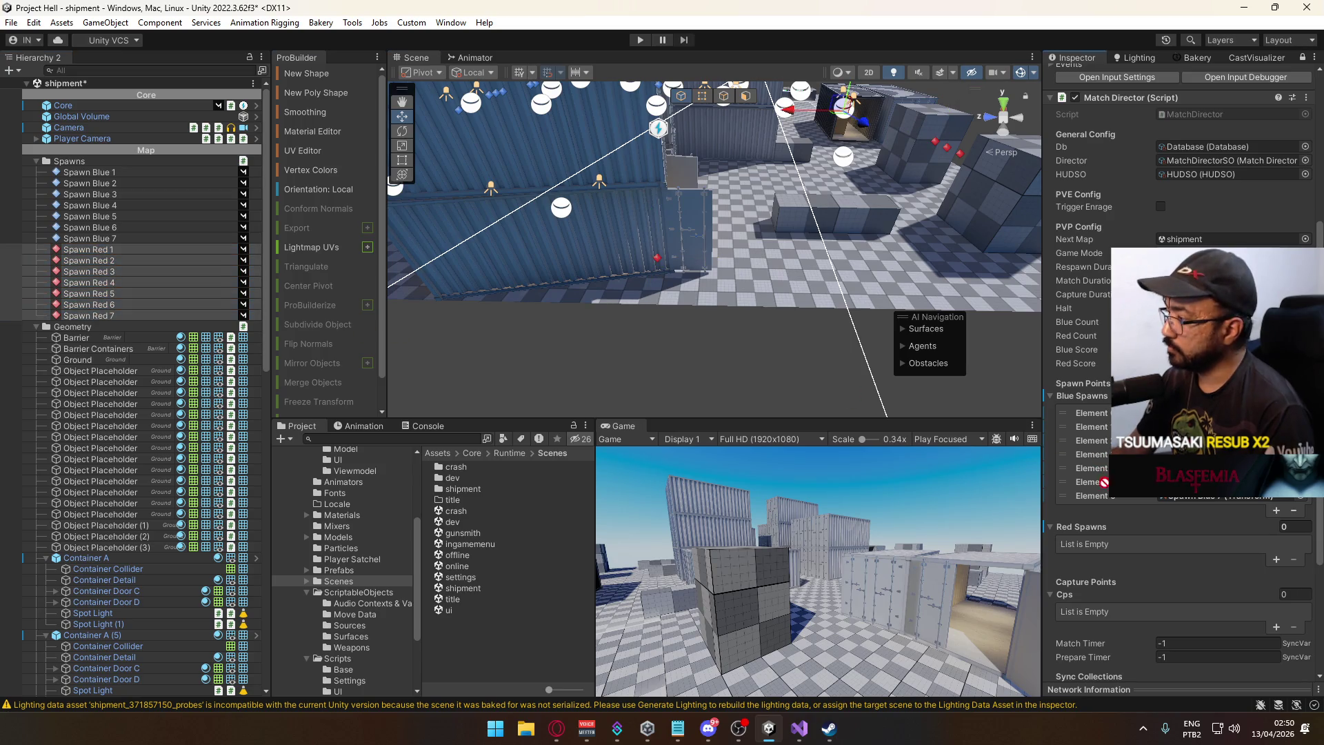
pyautogui.moveTo(1094, 532); pyautogui.dragTo(1095, 529)
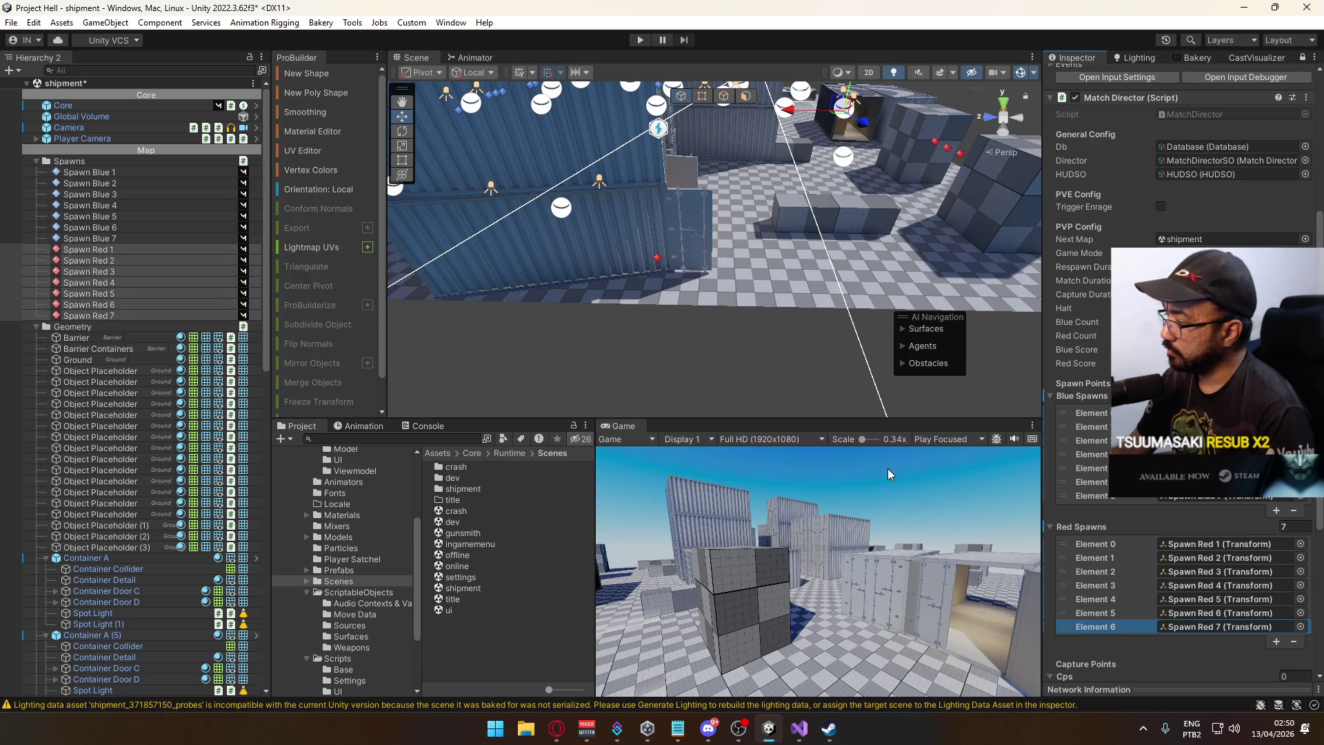
# Collapse the Container A groups and the Lighting group in the Hierarchy.
pyautogui.scroll(-2, 1221, 524)
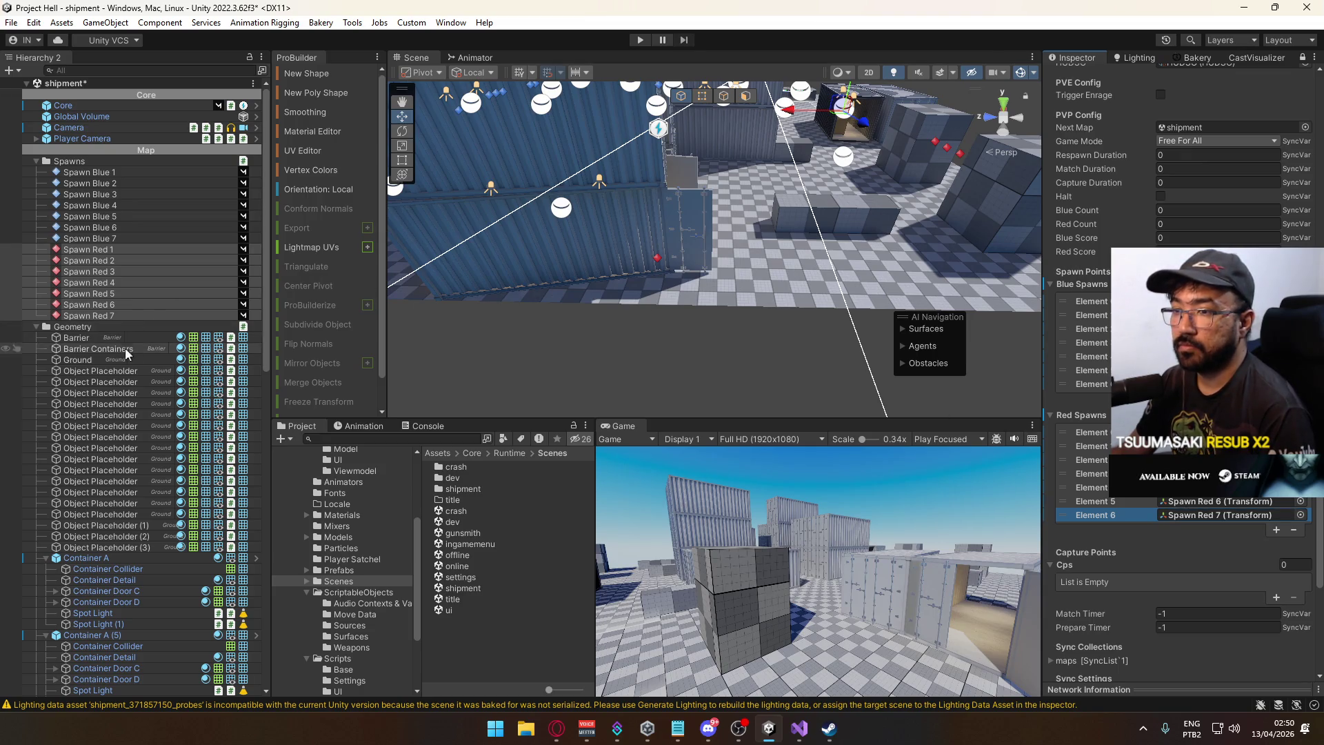
pyautogui.scroll(-5, 131, 326)
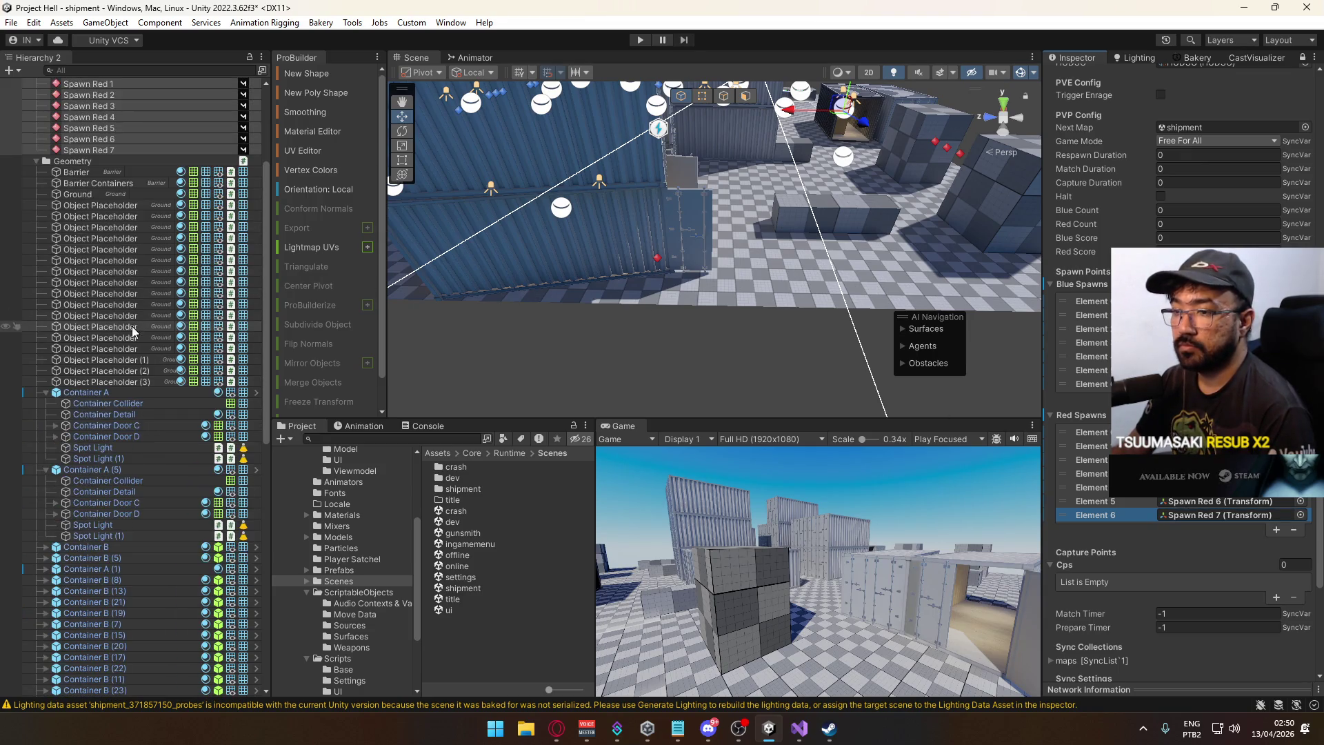
pyautogui.click(45, 391)
pyautogui.click(44, 404)
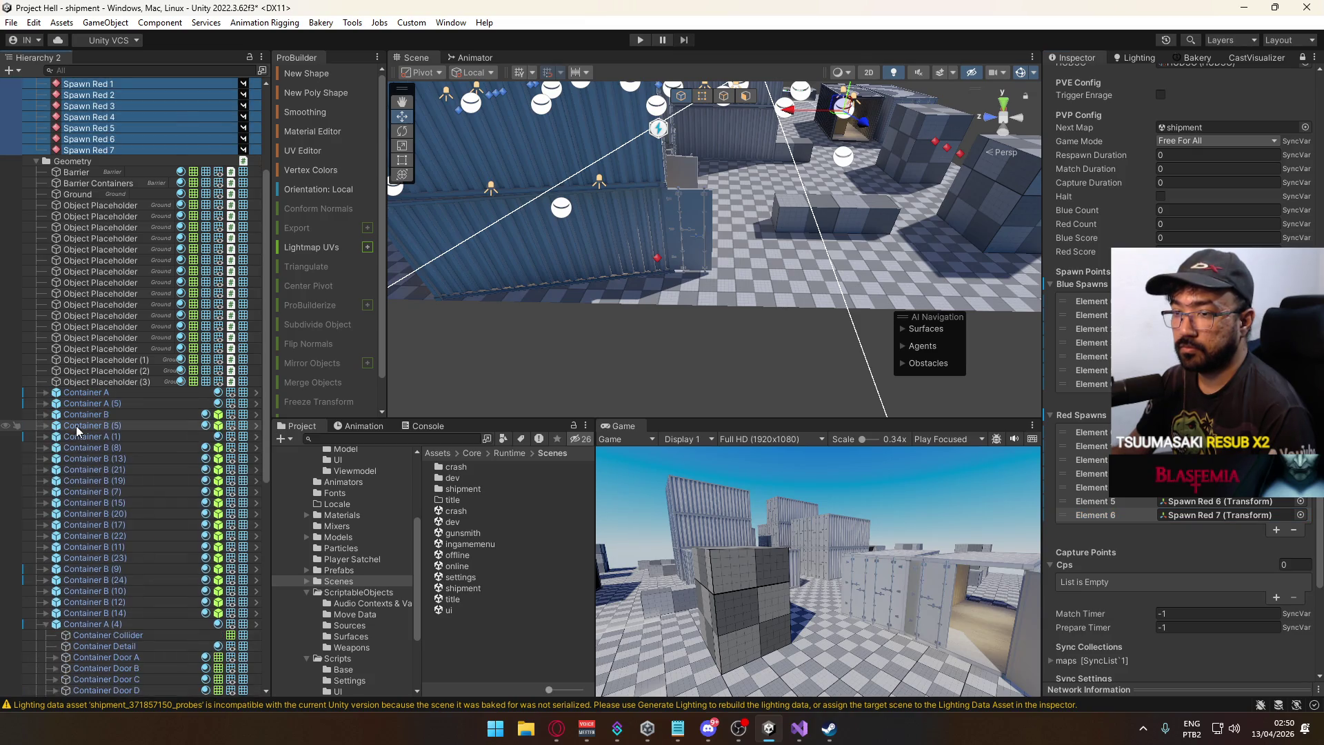
pyautogui.scroll(-4, 76, 425)
pyautogui.click(46, 499)
pyautogui.click(45, 522)
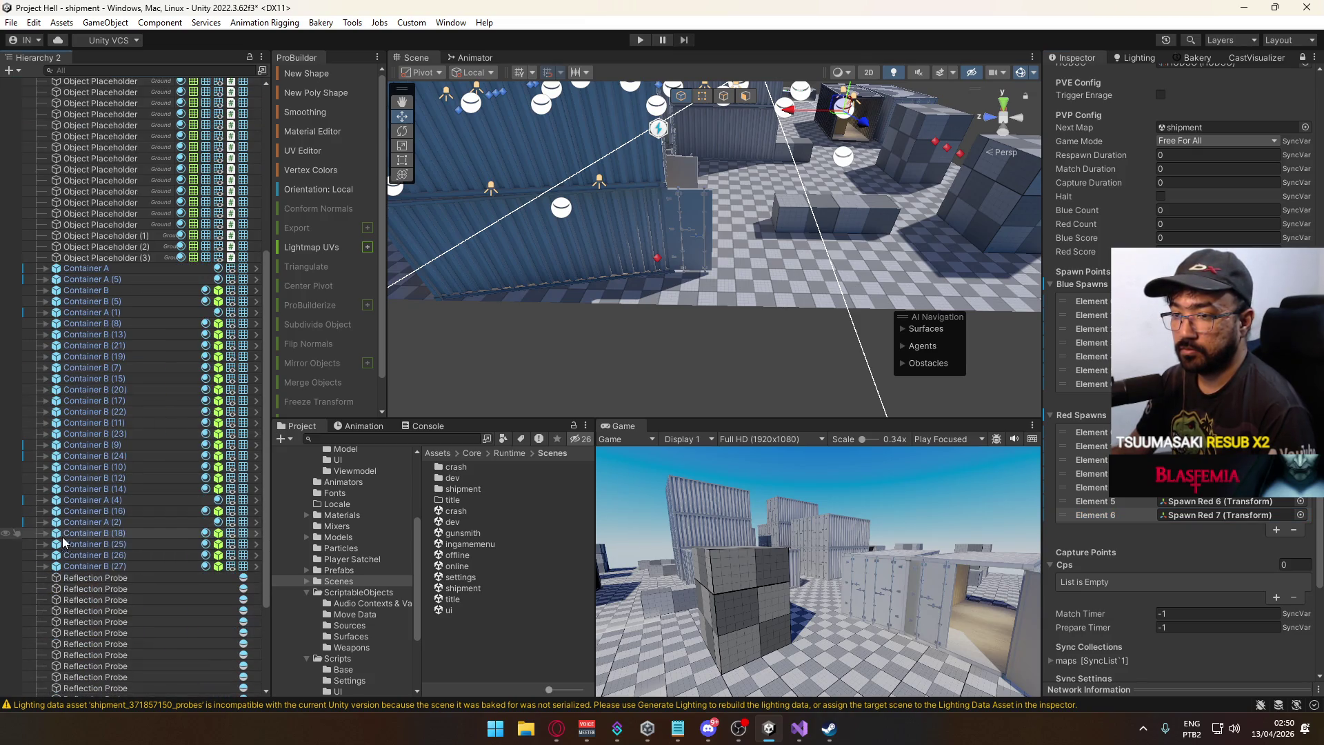
pyautogui.scroll(-1, 142, 553)
pyautogui.scroll(-3, 149, 543)
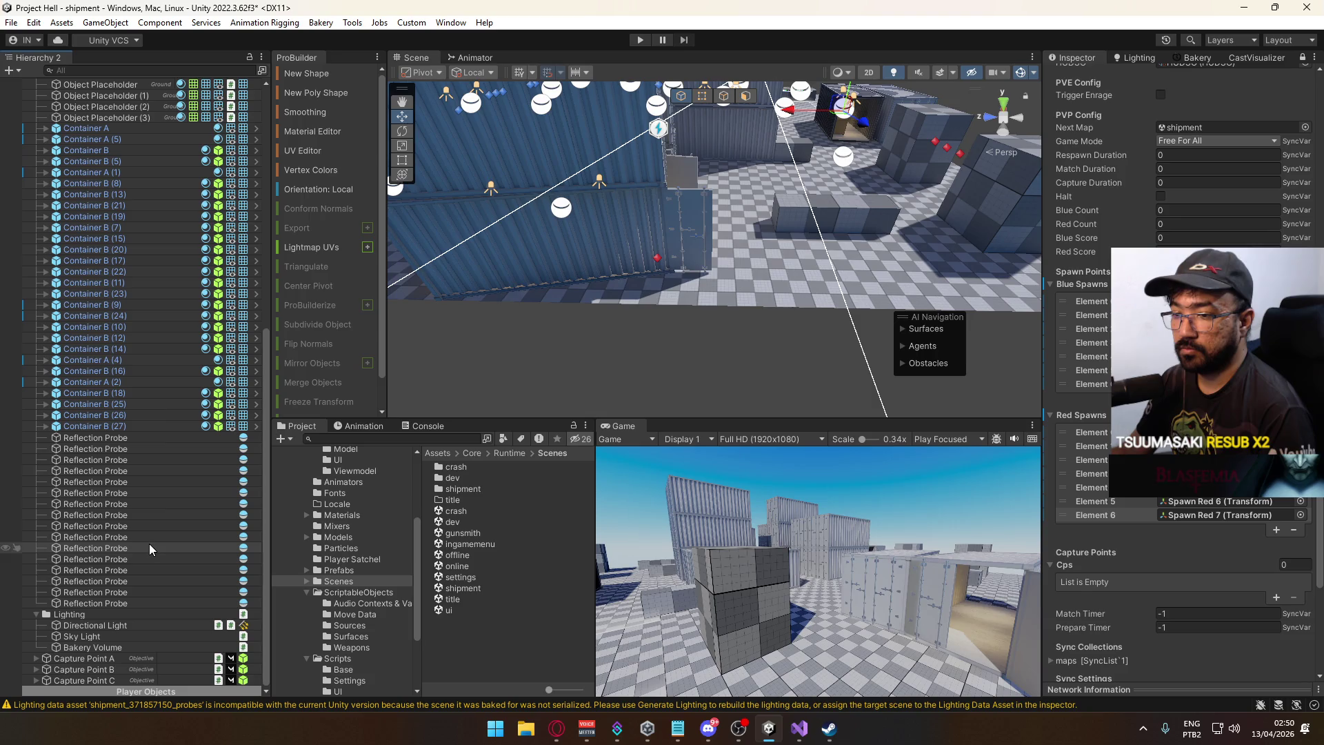
pyautogui.click(35, 613)
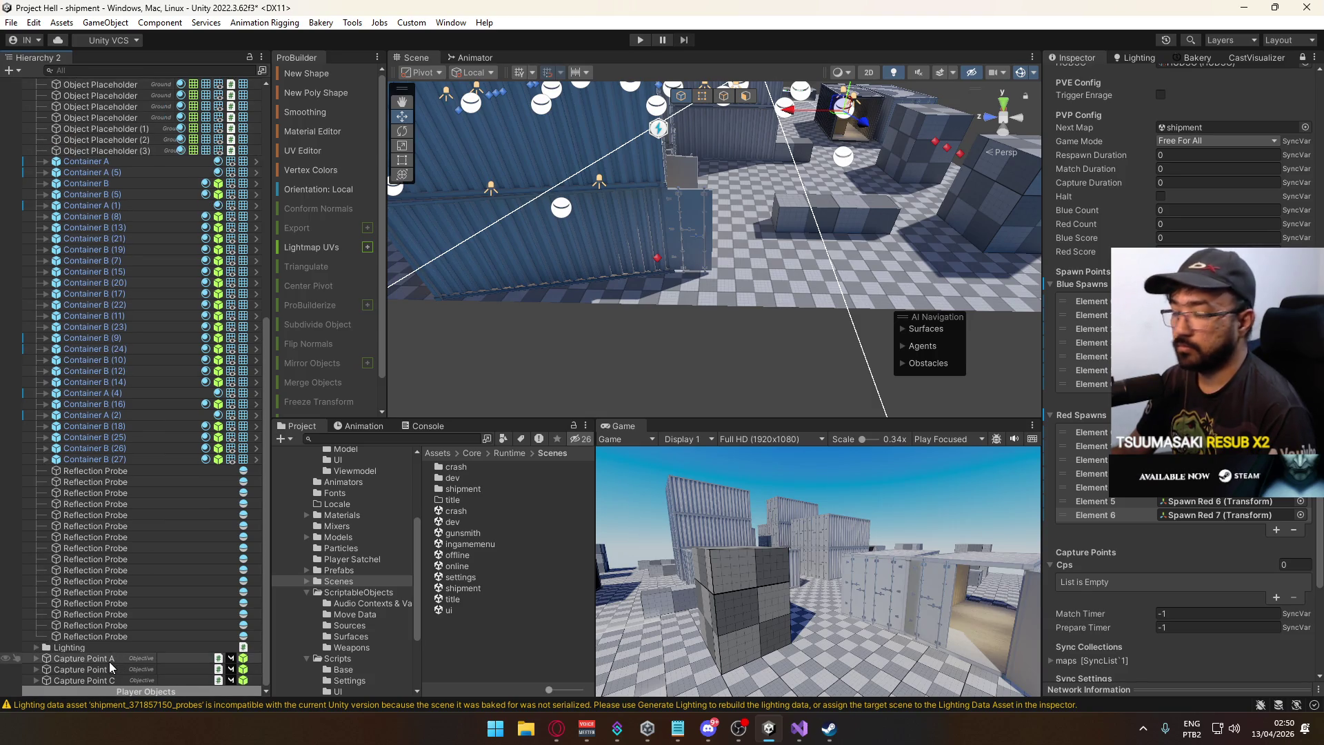
# Assign Capture Points A, B and C to the Match Director's Cps list.
pyautogui.click(111, 658)
pyautogui.keyDown('shift'); pyautogui.click(110, 680); pyautogui.keyUp('shift')
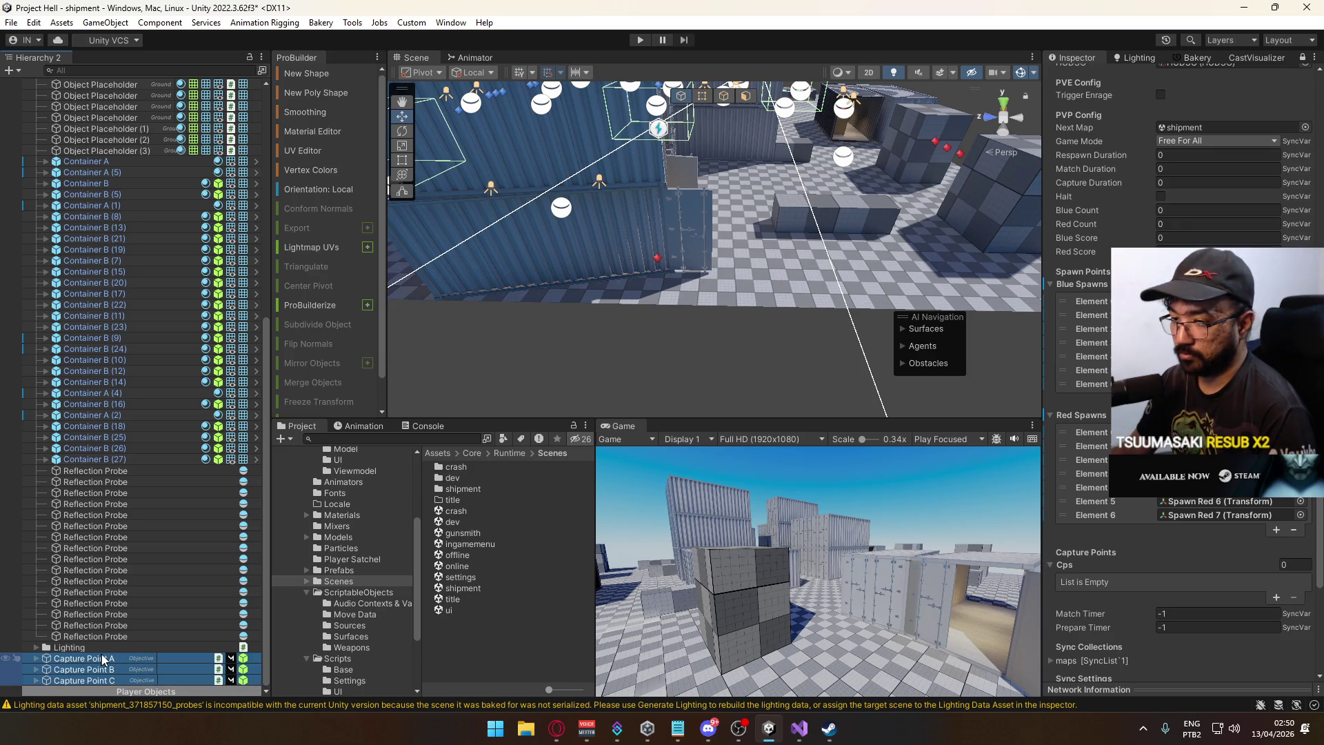
pyautogui.moveTo(555, 662); pyautogui.dragTo(1083, 567)
pyautogui.moveTo(771, 288)
pyautogui.mouseDown()
pyautogui.moveTo(913, 183)
pyautogui.moveTo(1032, 281)
pyautogui.moveTo(477, 84)
pyautogui.moveTo(1062, 276)
pyautogui.mouseUp()
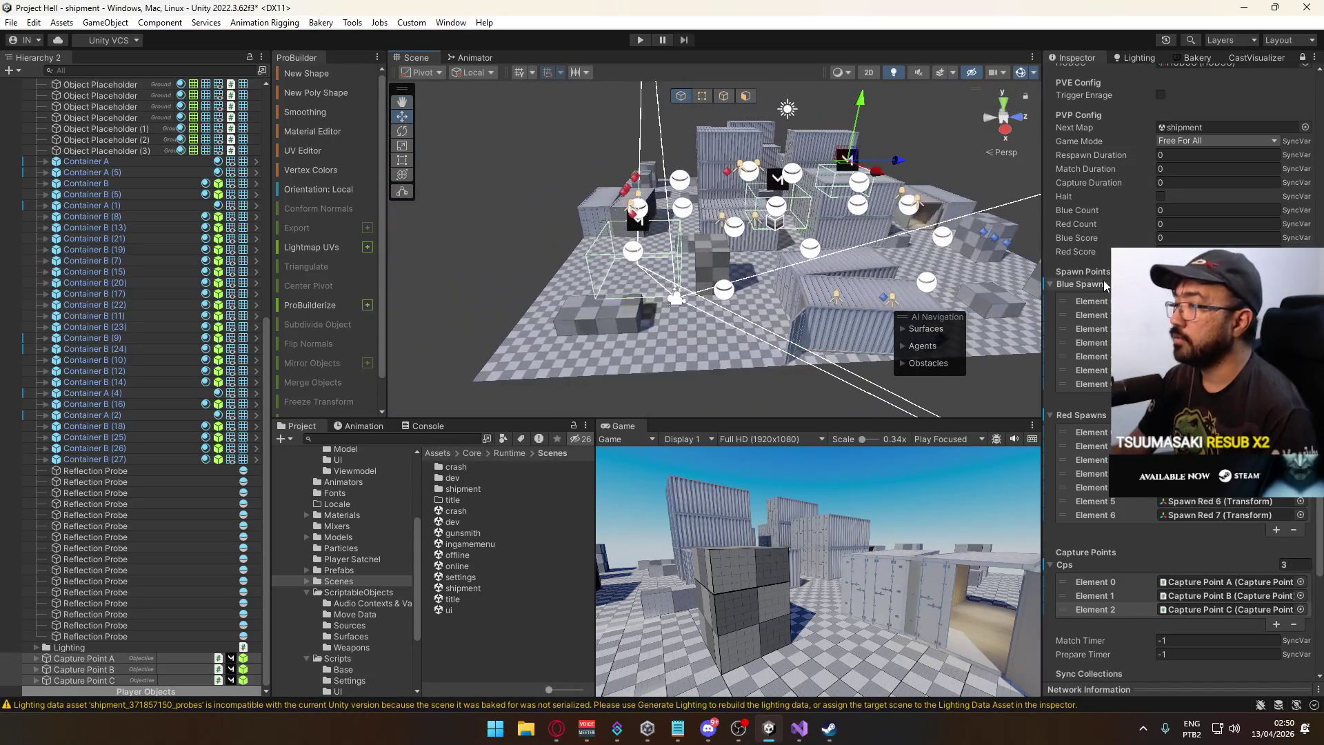
# Bake the shipment map's lightmaps with Bakery, finishing in about 34 seconds.
pyautogui.click(1195, 58)
pyautogui.scroll(-10, 1166, 483)
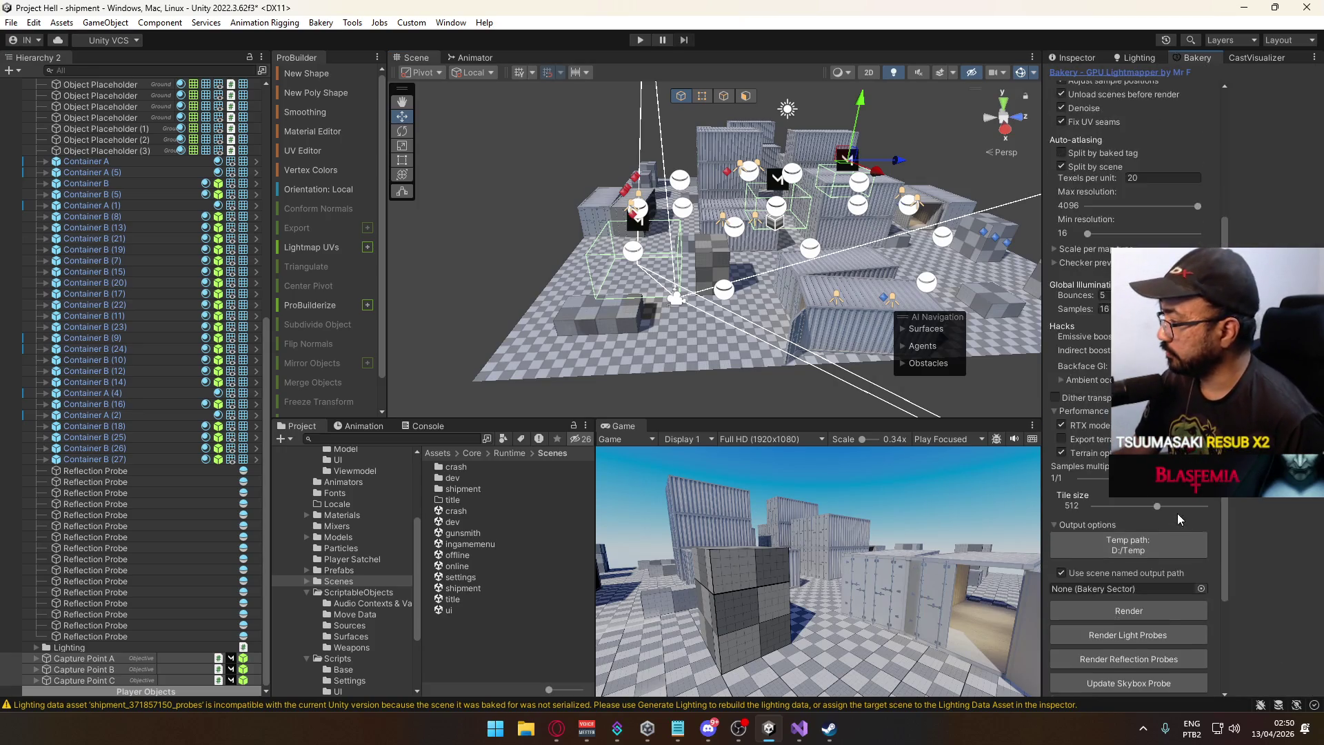
pyautogui.moveTo(758, 290)
pyautogui.mouseDown()
pyautogui.moveTo(797, 280)
pyautogui.moveTo(619, 281)
pyautogui.moveTo(1005, 346)
pyautogui.moveTo(775, 439)
pyautogui.moveTo(556, 310)
pyautogui.mouseUp()
pyautogui.click(625, 282)
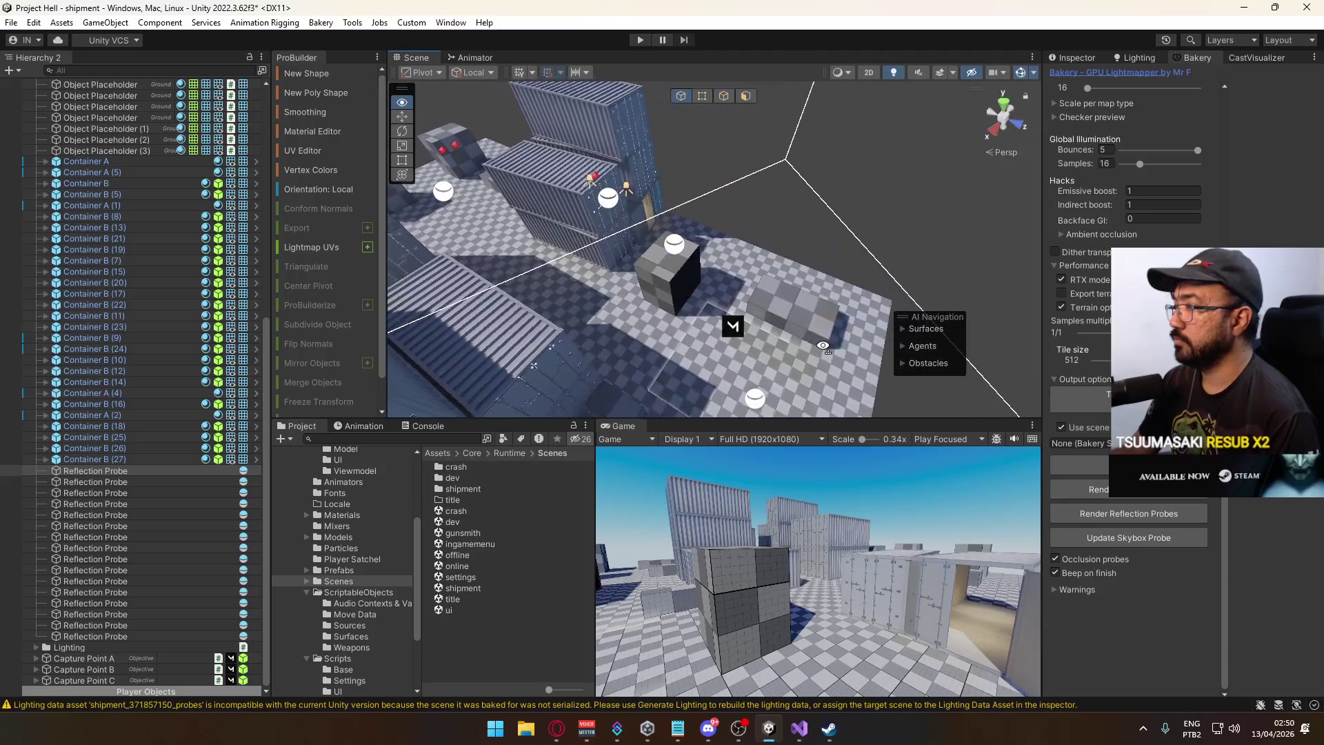
pyautogui.moveTo(833, 404); pyautogui.dragTo(745, 311)
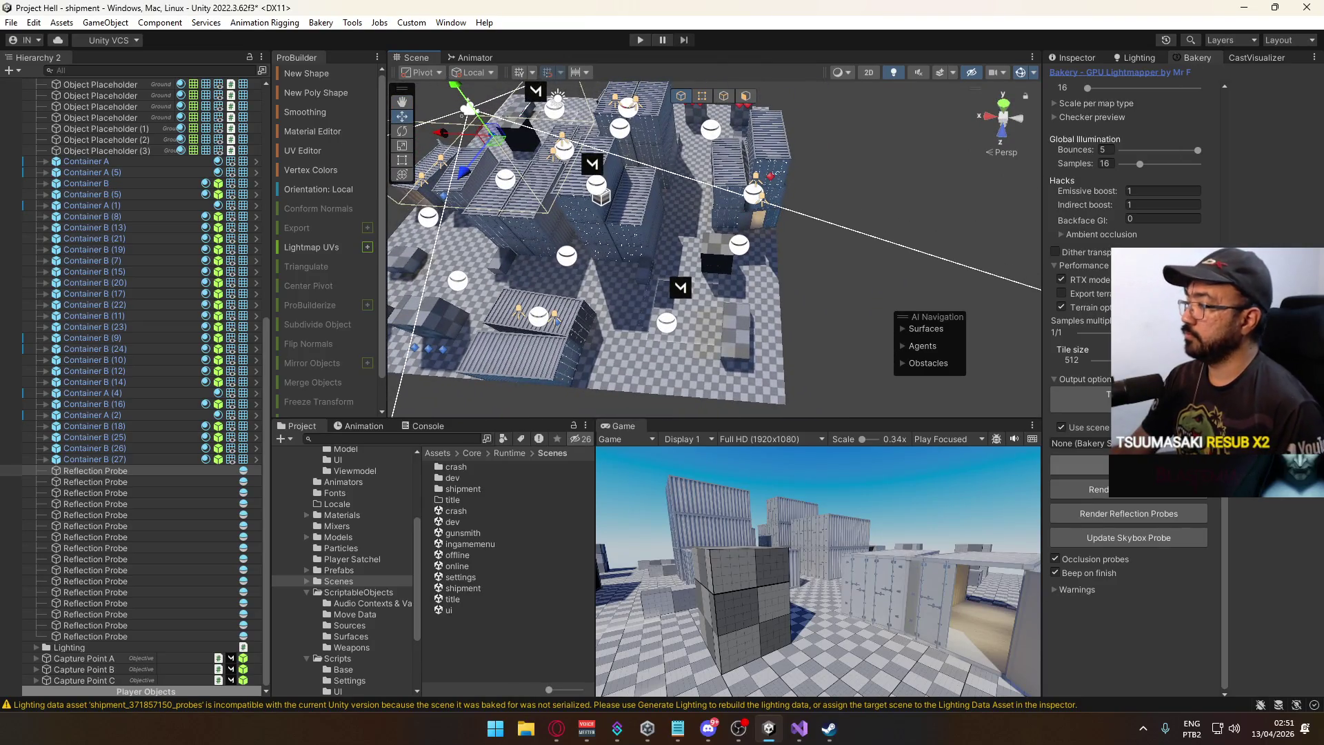
pyautogui.click(690, 387)
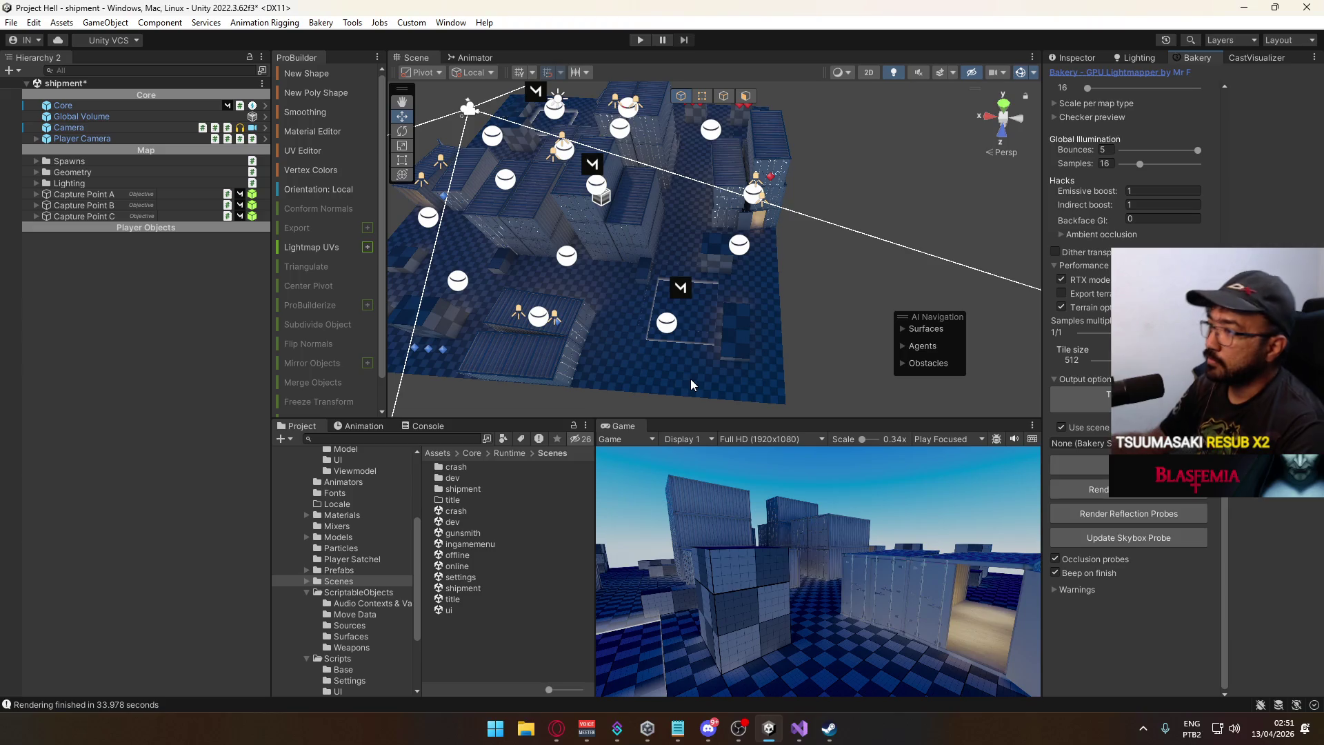
# Re-bake the lightmaps with Bakery, saving the scene, then render the reflection probes.
pyautogui.click(1079, 464)
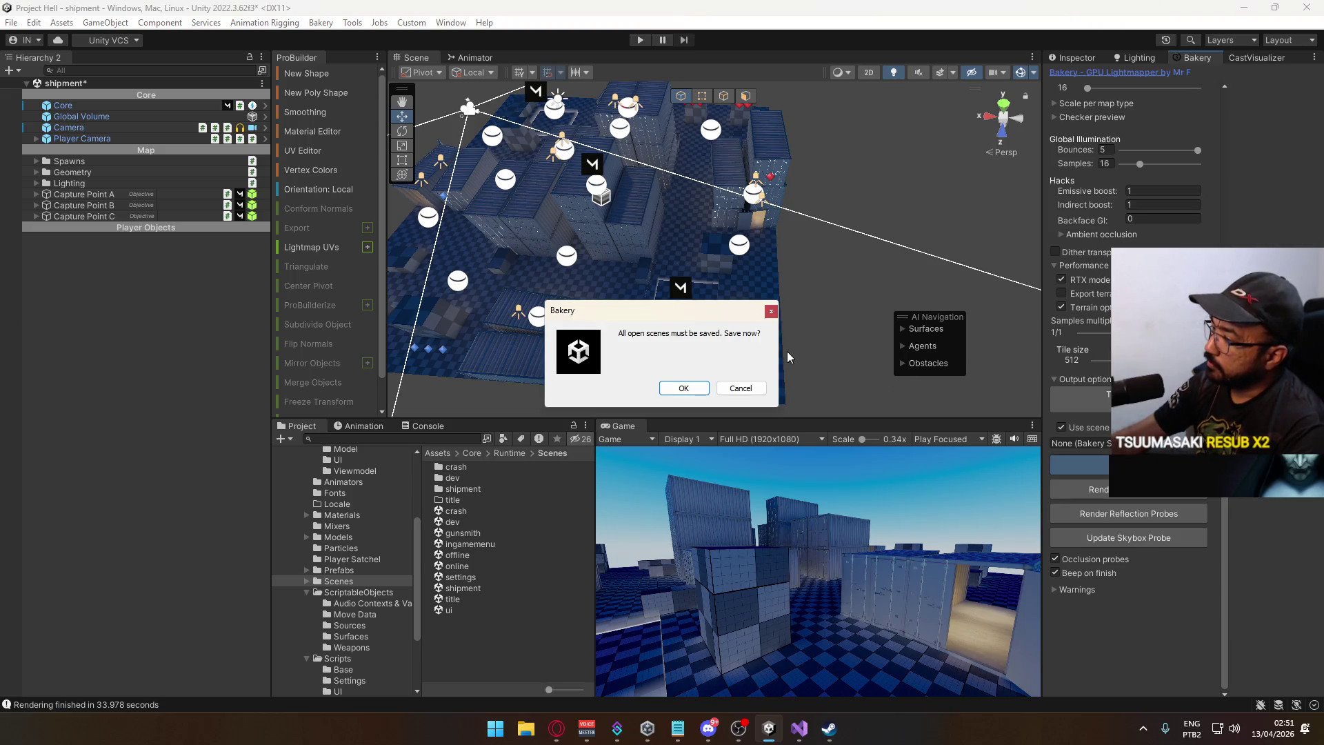
pyautogui.click(663, 389)
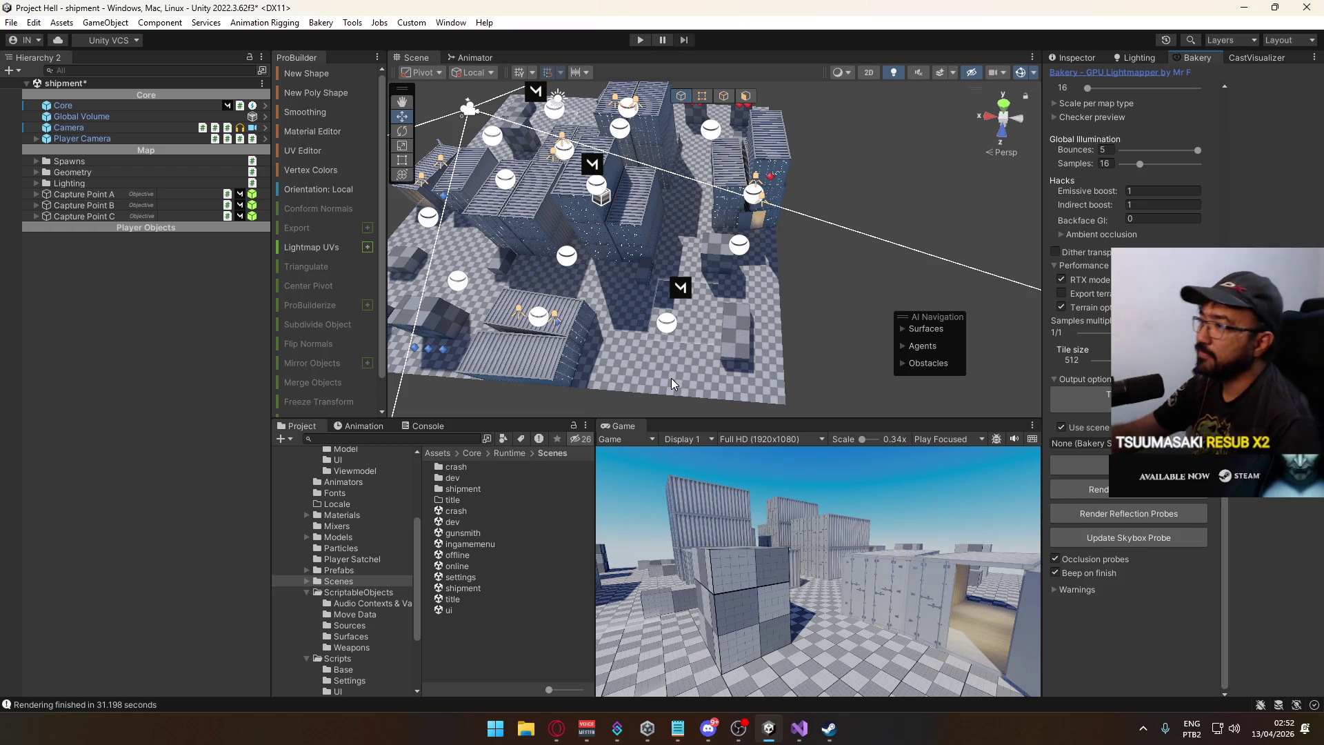
pyautogui.click(1097, 536)
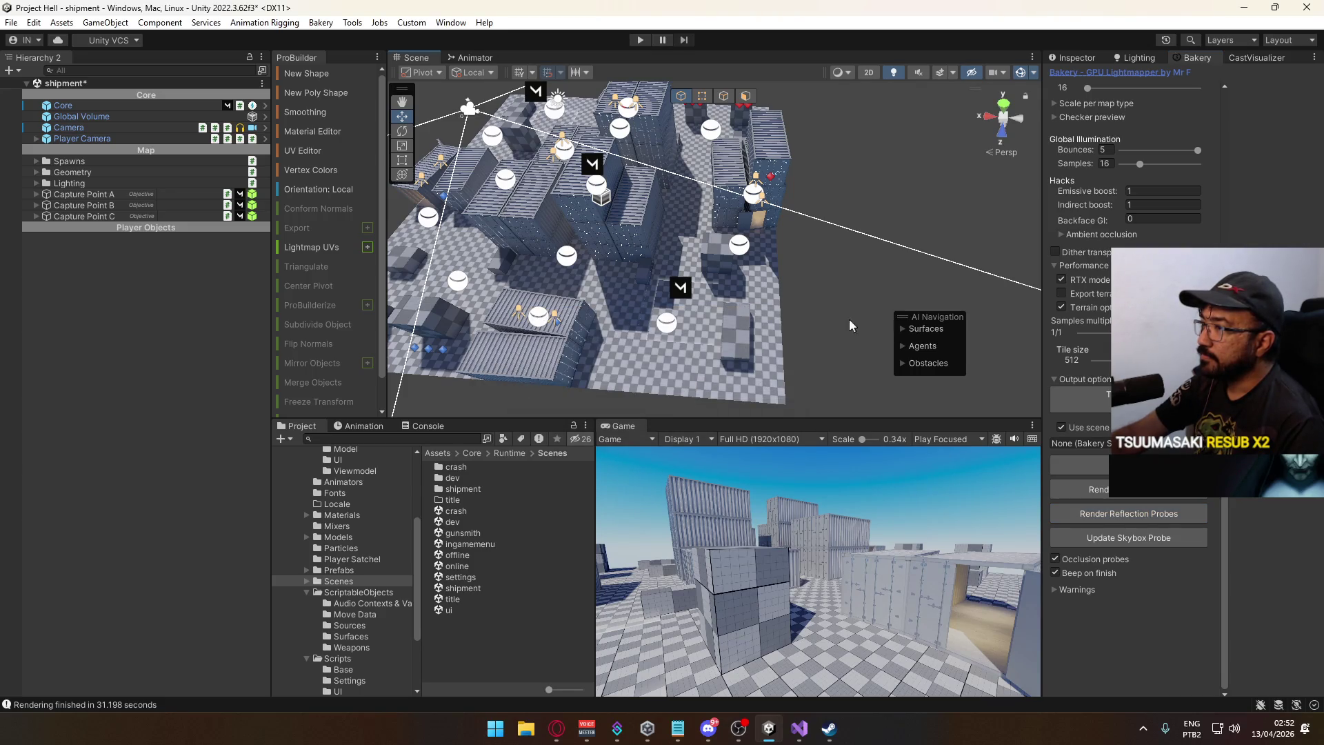
# Show the scene skybox, save the shipment scene, and open the crash scene.
pyautogui.moveTo(858, 301)
pyautogui.mouseDown()
pyautogui.moveTo(905, 116)
pyautogui.moveTo(793, 276)
pyautogui.moveTo(617, 239)
pyautogui.moveTo(911, 183)
pyautogui.moveTo(996, 187)
pyautogui.moveTo(764, 298)
pyautogui.moveTo(774, 325)
pyautogui.moveTo(554, 315)
pyautogui.mouseUp()
pyautogui.click(940, 72)
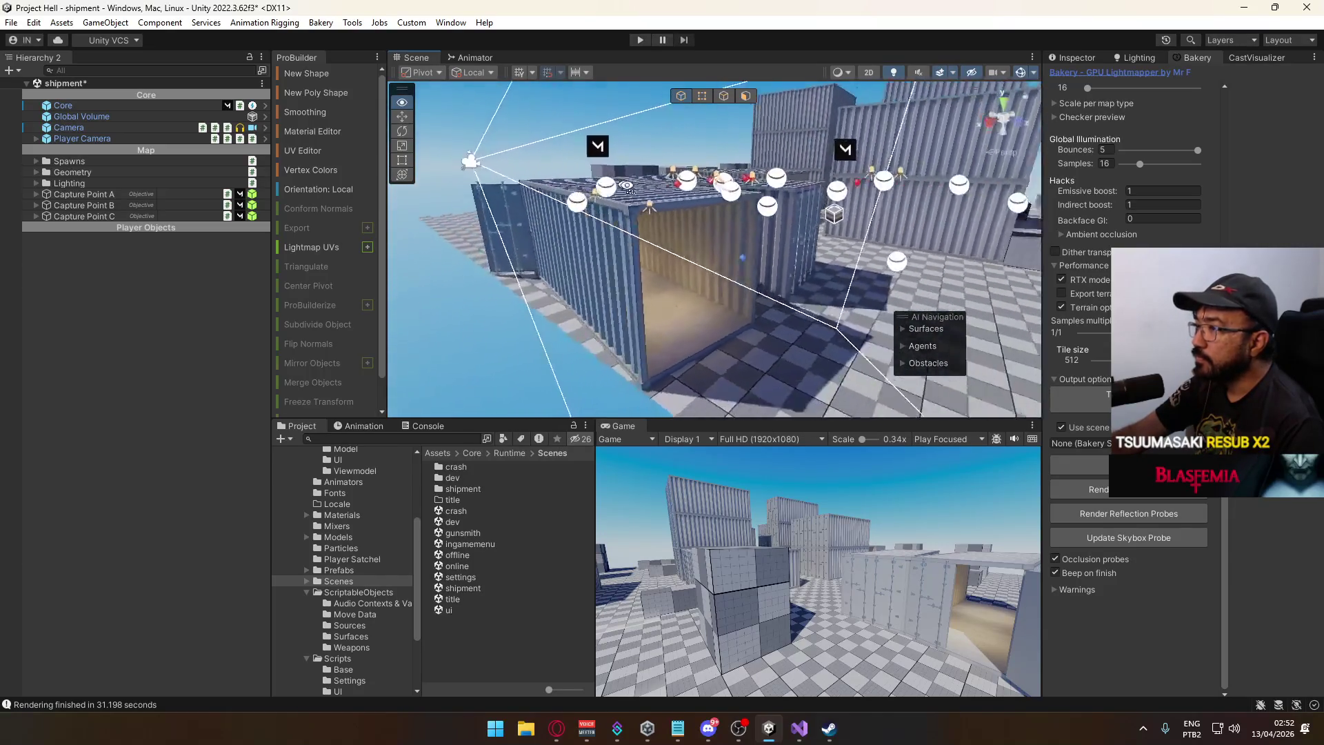
pyautogui.moveTo(744, 227)
pyautogui.mouseDown()
pyautogui.moveTo(591, 305)
pyautogui.moveTo(831, 270)
pyautogui.mouseUp()
pyautogui.hotkey('ctrl', 's')
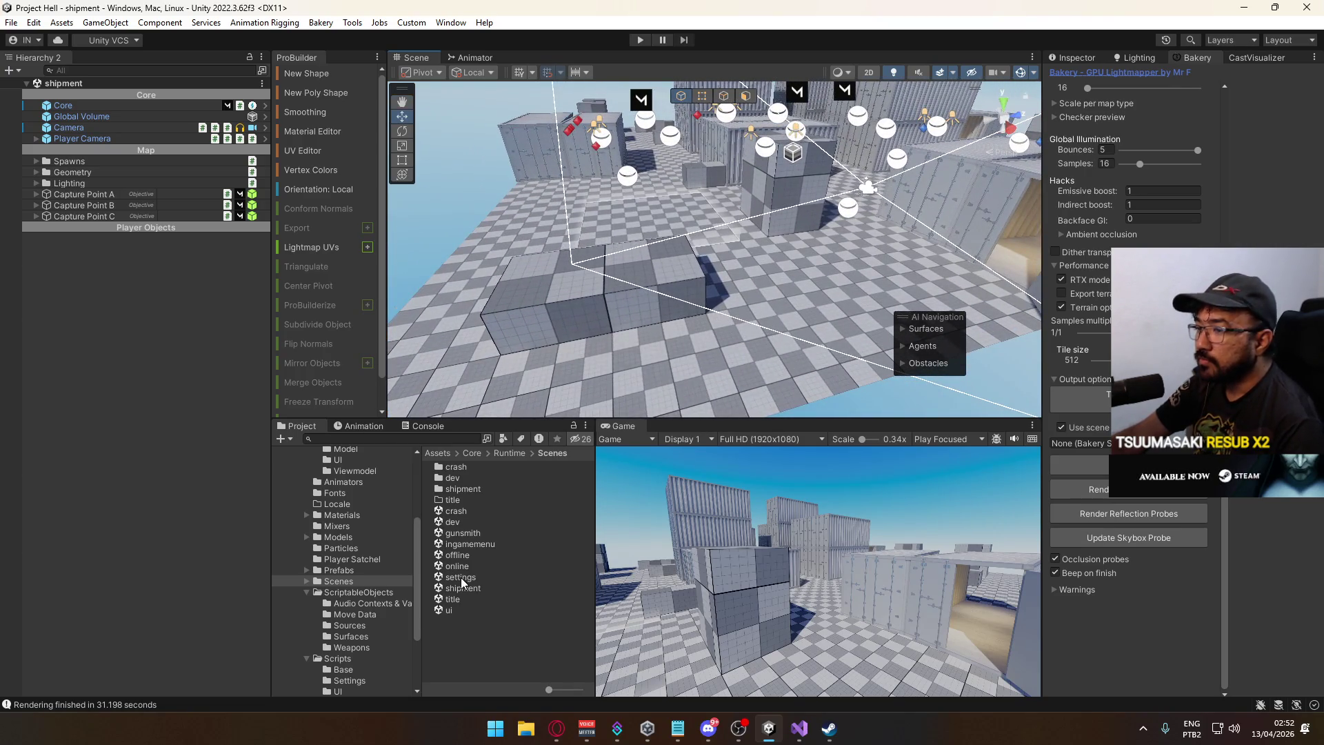
pyautogui.doubleClick(473, 512)
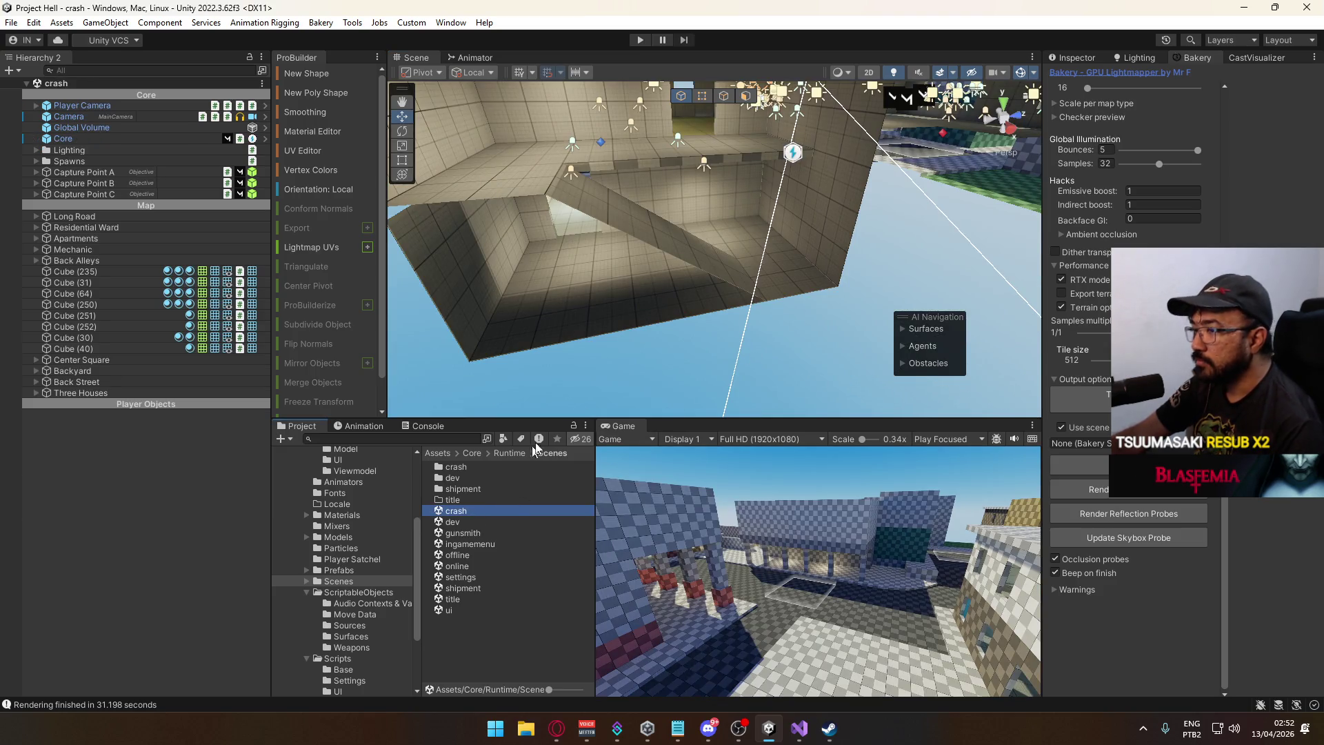
pyautogui.moveTo(773, 228)
pyautogui.mouseDown()
pyautogui.moveTo(797, 254)
pyautogui.moveTo(798, 199)
pyautogui.moveTo(745, 262)
pyautogui.moveTo(395, 404)
pyautogui.mouseUp()
# Open the title scene, enter Play mode and host a match on the Crash map.
pyautogui.doubleClick(453, 598)
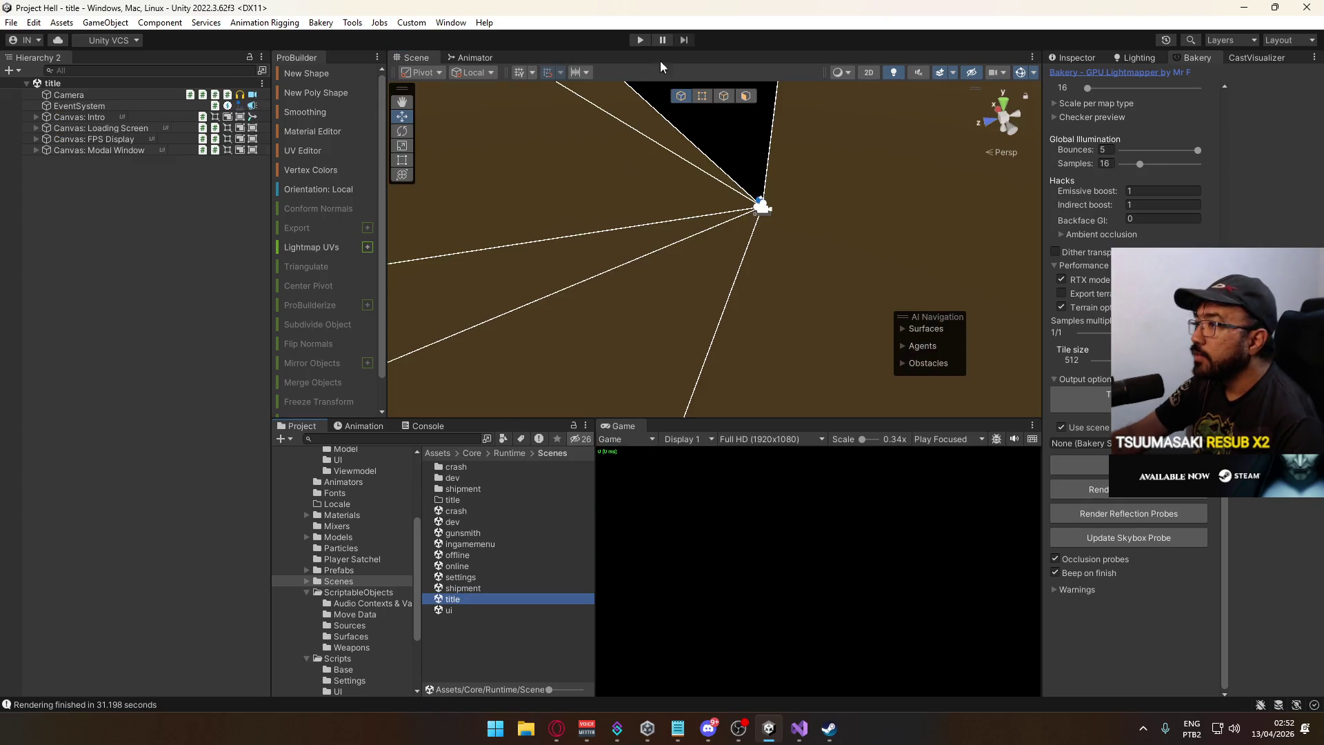
pyautogui.click(638, 40)
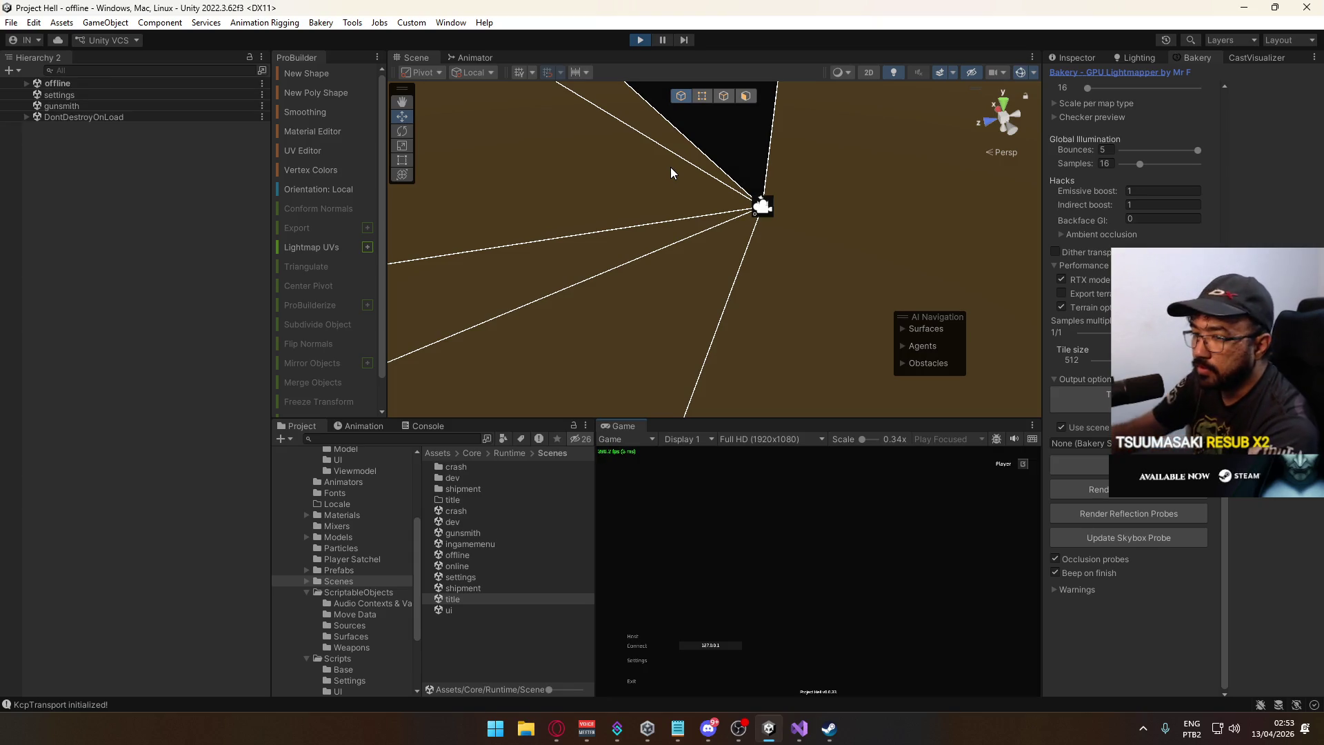
pyautogui.click(642, 636)
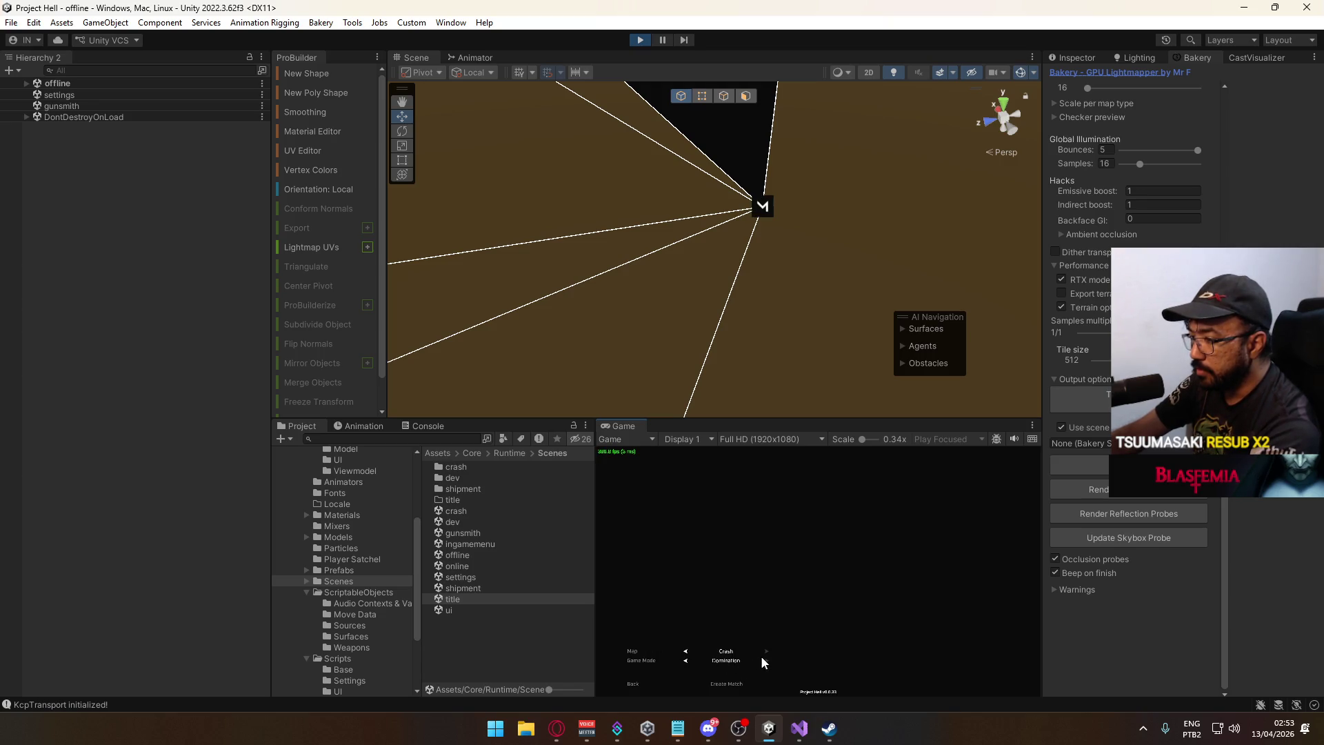
pyautogui.press('Return')
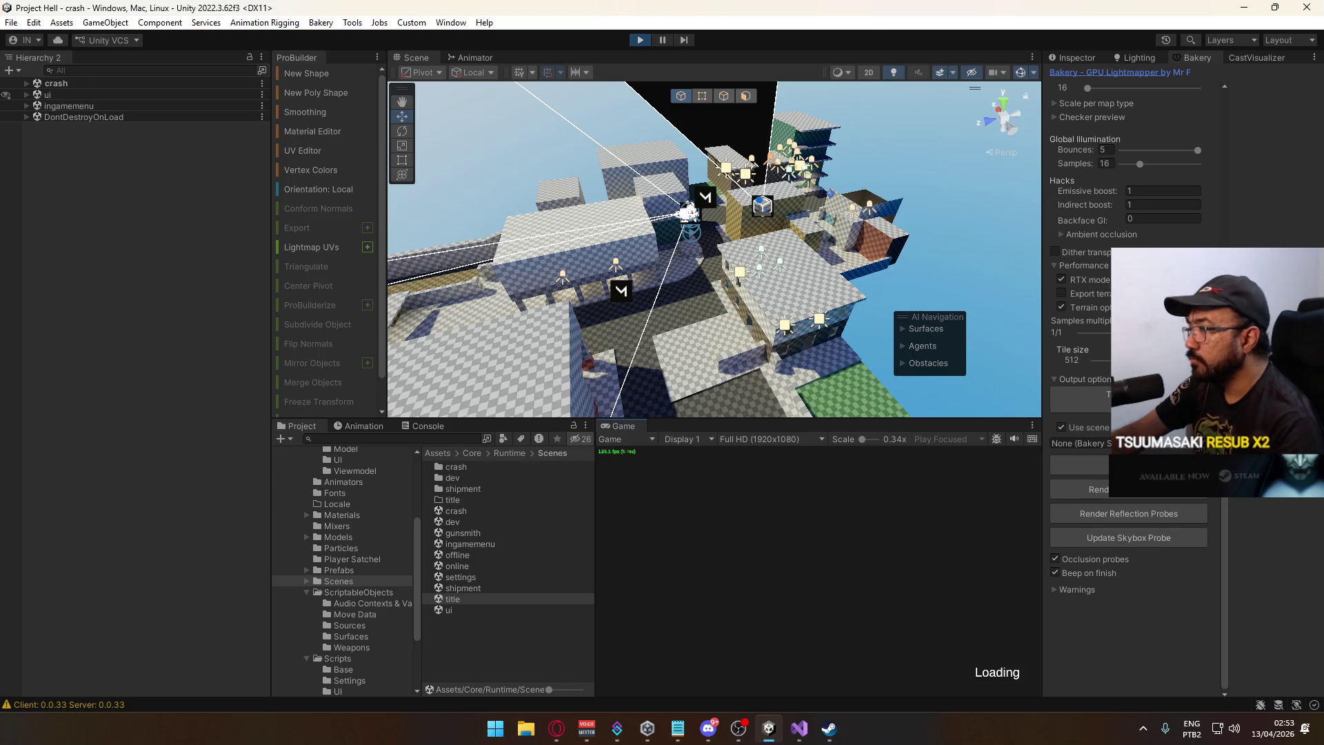
pyautogui.press('super')
pyautogui.rightClick(637, 426)
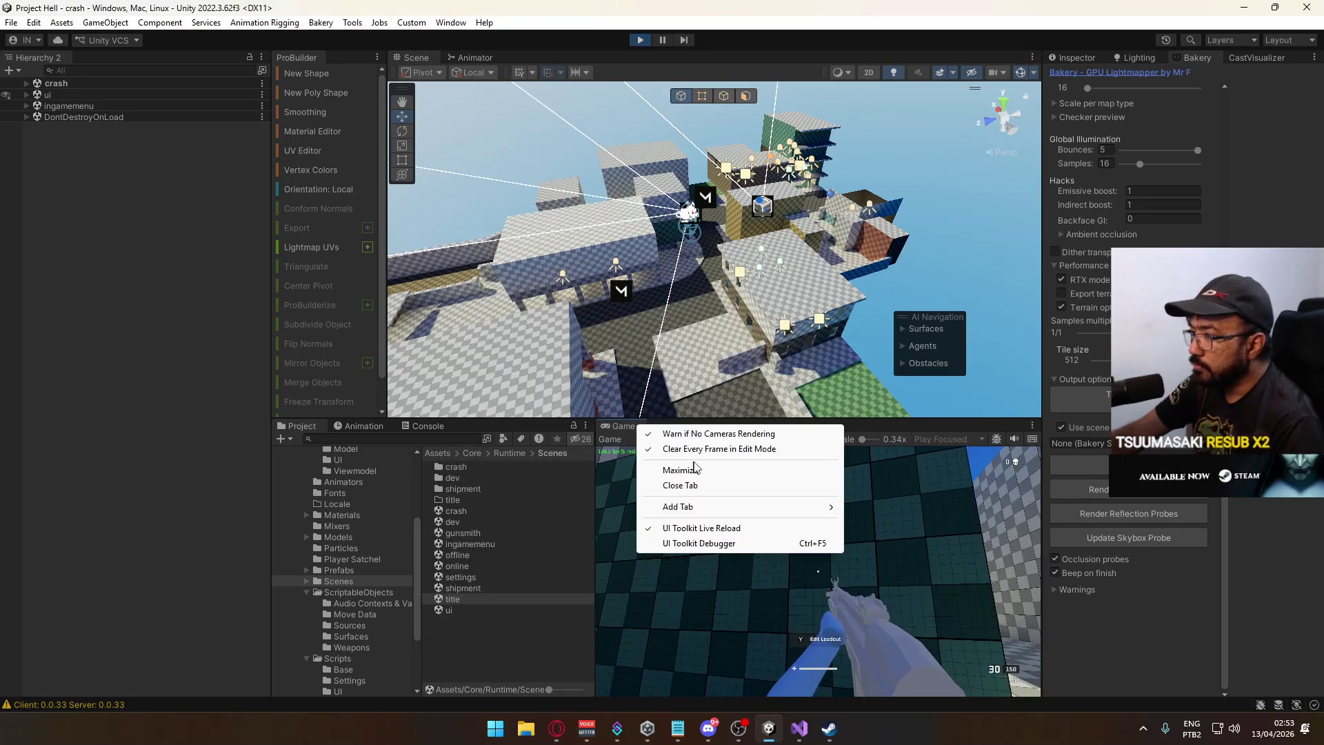
# Maximize the Game view, start the Crash match and walk the player through the level.
pyautogui.click(694, 469)
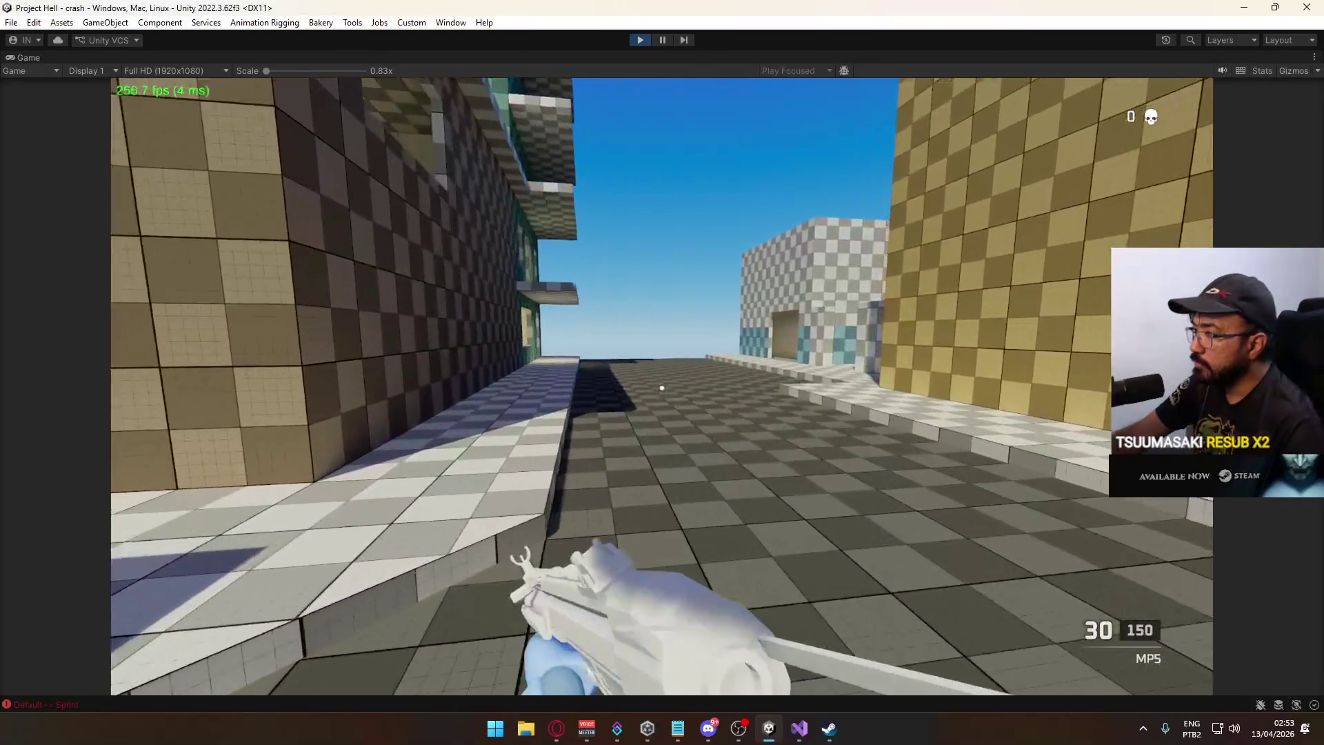
pyautogui.press('w')
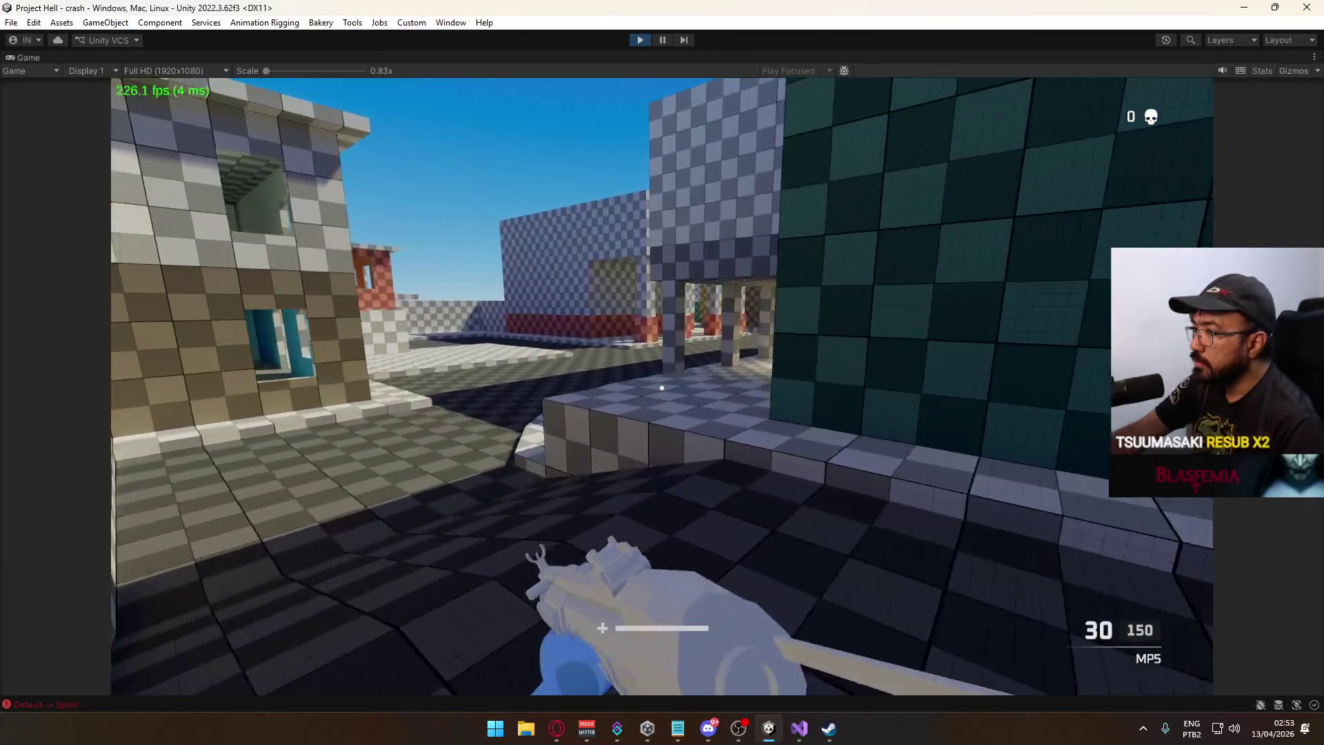
pyautogui.press('space')
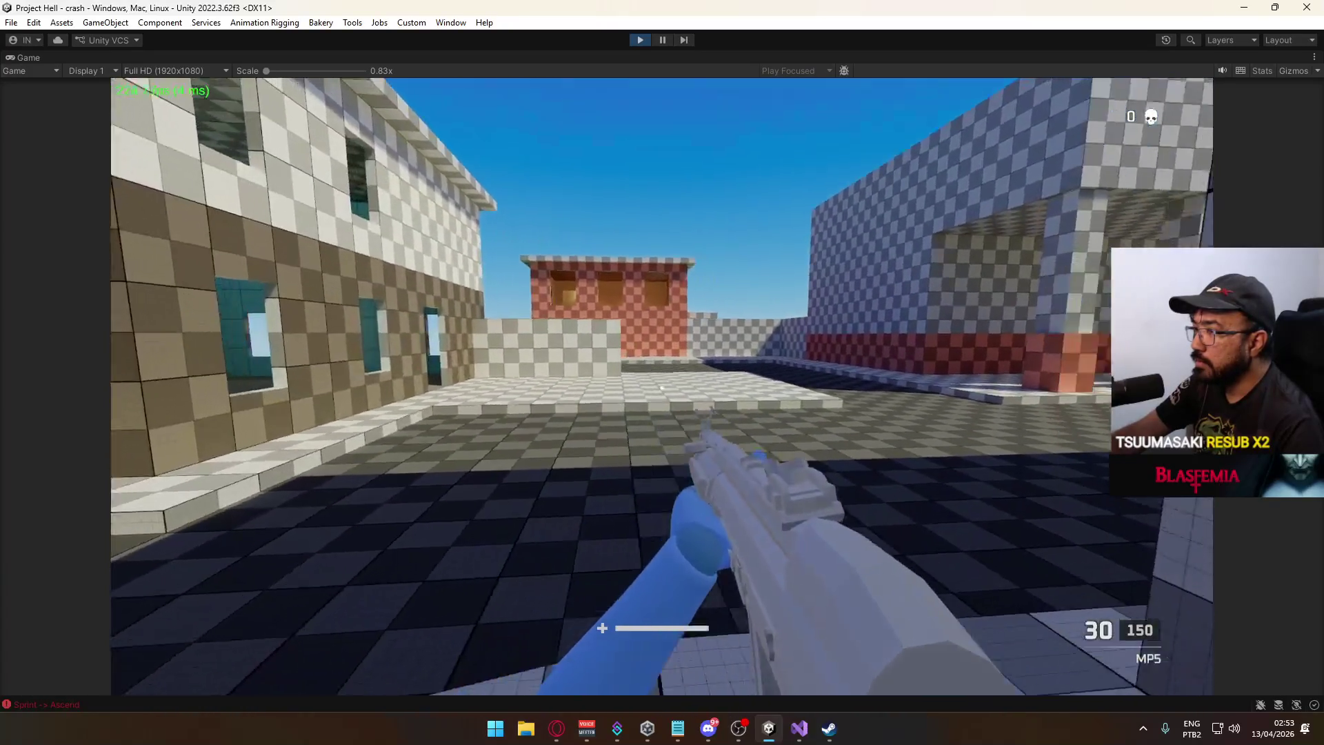
pyautogui.press('w')
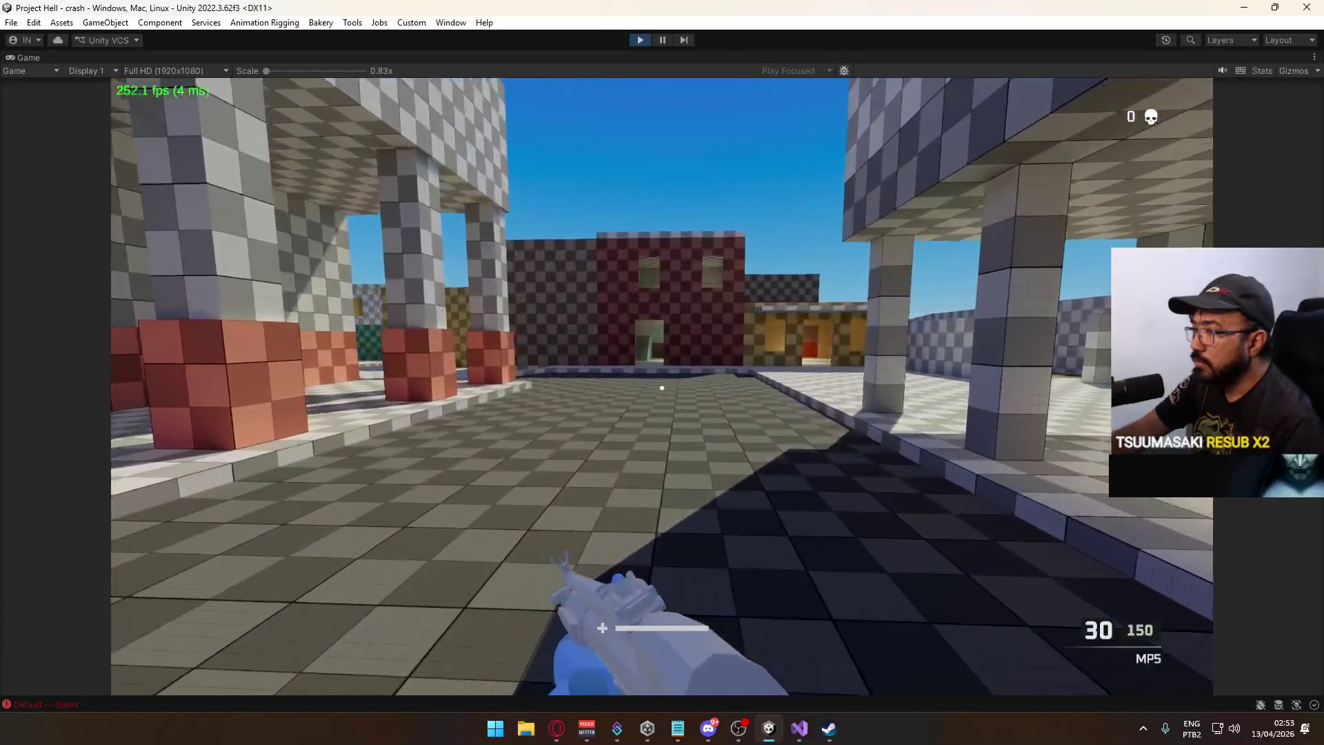
pyautogui.press('Escape')
pyautogui.click(197, 510)
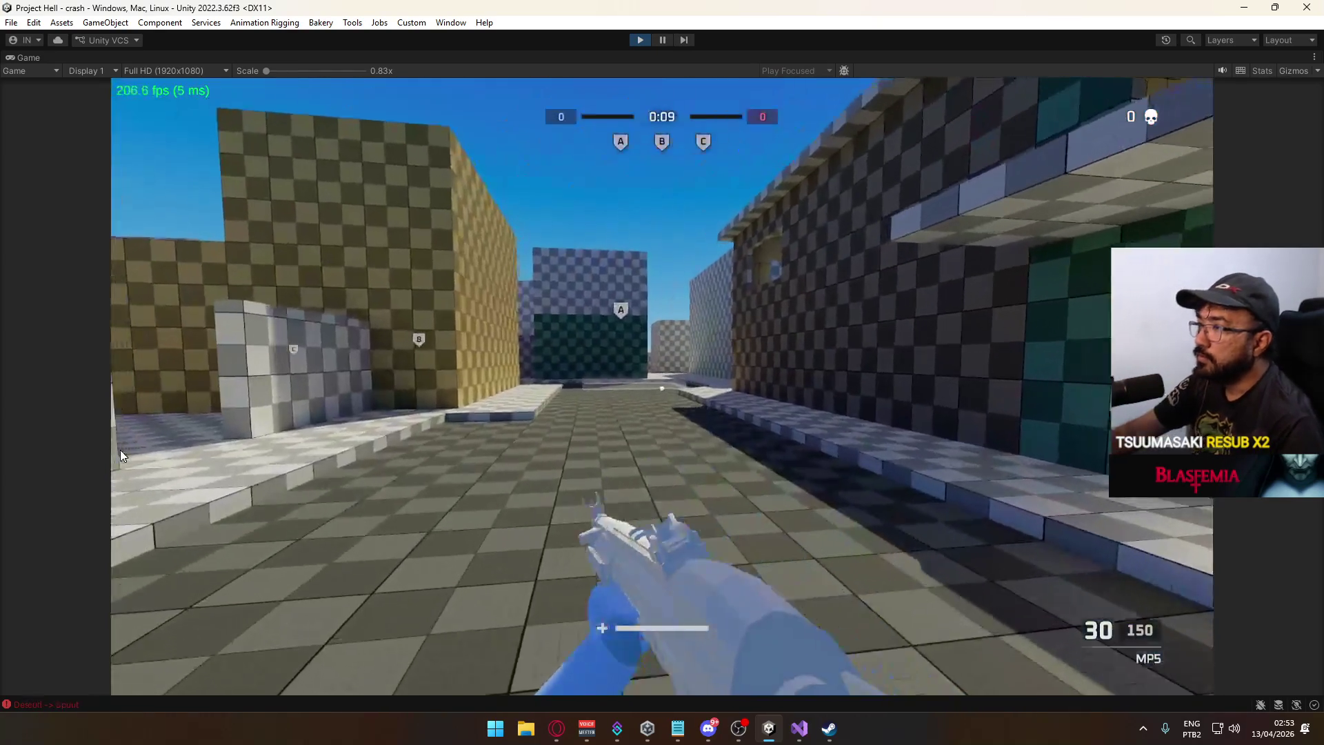
pyautogui.hotkey('shift', 'w')
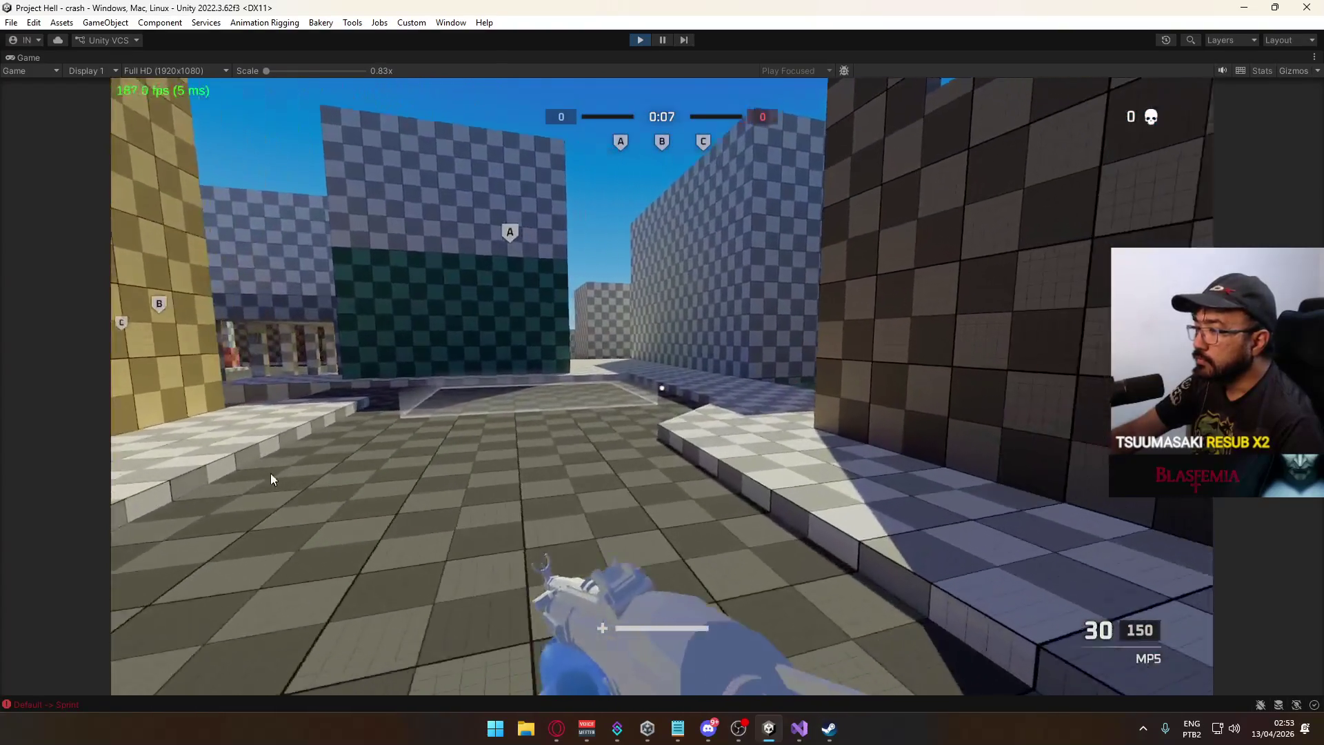
pyautogui.press('w')
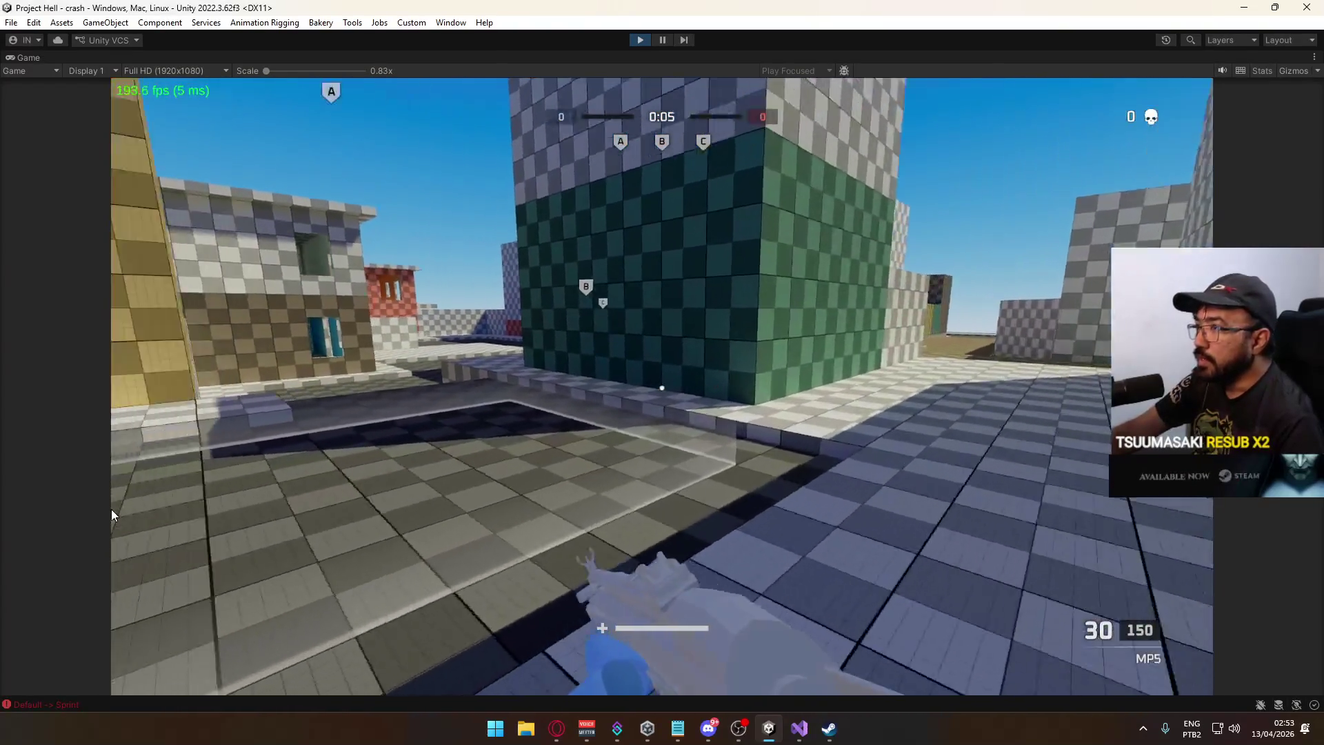
pyautogui.press('w')
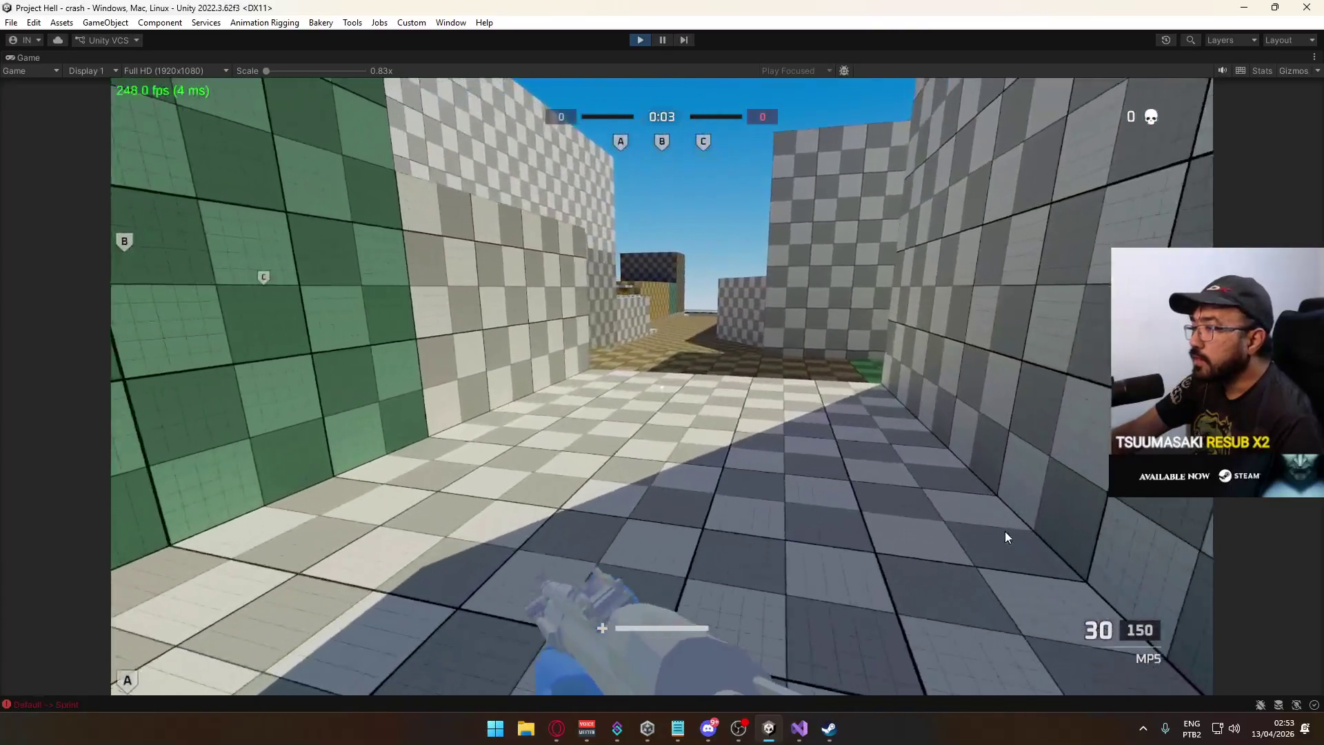
pyautogui.press('w')
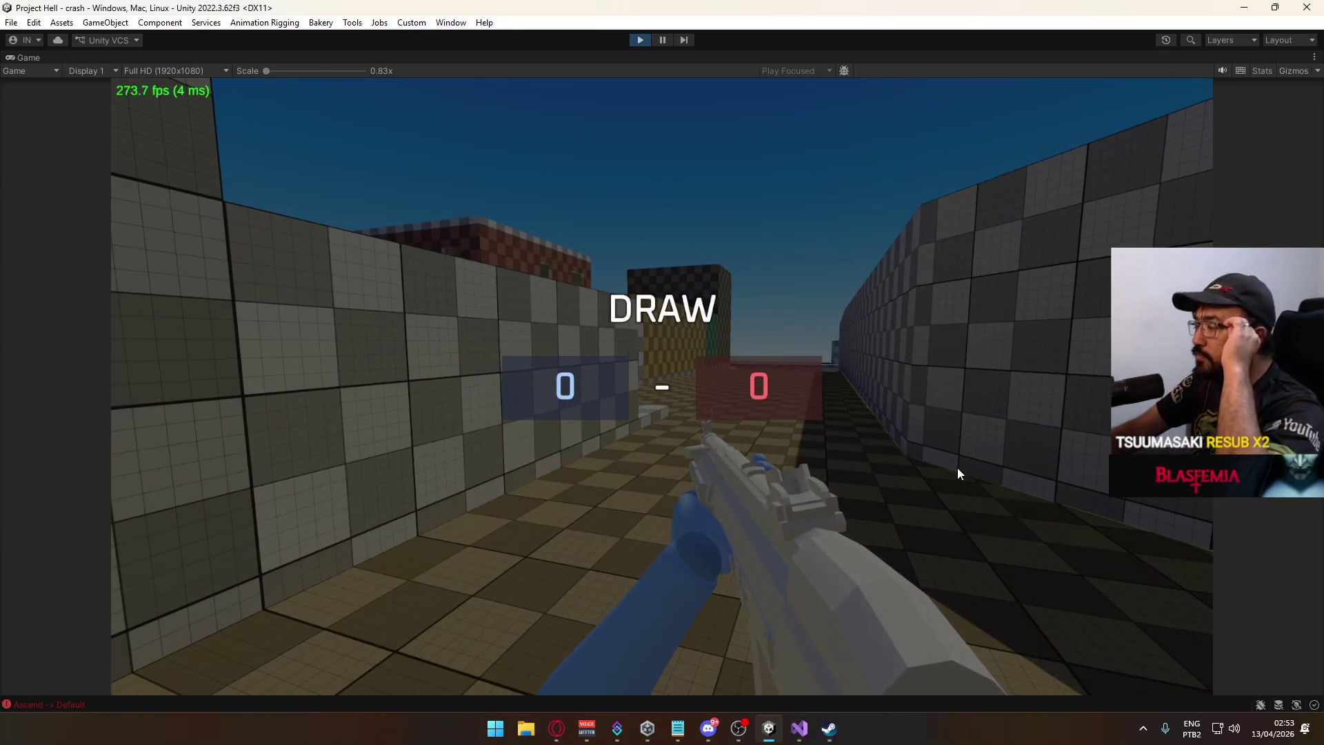
# Check the scoreboard, then vote for SHIPMENT on the map vote screen.
pyautogui.press('Tab')
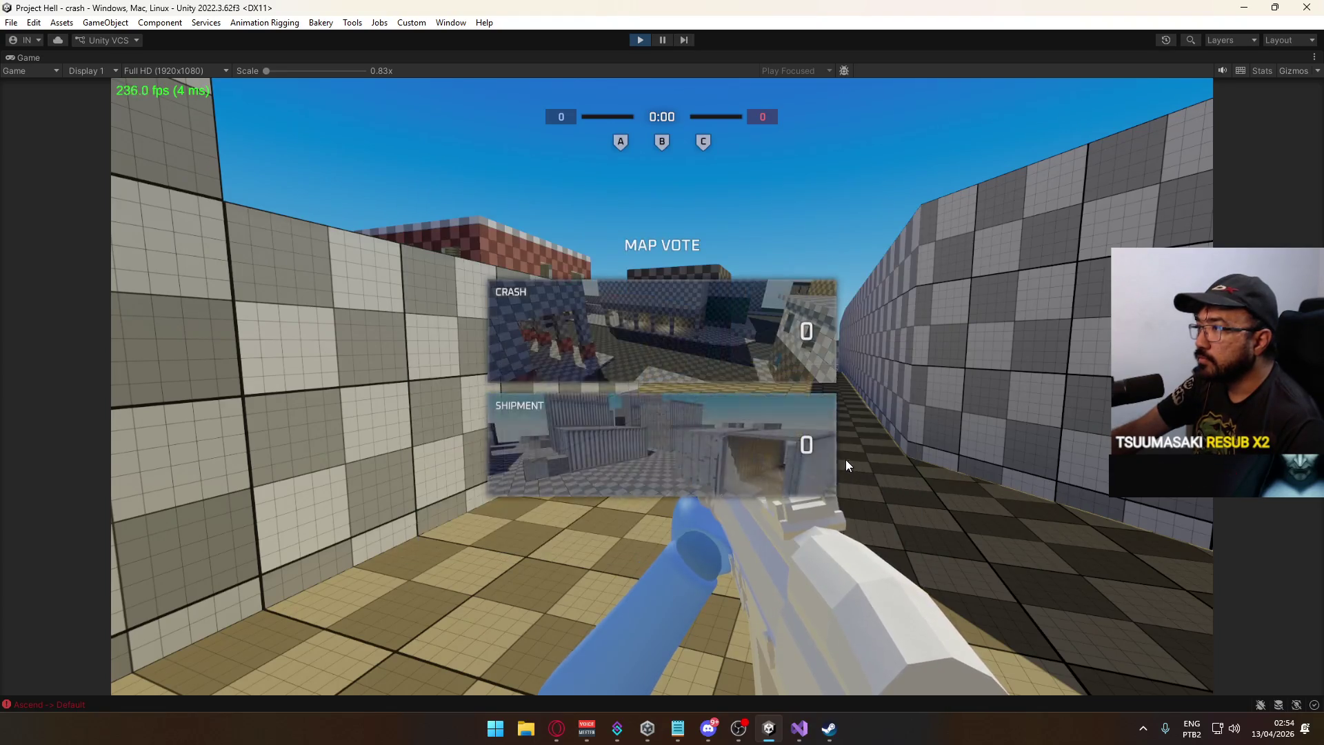
pyautogui.click(686, 416)
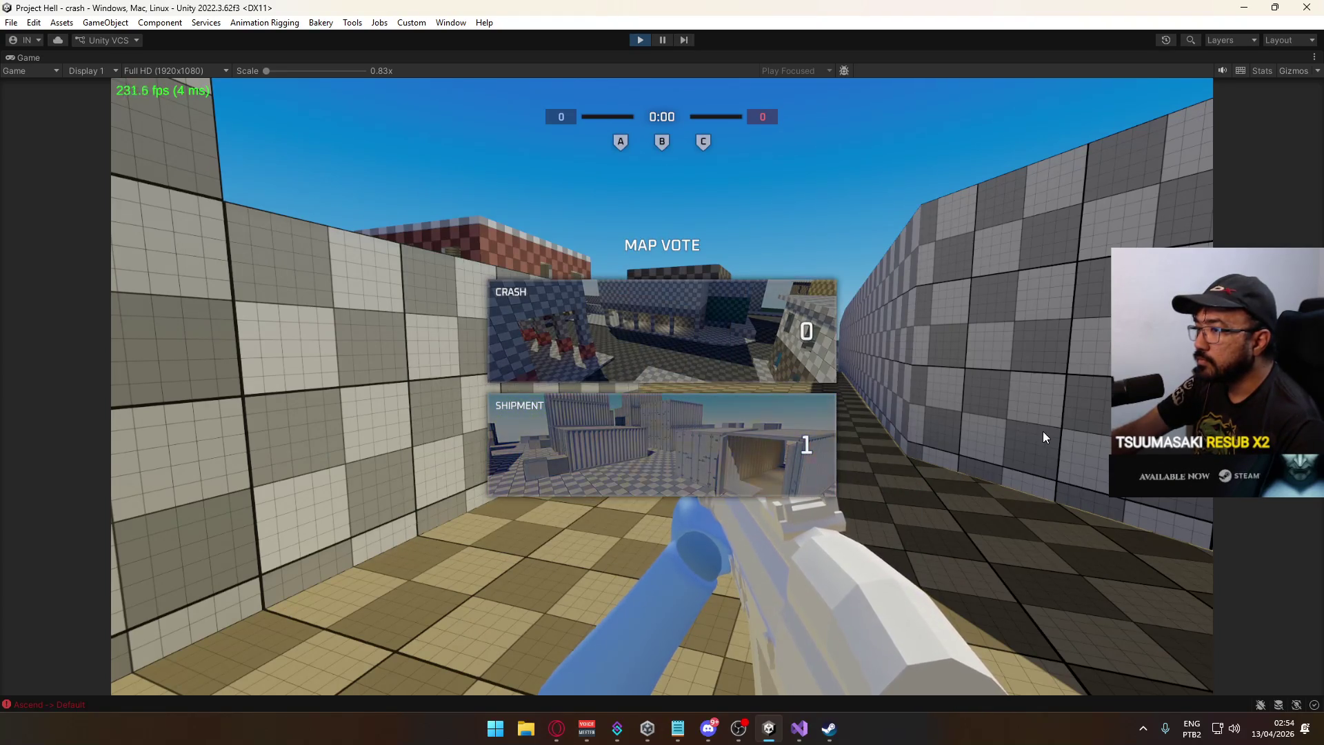
pyautogui.click(700, 449)
pyautogui.click(698, 446)
pyautogui.click(713, 441)
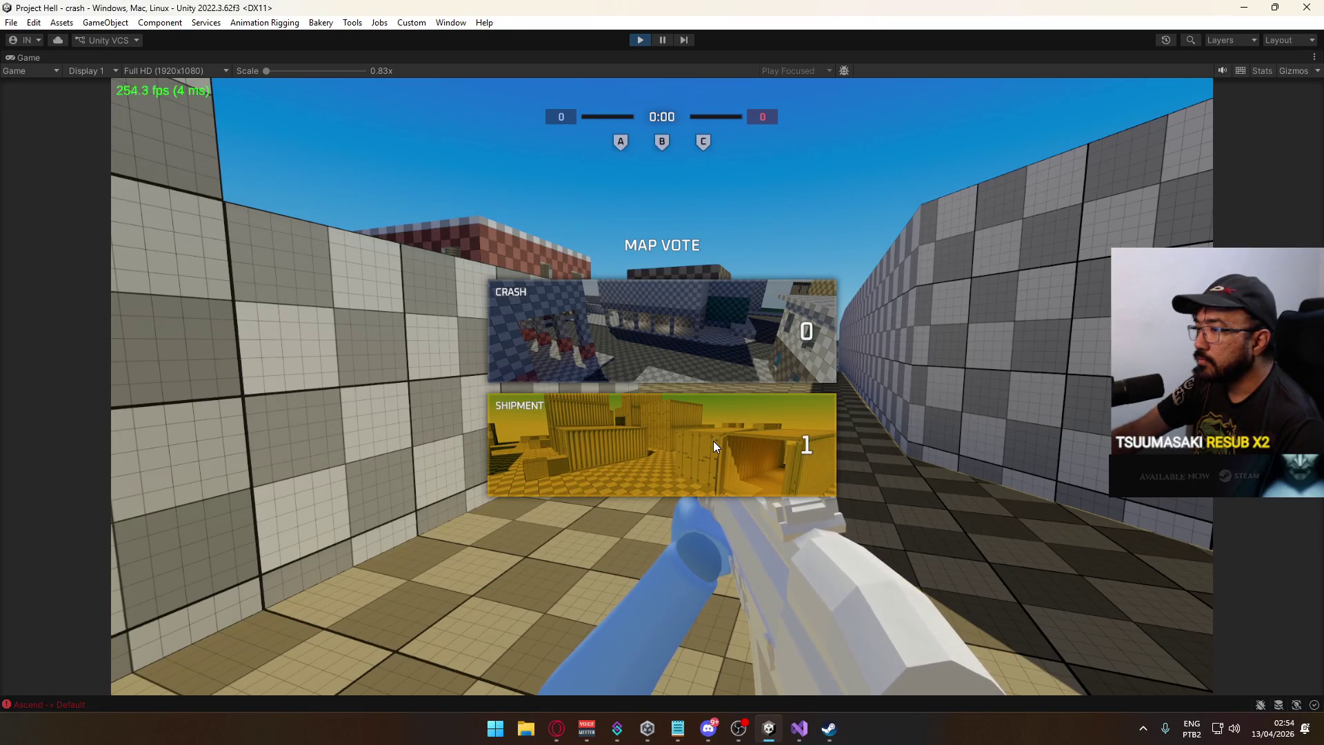
pyautogui.click(912, 438)
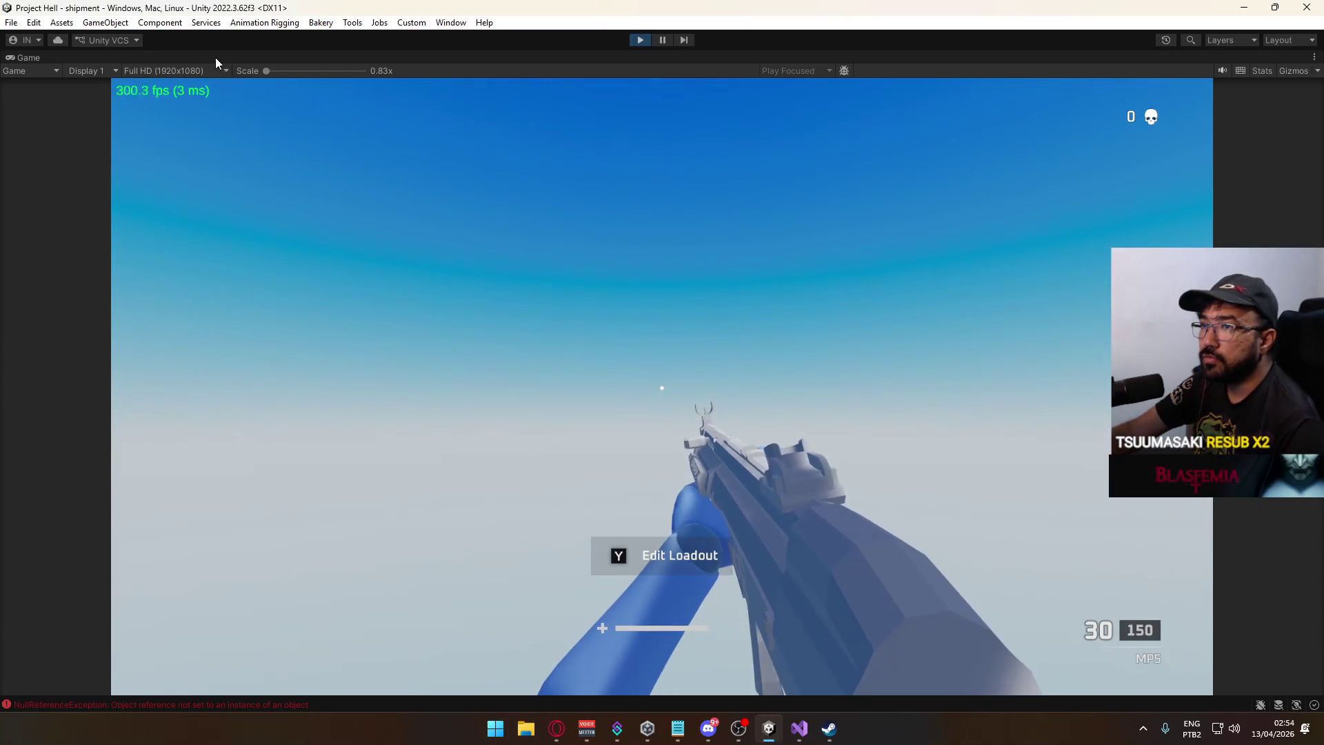
# Restore the editor layout from the maximized Game view and show a widened Console.
pyautogui.rightClick(215, 57)
pyautogui.click(301, 100)
pyautogui.click(426, 426)
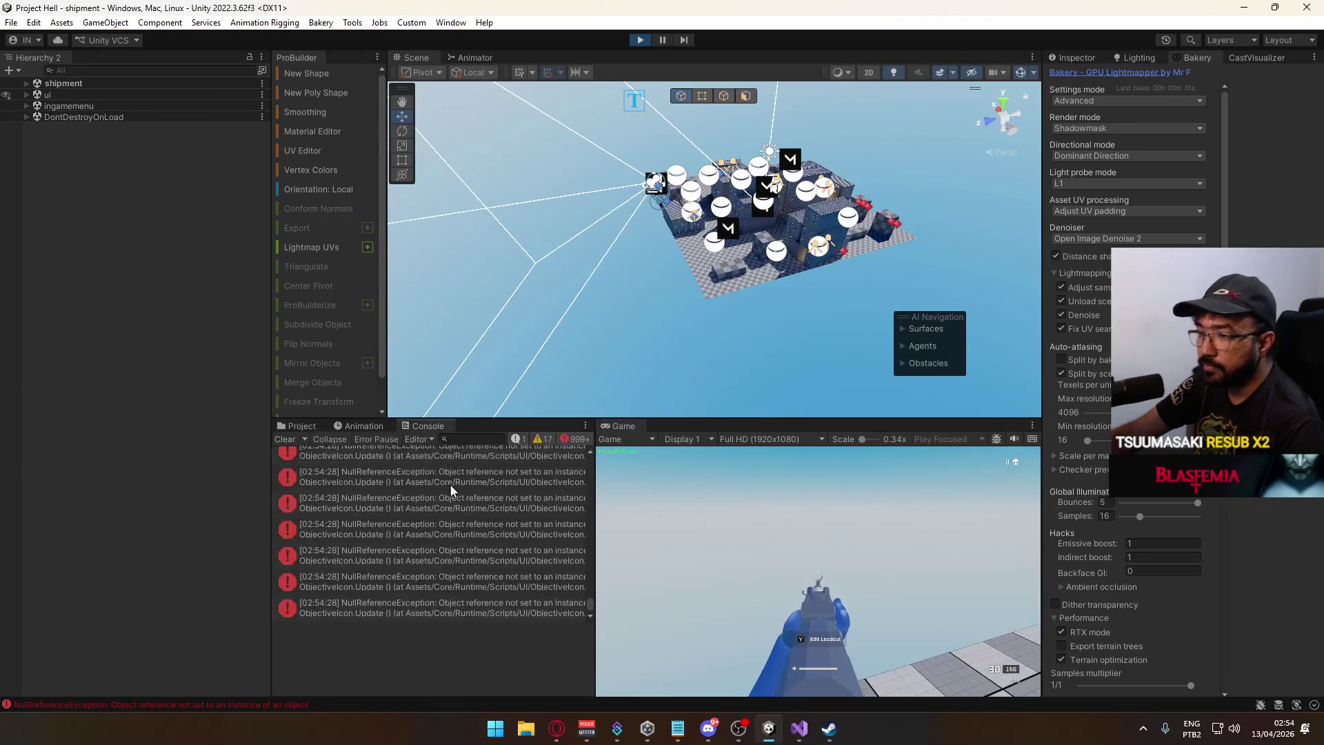
pyautogui.moveTo(597, 543)
pyautogui.mouseDown()
pyautogui.moveTo(724, 600)
pyautogui.moveTo(722, 461)
pyautogui.mouseUp()
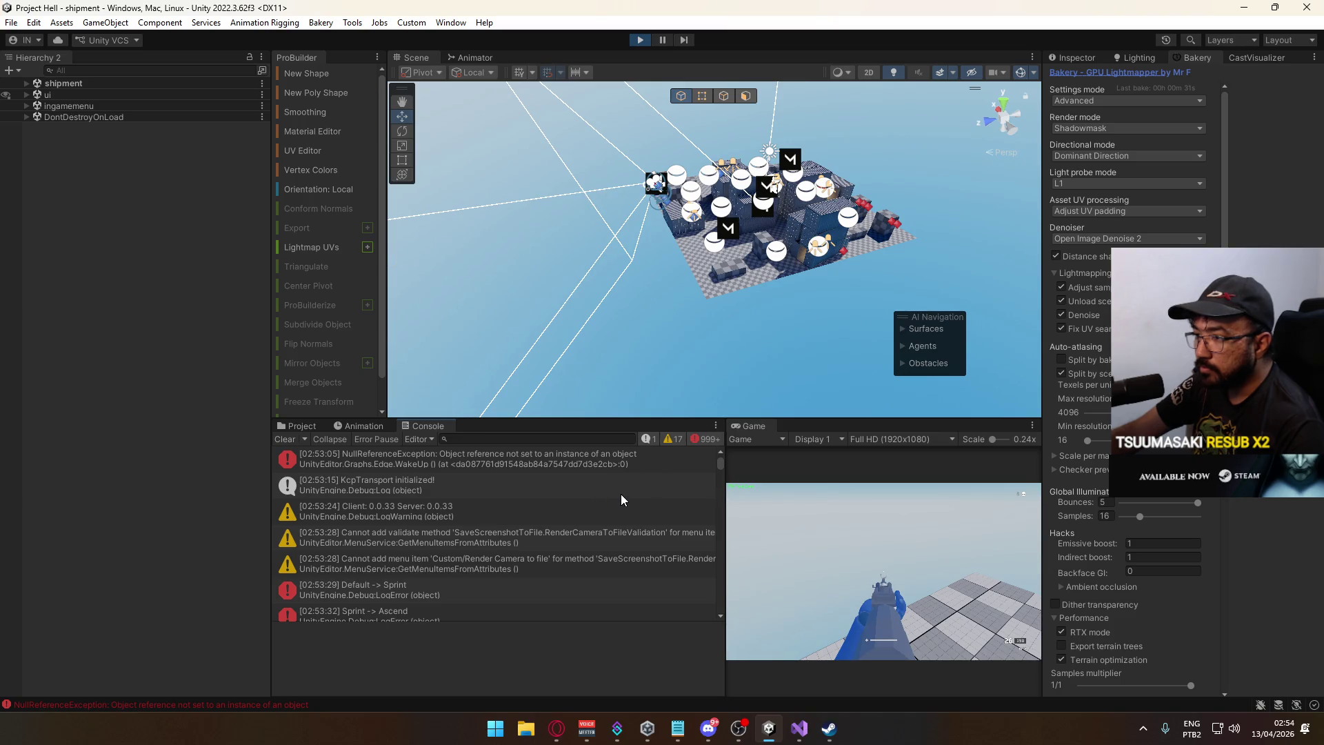
pyautogui.scroll(-5, 589, 490)
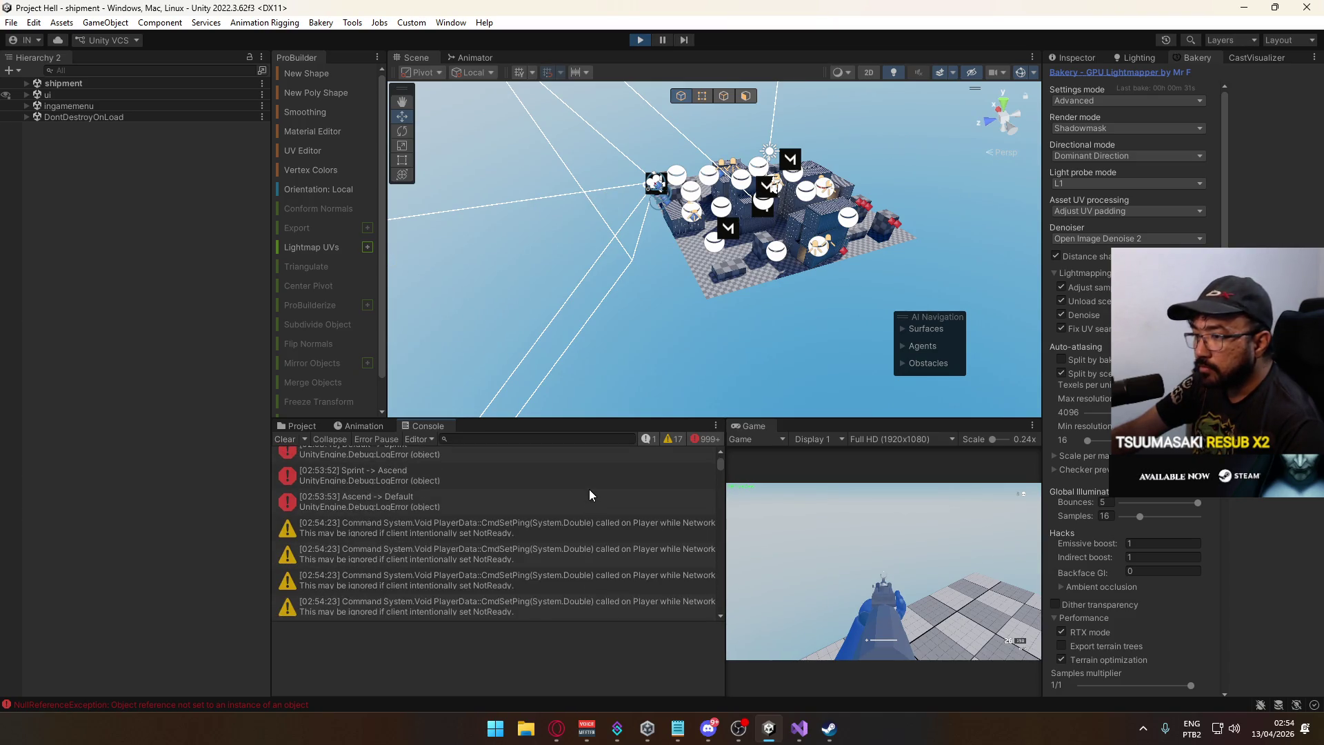
pyautogui.scroll(-5, 578, 503)
# Inspect the NullReferenceException entries and open ObjectiveIcon.cs at line 42.
pyautogui.click(579, 500)
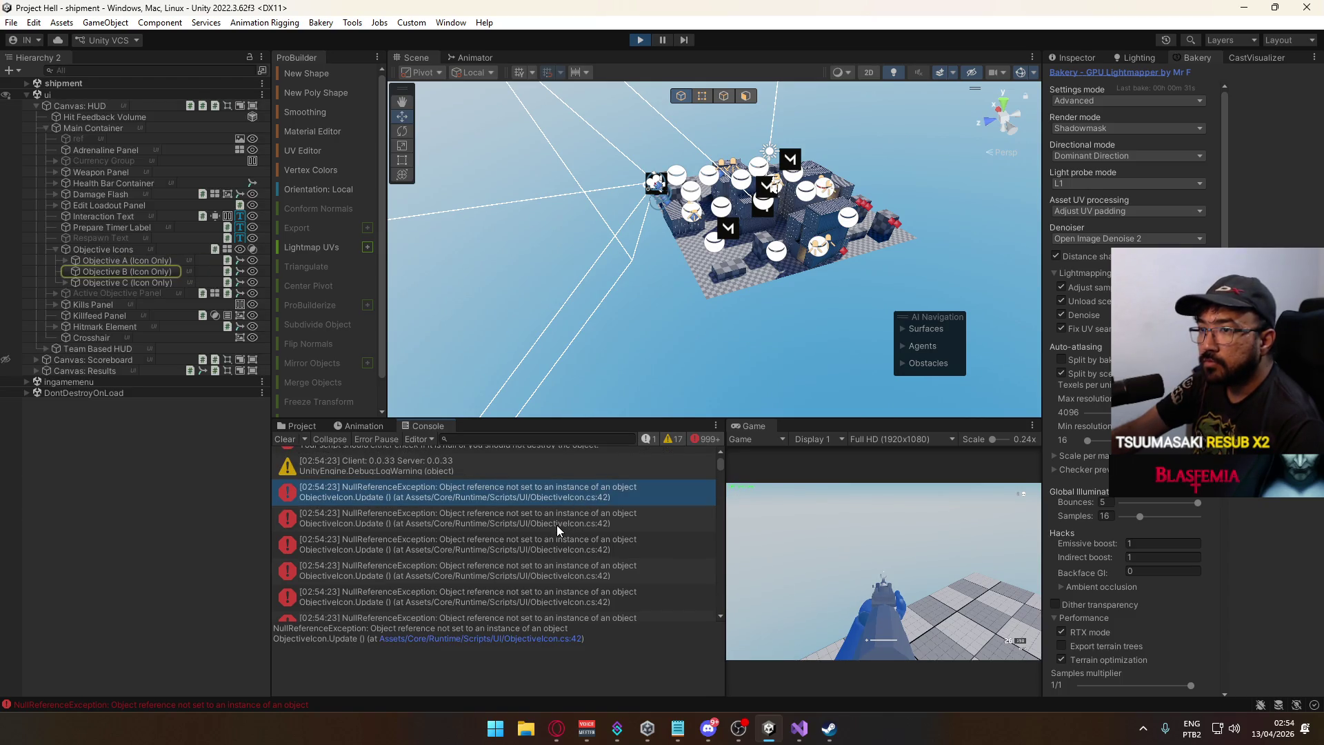
pyautogui.click(556, 525)
pyautogui.click(568, 494)
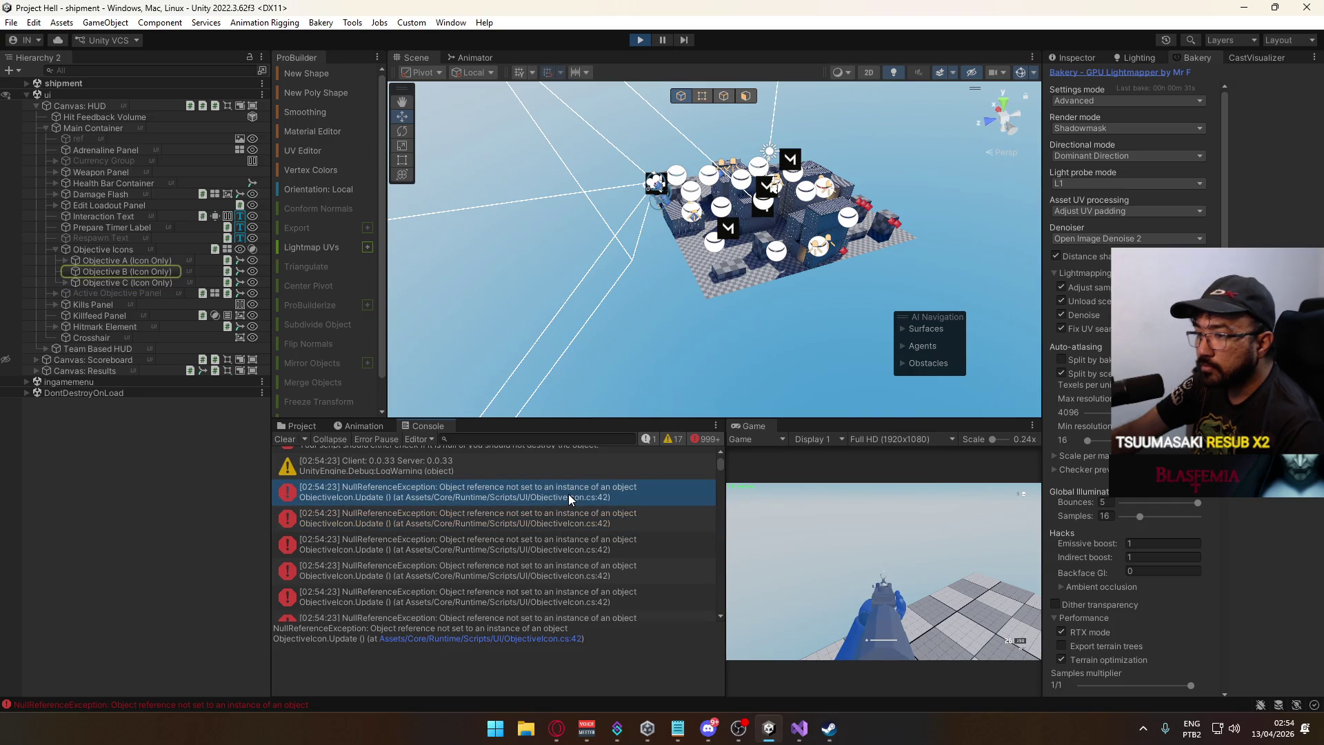
pyautogui.click(548, 639)
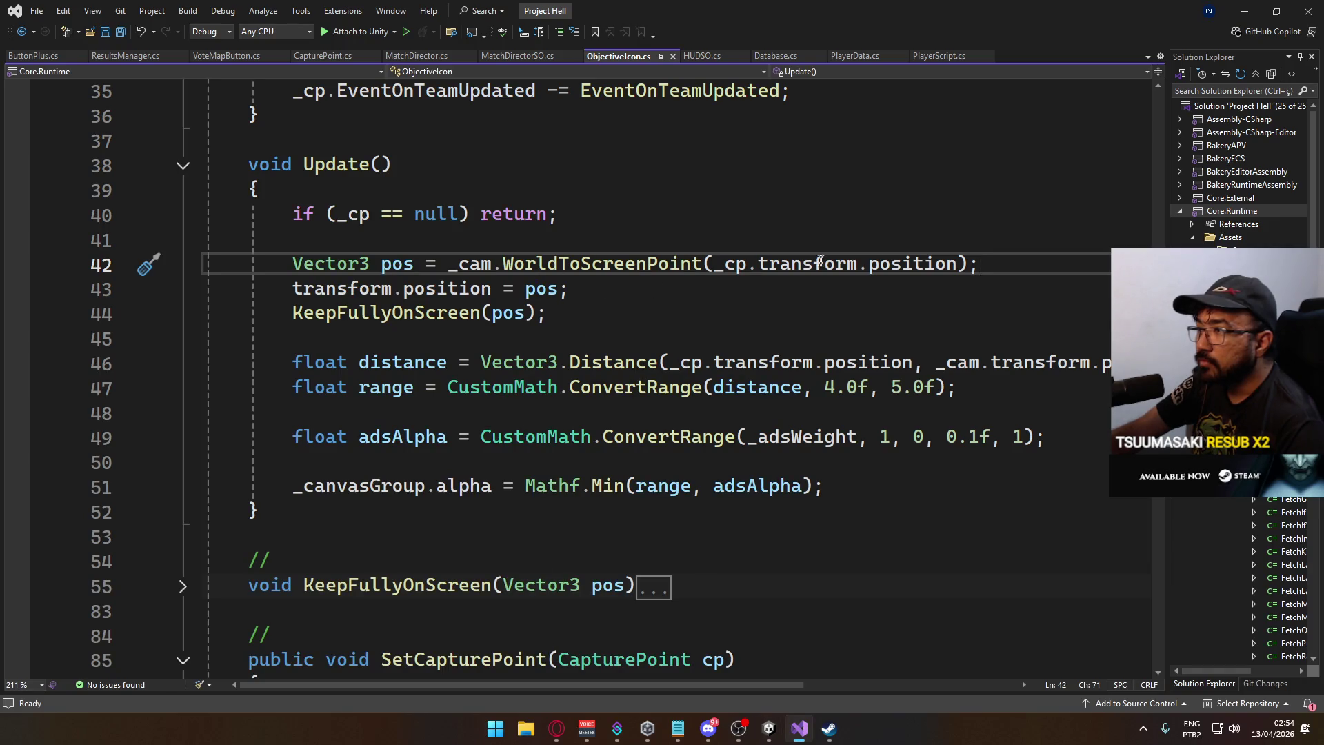
pyautogui.hotkey('alt', 'Tab')
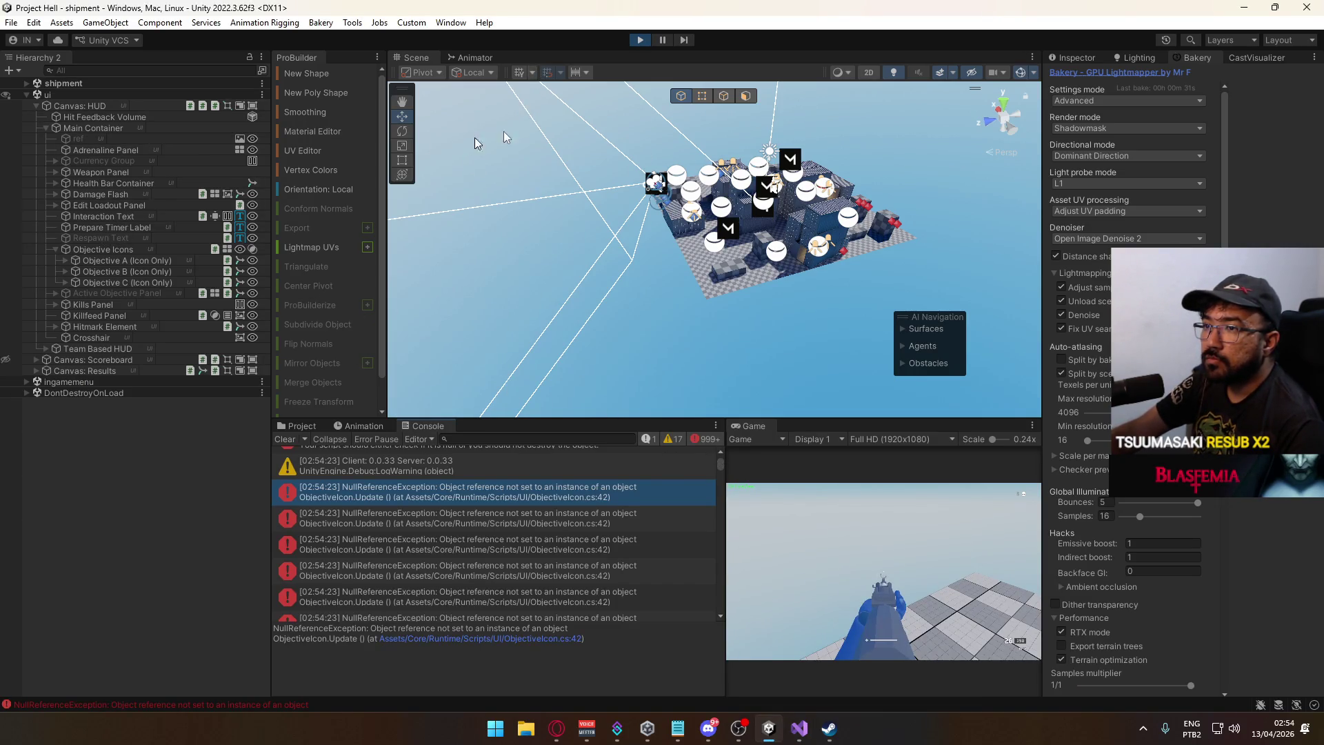
pyautogui.click(640, 40)
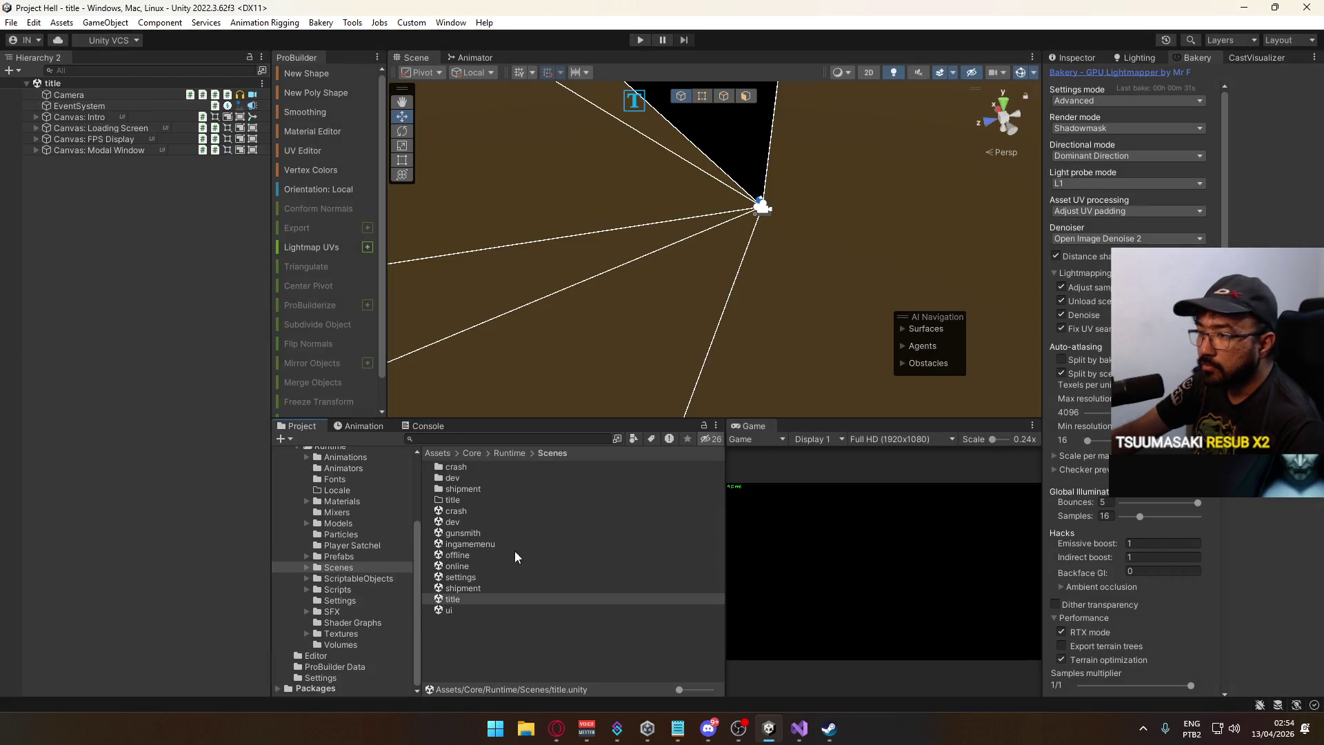
# Open the shipment scene from the Scenes folder, passing briefly through the crash scene.
pyautogui.click(459, 511)
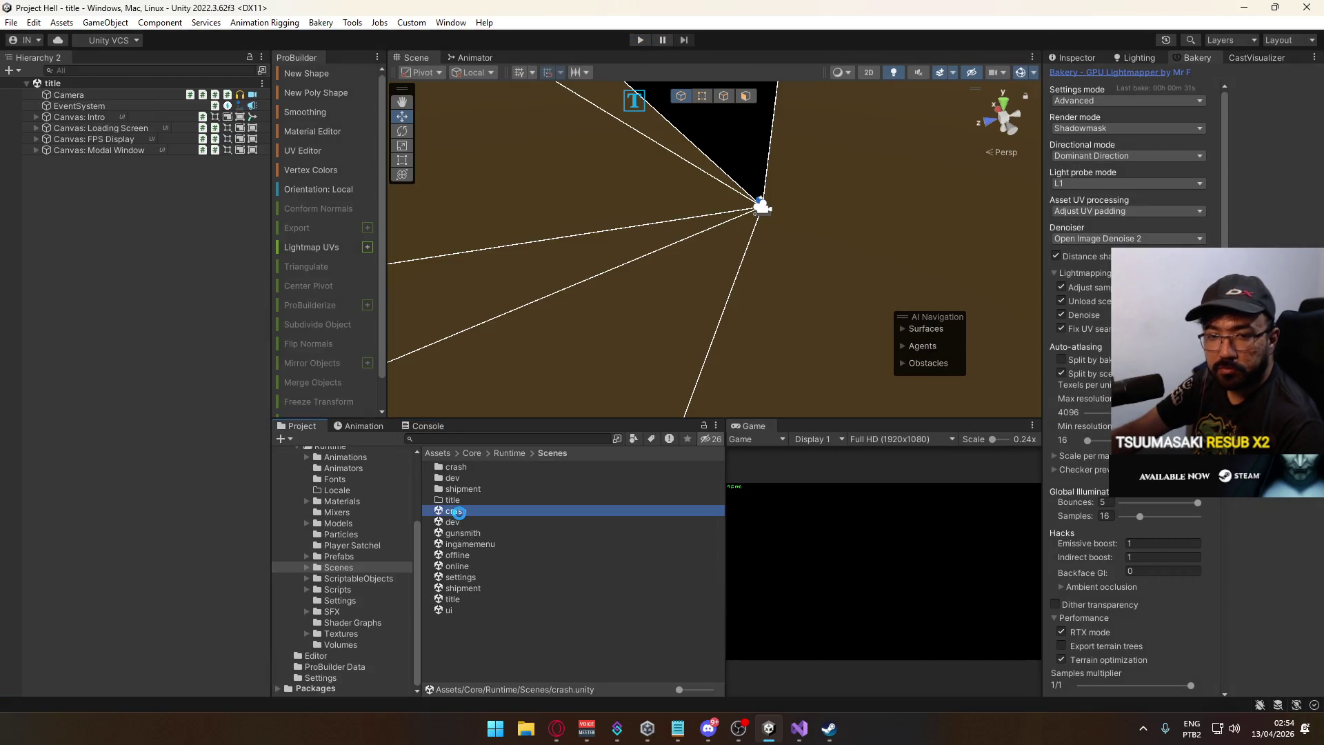
pyautogui.doubleClick(459, 511)
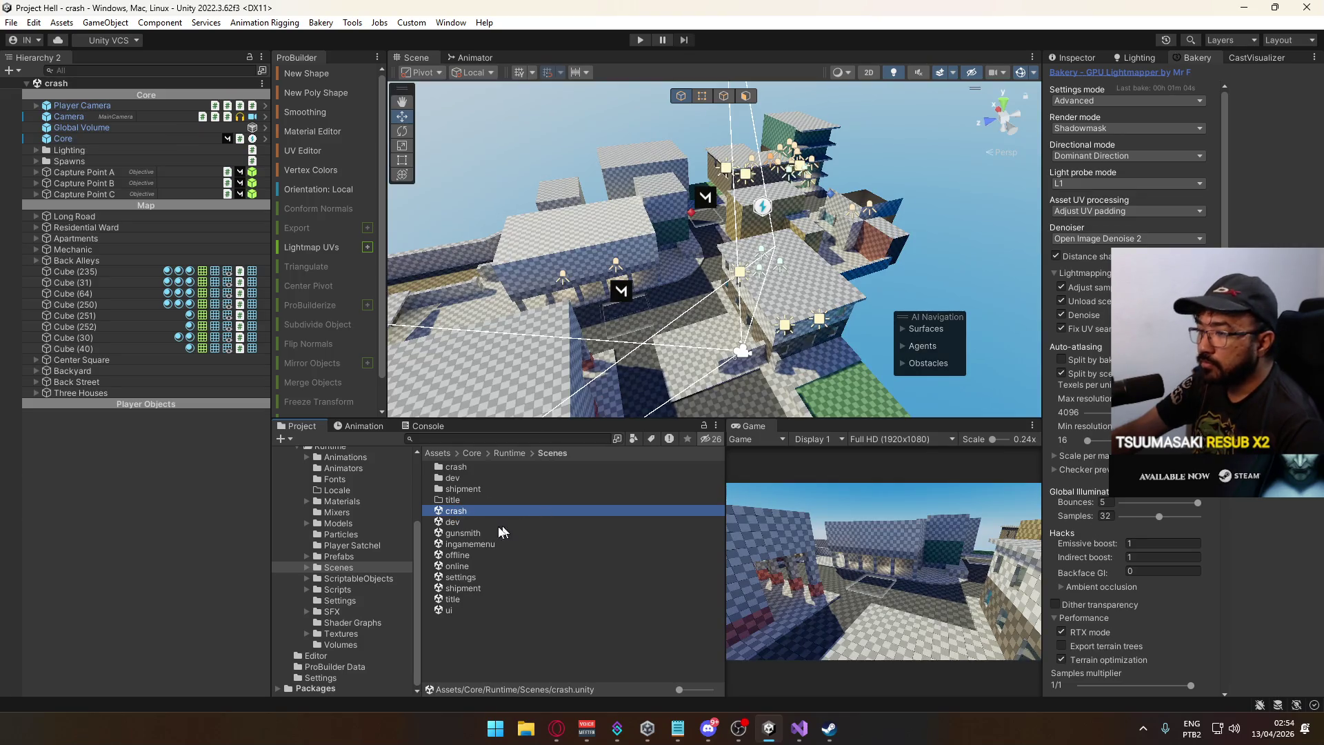
pyautogui.doubleClick(465, 588)
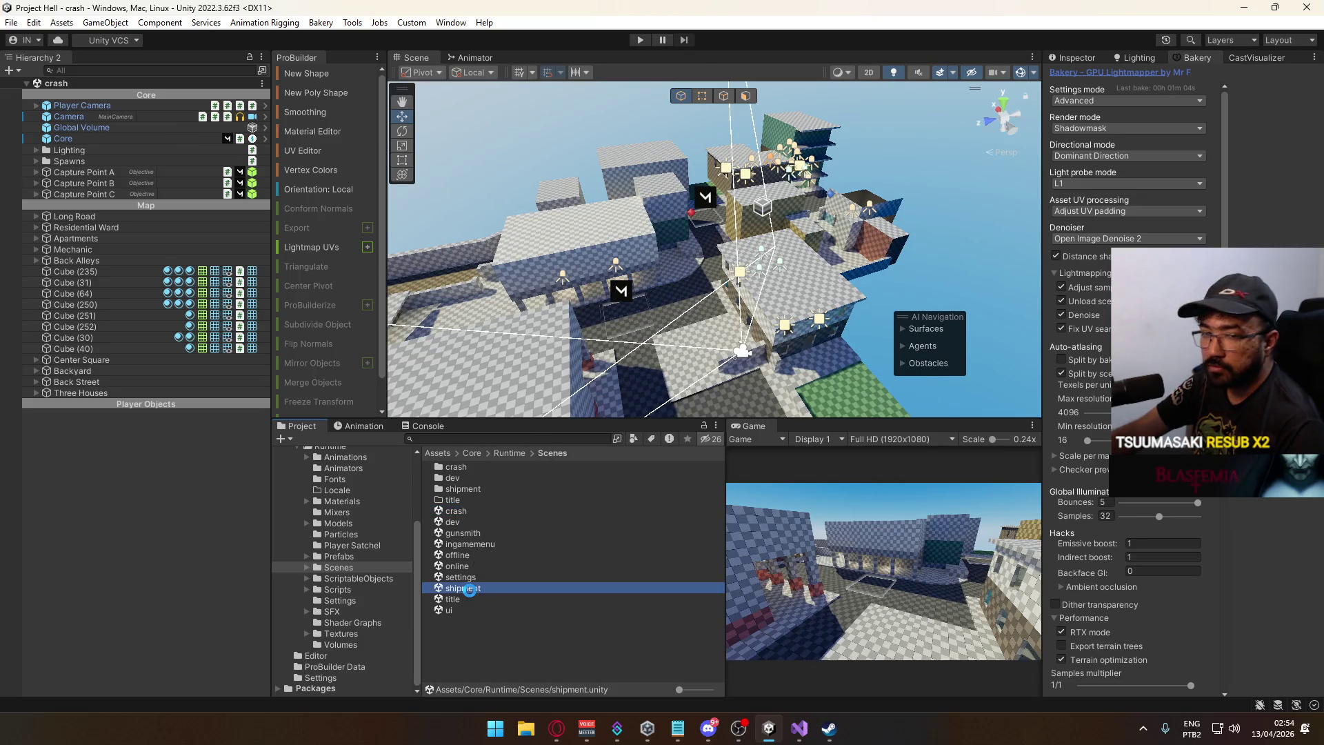
# Tag the Camera object MainCamera, apply the tag to the Camera prefab, and save the scene.
pyautogui.click(115, 107)
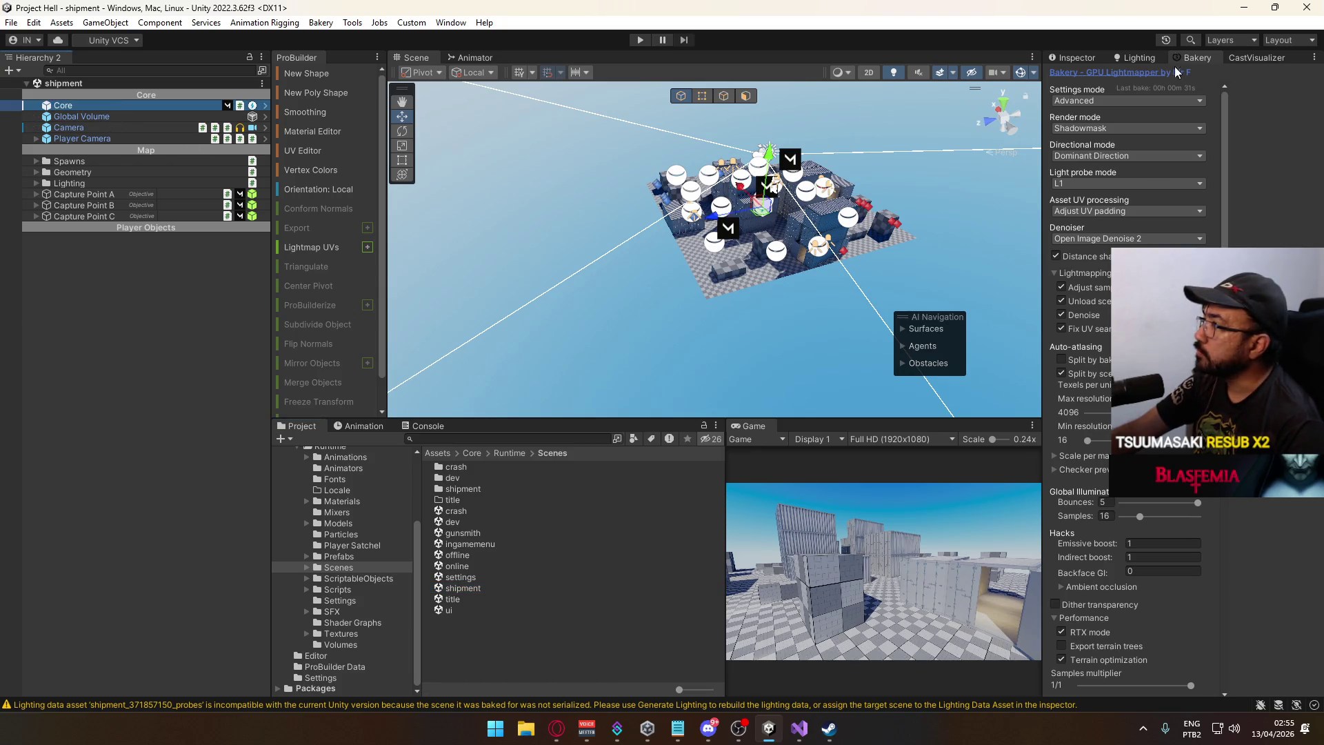
pyautogui.click(1075, 56)
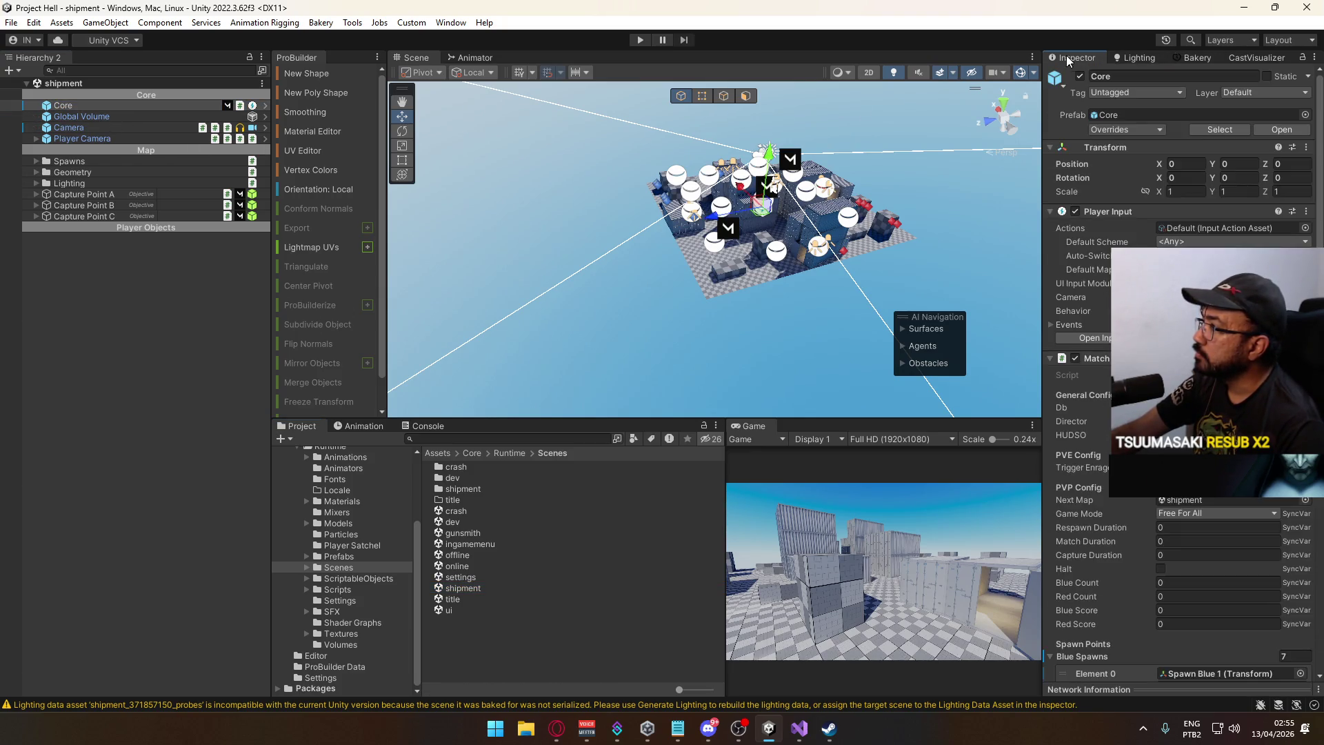
pyautogui.click(131, 139)
pyautogui.click(133, 128)
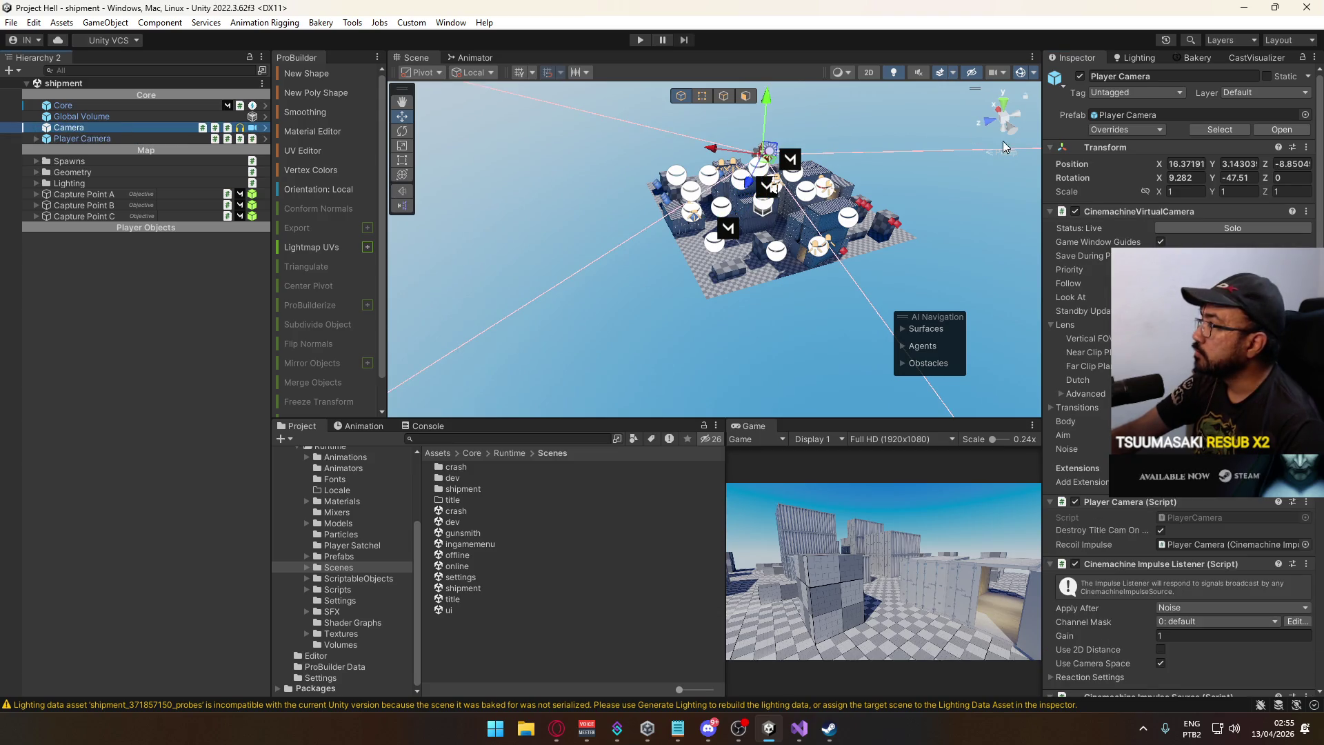
pyautogui.click(1124, 130)
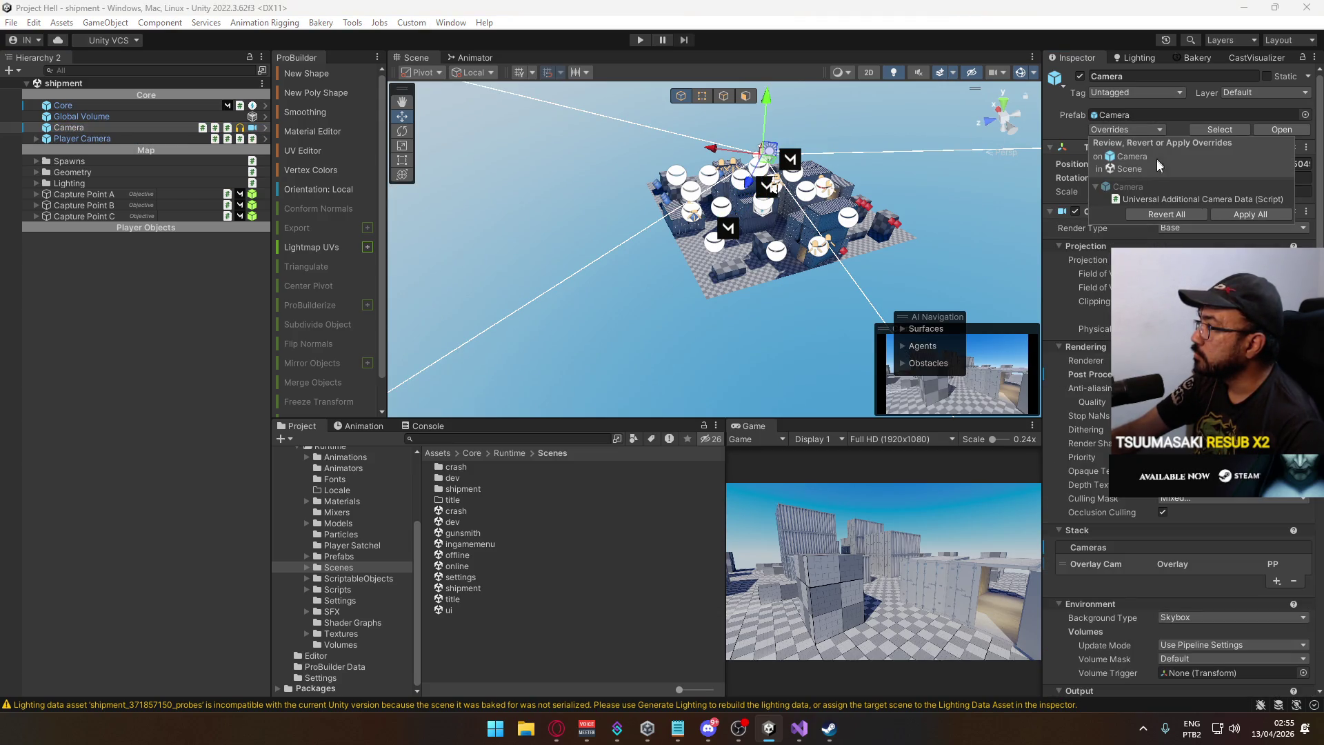
pyautogui.click(1107, 93)
pyautogui.click(1107, 92)
pyautogui.click(1138, 169)
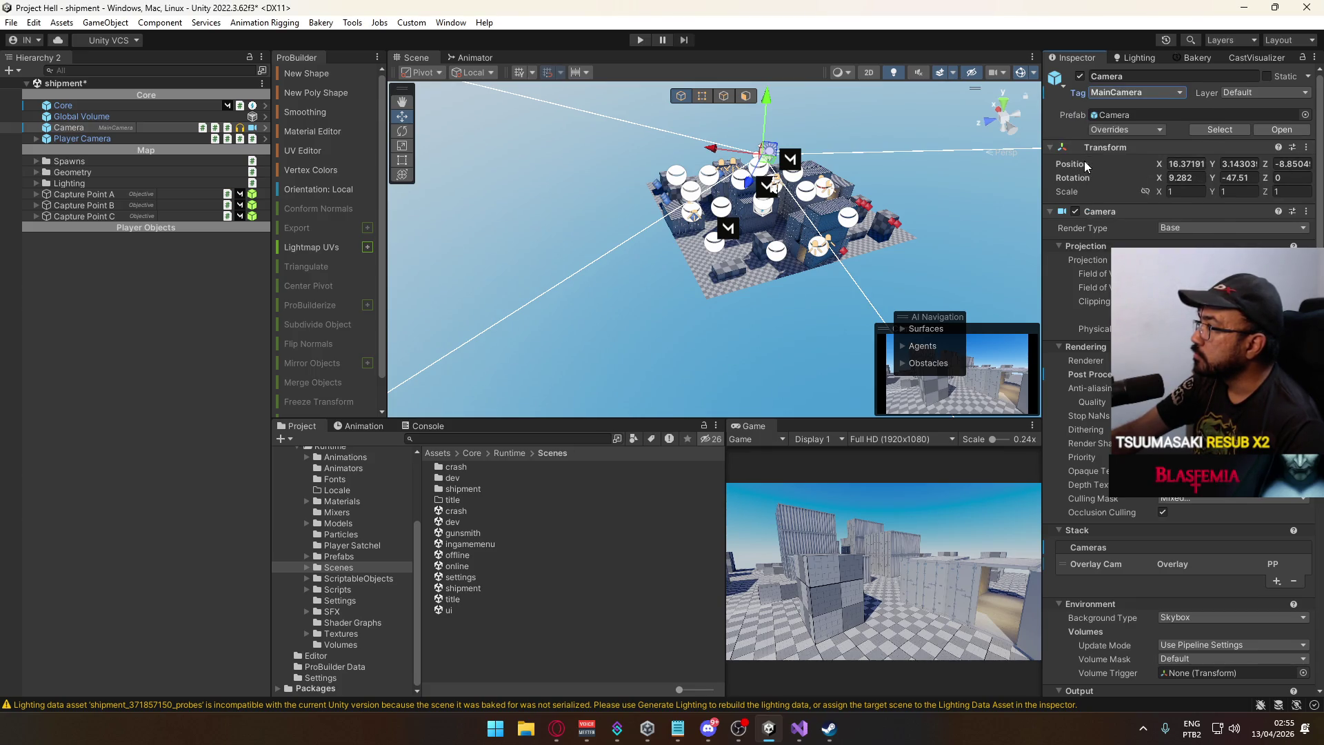
pyautogui.rightClick(1075, 97)
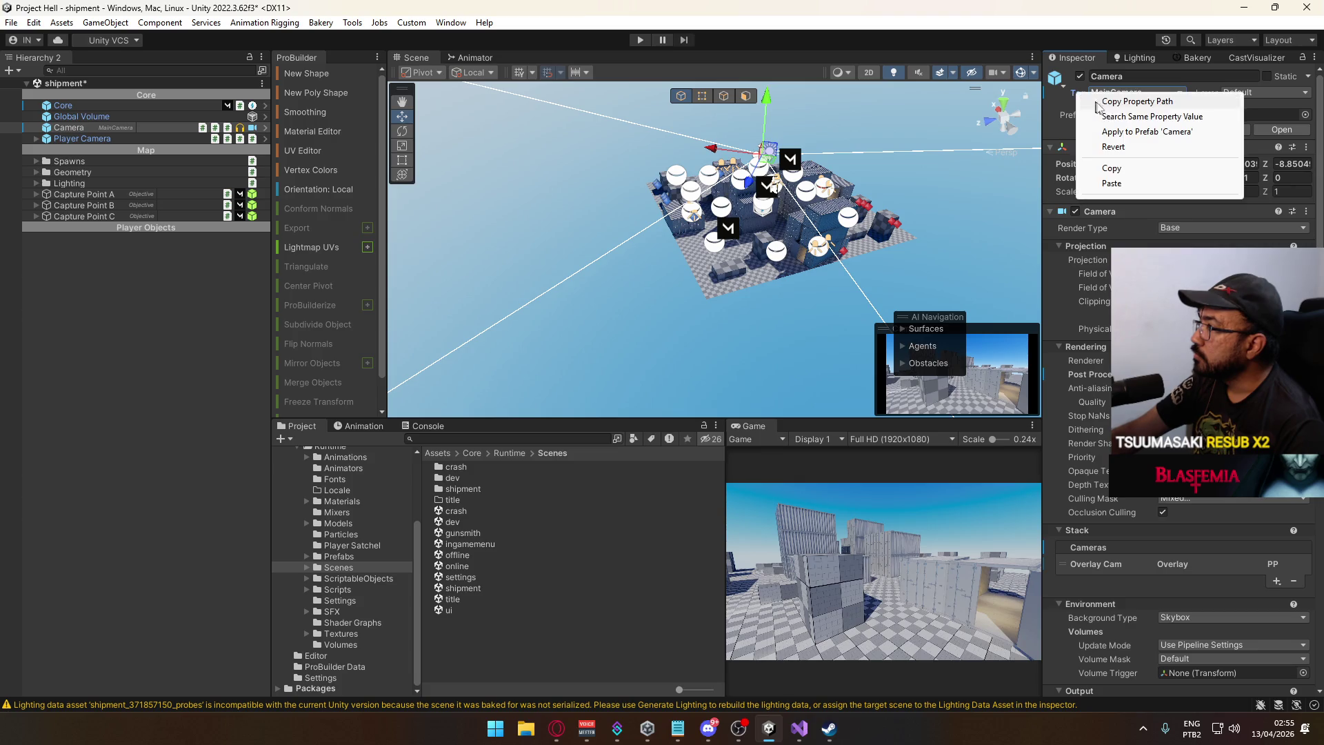
pyautogui.click(1131, 132)
pyautogui.moveTo(732, 222); pyautogui.dragTo(690, 216)
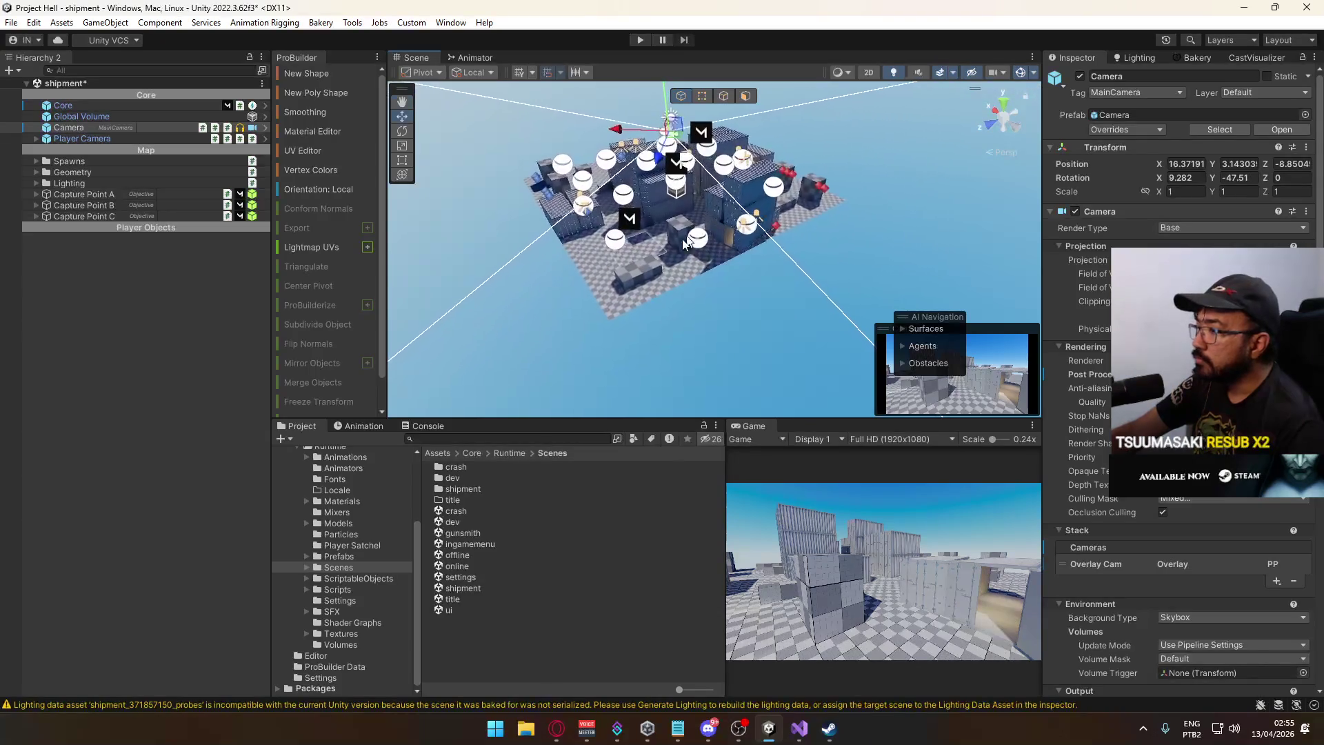
pyautogui.hotkey('ctrl', 's')
# Start a playtest from the title scene and clear the Console's runtime errors.
pyautogui.doubleClick(457, 603)
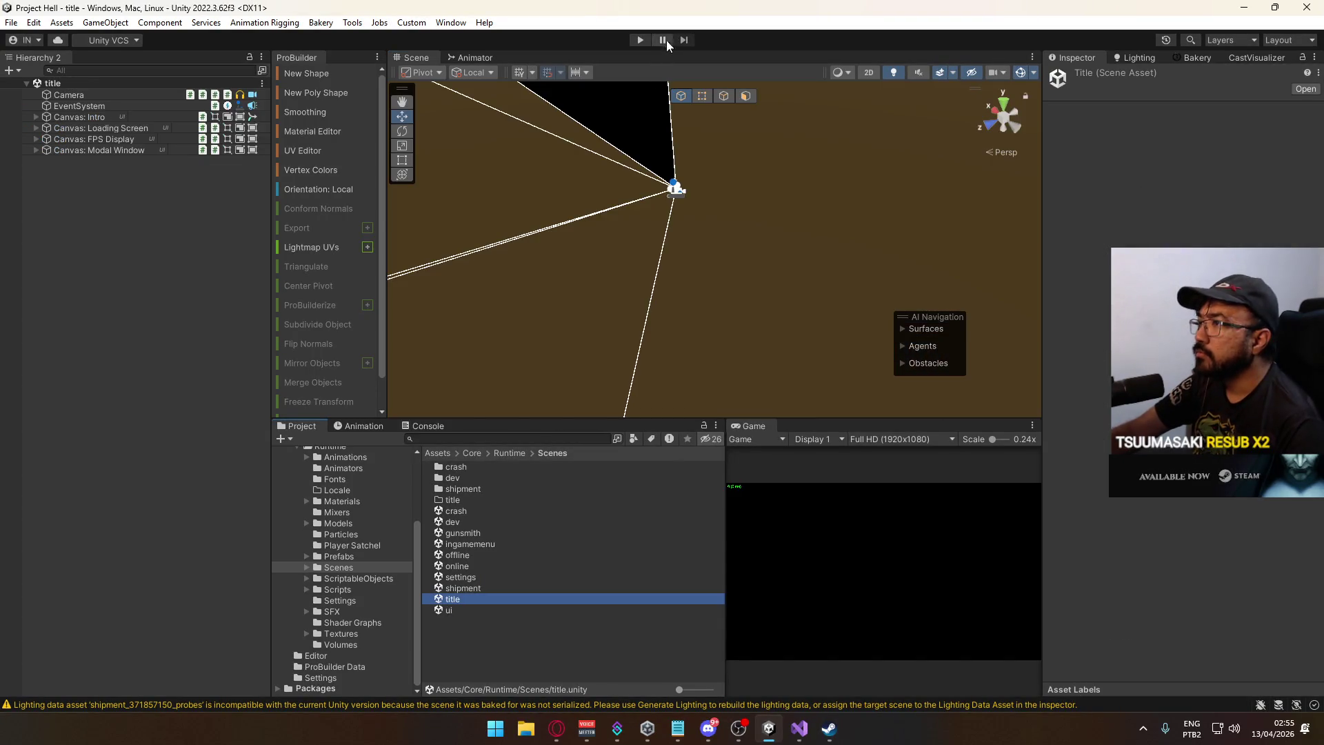
pyautogui.click(641, 40)
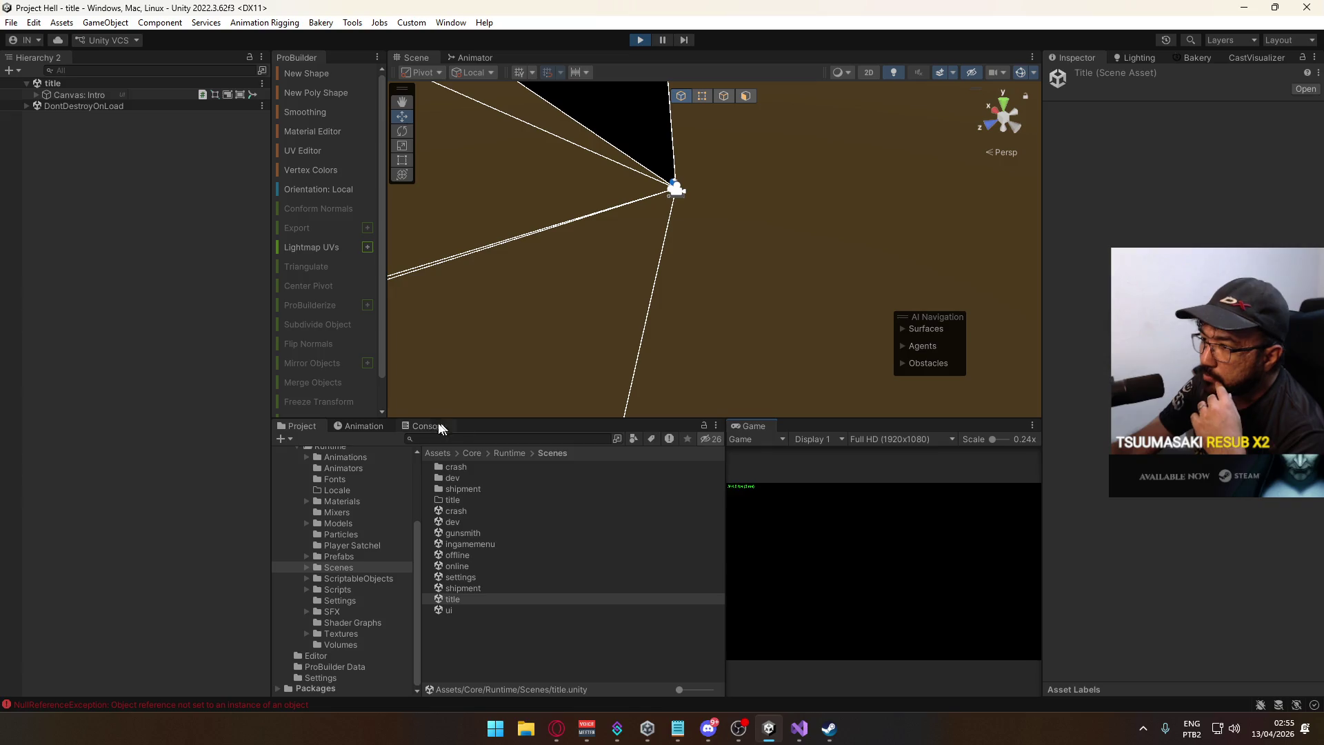
pyautogui.click(408, 426)
pyautogui.click(284, 439)
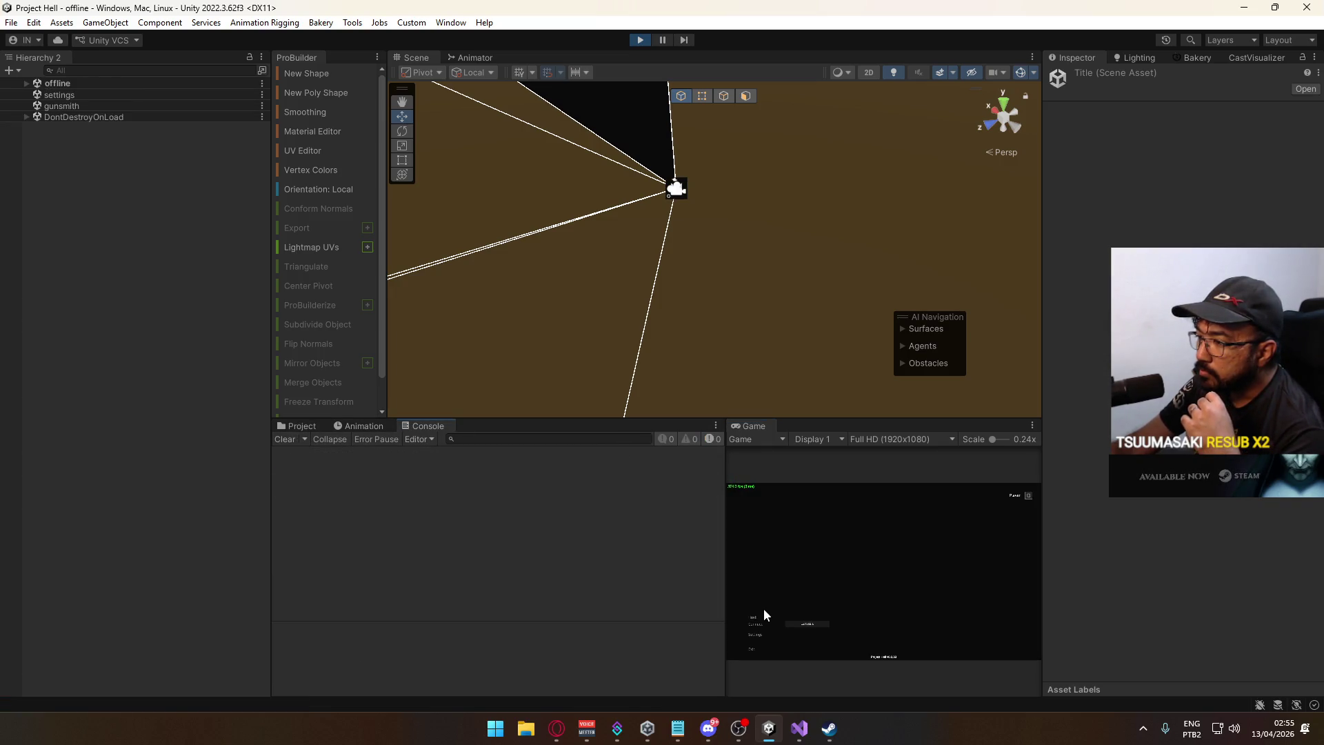
# Start a match on the shipment map and maximize the Game view.
pyautogui.click(756, 622)
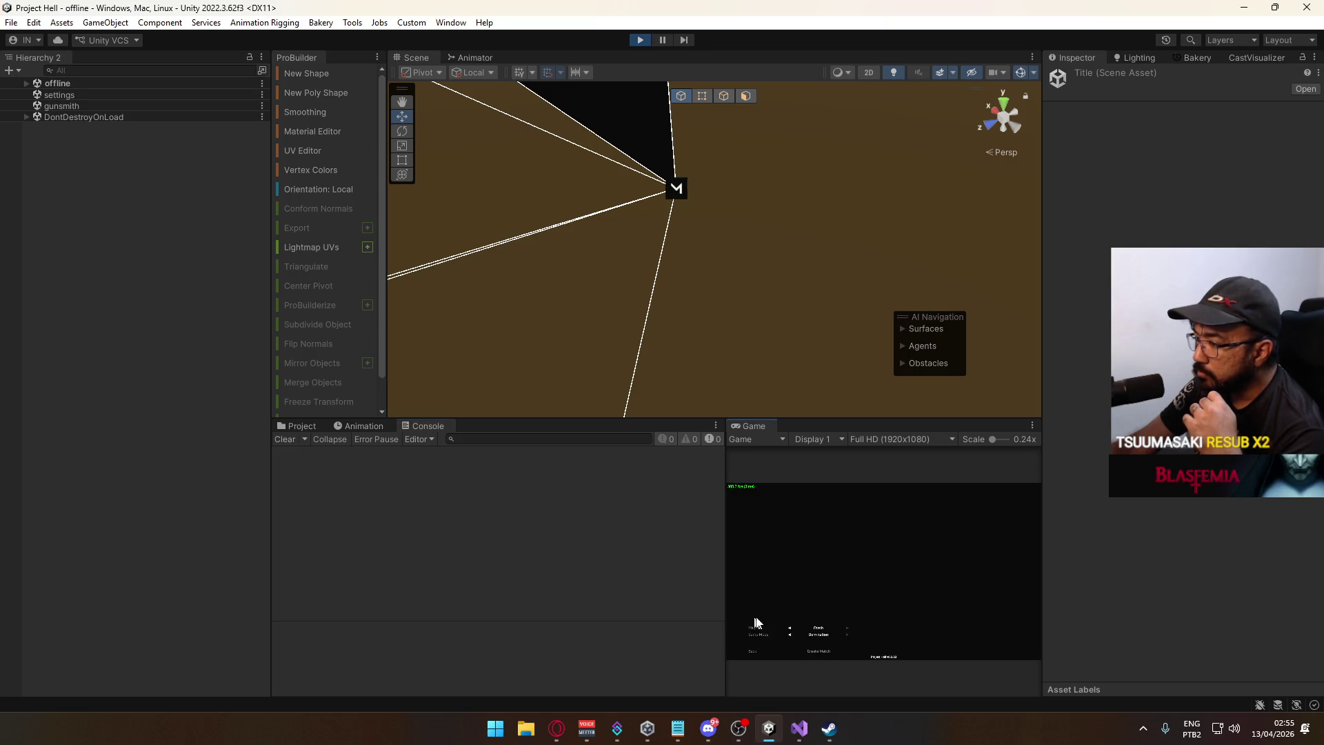
pyautogui.click(830, 653)
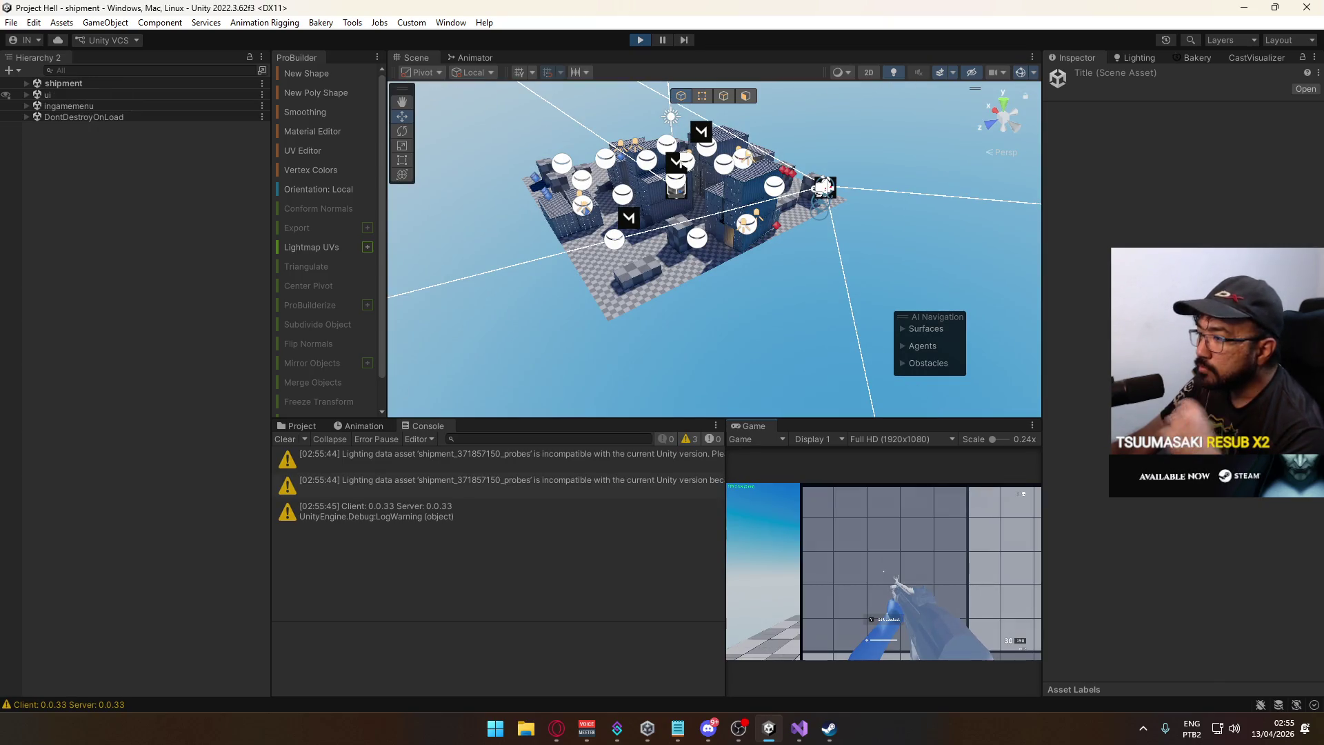
pyautogui.press('super')
pyautogui.press('super')
pyautogui.rightClick(763, 428)
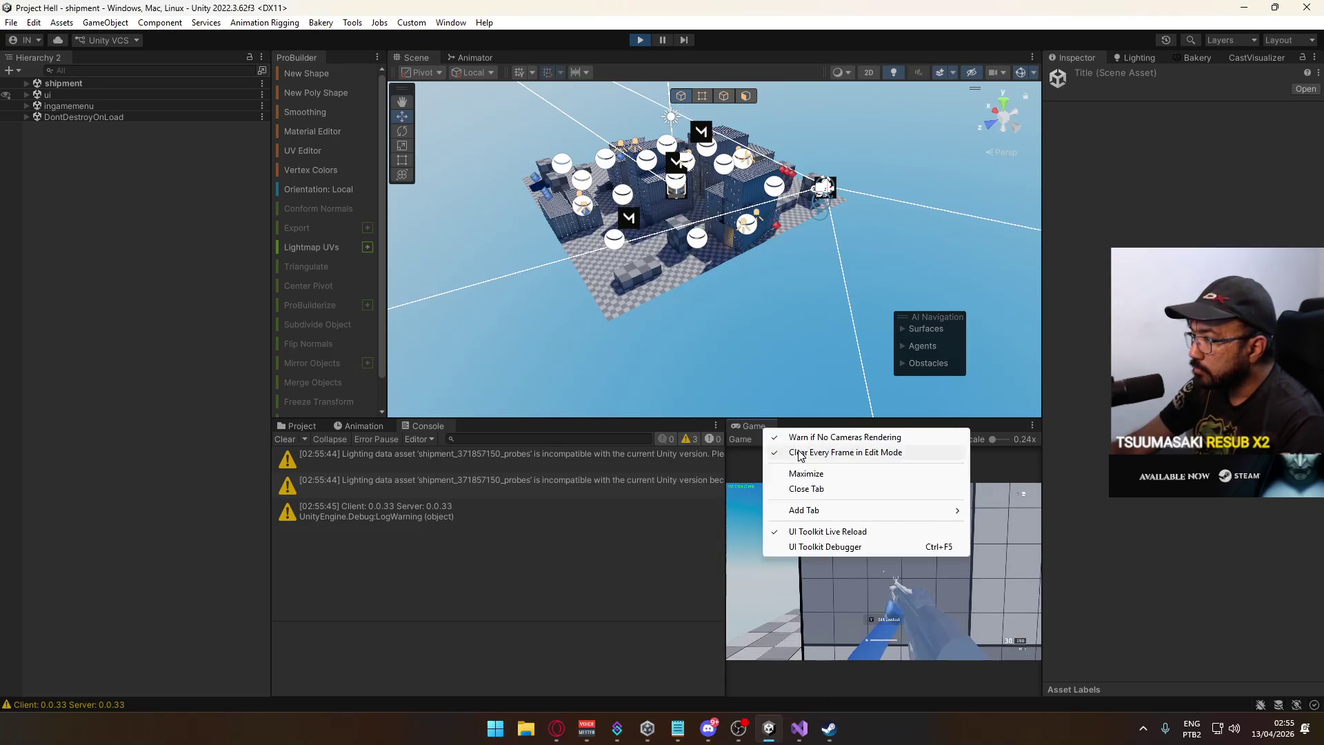
pyautogui.click(805, 473)
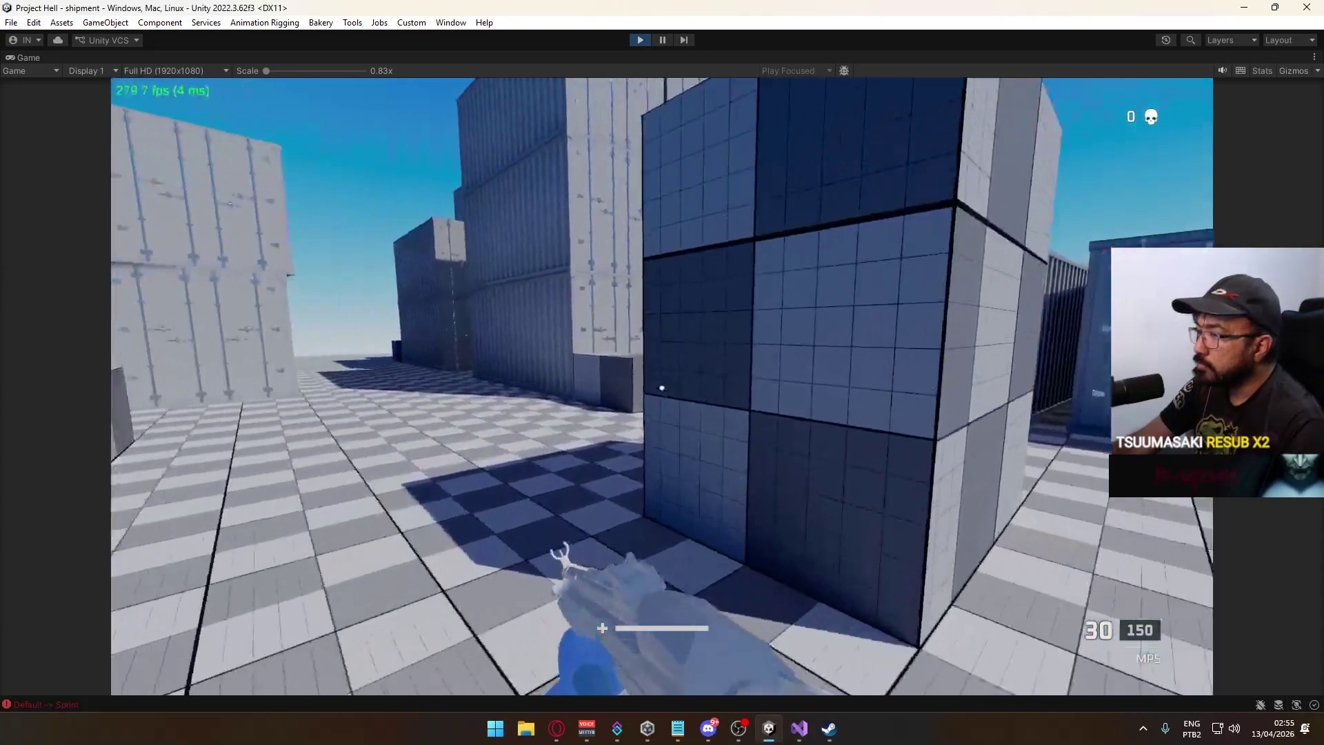
# Walk into the Shipment level, then start the match from the pause menu and resume play.
pyautogui.press('w')
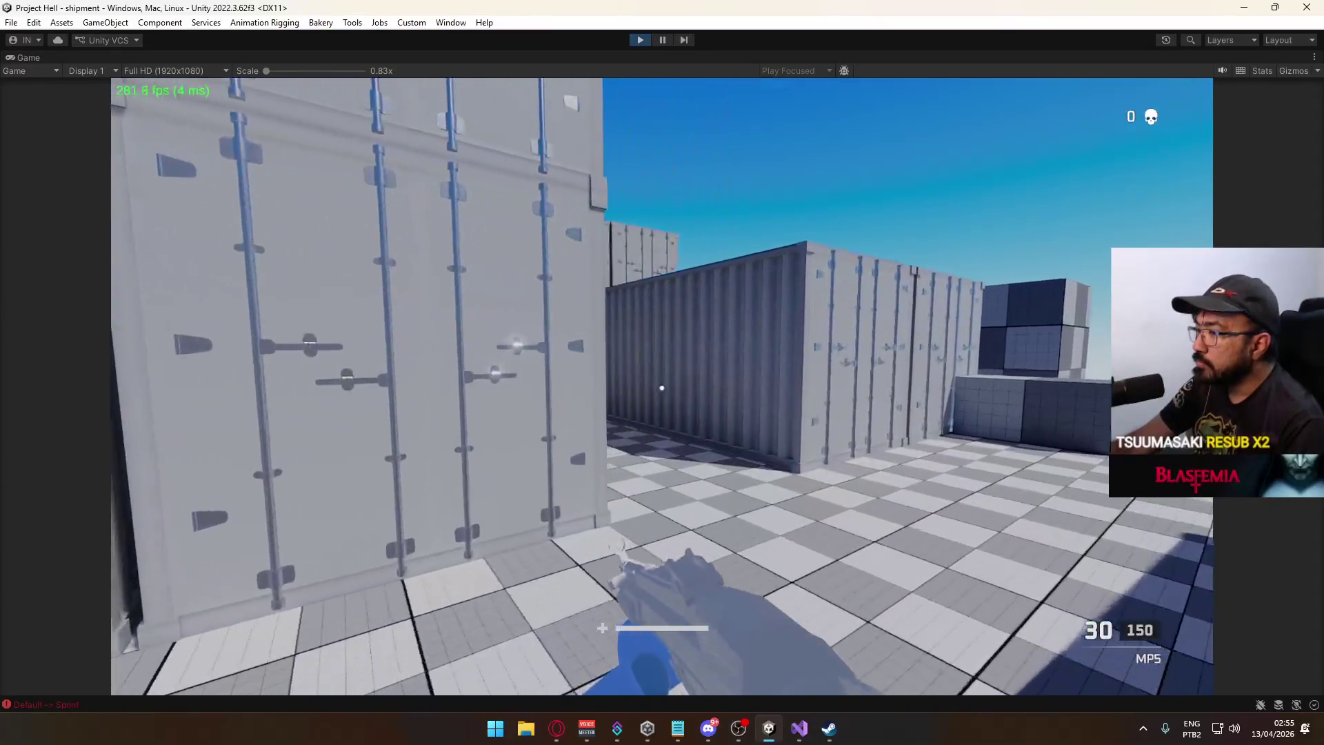
pyautogui.press('w')
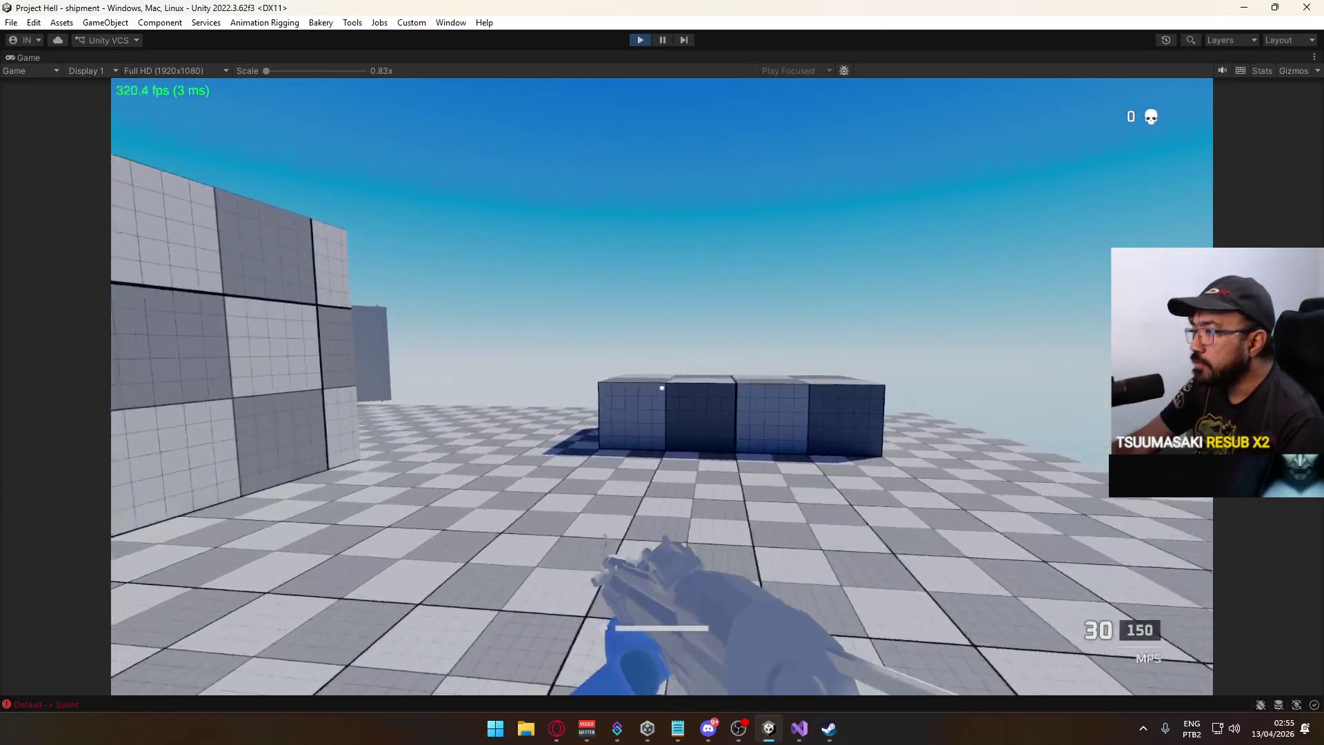
pyautogui.press('Escape')
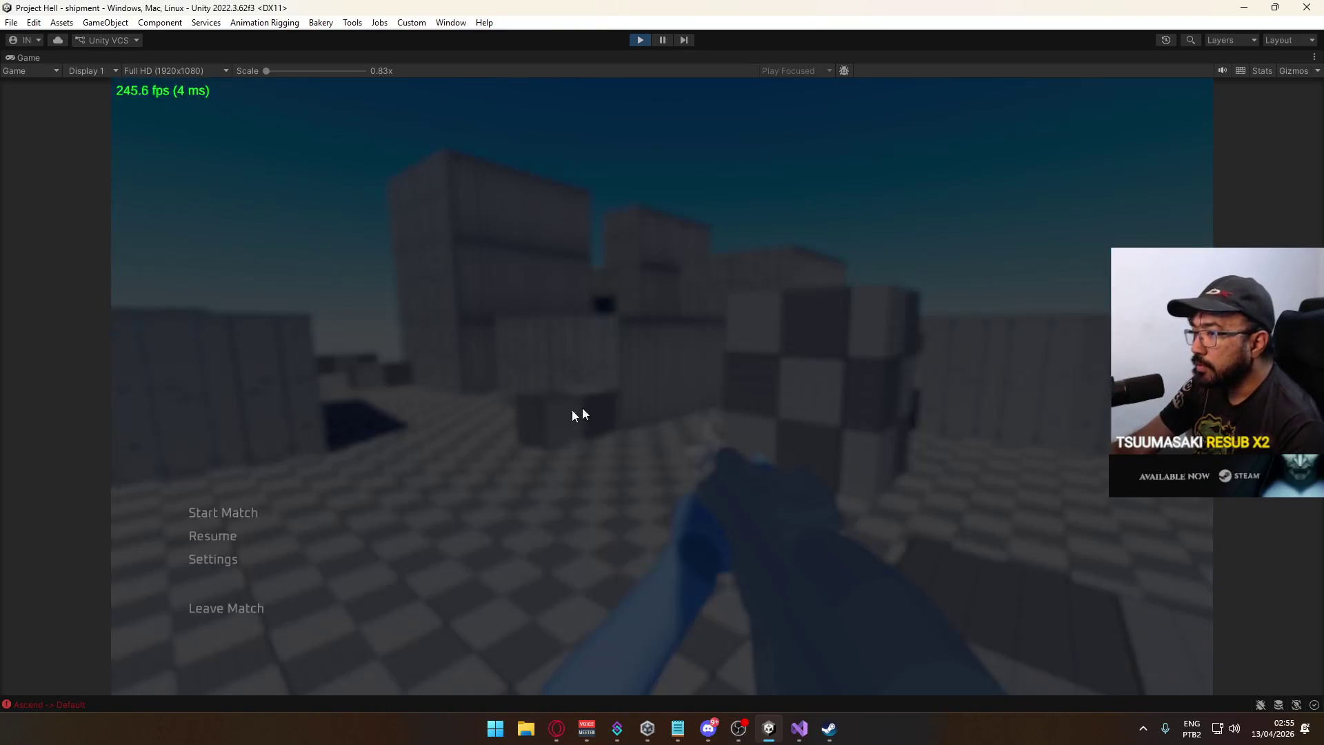
pyautogui.click(229, 514)
pyautogui.press('Escape')
pyautogui.press('Escape')
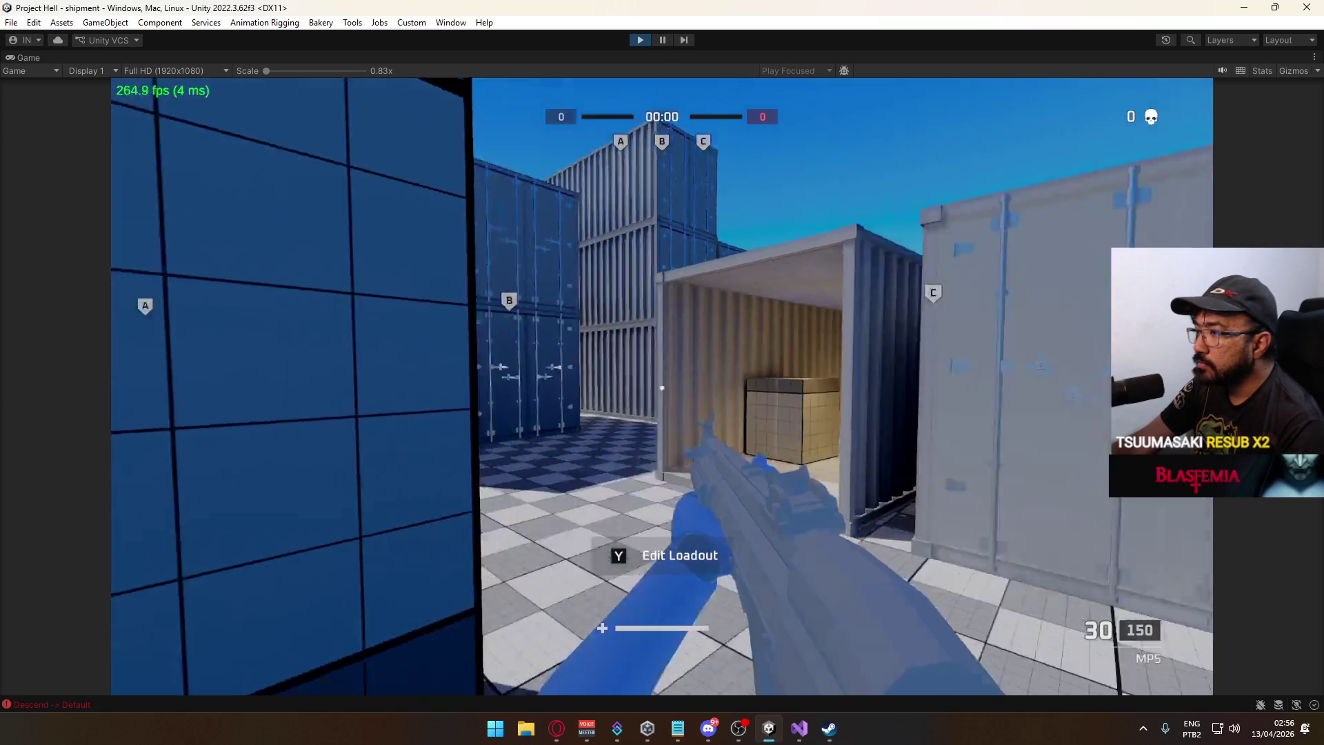
# Sprint onto capture point A until it is captured, then vote for the Crash map.
pyautogui.hotkey('shift', 'w')
pyautogui.press('w')
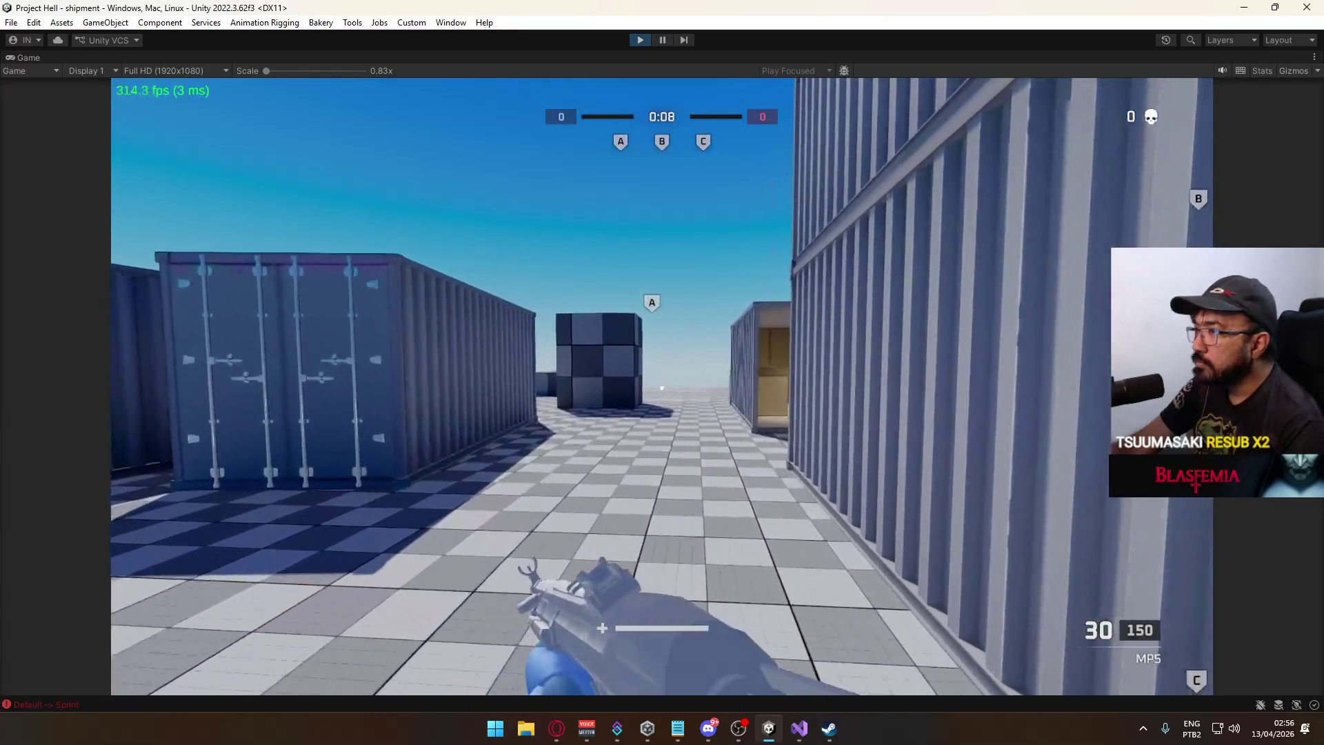
pyautogui.press('w')
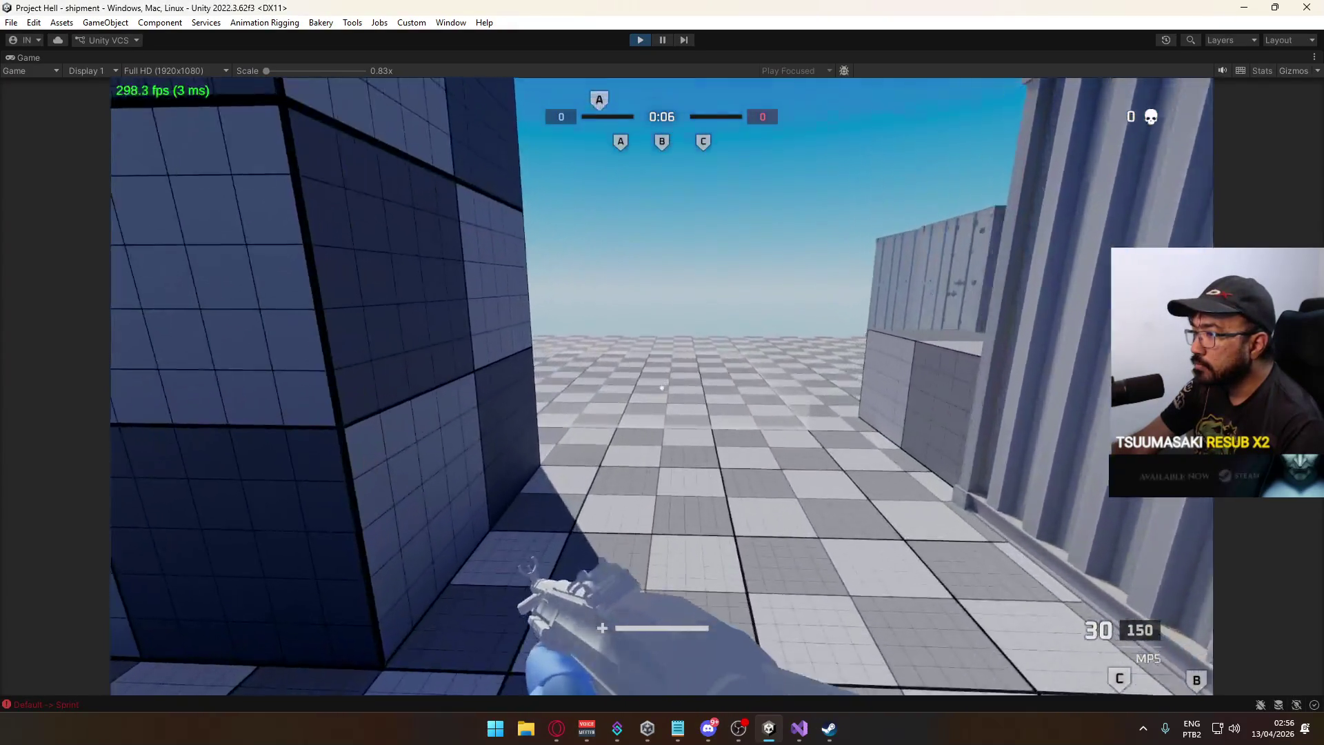
pyautogui.press('w')
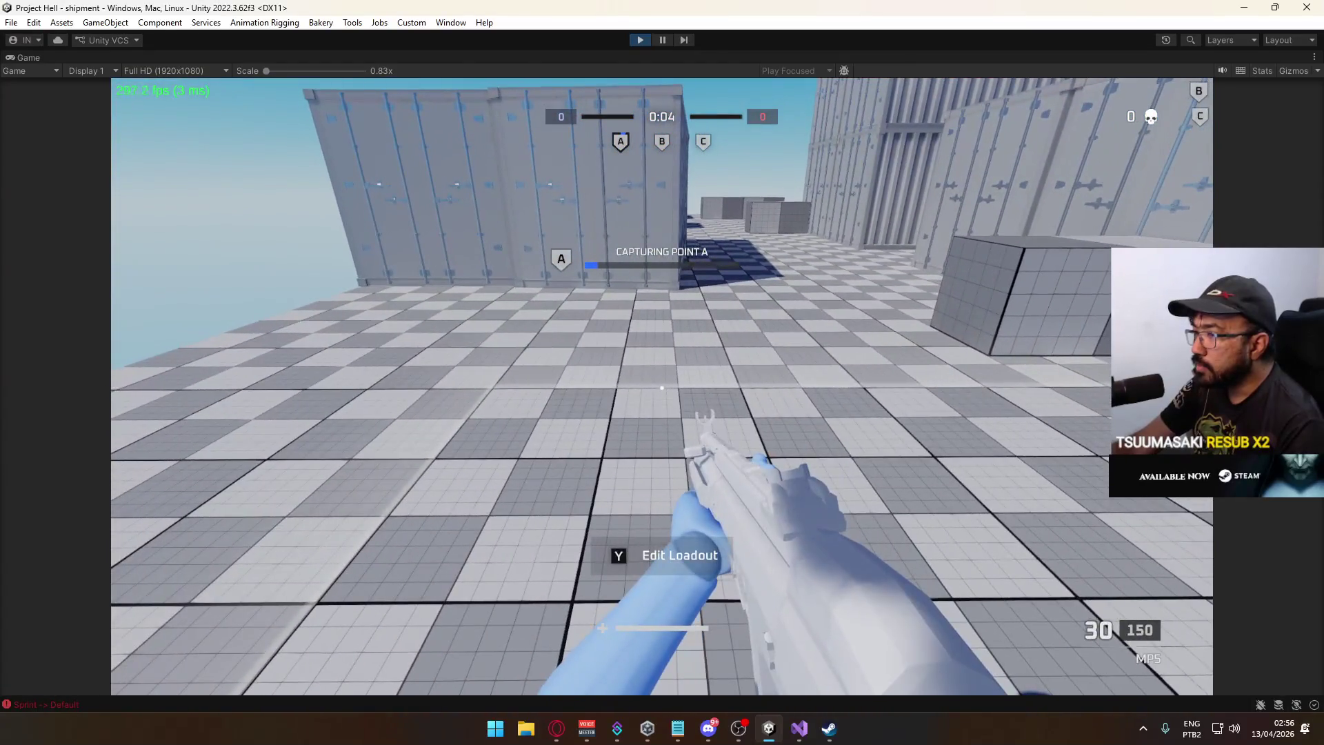
pyautogui.press('w')
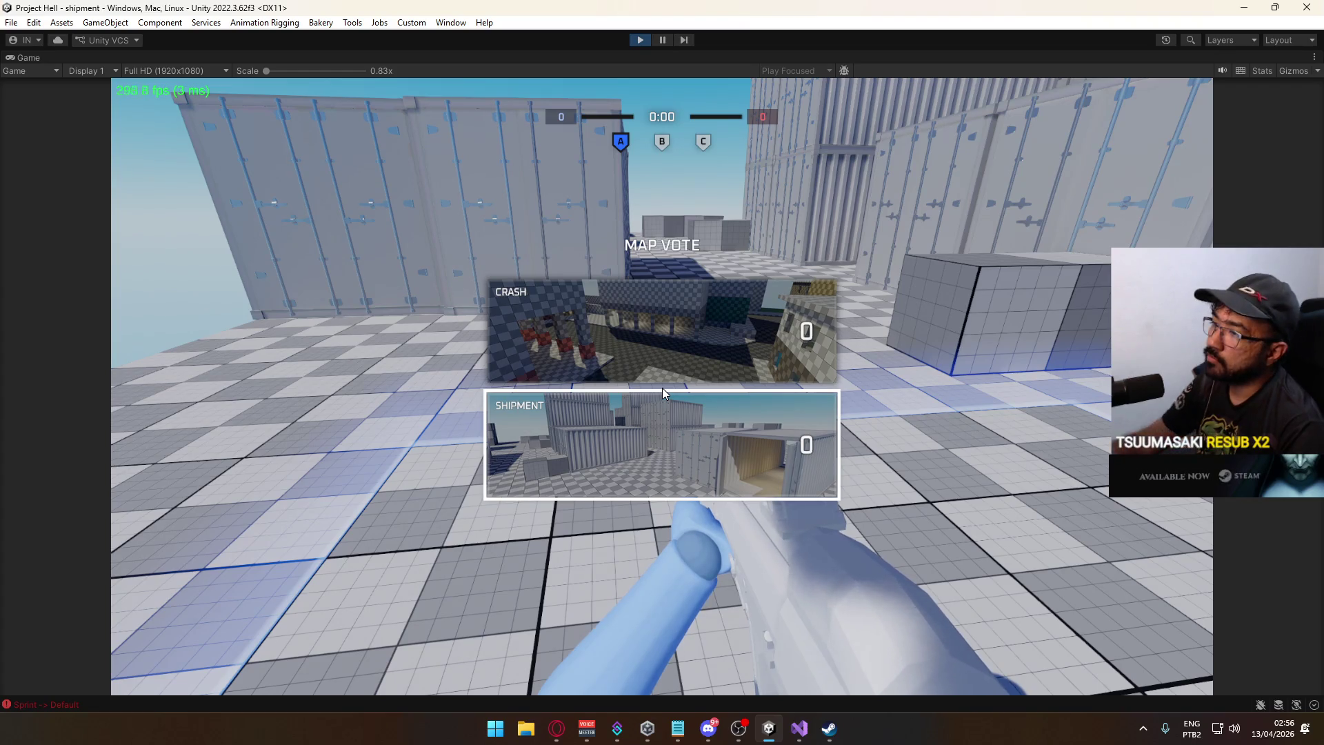
pyautogui.click(687, 354)
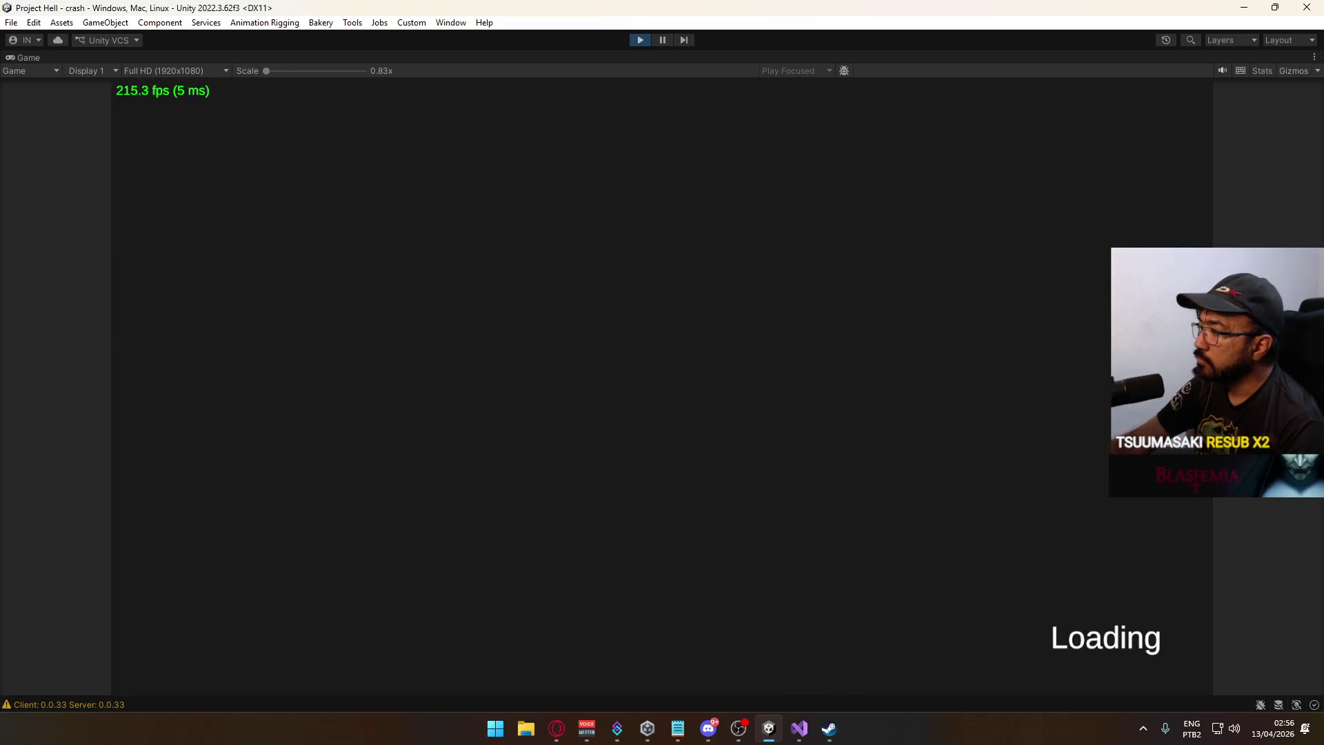
# In the Console, scroll the MissingReferenceException stack trace and follow its MatchDirector.cs:99 link.
pyautogui.hotkey('ctrl', 'shift', 'c')
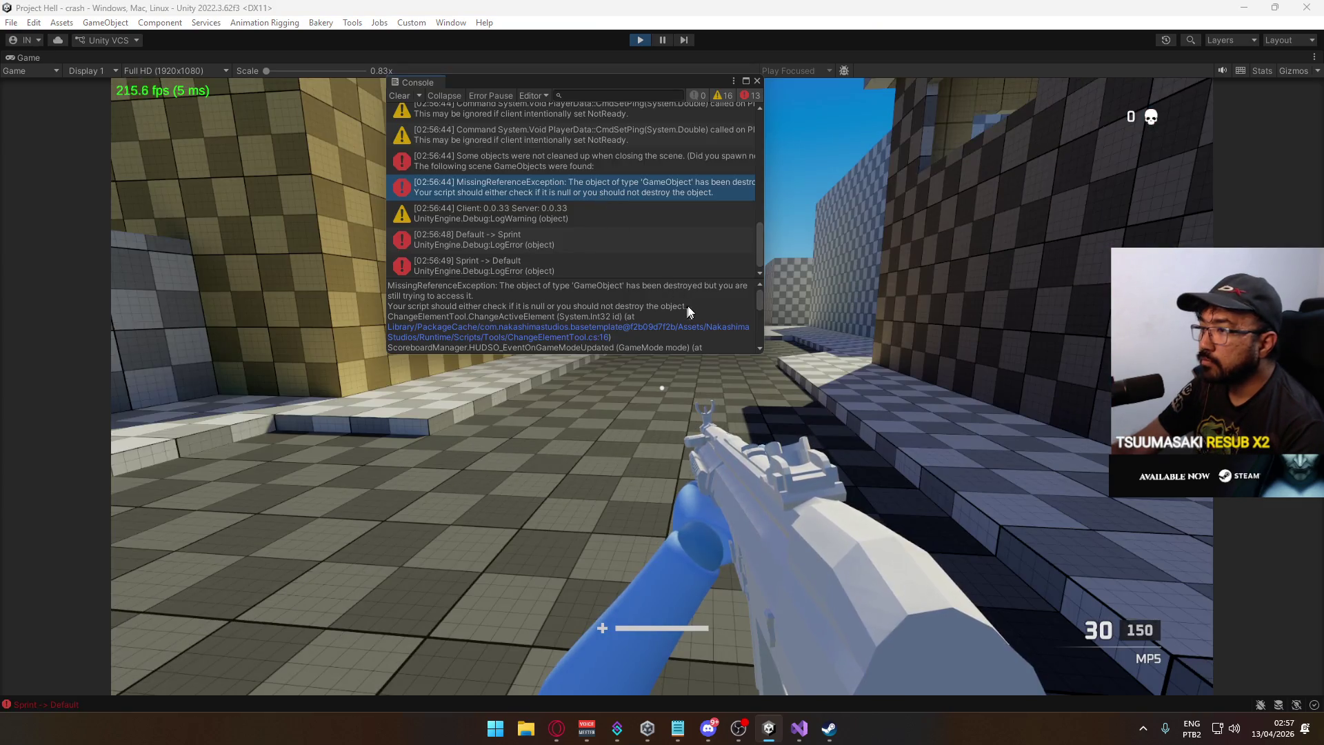
pyautogui.scroll(-3, 760, 296)
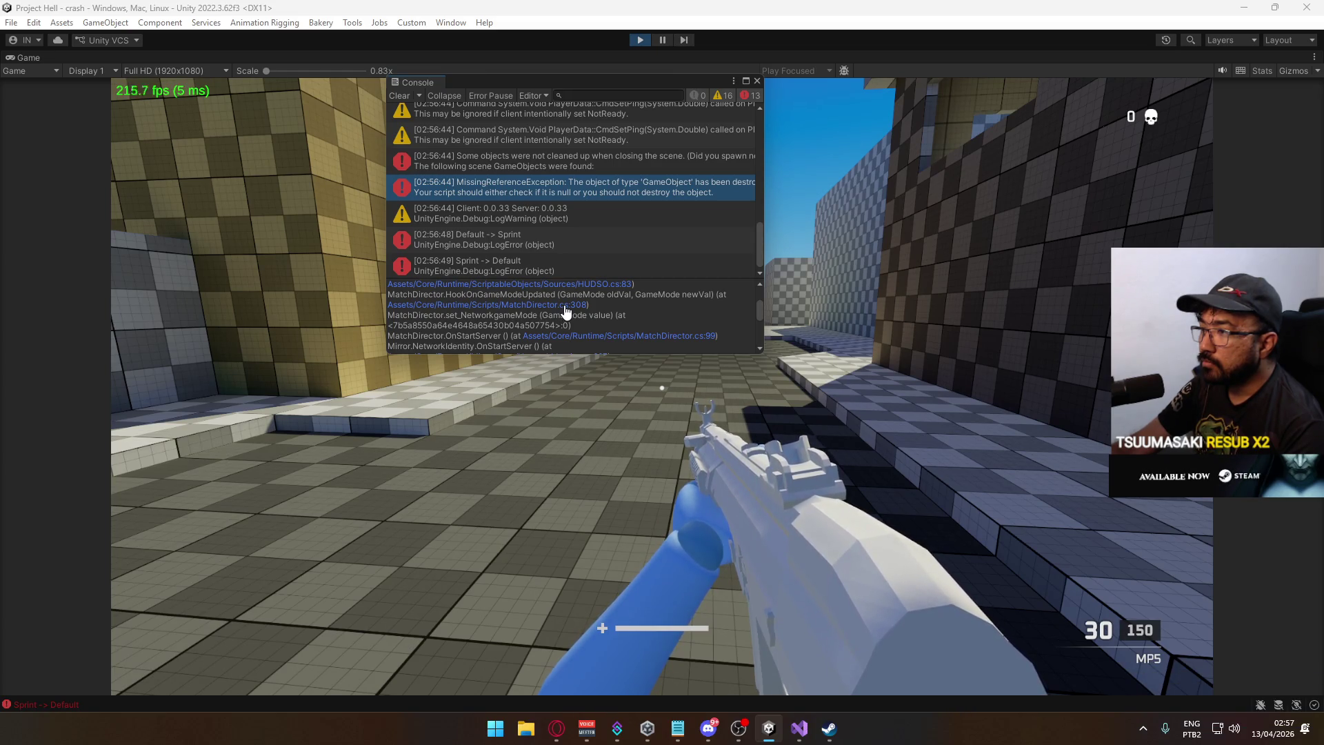
pyautogui.scroll(-5, 571, 305)
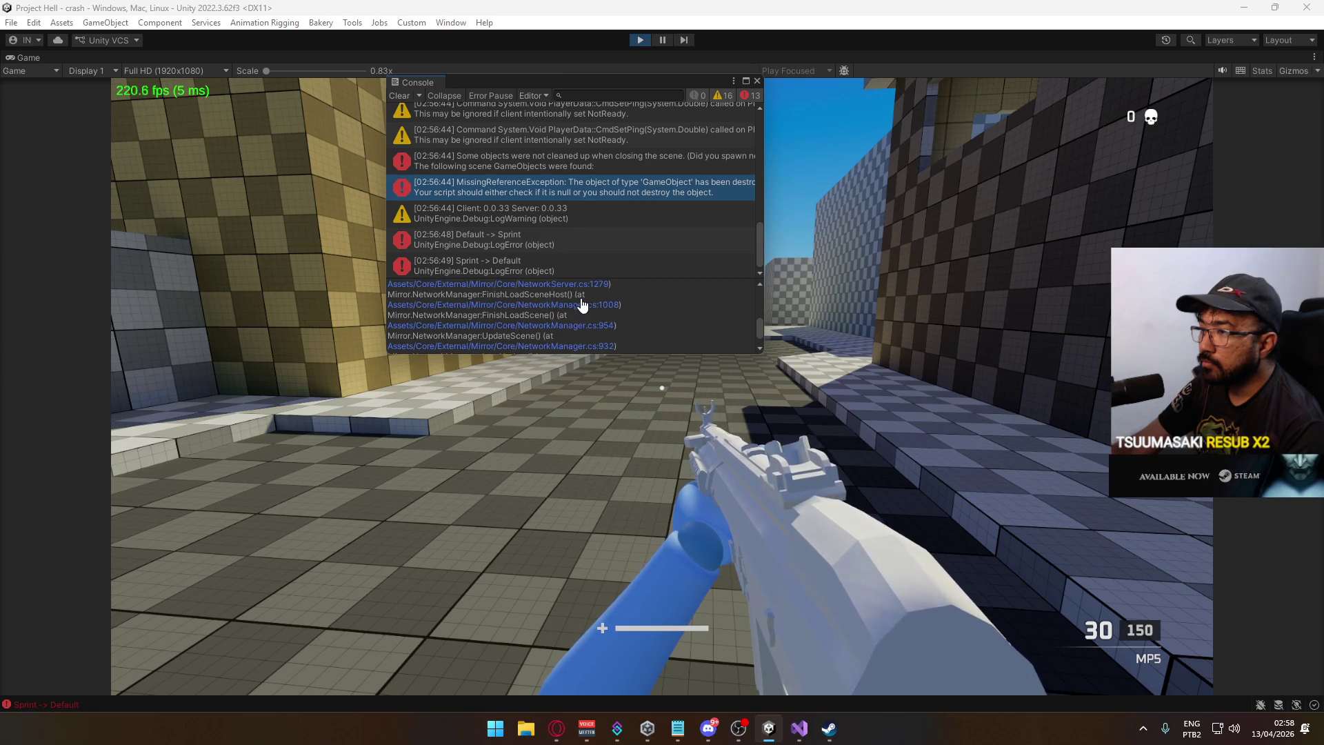
pyautogui.scroll(3, 585, 299)
pyautogui.scroll(2, 607, 318)
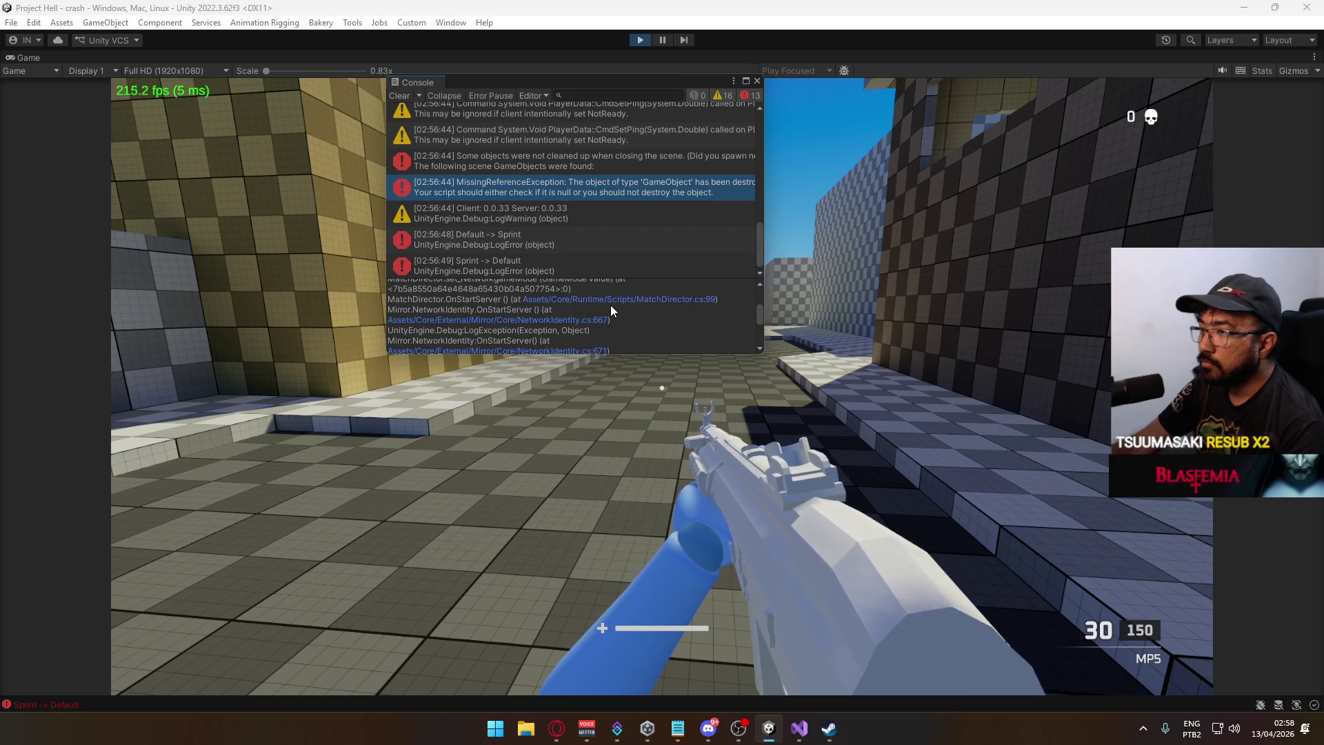
pyautogui.click(620, 299)
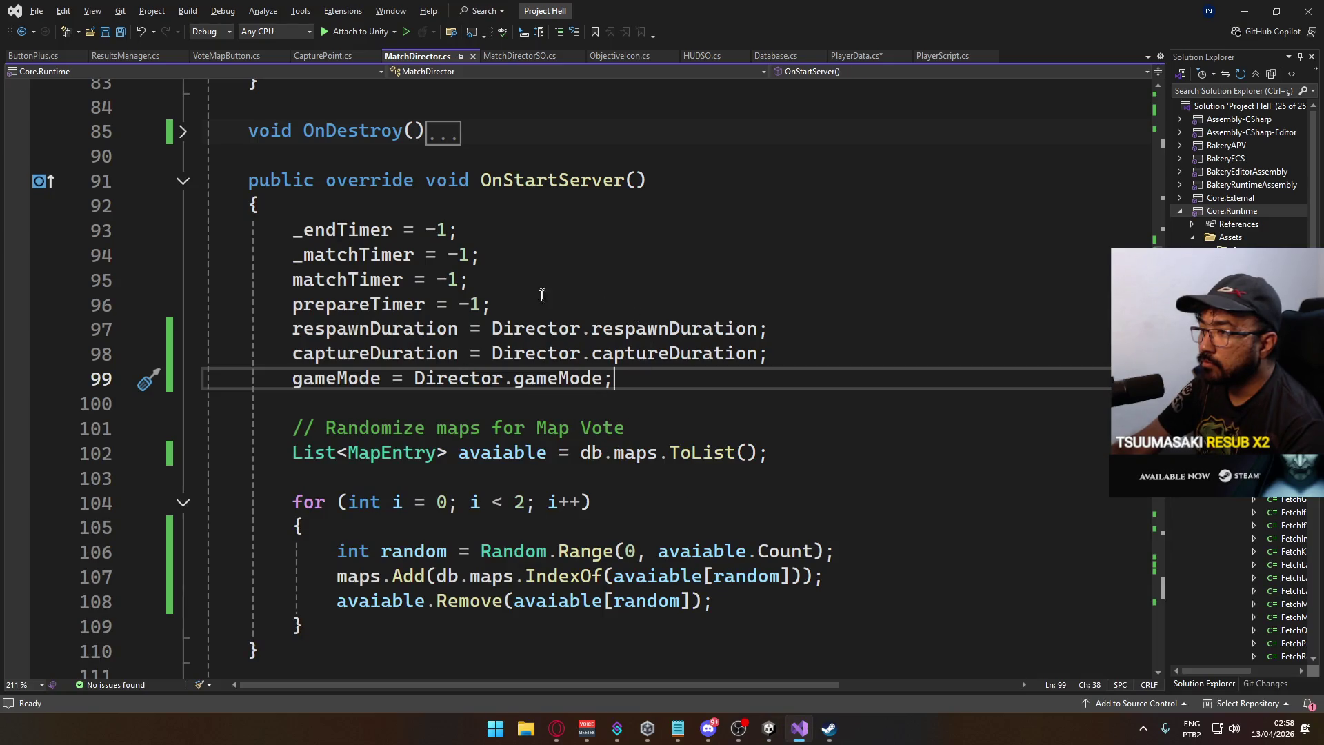
# Scroll to the collapsed OnDestroy method in MatchDirector.cs and expand it.
pyautogui.scroll(-3, 579, 305)
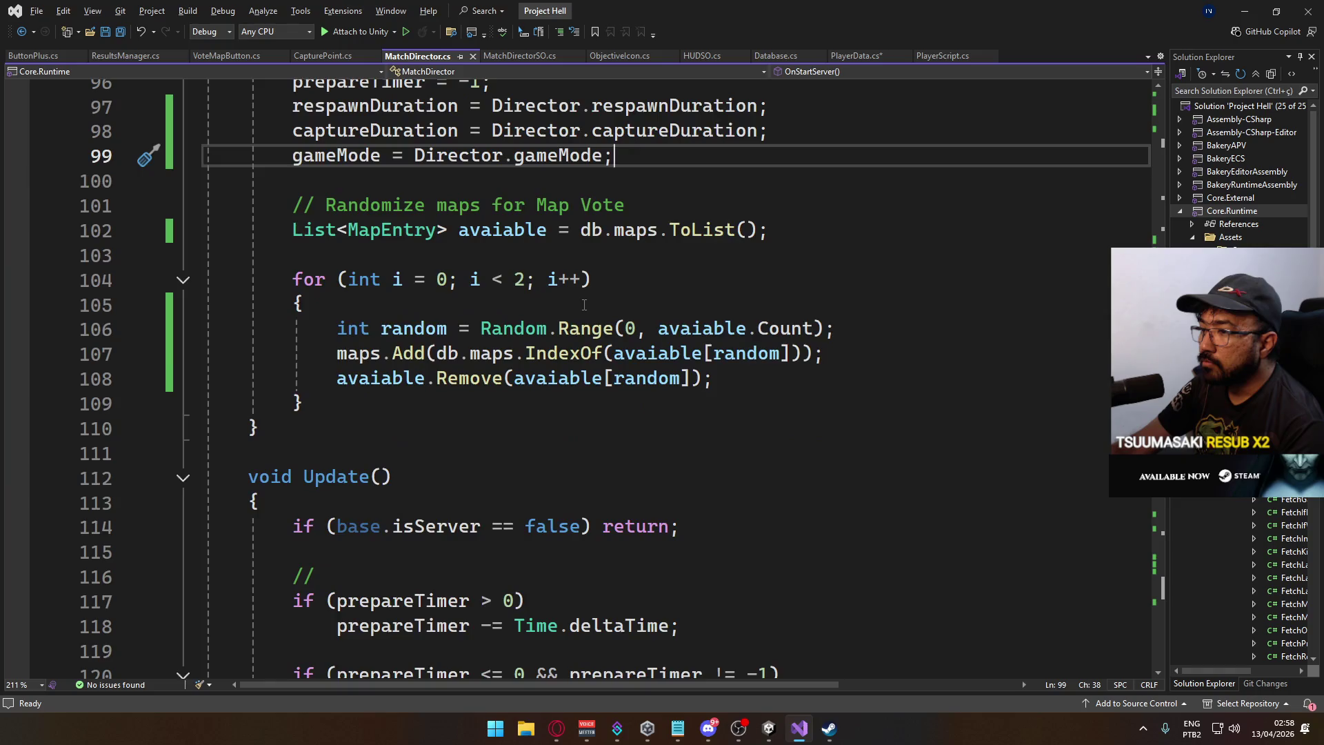
pyautogui.scroll(4, 578, 305)
pyautogui.scroll(1, 393, 278)
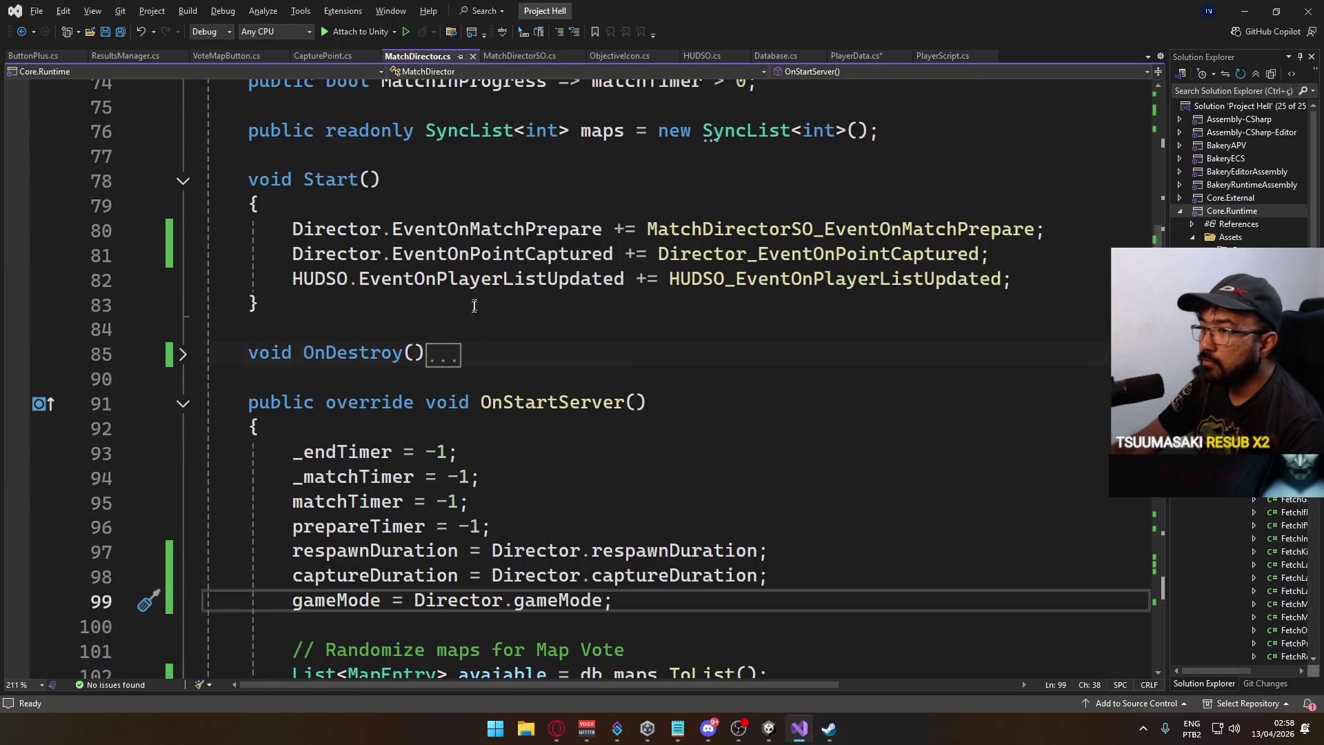
pyautogui.click(182, 354)
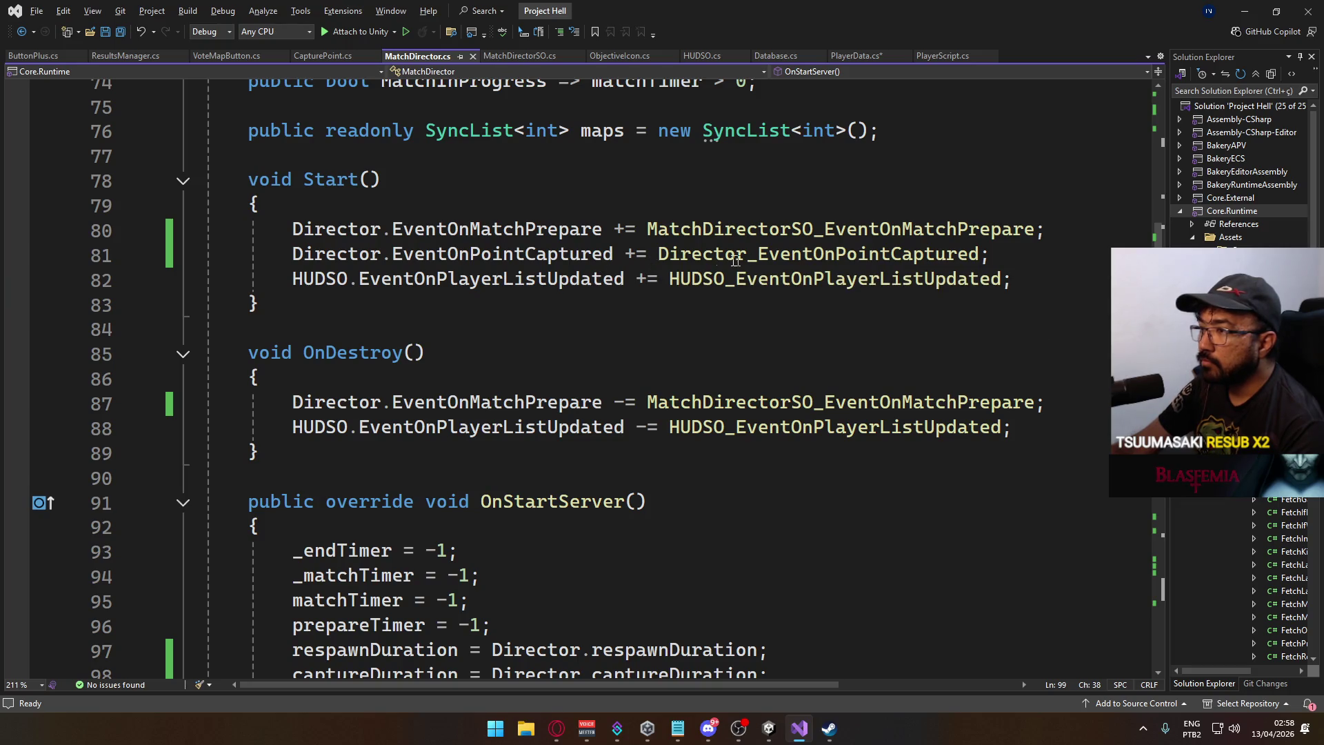
# Copy the EventOnPointCaptured subscription into OnDestroy as line 88, changing += to -=.
pyautogui.moveTo(991, 255); pyautogui.dragTo(298, 262)
pyautogui.click(1055, 403)
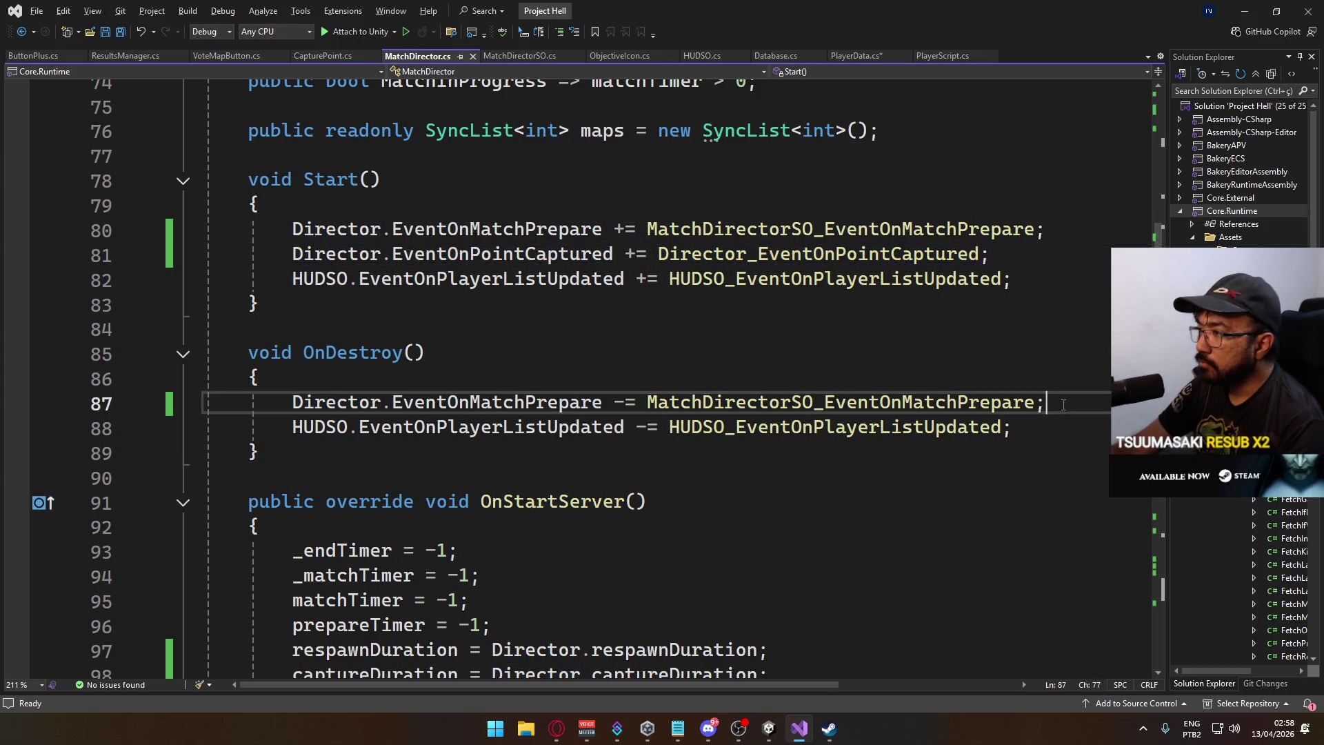
pyautogui.press('Return')
pyautogui.hotkey('ctrl', 'v')
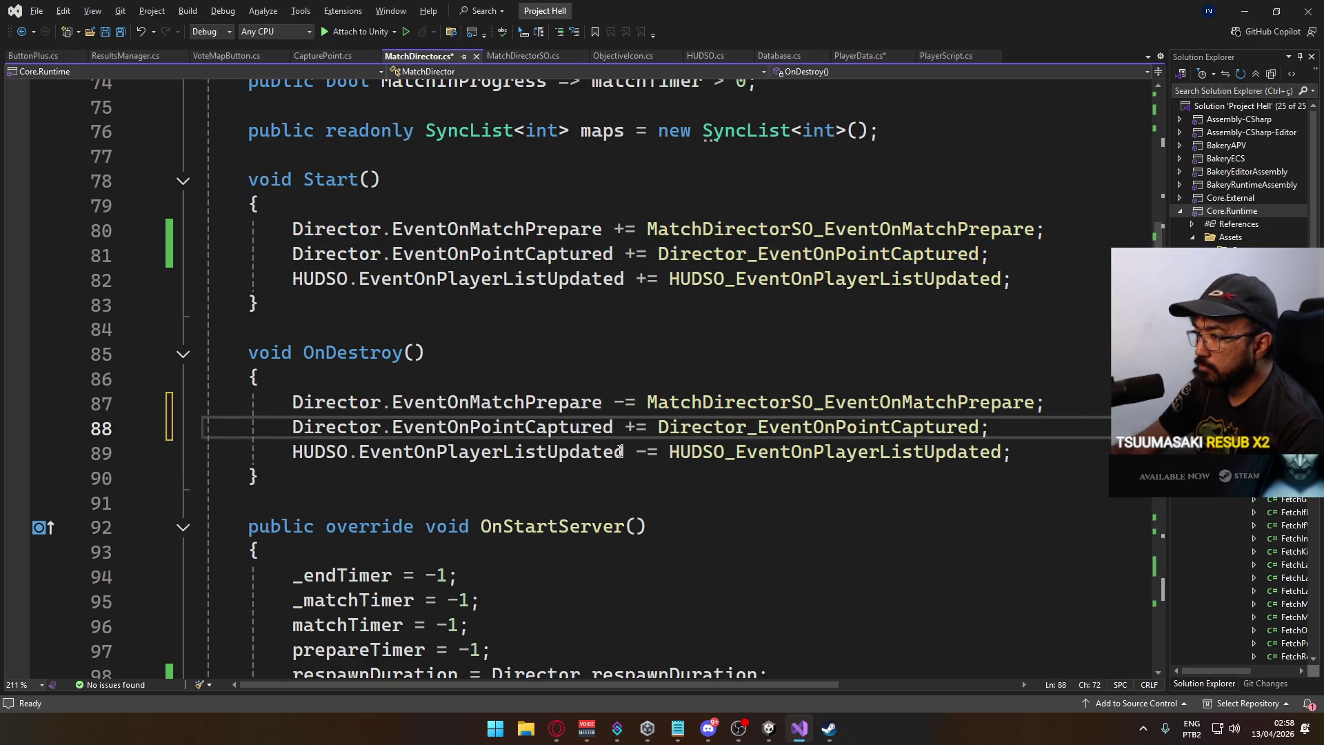
pyautogui.moveTo(625, 428); pyautogui.dragTo(633, 432)
pyautogui.write('-')
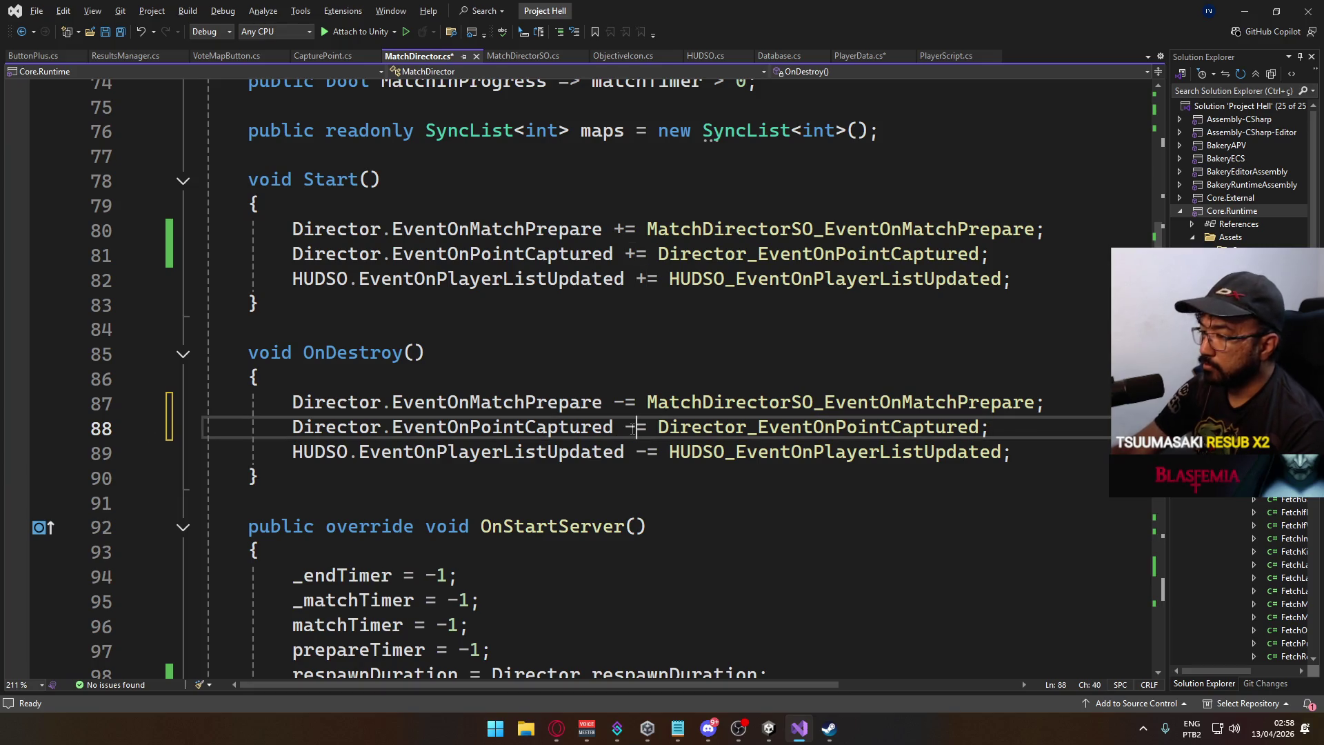
pyautogui.scroll(2, 584, 400)
pyautogui.scroll(2, 585, 399)
pyautogui.scroll(-8, 584, 399)
pyautogui.hotkey('alt', 'Tab')
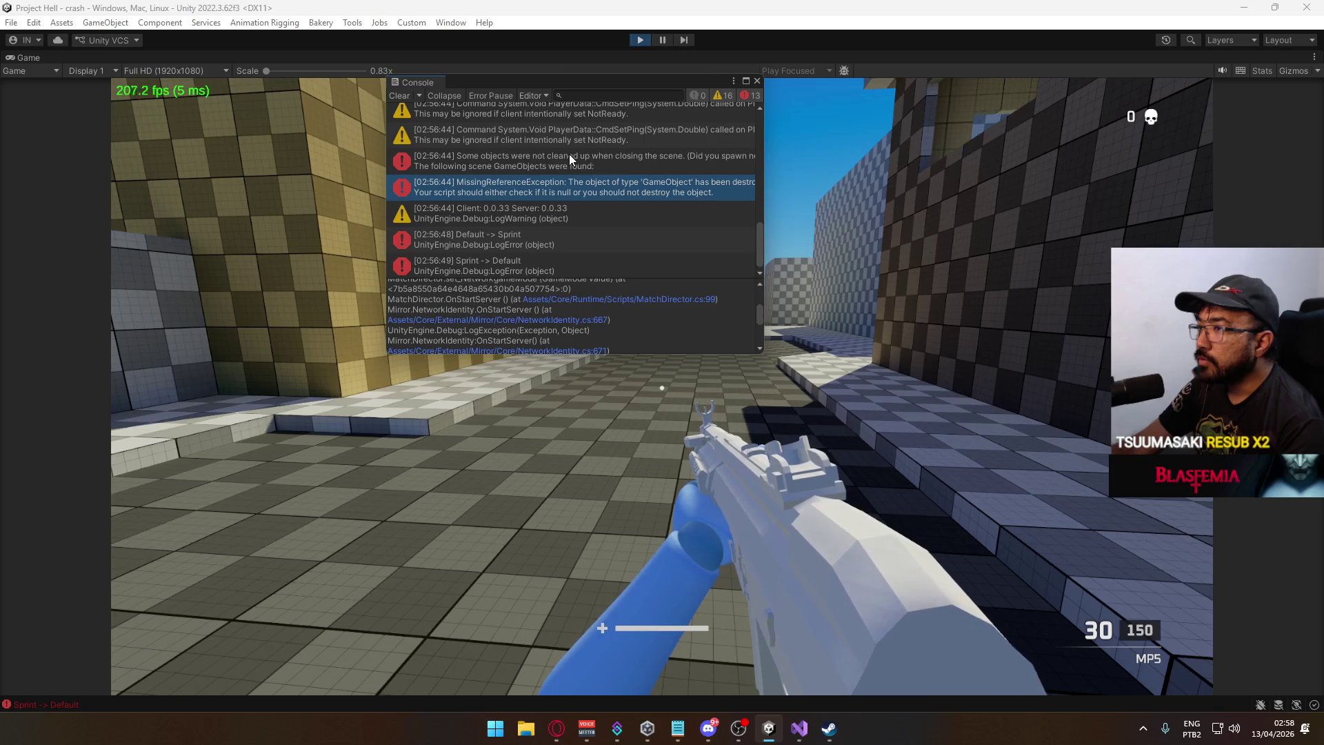
pyautogui.scroll(3, 607, 211)
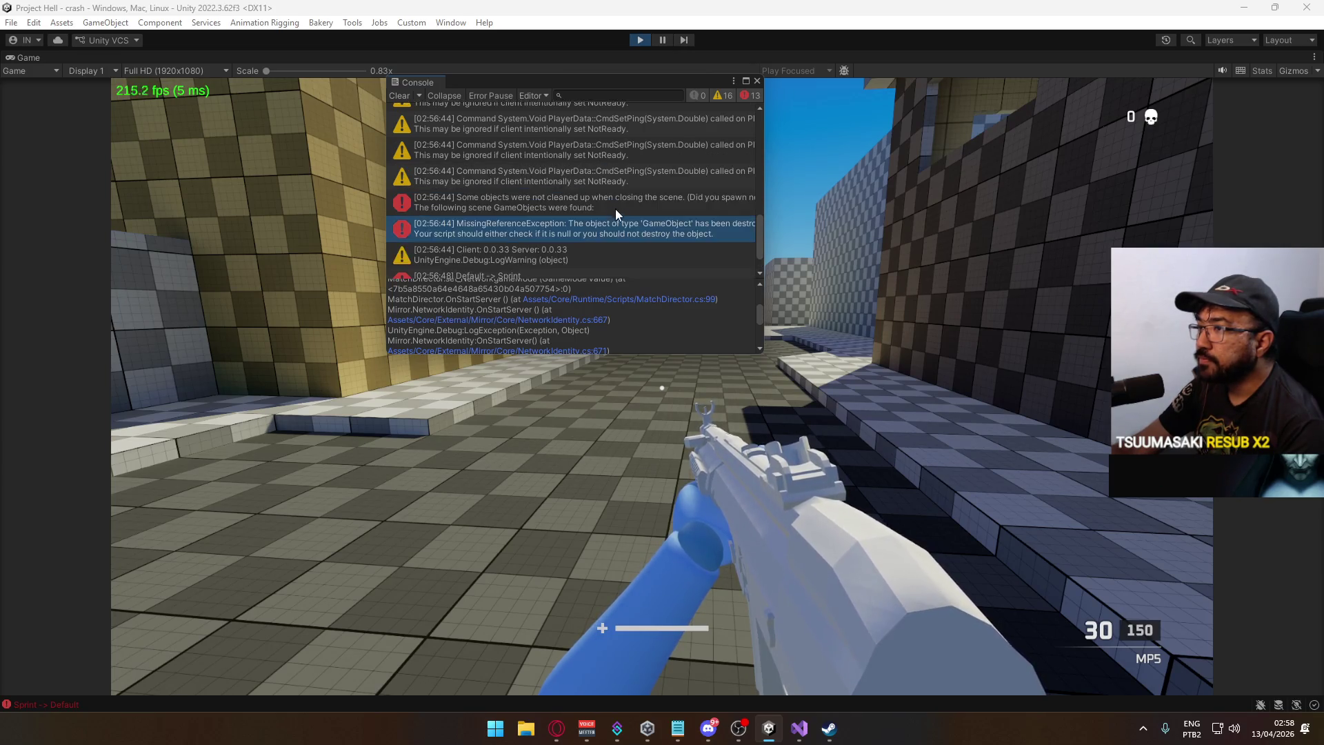
pyautogui.scroll(5, 613, 218)
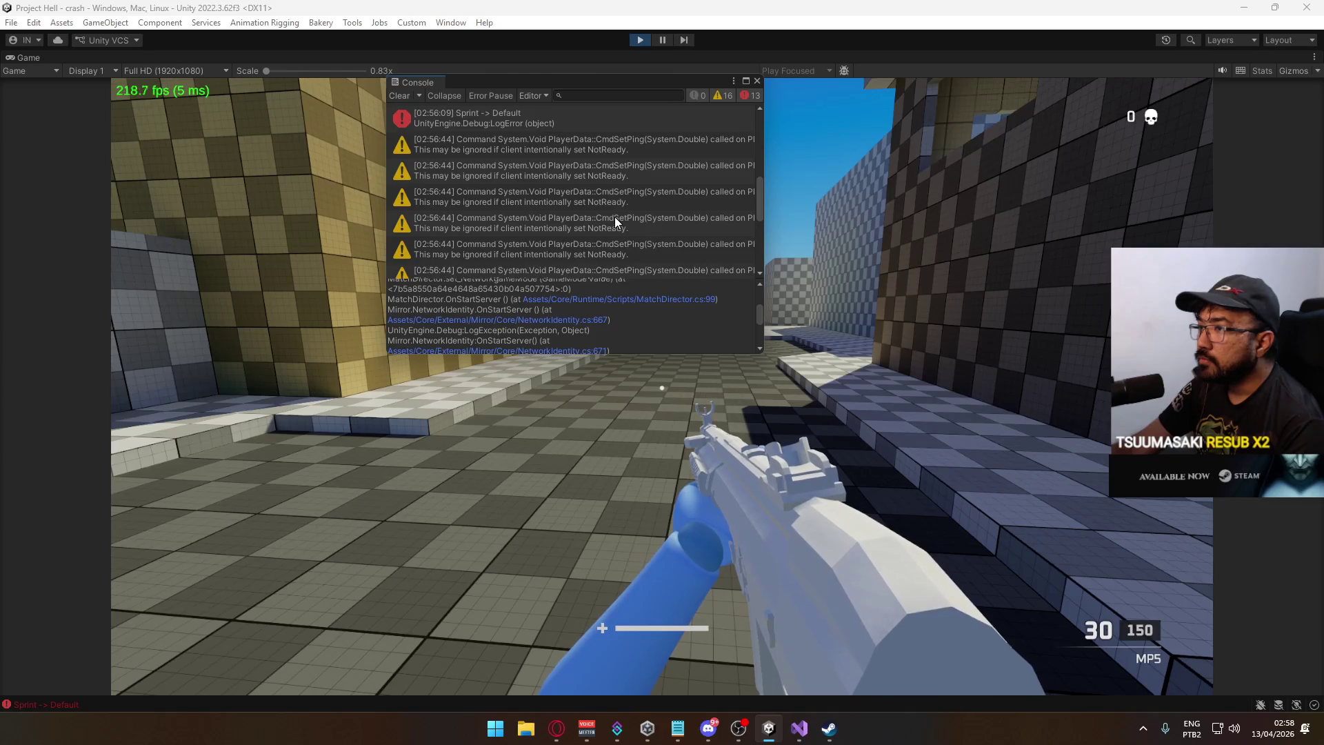
pyautogui.scroll(-4, 614, 217)
pyautogui.scroll(-3, 615, 218)
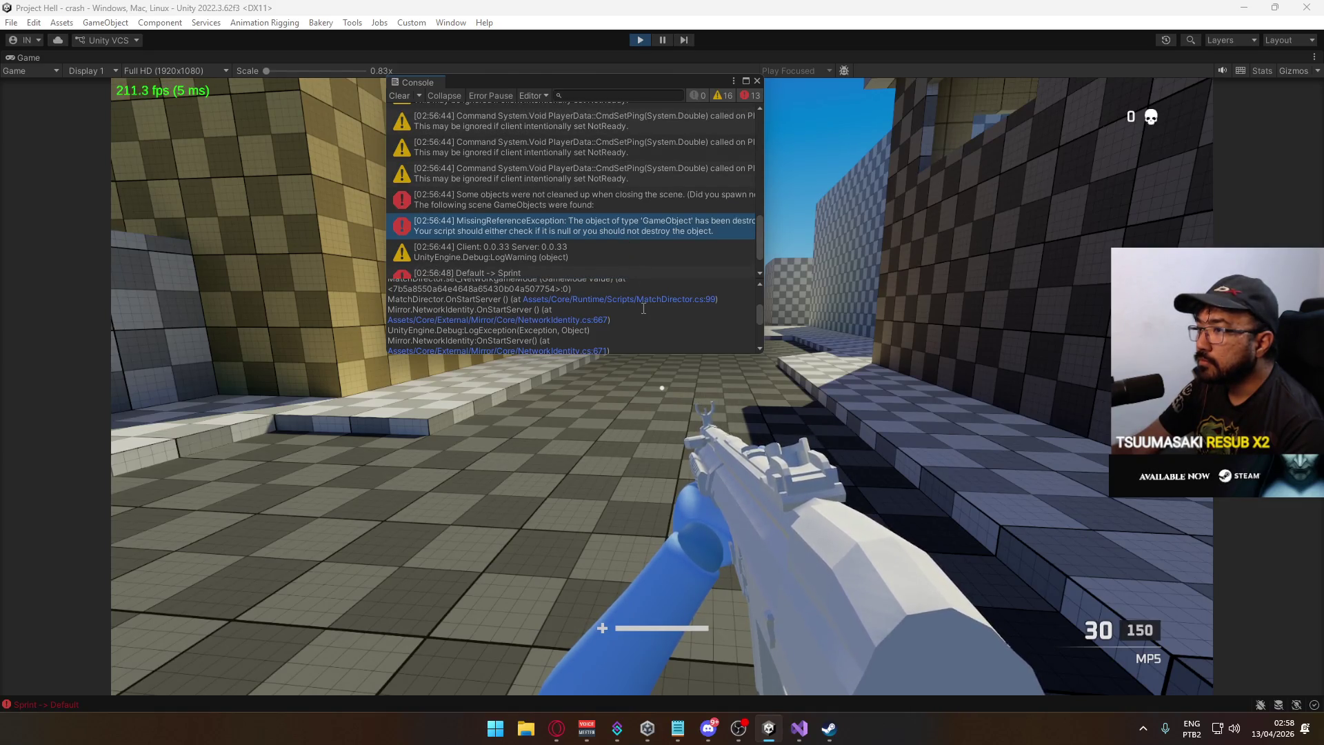
pyautogui.scroll(2, 634, 325)
pyautogui.click(633, 349)
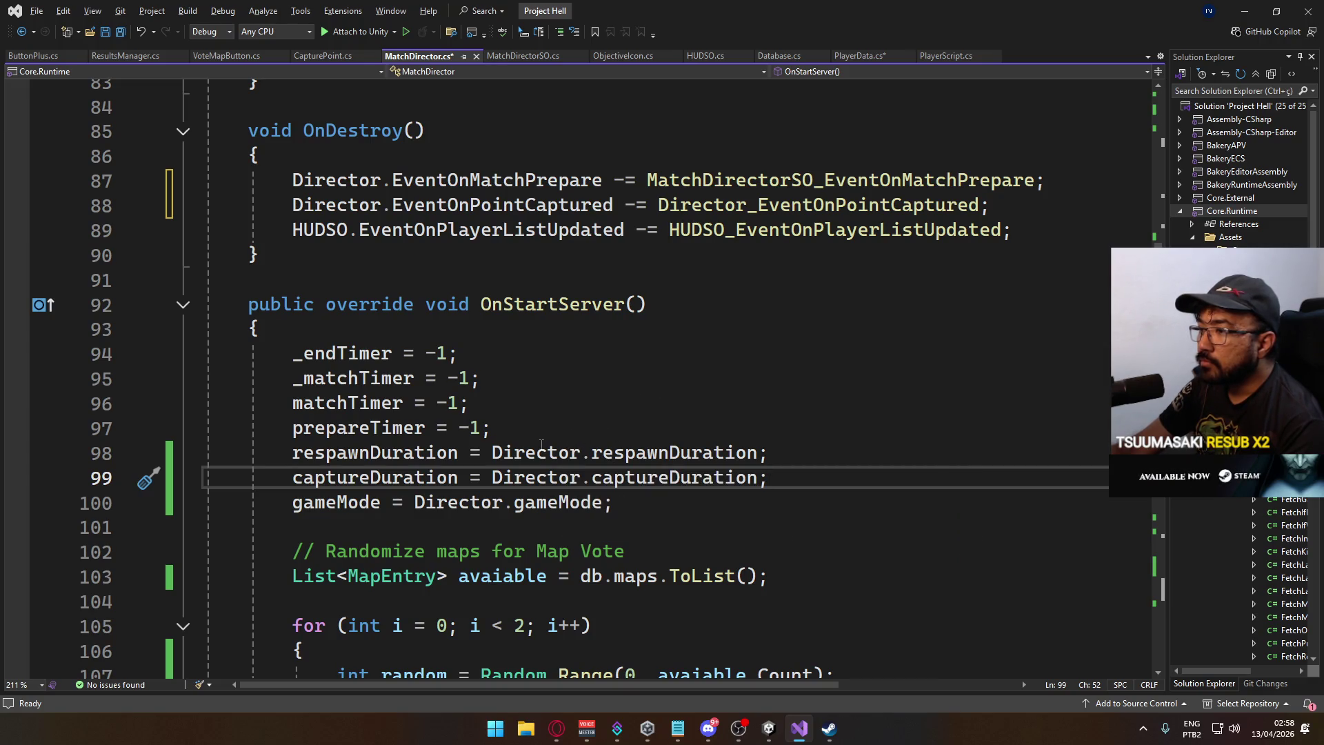
# Review MatchDirector.cs's config fields, event hooks and timer logic, then save it.
pyautogui.scroll(7, 647, 403)
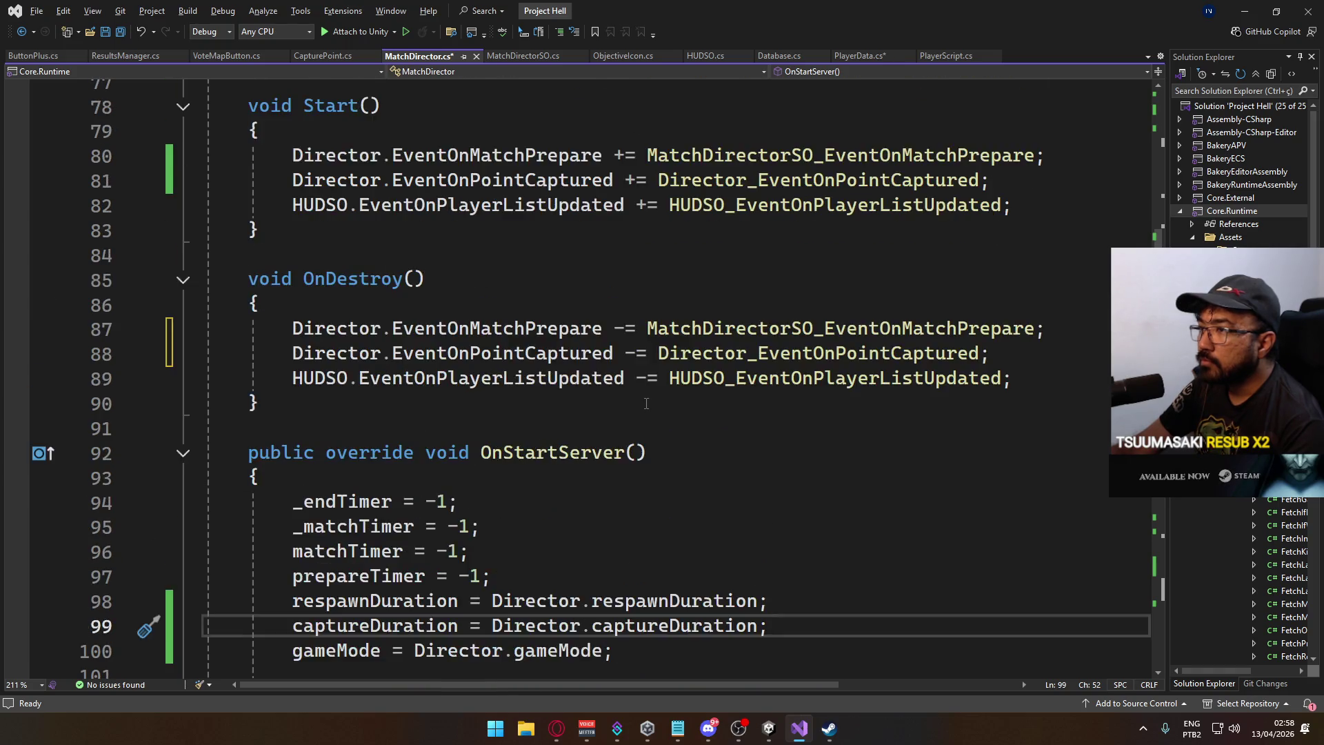
pyautogui.scroll(9, 646, 403)
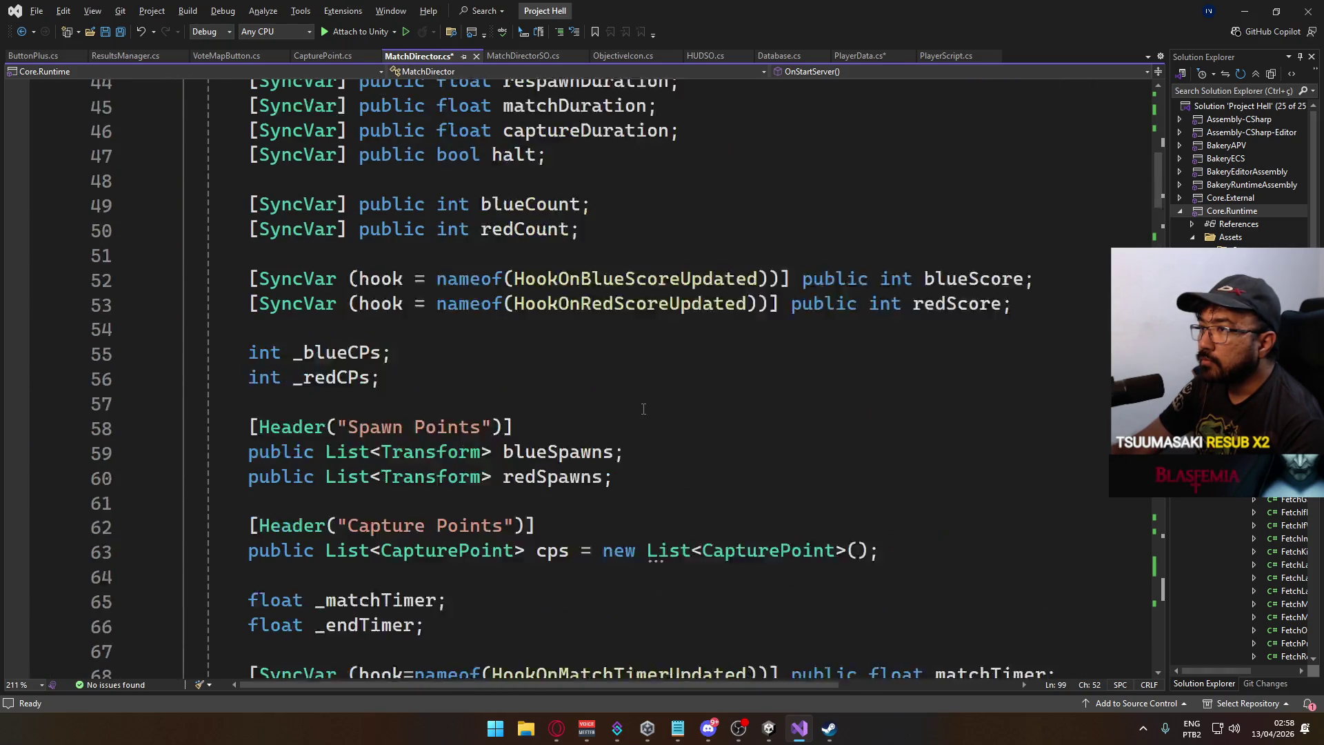
pyautogui.scroll(2, 644, 409)
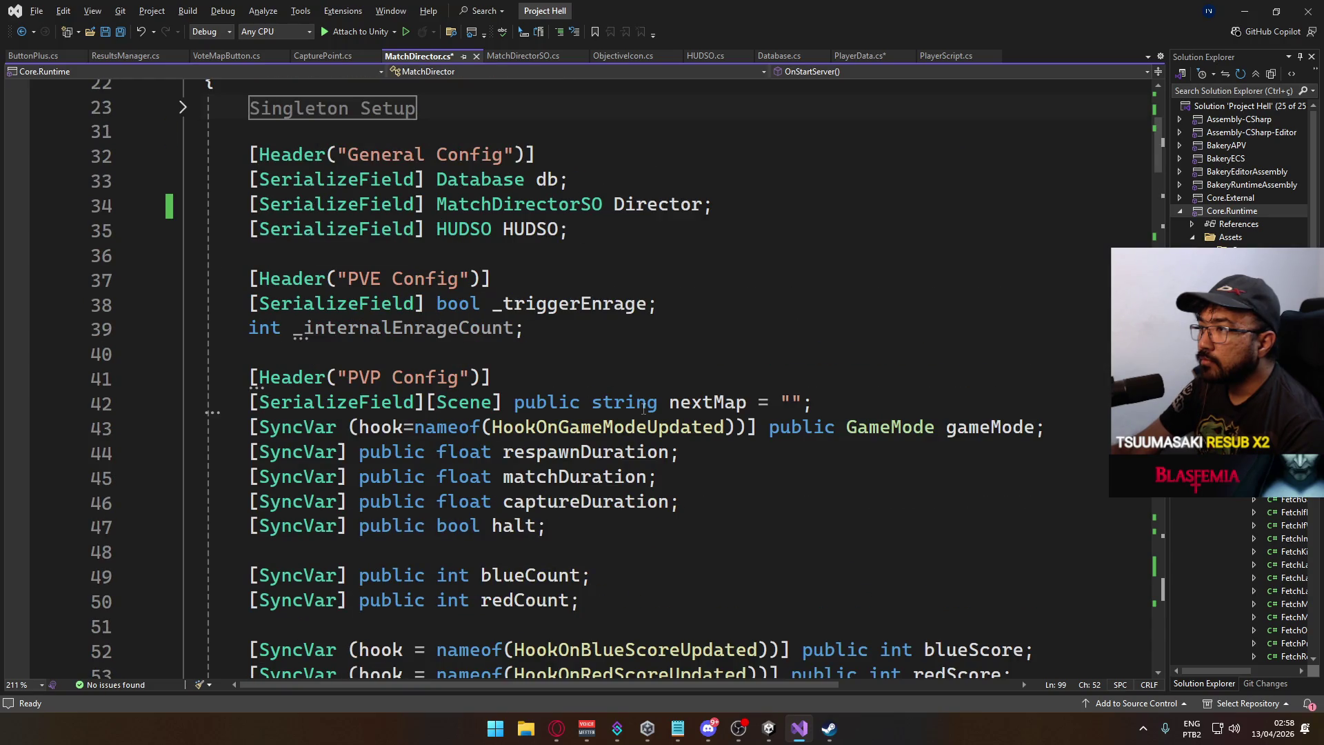
pyautogui.moveTo(658, 206)
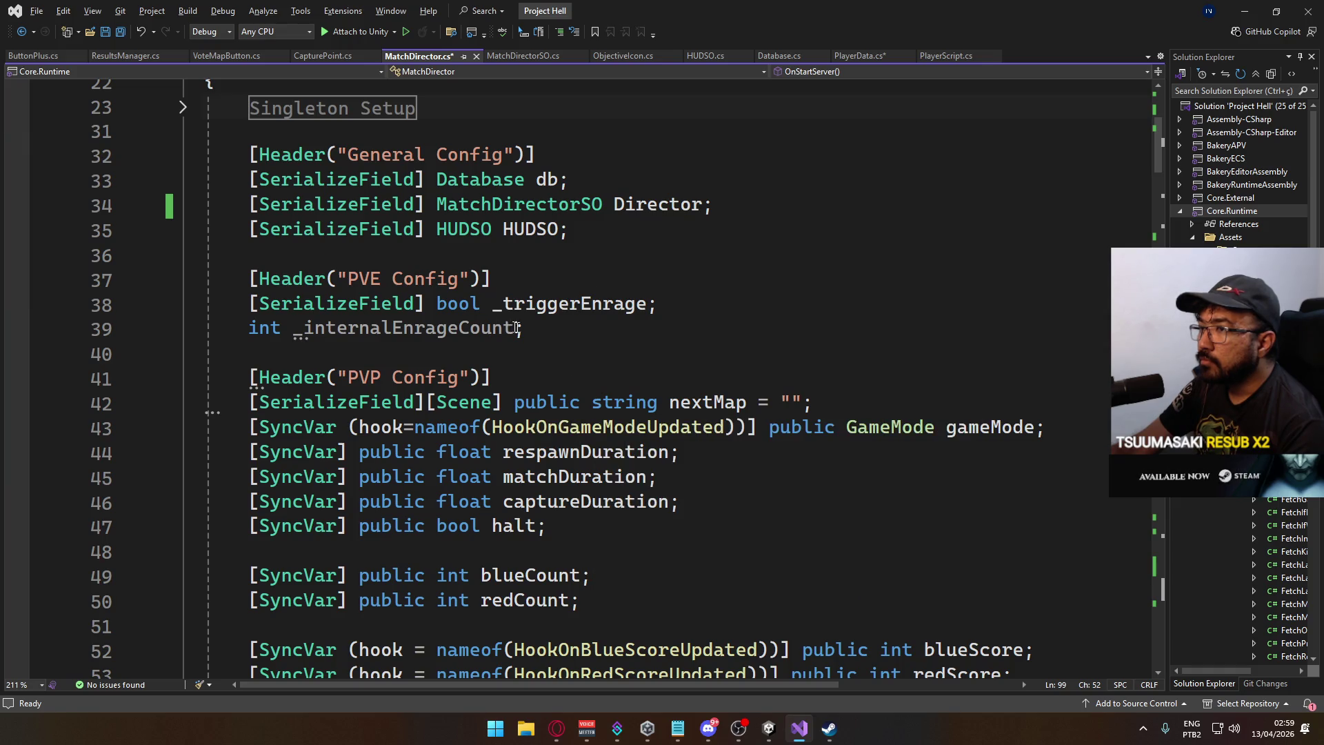
pyautogui.scroll(-13, 624, 391)
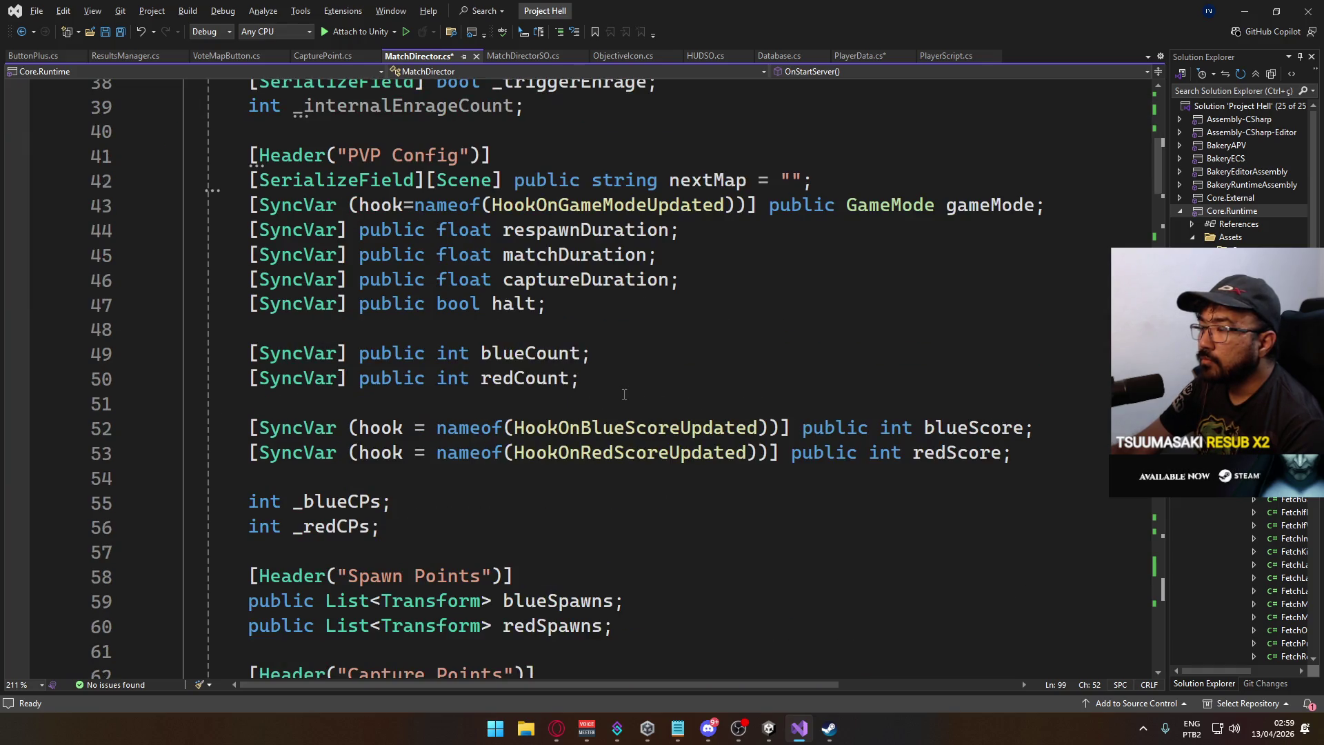
pyautogui.scroll(-2, 626, 397)
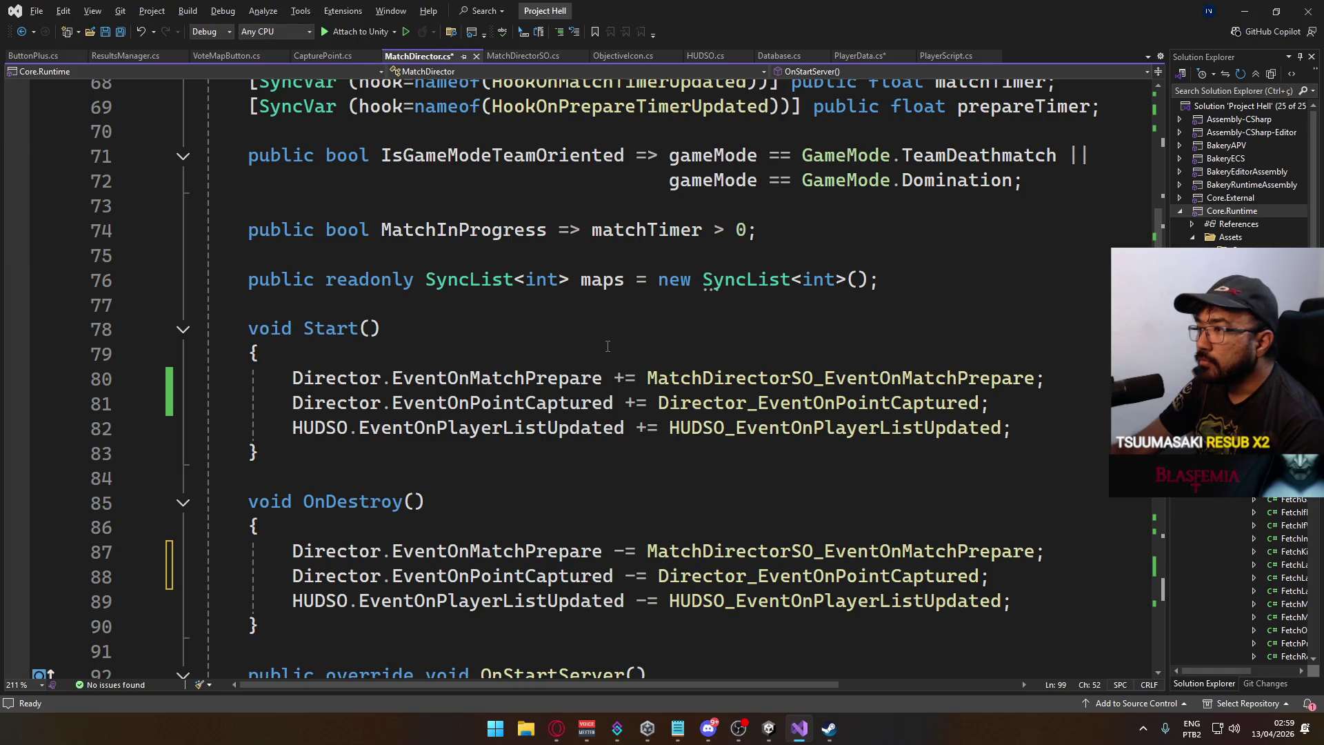
pyautogui.scroll(-15, 607, 346)
pyautogui.hotkey('ctrl', 's')
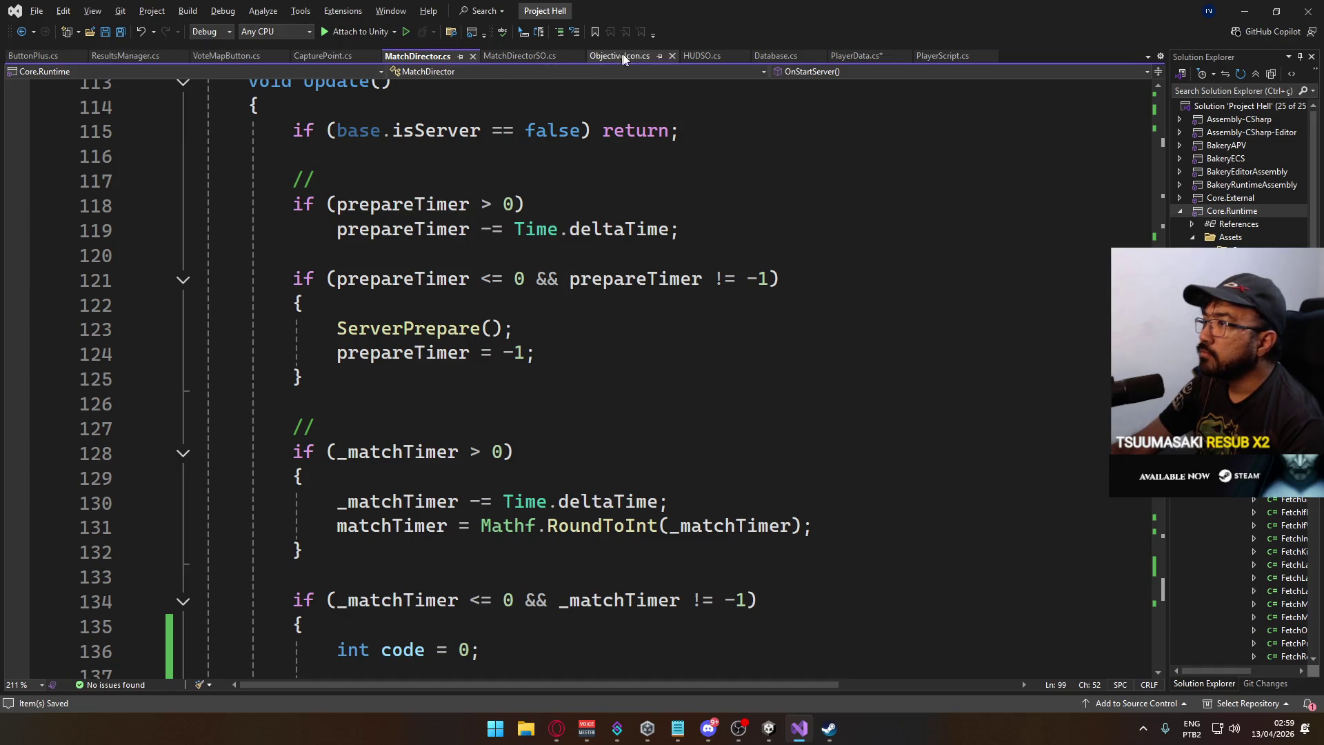
pyautogui.click(858, 56)
# Save PlayerData.cs and place the cursor after the server check in CapturePoint's Update.
pyautogui.hotkey('ctrl', 's')
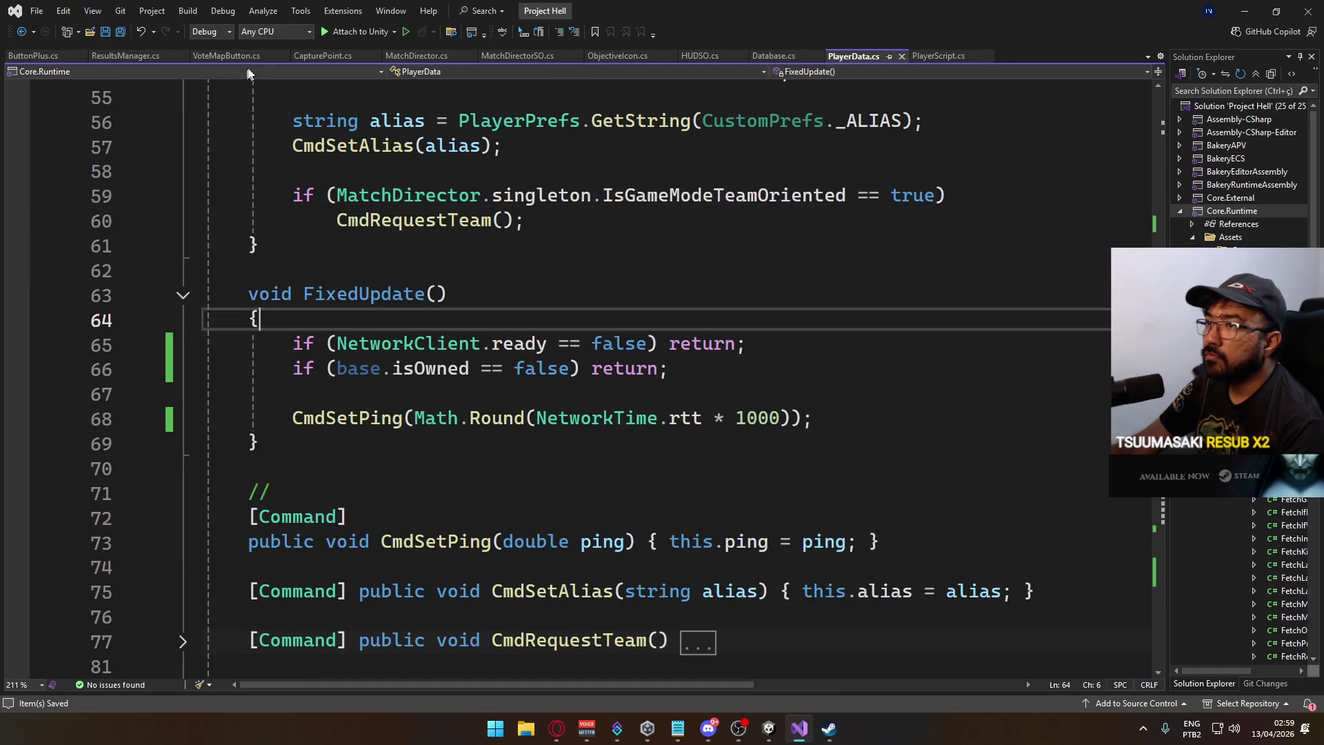
pyautogui.click(321, 55)
pyautogui.scroll(-7, 522, 346)
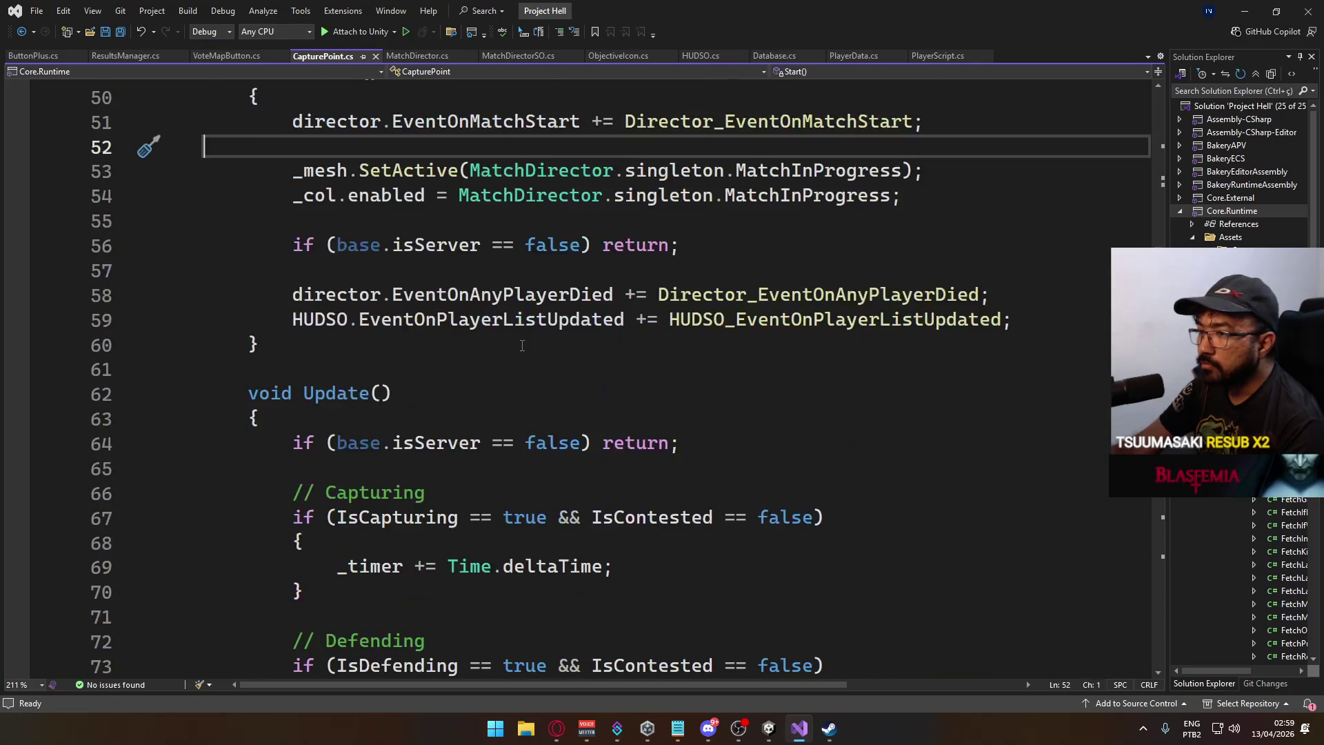
pyautogui.scroll(-4, 522, 345)
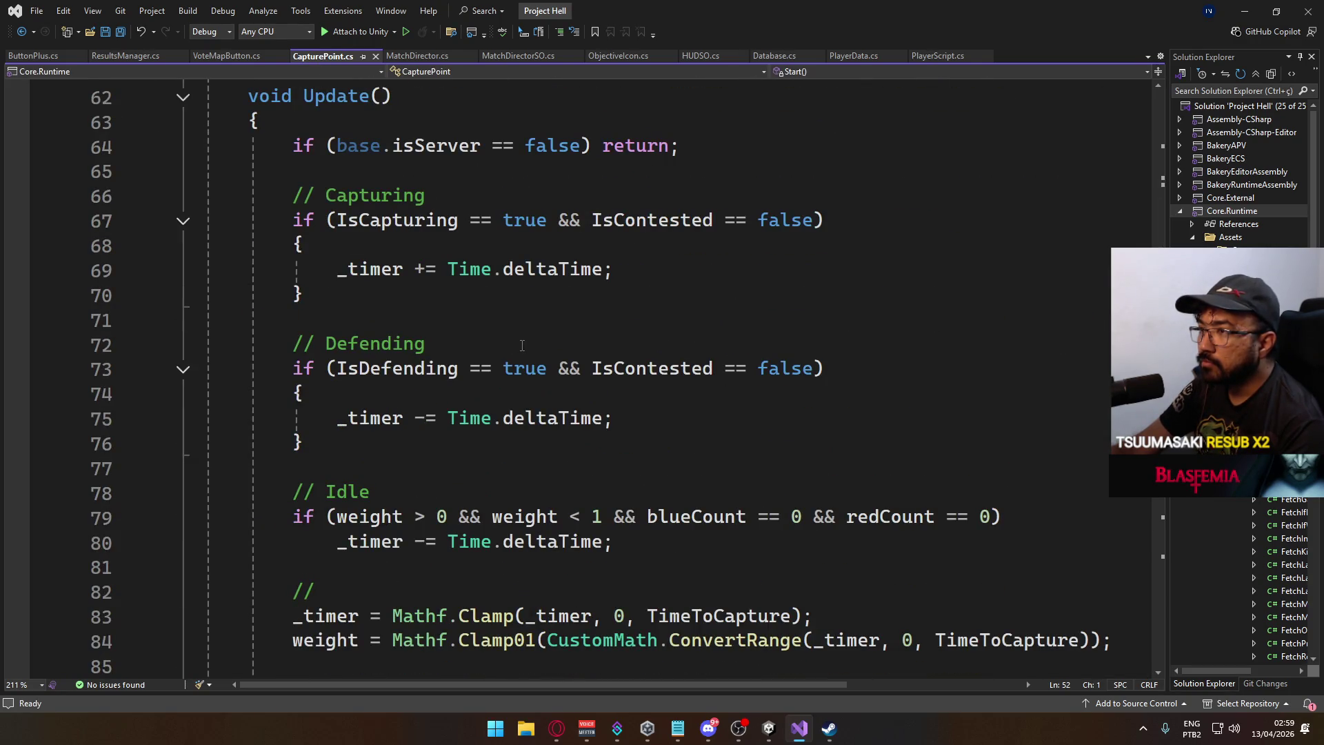
pyautogui.scroll(3, 522, 345)
pyautogui.click(710, 377)
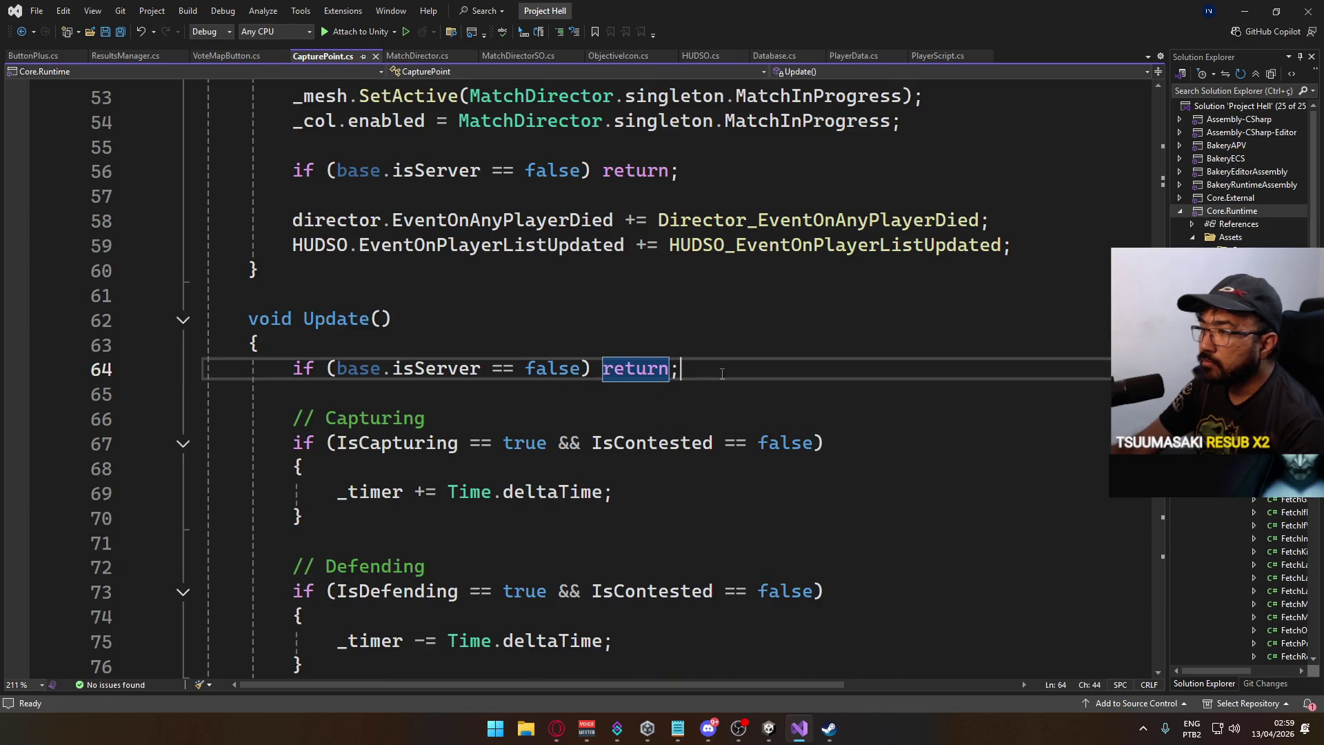
# Add 'if (MatchDirector.singleton.halt == true) return;' there and save CapturePoint.cs.
pyautogui.press('Return')
pyautogui.press('Return')
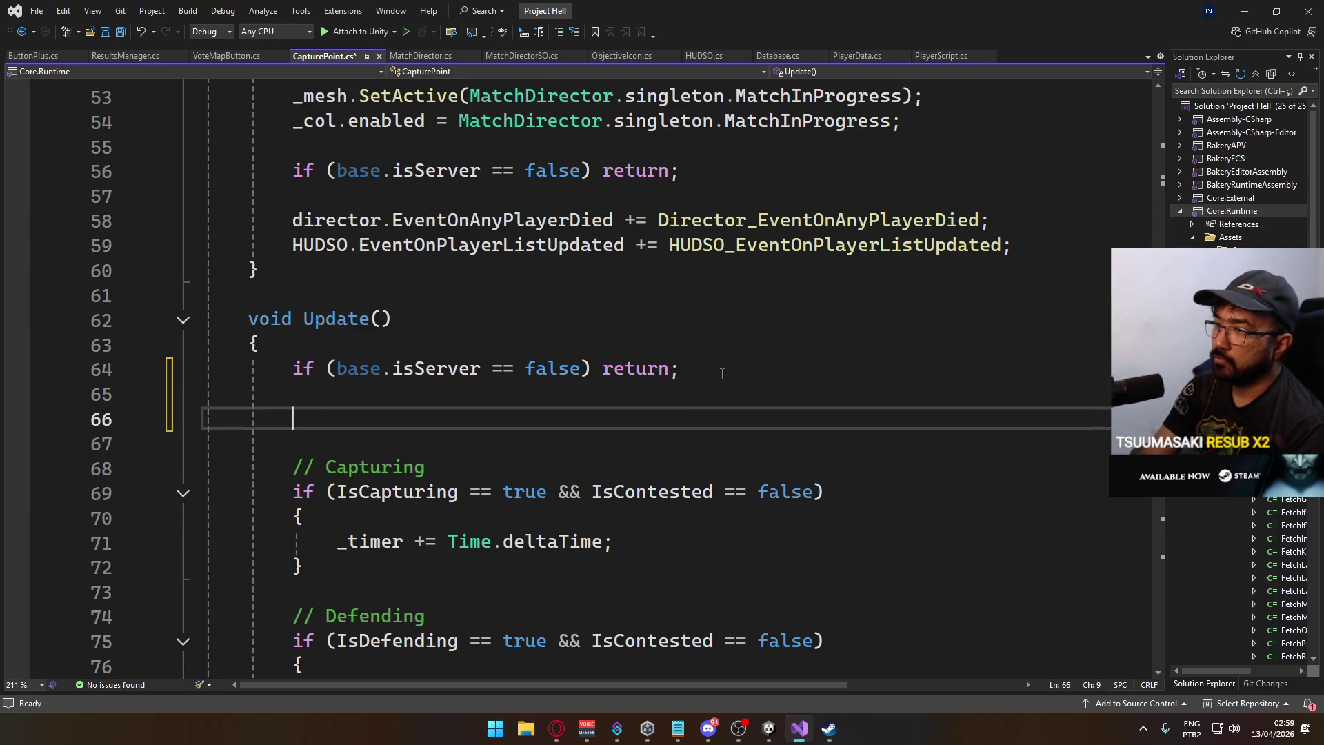
pyautogui.write('if ')
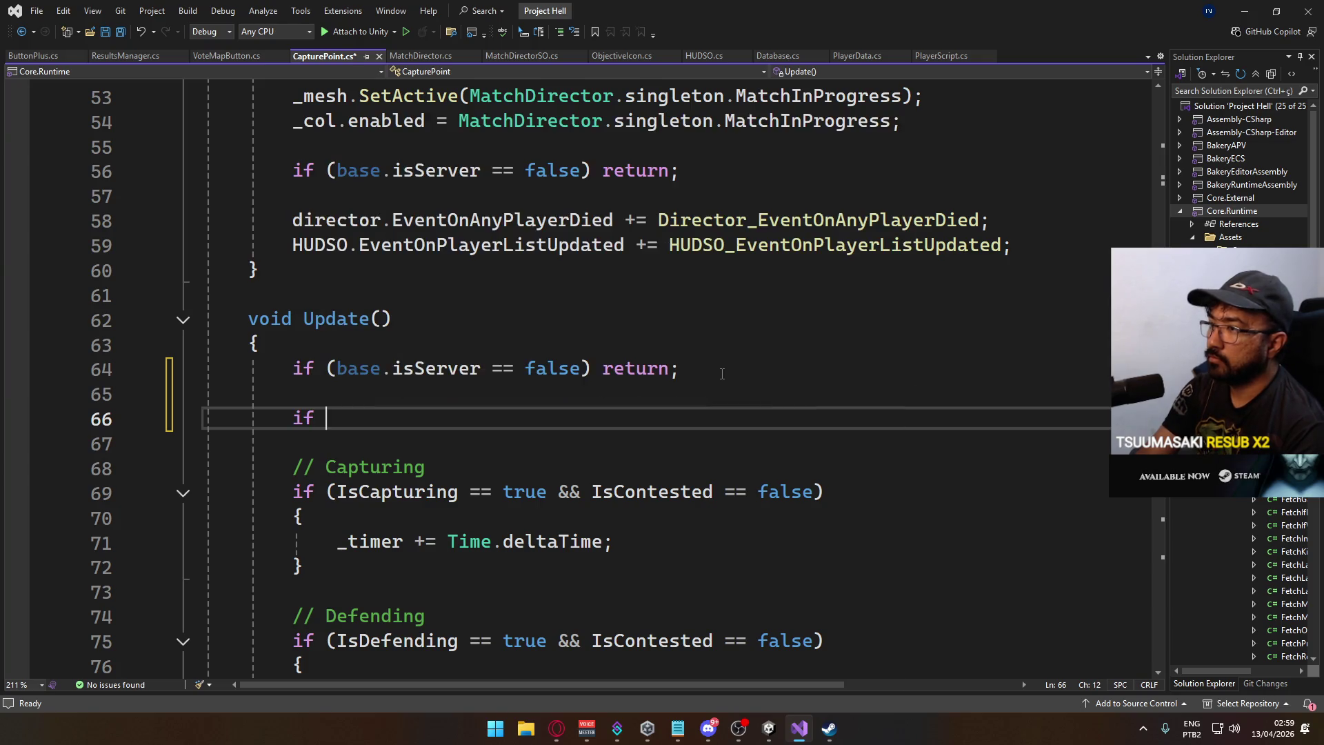
pyautogui.write('(Mat')
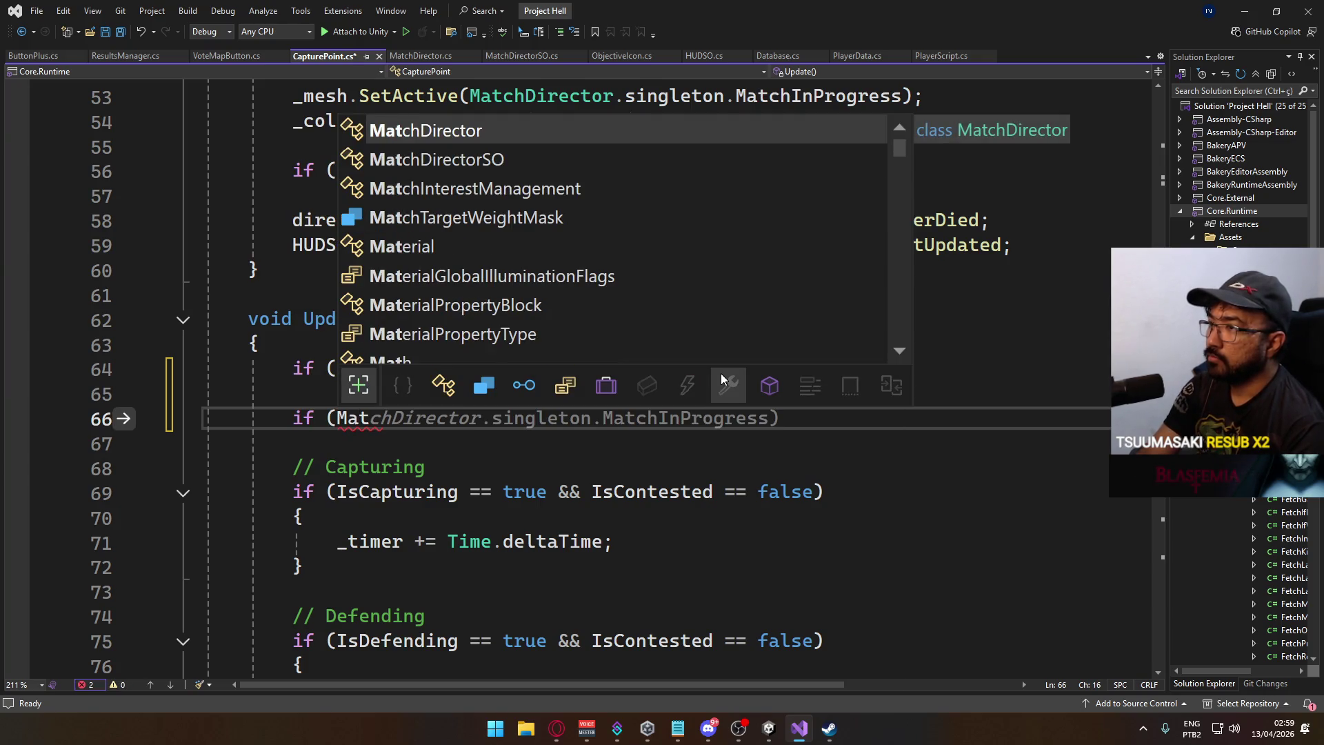
pyautogui.write('chin')
pyautogui.press('BackSpace')
pyautogui.press('BackSpace')
pyautogui.press('BackSpace')
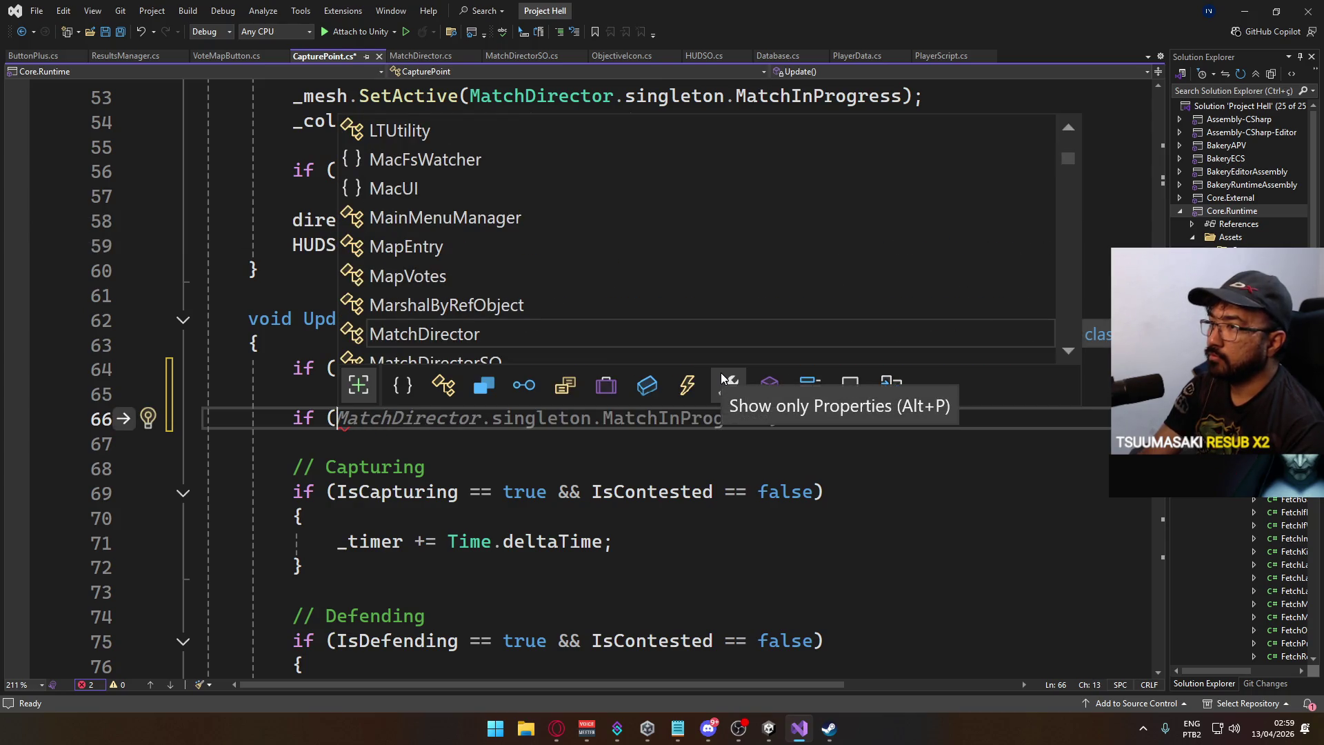
pyautogui.write('h')
pyautogui.press('BackSpace')
pyautogui.write('Mat')
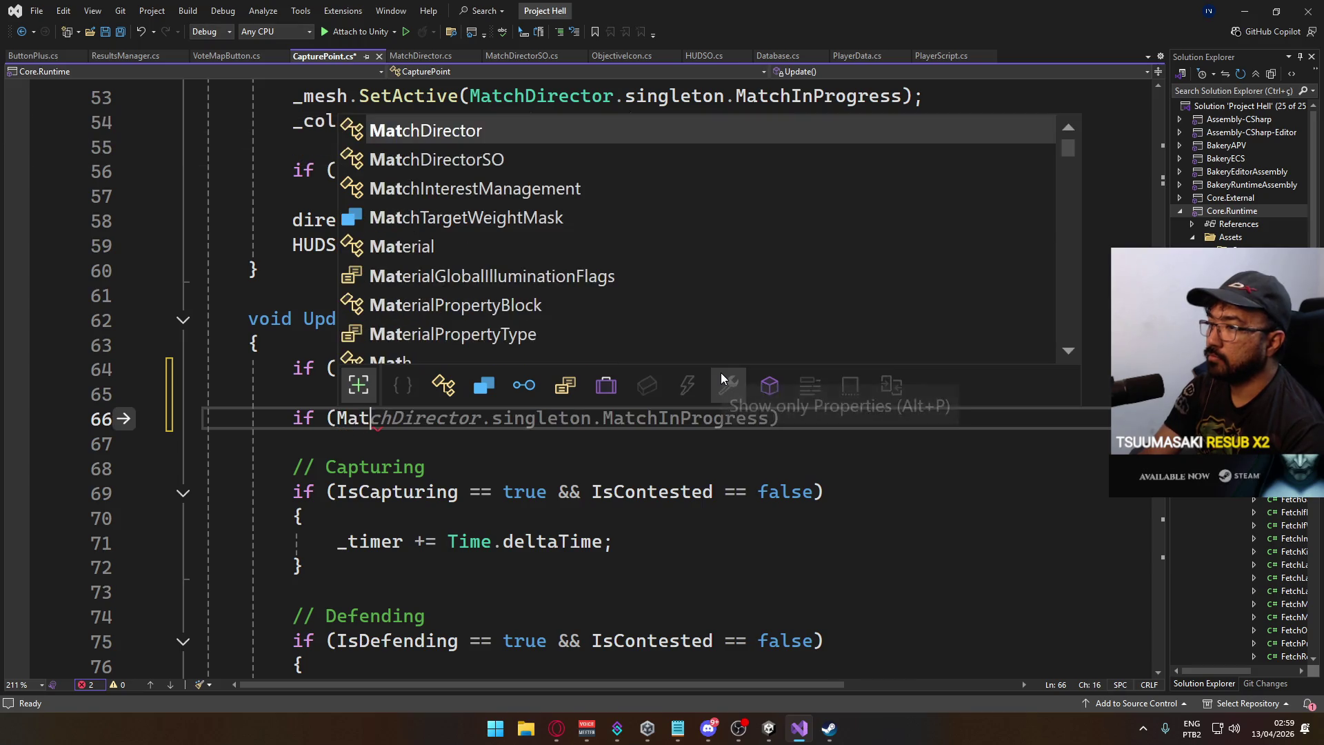
pyautogui.write('chD')
pyautogui.press('Tab')
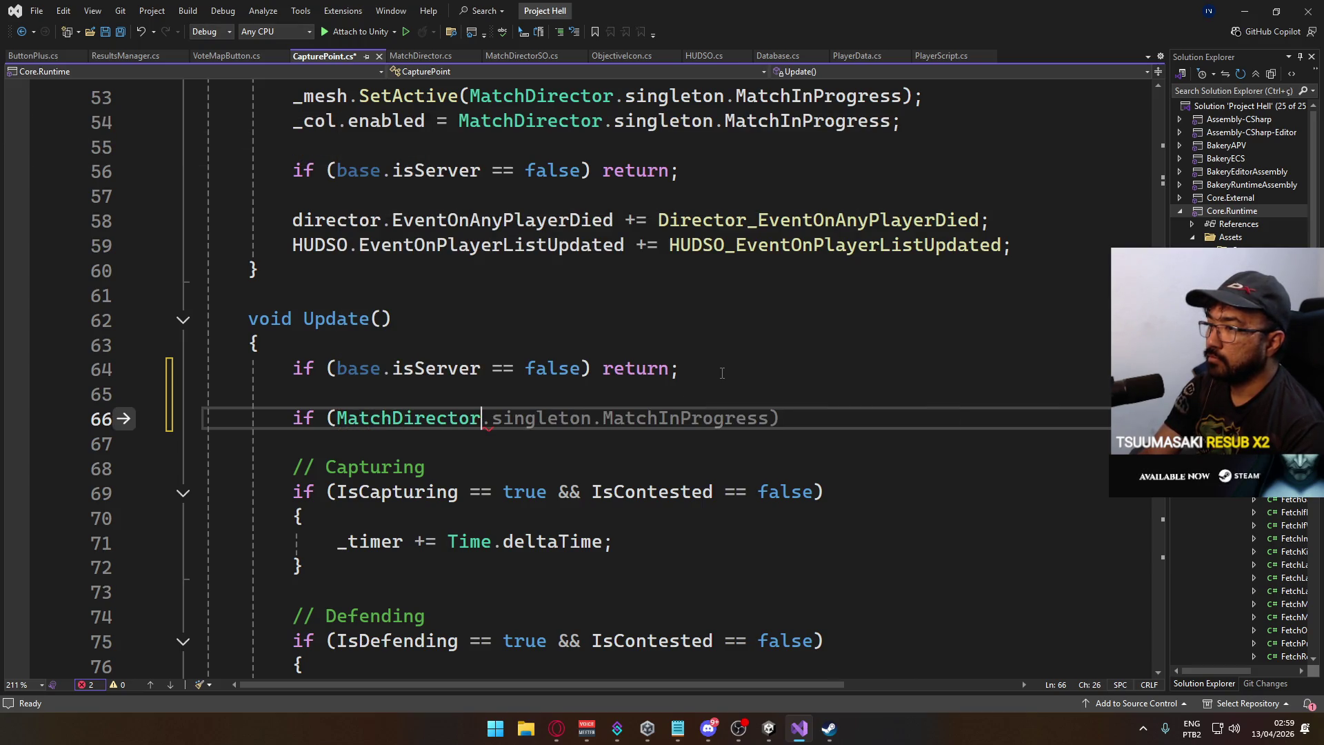
pyautogui.write('.')
pyautogui.press('Tab')
pyautogui.write('.ha')
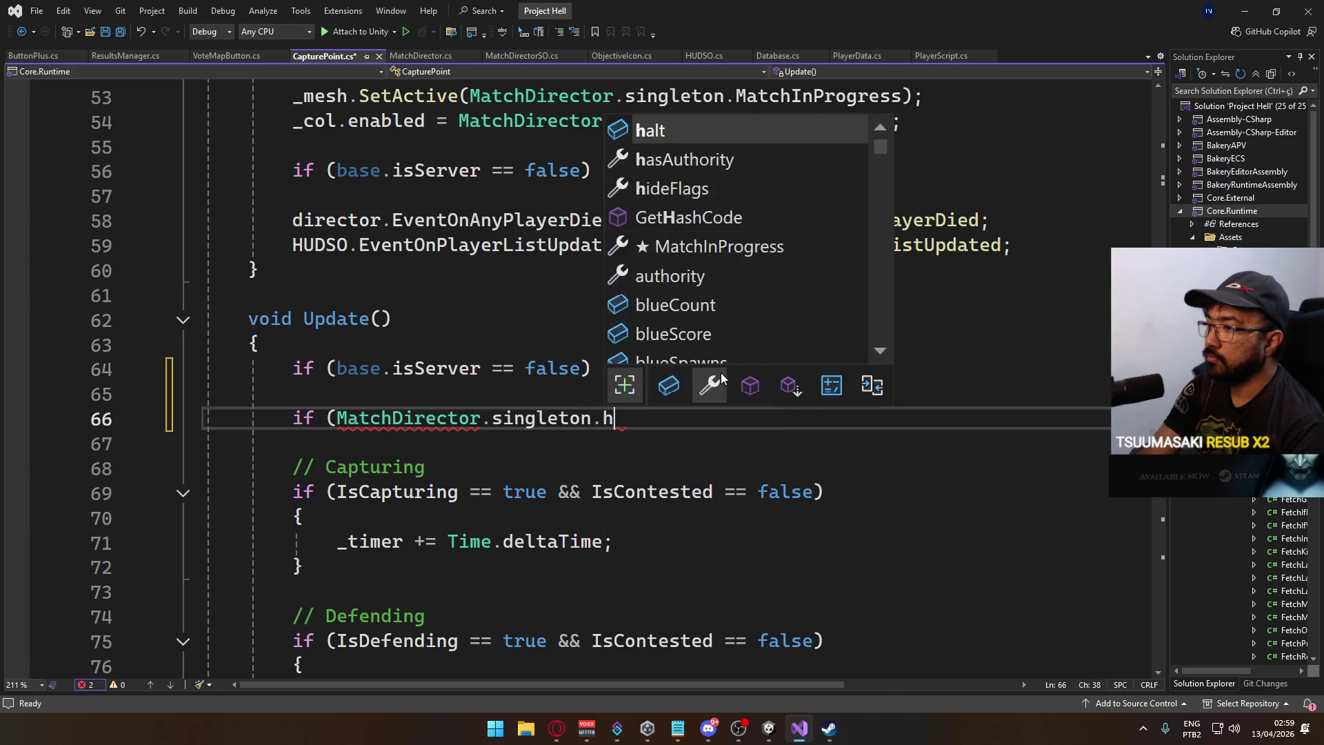
pyautogui.press('Tab')
pyautogui.write('== true) return')
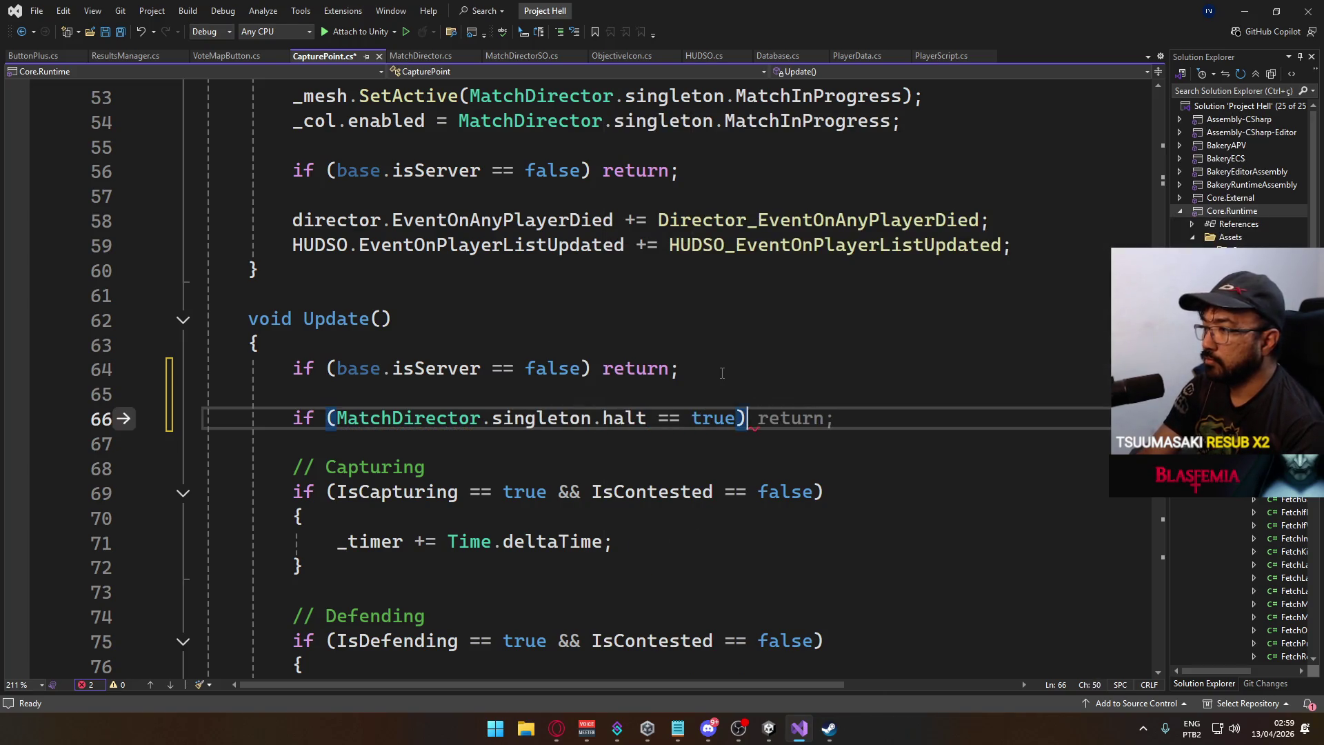
pyautogui.write(';')
pyautogui.hotkey('ctrl', 's')
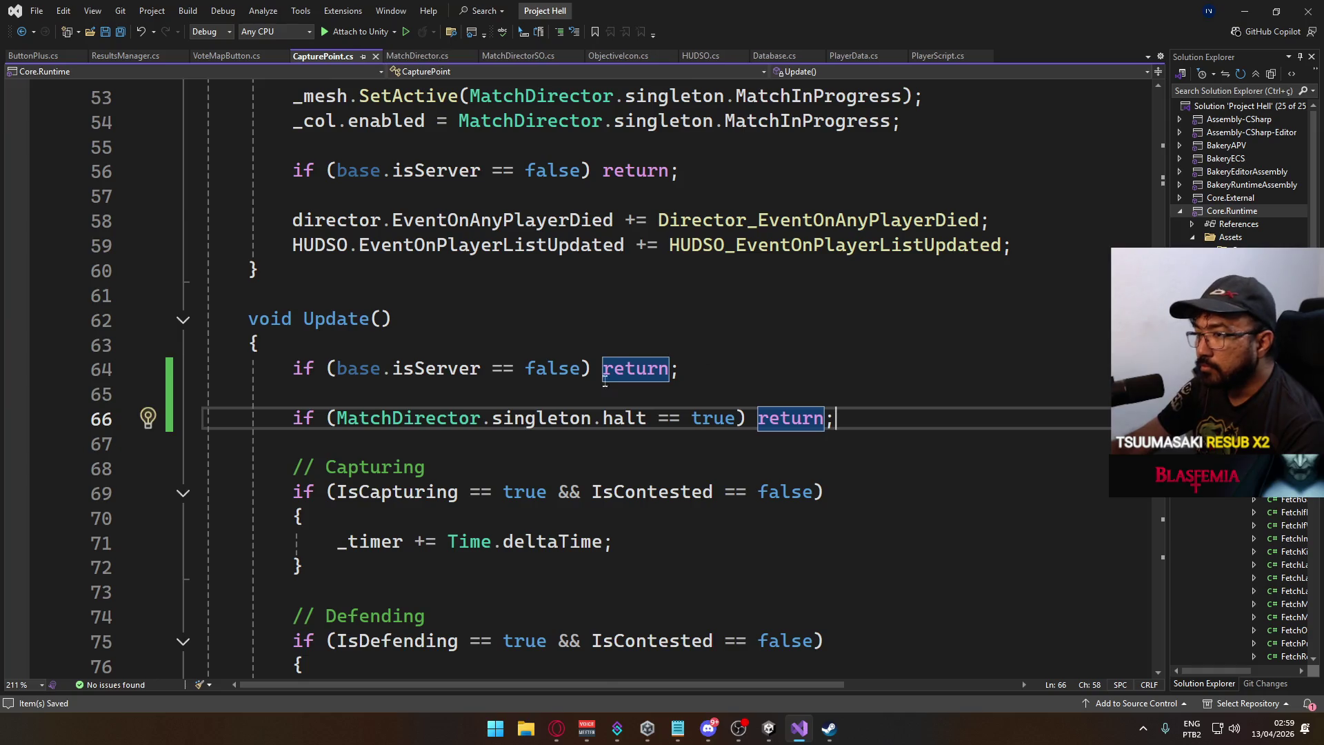
# Scroll through the rest of CapturePoint.cs and return to the Unity editor.
pyautogui.scroll(-9, 621, 396)
pyautogui.scroll(-15, 621, 396)
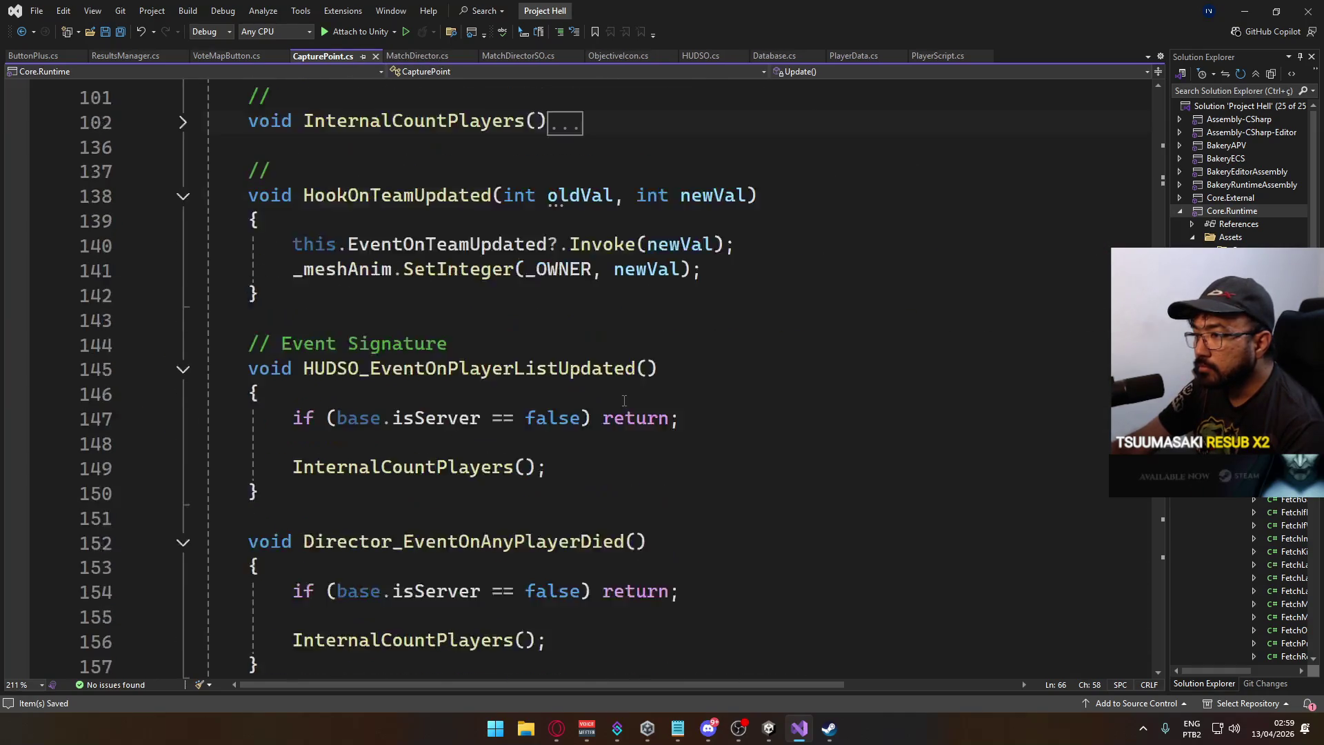
pyautogui.scroll(-2, 622, 414)
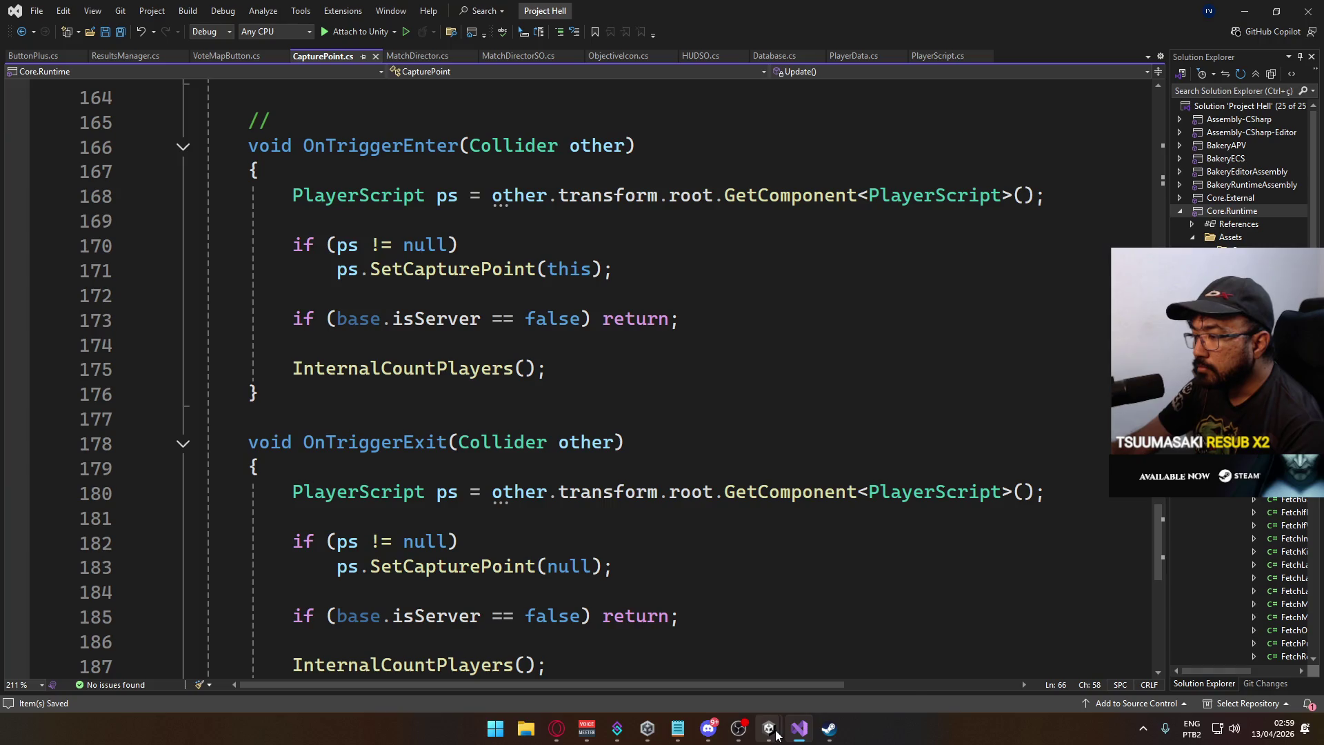
pyautogui.moveTo(776, 735)
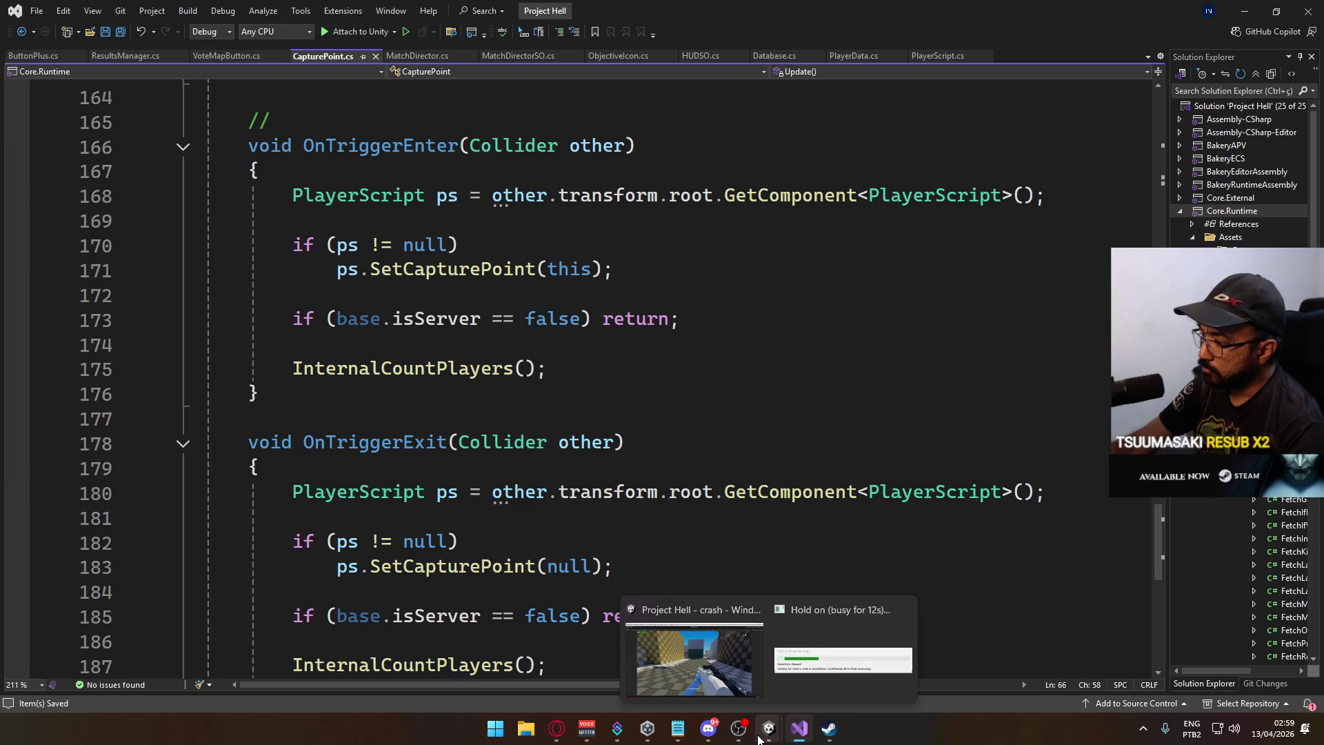
pyautogui.click(758, 738)
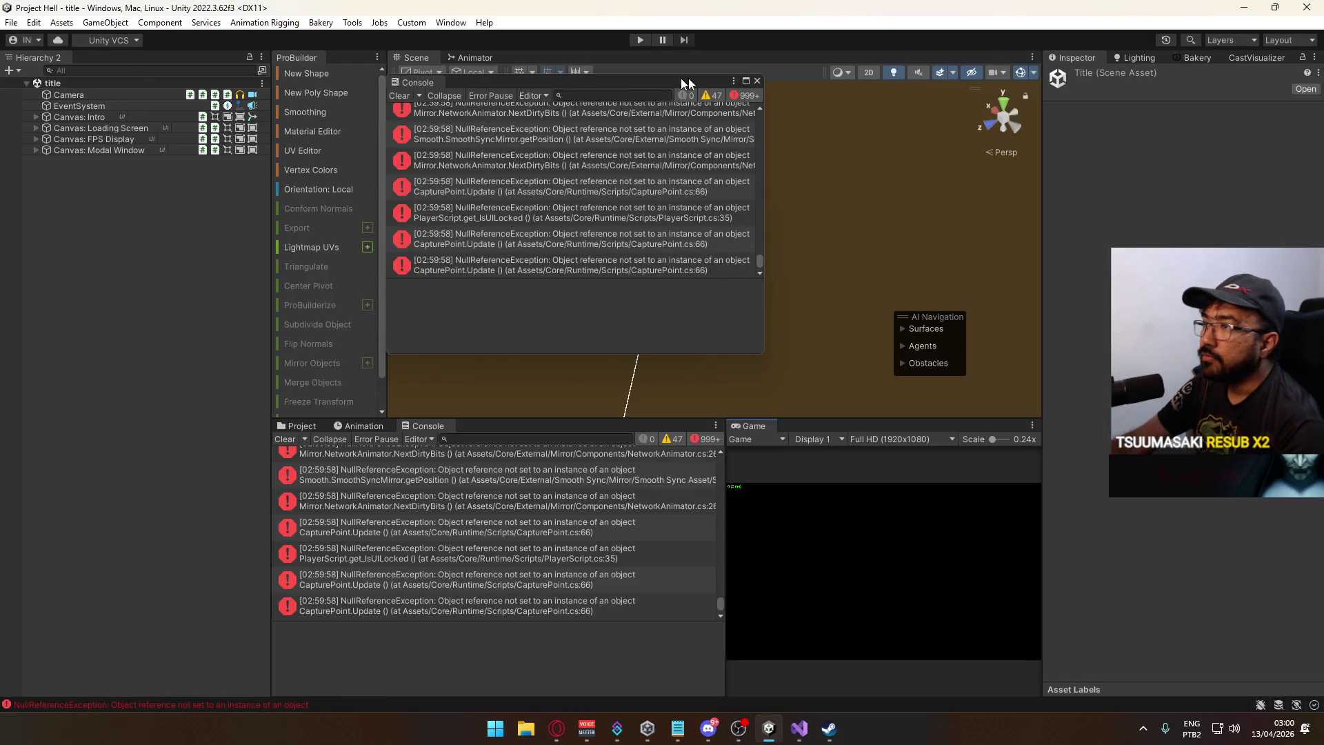
# Close the floating Console, clear the logged errors and browse the Scenes folder.
pyautogui.click(756, 81)
pyautogui.click(288, 440)
pyautogui.click(313, 429)
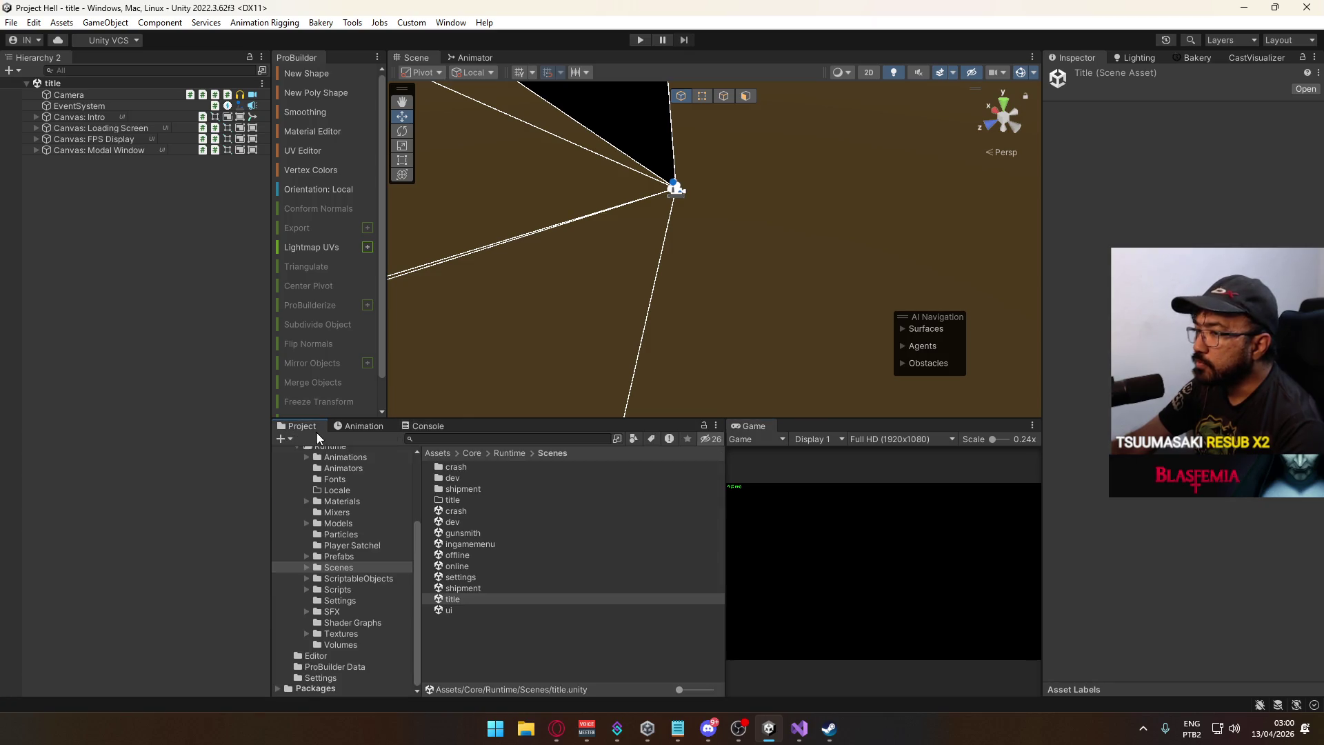
# Open the dev scene, then the crash scene, and orbit over its rooftops and capture points.
pyautogui.doubleClick(465, 518)
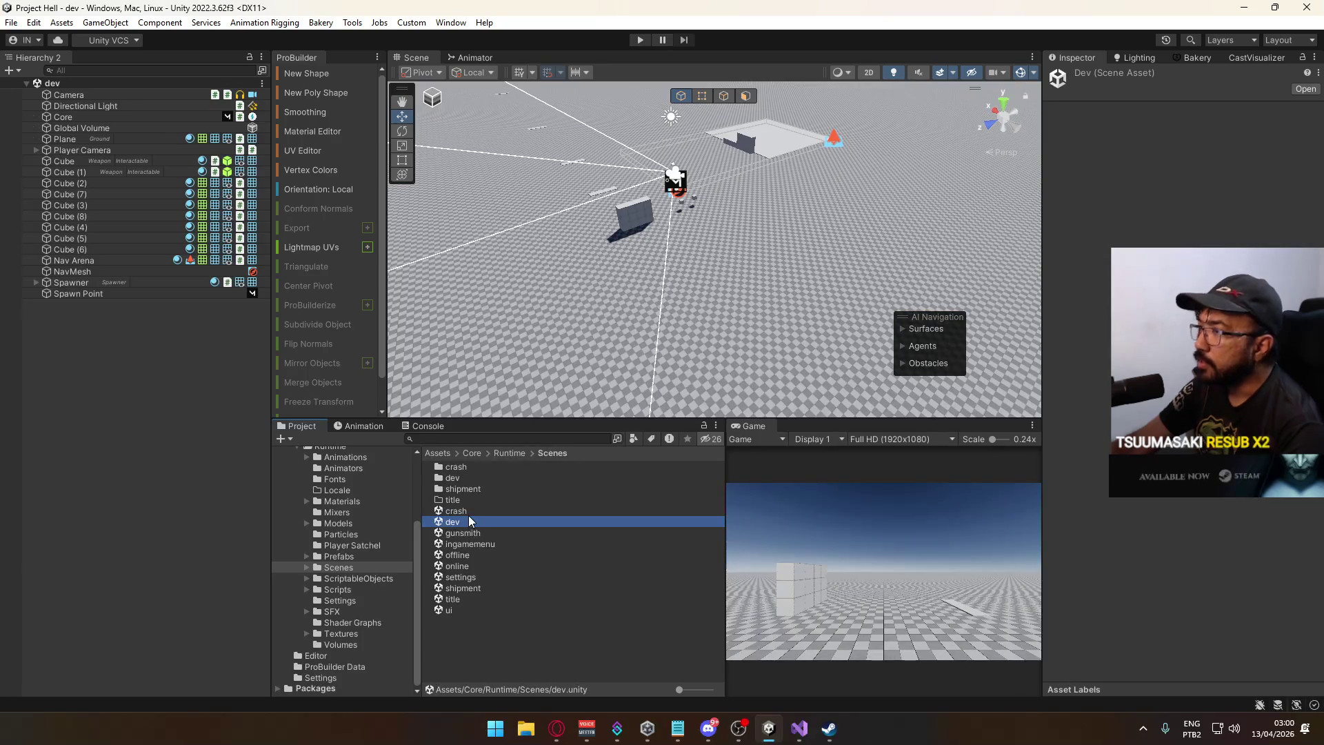
pyautogui.doubleClick(478, 510)
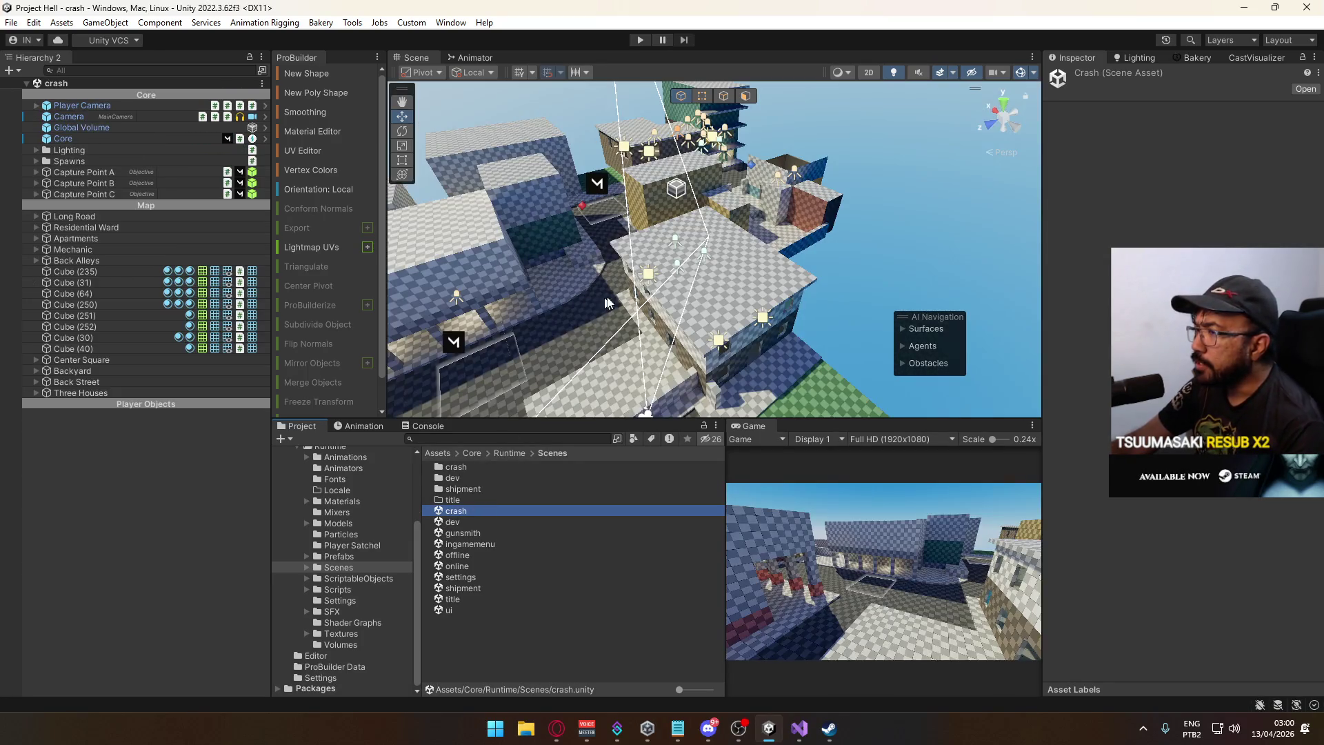
pyautogui.moveTo(650, 285)
pyautogui.mouseDown()
pyautogui.moveTo(541, 203)
pyautogui.moveTo(463, 290)
pyautogui.moveTo(339, 289)
pyautogui.moveTo(791, 237)
pyautogui.moveTo(816, 256)
pyautogui.moveTo(1028, 305)
pyautogui.moveTo(548, 315)
pyautogui.moveTo(529, 274)
pyautogui.moveTo(393, 310)
pyautogui.mouseUp()
pyautogui.moveTo(235, 320)
pyautogui.mouseDown()
pyautogui.moveTo(477, 255)
pyautogui.moveTo(332, 304)
pyautogui.moveTo(283, 304)
pyautogui.moveTo(338, 289)
pyautogui.moveTo(416, 328)
pyautogui.moveTo(564, 322)
pyautogui.moveTo(550, 324)
pyautogui.mouseUp()
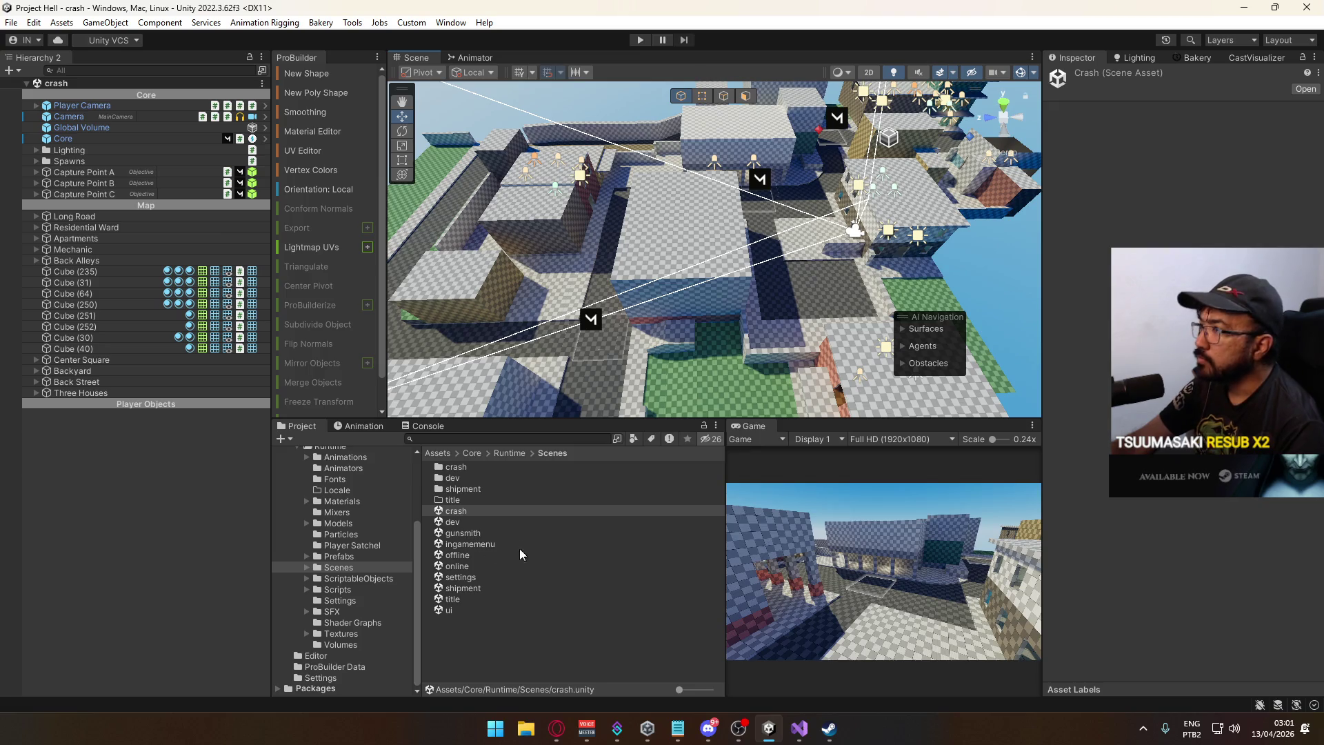
pyautogui.click(490, 575)
# Open the title scene and start a playtest from it.
pyautogui.doubleClick(455, 599)
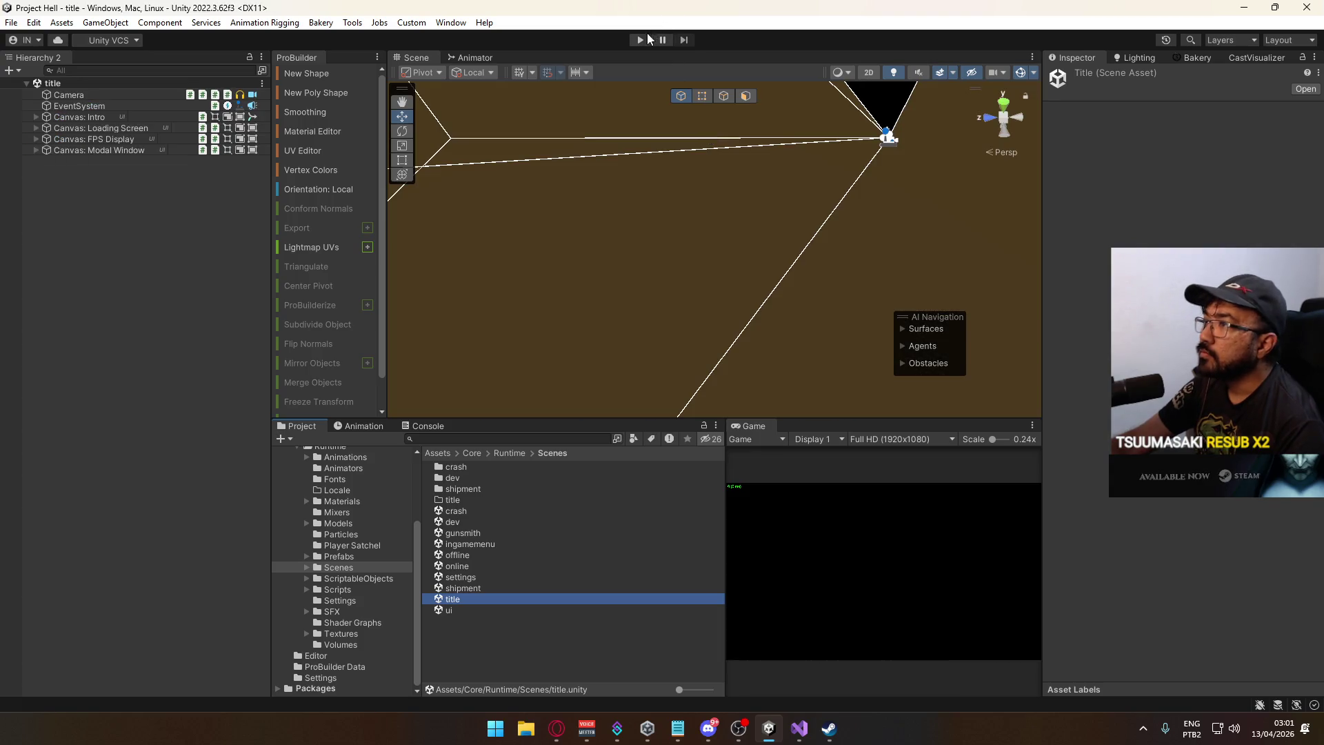
pyautogui.click(798, 733)
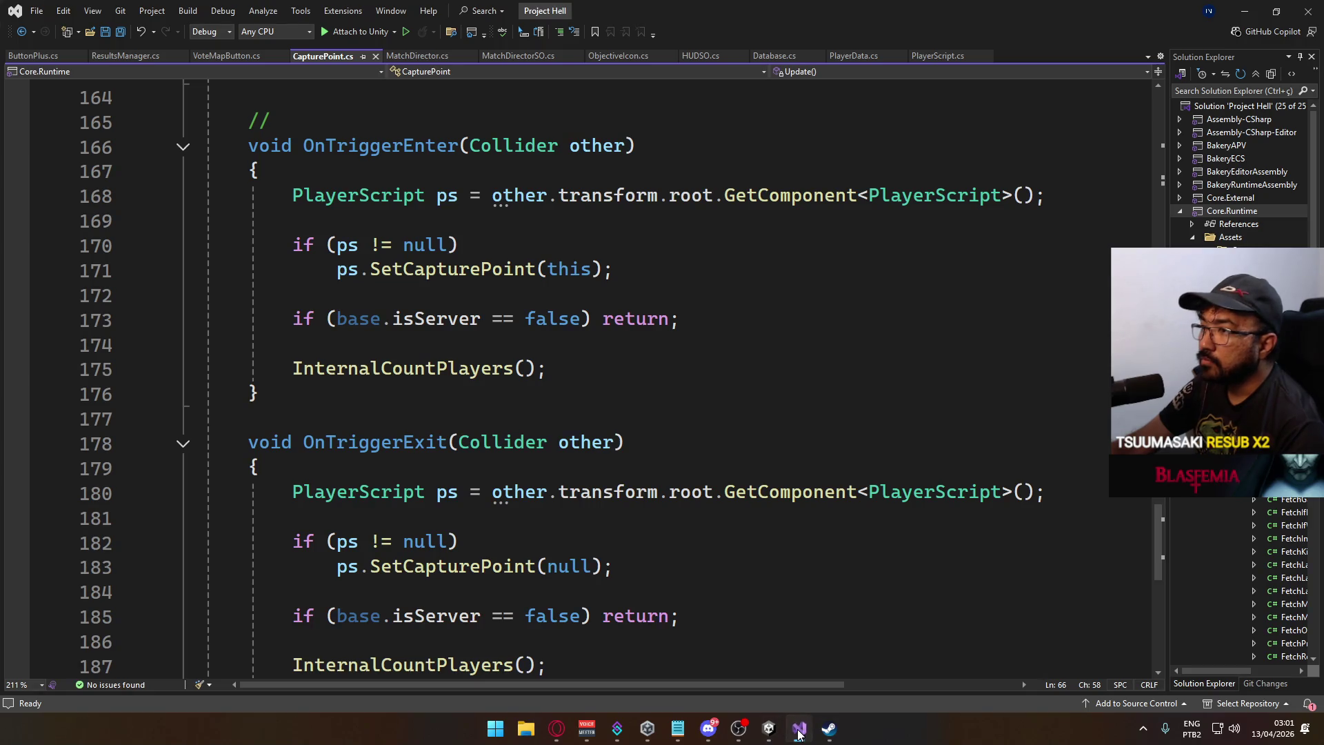
pyautogui.click(799, 733)
pyautogui.click(641, 40)
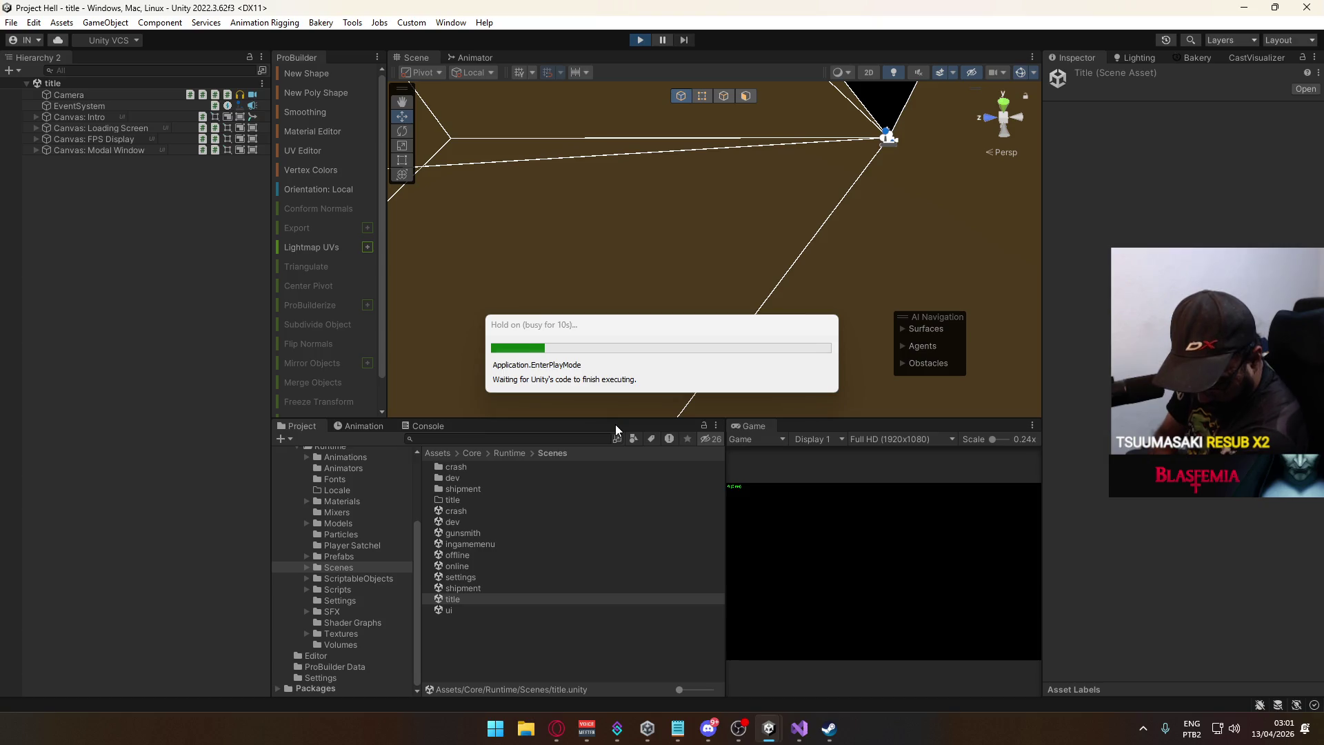
# Inspect the Database and MatchDirectorSO assets in the ScriptableObjects folder.
pyautogui.click(367, 578)
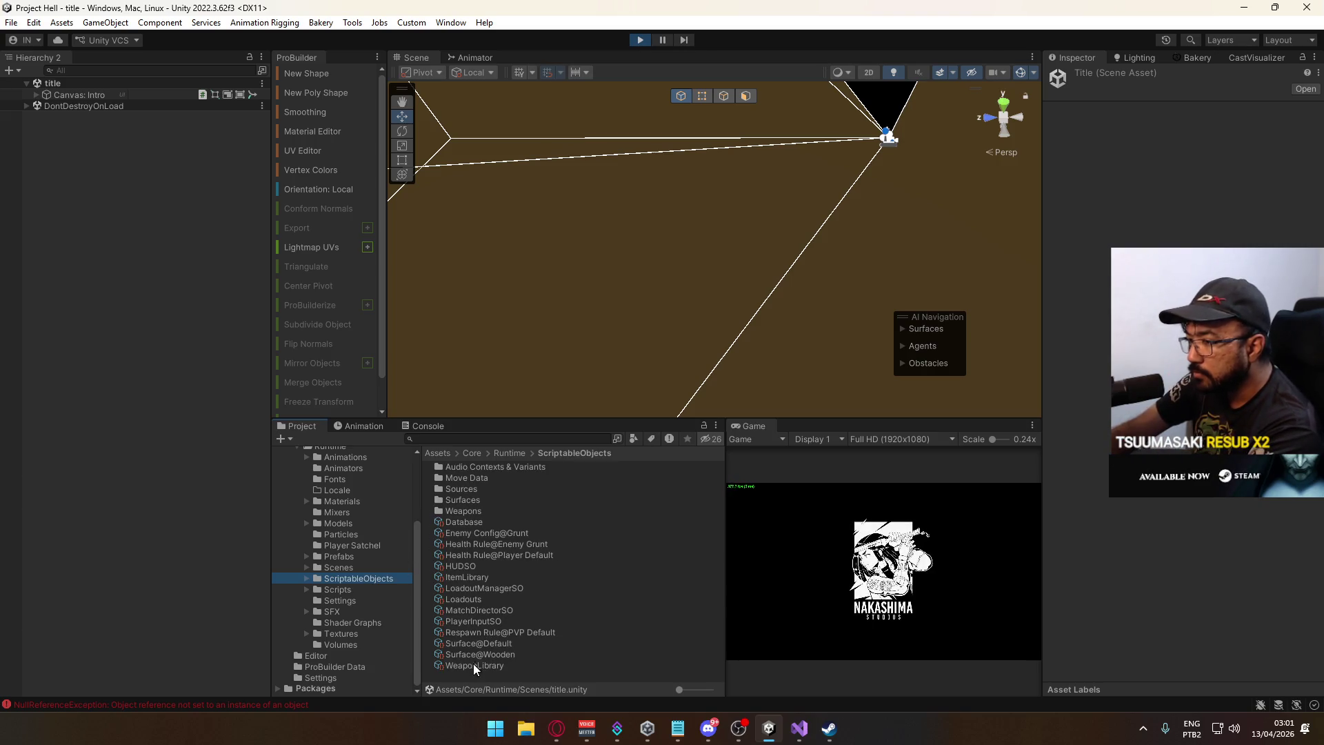
pyautogui.click(473, 523)
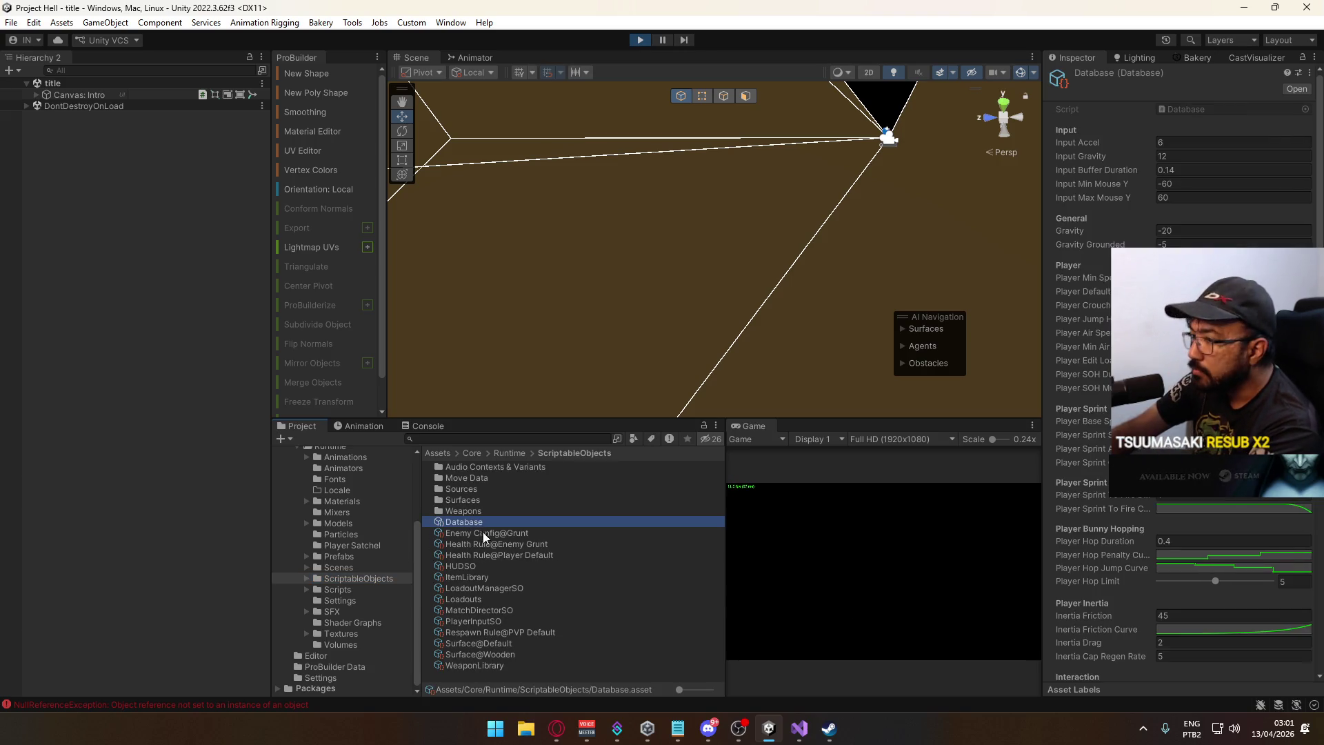
pyautogui.click(484, 609)
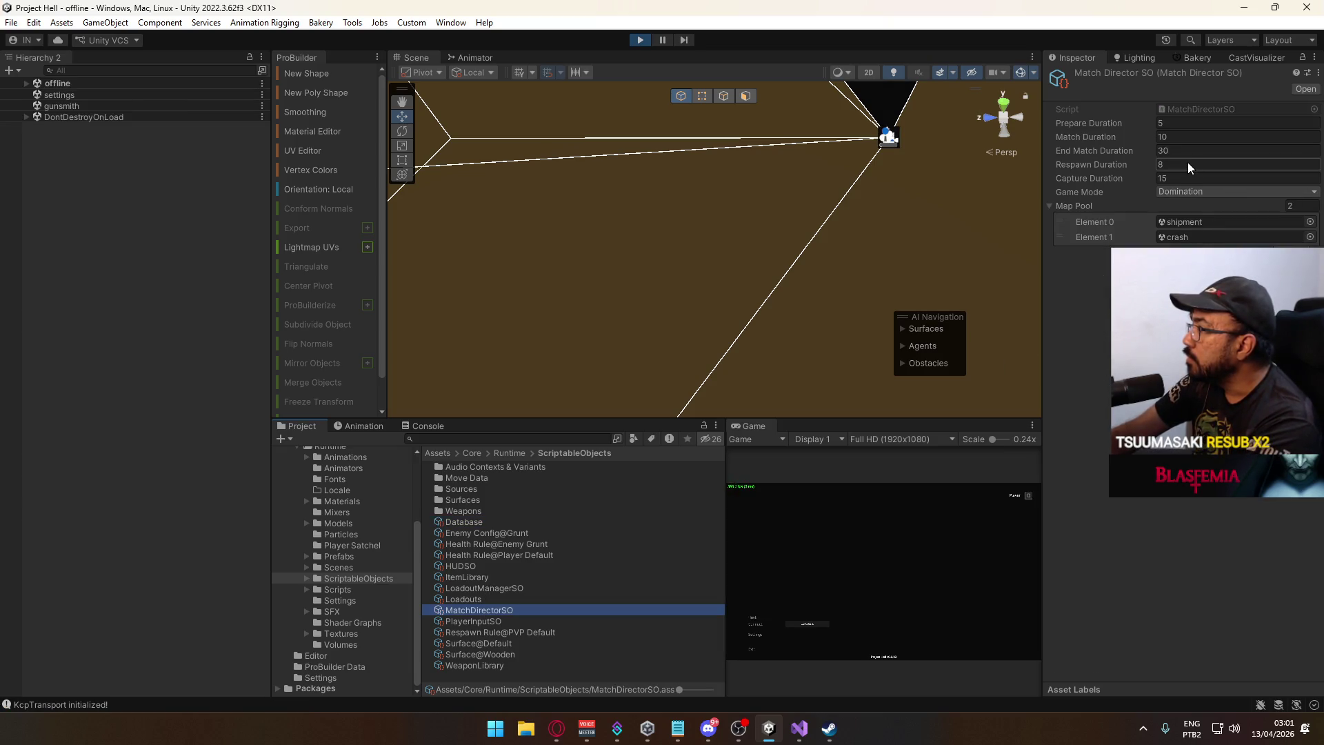
# Set MatchDirectorSO's Match Duration to 20 and Capture Duration to 5.
pyautogui.click(1184, 135)
pyautogui.write('20')
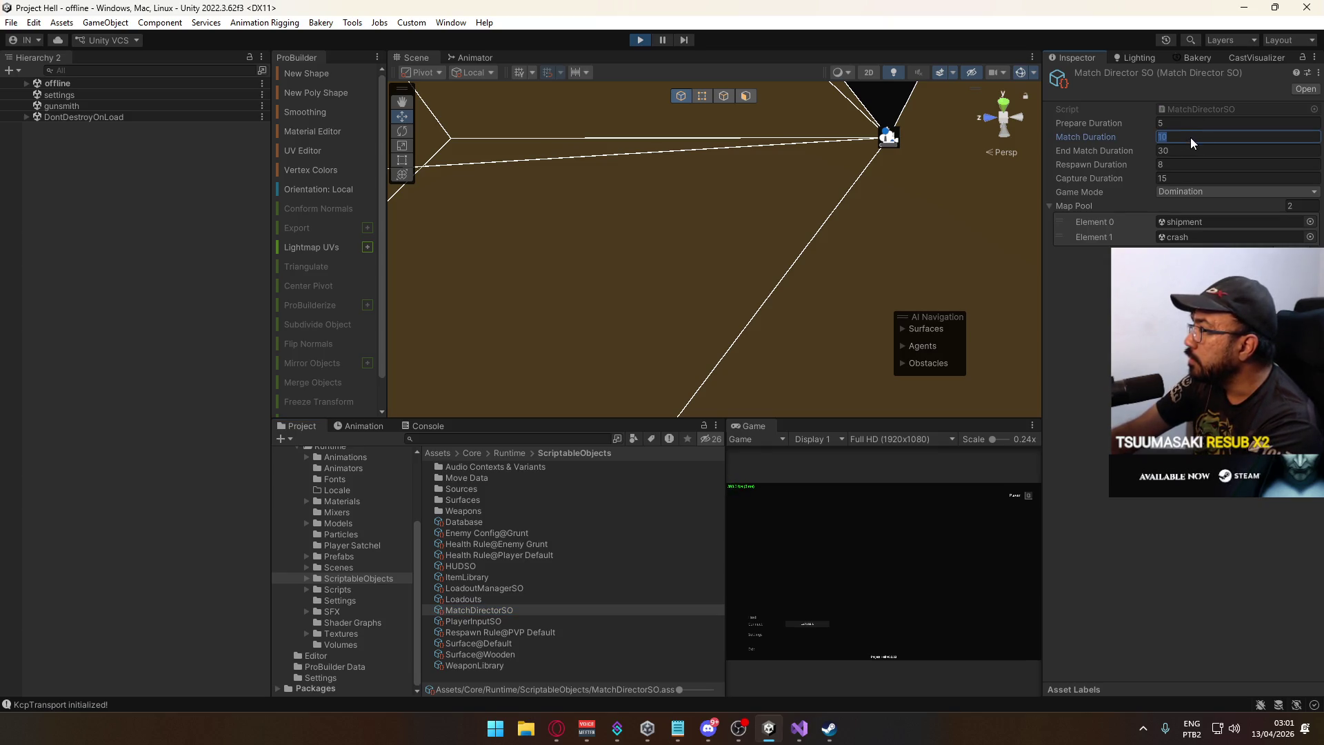
pyautogui.click(1174, 175)
pyautogui.write('5')
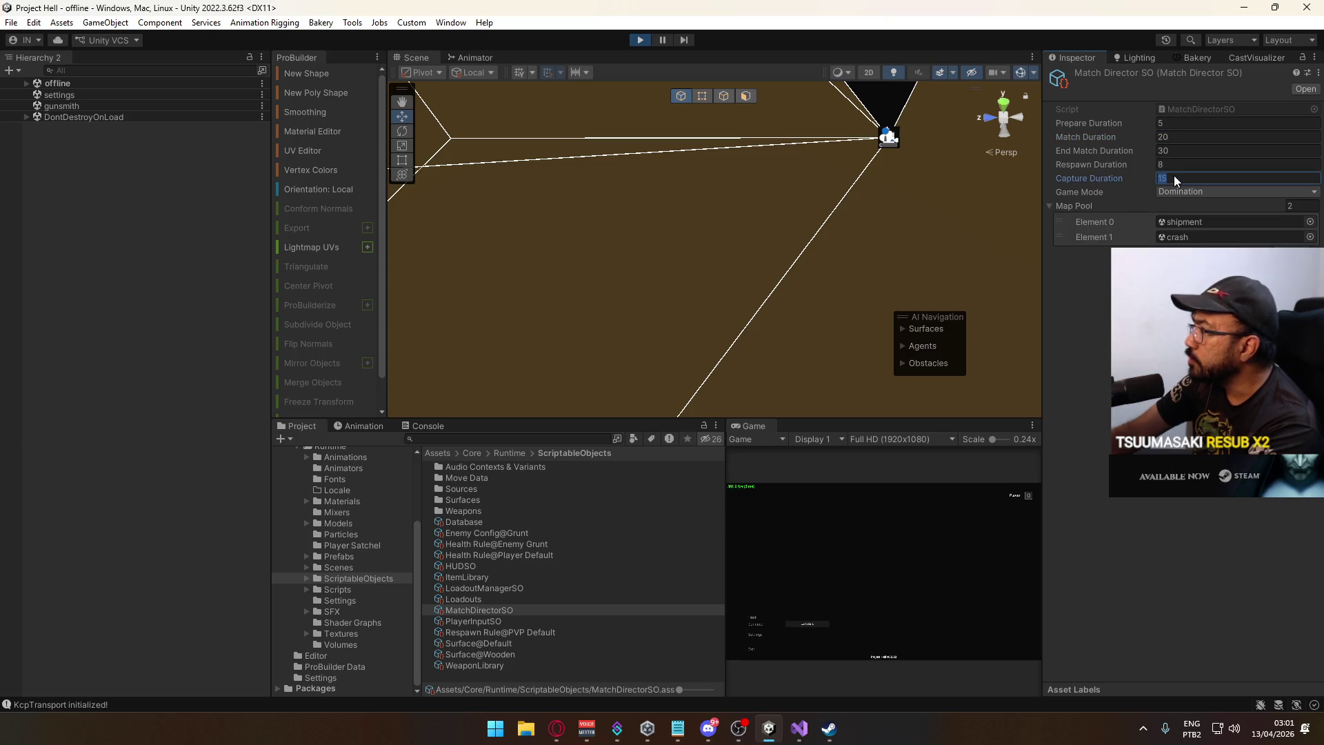
# Create a match on the shipment map and maximize the Game view.
pyautogui.click(756, 624)
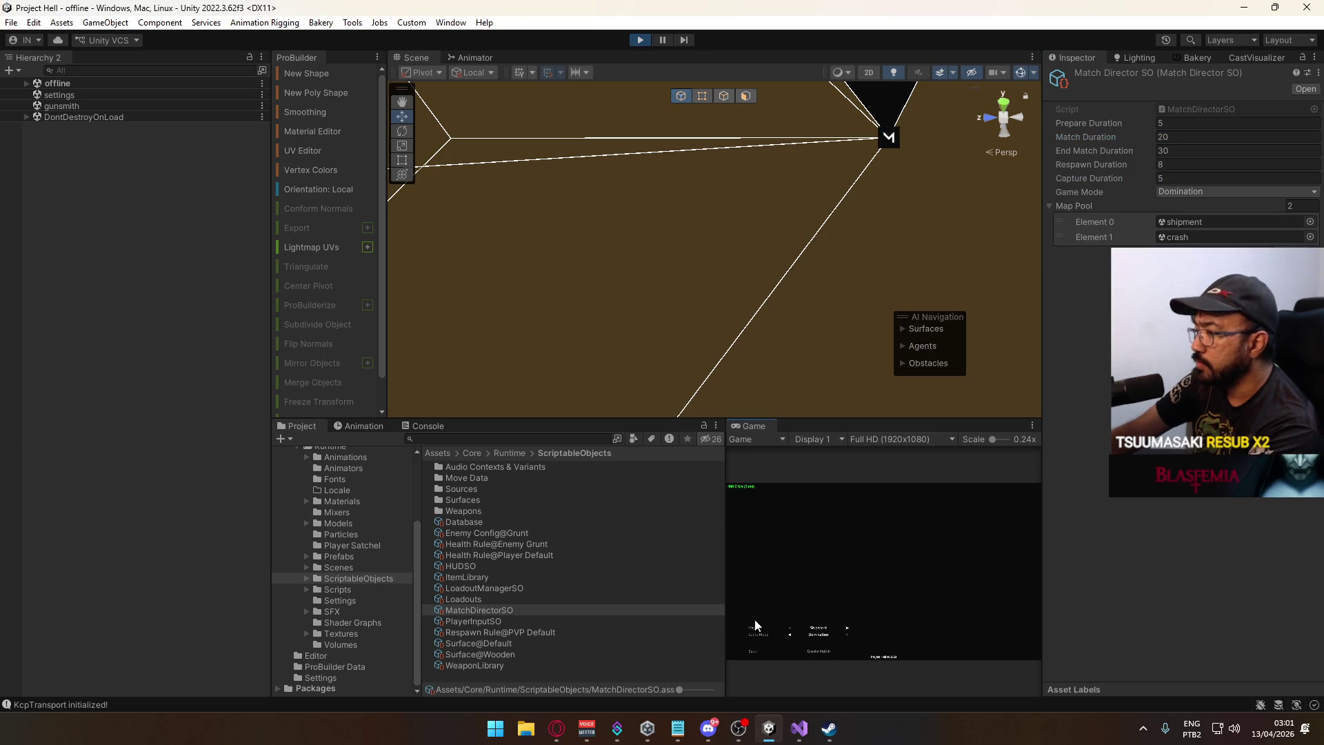
pyautogui.click(832, 650)
pyautogui.rightClick(760, 426)
pyautogui.click(806, 459)
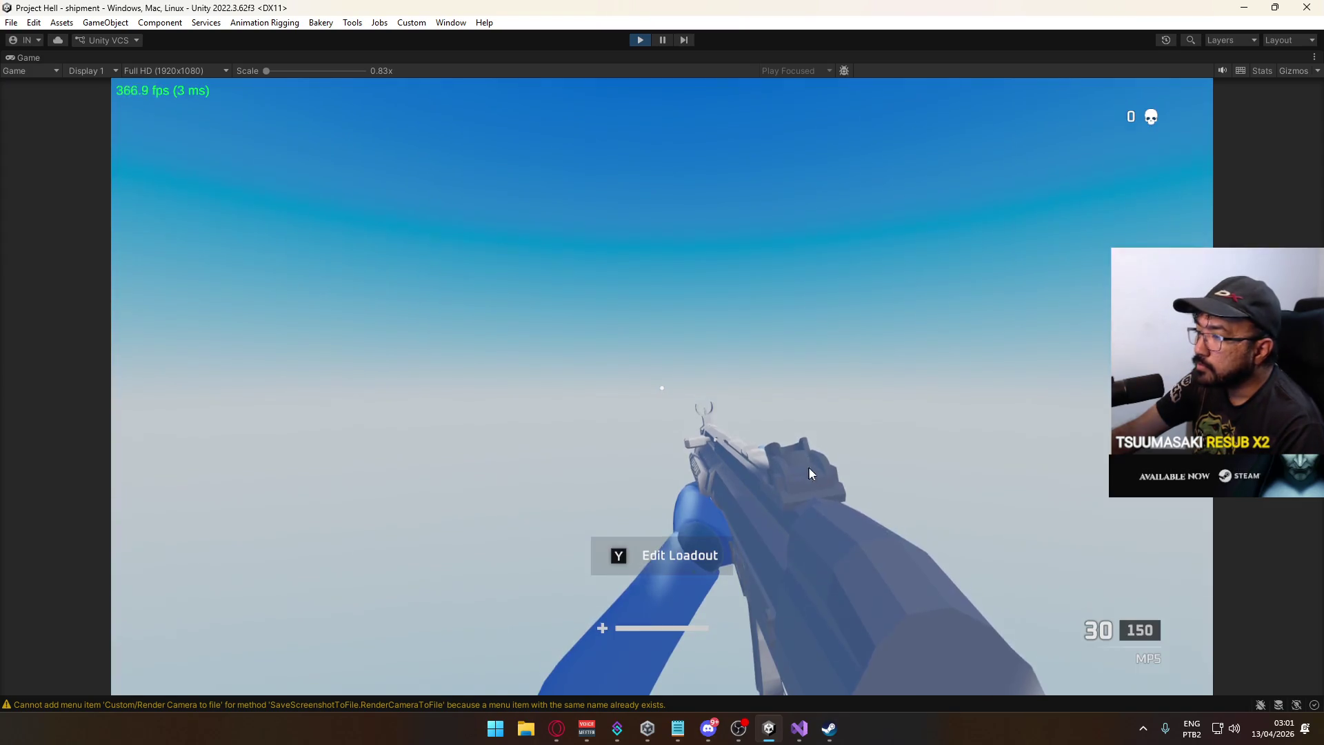
# Start the match from the pause menu and capture point A.
pyautogui.press('Escape')
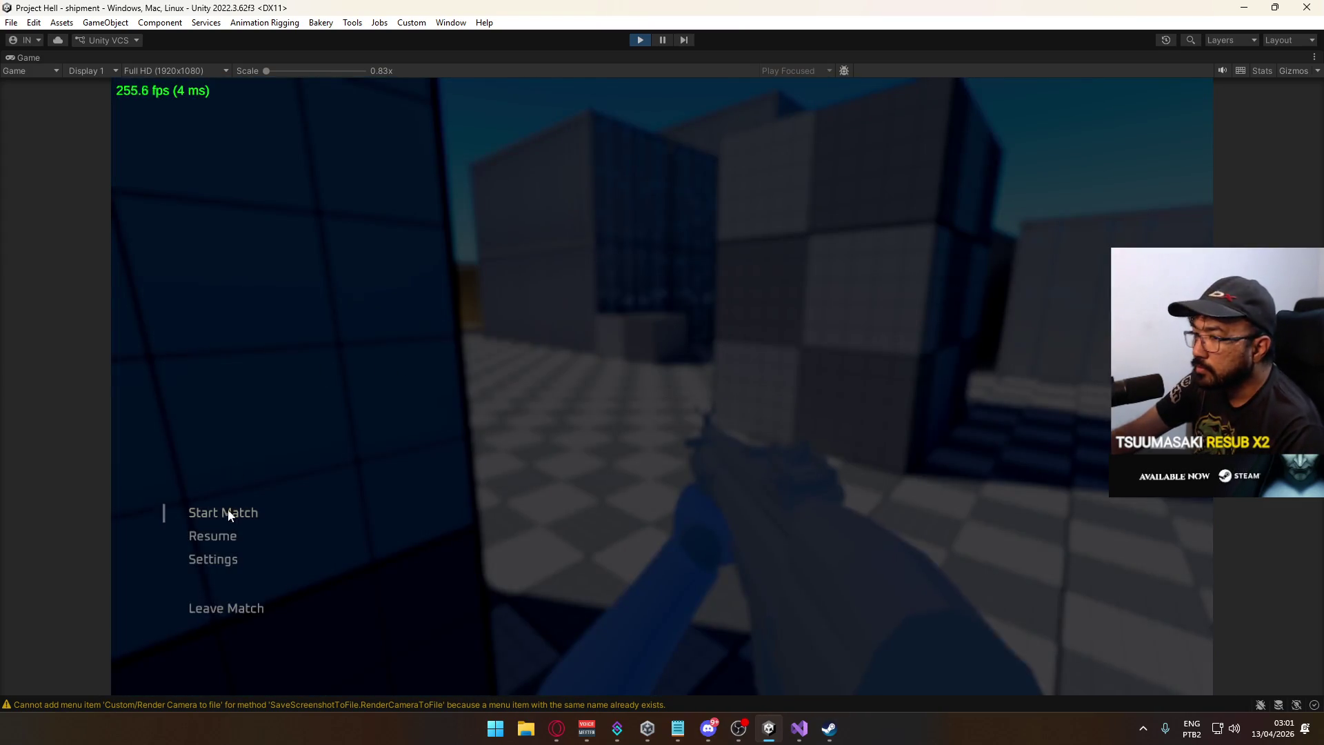
pyautogui.click(229, 513)
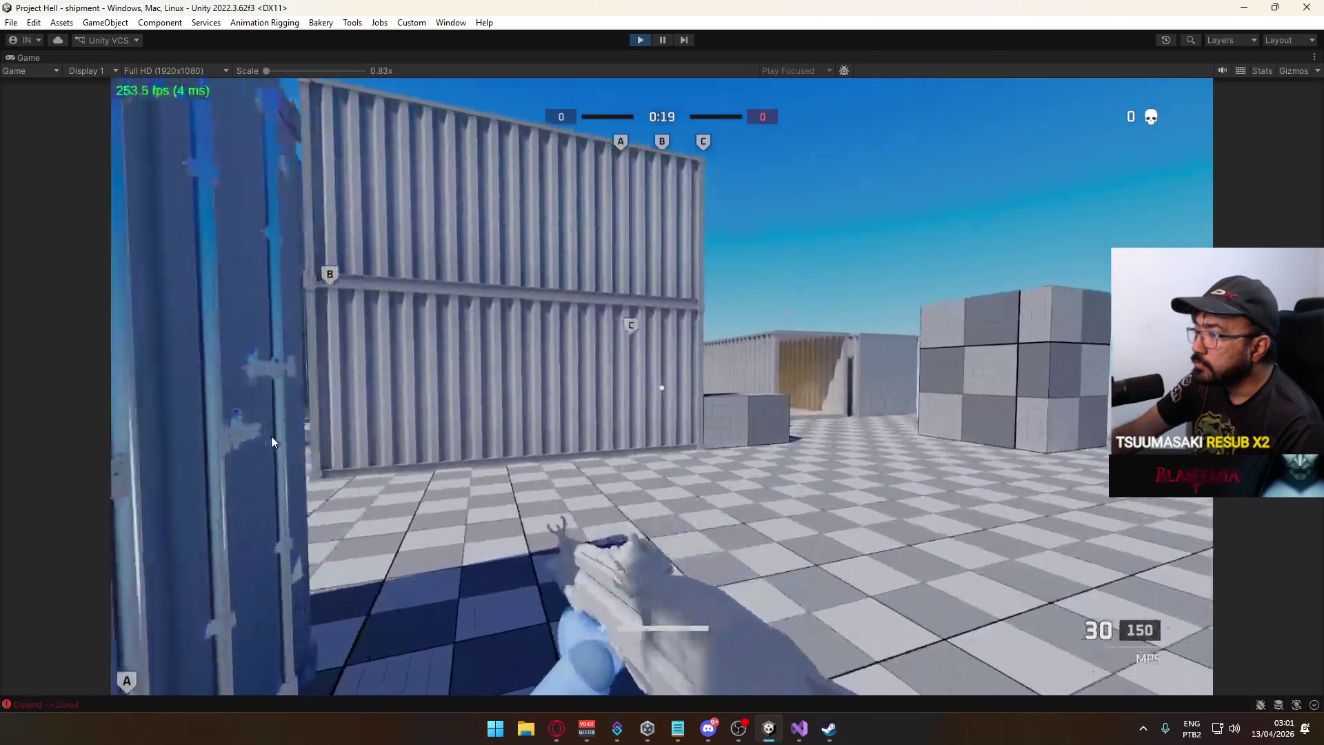
pyautogui.press('w')
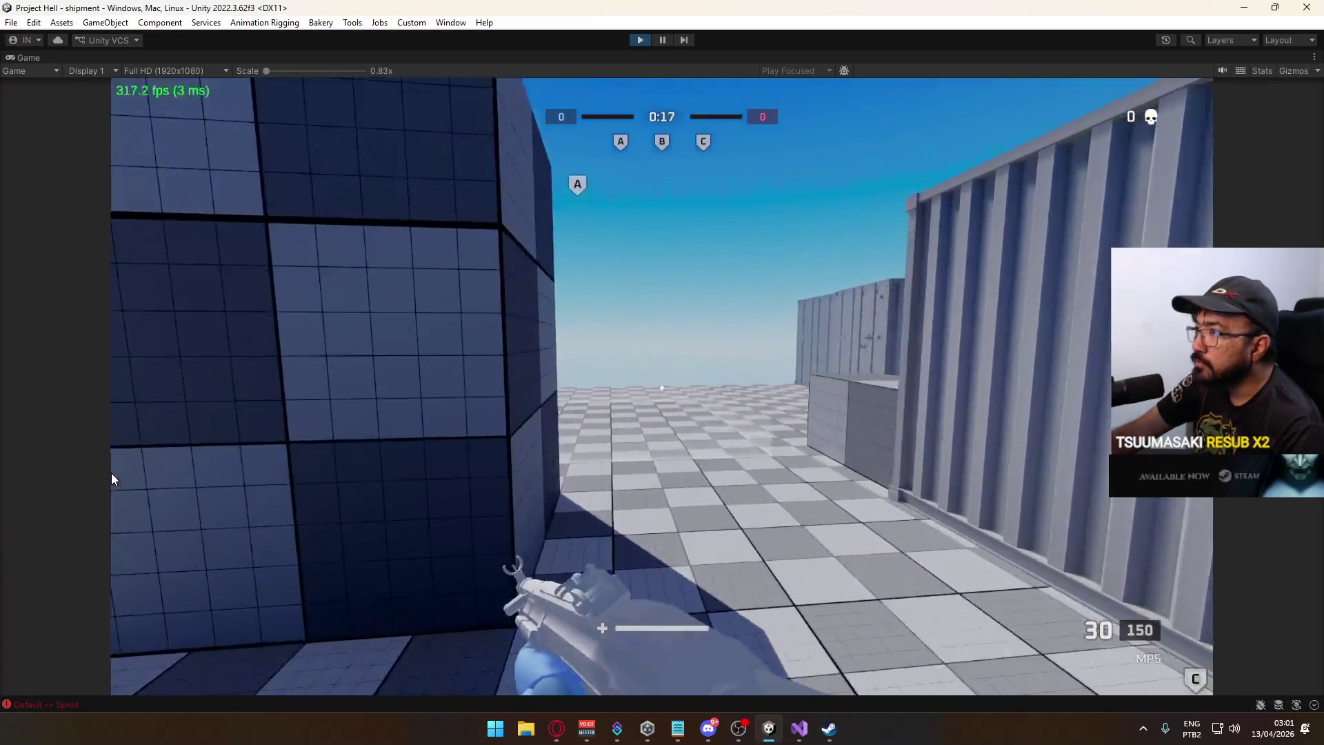
pyautogui.press('w')
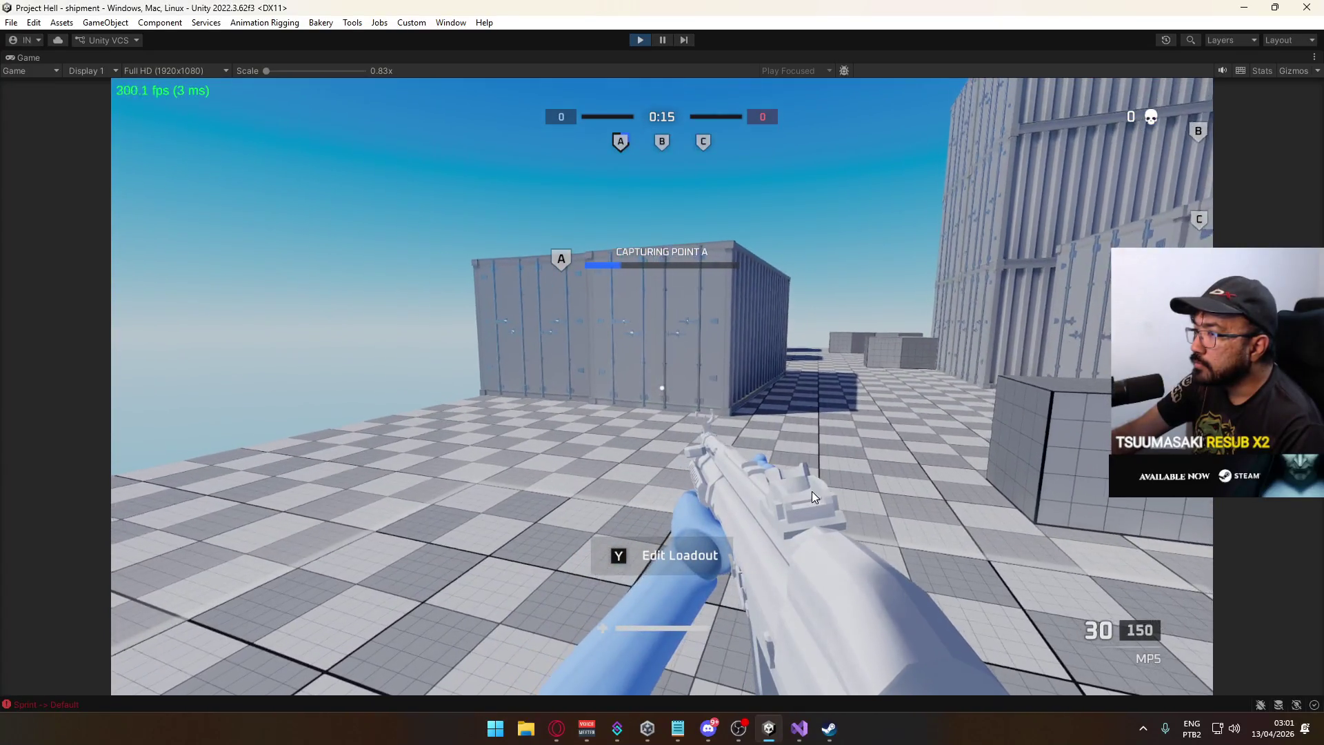
pyautogui.moveTo(812, 491)
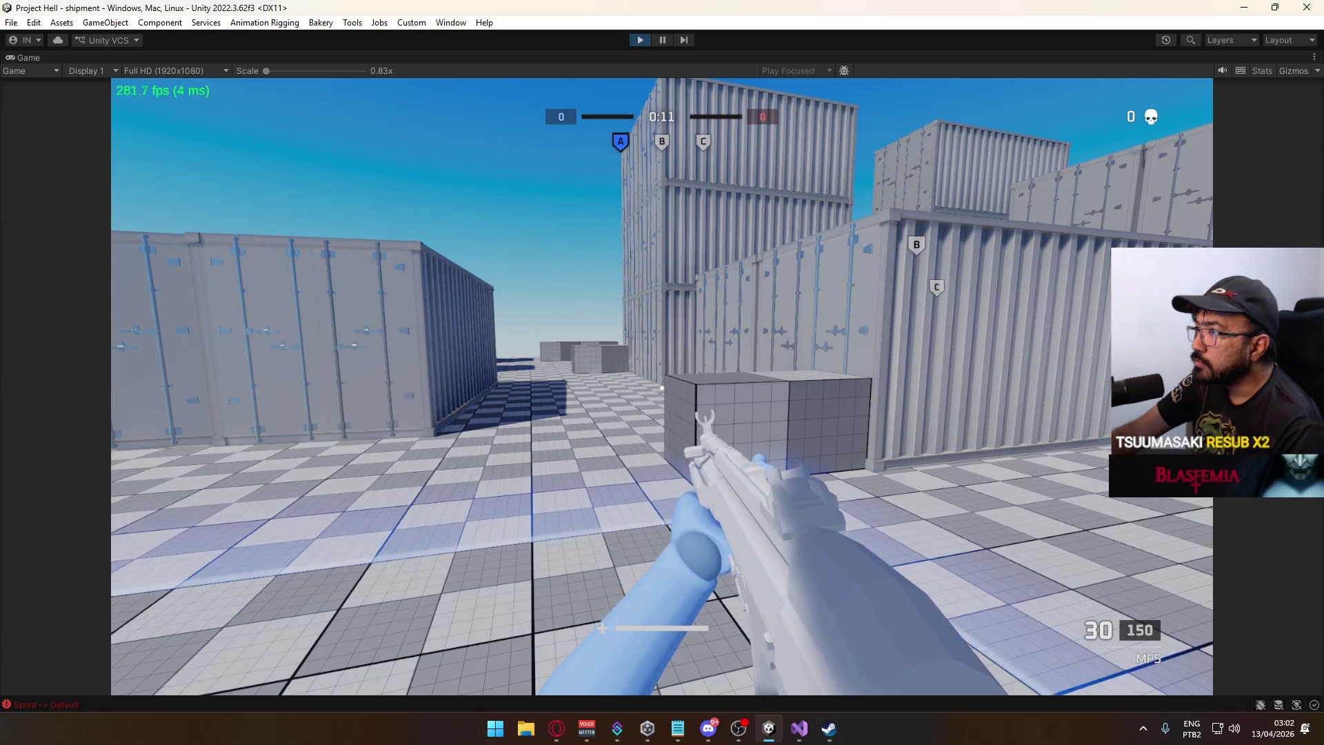
pyautogui.press('space')
# Capture point B through the container corridor, then vote for CRASH when the timer ends.
pyautogui.press('shift')
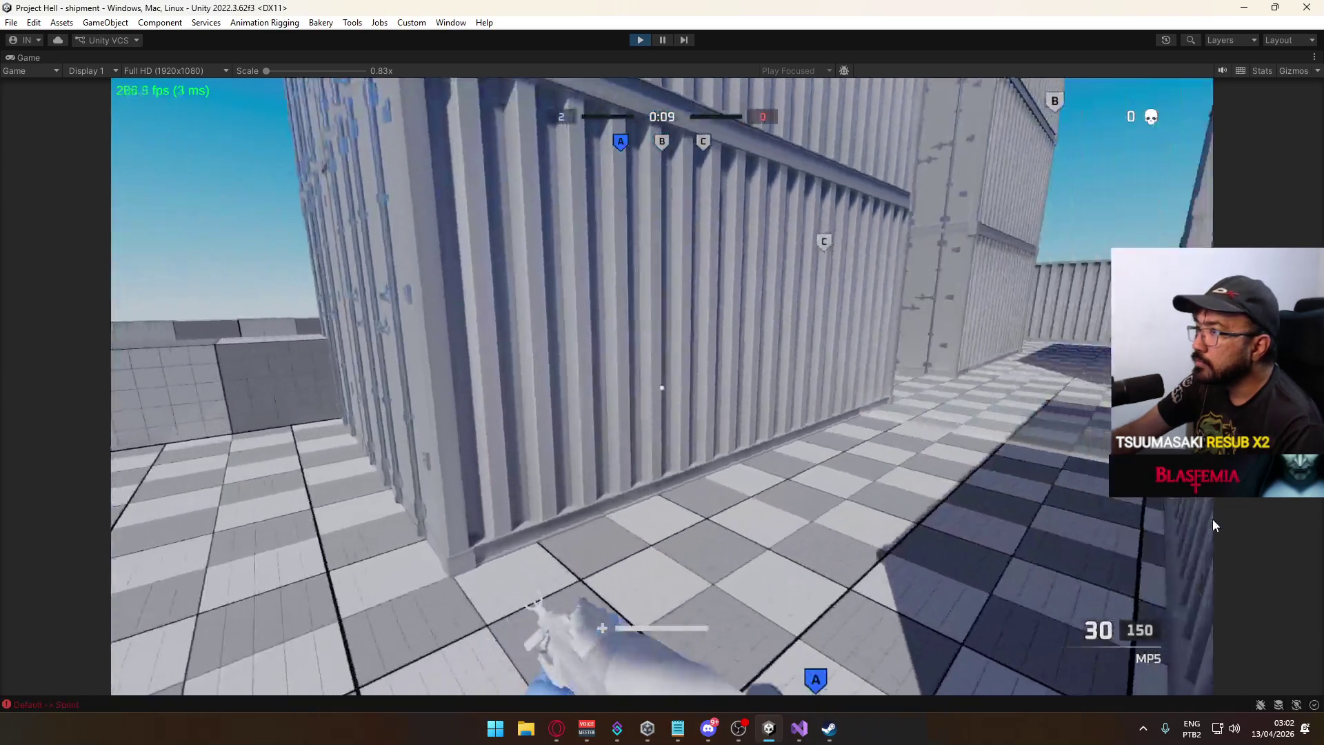
pyautogui.press('w')
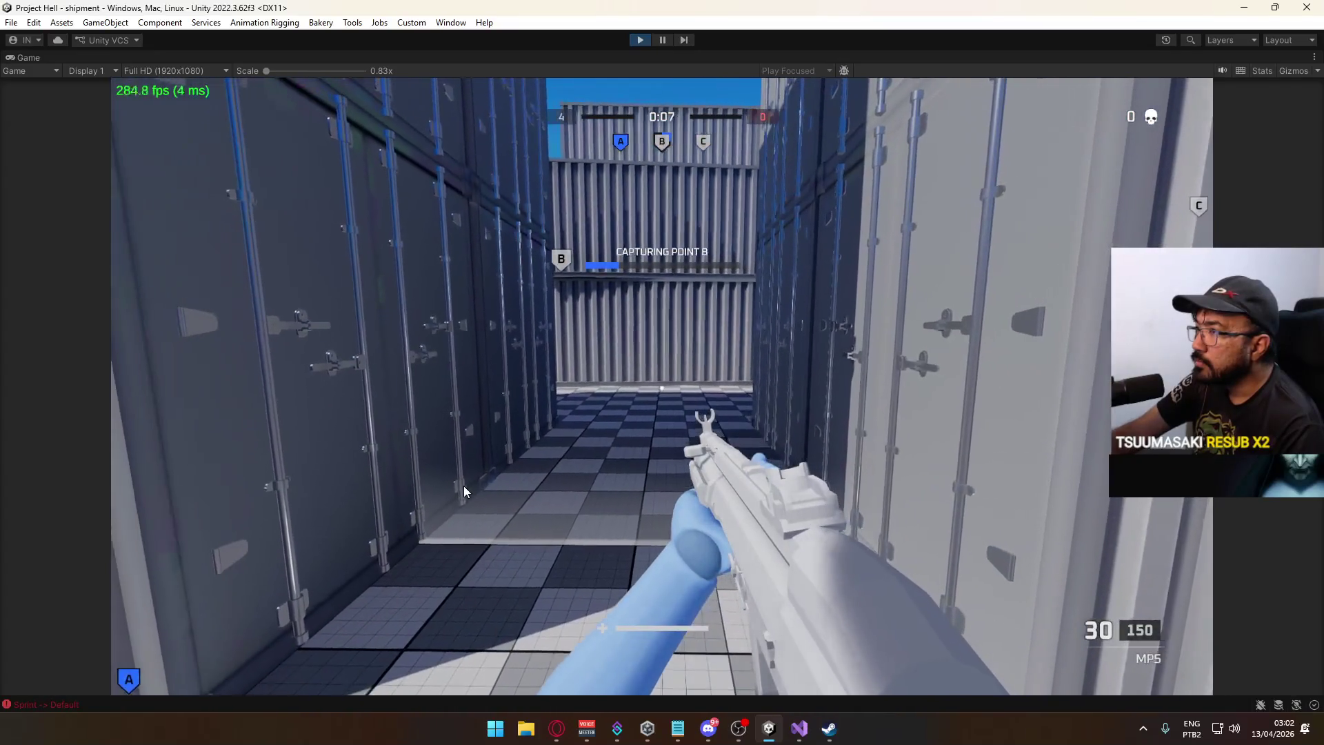
pyautogui.press('w')
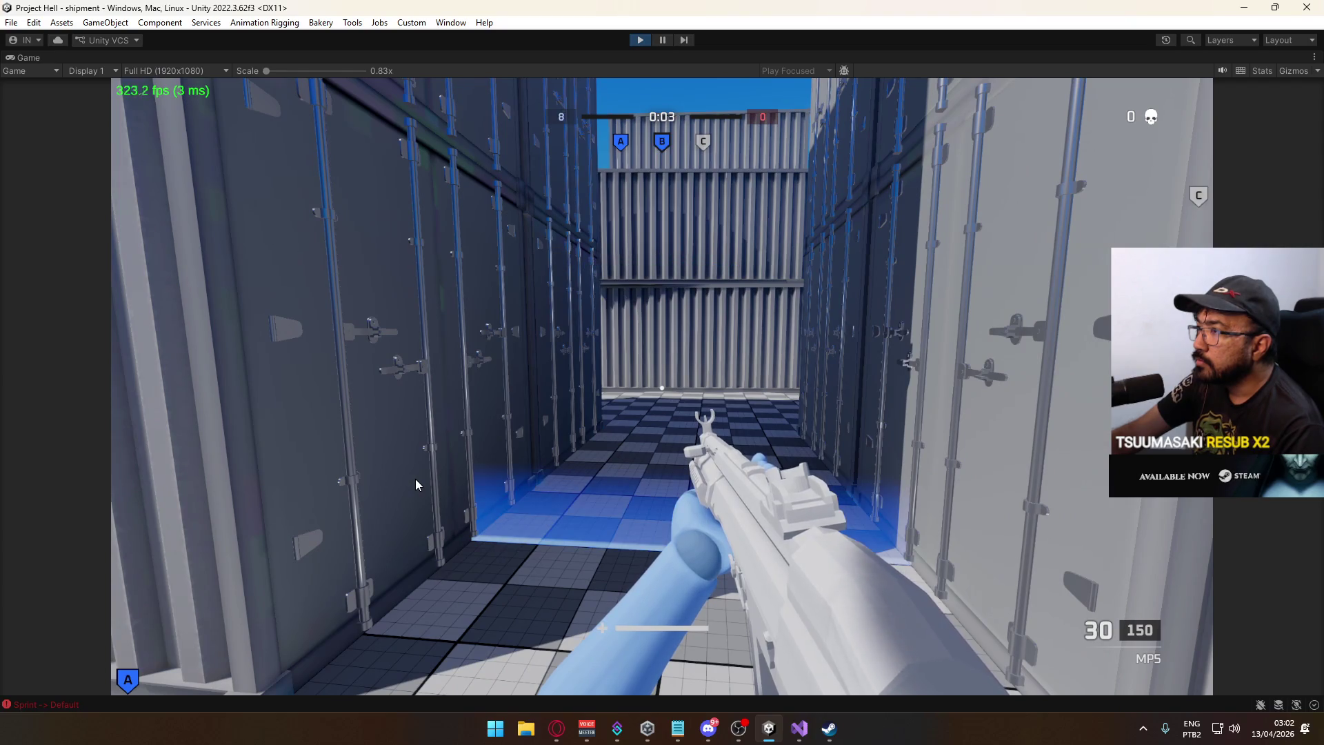
pyautogui.press('shift')
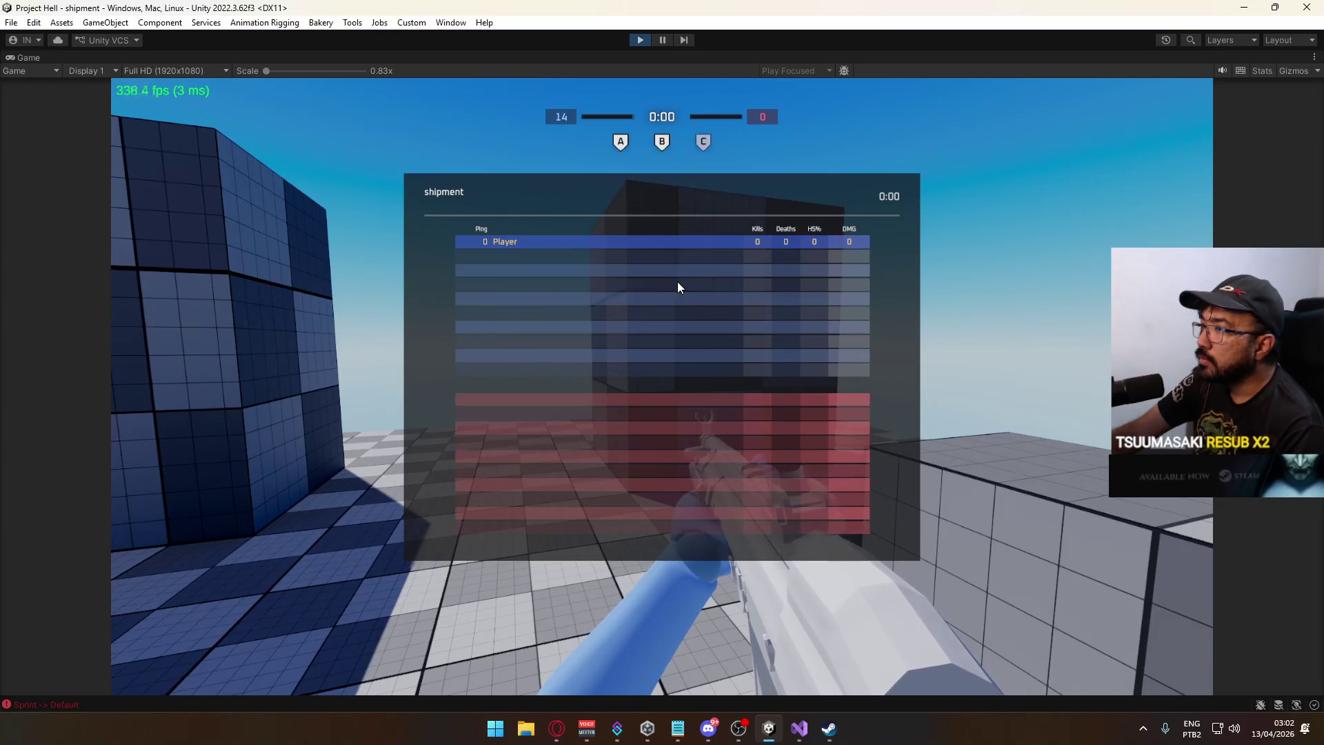
pyautogui.click(679, 409)
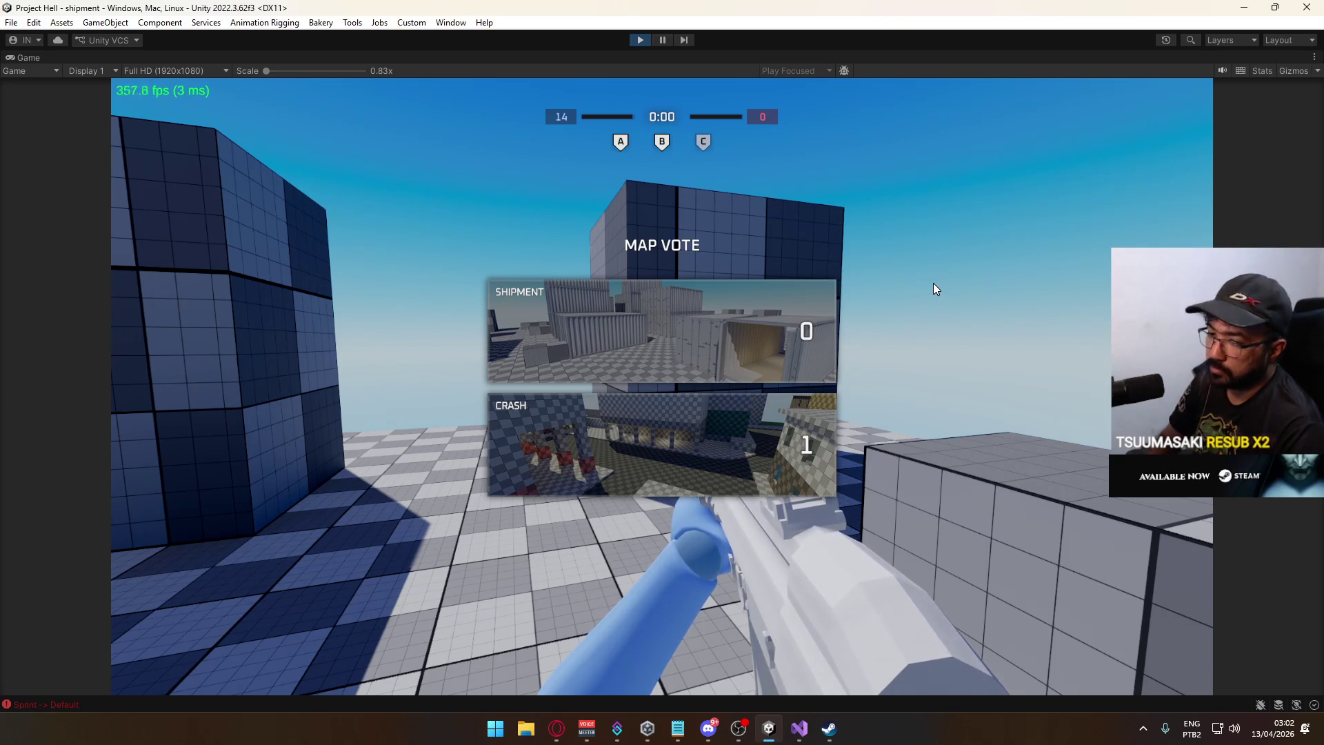
# Dismiss the Windows Start menu and return to Unity.
pyautogui.press('super')
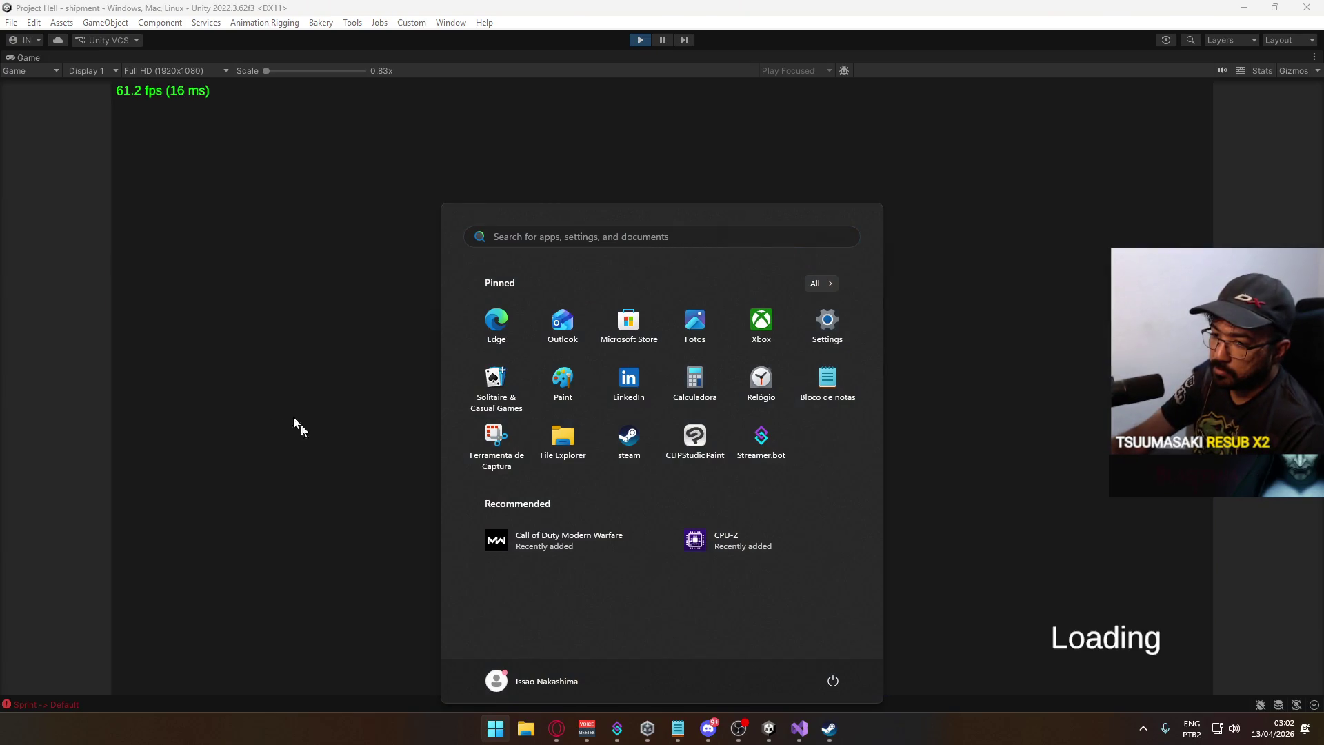
pyautogui.click(296, 447)
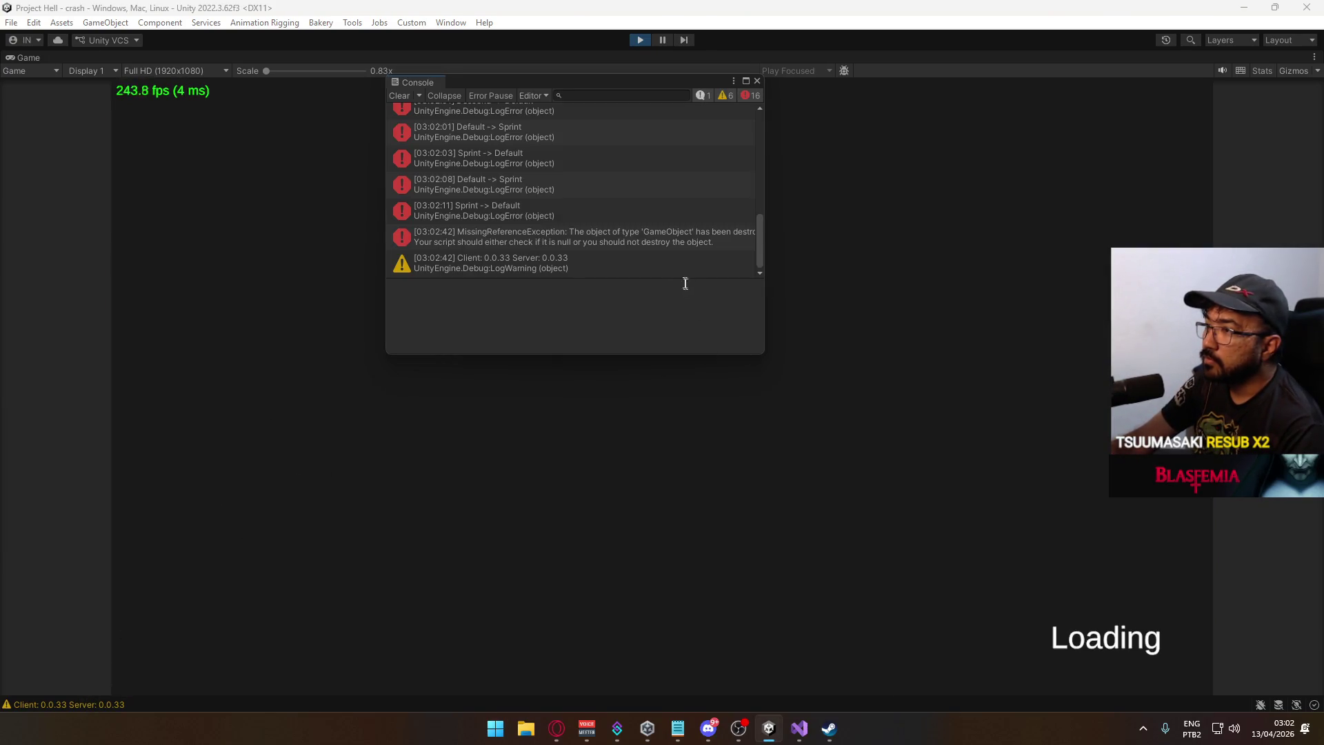
# Follow the MissingReferenceException stack trace to MatchDirector.cs line 309.
pyautogui.click(639, 238)
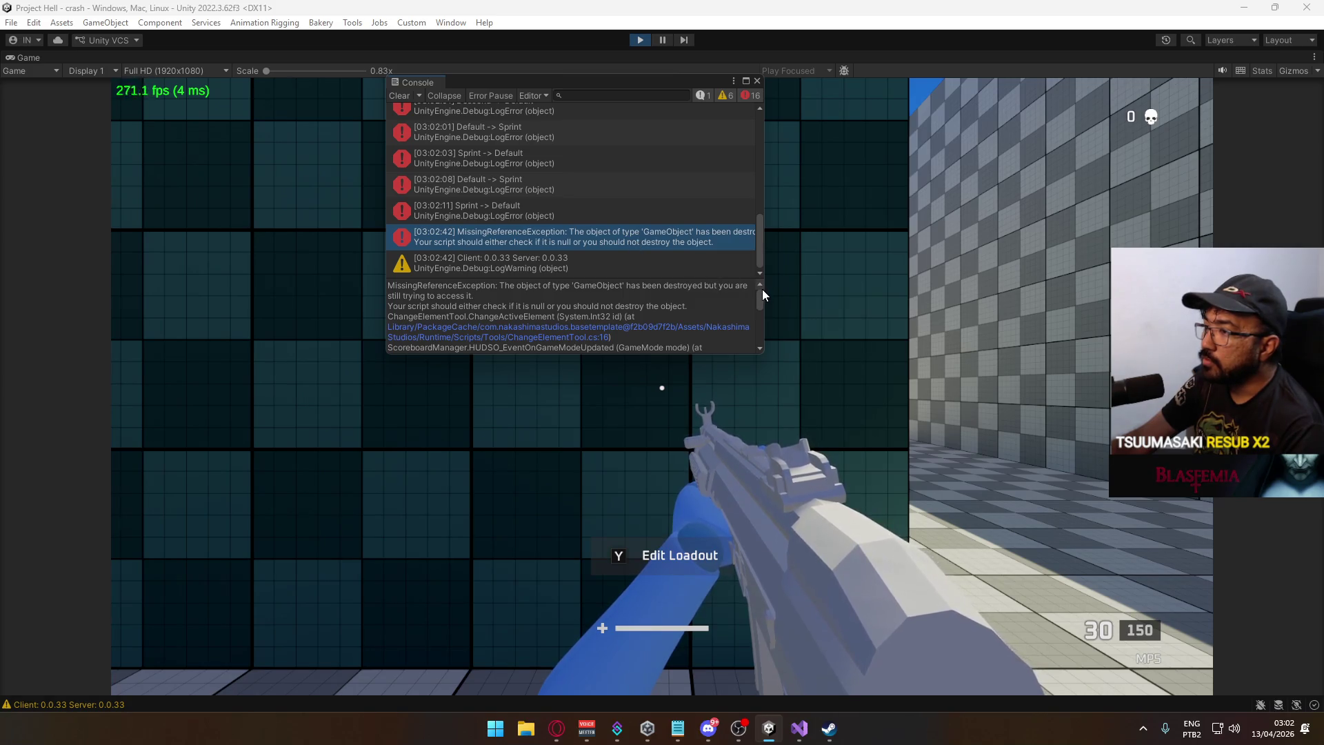
pyautogui.scroll(-2, 759, 303)
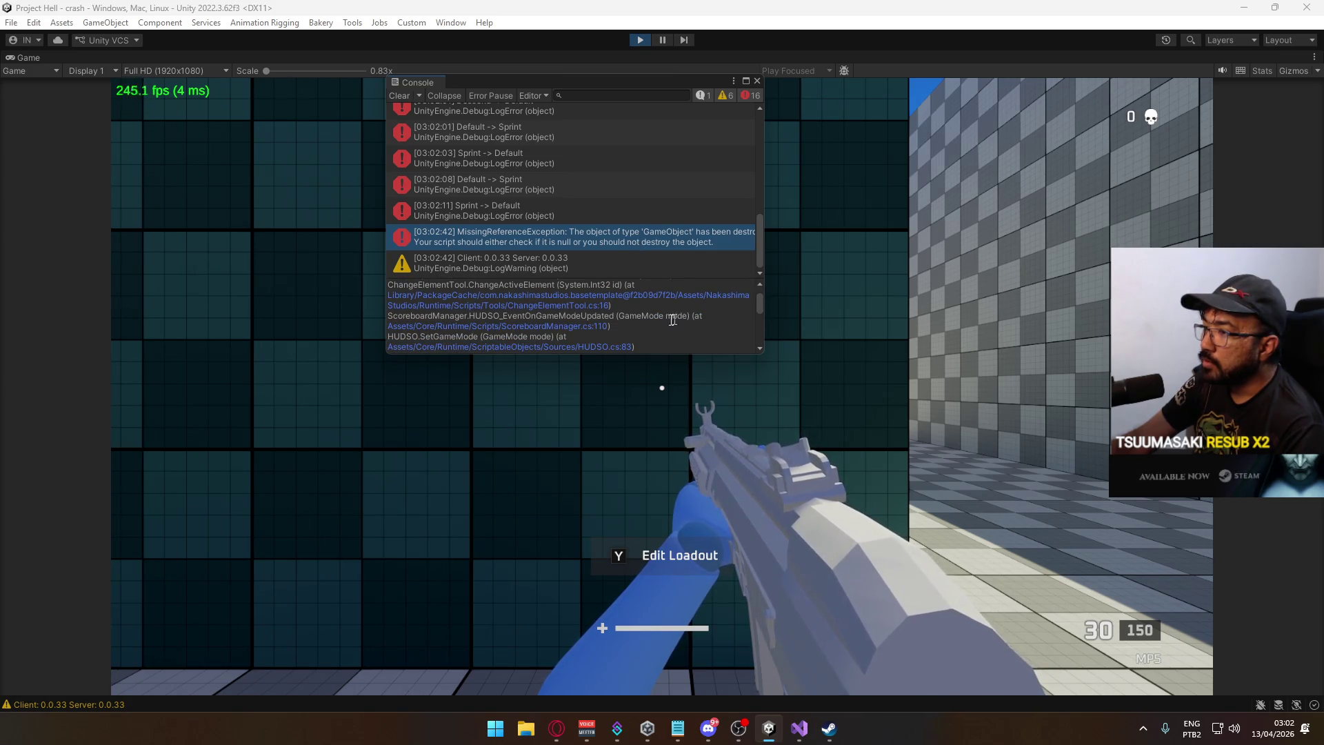
pyautogui.scroll(-2, 634, 318)
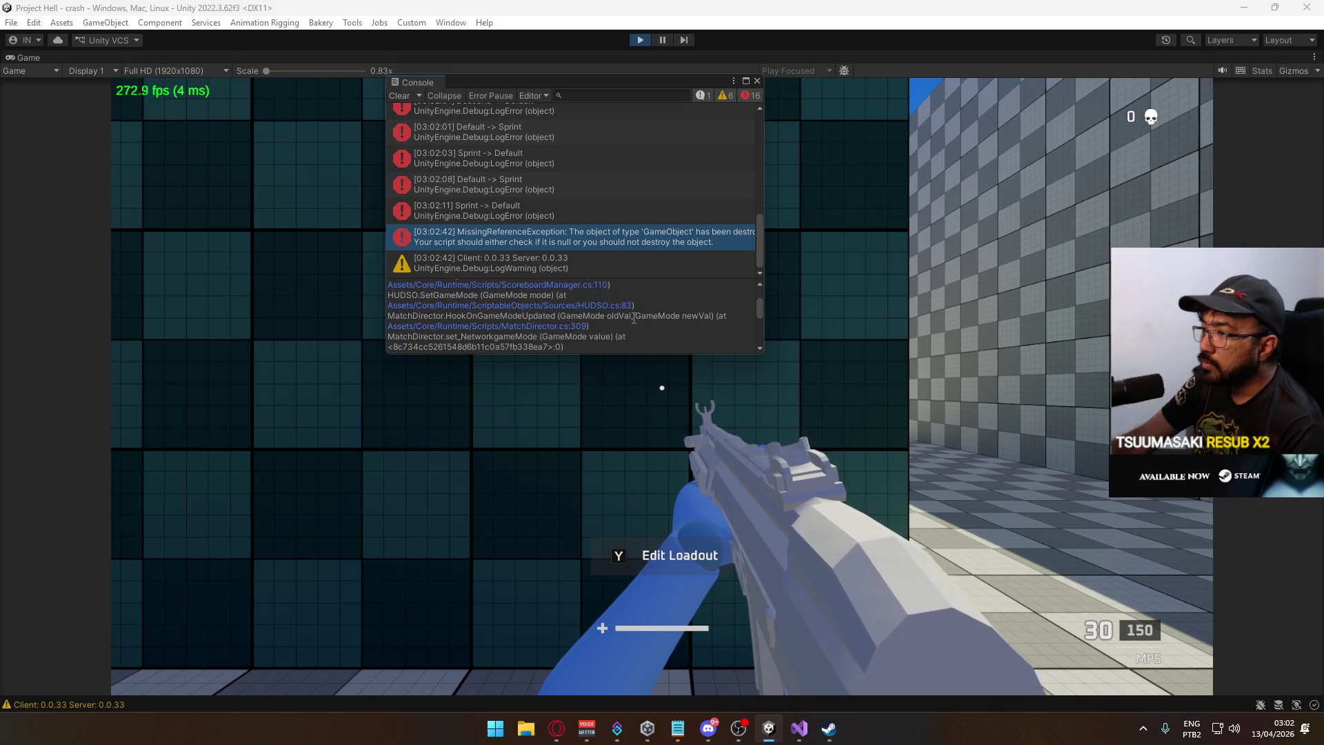
pyautogui.click(564, 326)
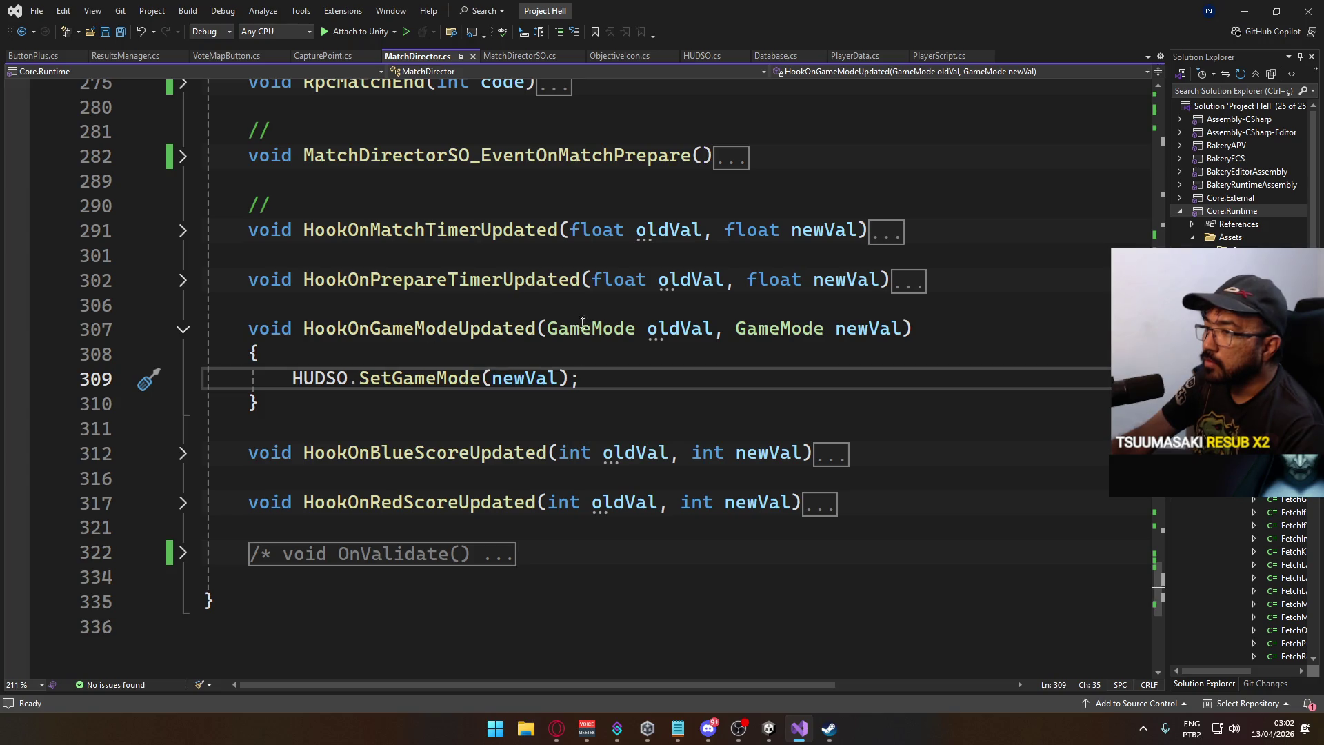
# Open ScoreboardManager.cs at line 110 from the Console and expand OnDestroy.
pyautogui.scroll(2, 539, 344)
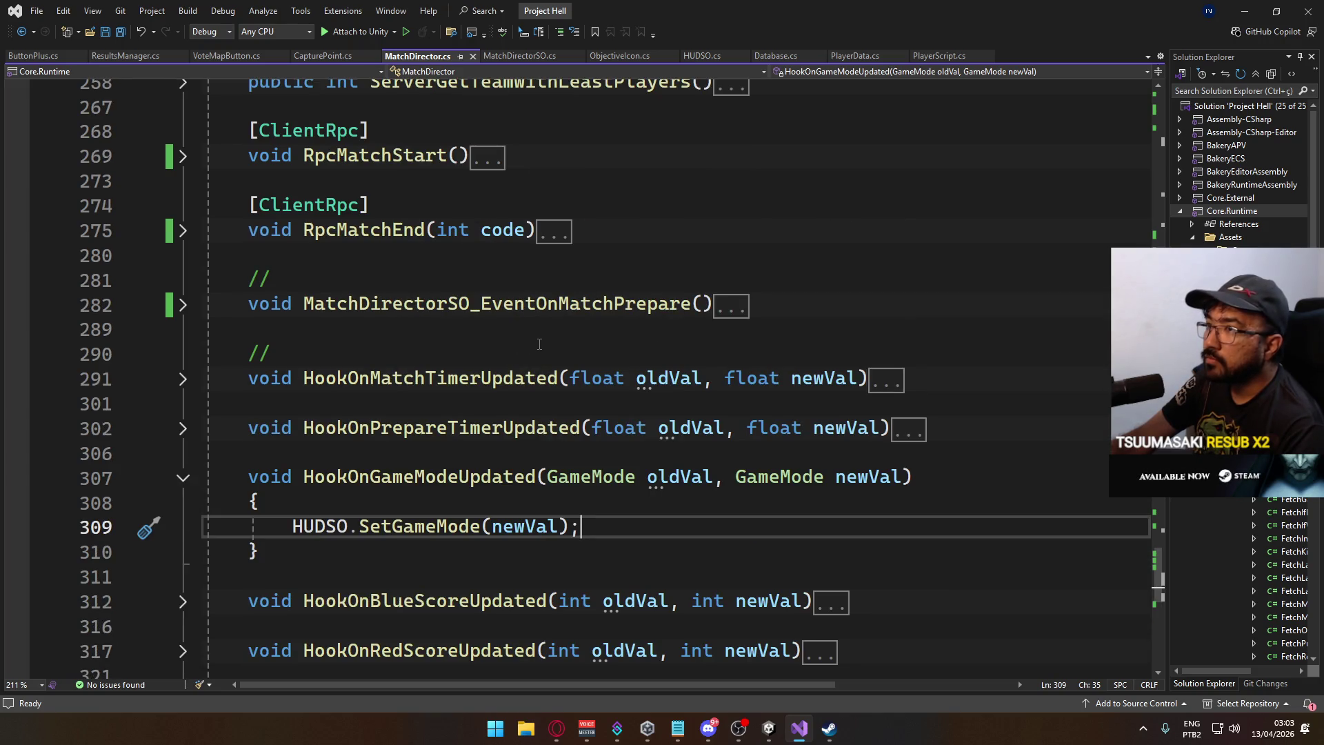
pyautogui.scroll(12, 539, 343)
pyautogui.hotkey('alt', 'Tab')
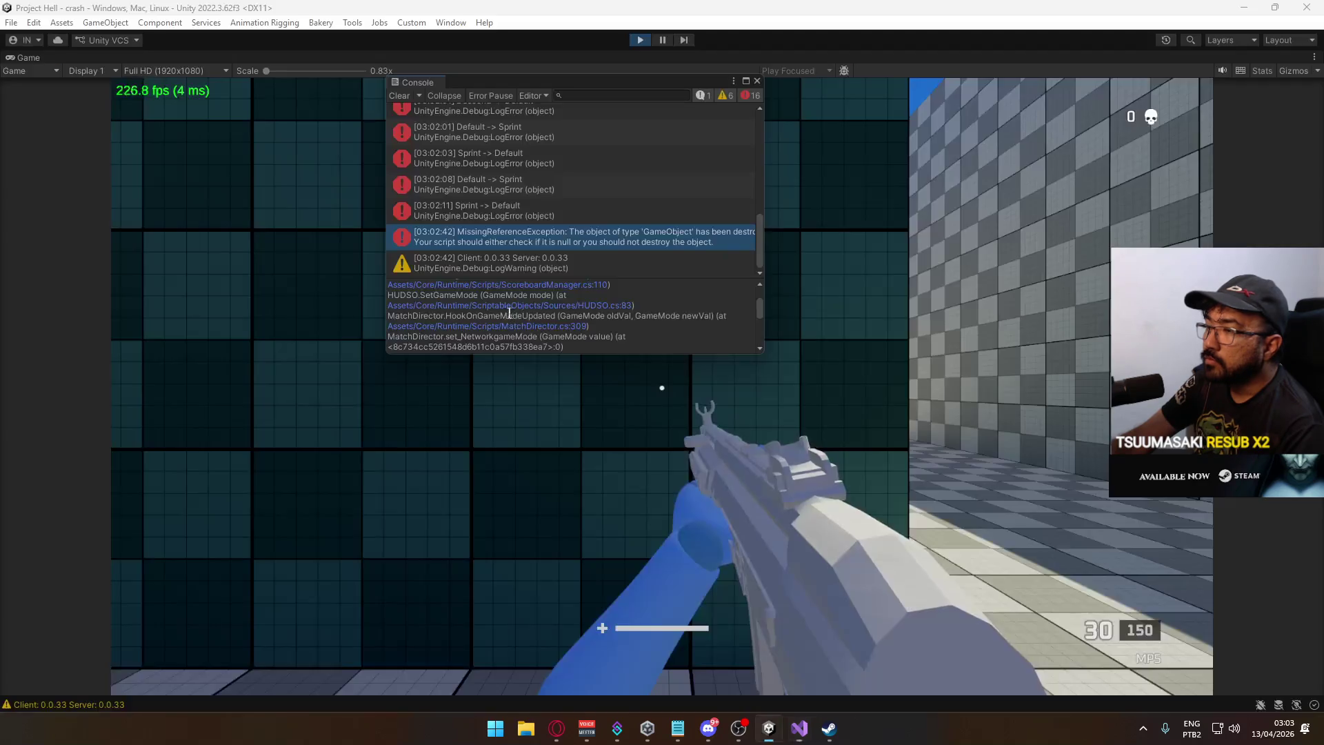
pyautogui.scroll(2, 592, 333)
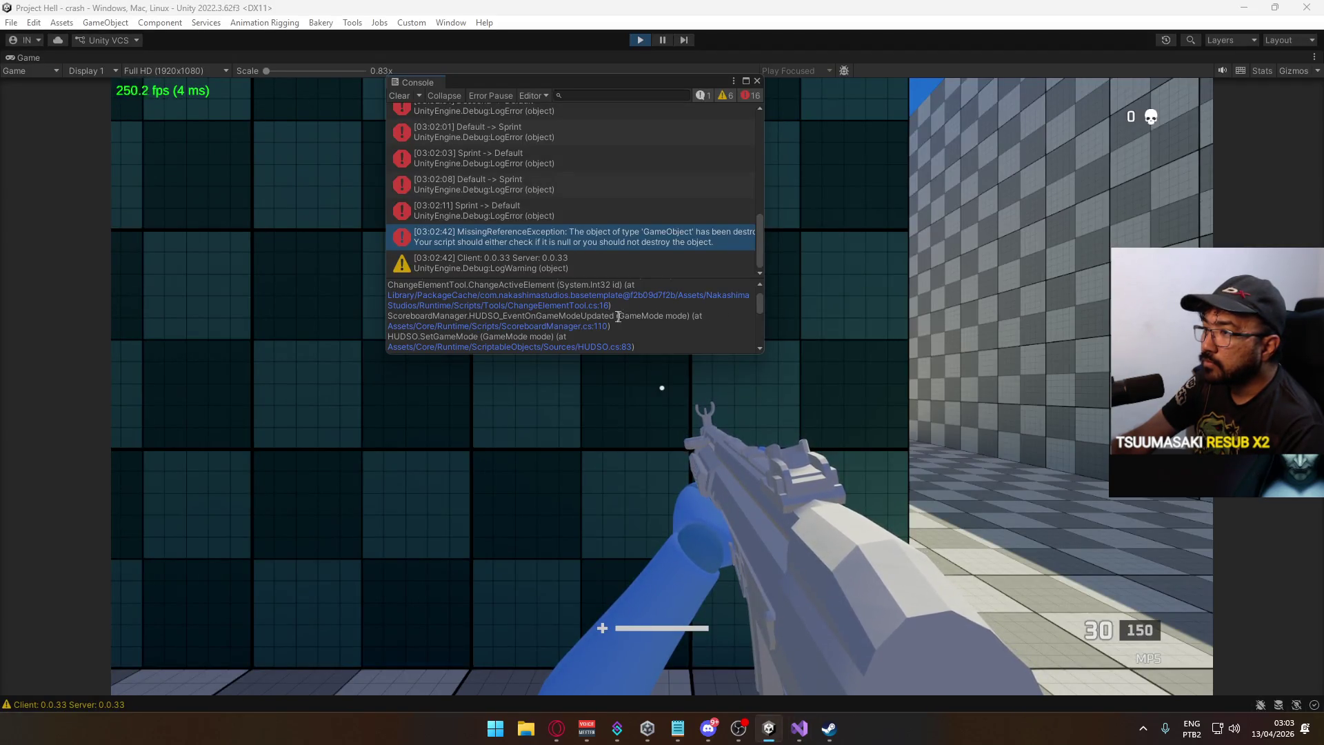
pyautogui.click(585, 326)
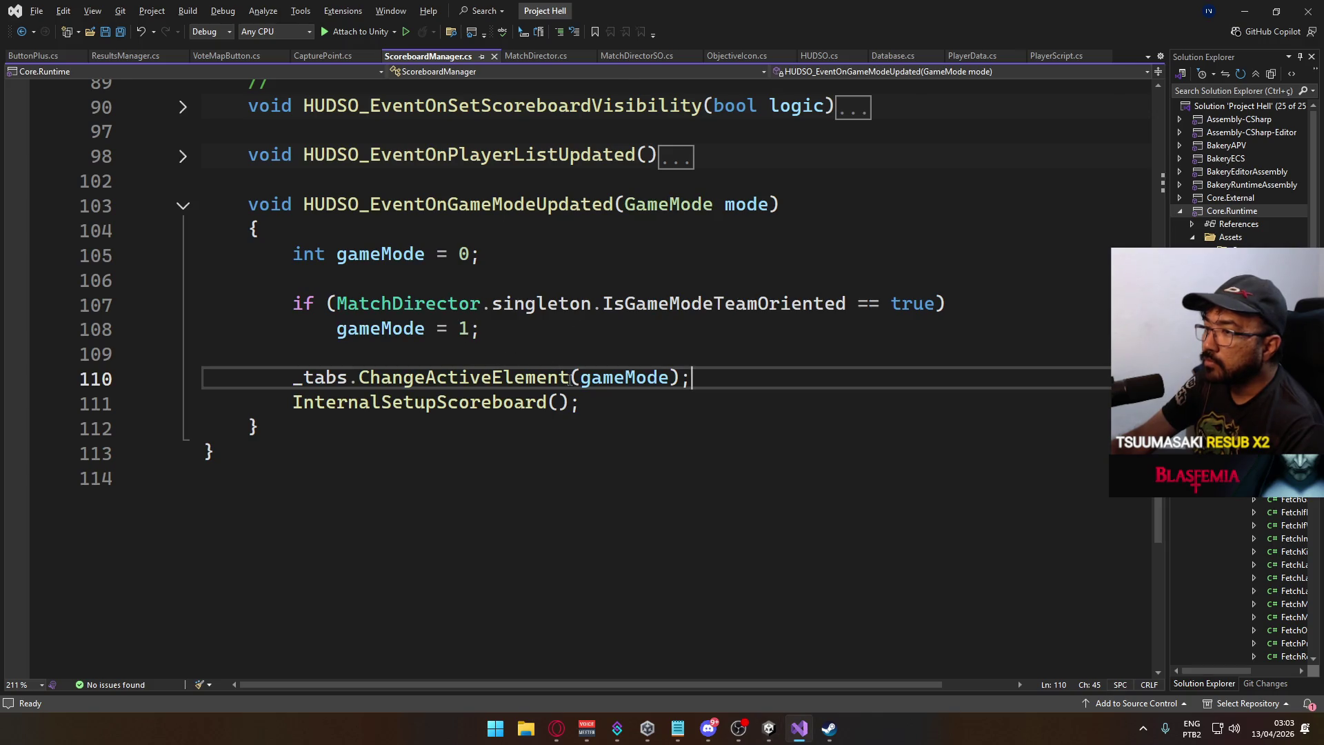
pyautogui.scroll(15, 571, 378)
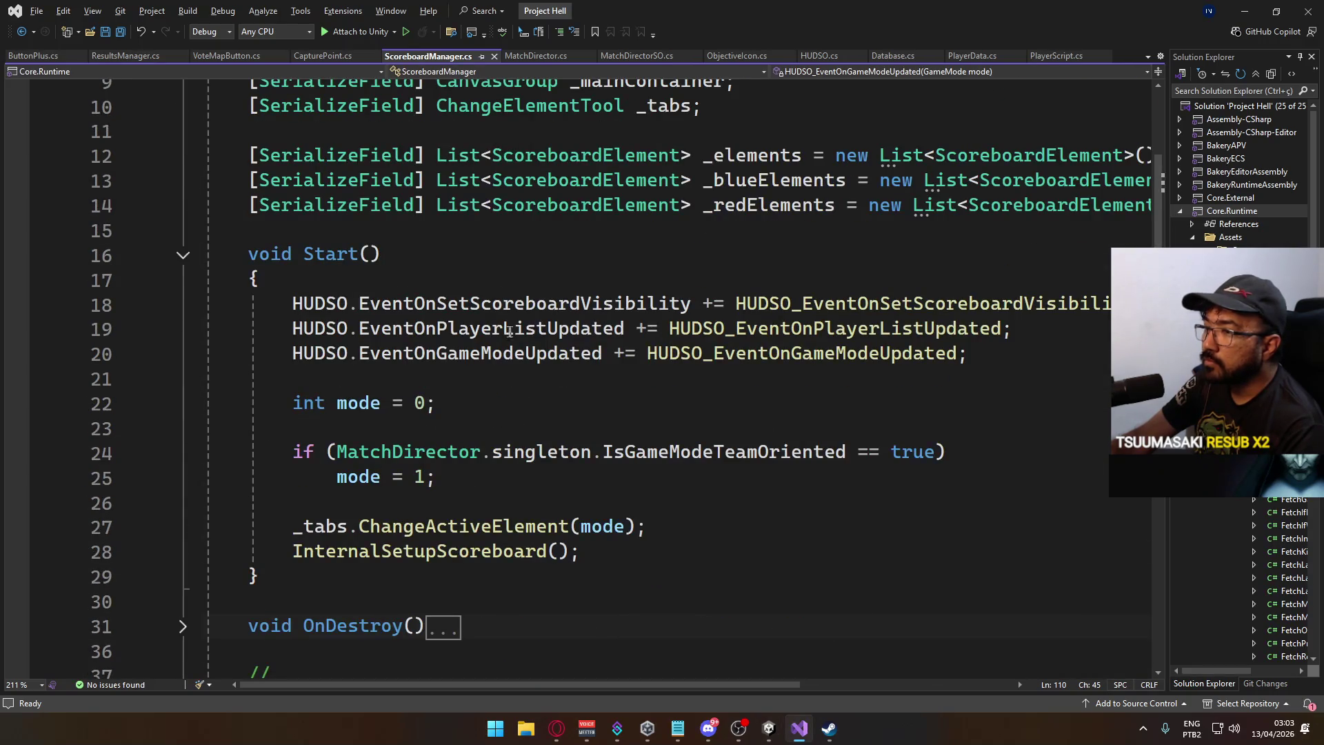
pyautogui.scroll(-1, 619, 348)
pyautogui.click(182, 551)
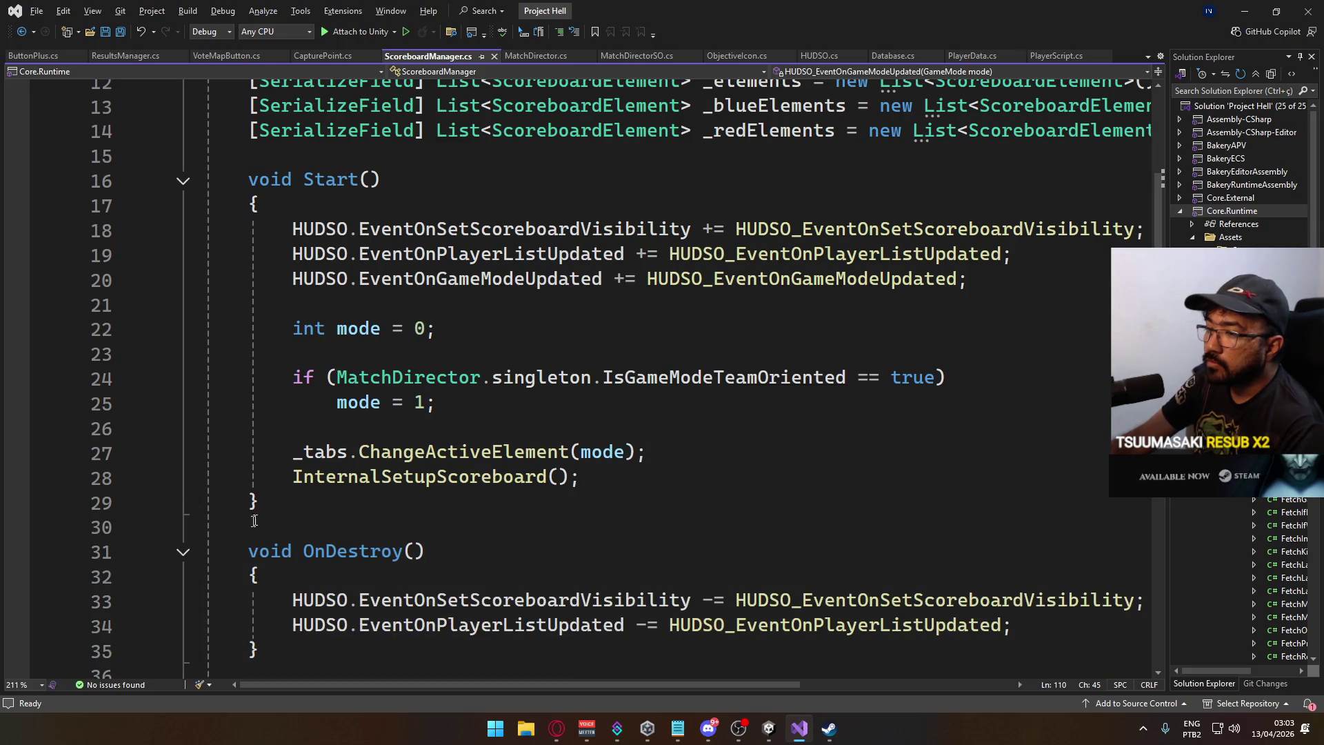
pyautogui.scroll(-1, 633, 296)
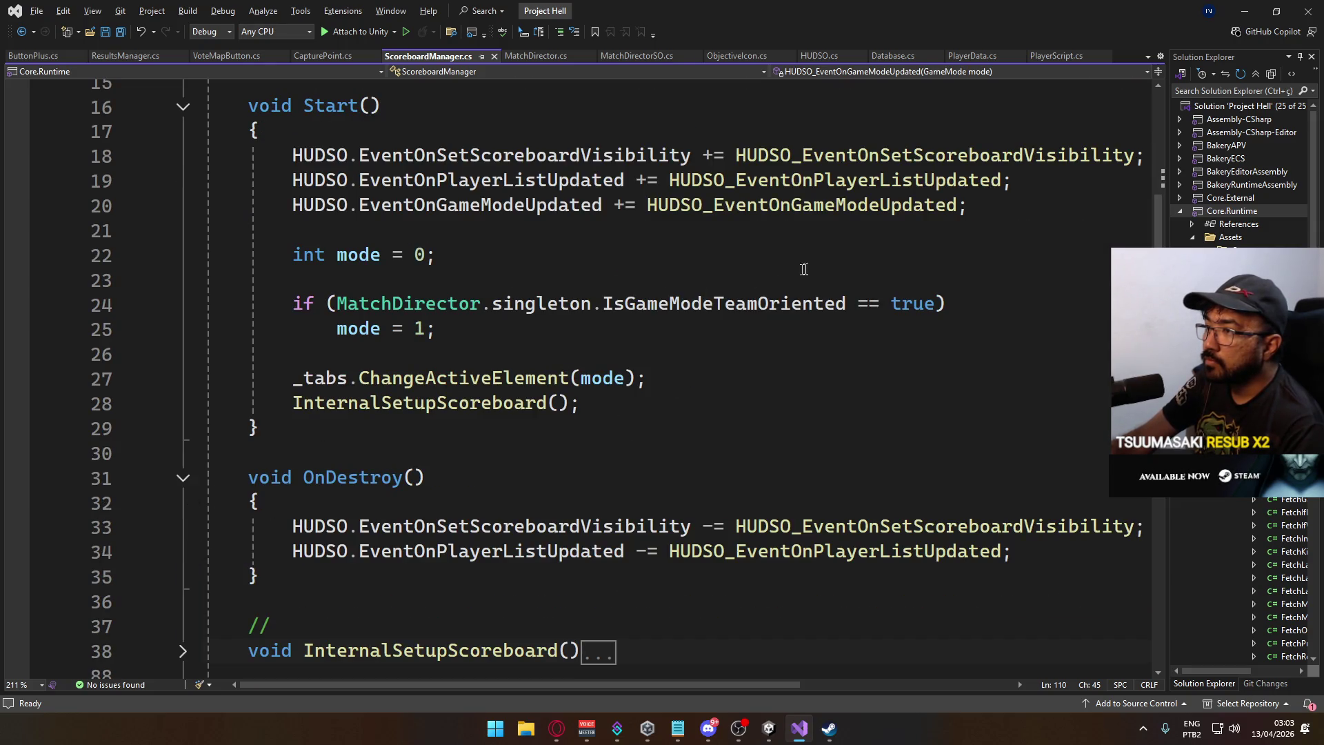
# Paste the EventOnGameModeUpdated line into OnDestroy with += changed to -=, then return to the game.
pyautogui.moveTo(968, 204); pyautogui.dragTo(290, 205)
pyautogui.hotkey('ctrl', 'c')
pyautogui.click(238, 576)
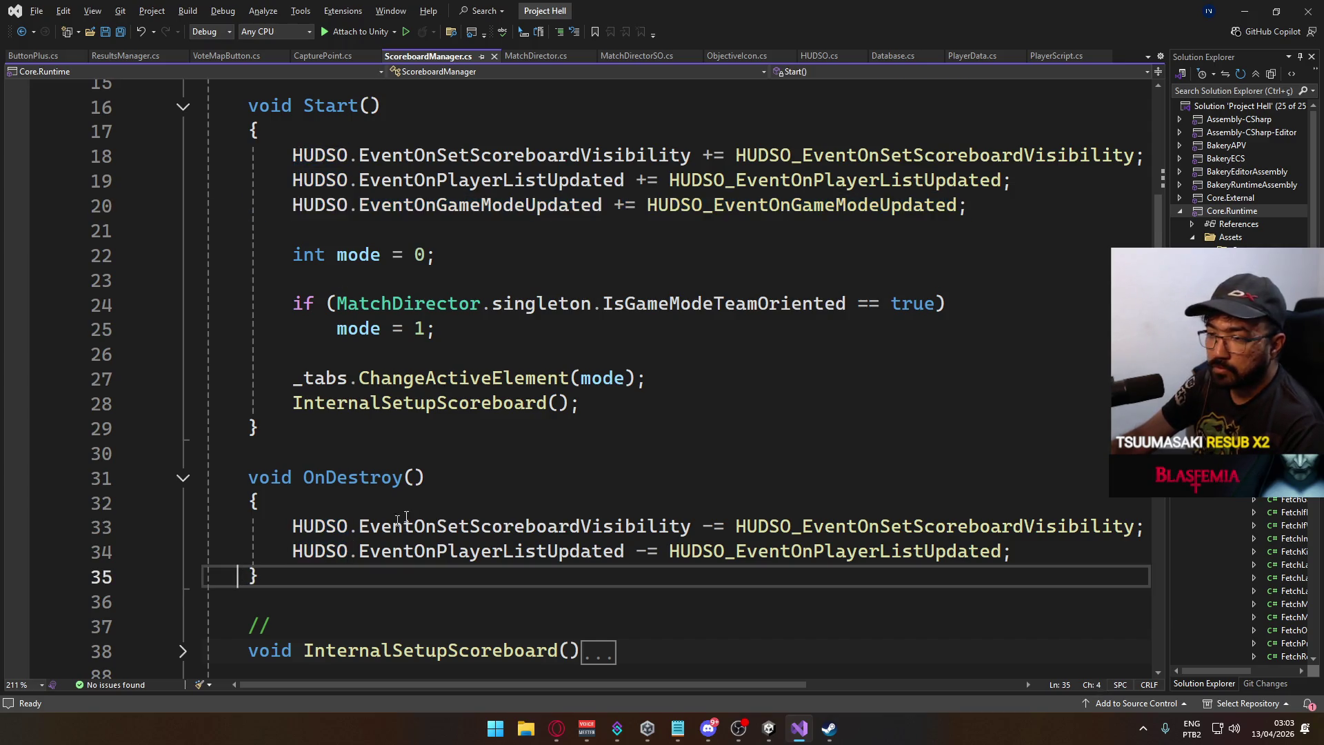
pyautogui.press('Return')
pyautogui.press('Tab')
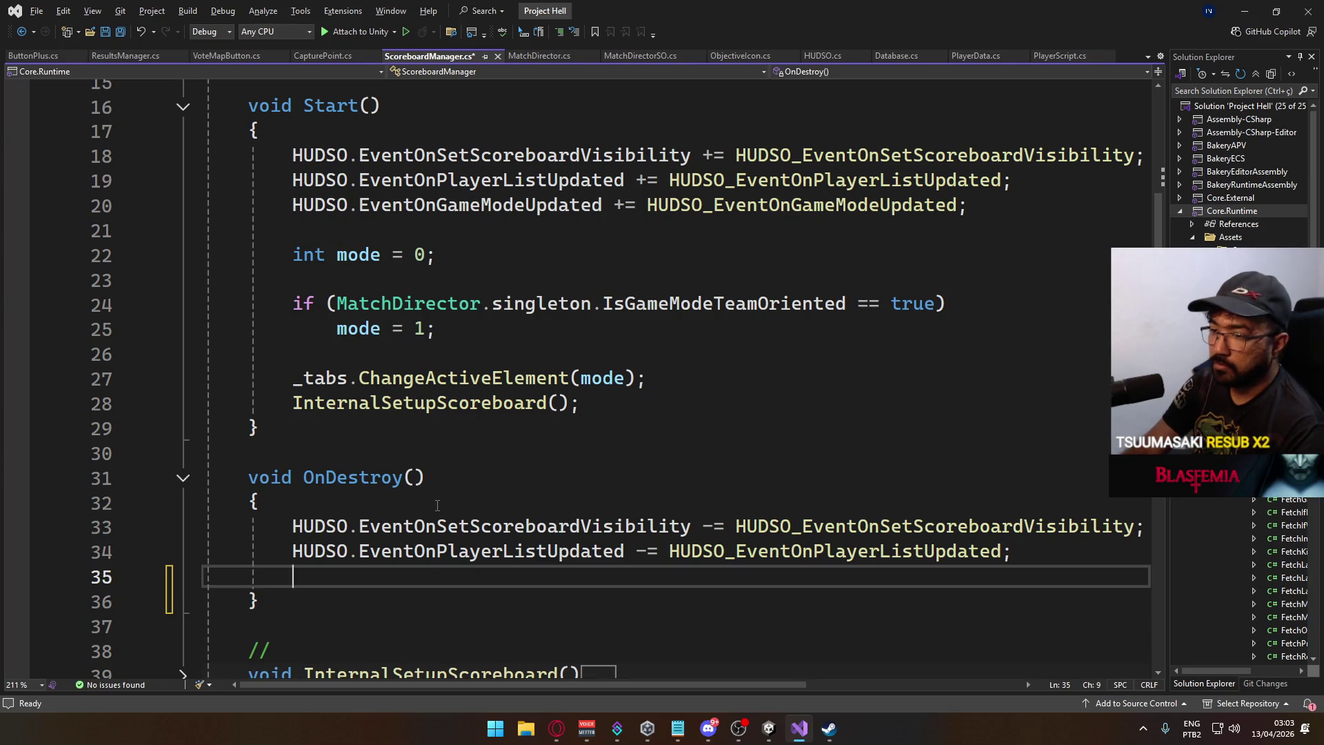
pyautogui.hotkey('ctrl', 'v')
pyautogui.press('Left')
pyautogui.press('Left')
pyautogui.press('Left')
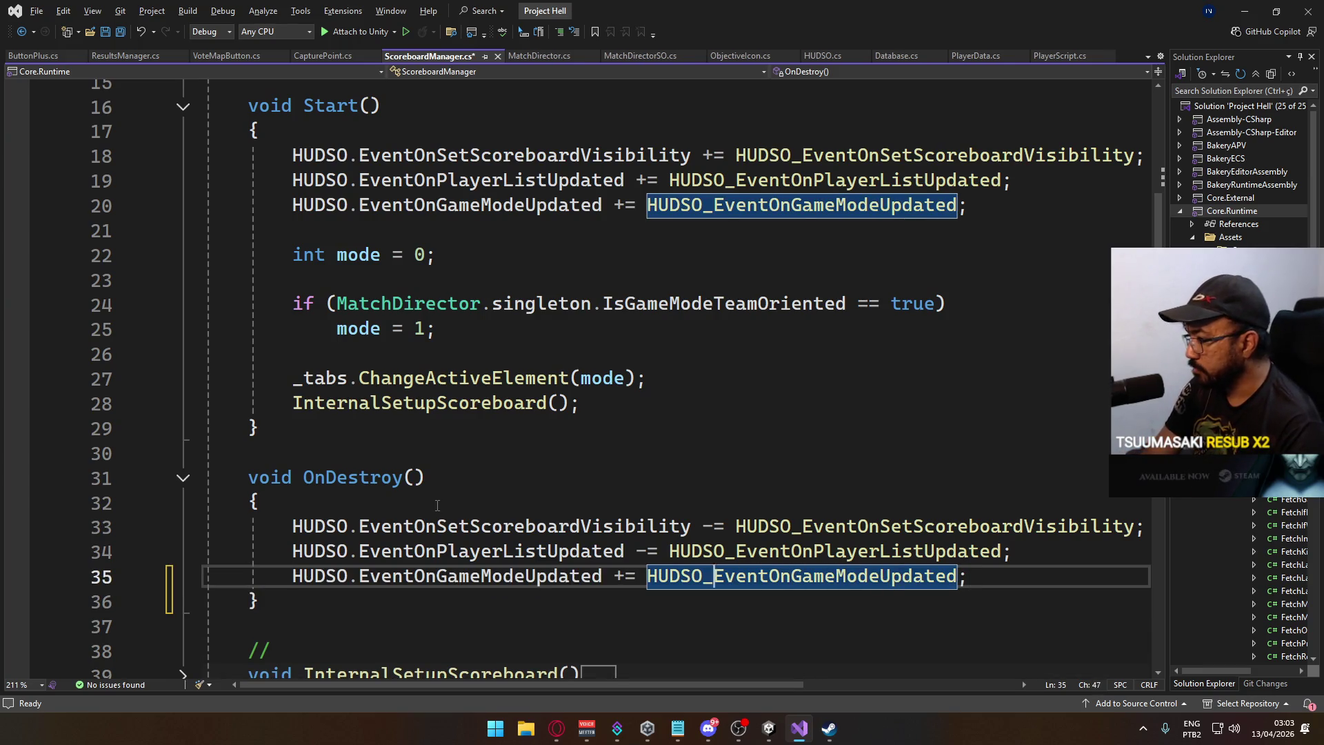
pyautogui.hotkey('ctrl', 'Left')
pyautogui.hotkey('ctrl', 'Left')
pyautogui.press('Delete')
pyautogui.write('-')
pyautogui.hotkey('alt', 'Tab')
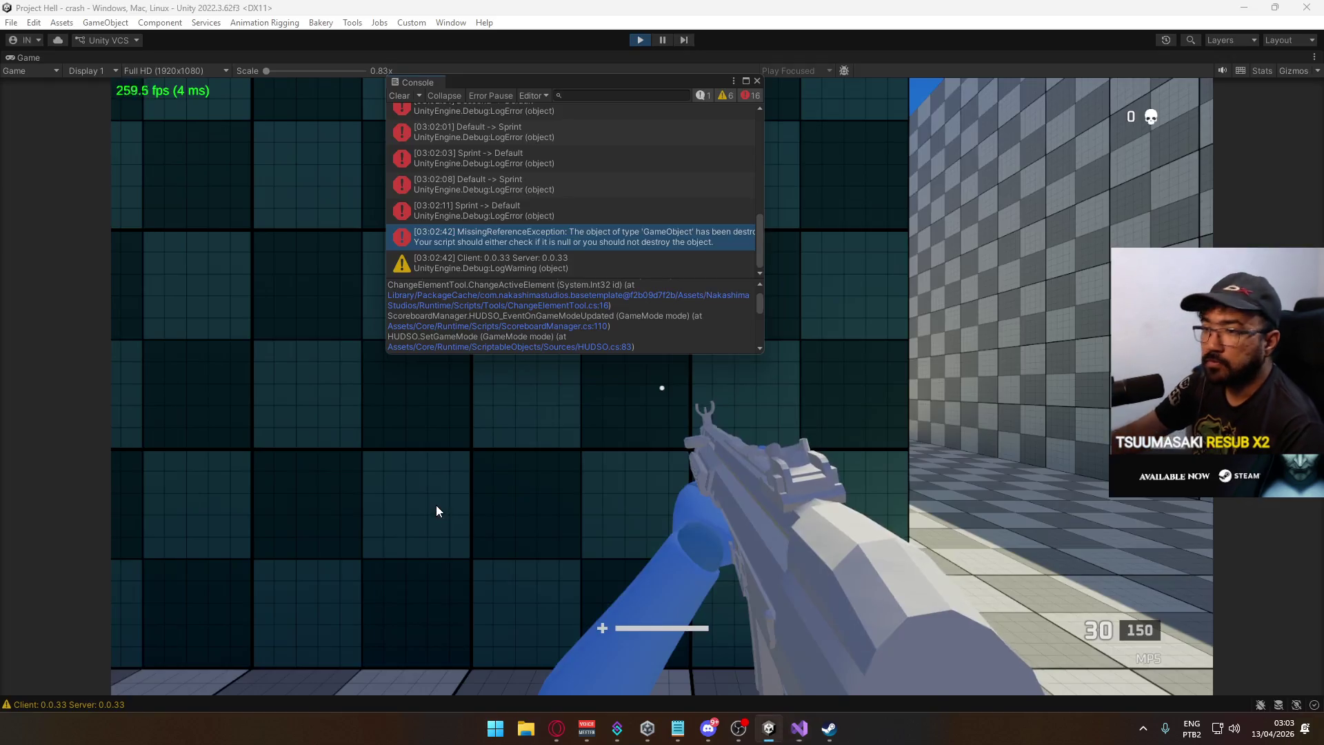
pyautogui.click(756, 81)
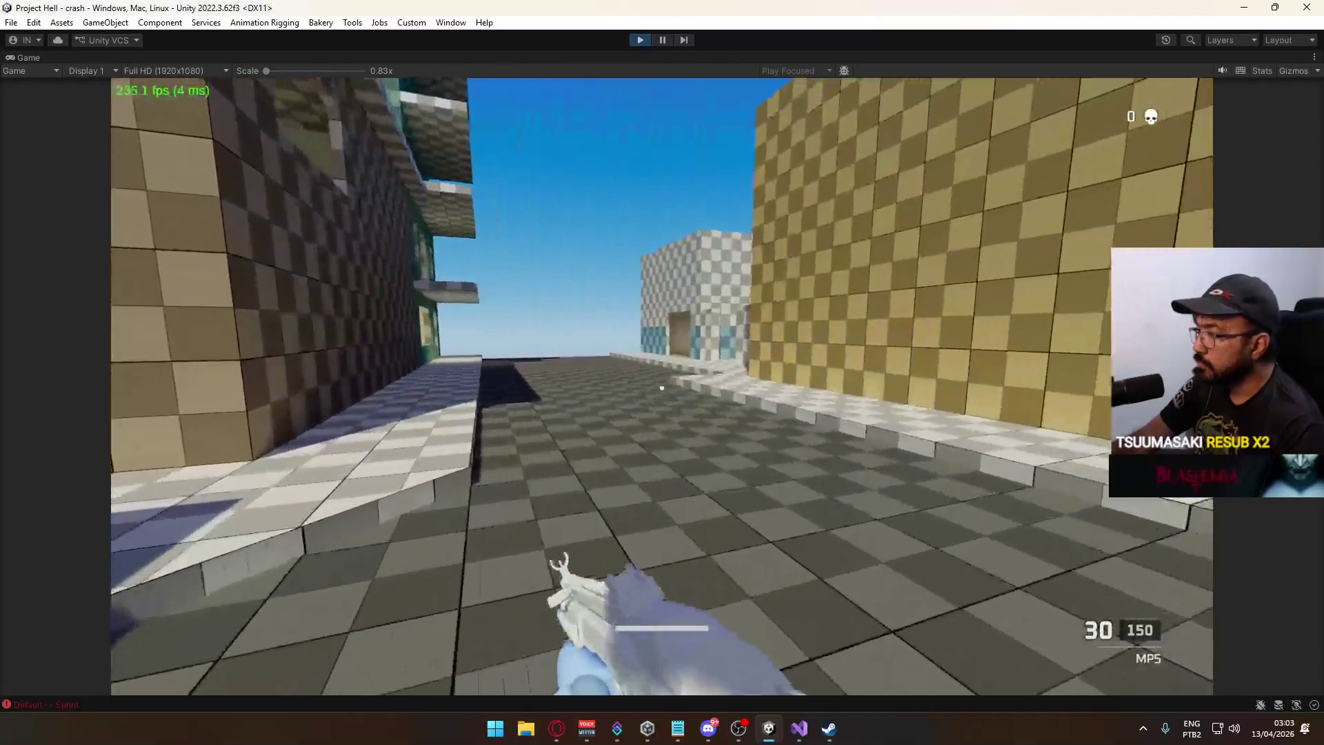
# Resume play and inspect the logged MissingReferenceException errors in the console.
pyautogui.press('Escape')
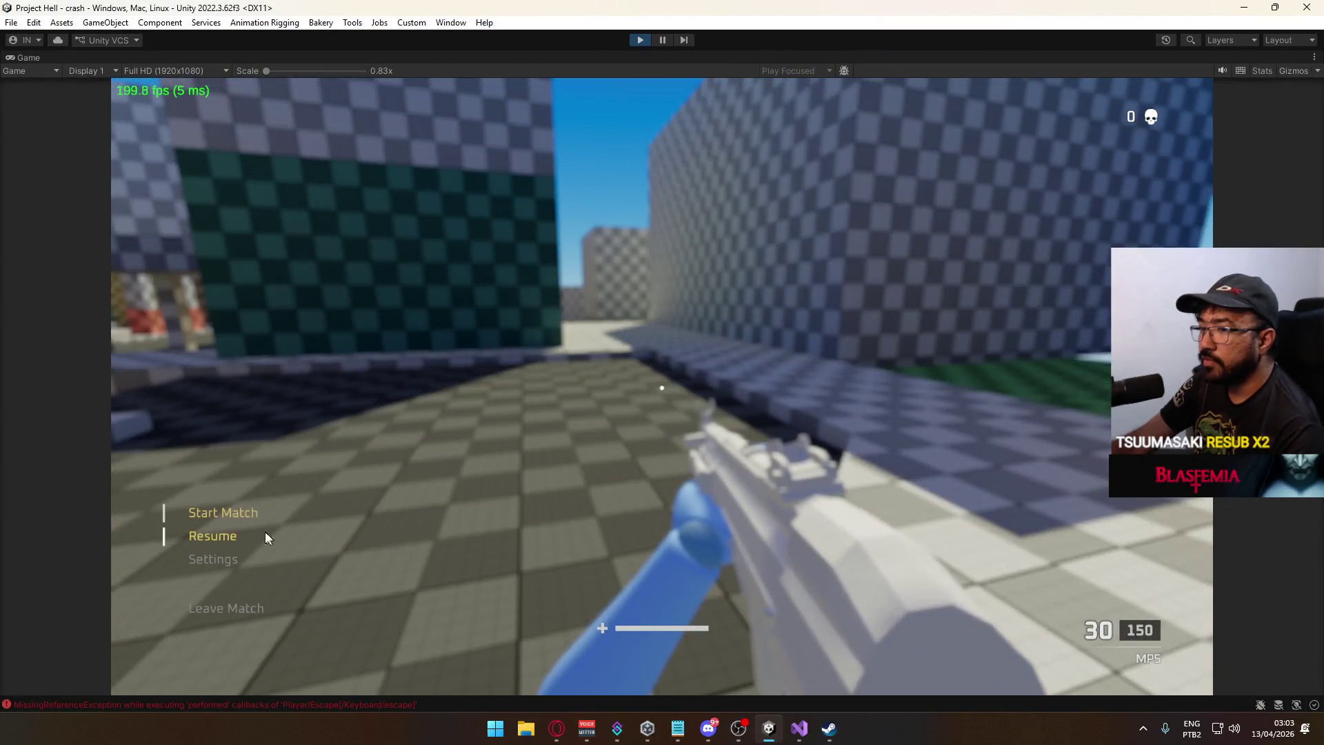
pyautogui.click(237, 515)
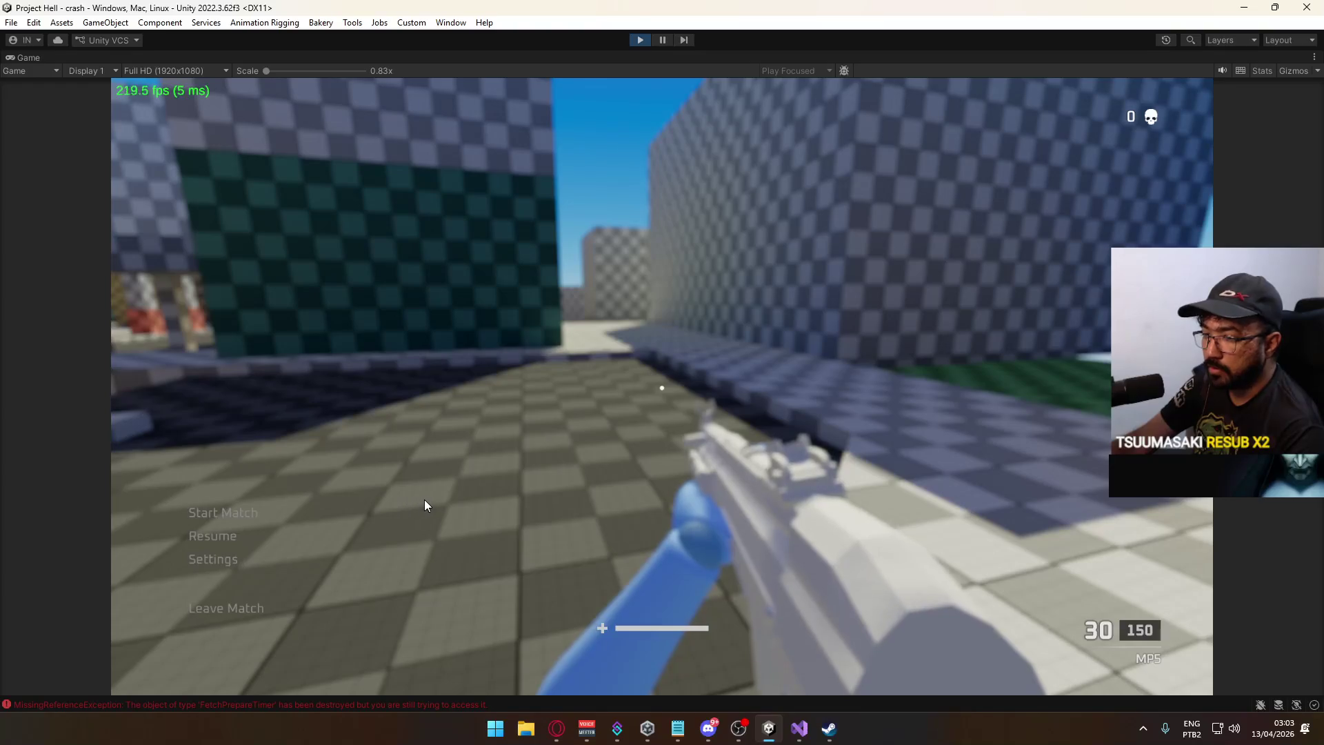
pyautogui.hotkey('ctrl', 'shift', 'c')
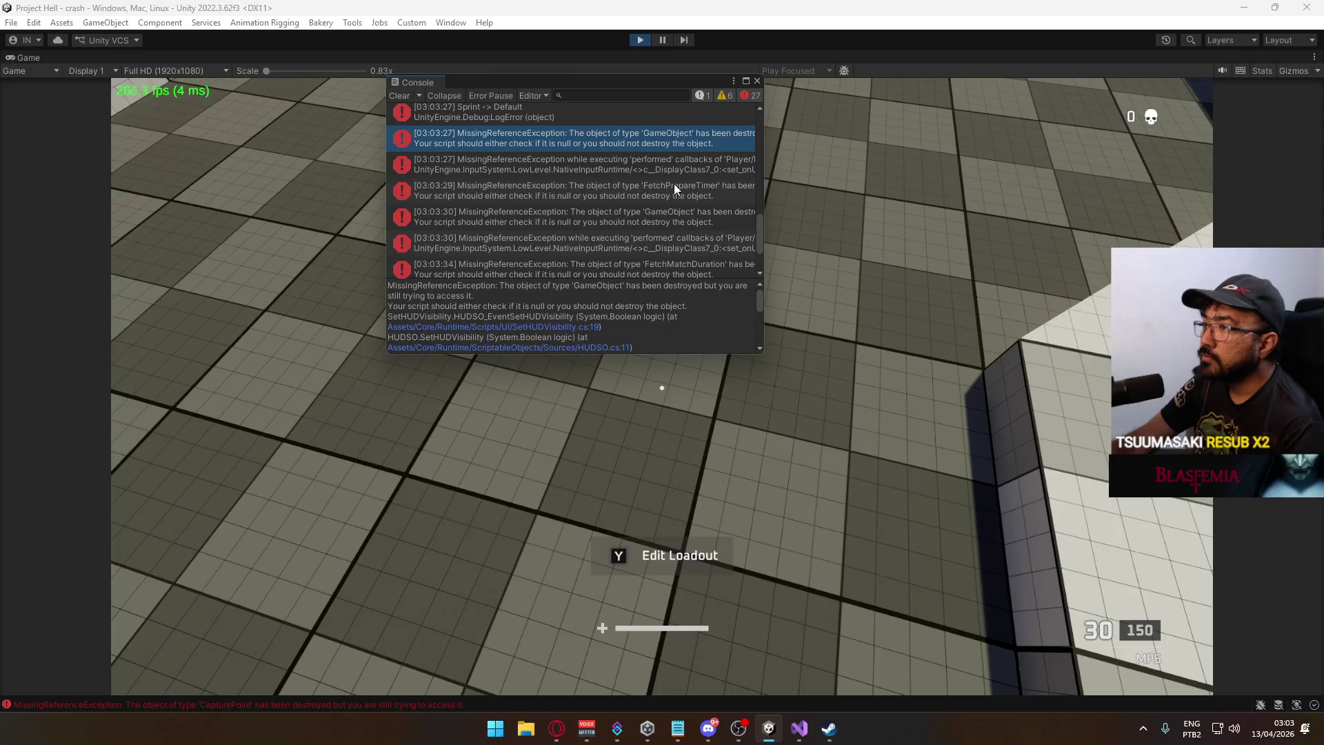
pyautogui.click(668, 167)
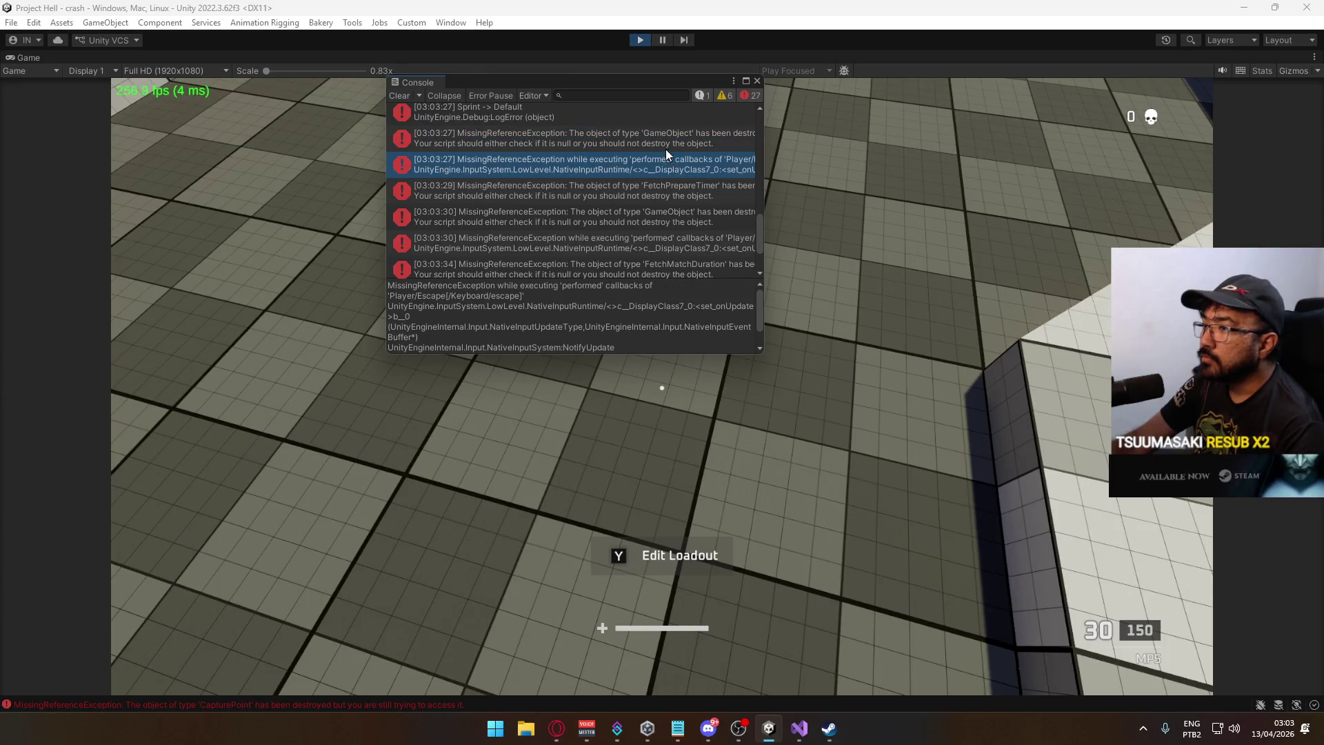
pyautogui.click(665, 149)
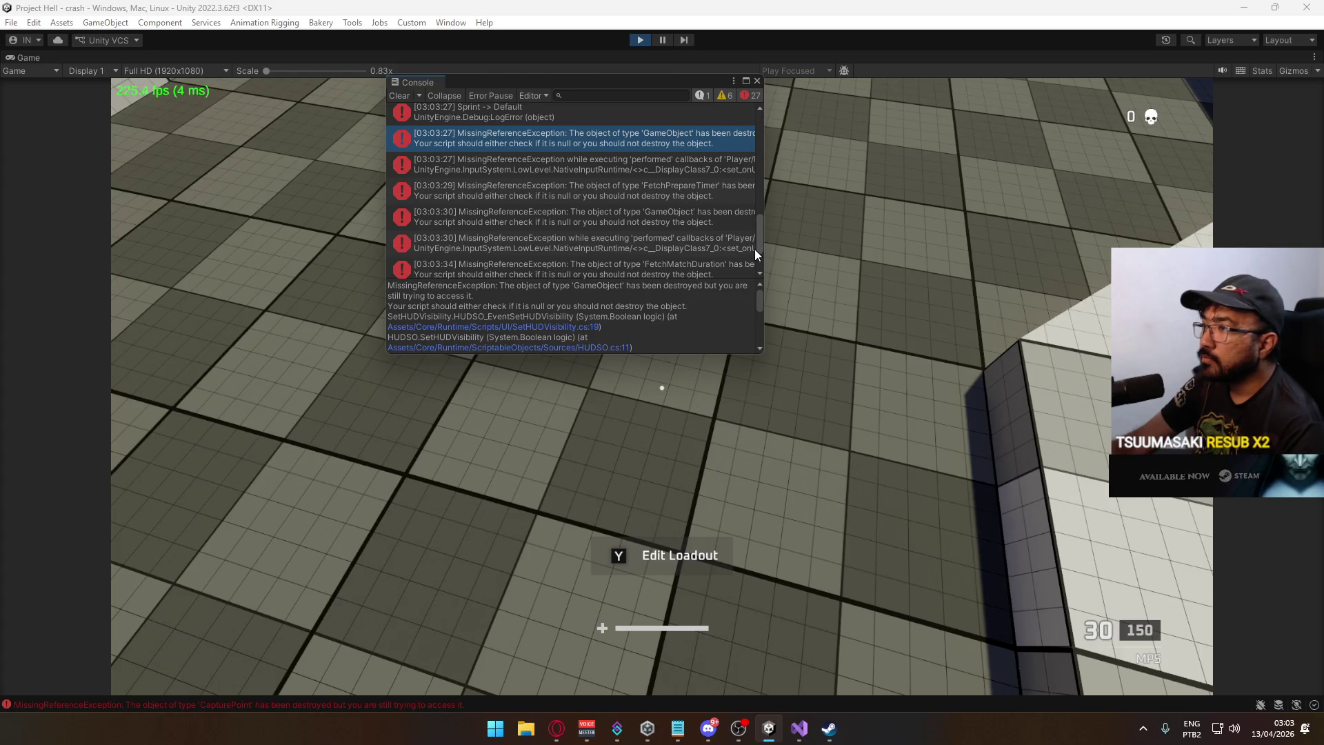
pyautogui.scroll(-5, 705, 298)
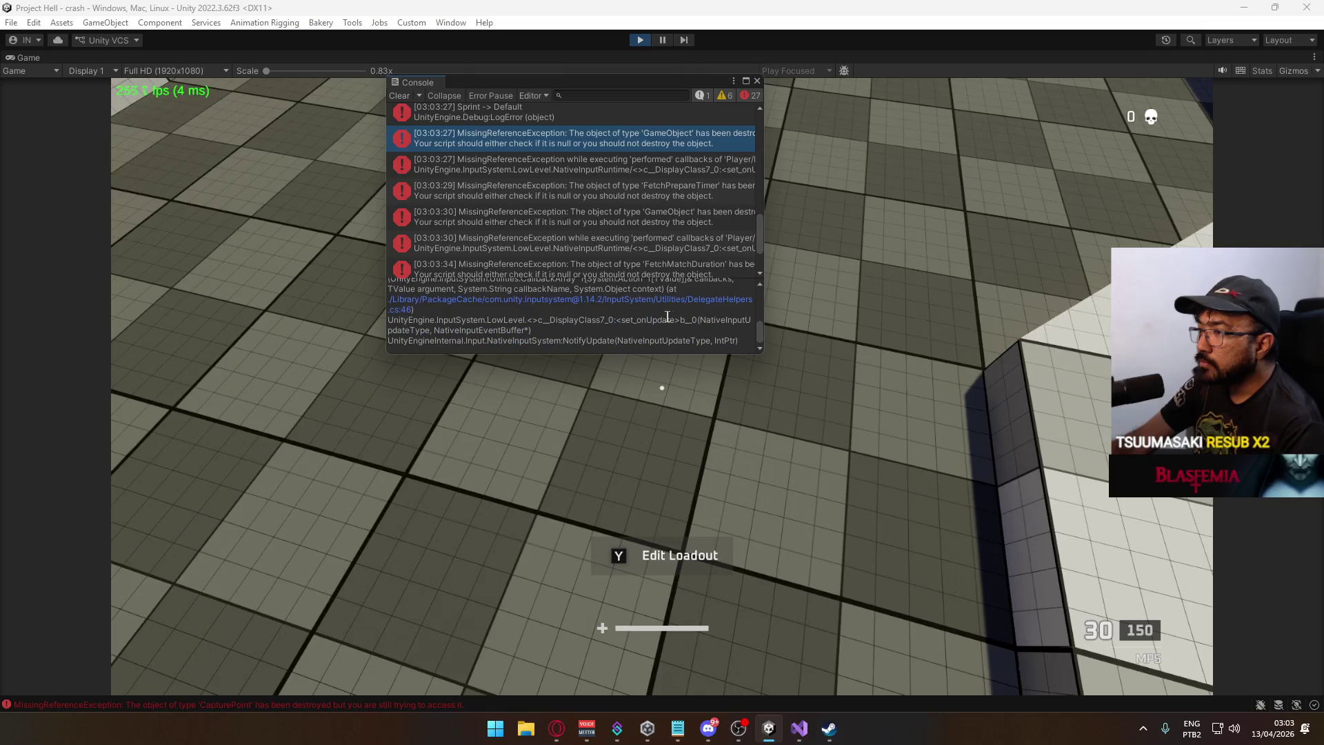
# Stop the play test and save ScoreboardManager.cs.
pyautogui.click(640, 40)
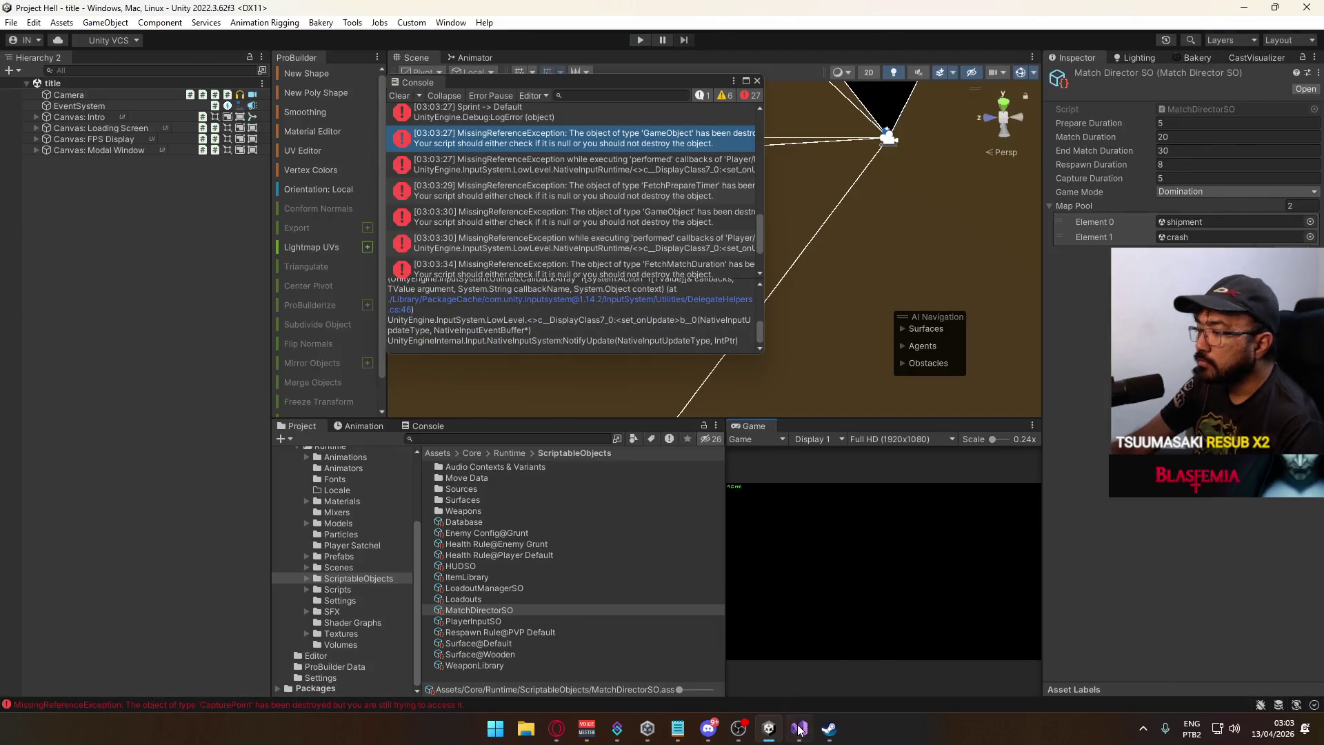
pyautogui.hotkey('alt', 'Tab')
pyautogui.hotkey('ctrl', 's')
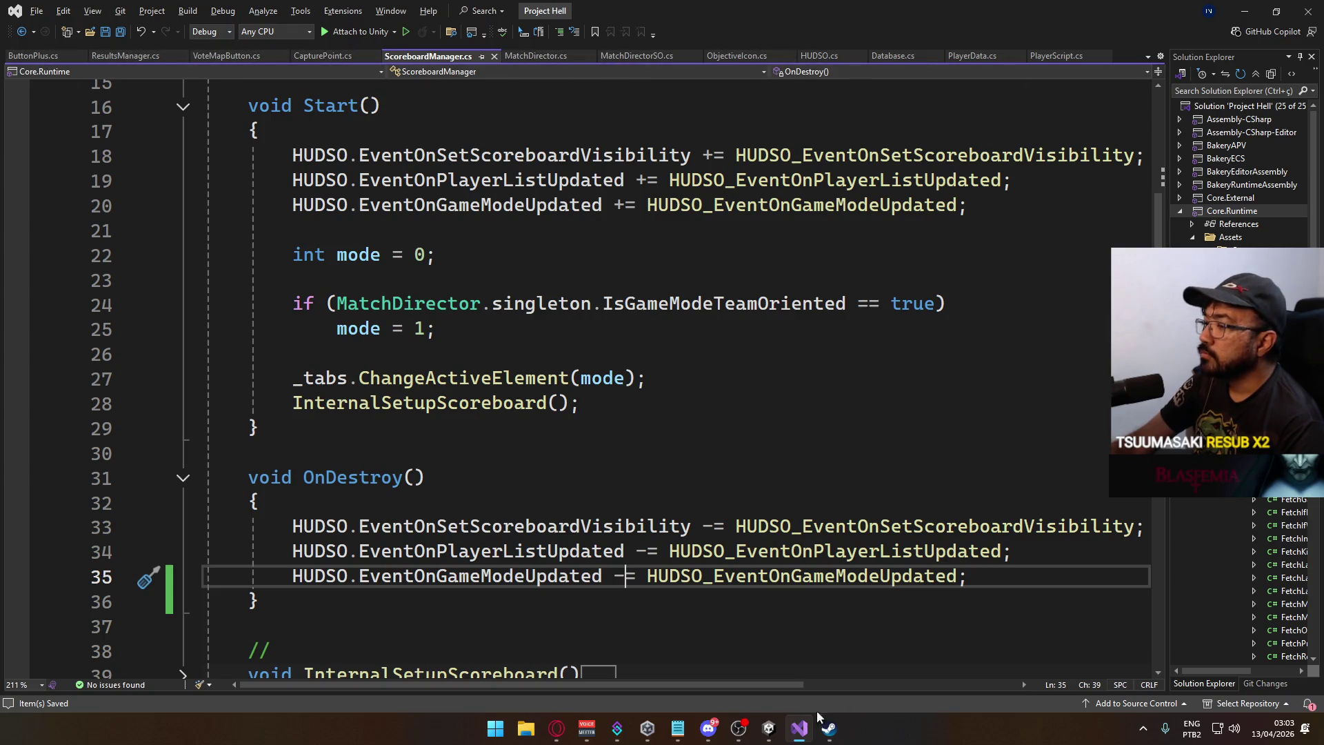
# Bring the recompiled Unity editor back to the front.
pyautogui.moveTo(769, 728)
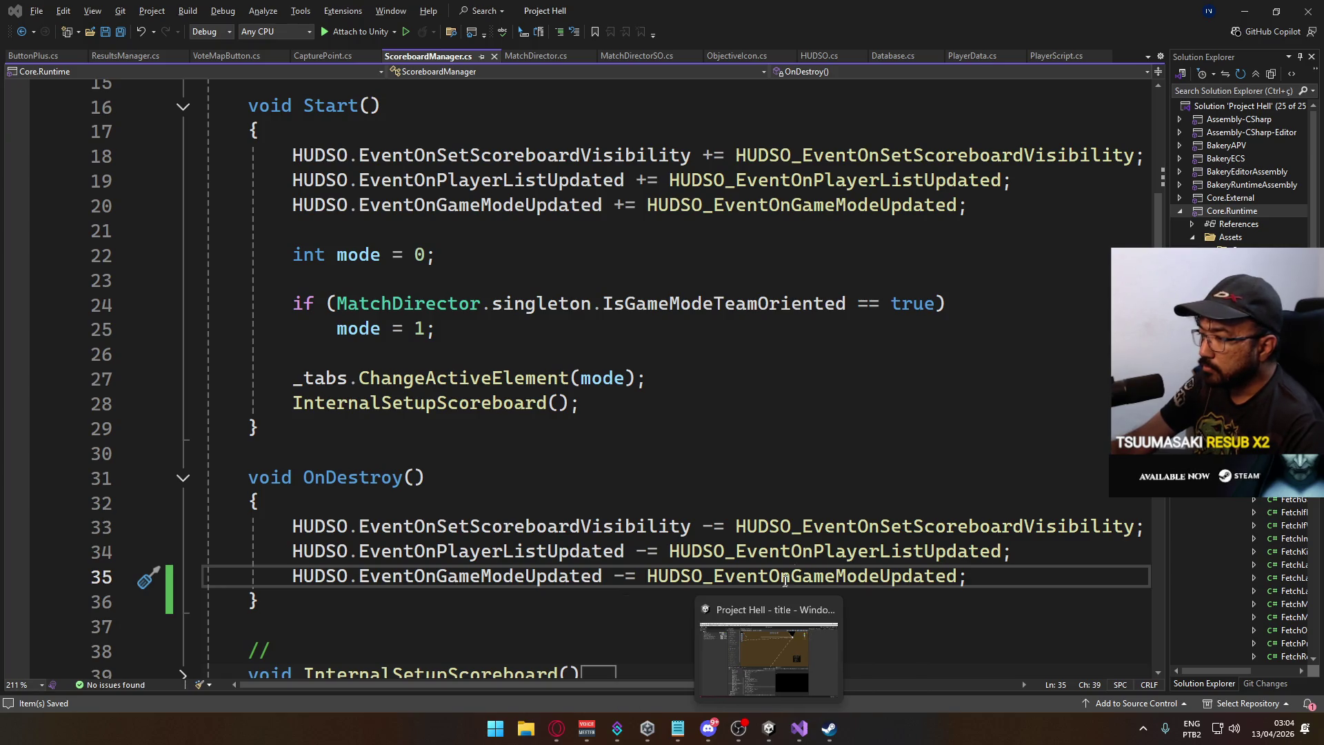
pyautogui.hotkey('alt', 'Tab')
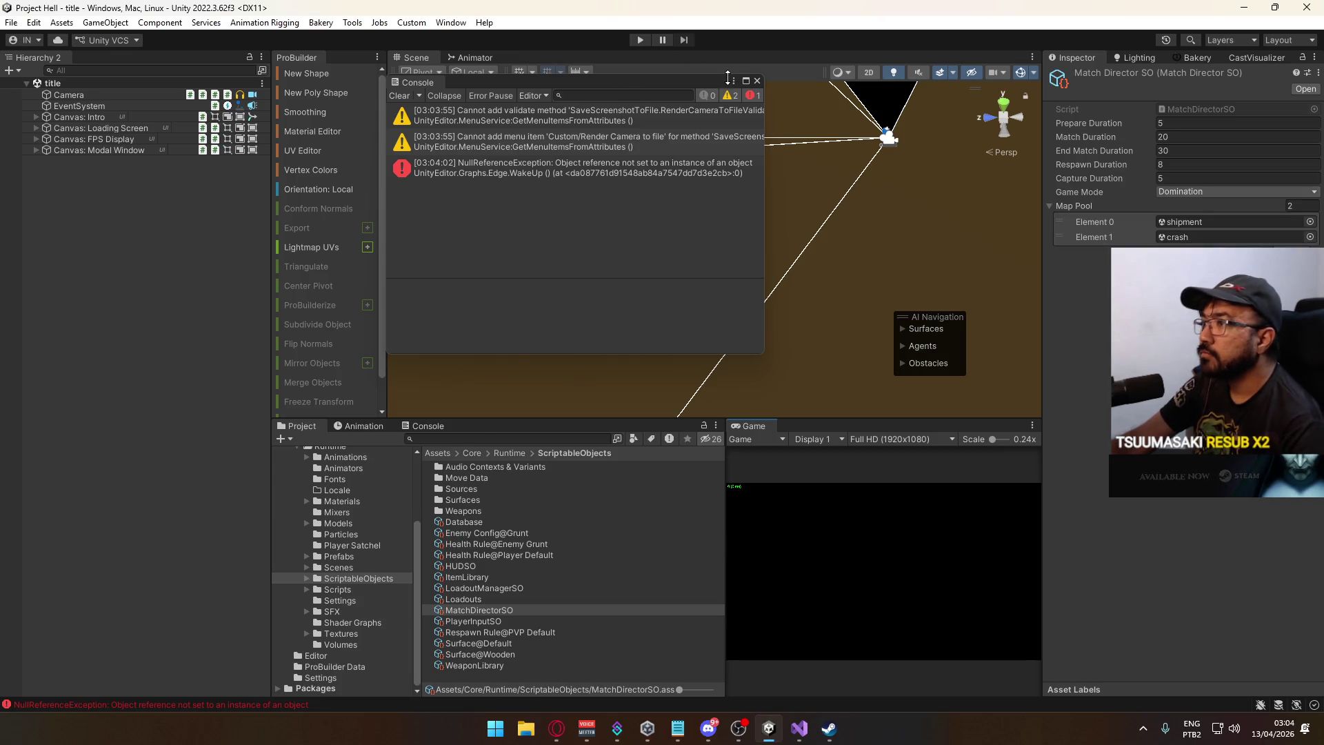
# Close the floating Console, clear the docked Console, widen the Game view, then go to Visual Studio.
pyautogui.click(758, 80)
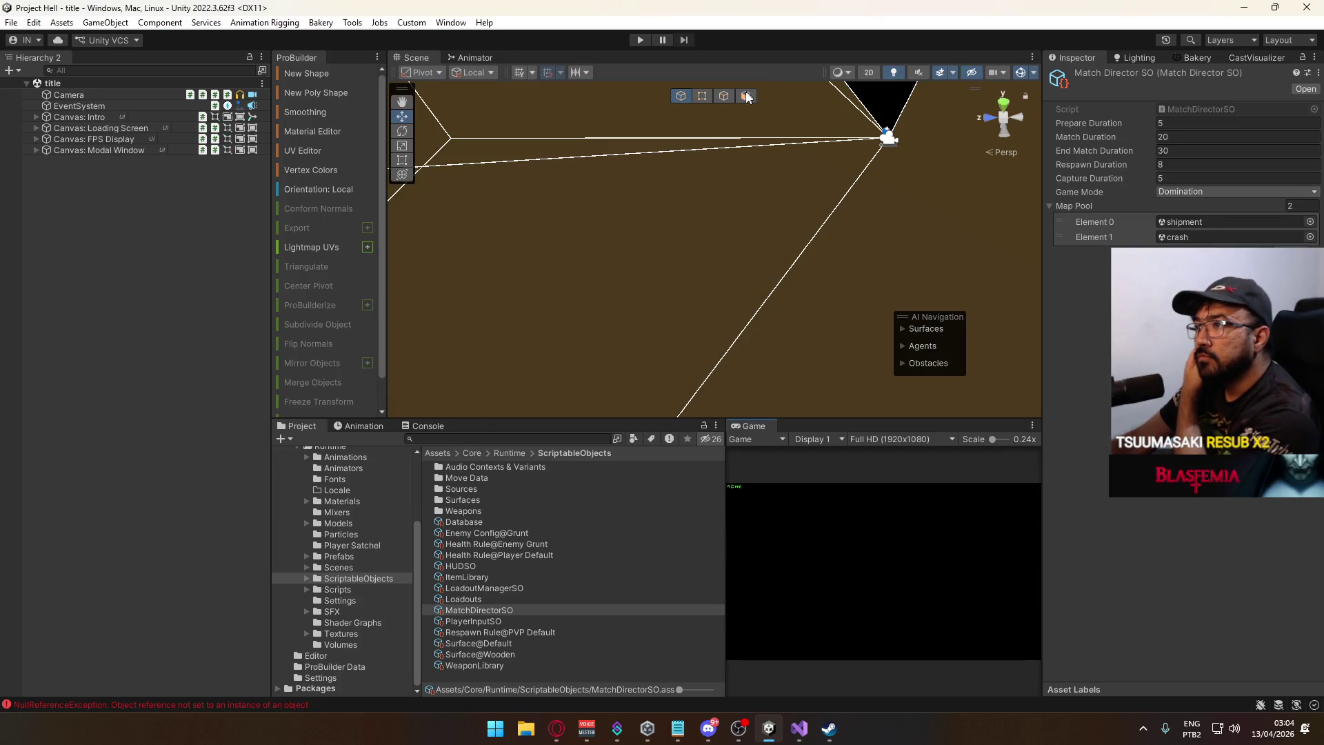
pyautogui.click(425, 426)
pyautogui.click(285, 439)
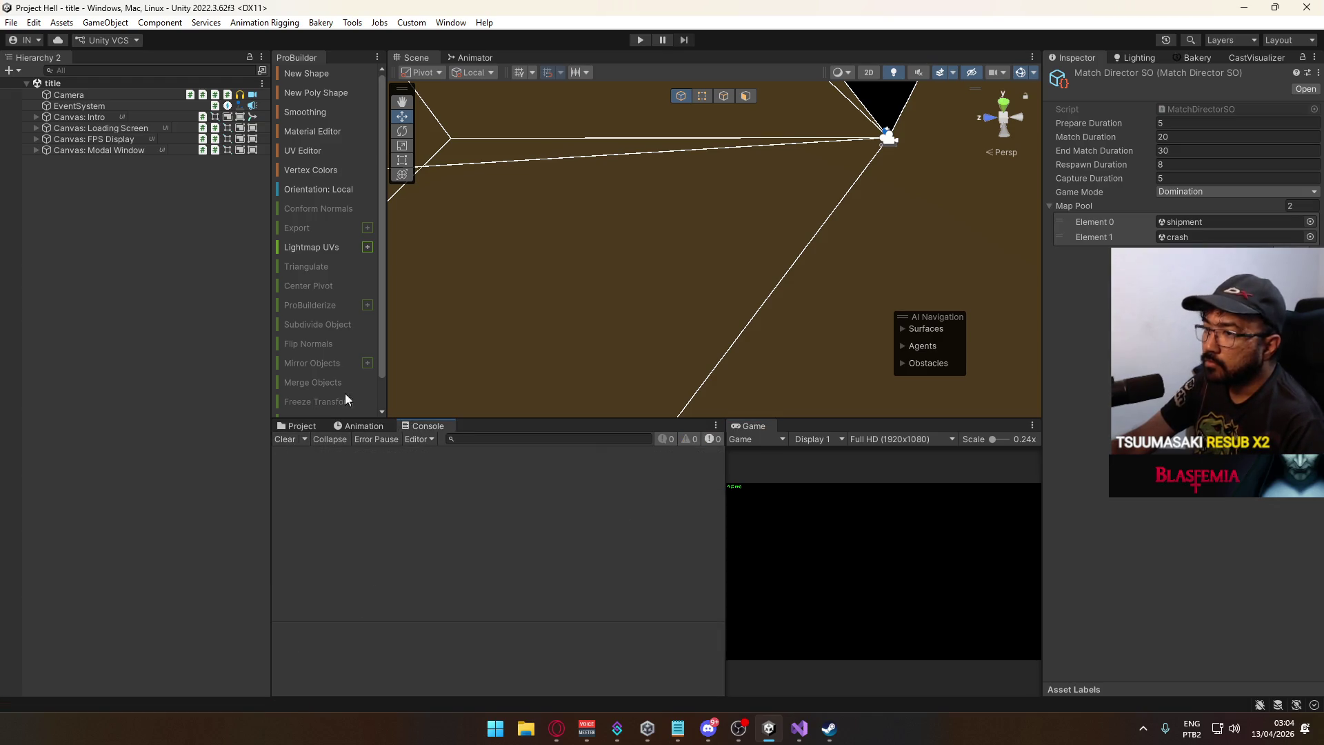
pyautogui.moveTo(724, 467); pyautogui.dragTo(614, 487)
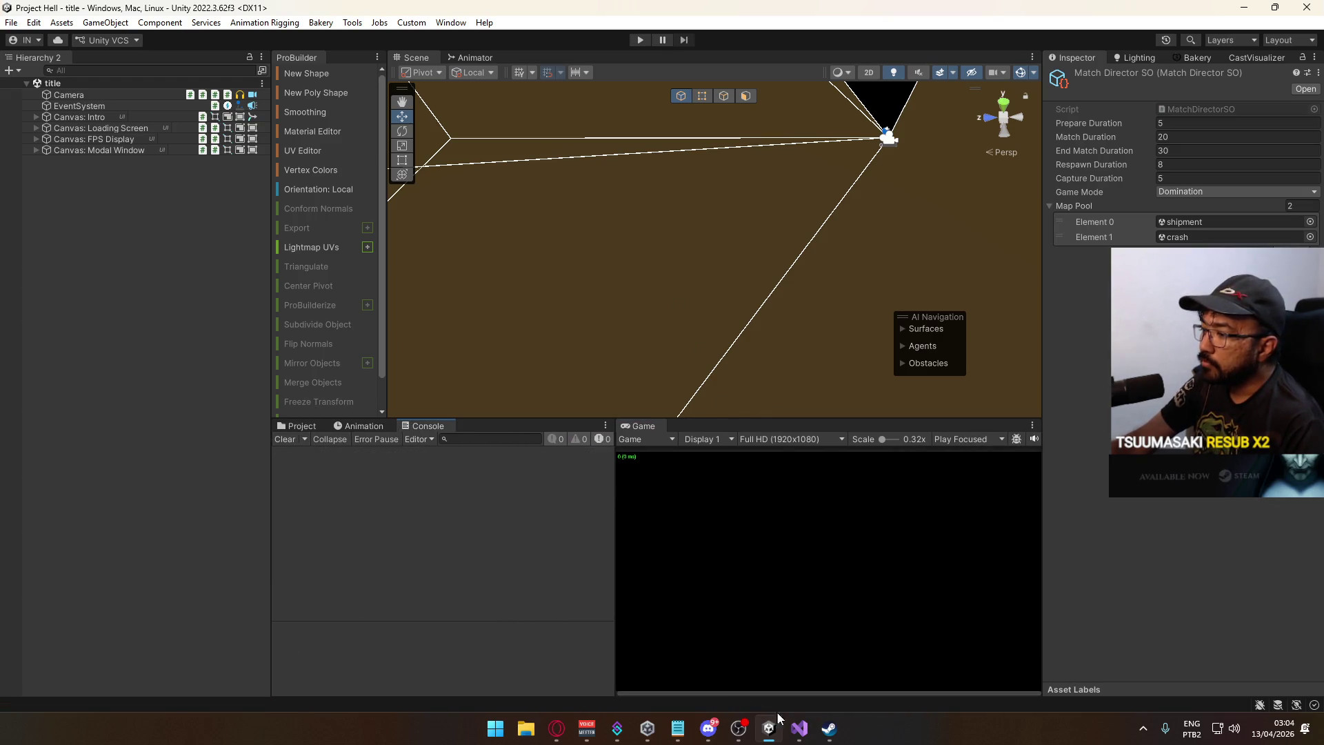
pyautogui.click(800, 728)
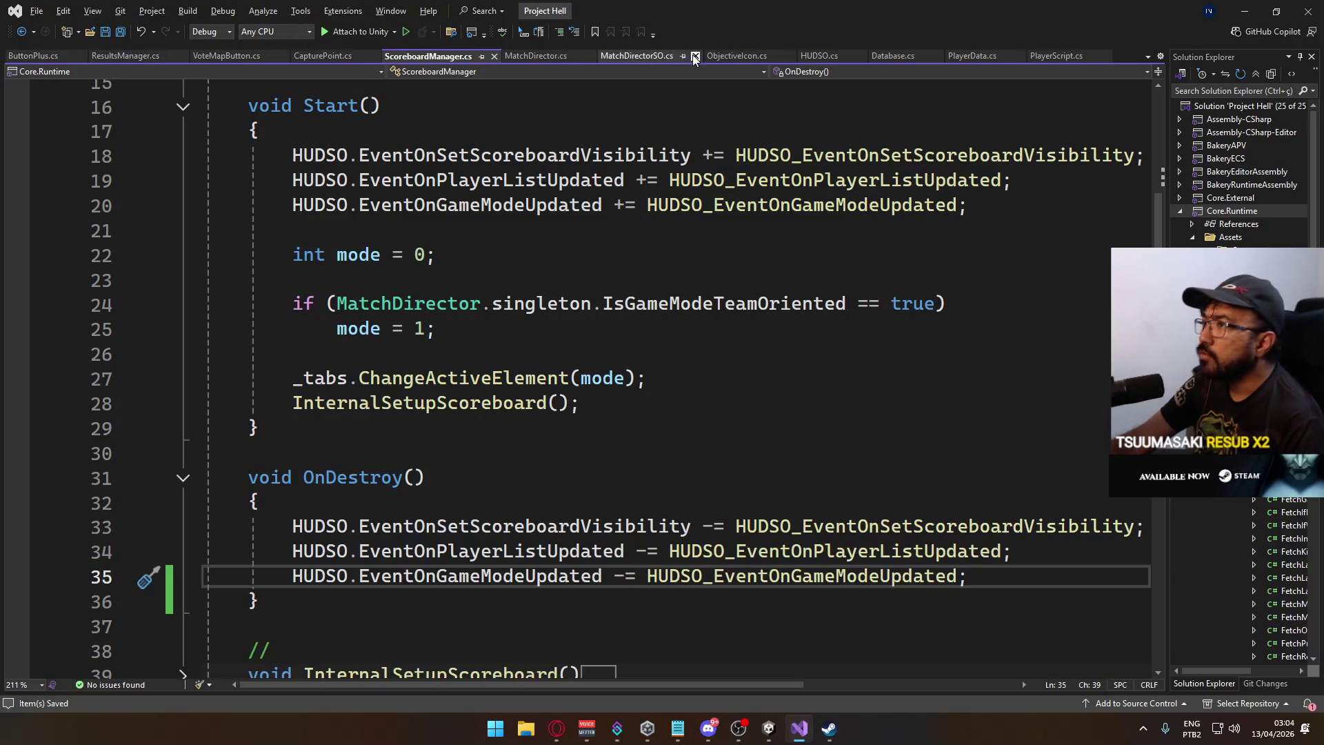
# In MatchDirector.cs, fold ServerPrepare, GetVotesForMapId and the end-timer if-block at line 151.
pyautogui.click(535, 55)
pyautogui.scroll(-15, 703, 467)
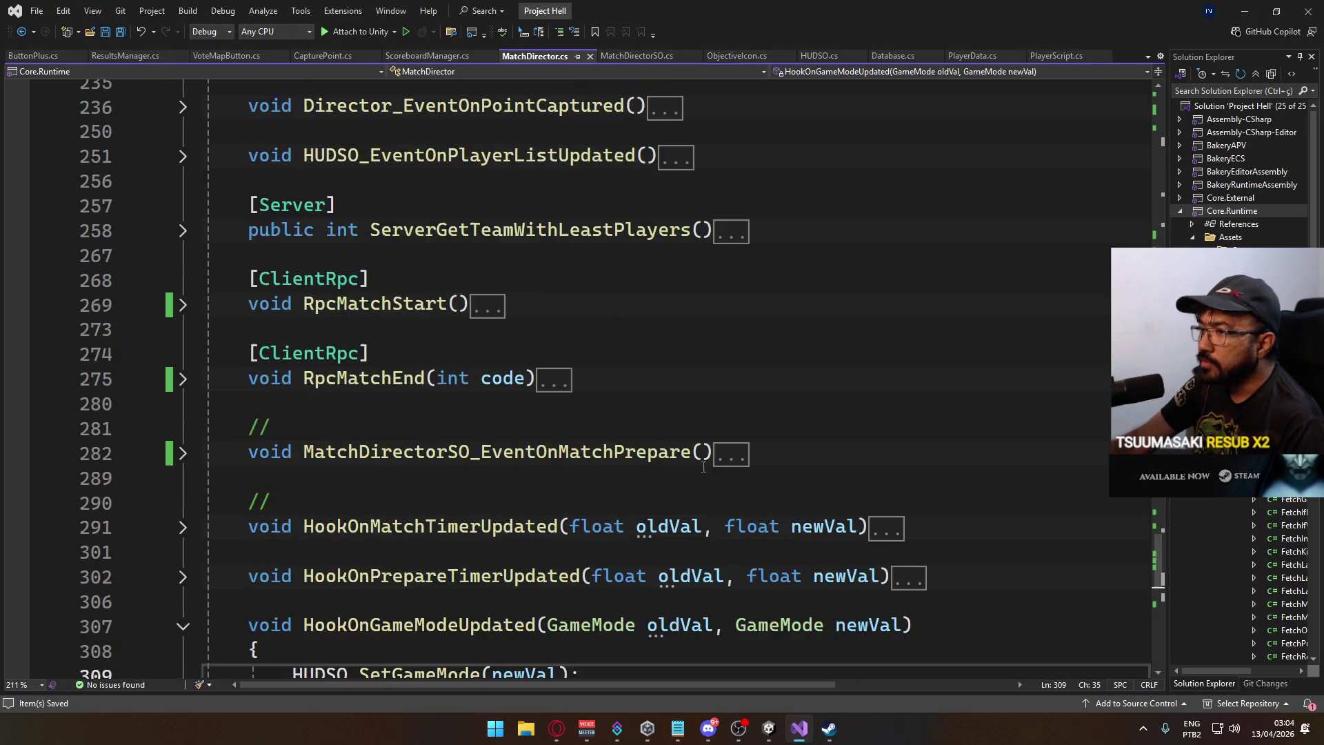
pyautogui.scroll(5, 704, 467)
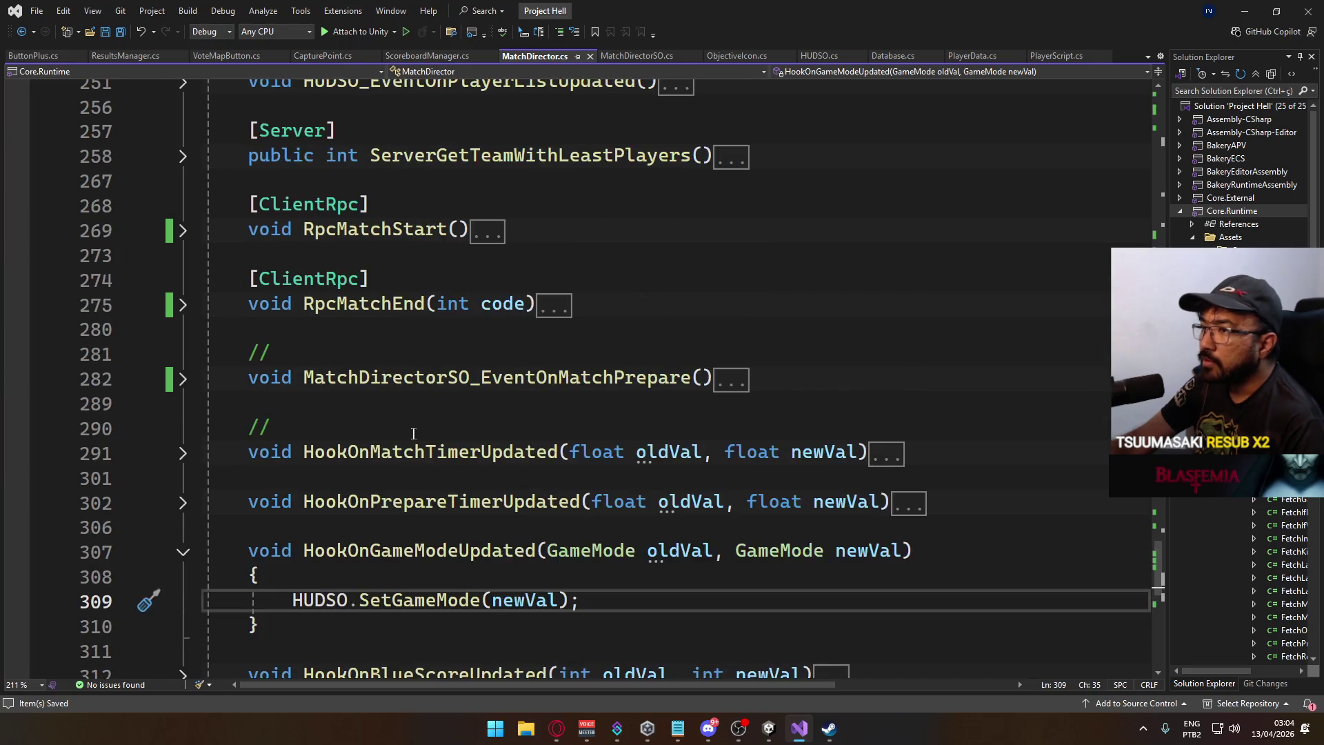
pyautogui.scroll(9, 306, 401)
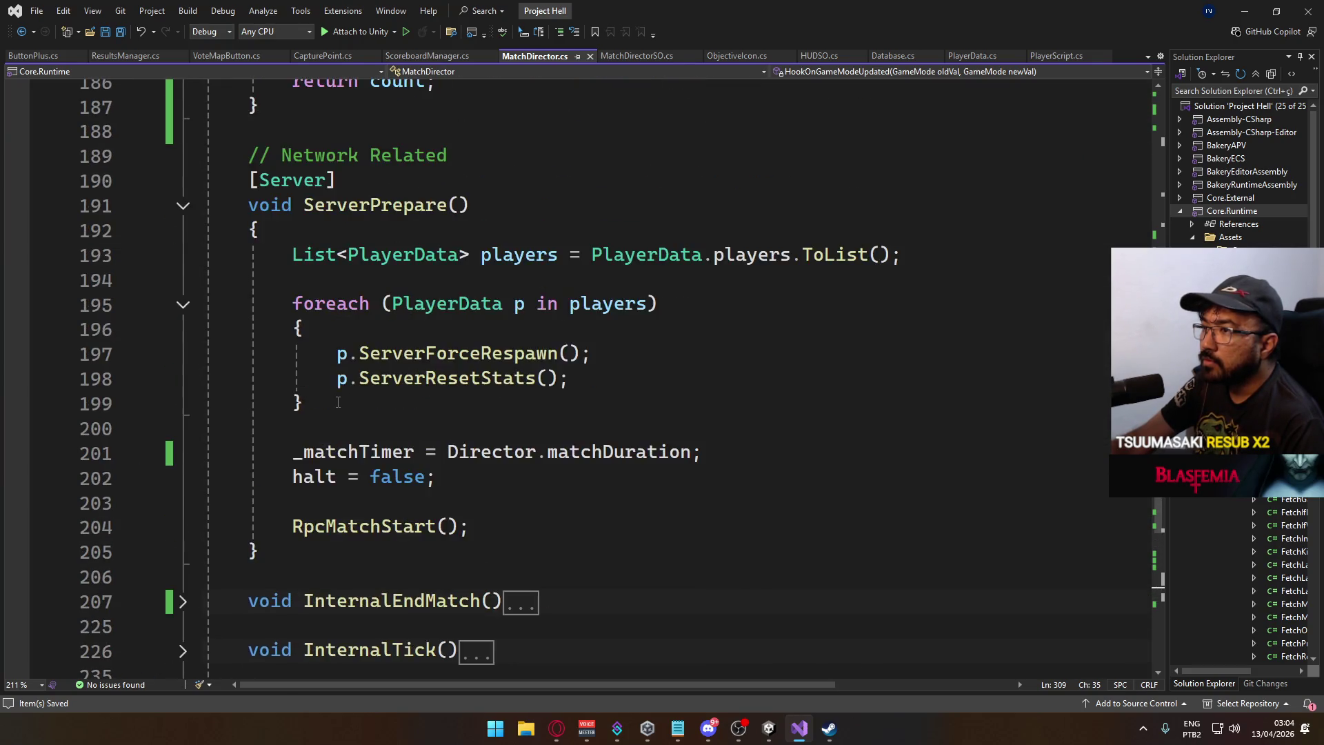
pyautogui.click(183, 354)
pyautogui.scroll(3, 332, 370)
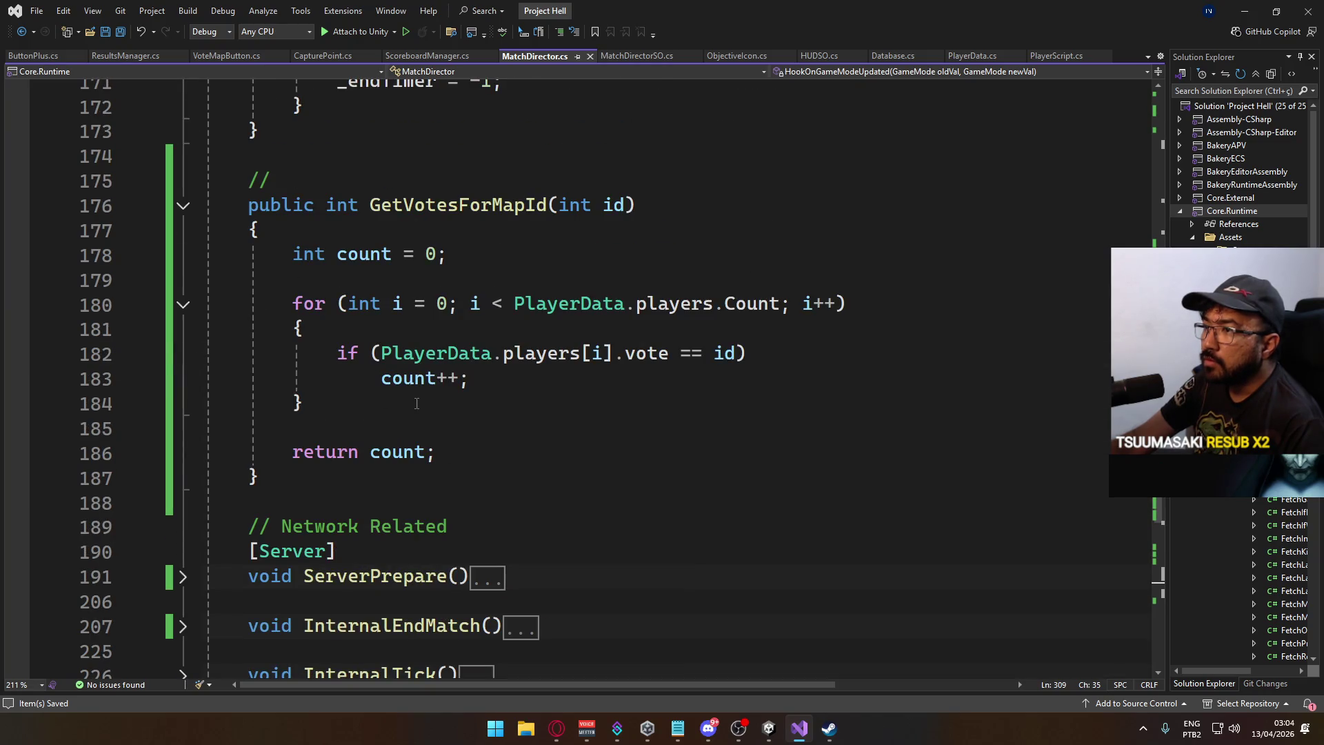
pyautogui.scroll(3, 417, 403)
pyautogui.click(182, 428)
pyautogui.scroll(2, 473, 447)
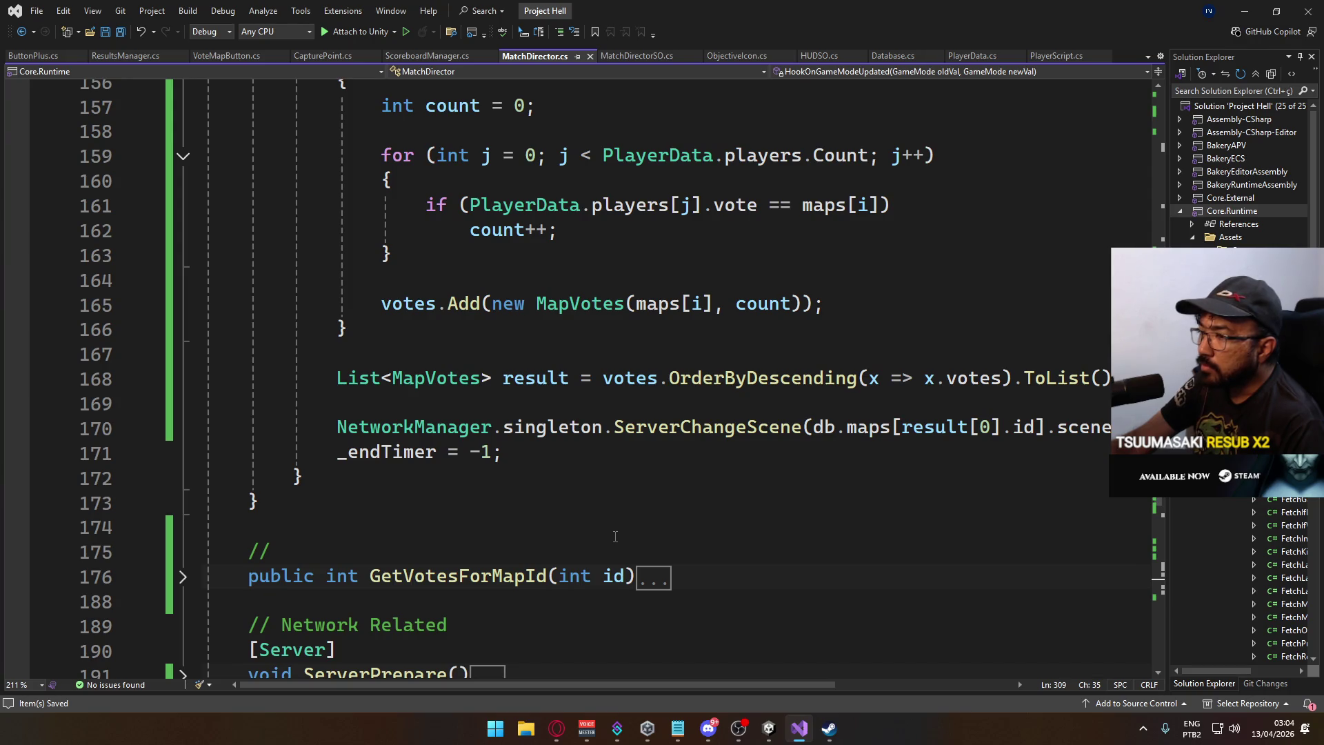
pyautogui.scroll(3, 615, 536)
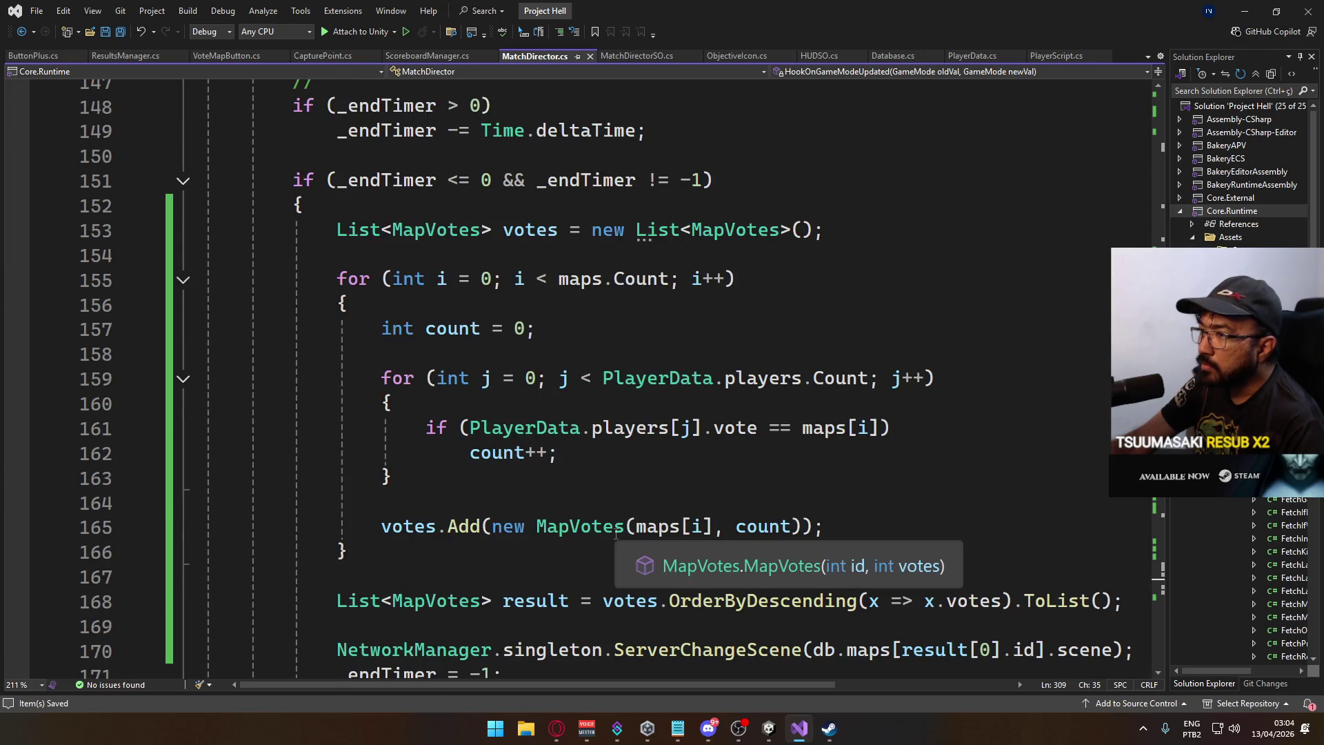
pyautogui.click(184, 182)
pyautogui.scroll(2, 433, 348)
pyautogui.scroll(2, 317, 324)
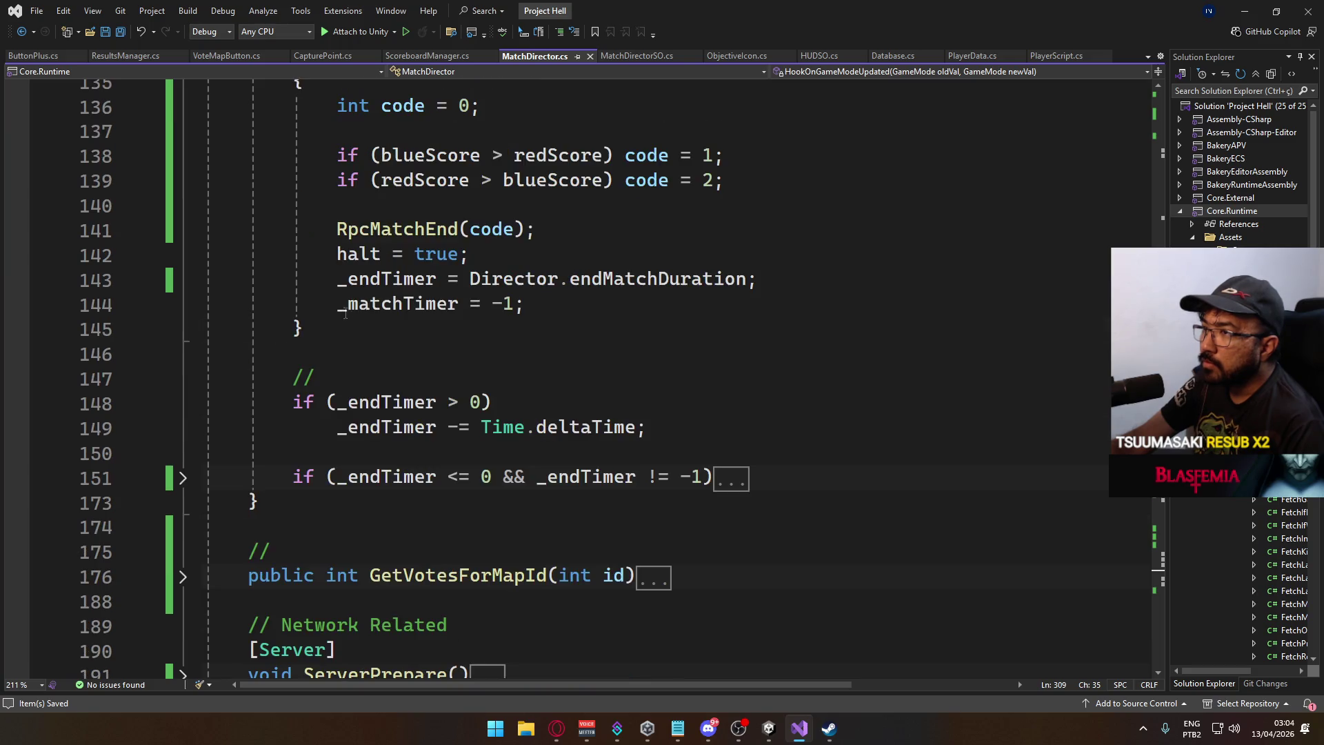
pyautogui.scroll(1, 567, 376)
pyautogui.scroll(1, 524, 369)
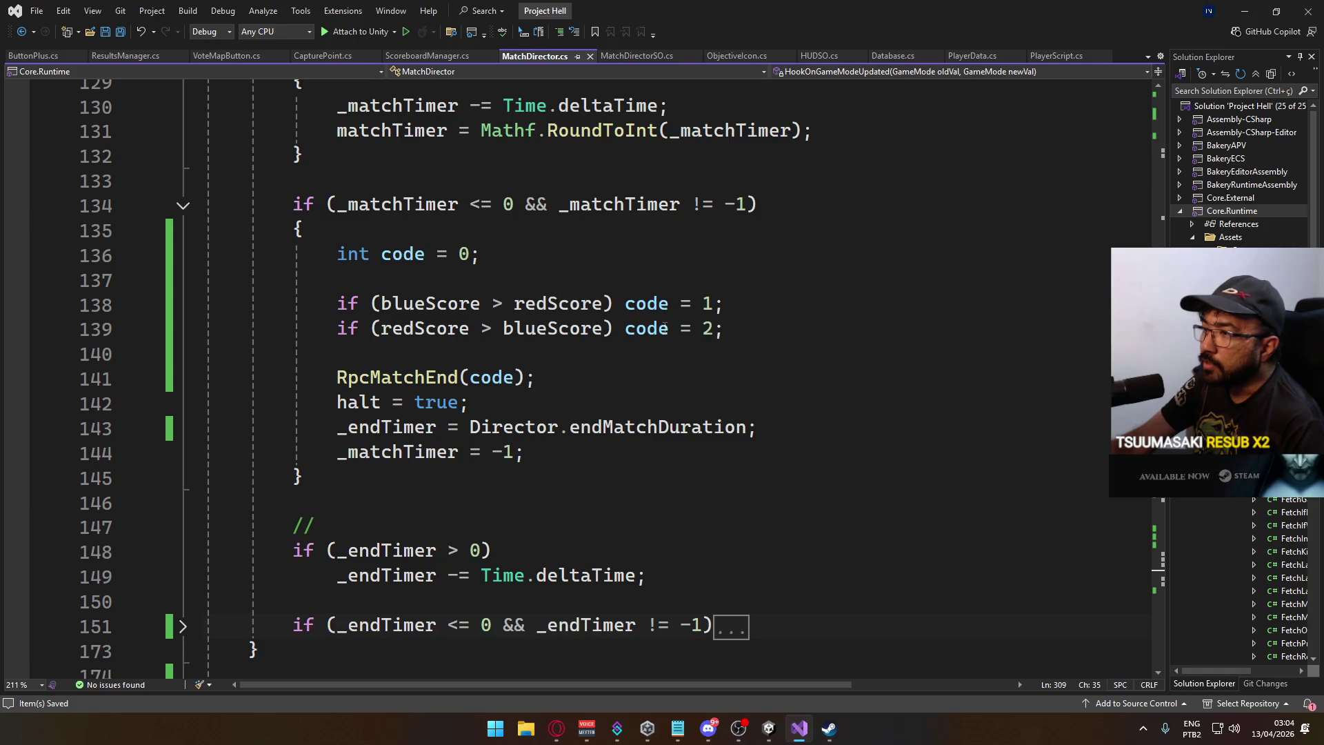
# Jump to the RpcMatchEnd definition and place the caret at its body's start.
pyautogui.click(506, 257)
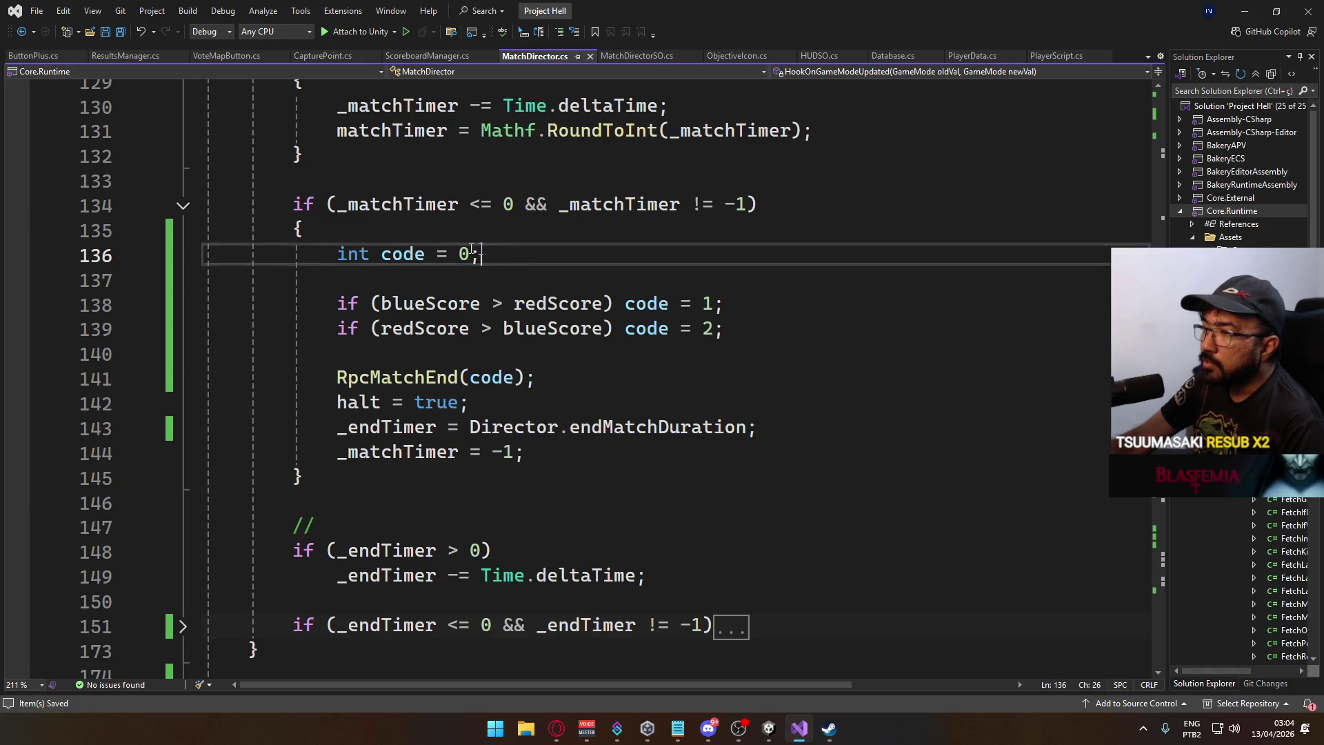
pyautogui.click(609, 283)
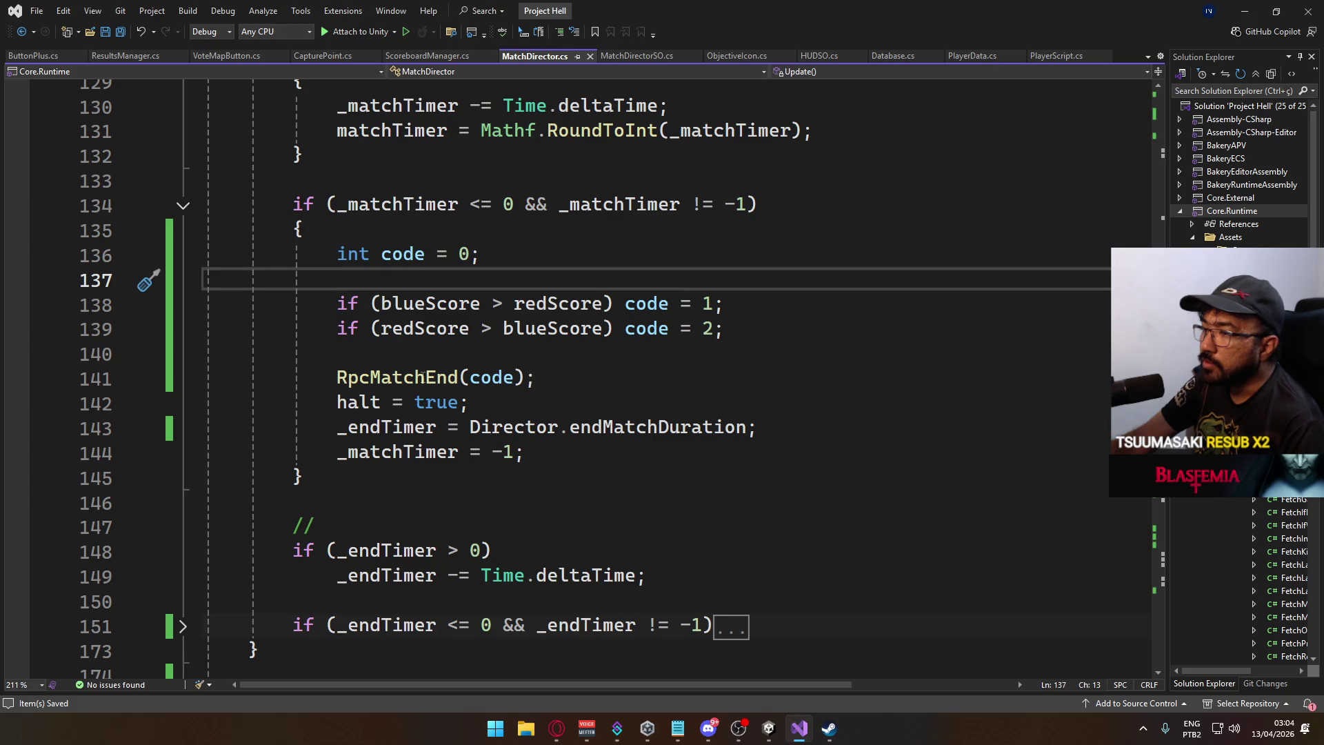
pyautogui.keyDown('ctrl'); pyautogui.click(425, 379); pyautogui.keyUp('ctrl')
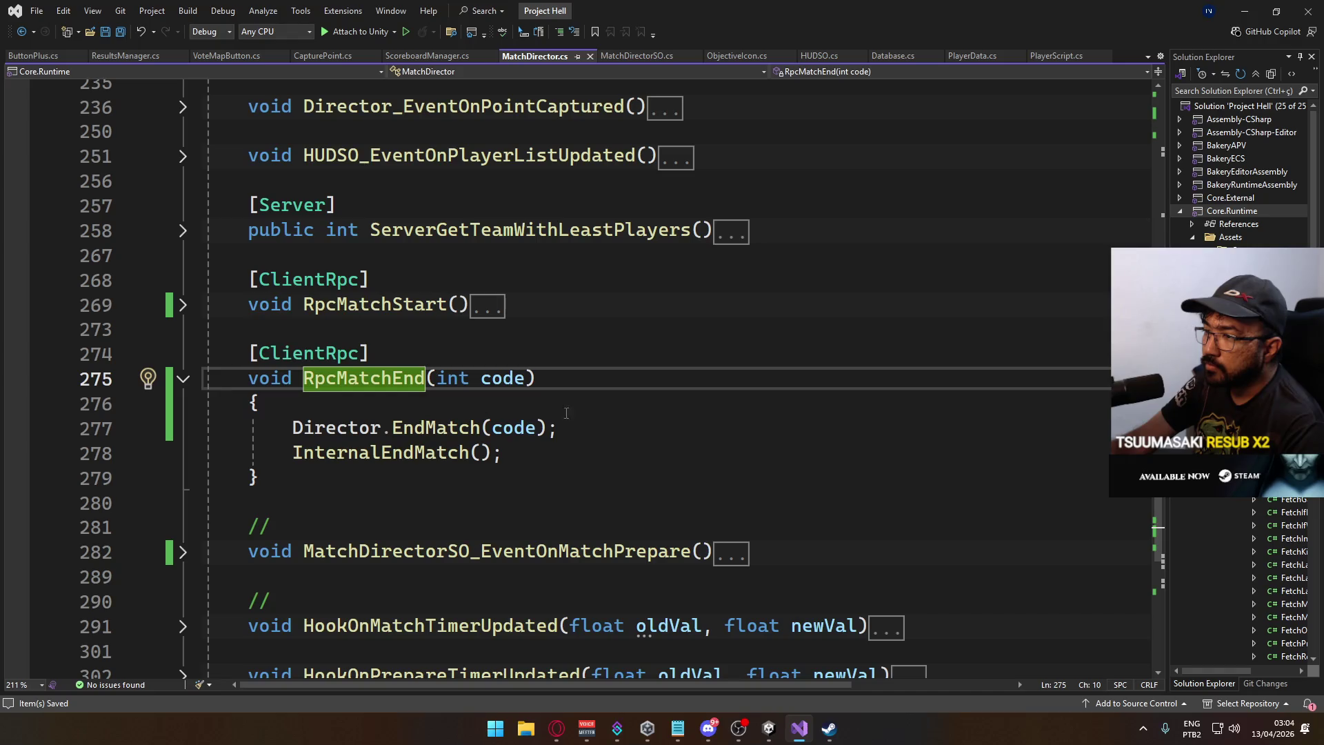
pyautogui.click(570, 410)
# Insert Debug.LogError("code: " + code); atop RpcMatchEnd, save, and return to Unity.
pyautogui.press('BackSpace')
pyautogui.press('BackSpace')
pyautogui.press('BackSpace')
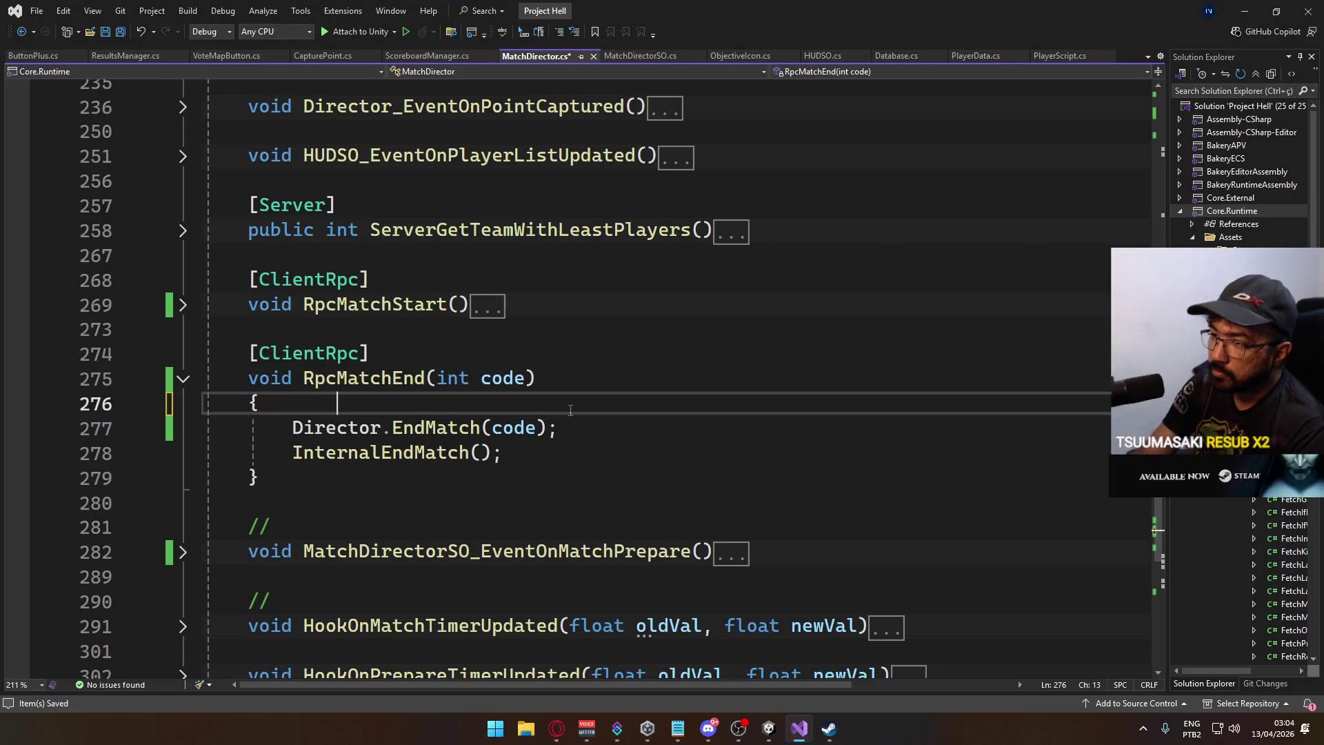
pyautogui.press('Return')
pyautogui.write('De')
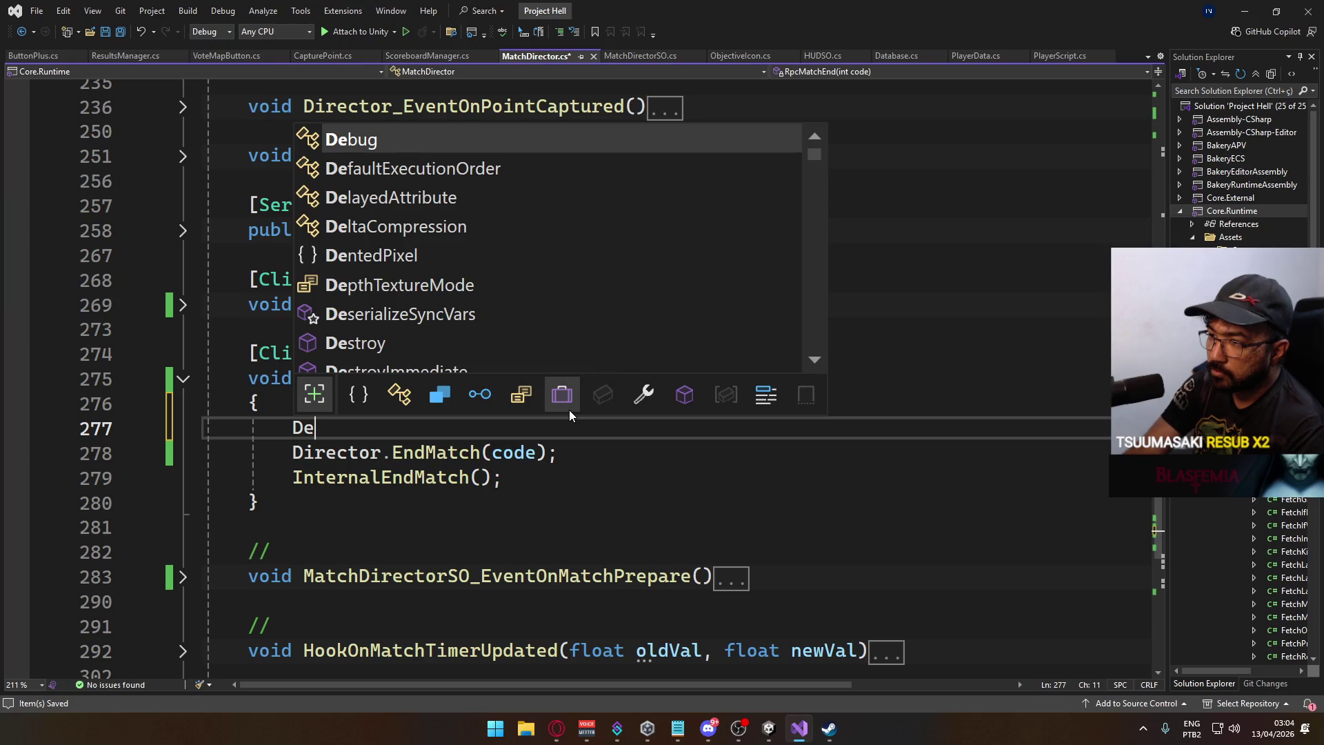
pyautogui.write('bug.Loge')
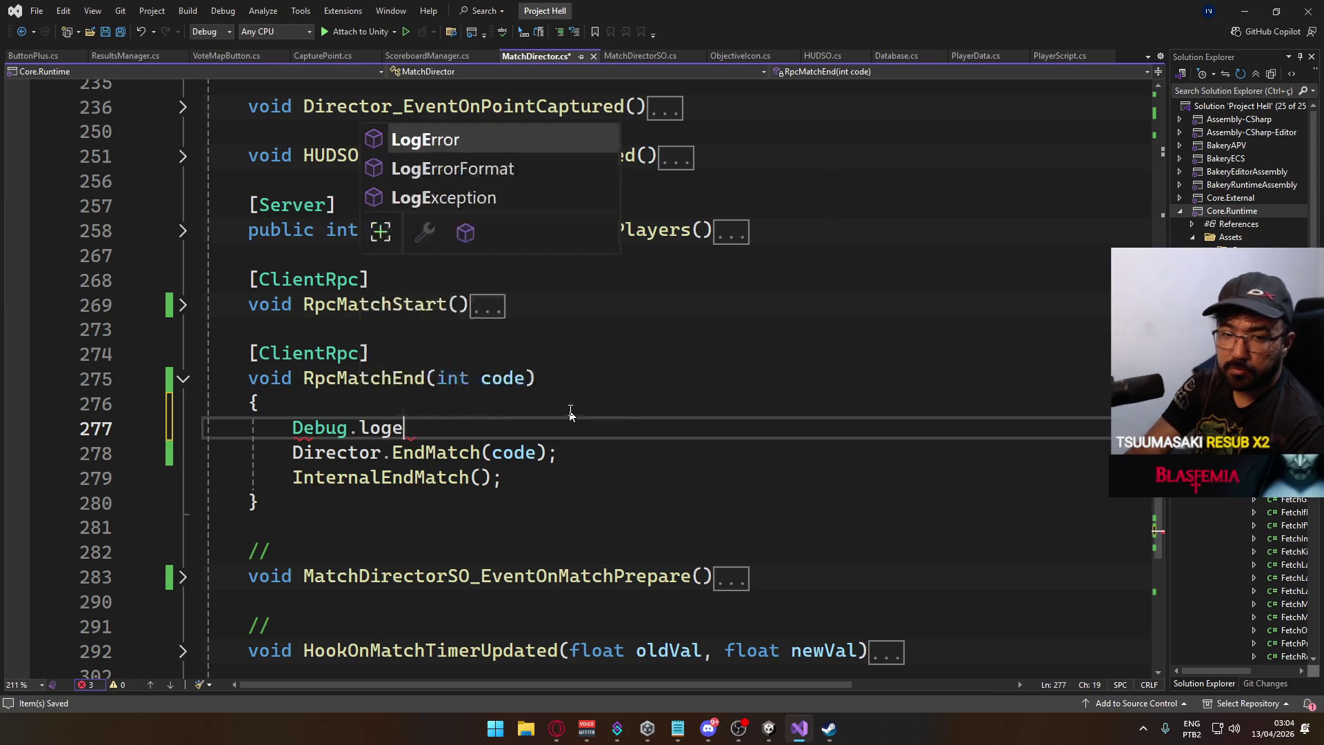
pyautogui.press('Tab')
pyautogui.write('(')
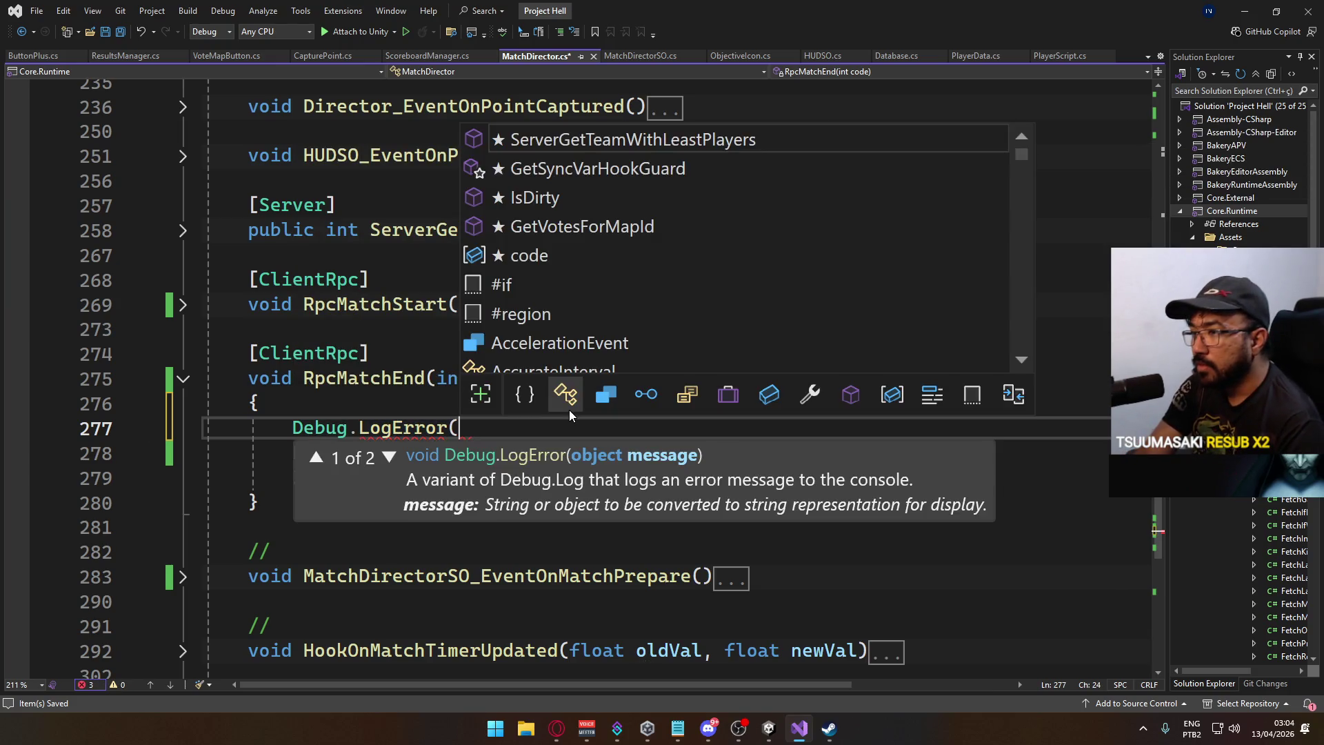
pyautogui.press('Escape')
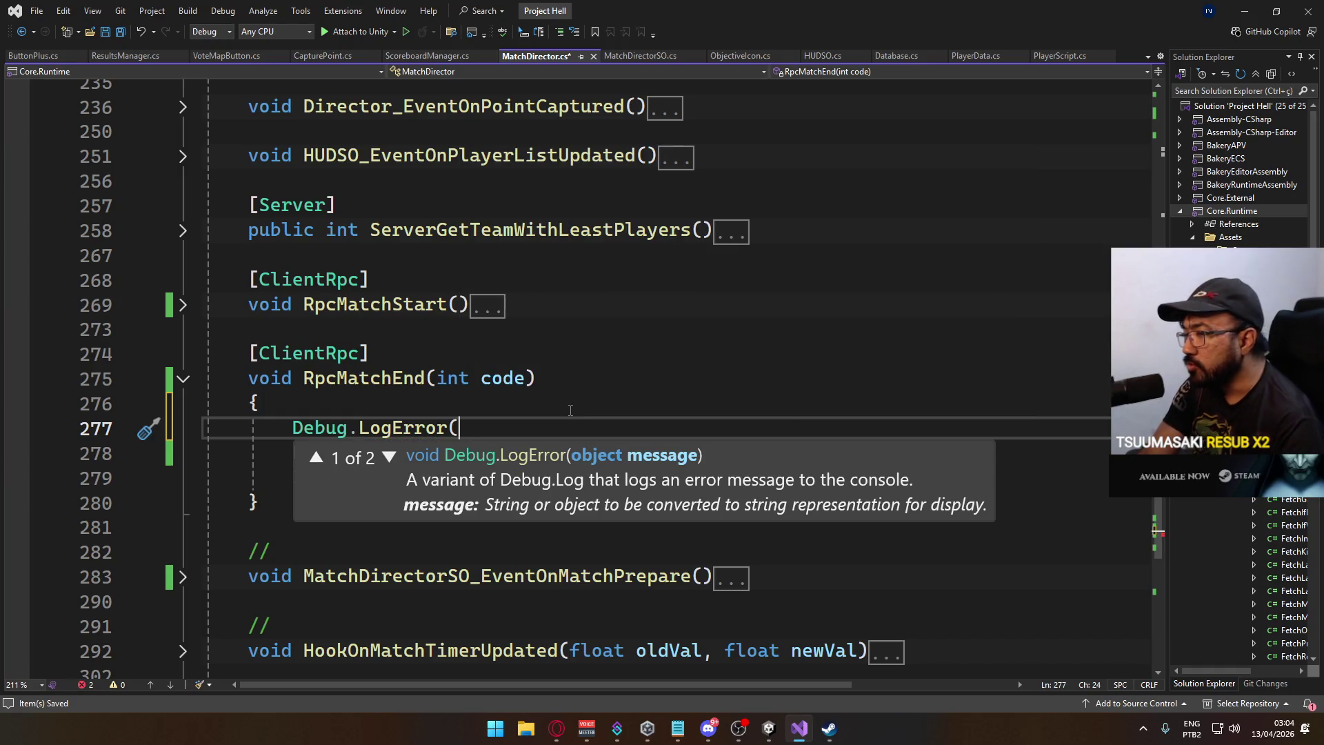
pyautogui.write('"')
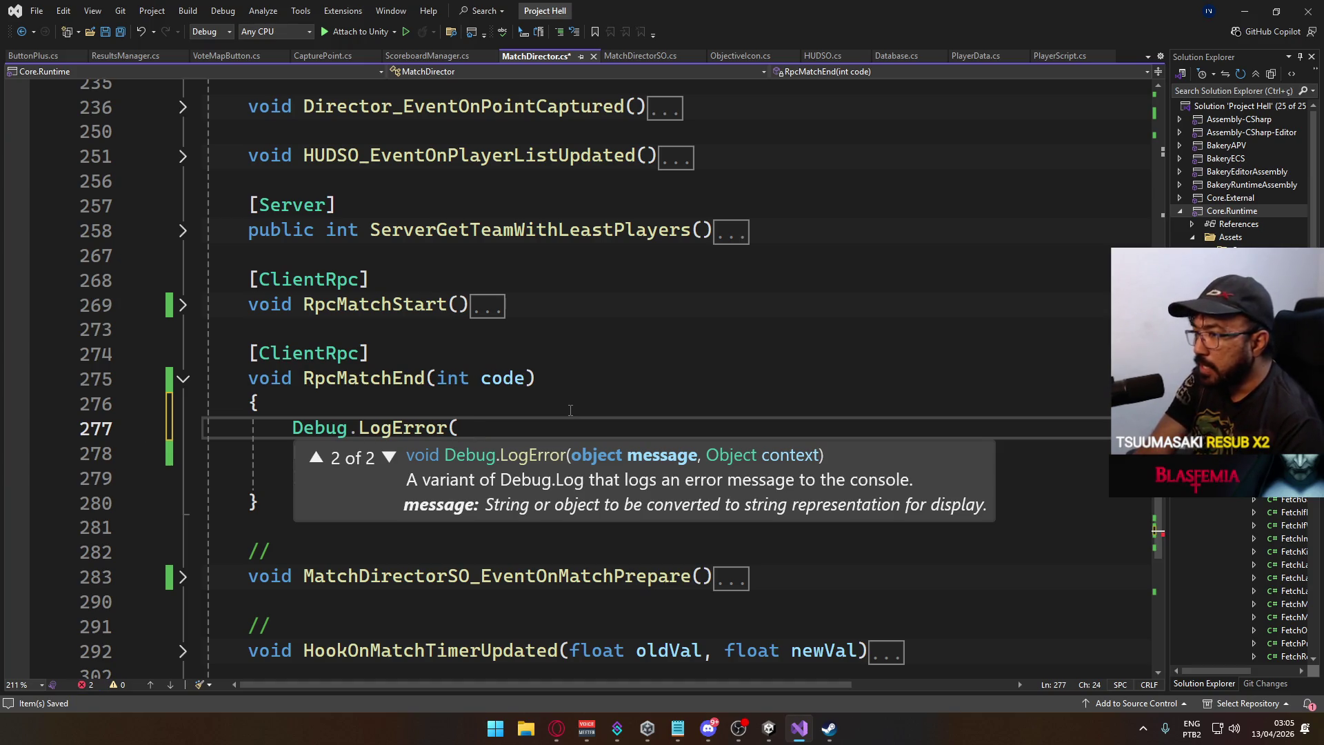
pyautogui.write('"code')
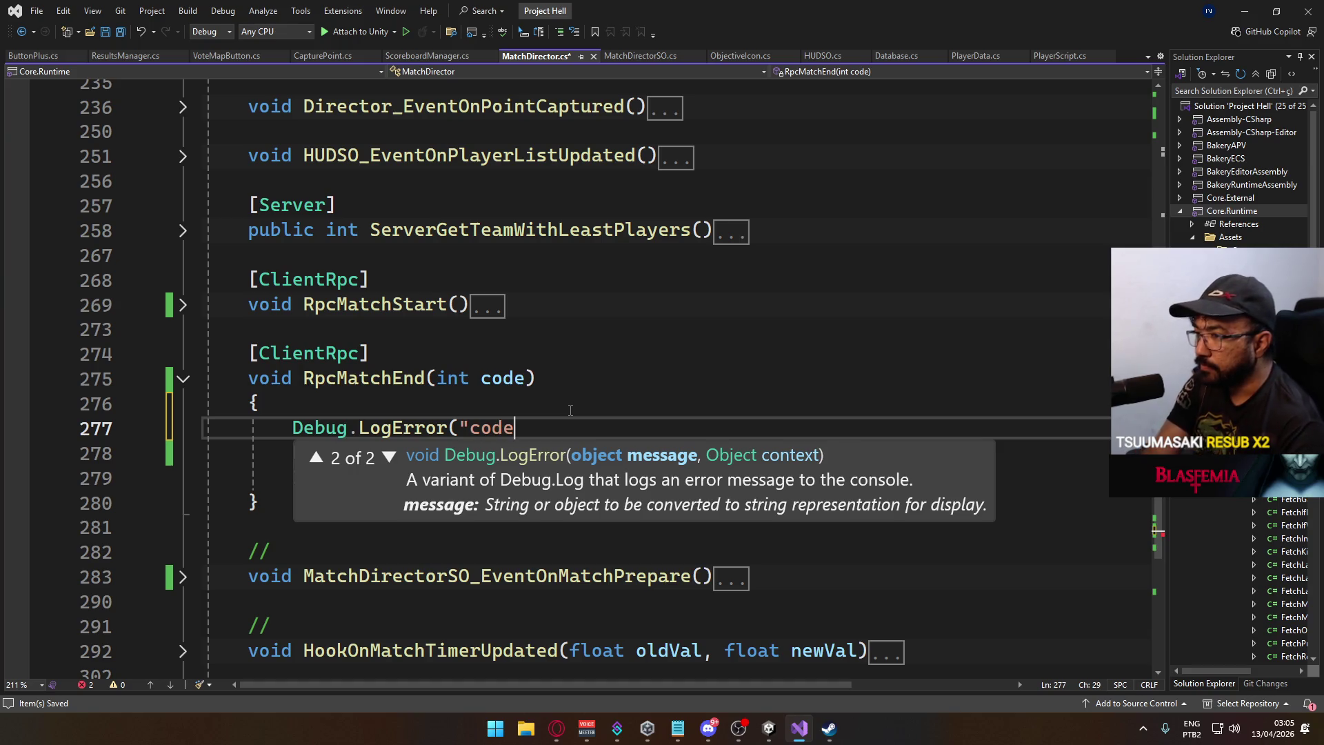
pyautogui.write(': " + code);')
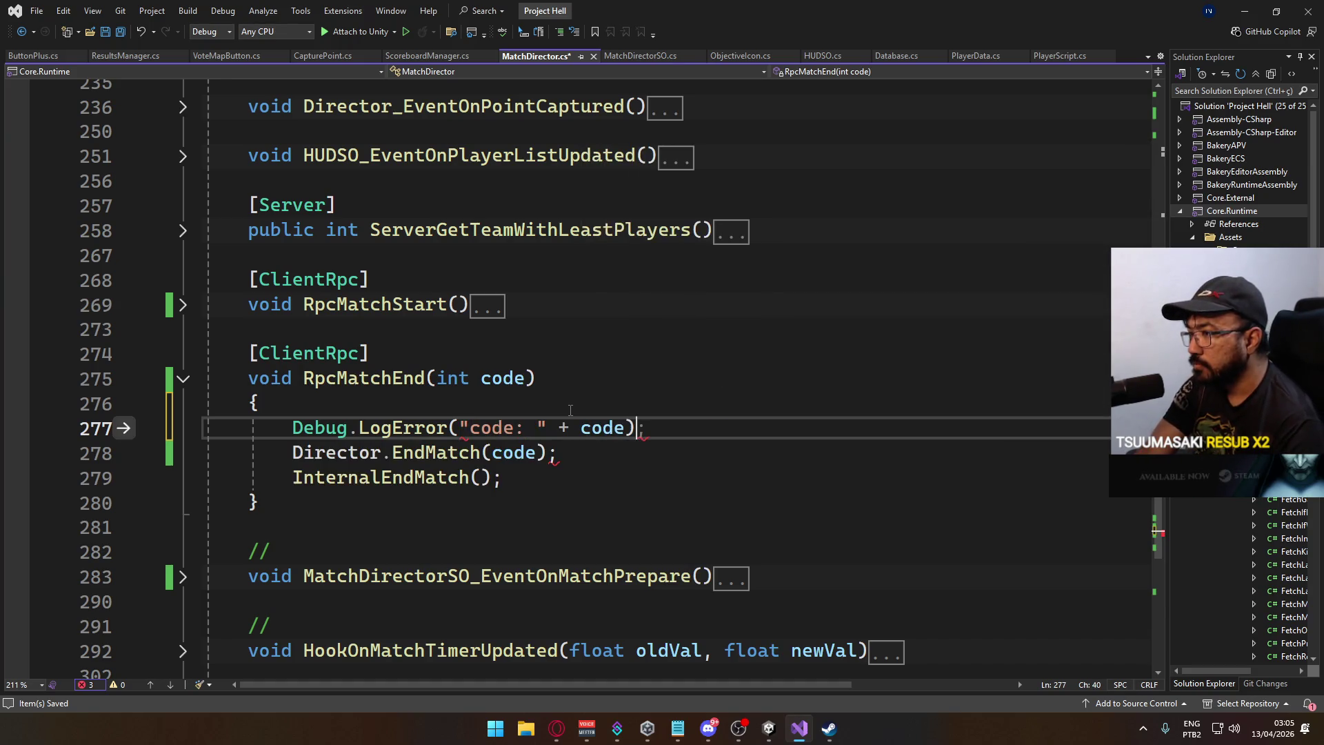
pyautogui.hotkey('ctrl', 's')
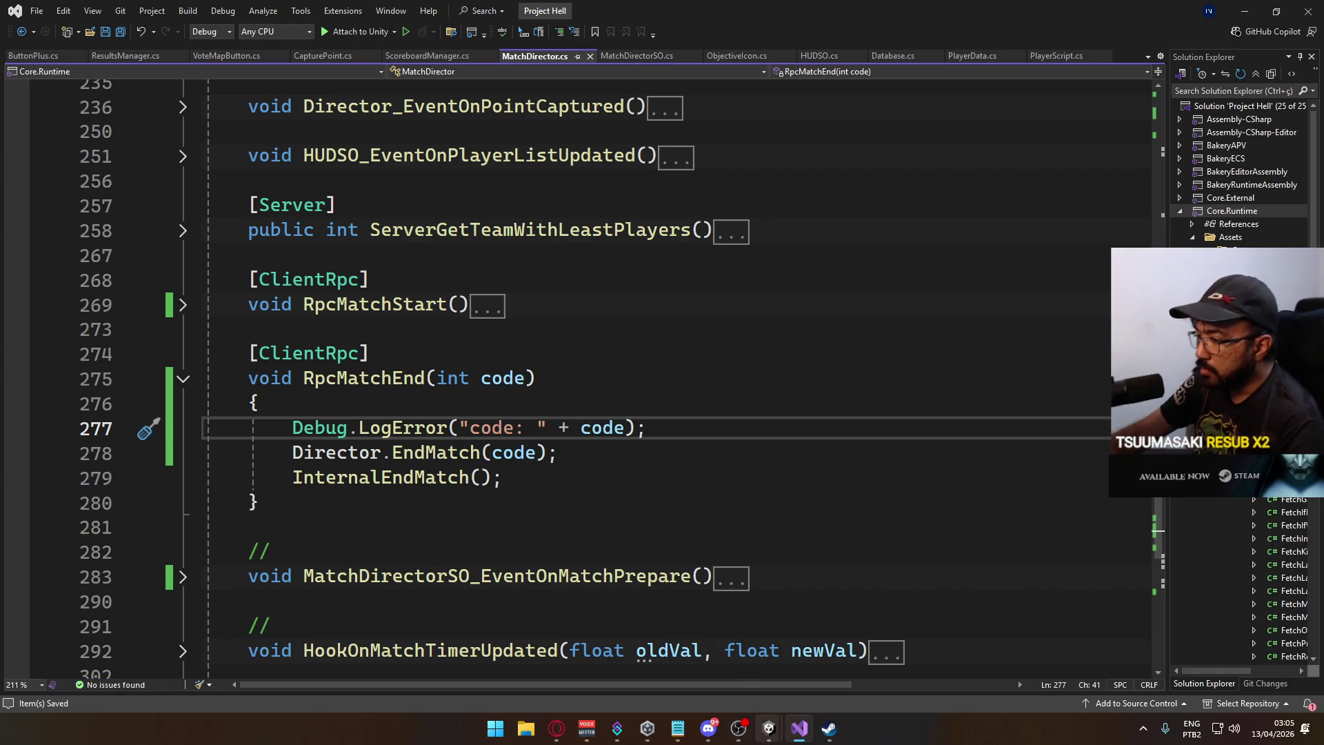
pyautogui.moveTo(769, 728)
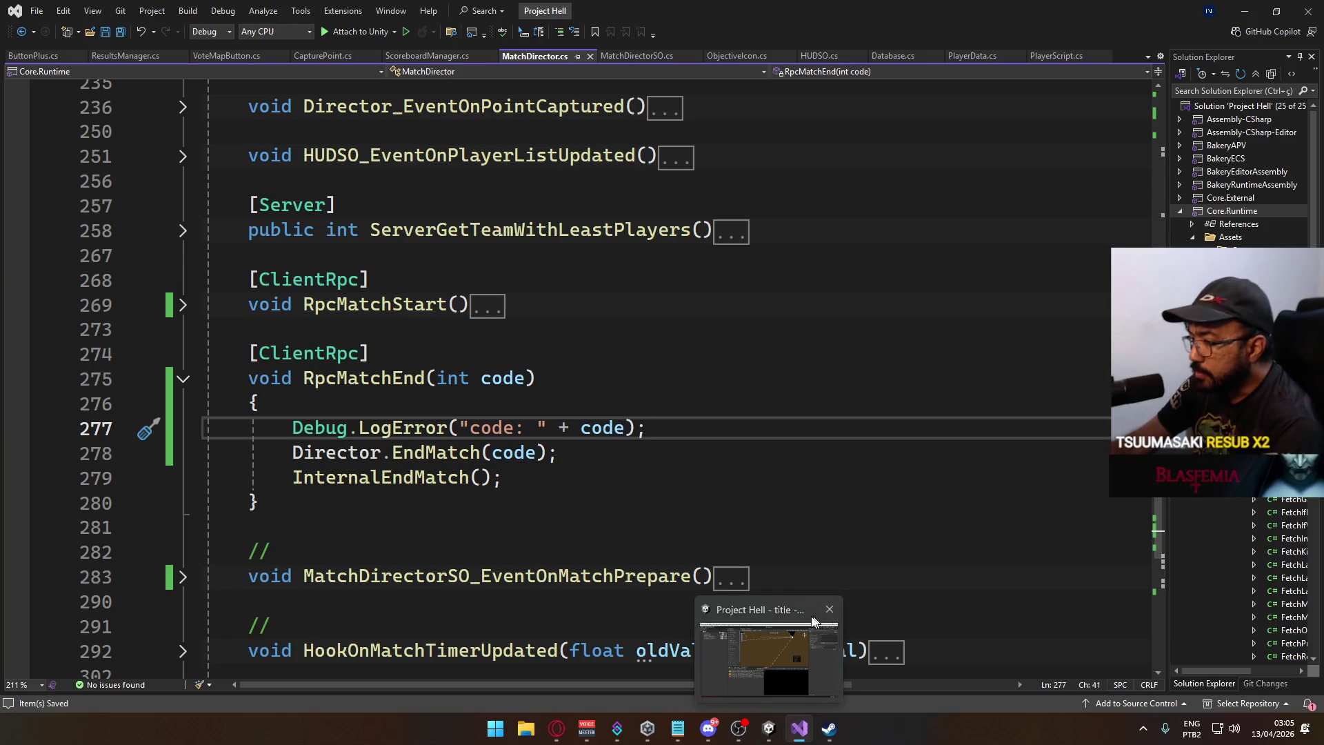
pyautogui.click(761, 639)
# Clear the Console, enter Play mode, clear the new error, and open the Host match setup.
pyautogui.click(284, 440)
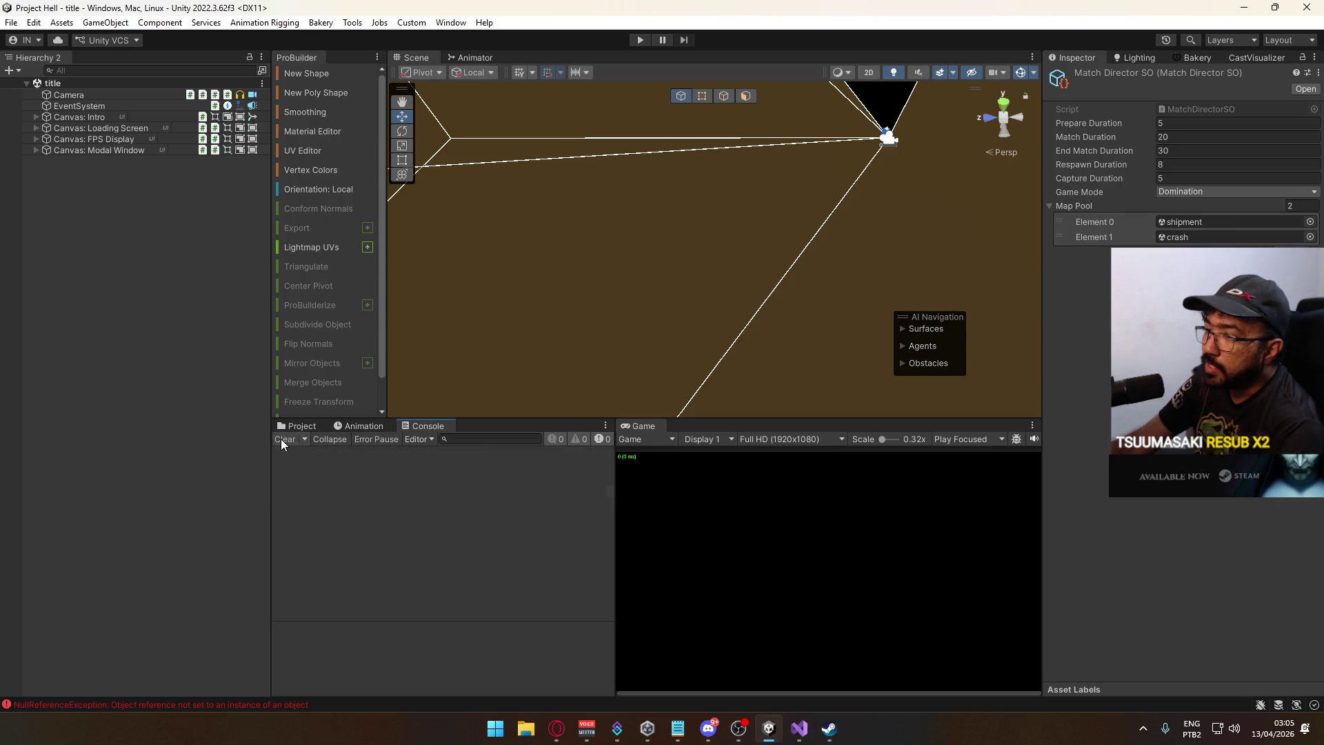
pyautogui.click(640, 40)
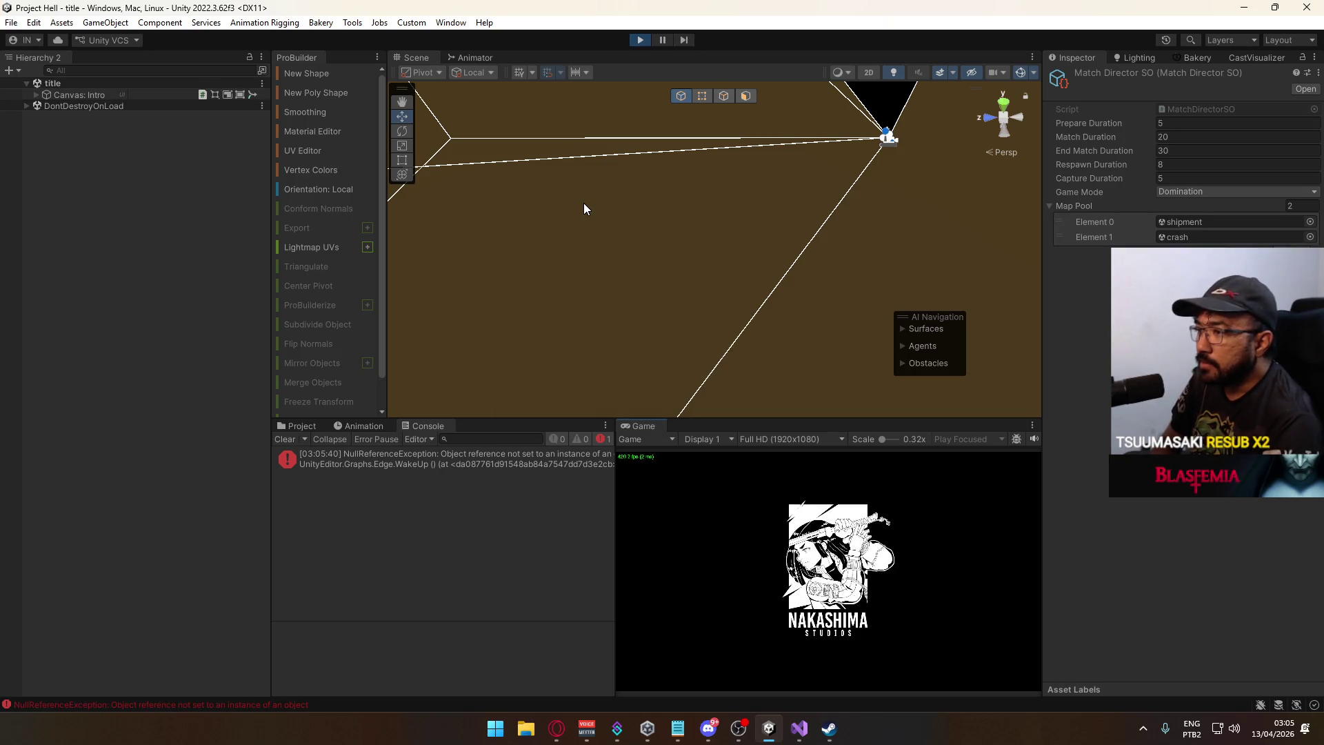
pyautogui.click(280, 440)
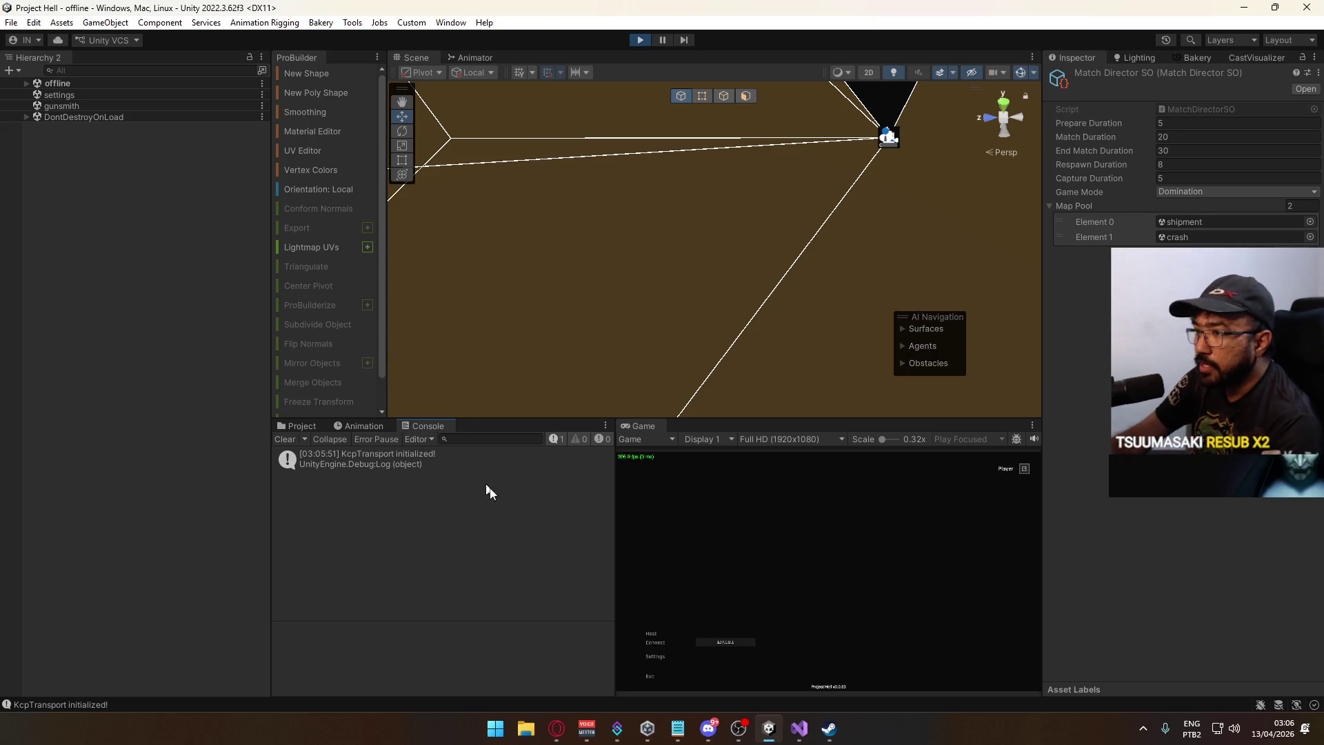
pyautogui.click(654, 636)
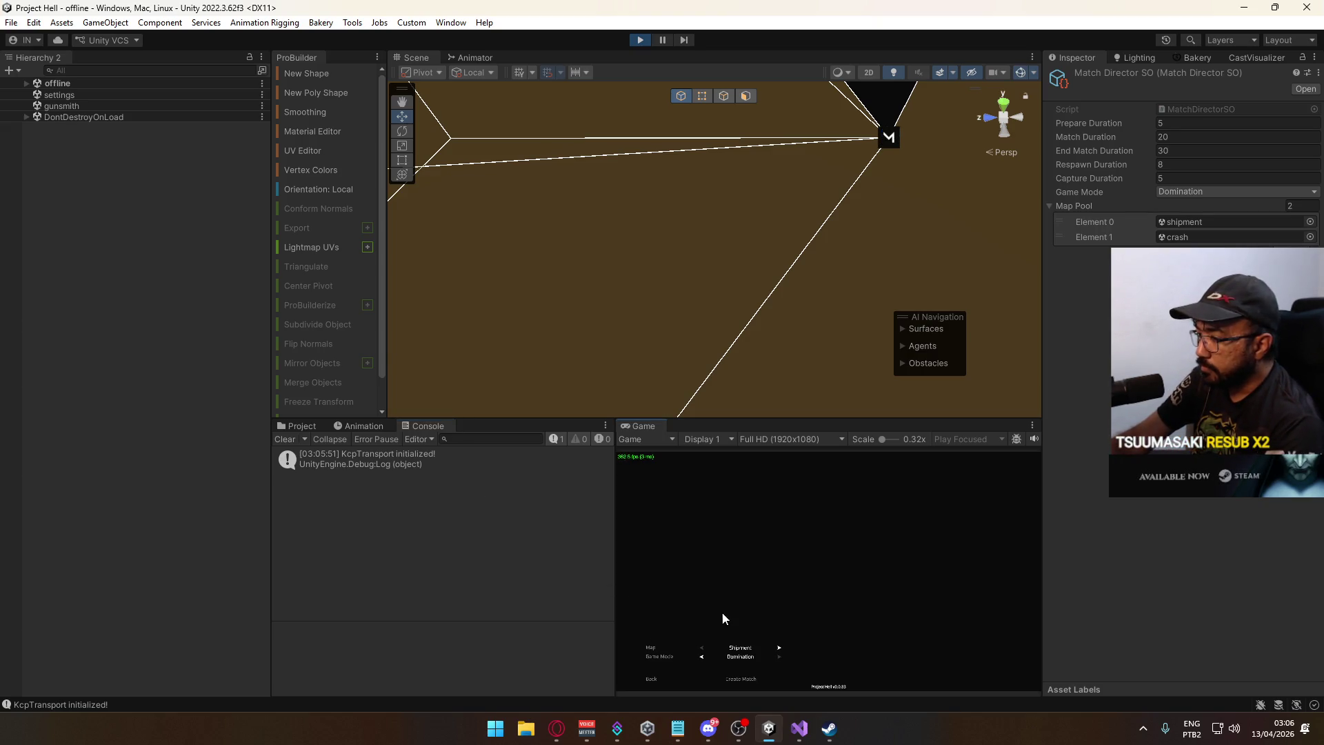
# Create a Domination match on Shipment and start it from the in-game menu.
pyautogui.click(753, 674)
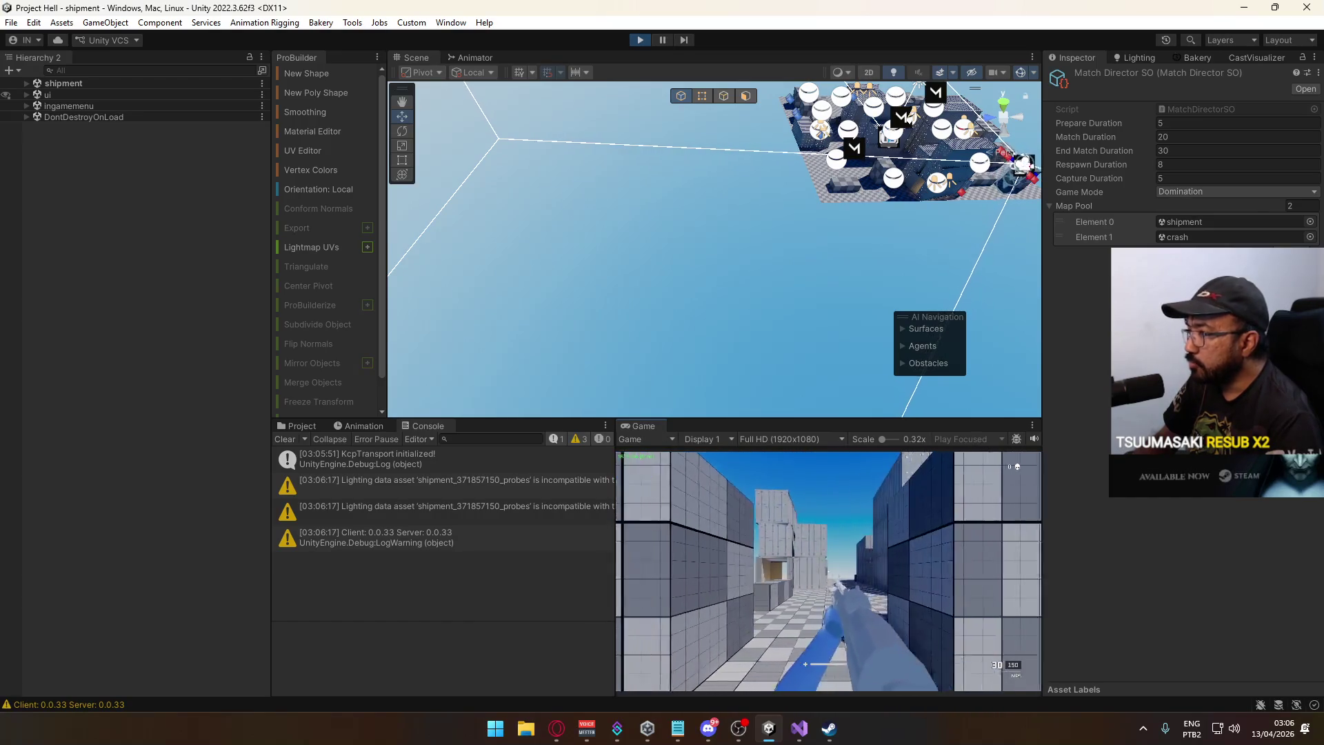
pyautogui.press('Escape')
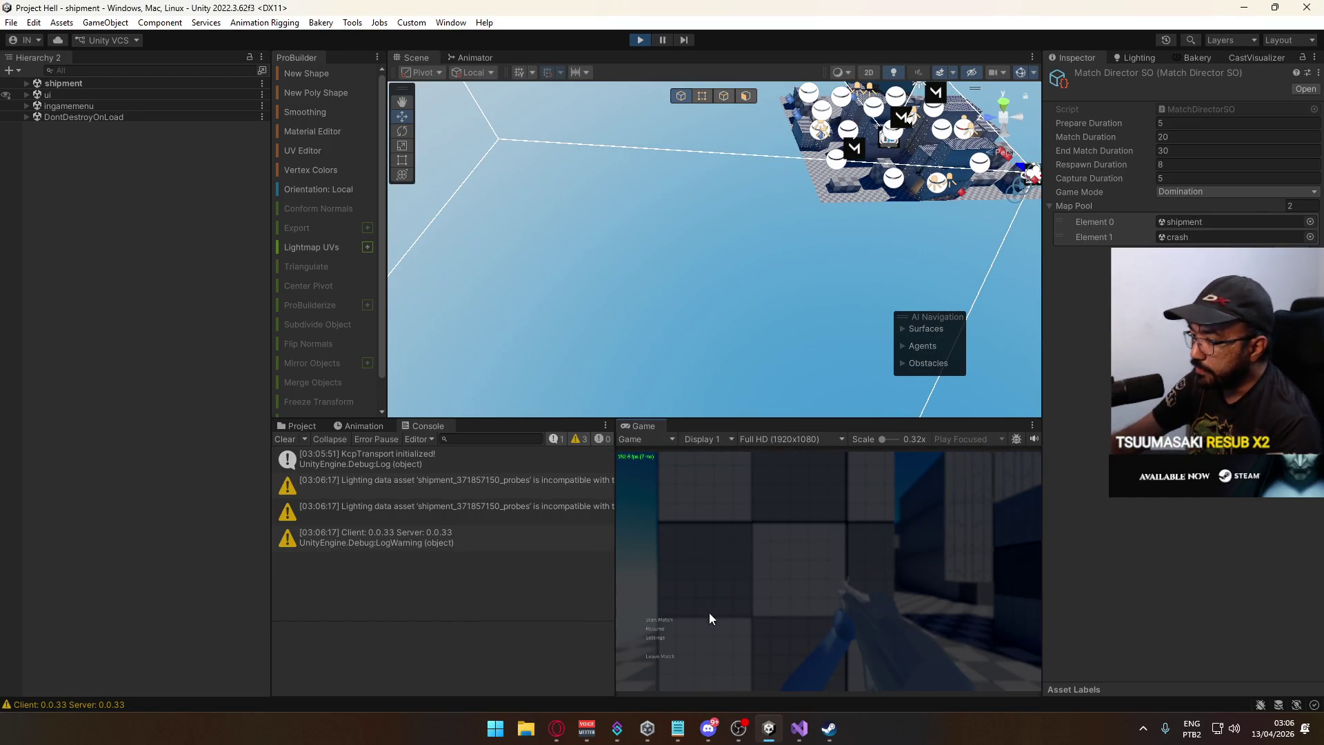
pyautogui.click(663, 620)
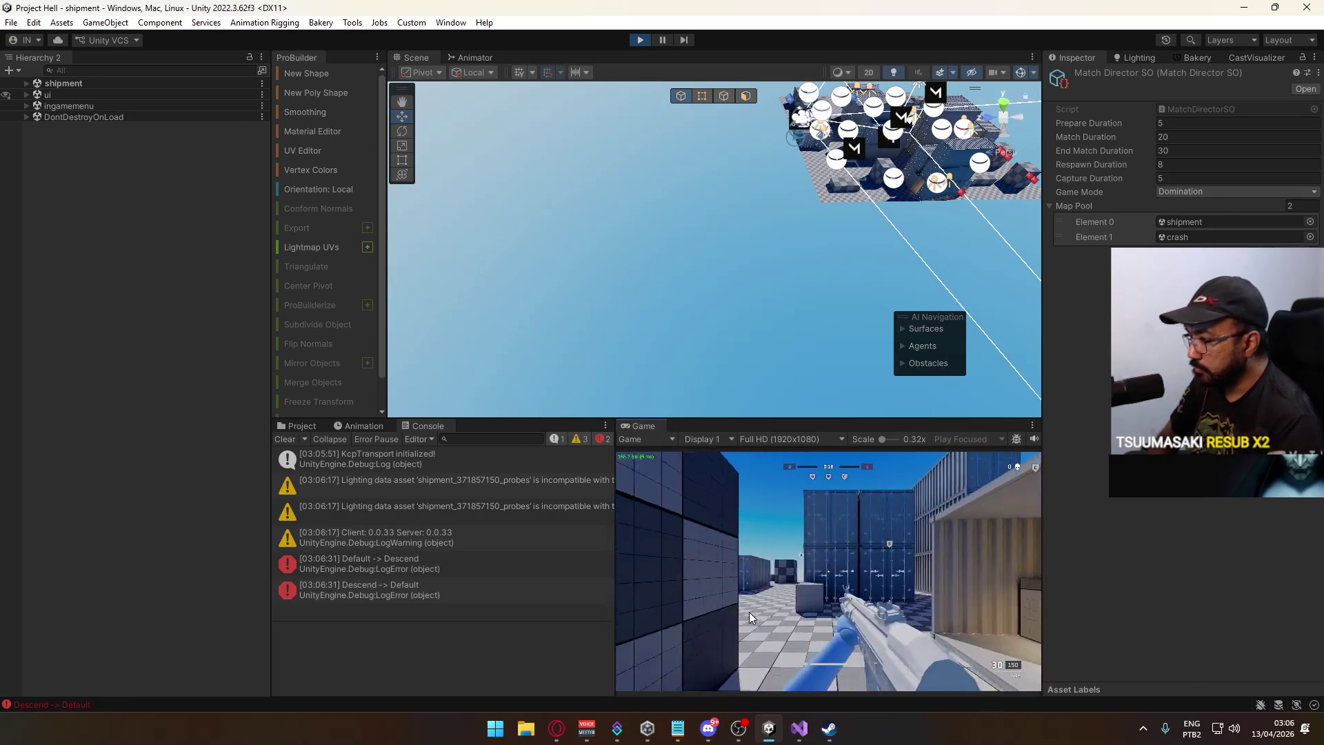
# Run around the map until time expires in a draw, then vote for the crash map.
pyautogui.hotkey('shift', 'w')
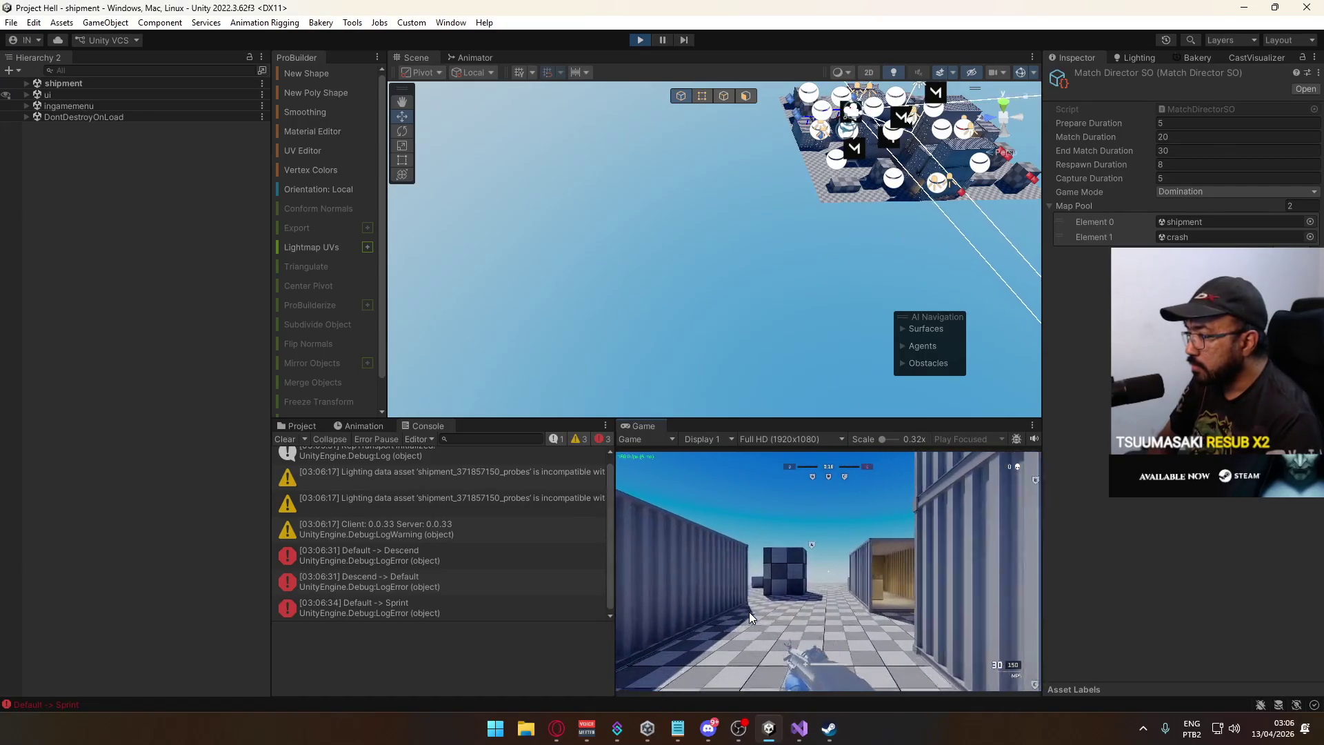
pyautogui.press('w')
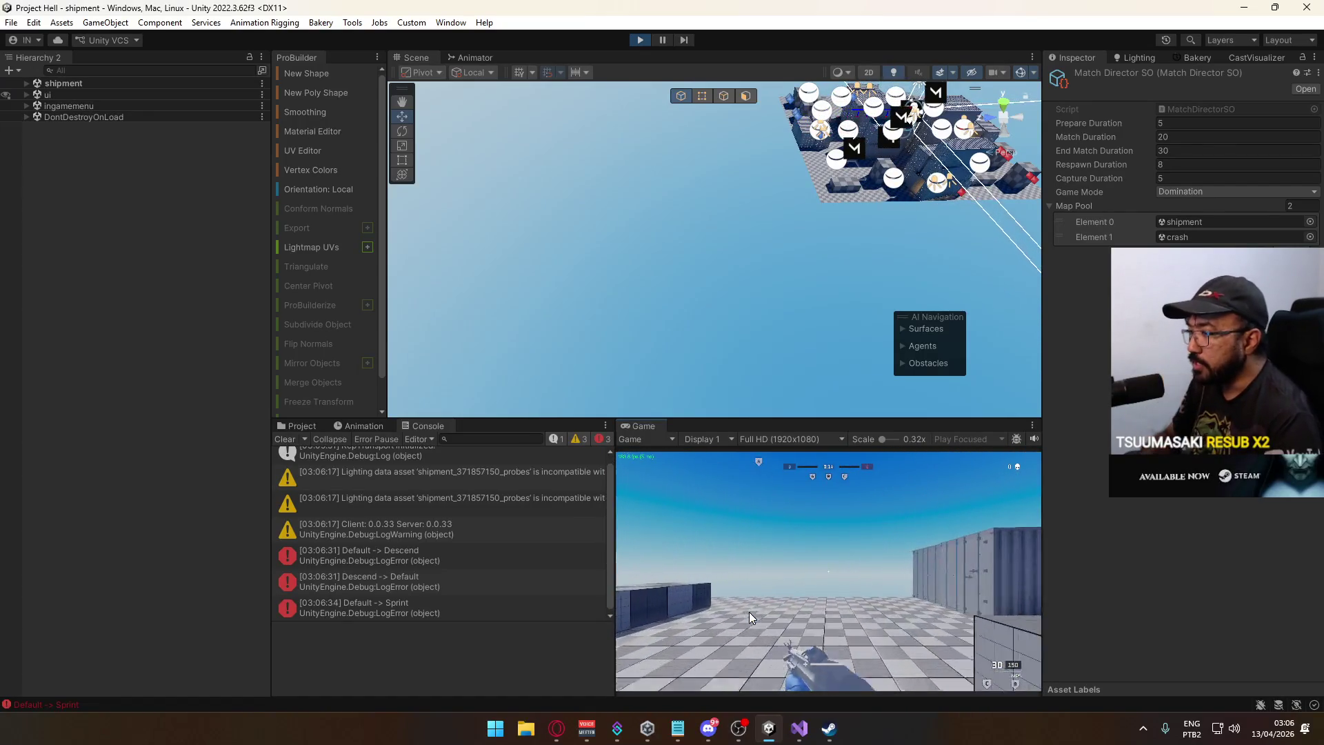
pyautogui.press('w')
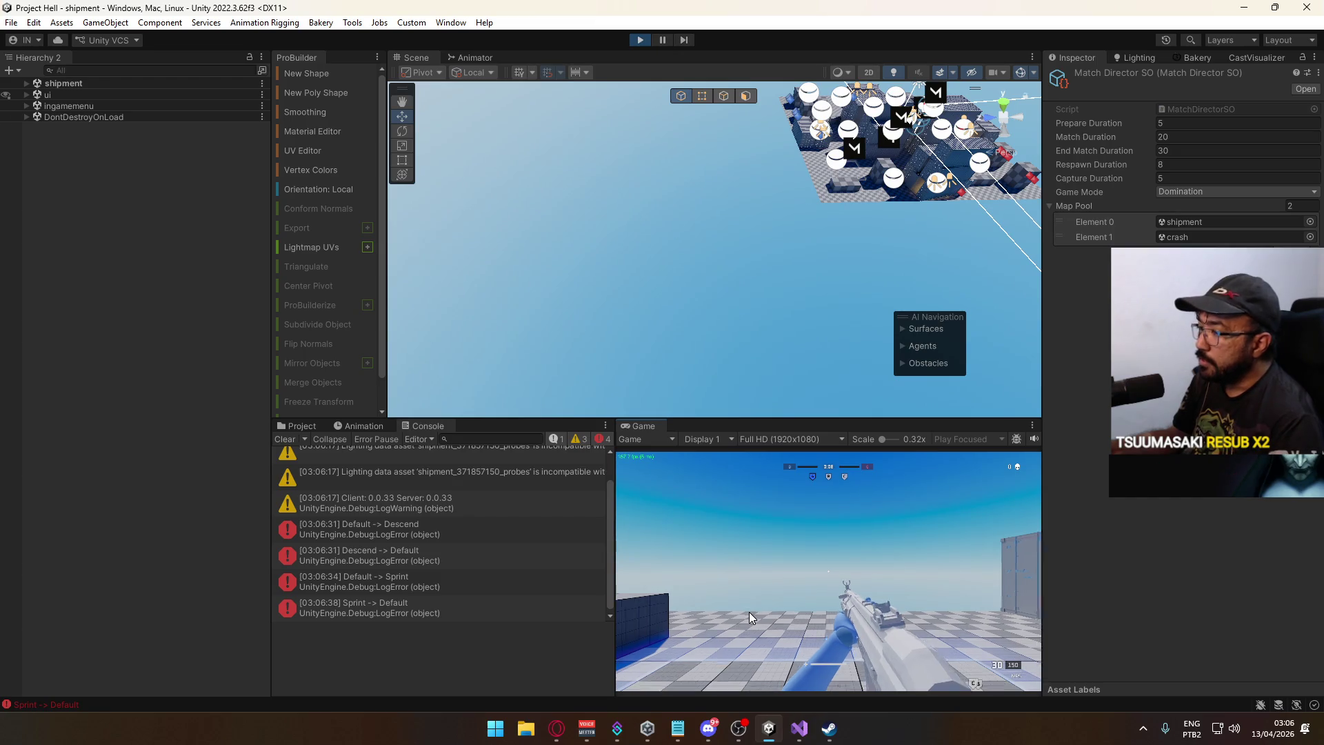
pyautogui.moveTo(914, 598)
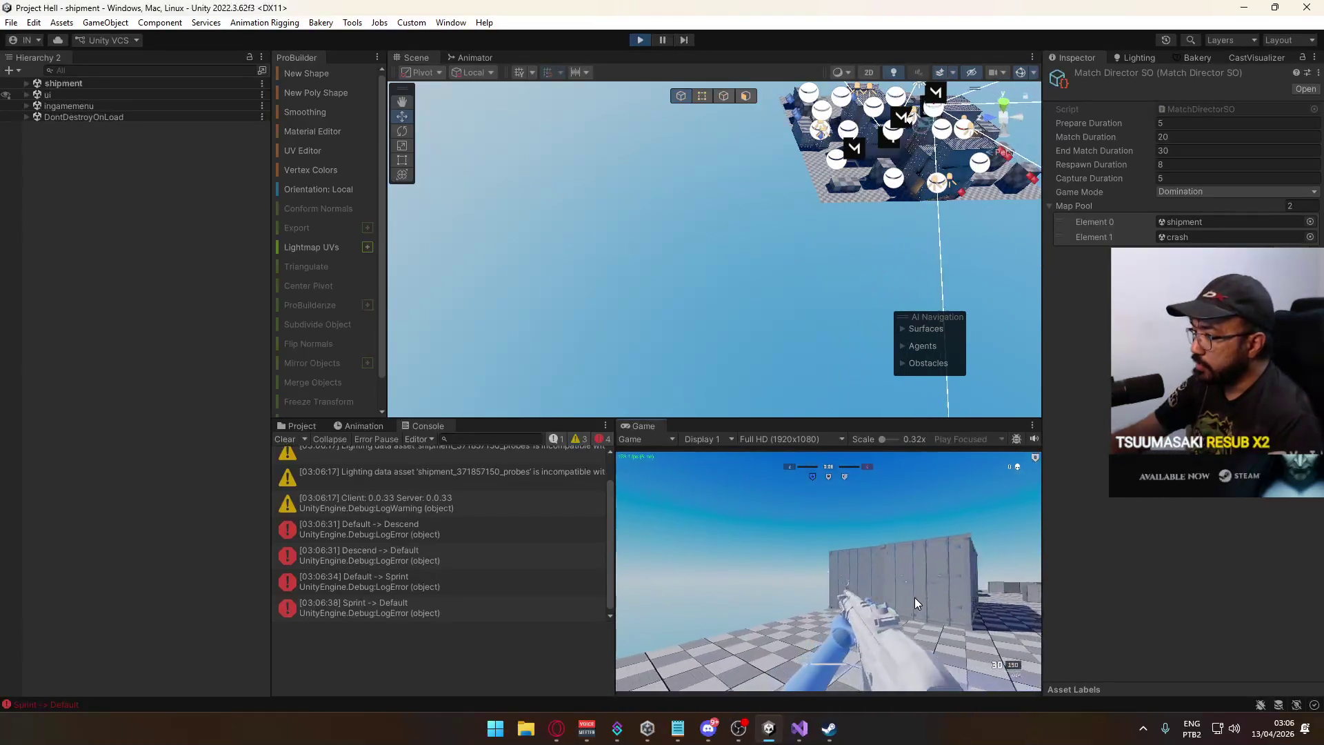
pyautogui.moveTo(1041, 621)
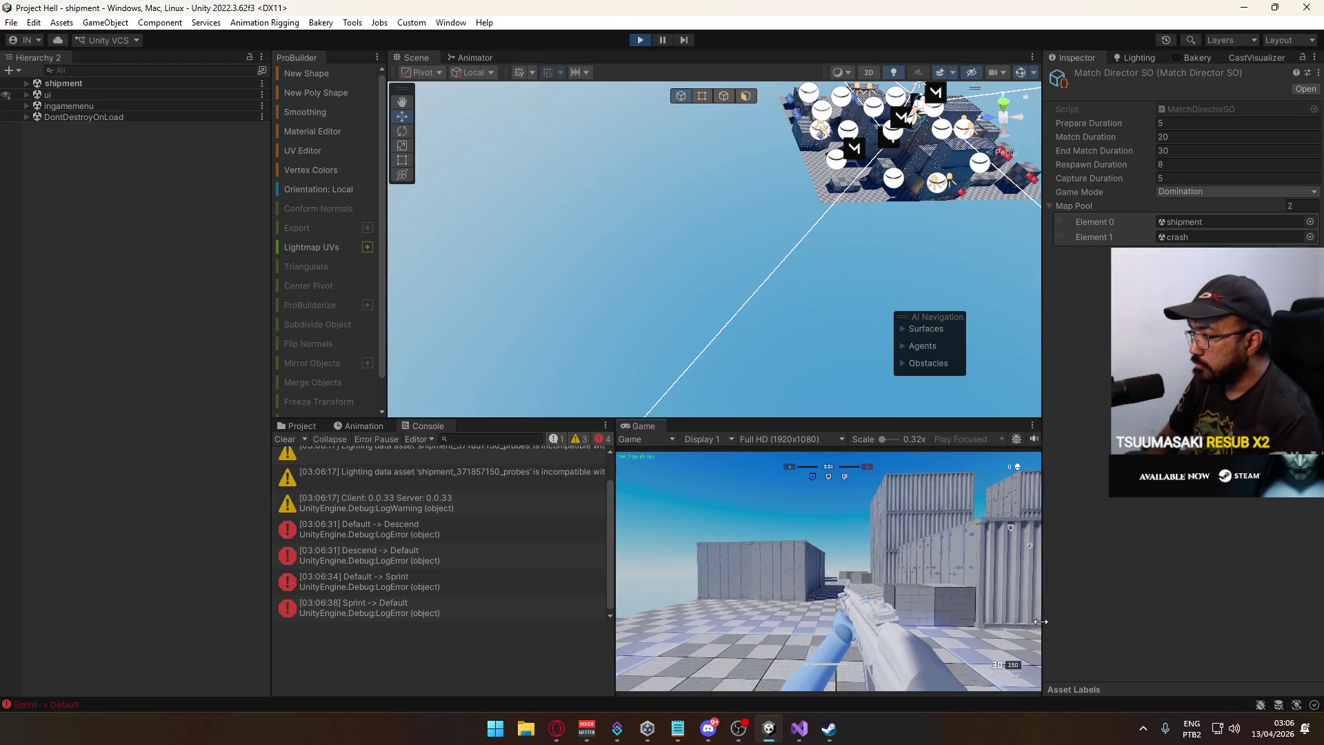
pyautogui.press('w')
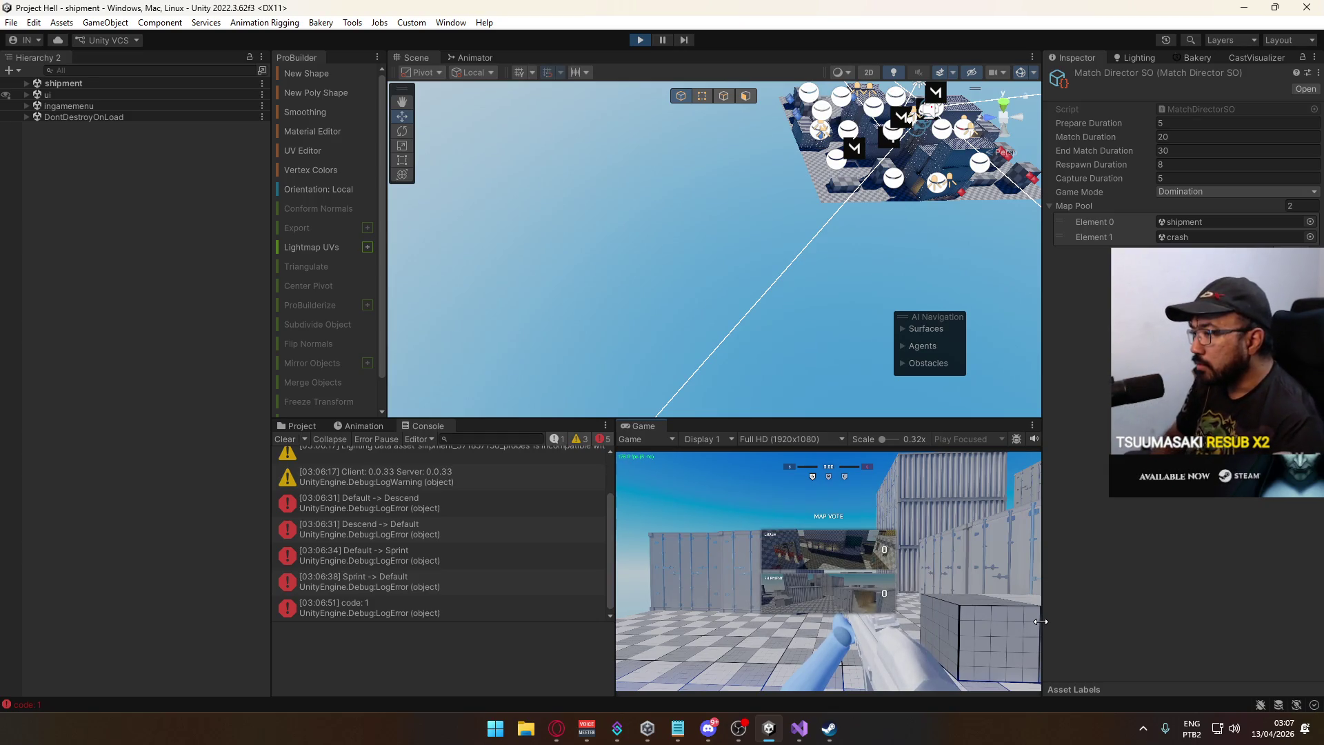
pyautogui.click(857, 549)
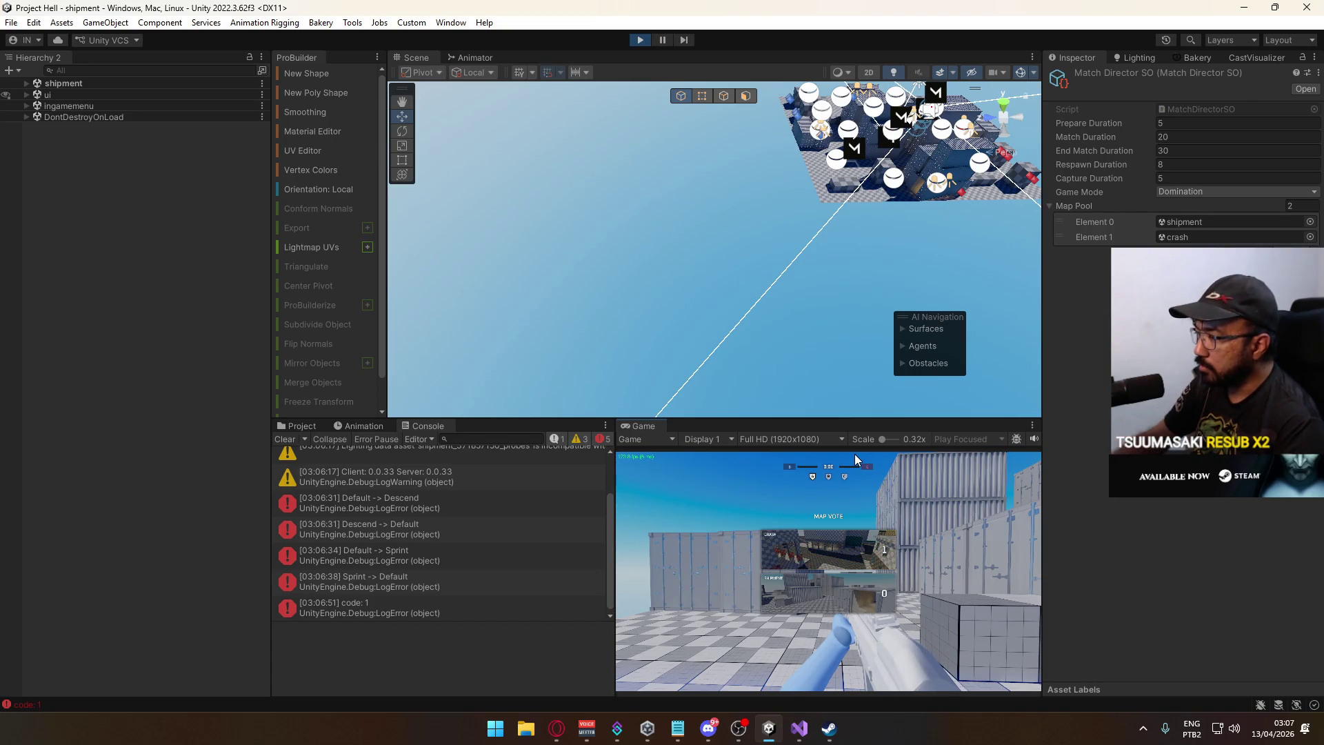
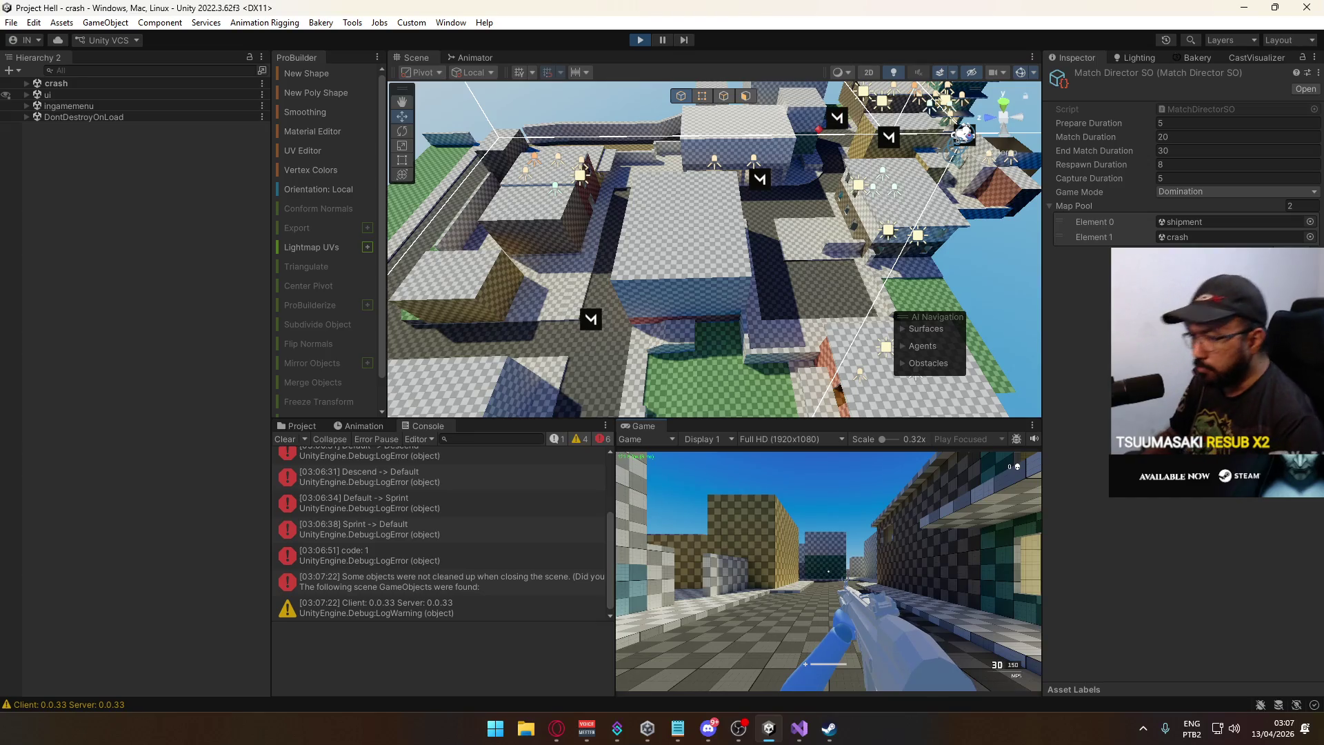
# Walk, sprint and jump the player forward down the street toward the yellow wall.
pyautogui.press('w')
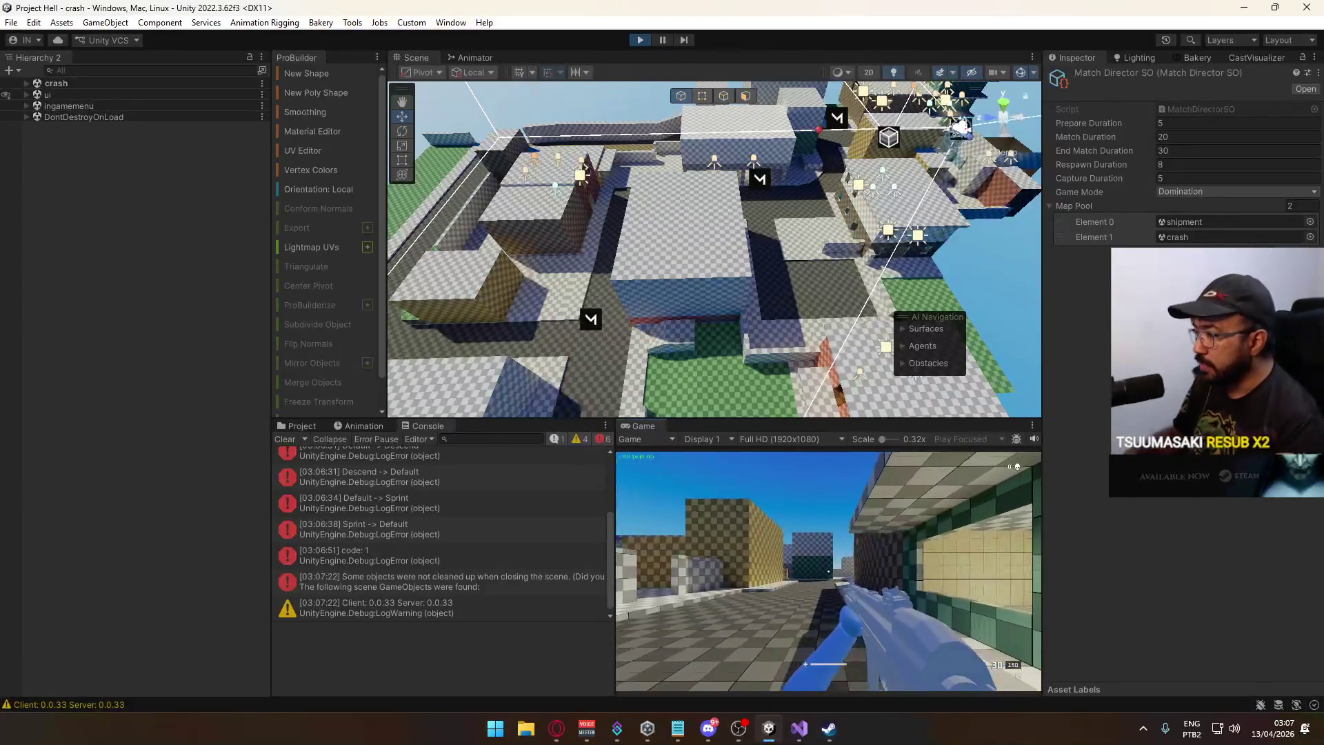
pyautogui.press('w')
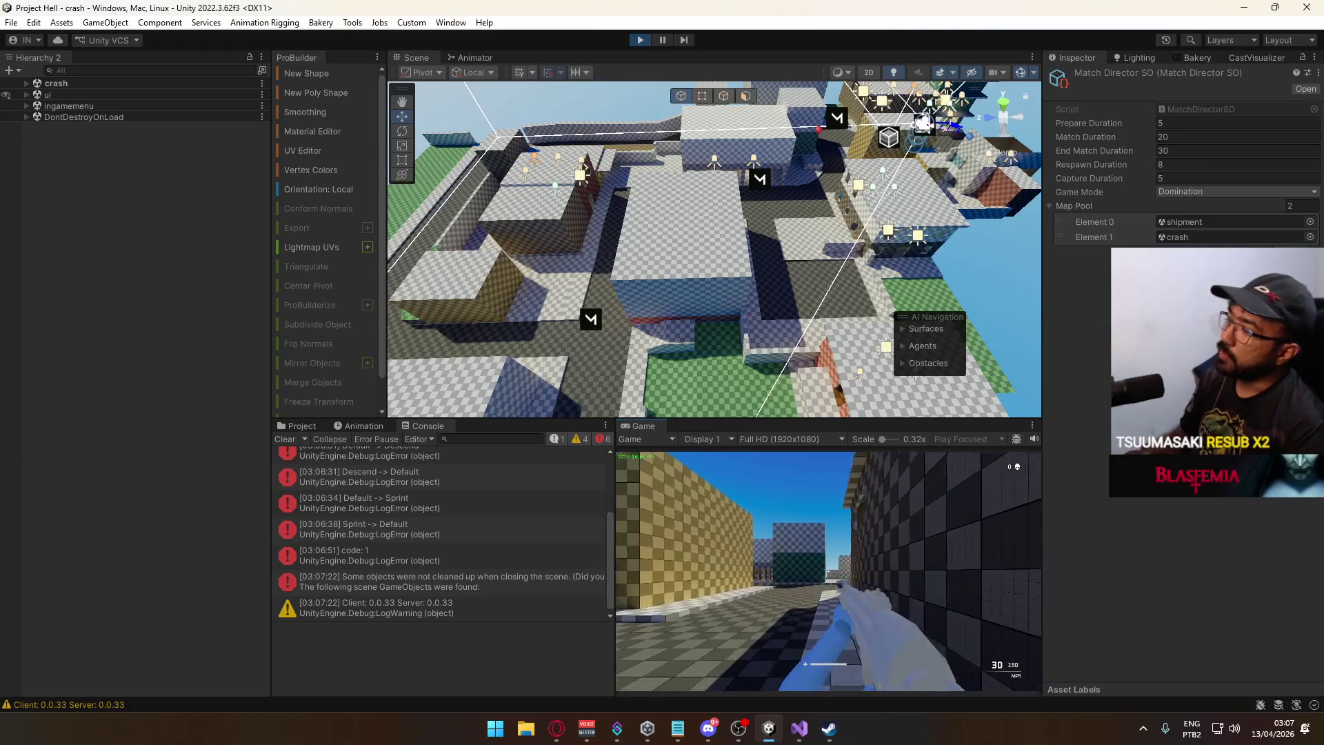
pyautogui.hotkey('shift', 'w')
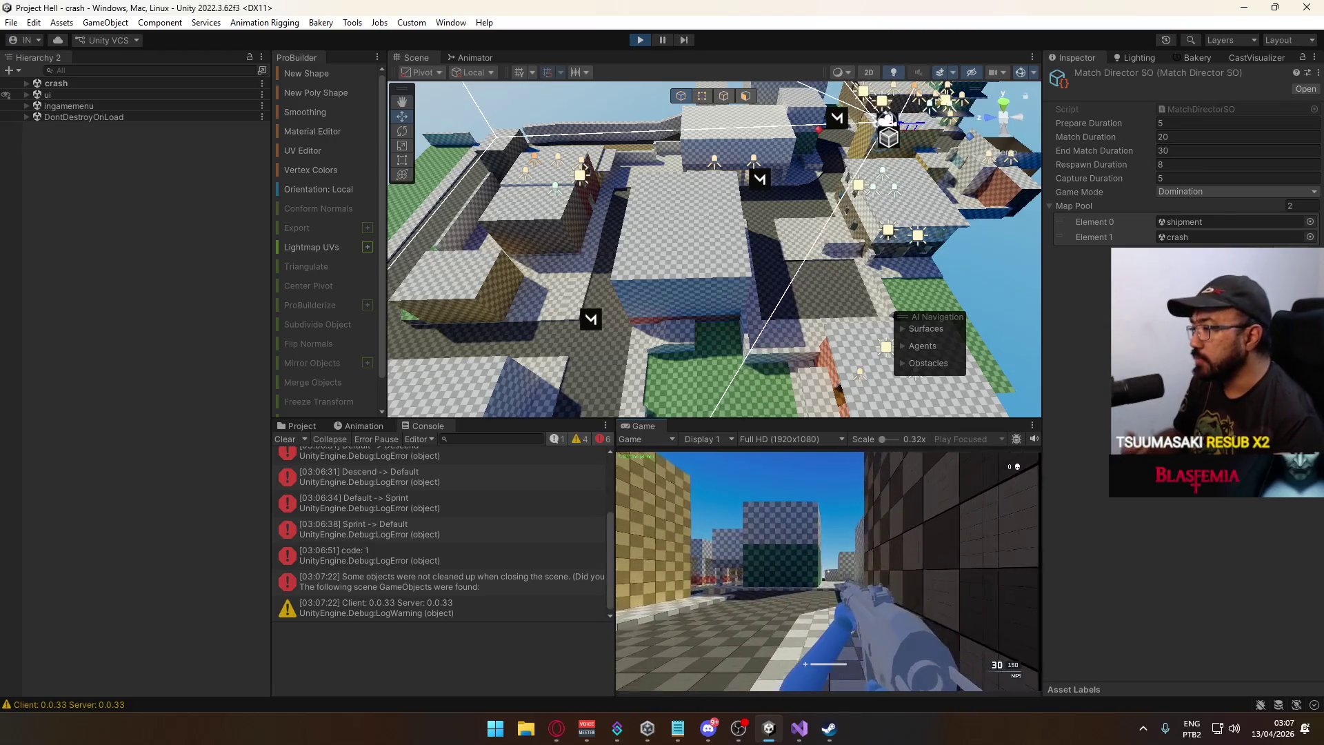
pyautogui.press('space')
pyautogui.press('w')
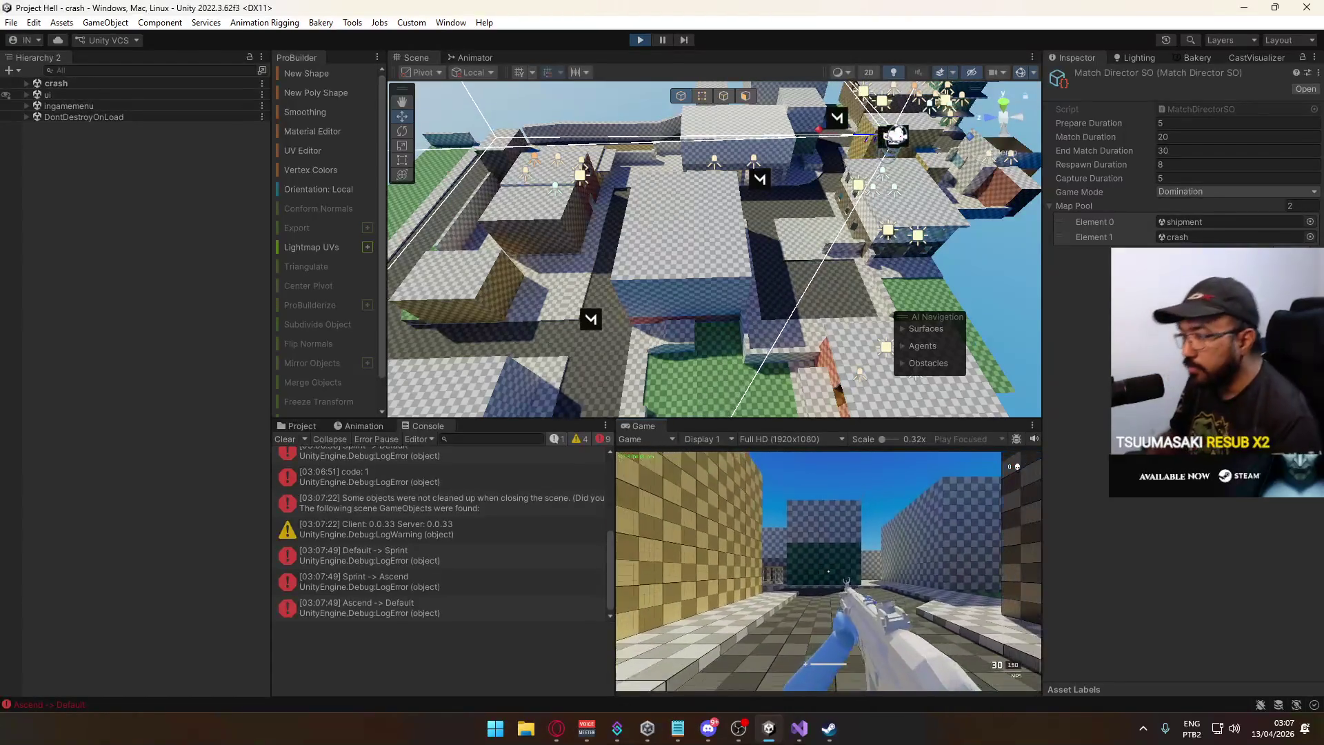
# Leave the game's input and show the cleanup warning's details in the console.
pyautogui.press('super')
pyautogui.click(314, 593)
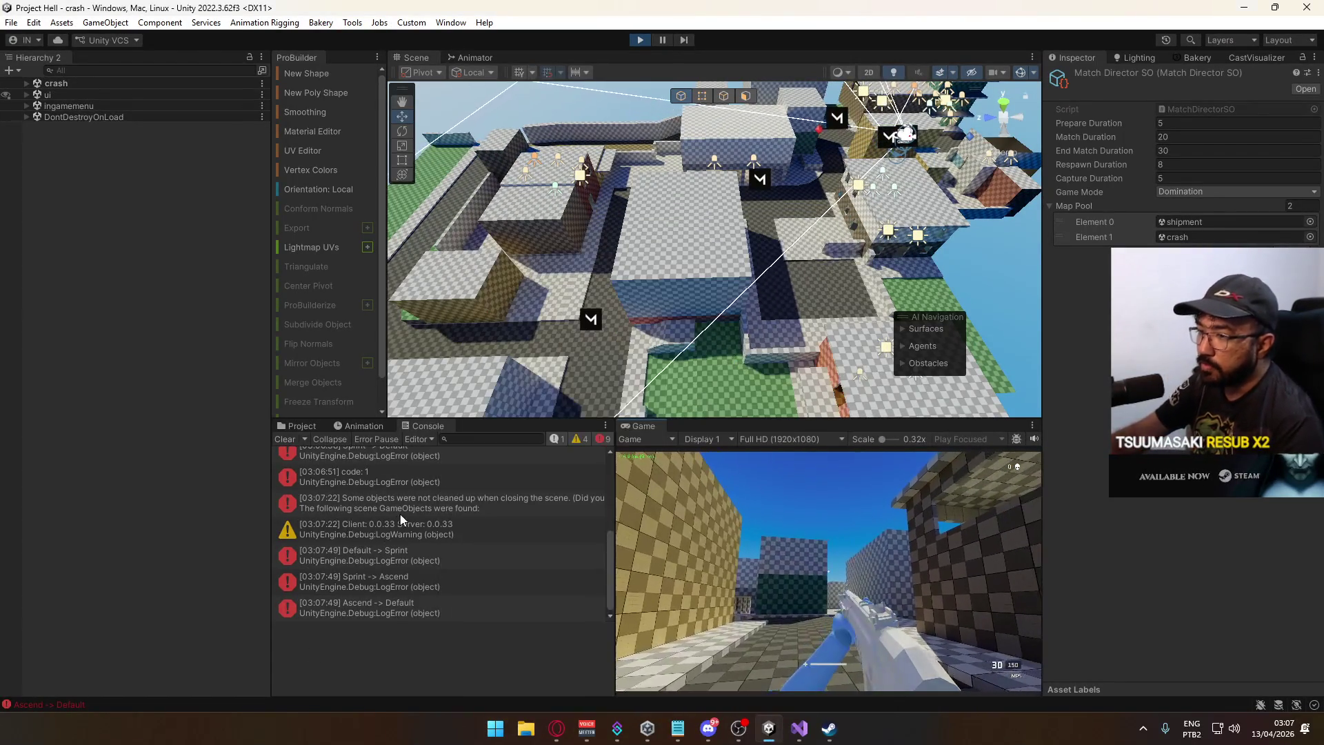
pyautogui.click(482, 512)
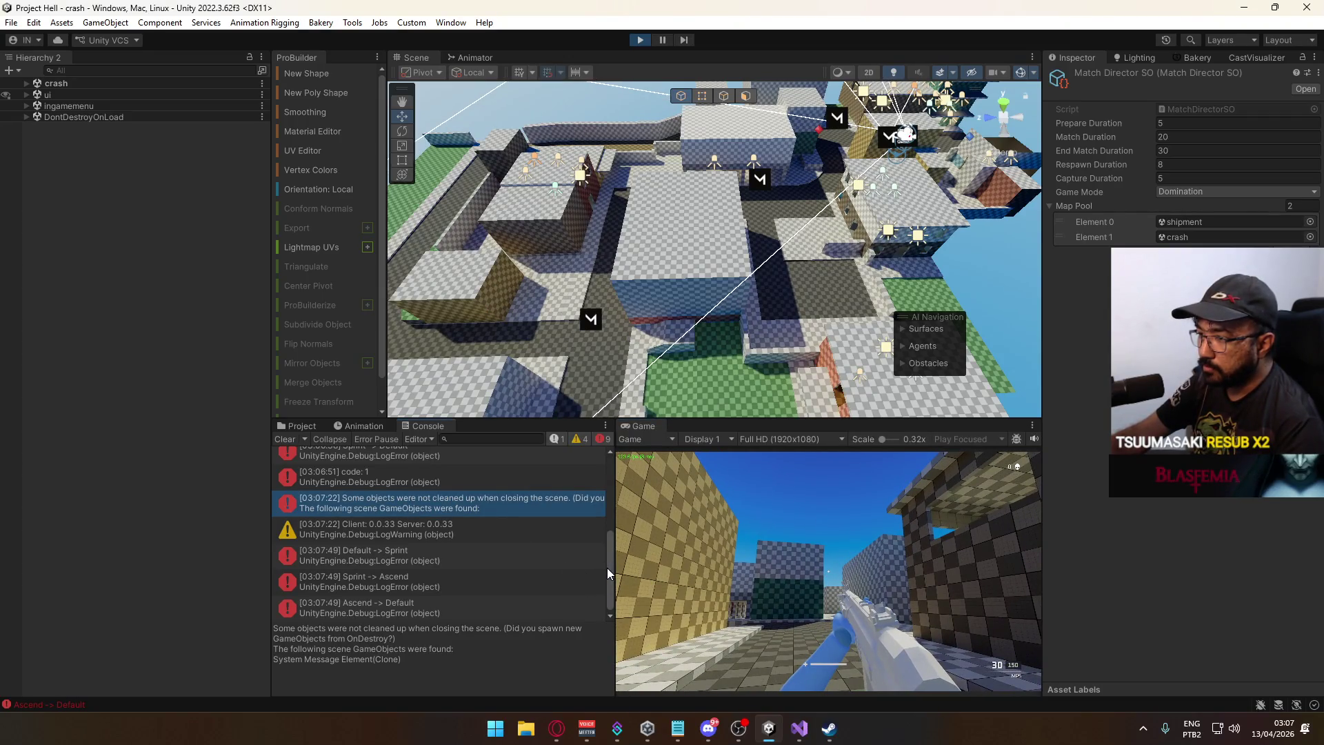
# Focus the running game and open the in-game pause menu with Escape.
pyautogui.scroll(3, 606, 542)
pyautogui.scroll(-3, 602, 473)
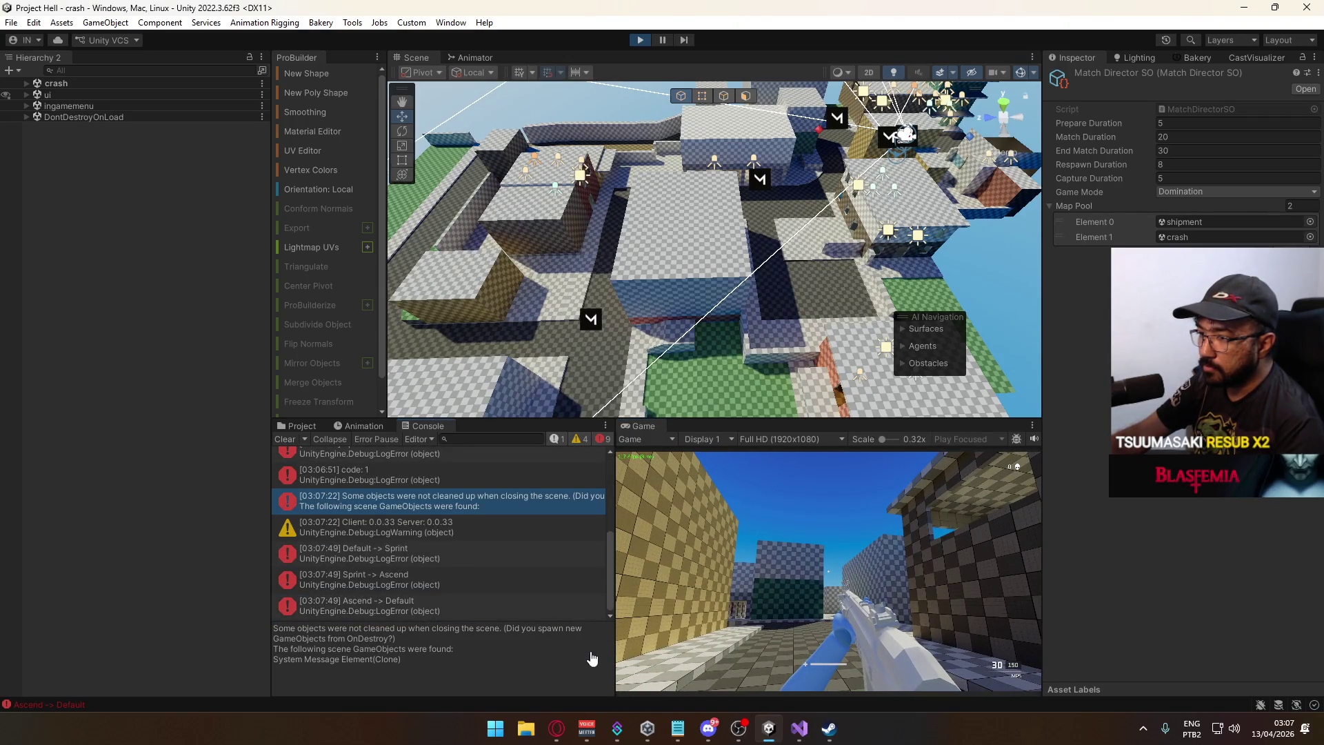
pyautogui.click(666, 590)
pyautogui.press('Escape')
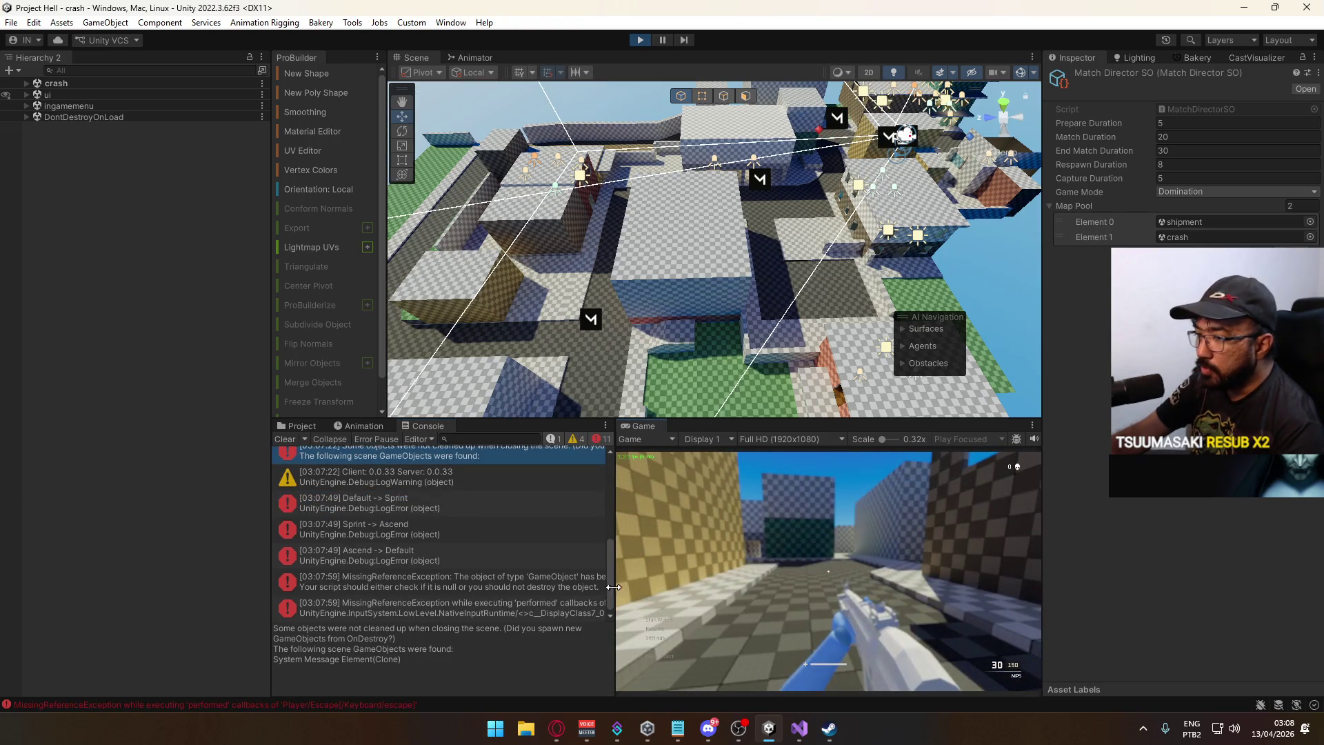
# Read the MissingReferenceException stack trace through SetHUDVisibility and PlayerScript.OnEscape.
pyautogui.click(540, 579)
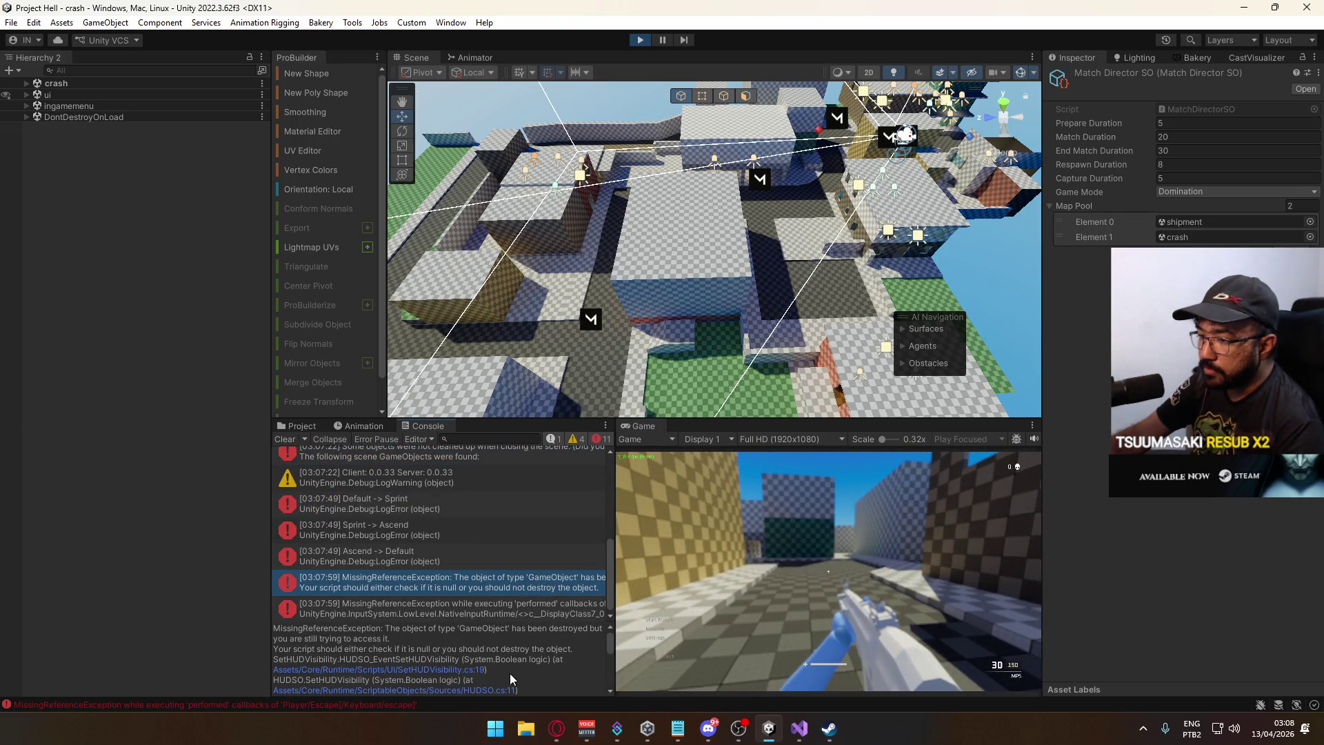
pyautogui.scroll(-3, 510, 673)
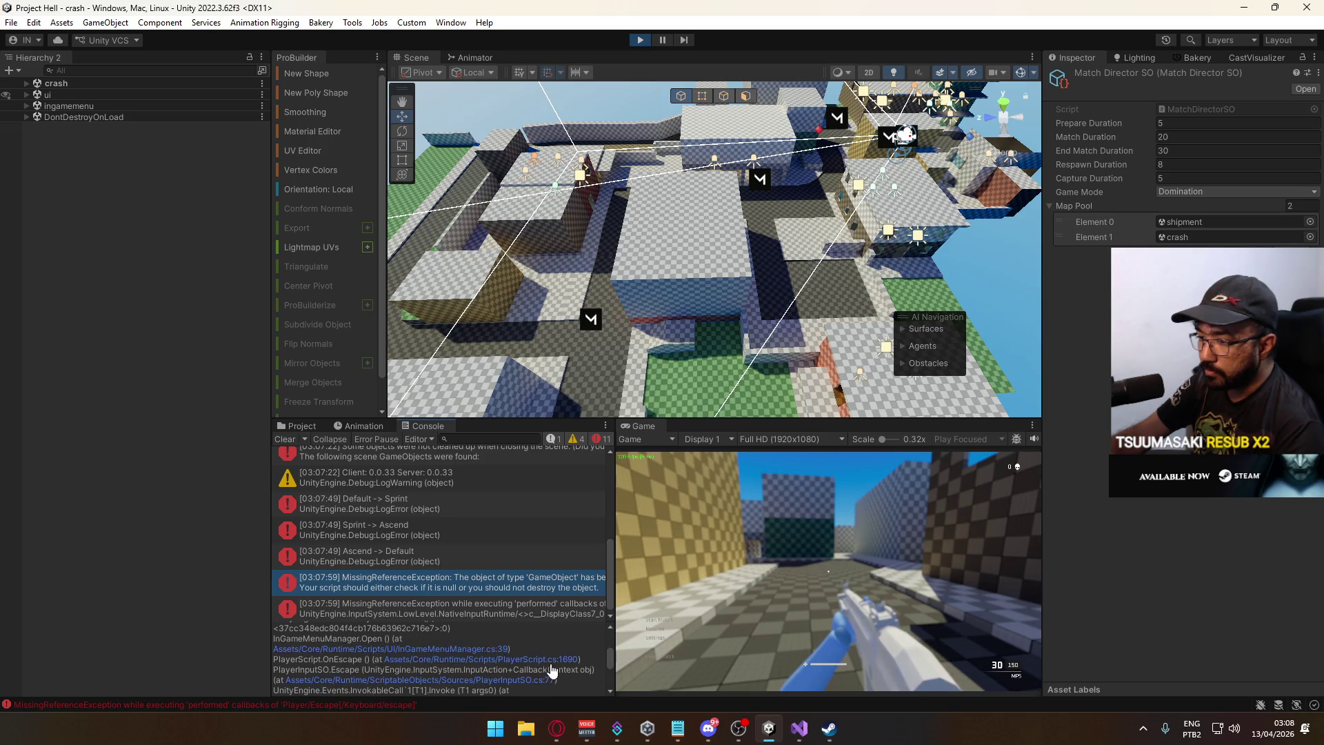
pyautogui.scroll(5, 538, 666)
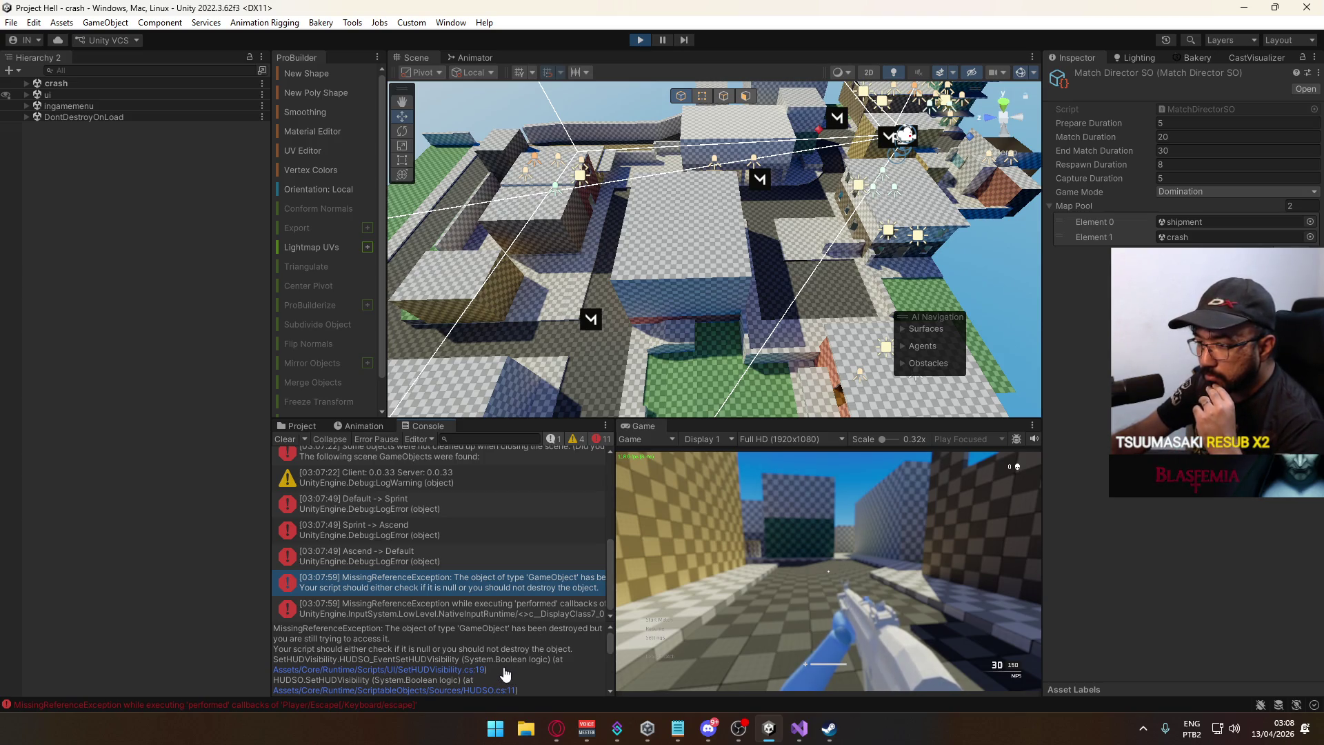
pyautogui.scroll(-3, 505, 672)
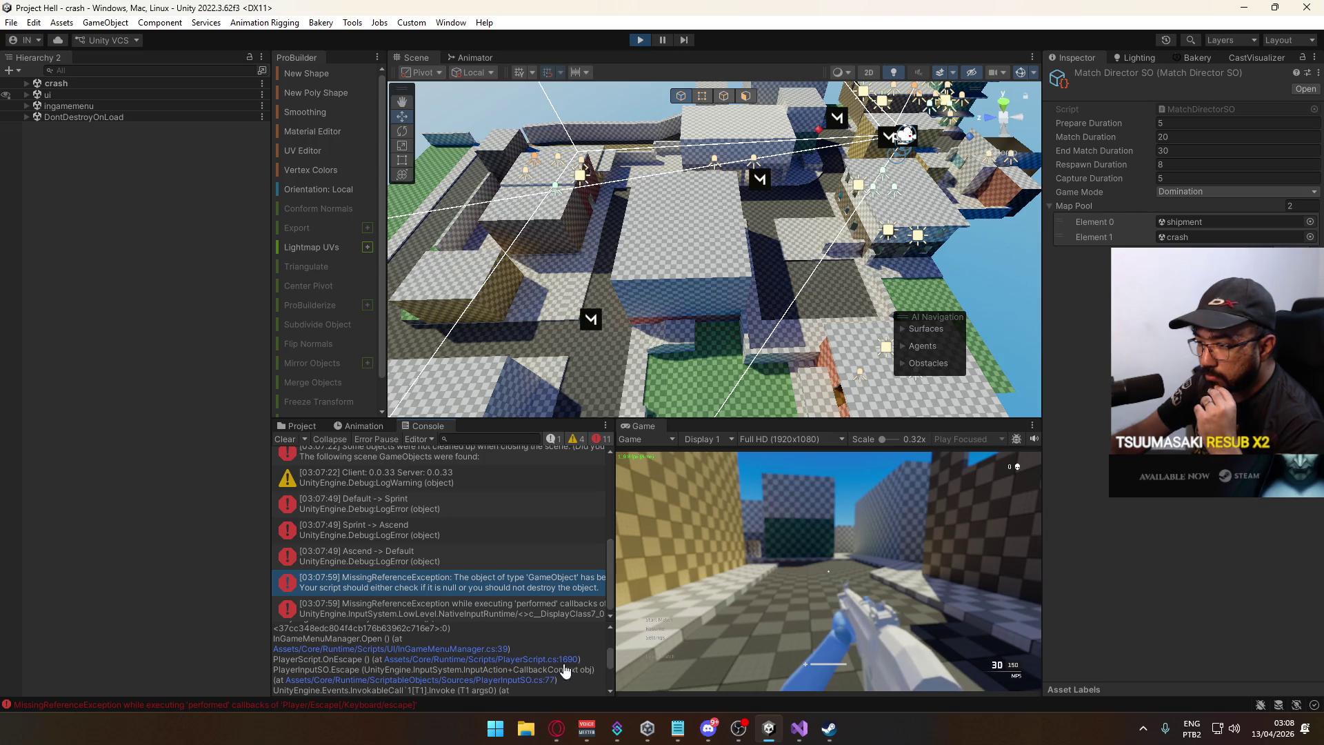
# Delete the trailing whitespace after InGameMenuManager.singleton.Open(); on PlayerScript.cs line 1690.
pyautogui.click(529, 660)
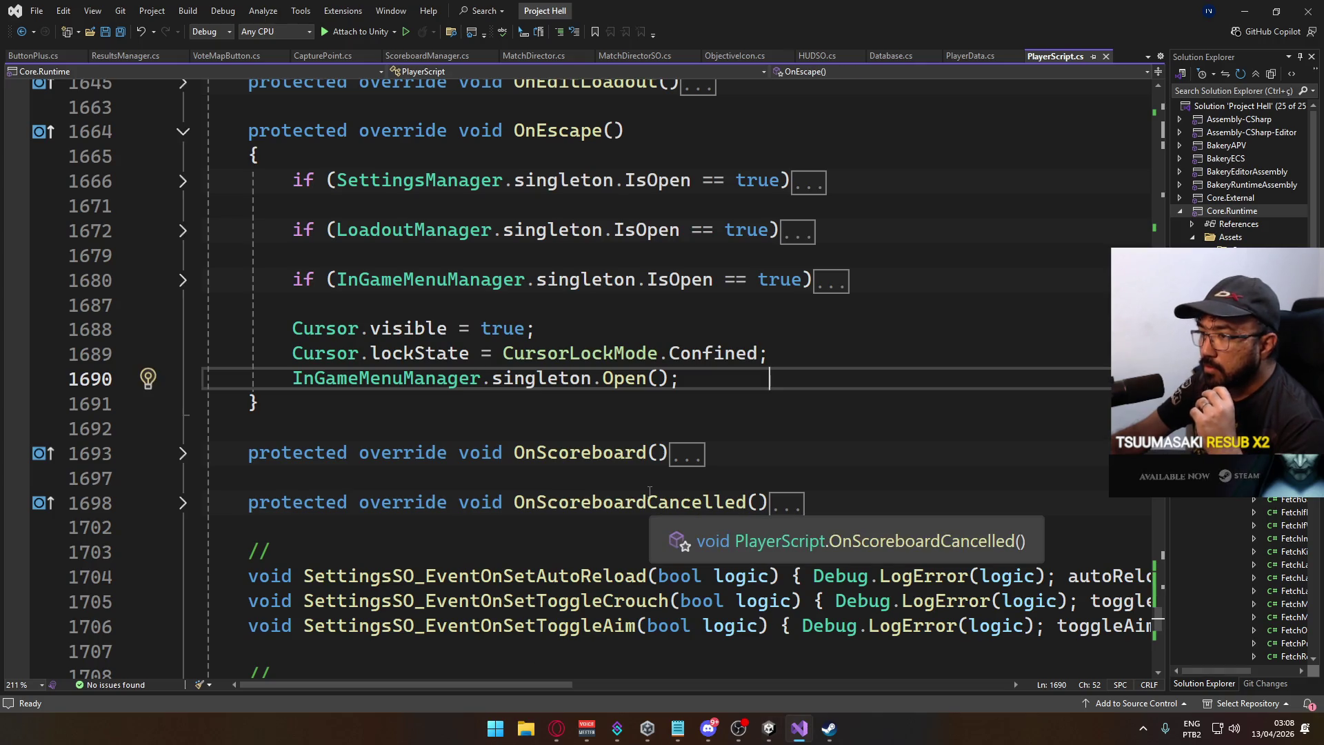
pyautogui.doubleClick(721, 378)
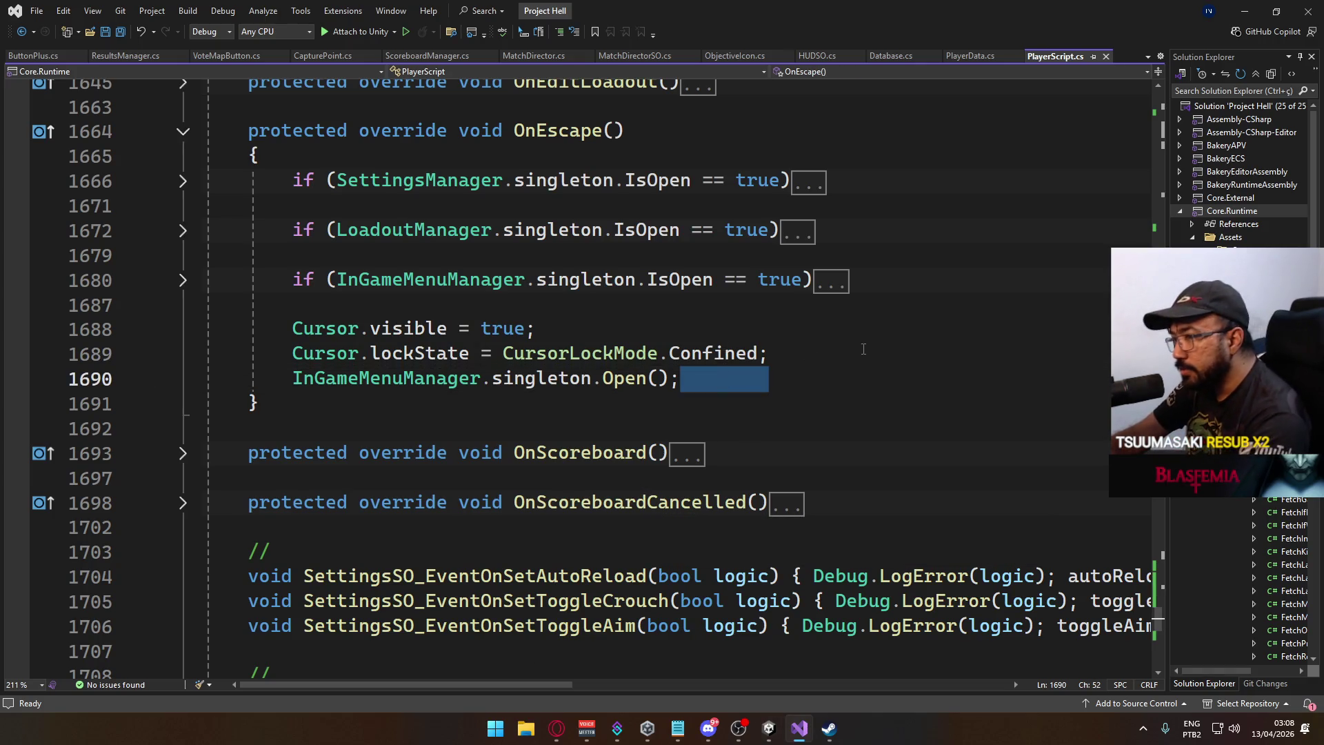
pyautogui.press('BackSpace')
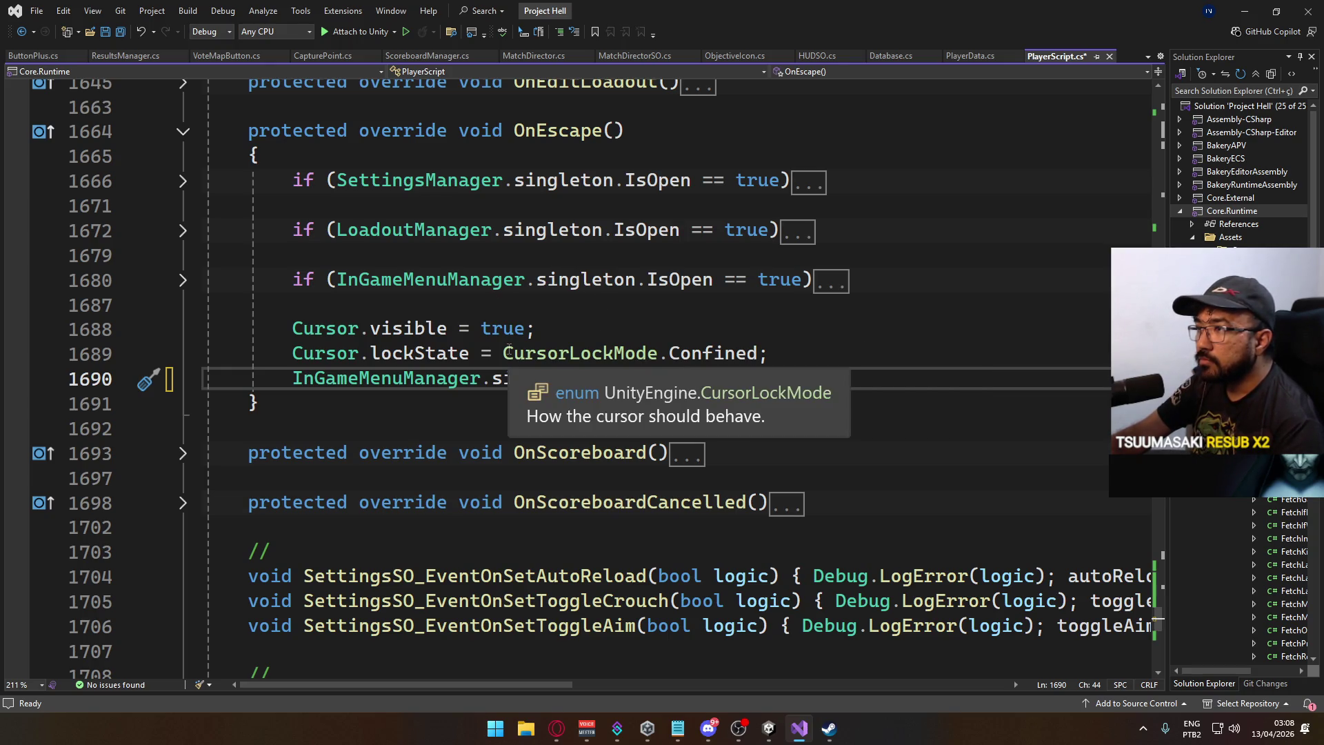
# Return to the Unity editor and expand ingamemenu in the Hierarchy.
pyautogui.hotkey('alt', 'Tab')
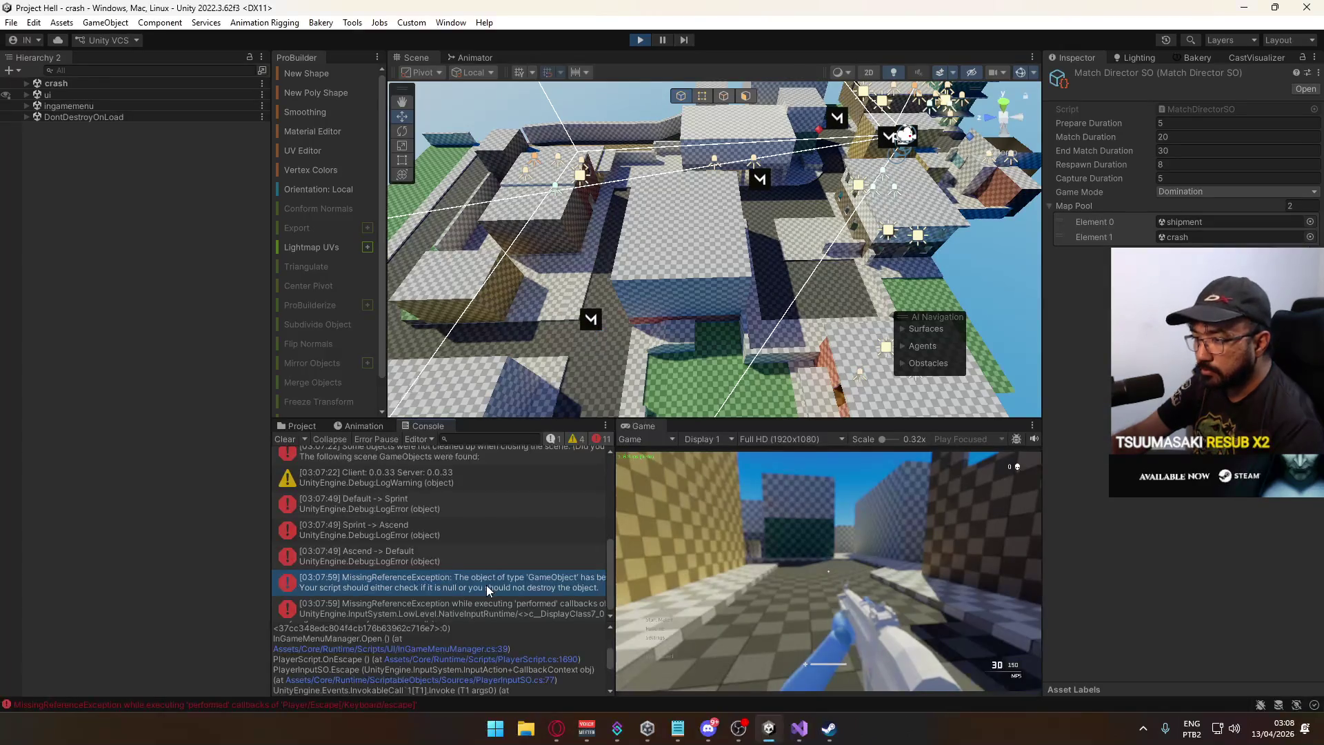
pyautogui.hotkey('alt', 'Tab')
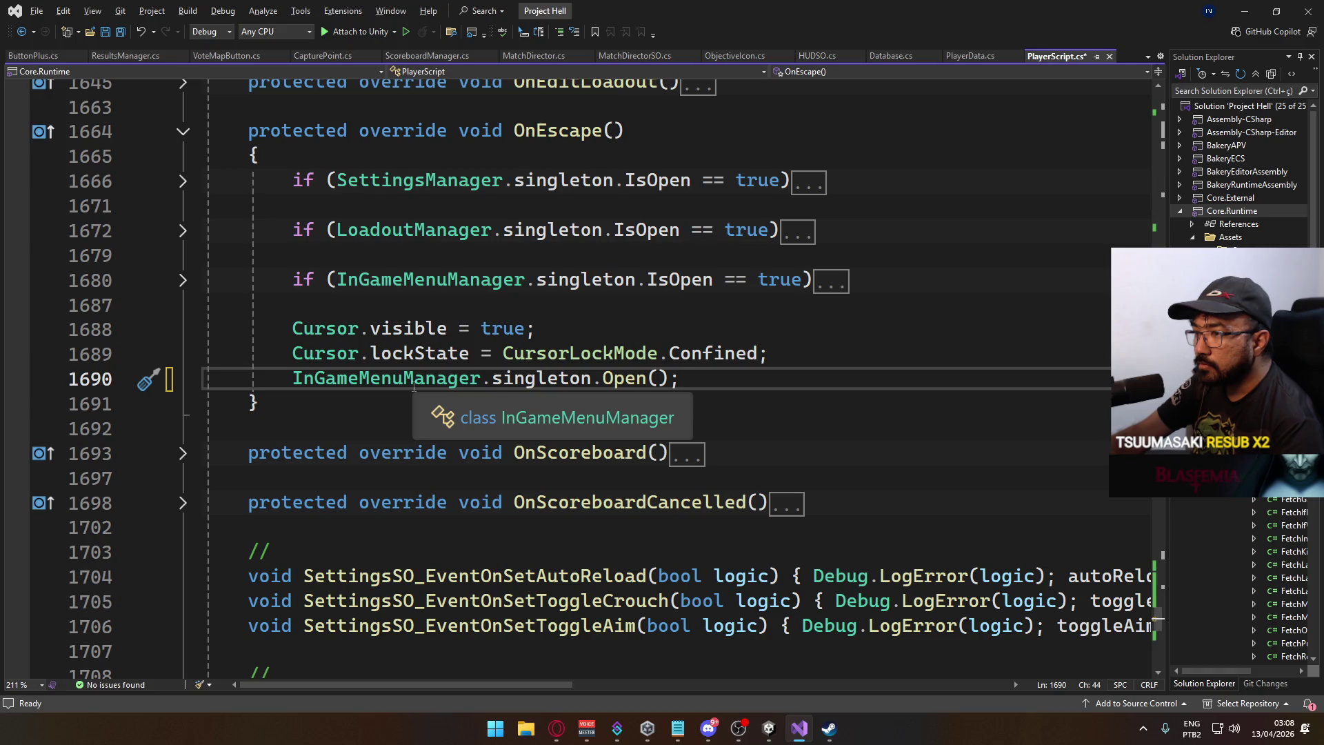
pyautogui.hotkey('alt', 'Tab')
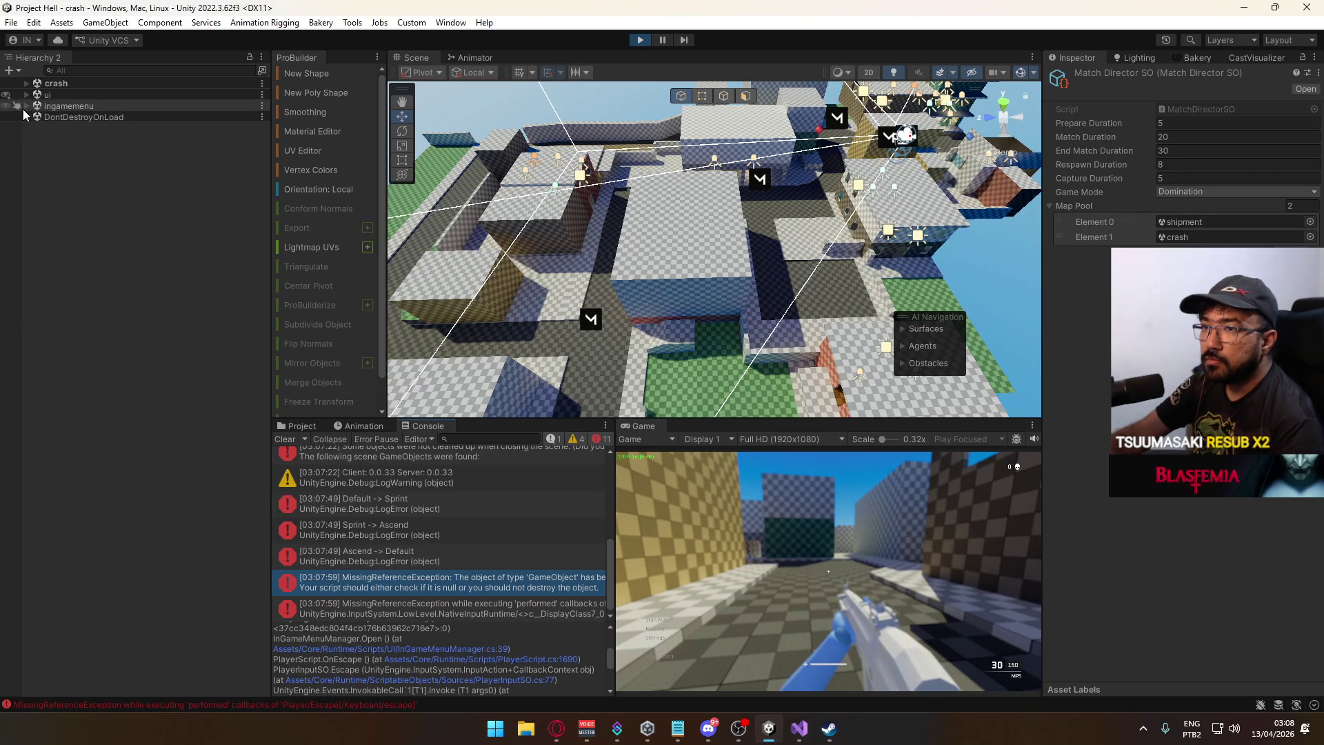
pyautogui.click(27, 106)
# Inspect the Canvas: In-Game Menu object, then stop play mode.
pyautogui.click(72, 116)
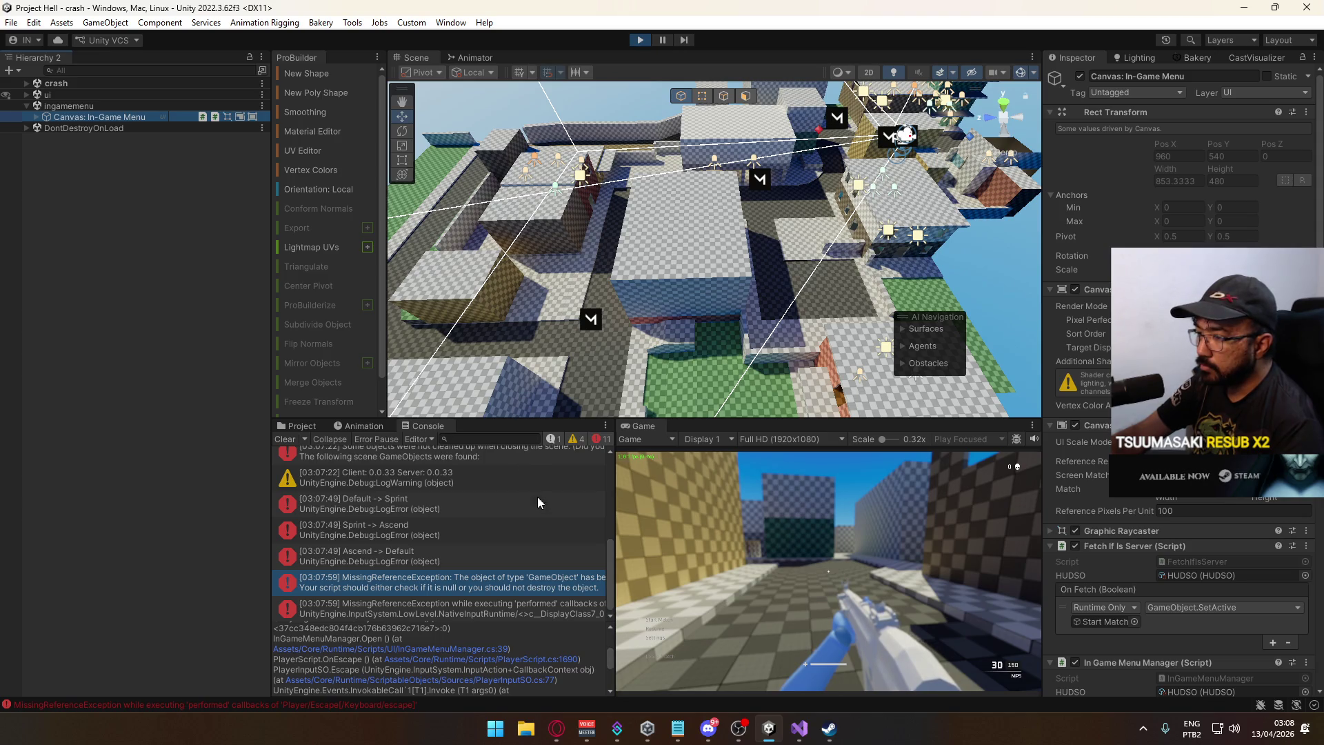
pyautogui.scroll(-1, 577, 518)
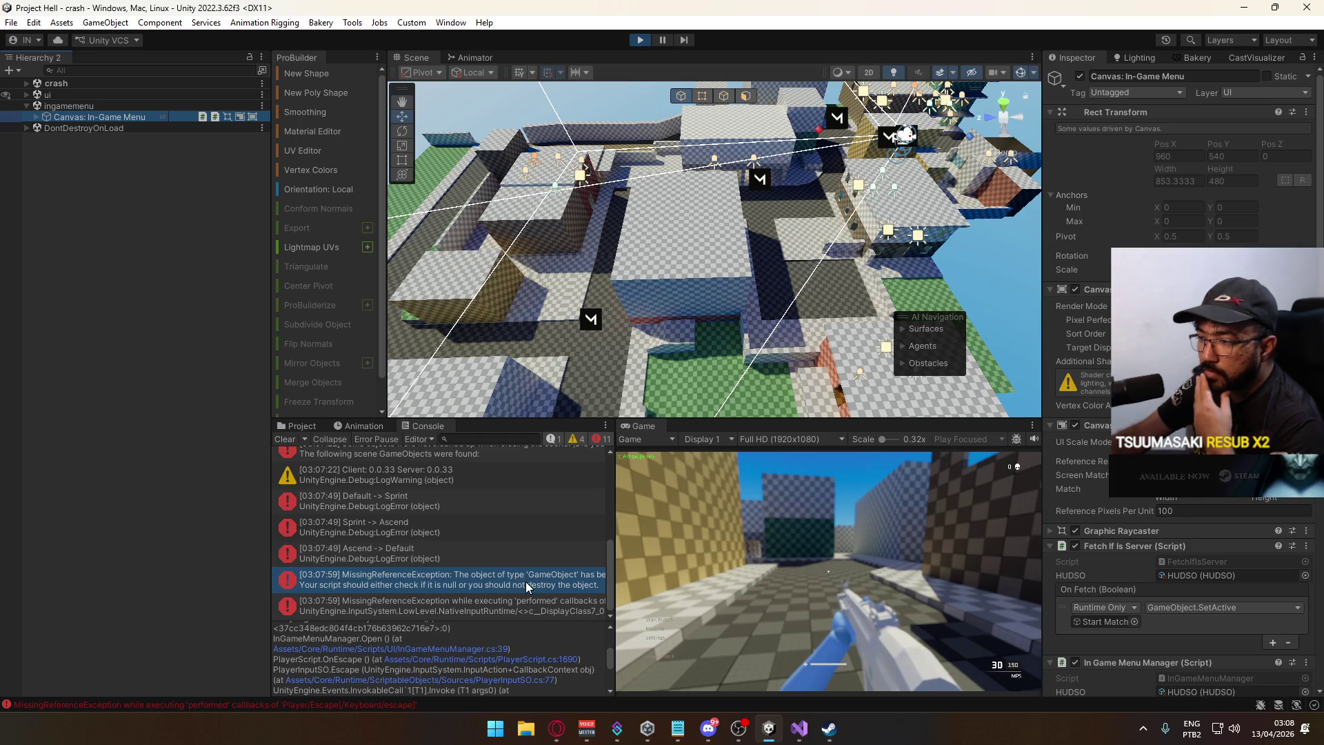
pyautogui.hotkey('ctrl', 'p')
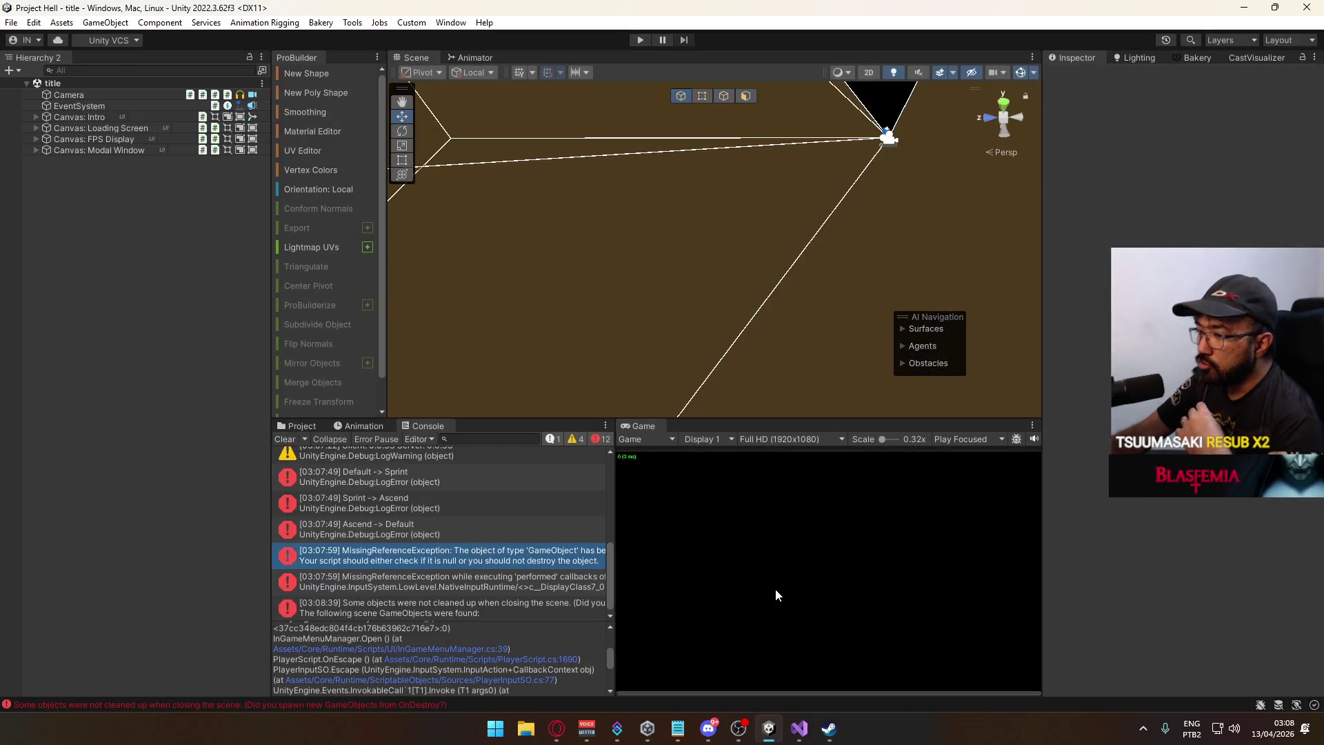
# Clear the console and bring up PlayerData.cs in Visual Studio.
pyautogui.click(284, 439)
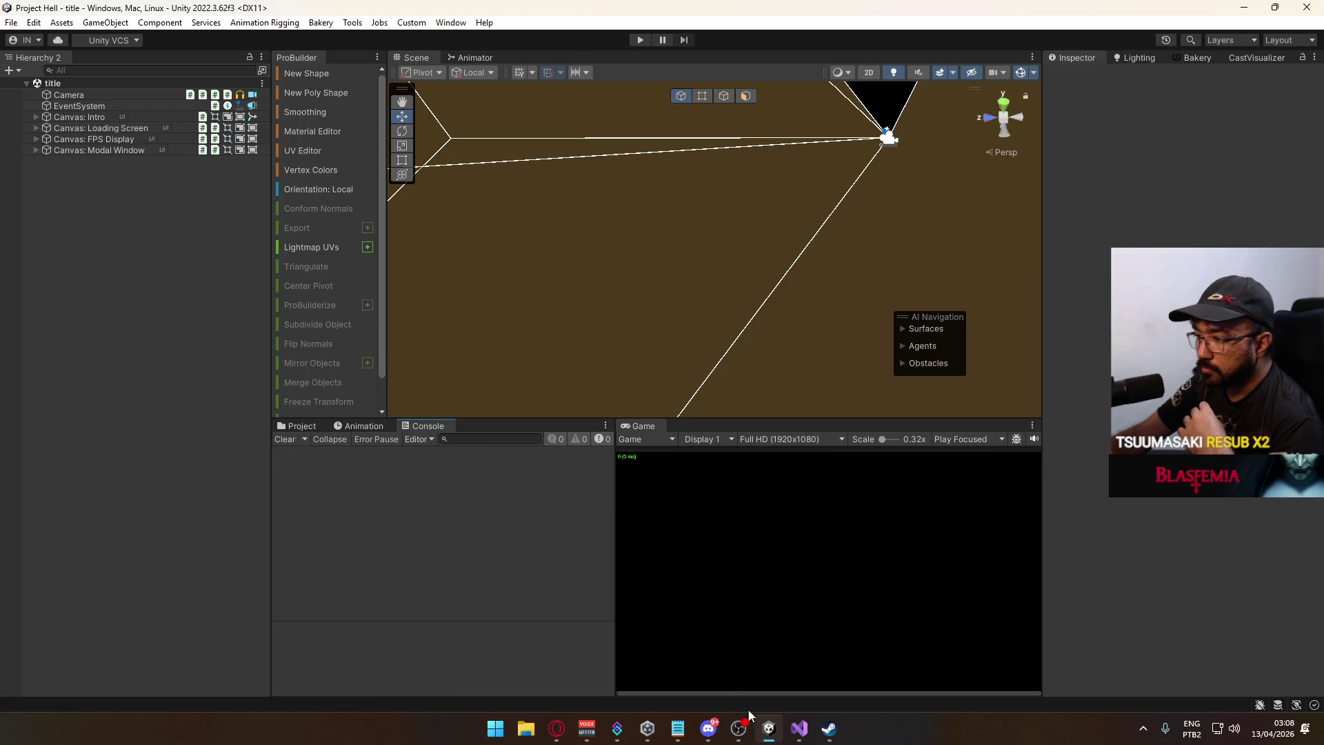
pyautogui.click(796, 729)
pyautogui.hotkey('ctrl', 'Tab')
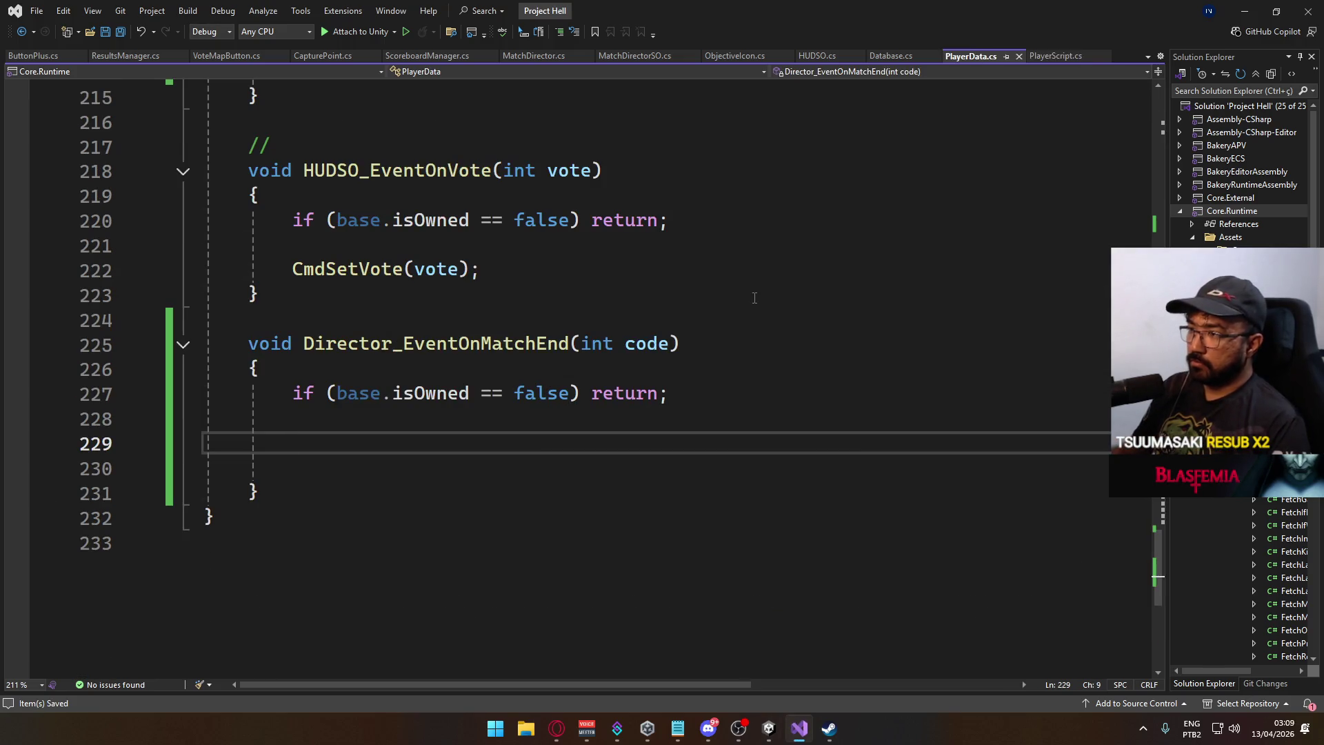
# Remove blank line 229 and start typing _refs.HUDSO.eventonresu inside Director_EventOnMatchEnd.
pyautogui.press('BackSpace')
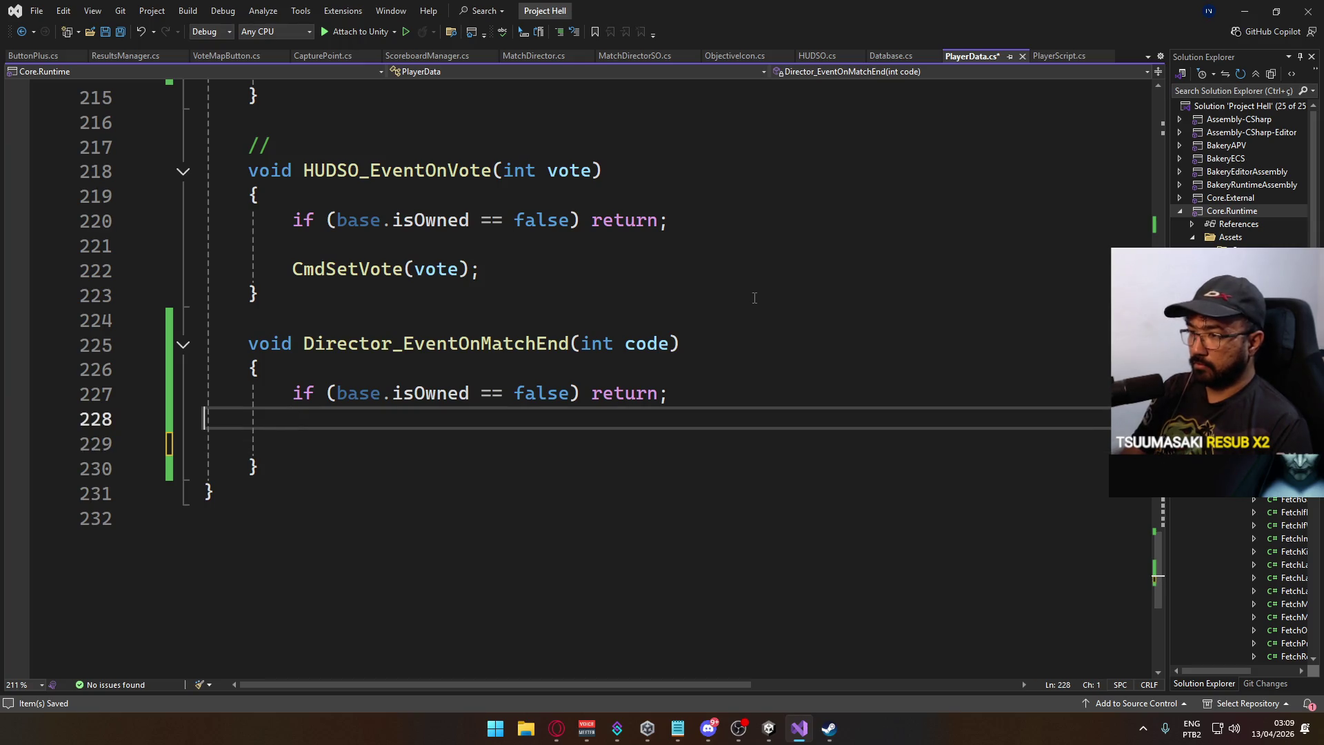
pyautogui.press('Down')
pyautogui.write('HUDSO.evento')
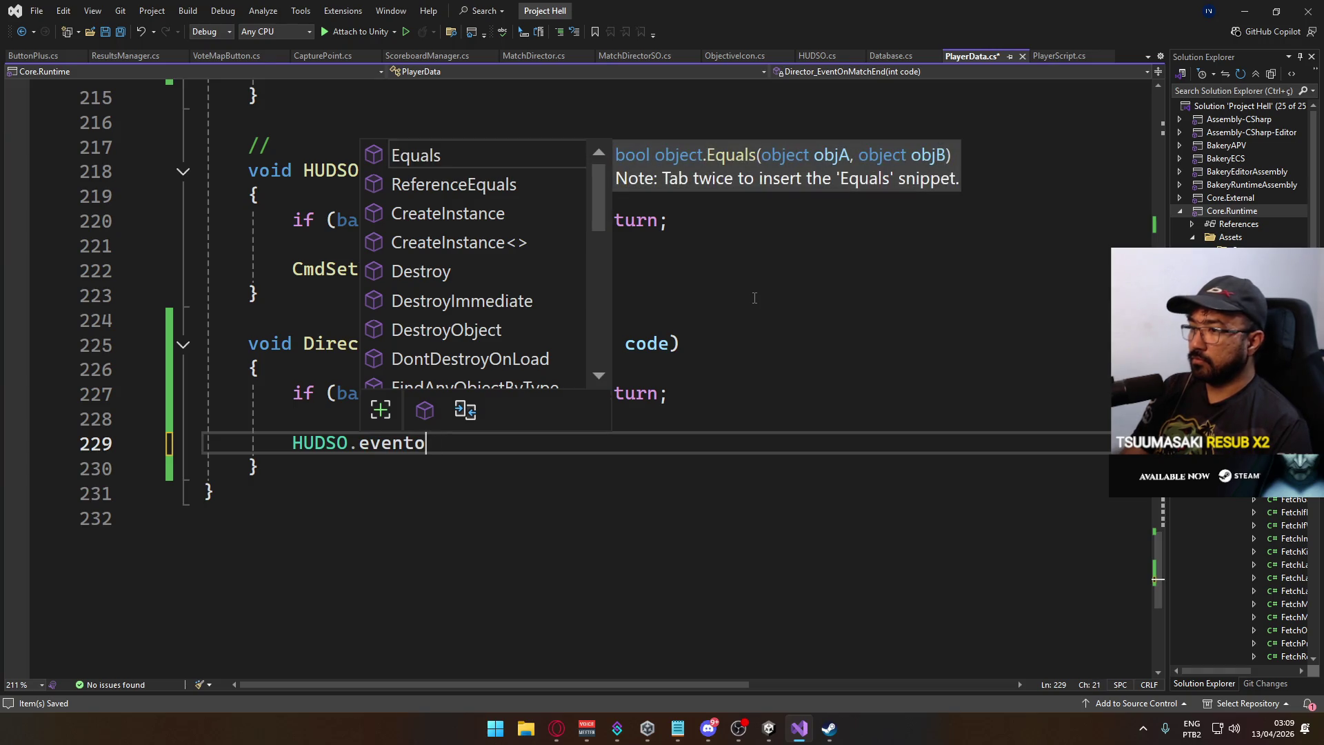
pyautogui.press('BackSpace')
pyautogui.press('BackSpace')
pyautogui.press('BackSpace')
pyautogui.write('.')
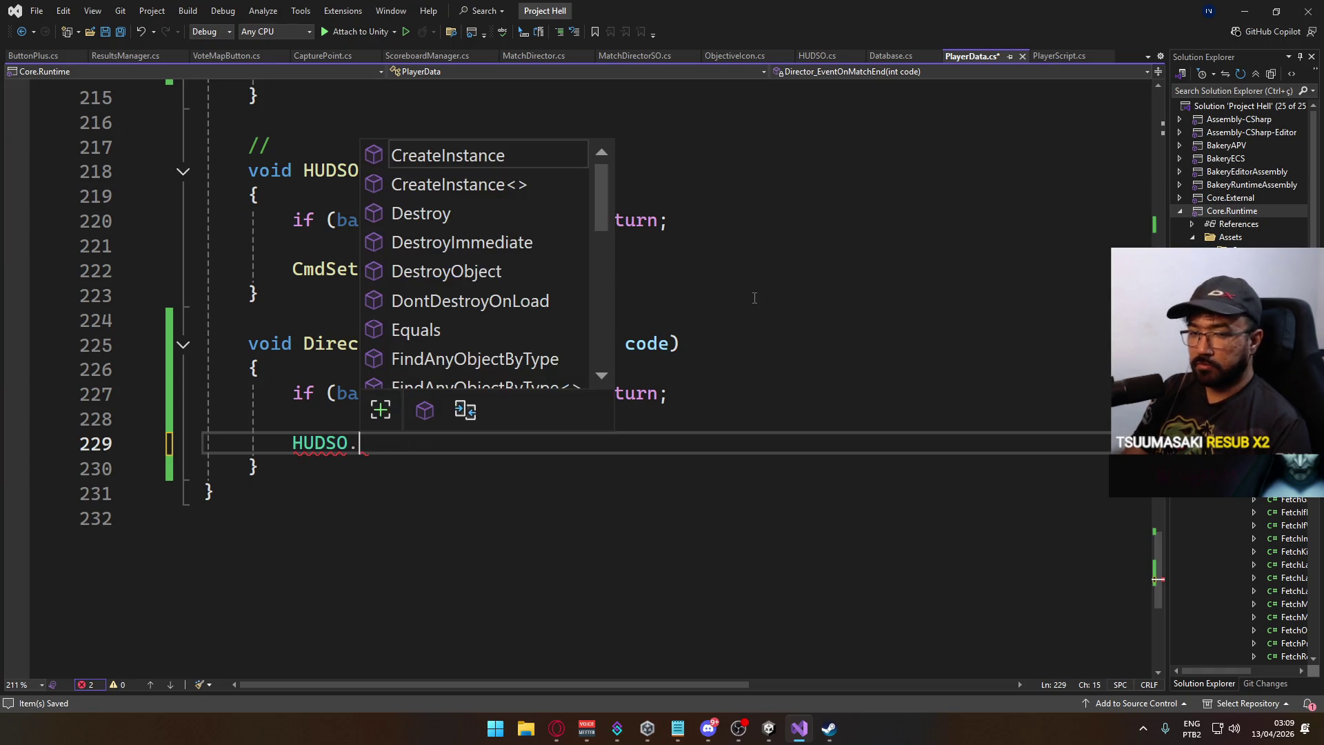
pyautogui.press('BackSpace')
pyautogui.press('BackSpace')
pyautogui.press('BackSpace')
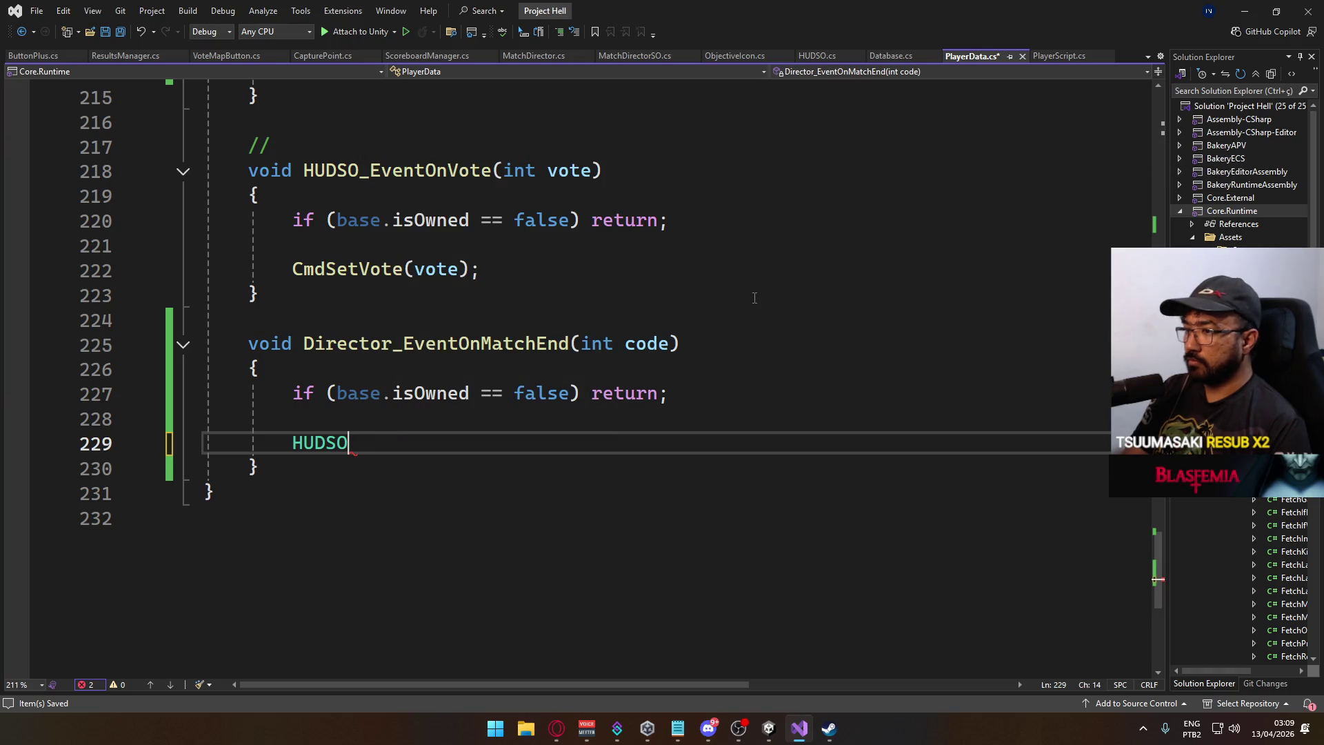
pyautogui.write('_refs.')
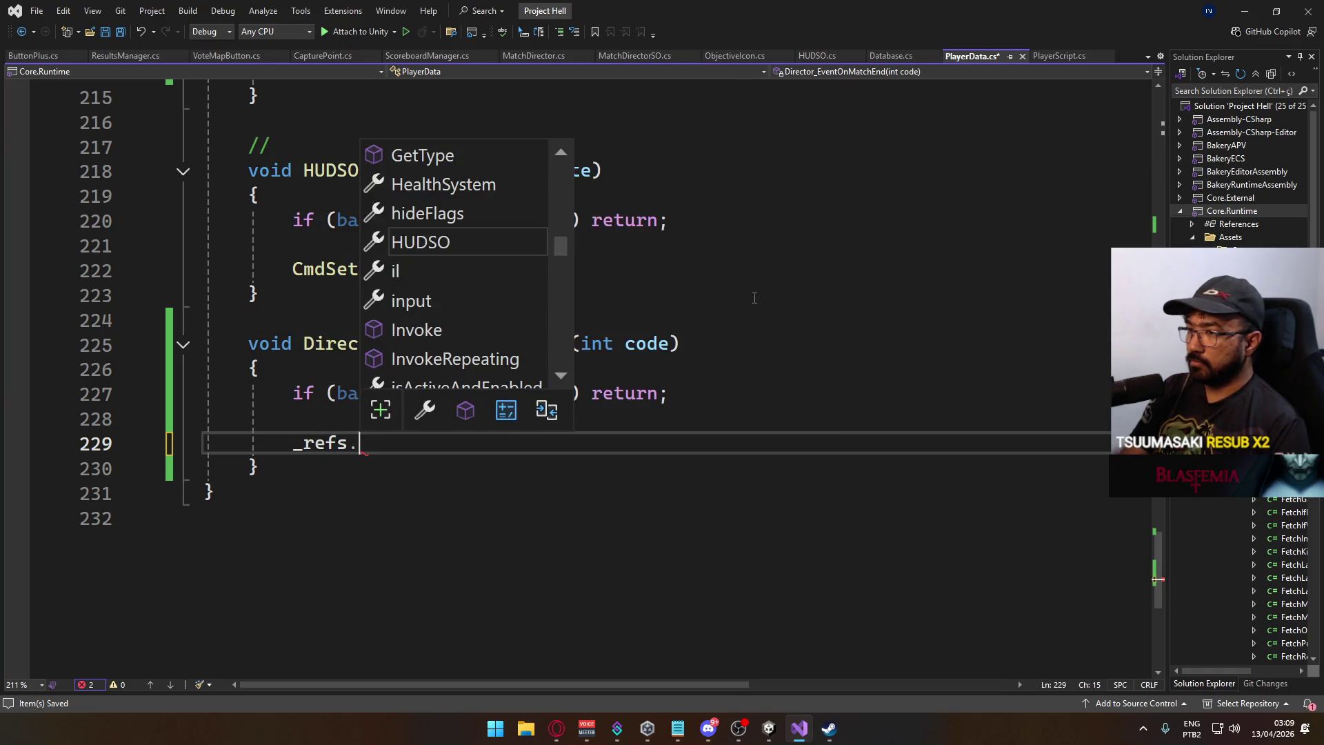
pyautogui.write('HUDSO.eventon')
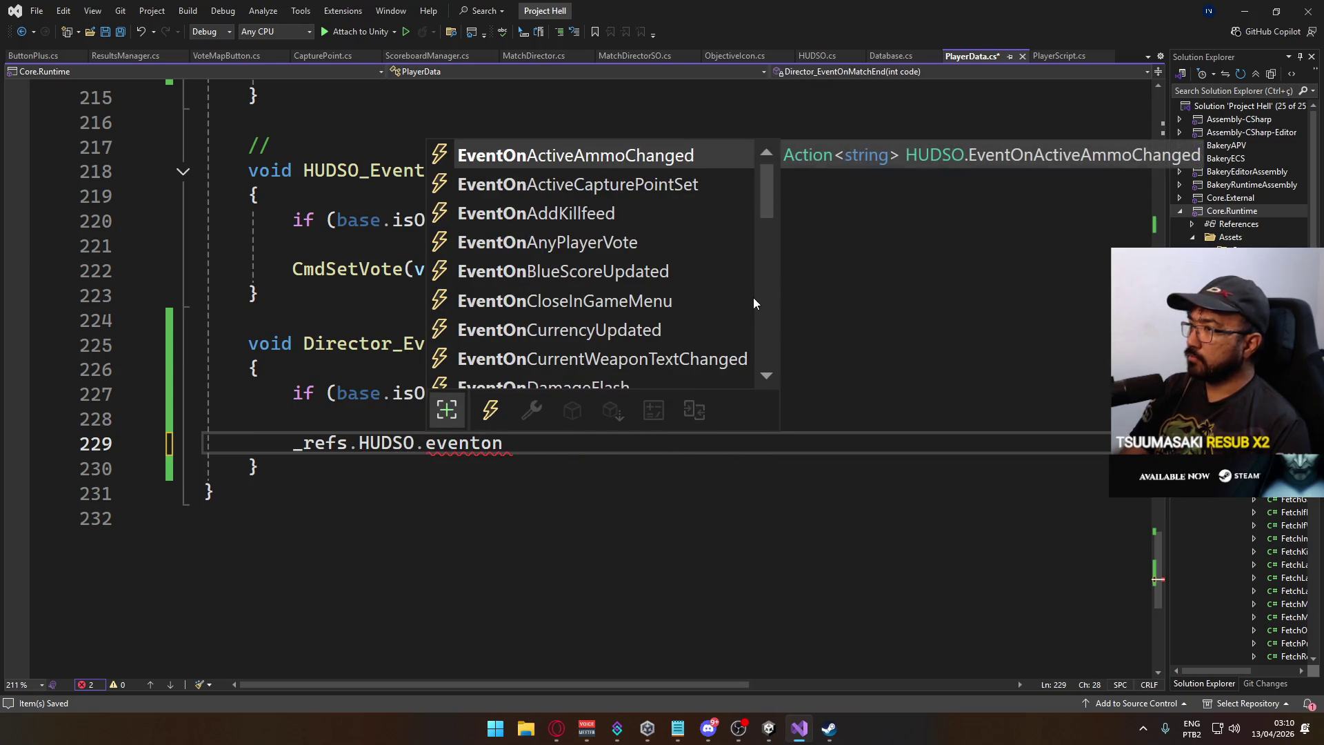
pyautogui.write('resu')
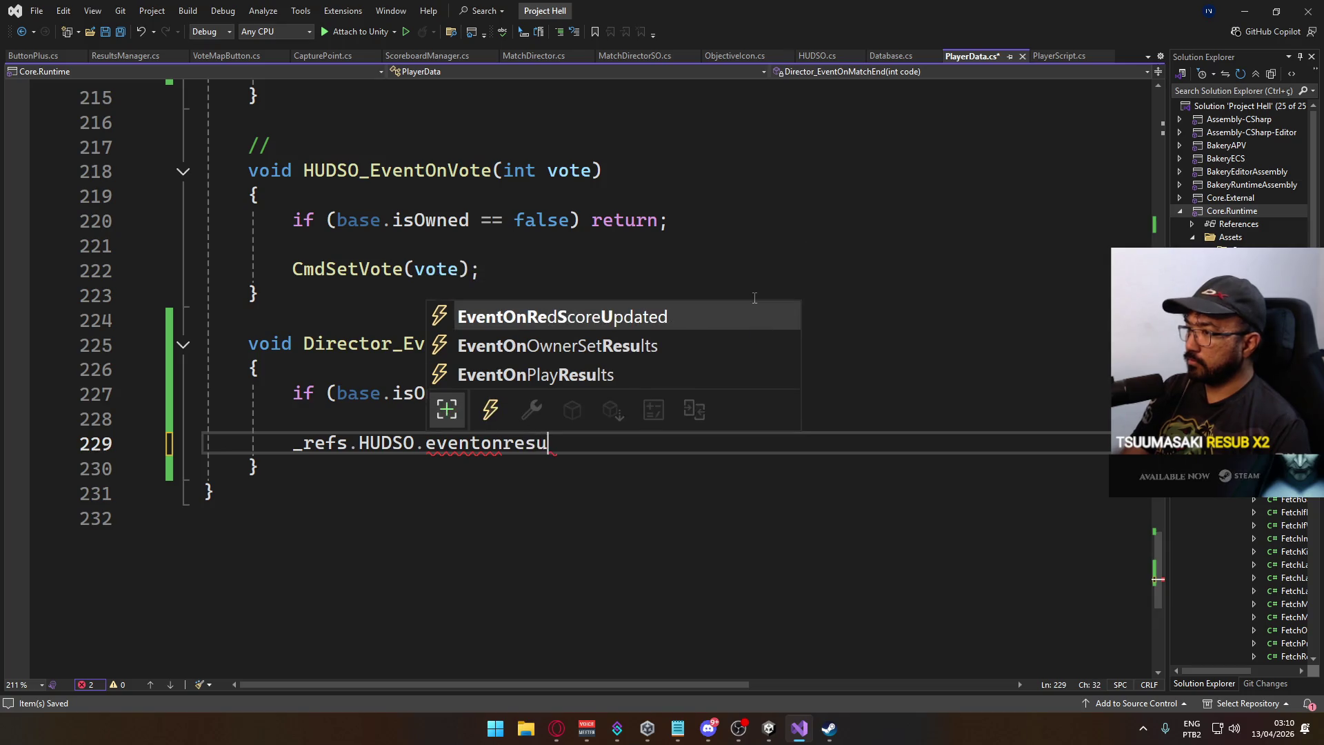
# Complete the line as _refs.HUDSO.OwnerSetResults(team, code); using IntelliSense suggestions.
pyautogui.press('Down')
pyautogui.press('Tab')
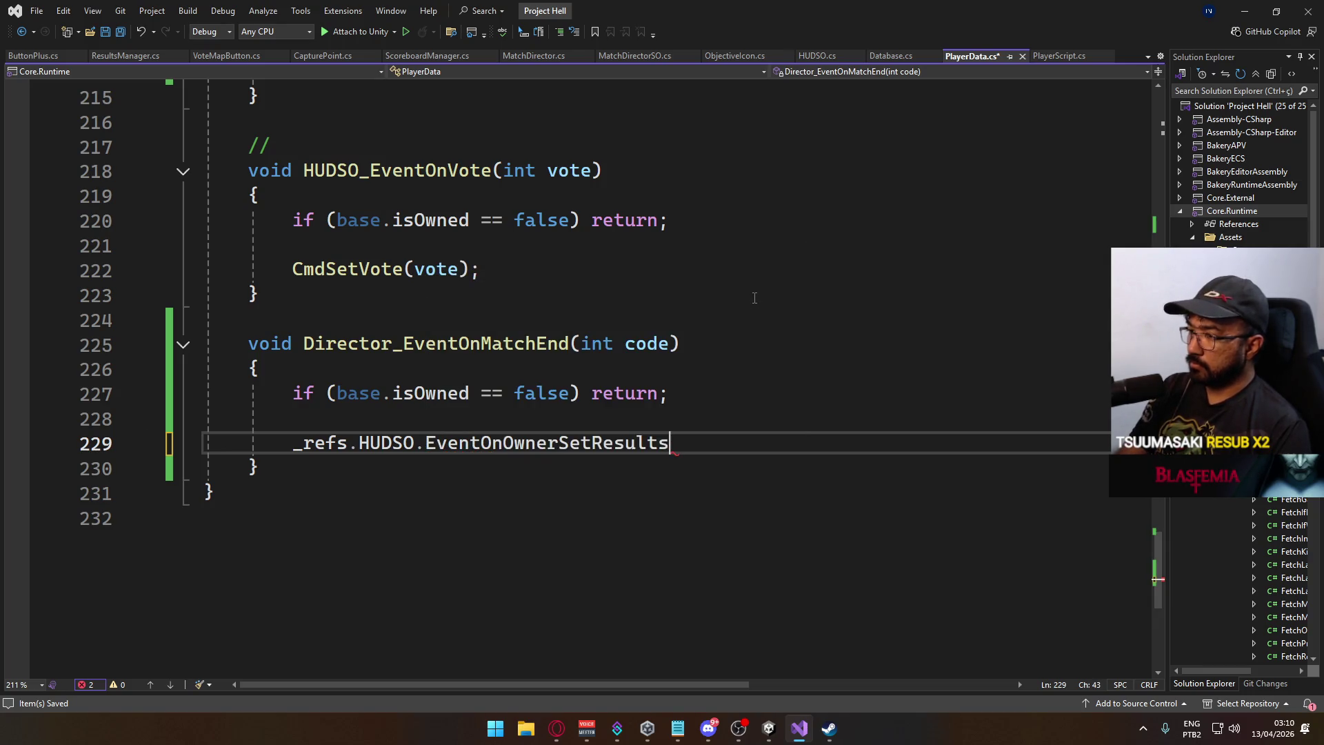
pyautogui.press('BackSpace')
pyautogui.press('BackSpace')
pyautogui.press('BackSpace')
pyautogui.press('BackSpace')
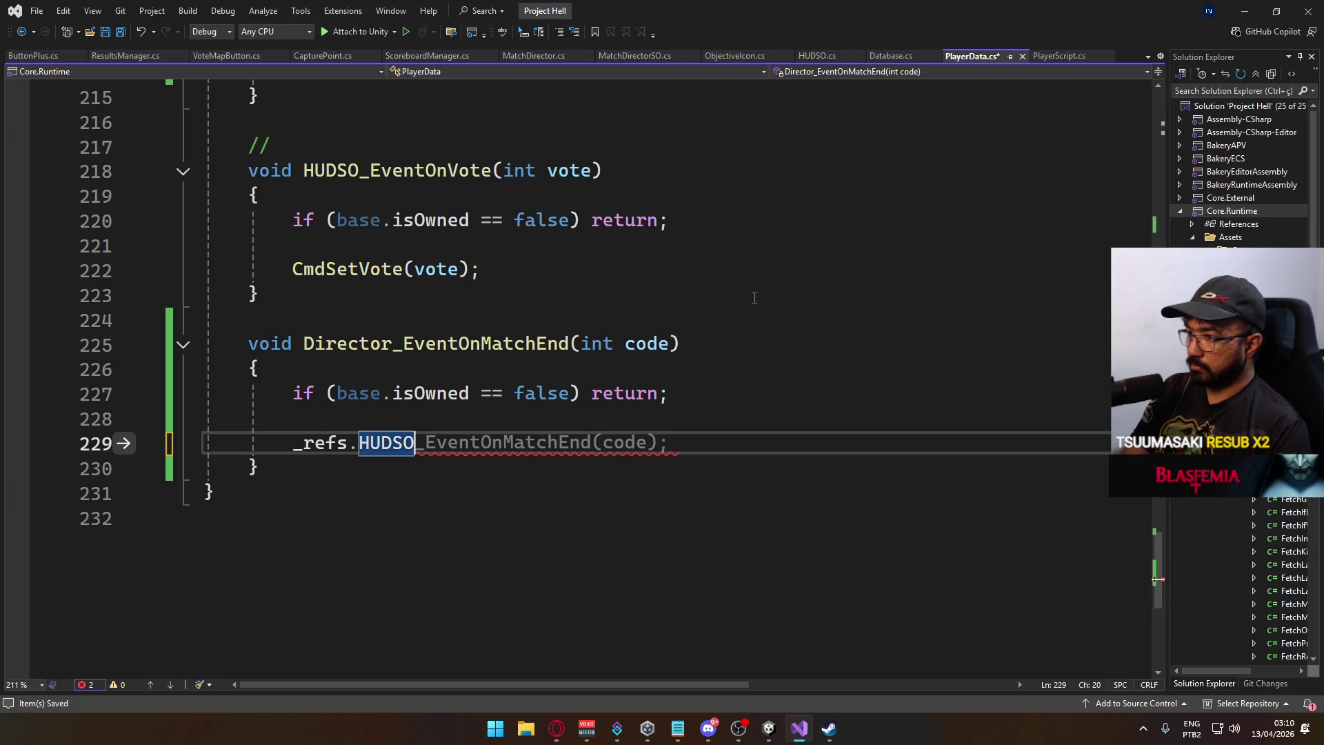
pyautogui.write('owner')
pyautogui.press('Tab')
pyautogui.write('(')
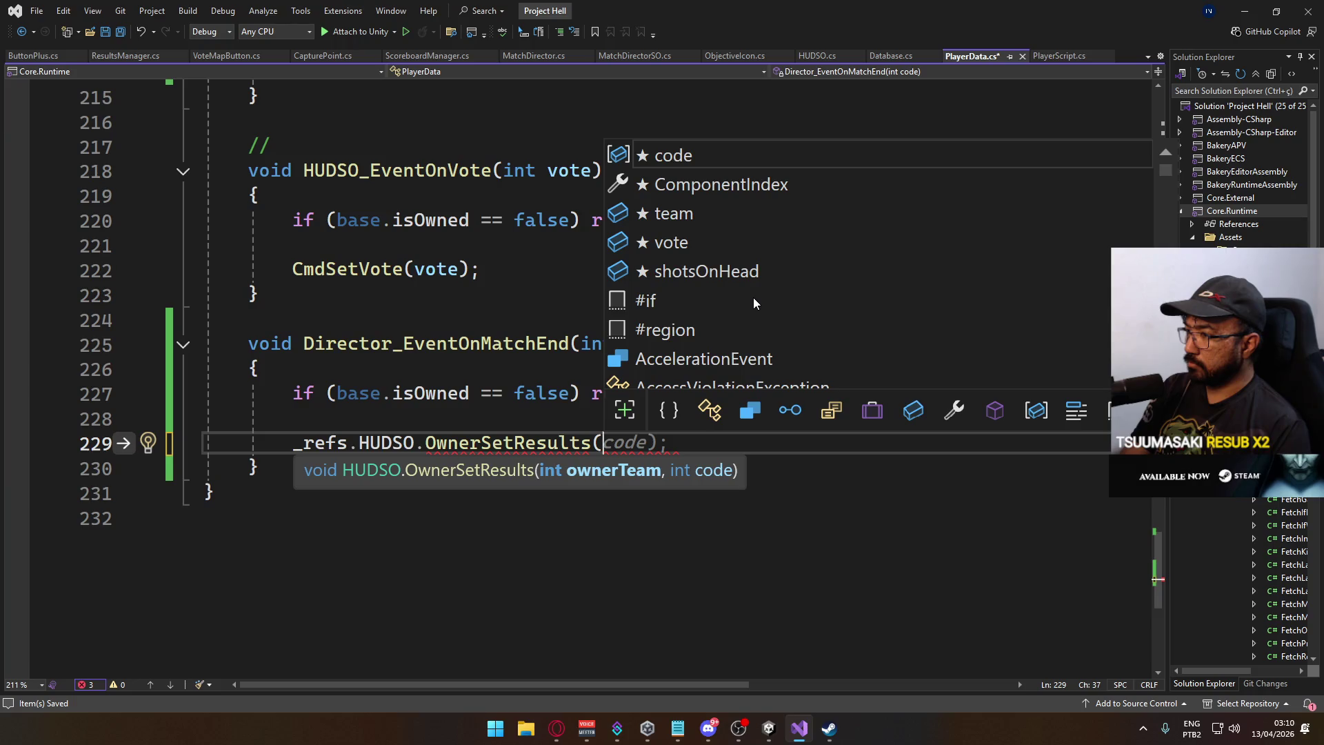
pyautogui.write('team, code);')
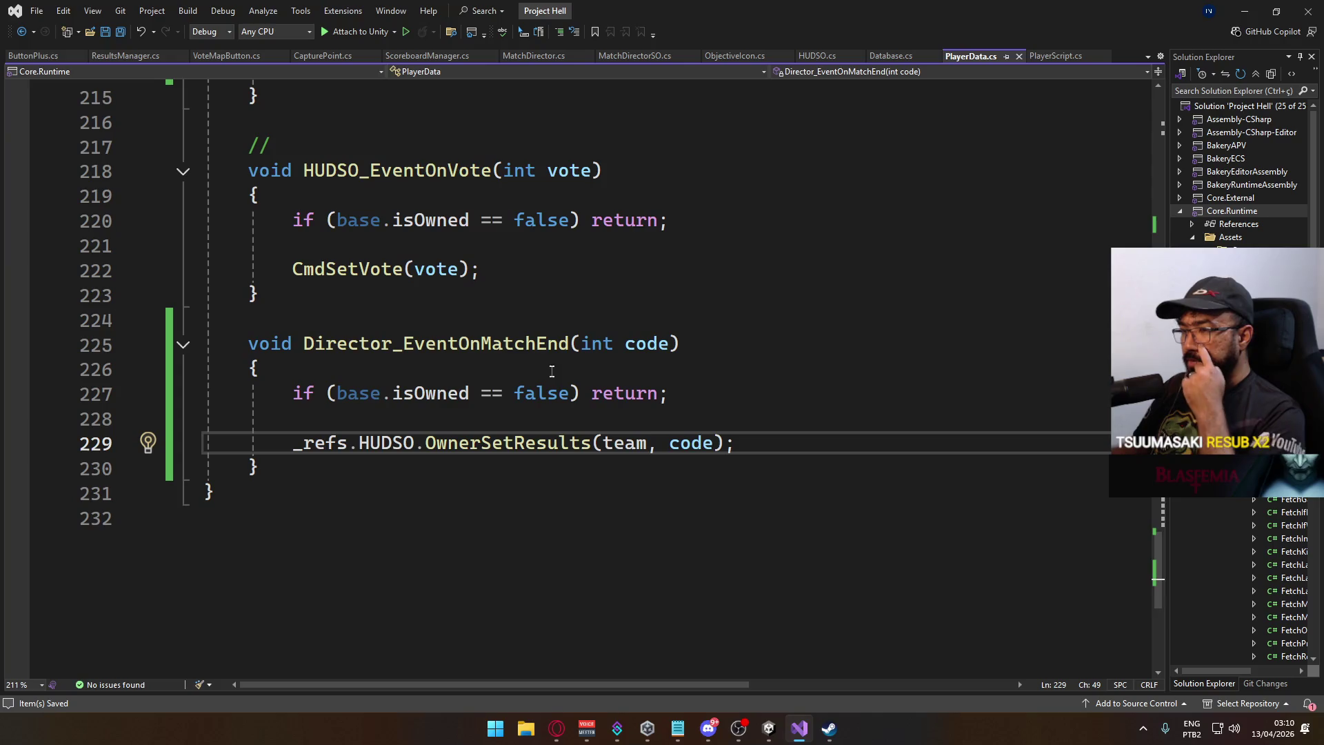
pyautogui.scroll(1, 558, 382)
pyautogui.scroll(4, 558, 382)
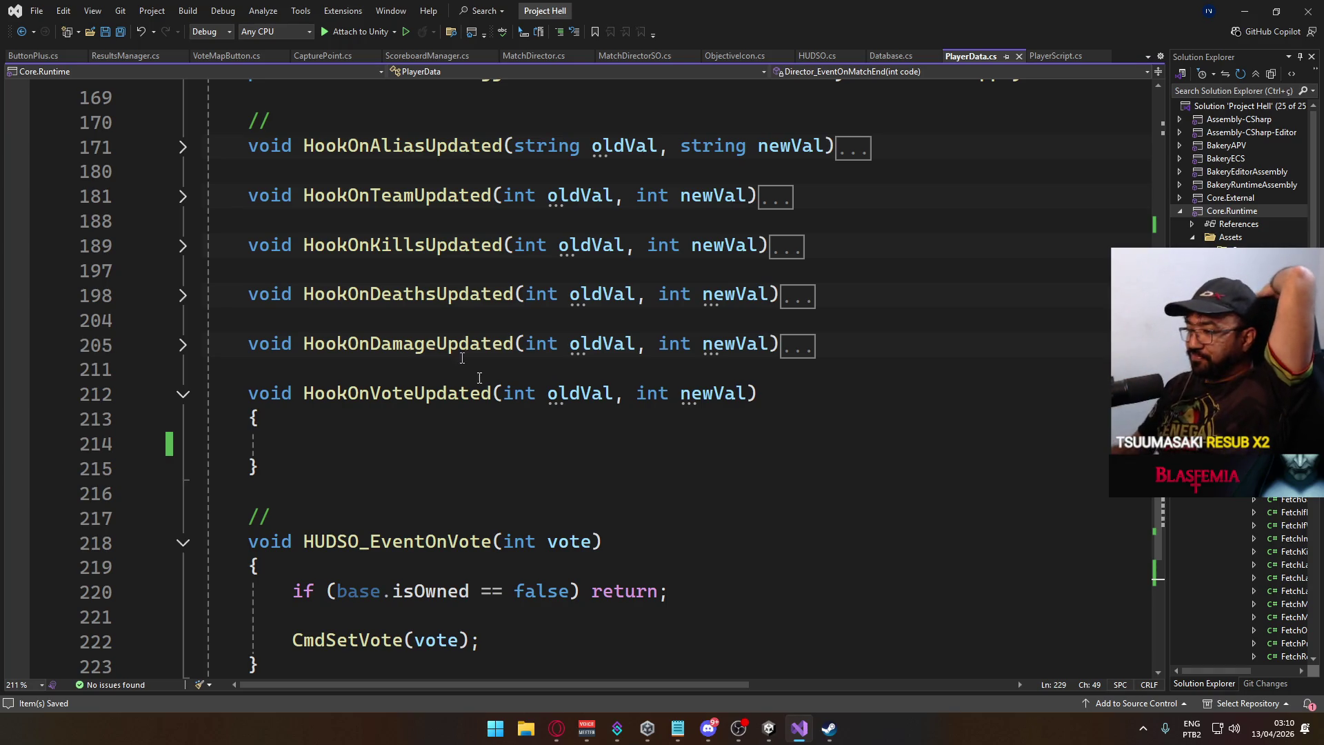
pyautogui.click(769, 728)
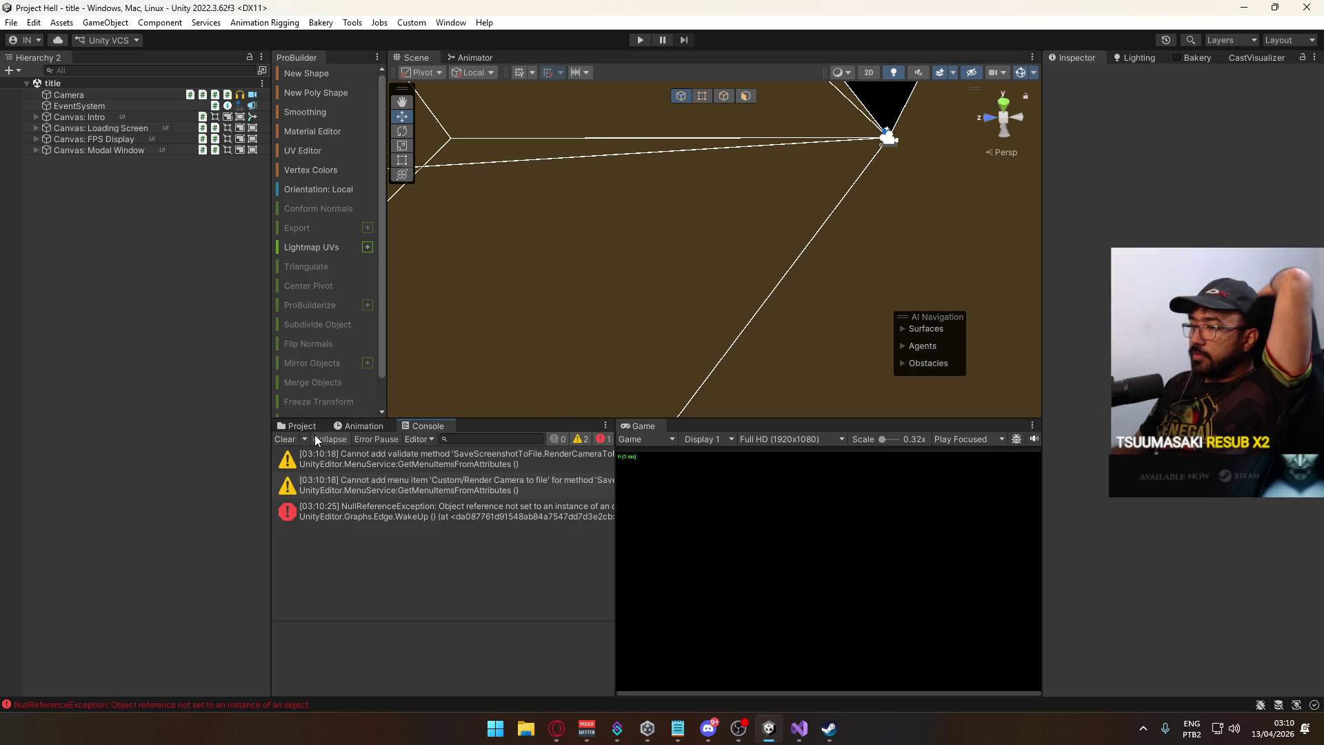
# Clear the console's old warnings, start play mode, and clear the new error.
pyautogui.click(285, 440)
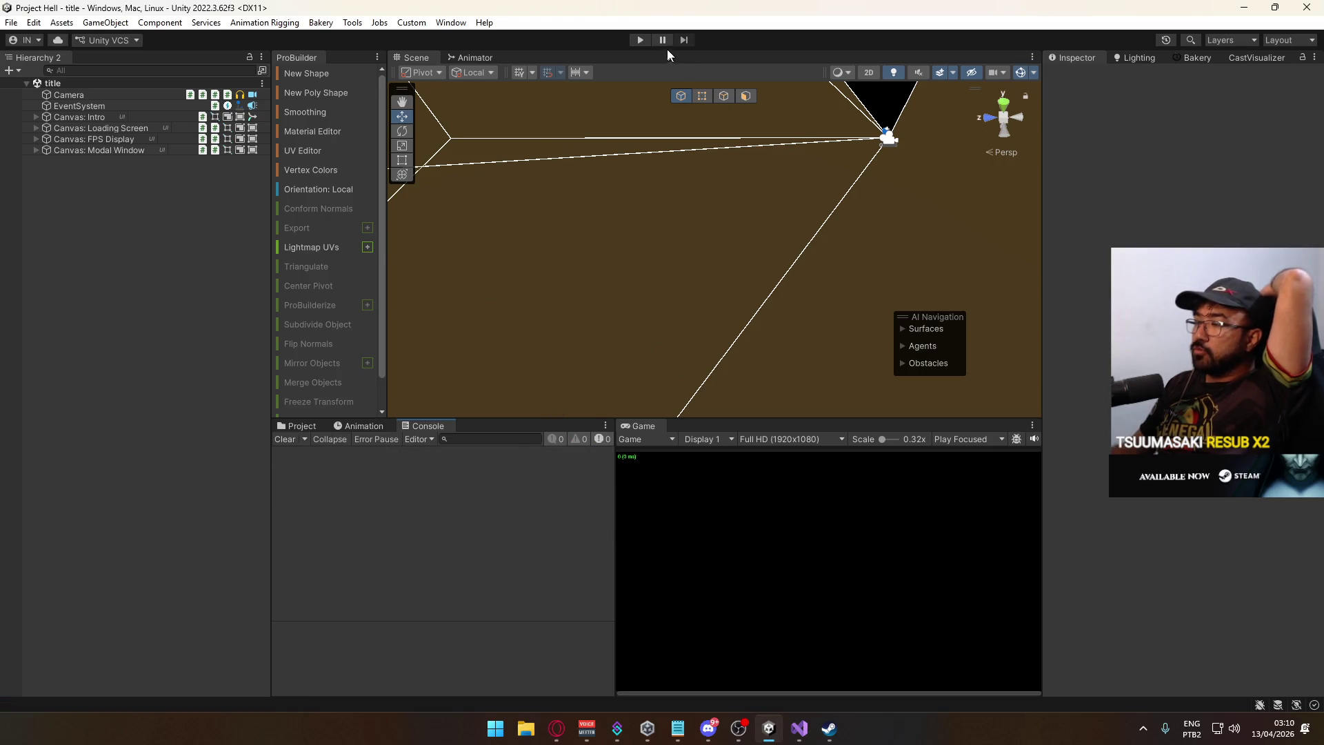
pyautogui.hotkey('ctrl', 'p')
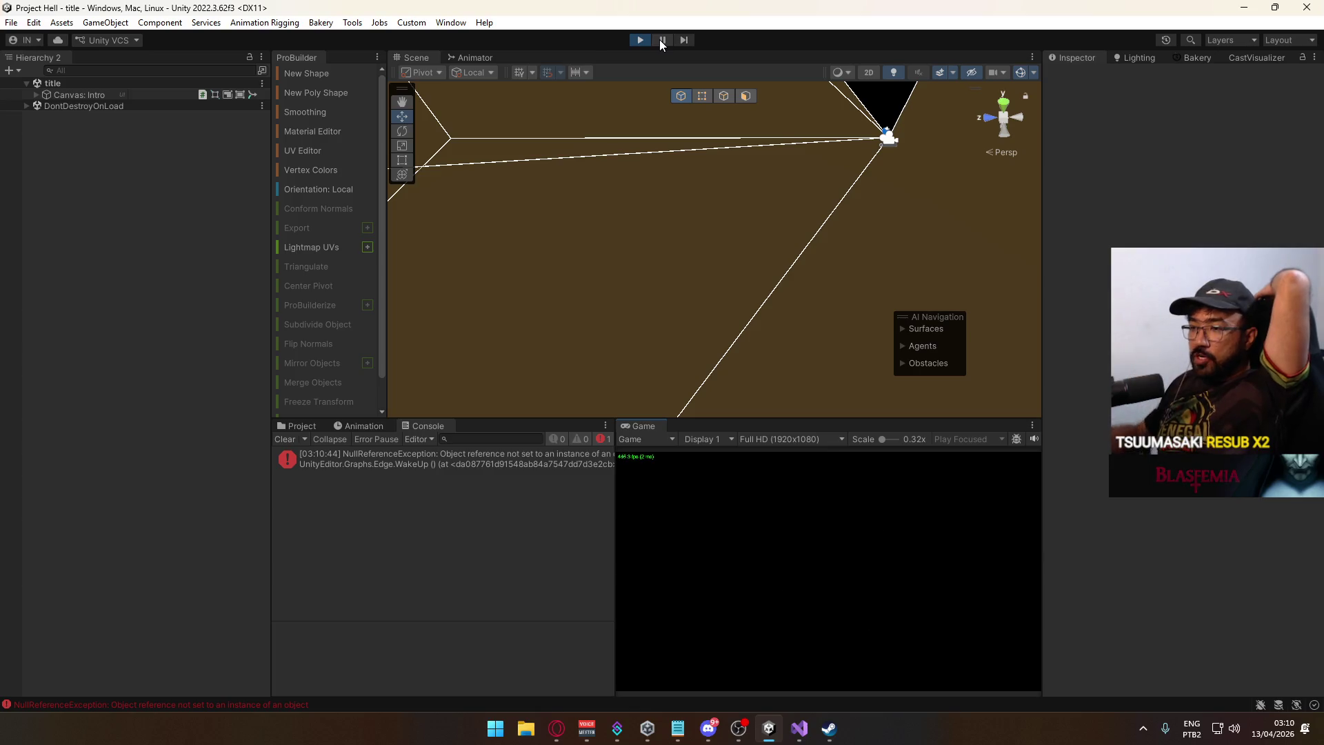
pyautogui.click(284, 440)
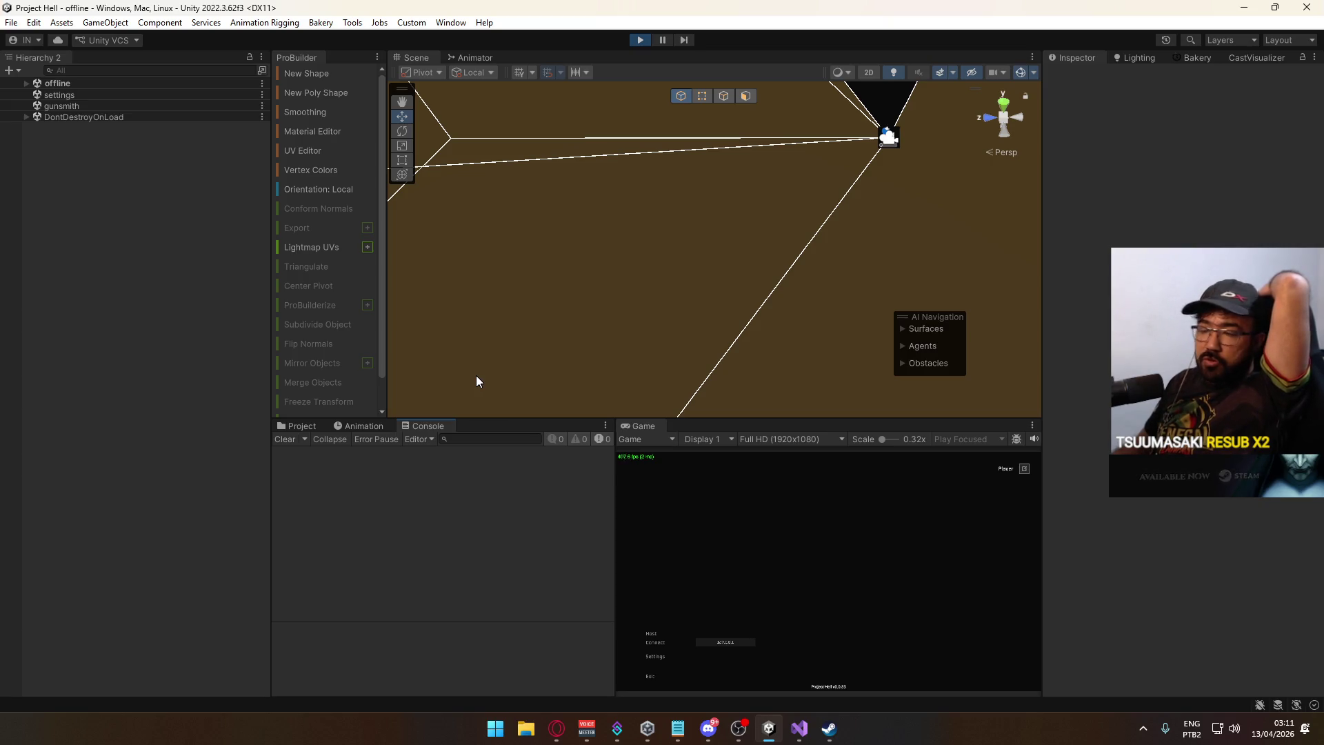
# Host a match on the shipment map and start it from the pause menu.
pyautogui.click(653, 635)
pyautogui.click(743, 677)
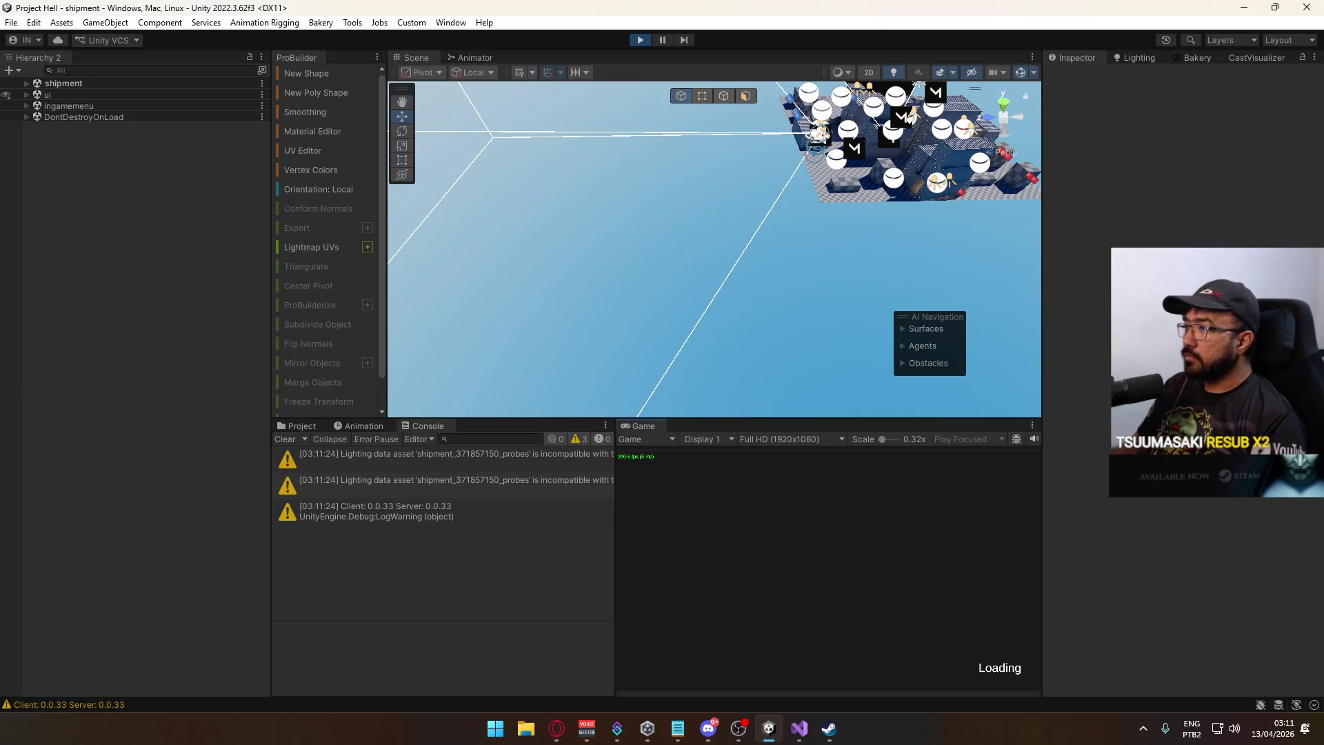
pyautogui.press('shift')
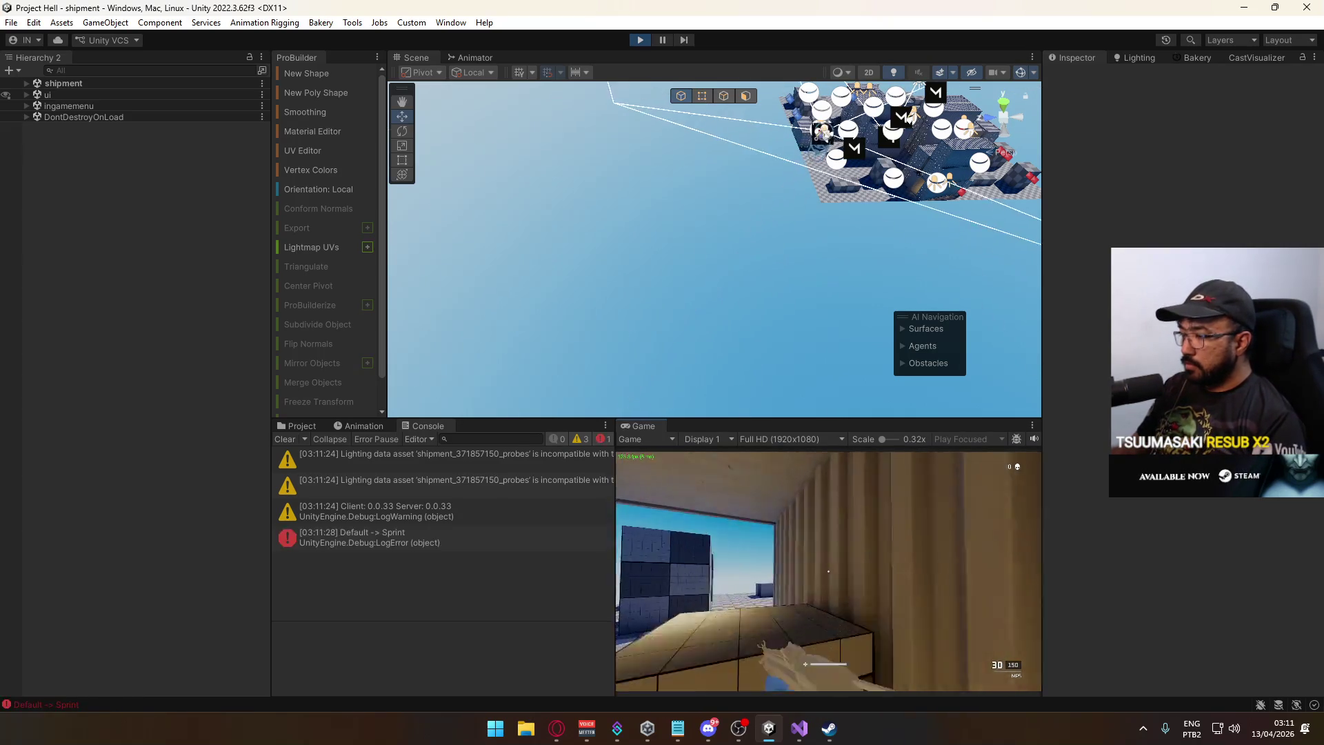
pyautogui.press('Escape')
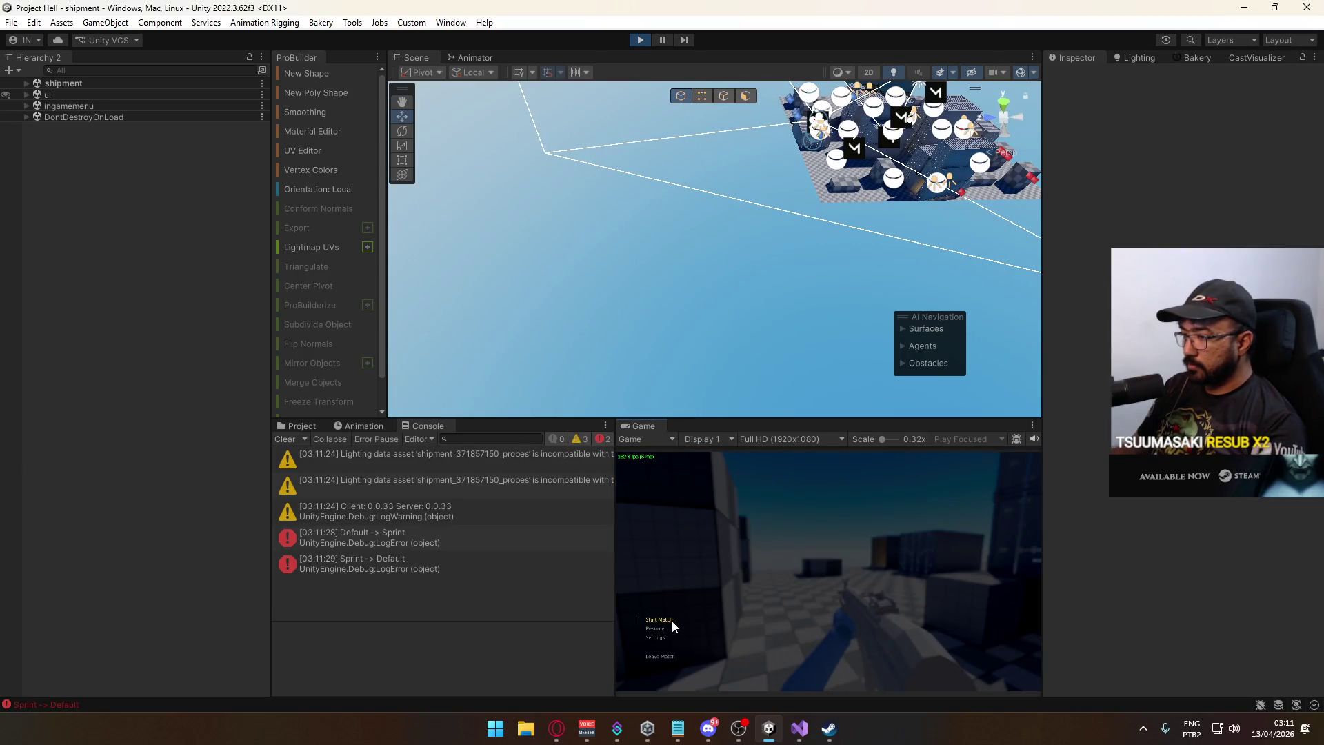
pyautogui.click(672, 621)
pyautogui.press('Escape')
pyautogui.press('Escape')
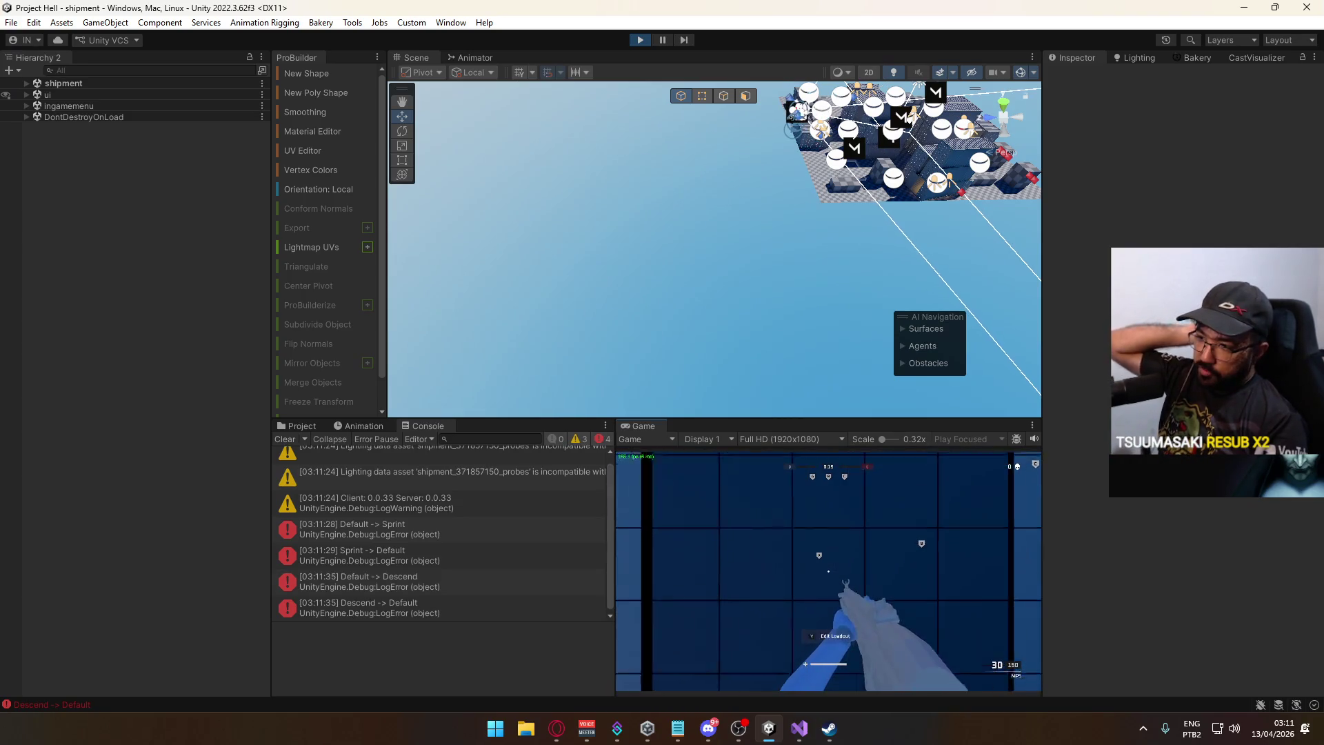
# Play the match to its end, sprinting and jumping past the containers toward the capture point.
pyautogui.hotkey('shift', 'w')
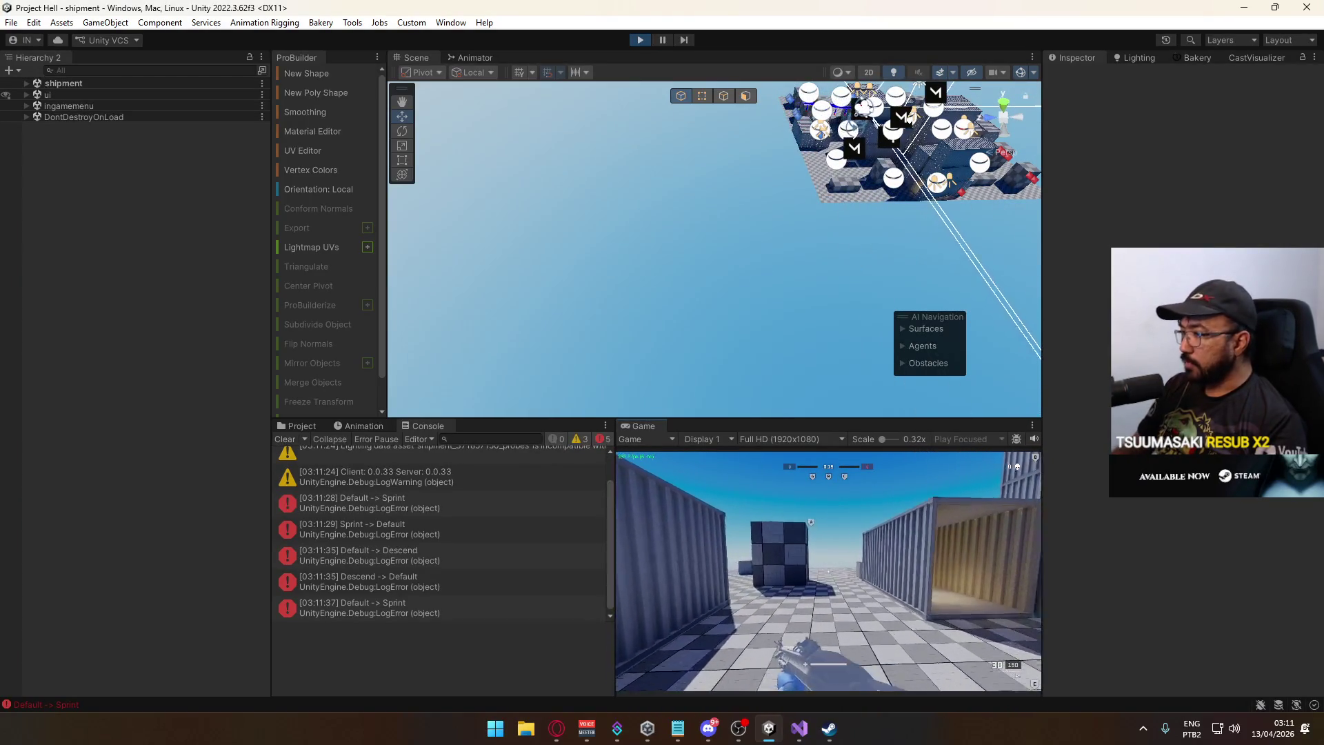
pyautogui.press('space')
pyautogui.press('shift')
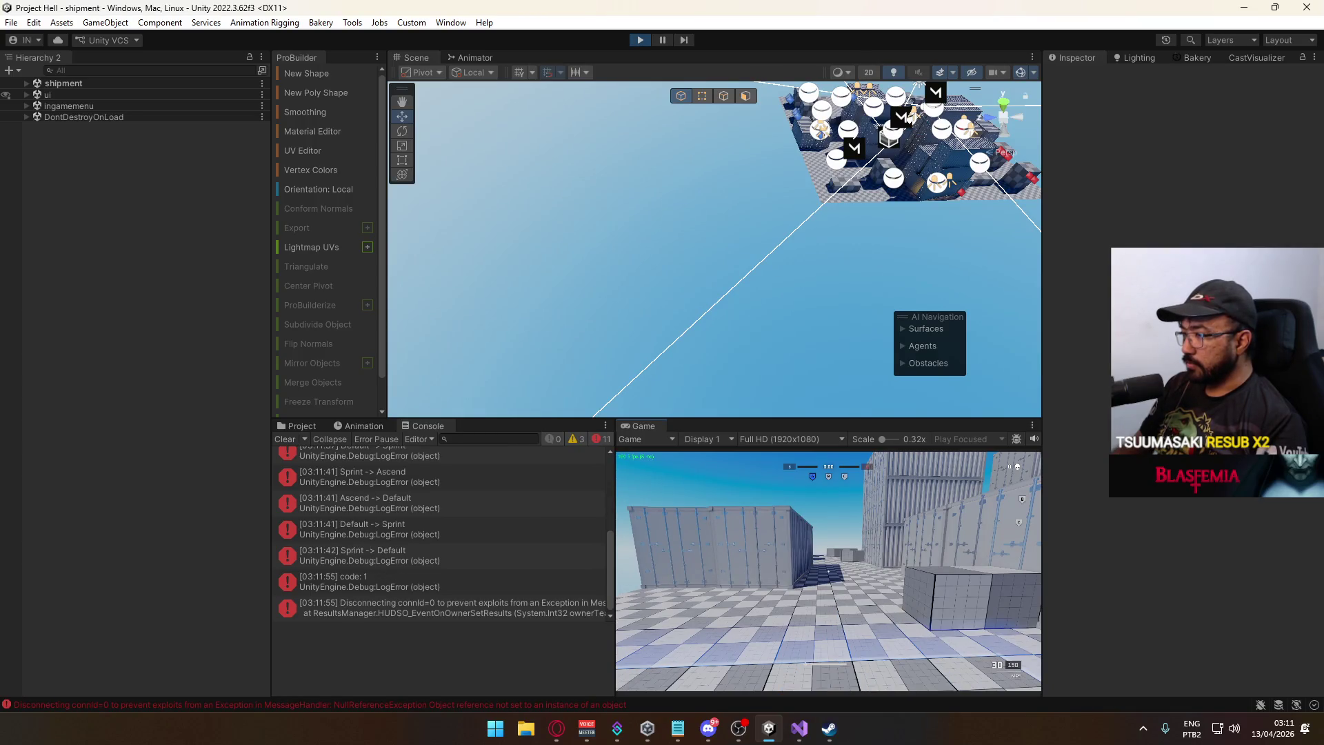
pyautogui.press('super')
pyautogui.press('super')
# Read the NullReferenceException stack trace from HUDSO_EventOnOwnerSetResults.
pyautogui.click(452, 610)
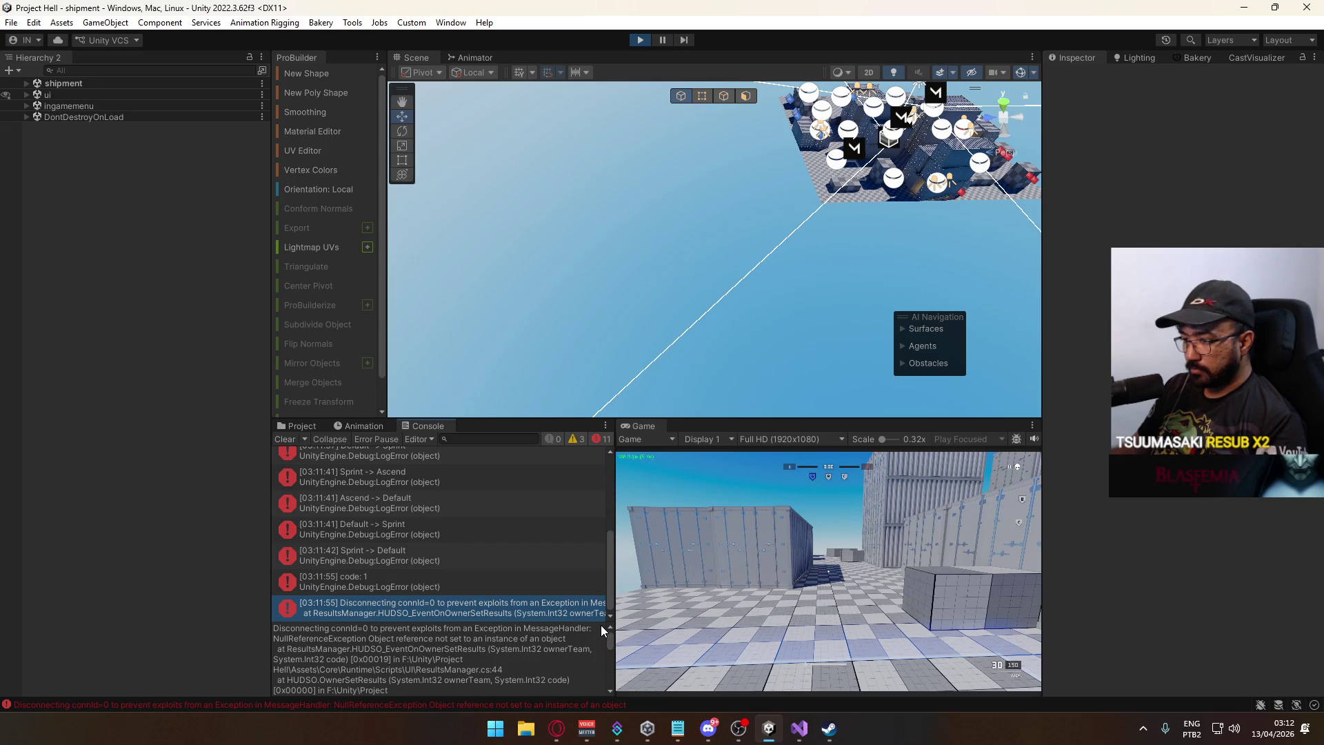
pyautogui.scroll(-3, 506, 663)
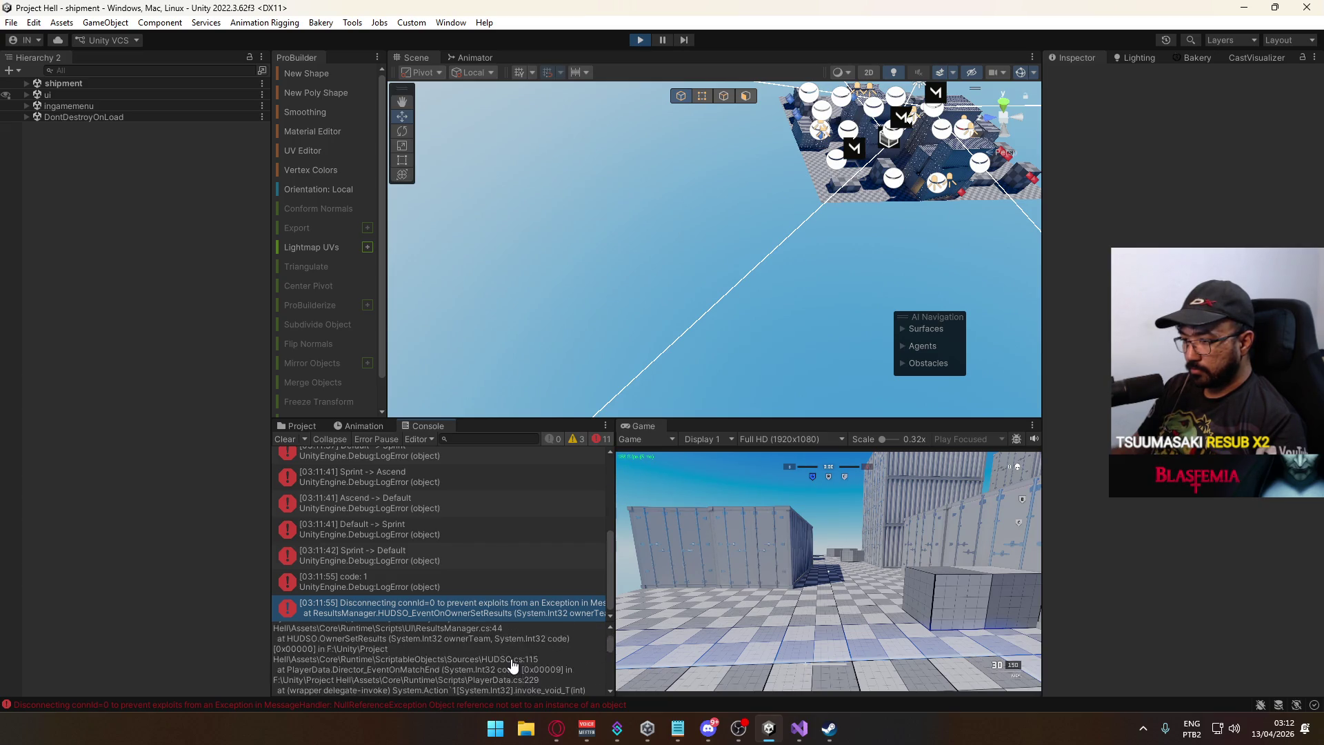
pyautogui.scroll(-5, 512, 659)
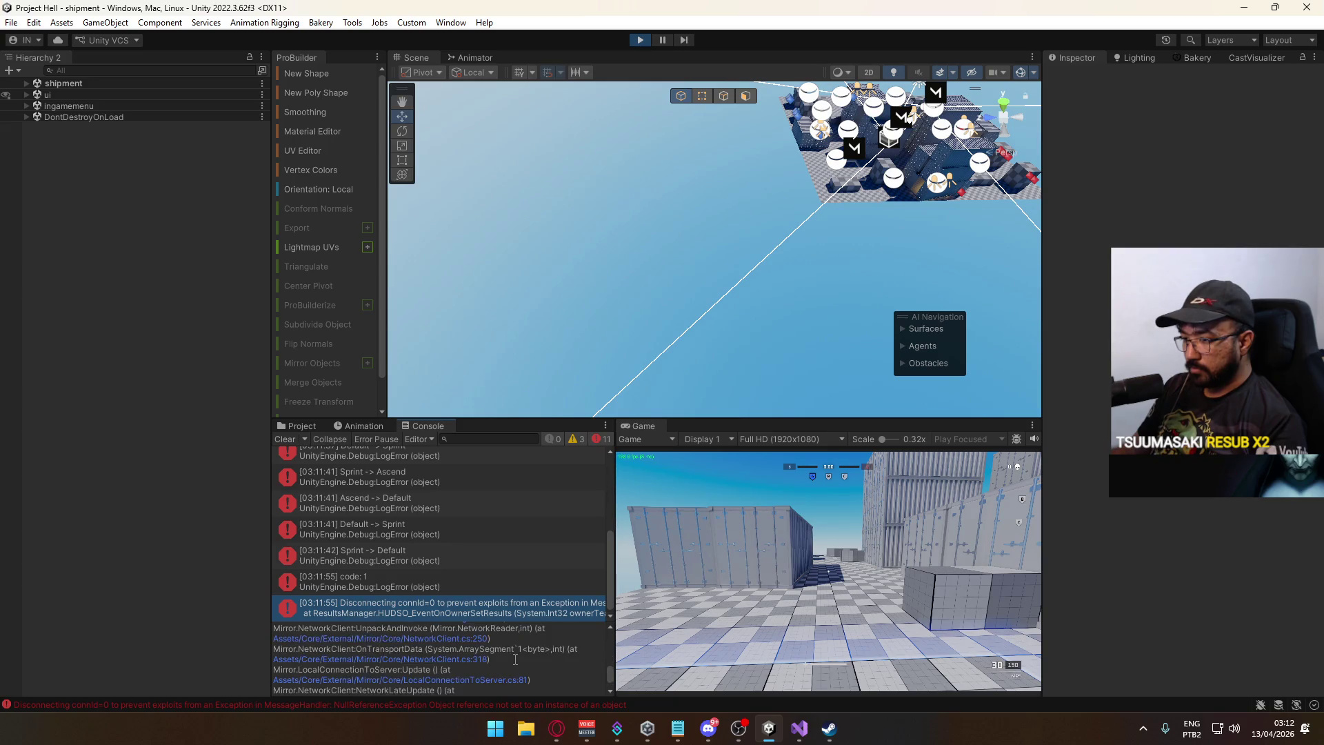
pyautogui.scroll(5, 541, 654)
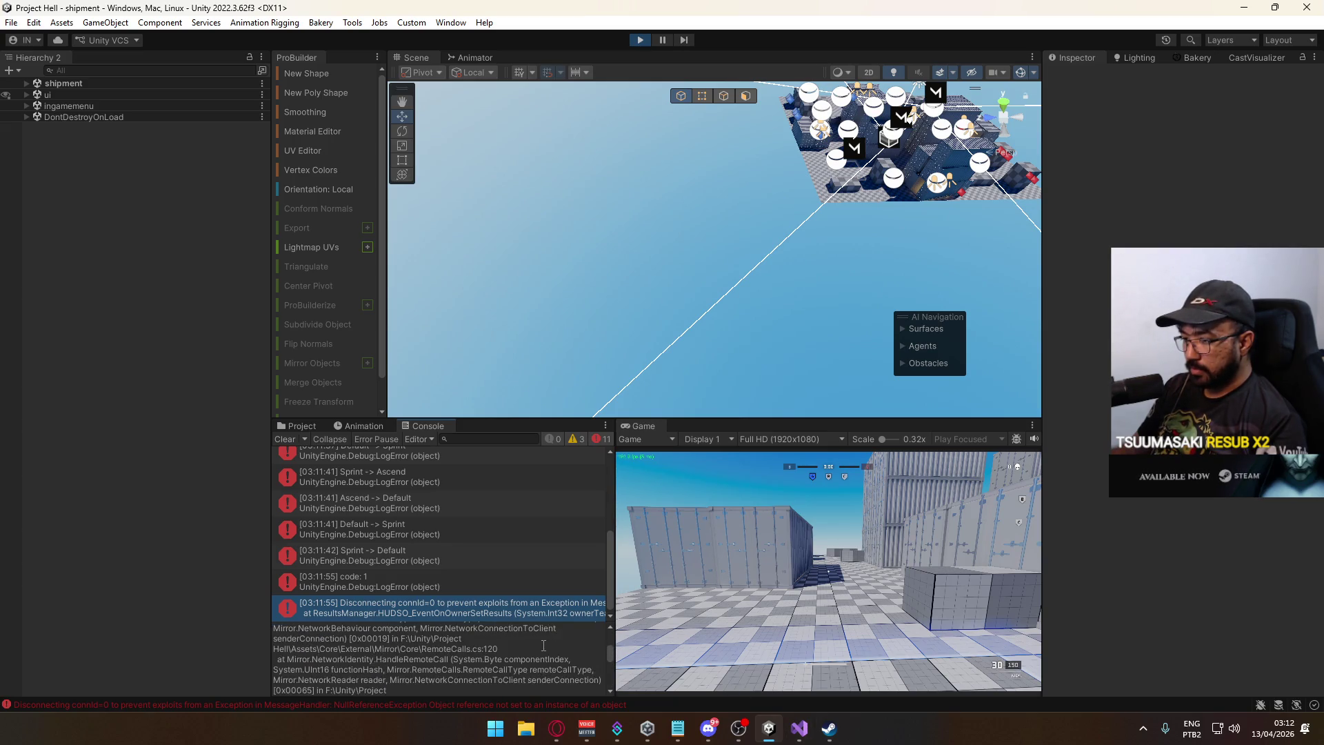
pyautogui.scroll(3, 545, 647)
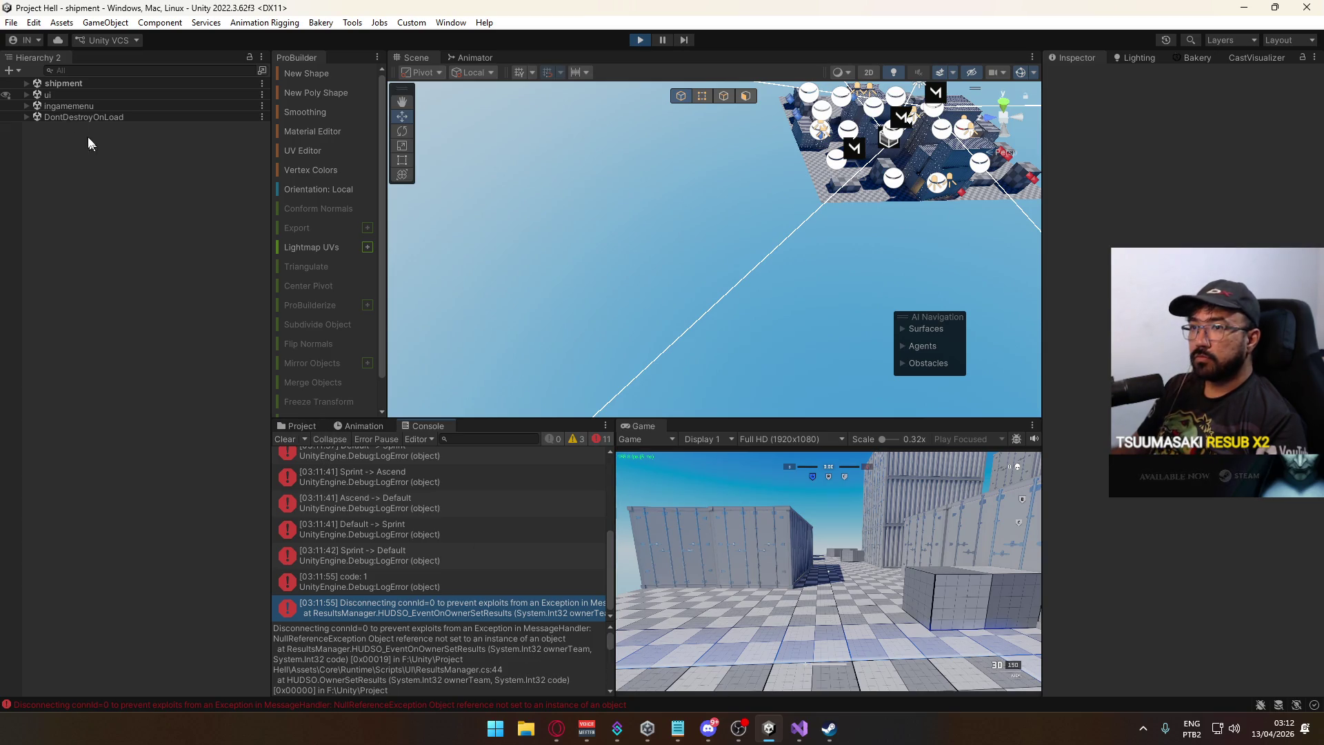
# Look over ResultsManager.cs in Visual Studio, then return to Unity and stop play mode.
pyautogui.click(795, 729)
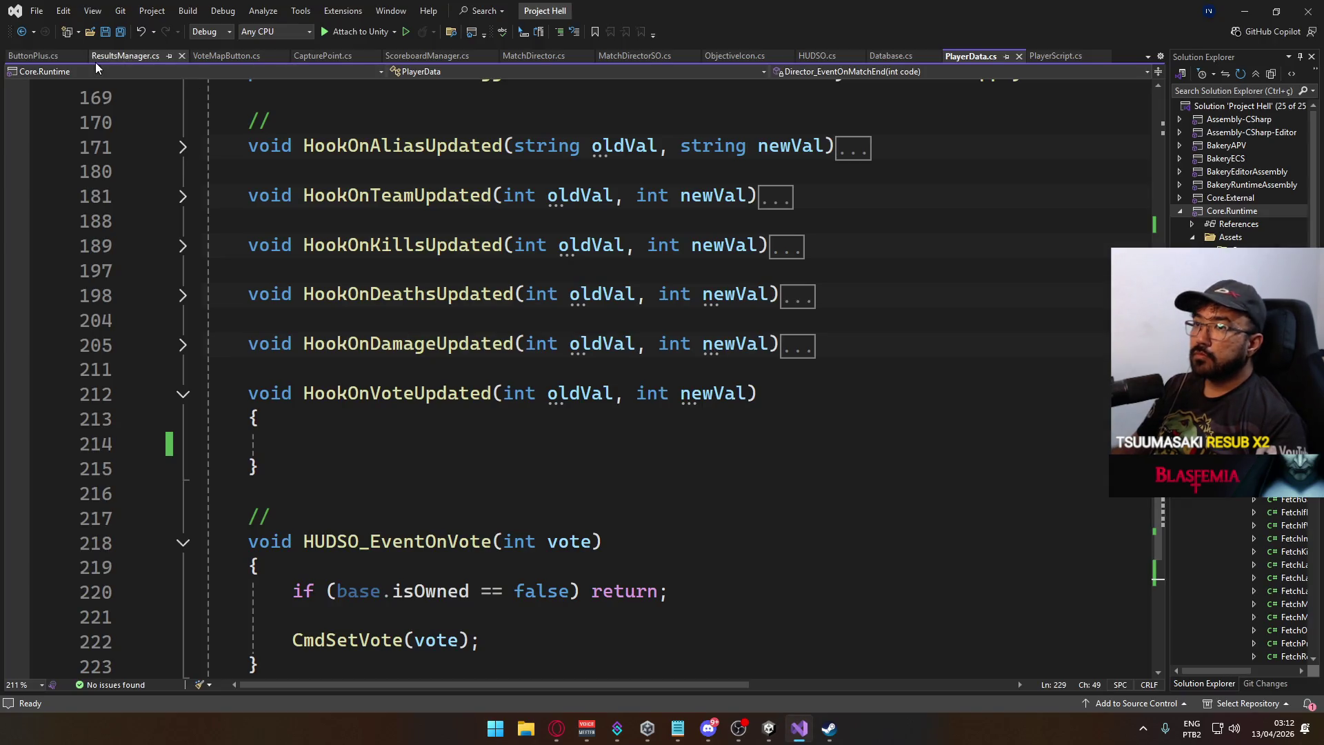
pyautogui.click(126, 56)
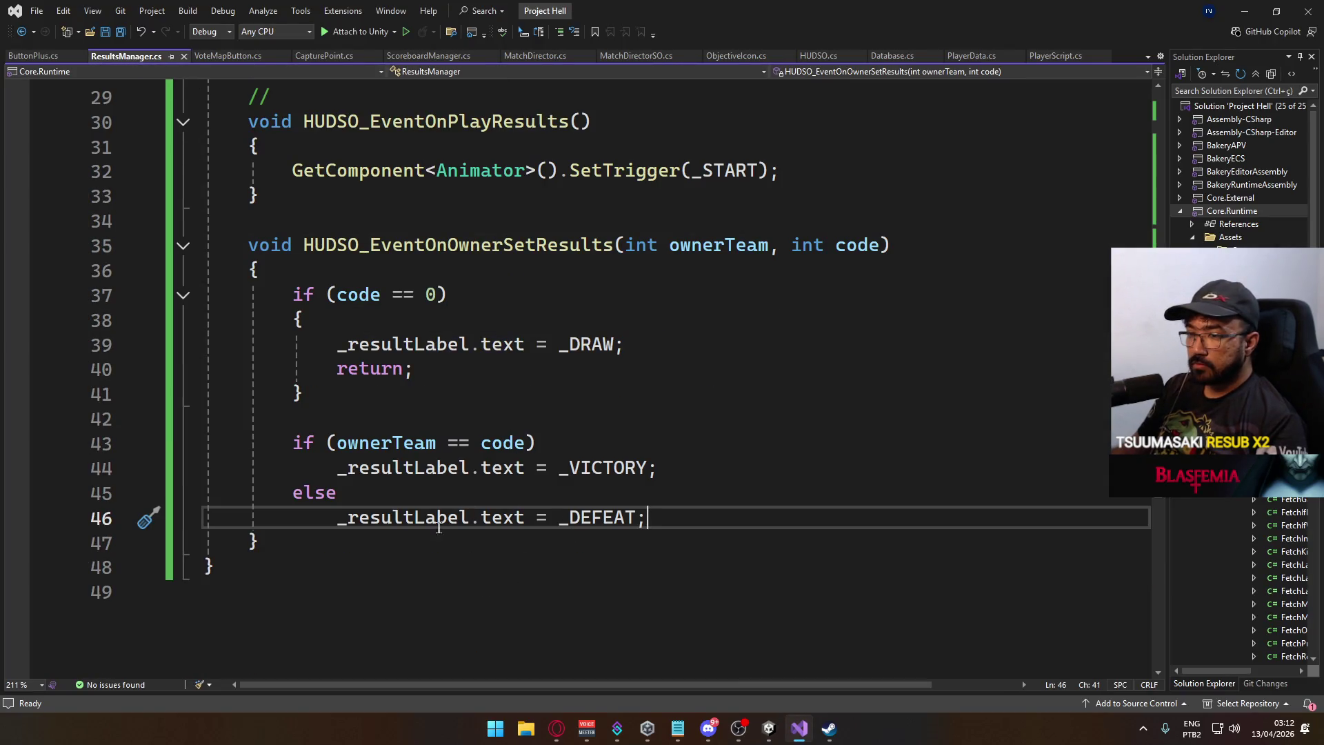
pyautogui.click(769, 729)
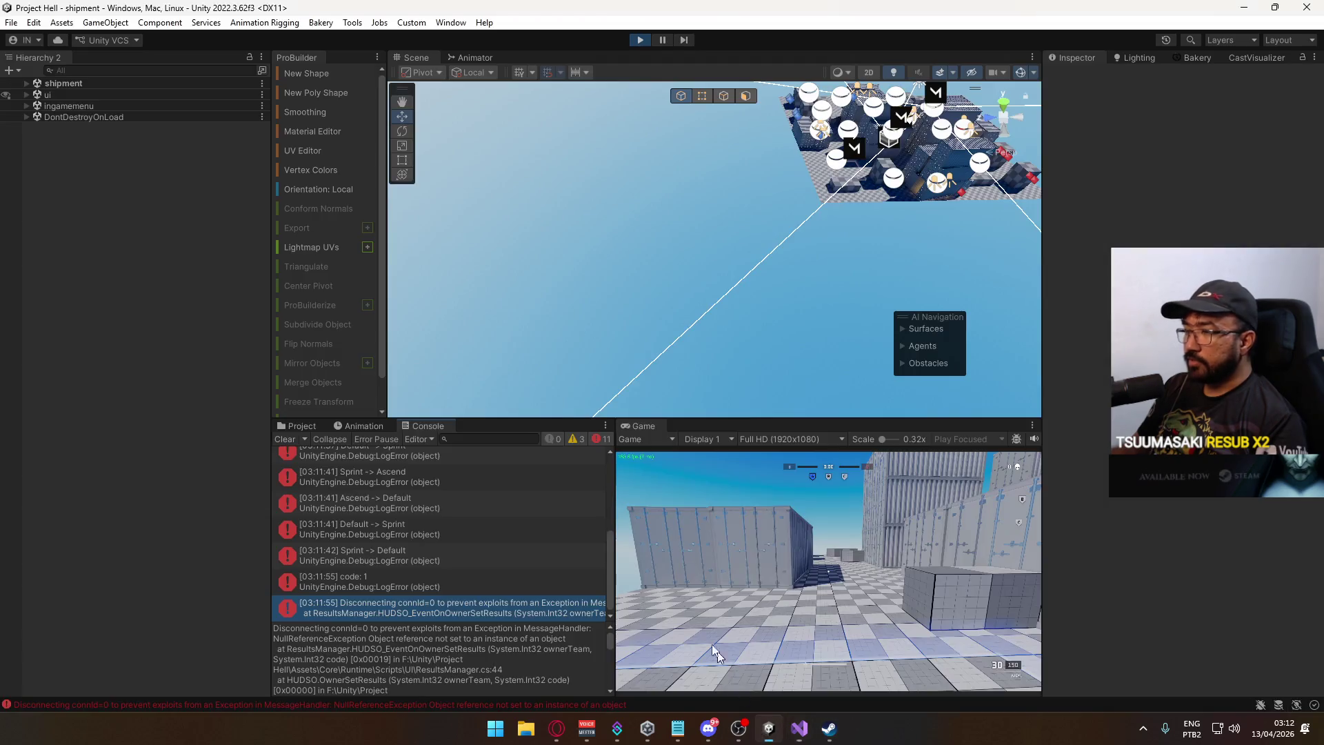
pyautogui.click(286, 426)
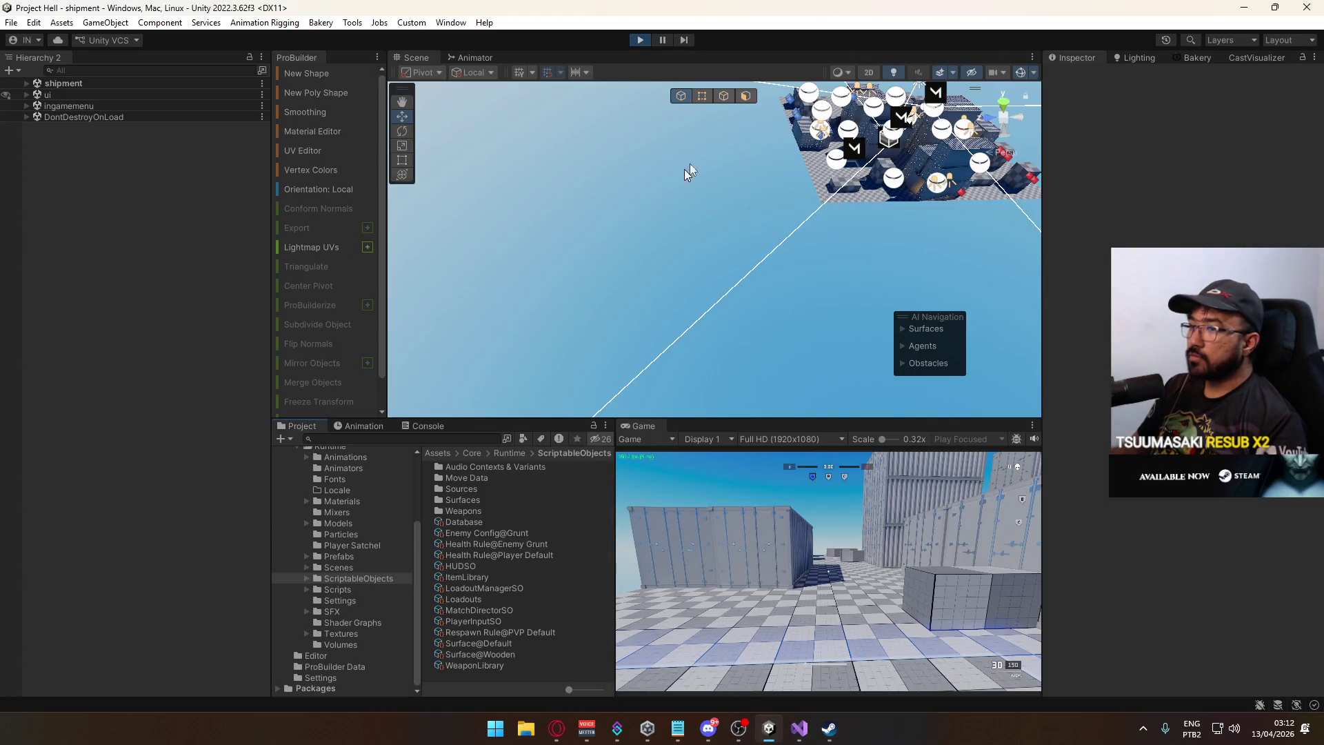
pyautogui.click(642, 40)
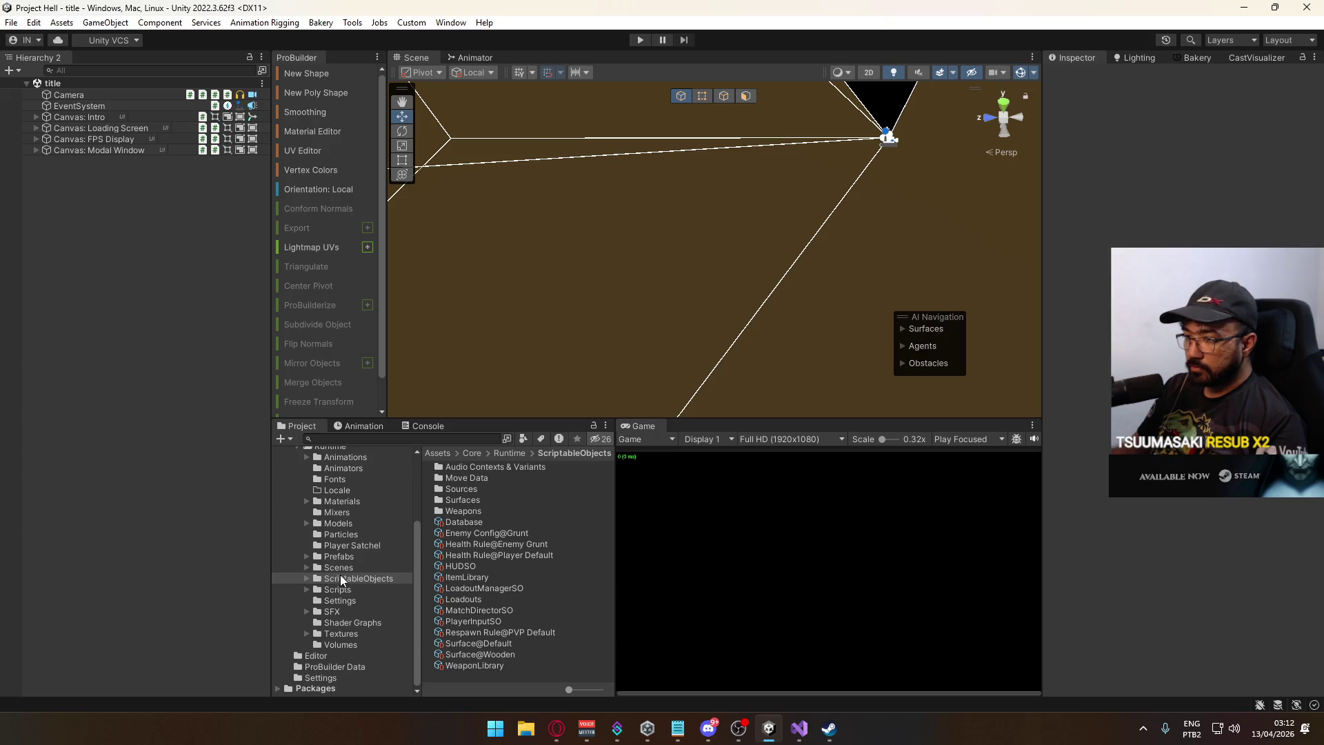
# Open the ui scene from the Scenes folder and expand Canvas: Results.
pyautogui.click(339, 566)
pyautogui.doubleClick(482, 609)
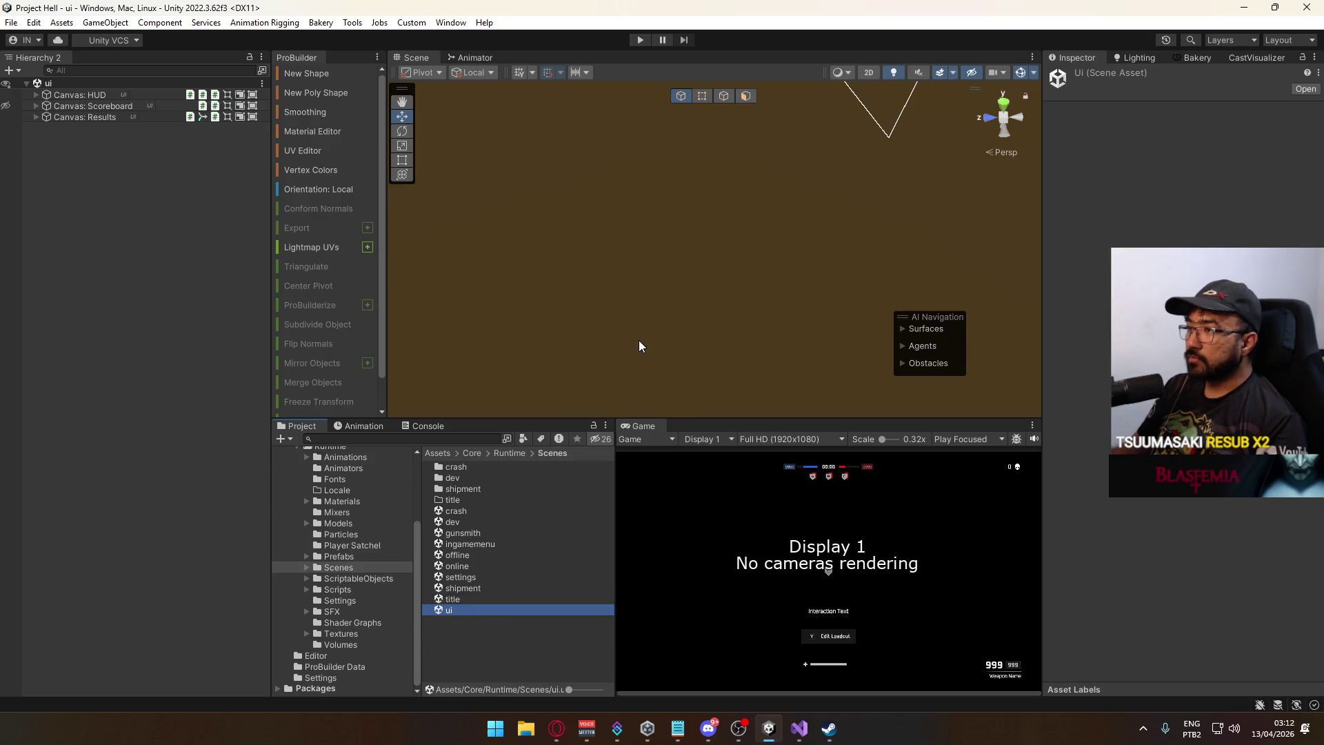
pyautogui.click(103, 118)
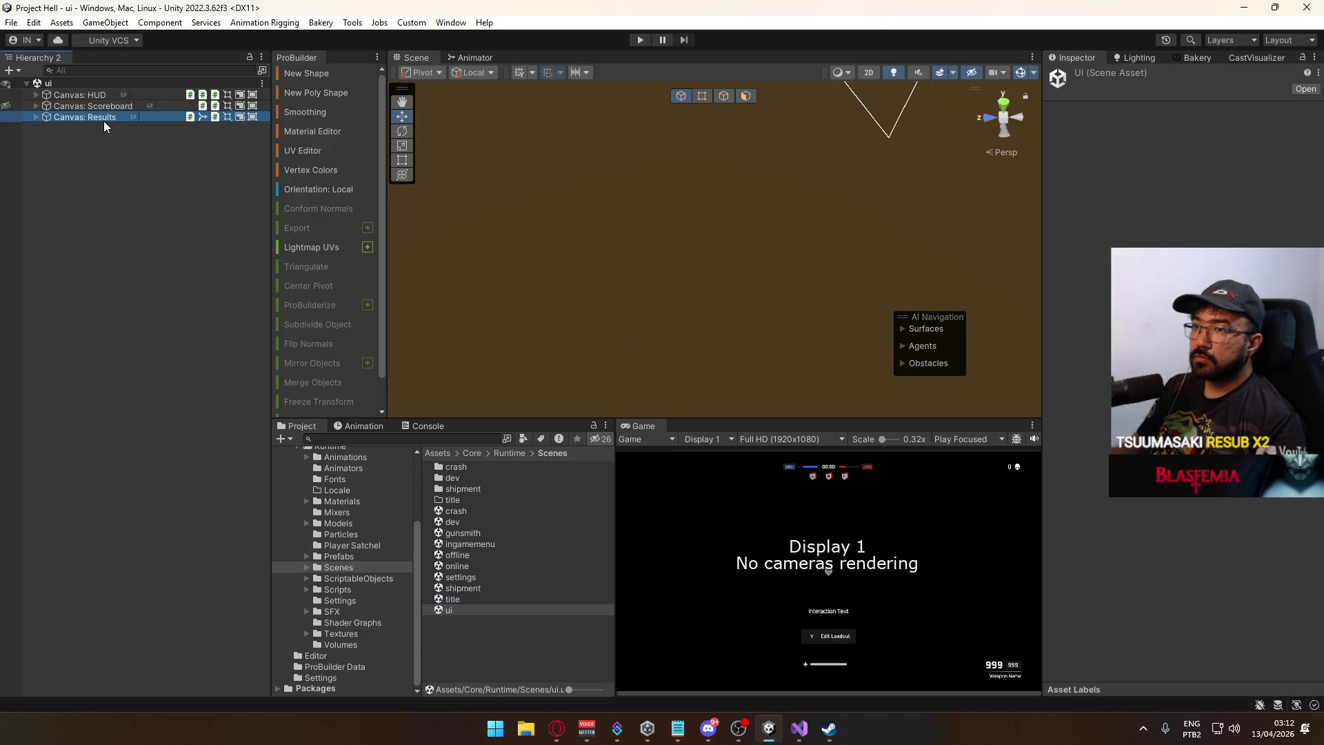
pyautogui.click(35, 117)
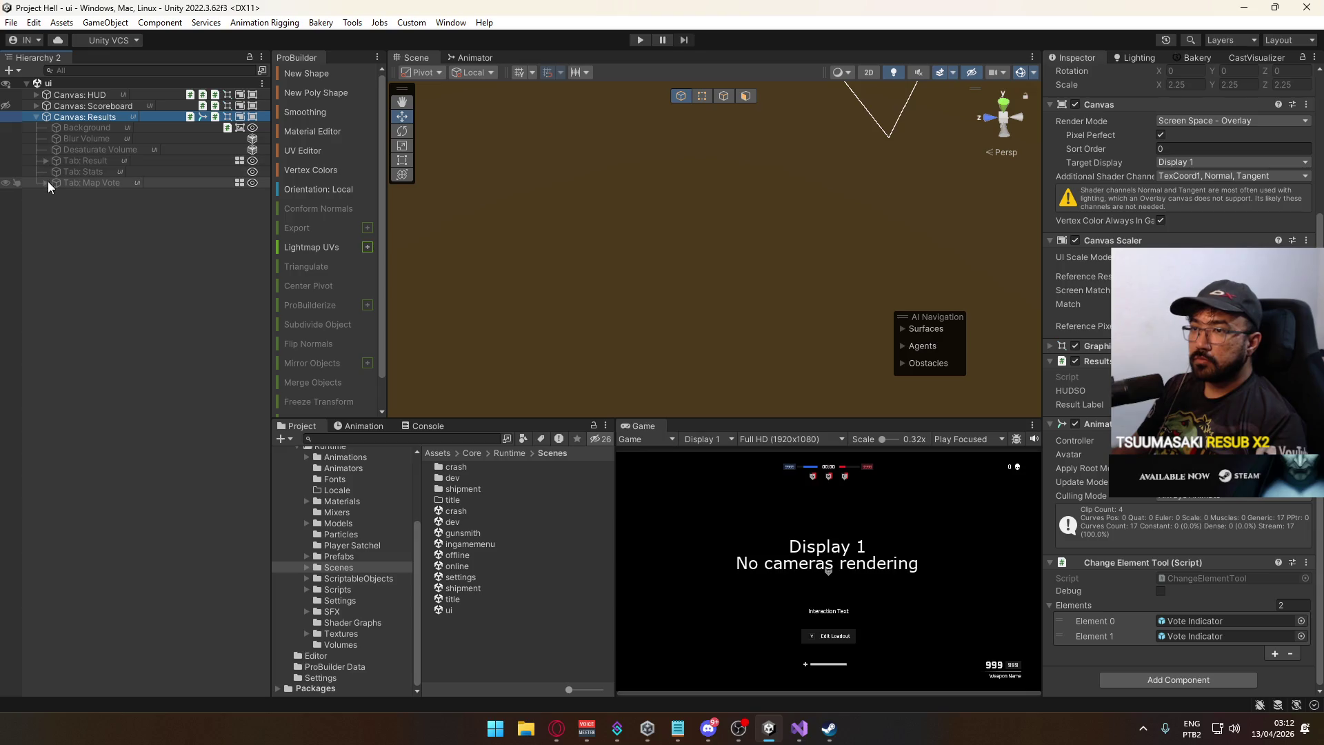
# Expand Tab: Result and its Horizontal Group, briefly checking Tab: Map Vote.
pyautogui.click(45, 161)
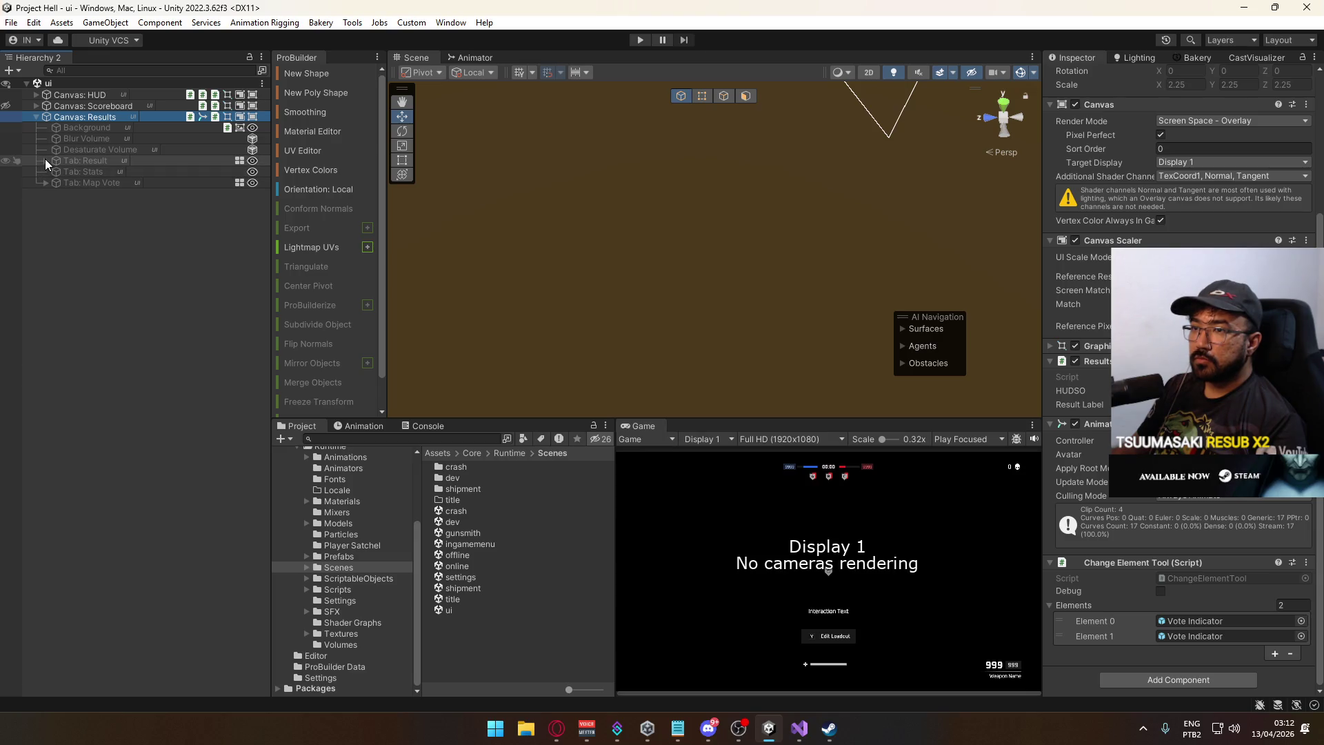
pyautogui.click(45, 161)
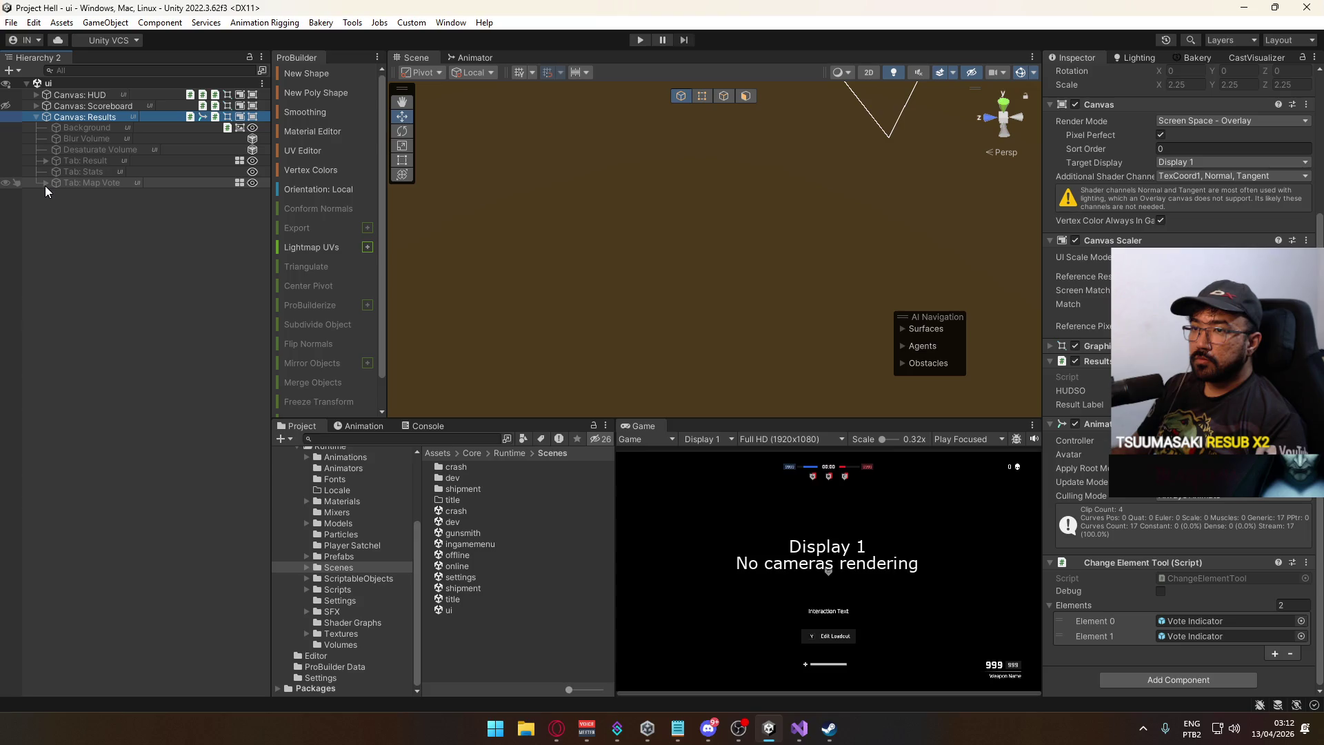
pyautogui.click(46, 183)
pyautogui.click(44, 184)
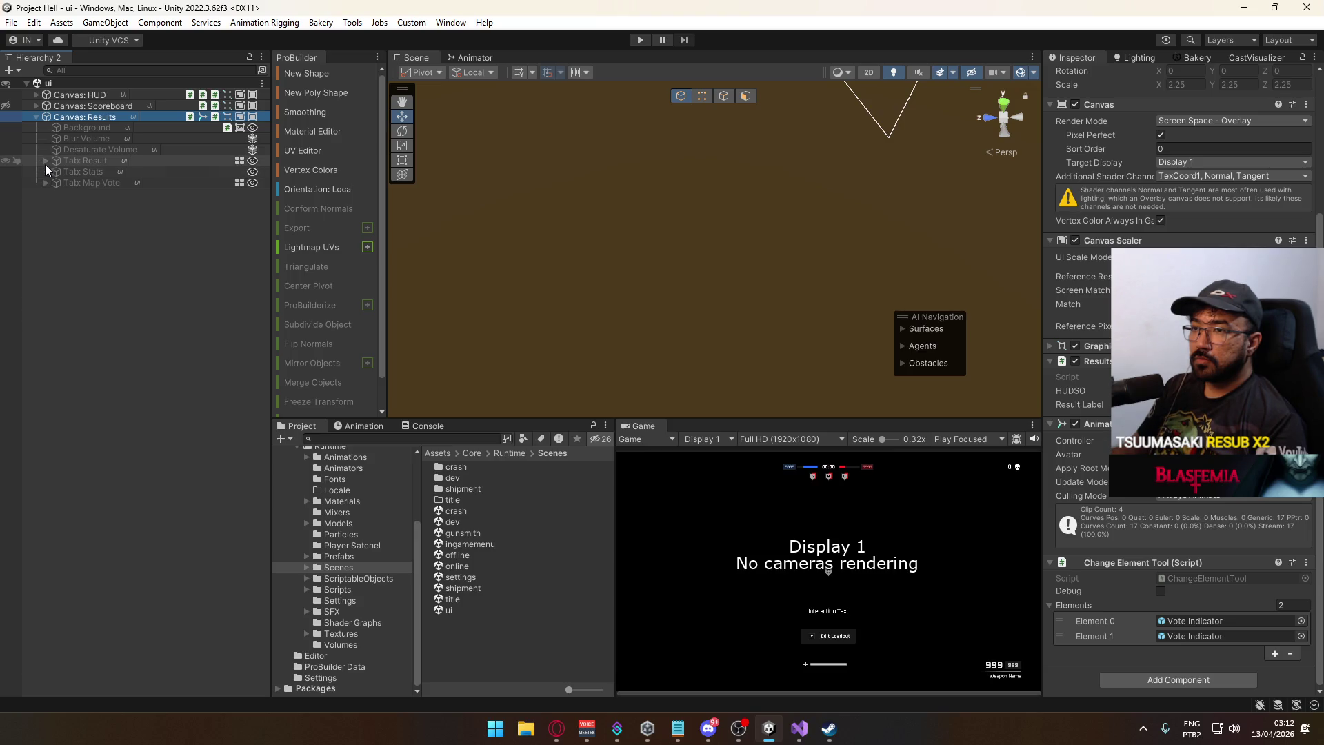
pyautogui.click(45, 161)
pyautogui.click(55, 182)
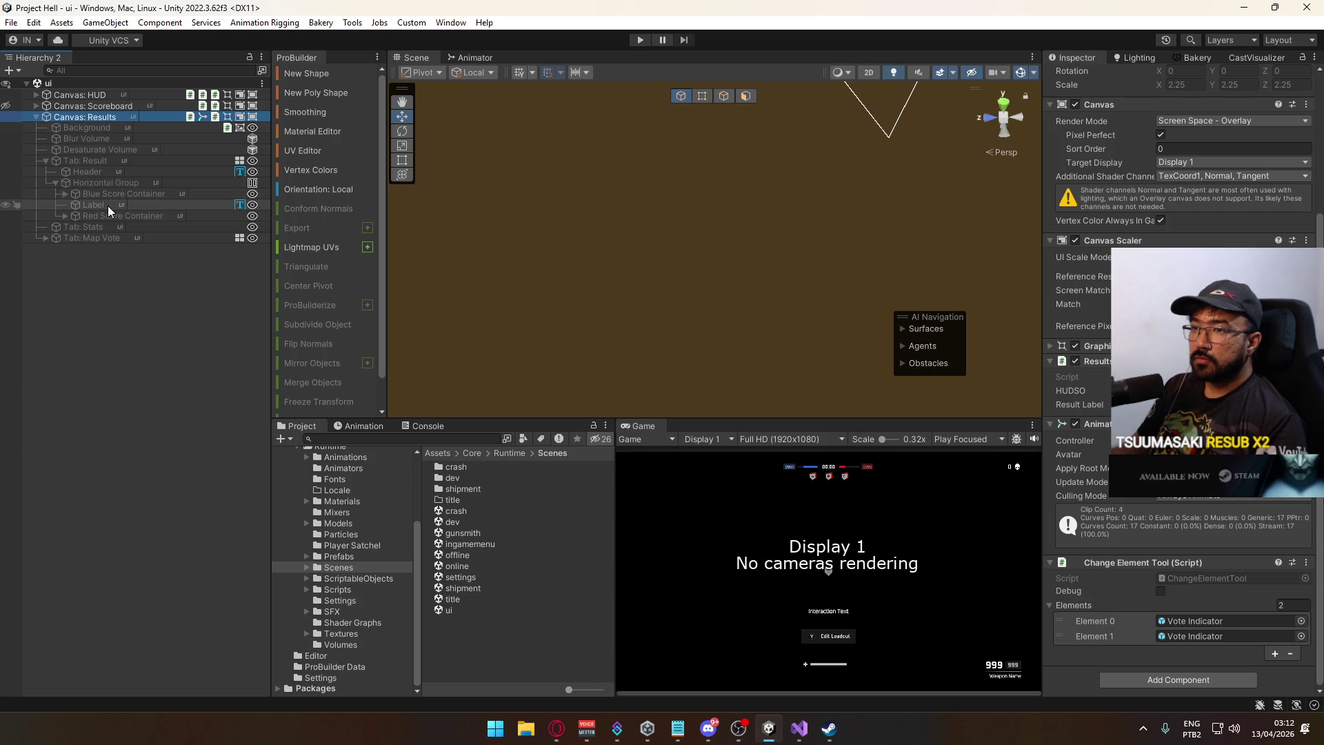
pyautogui.moveTo(97, 173)
pyautogui.mouseDown()
pyautogui.moveTo(1037, 505)
pyautogui.moveTo(880, 361)
pyautogui.moveTo(118, 177)
pyautogui.moveTo(106, 203)
pyautogui.mouseUp()
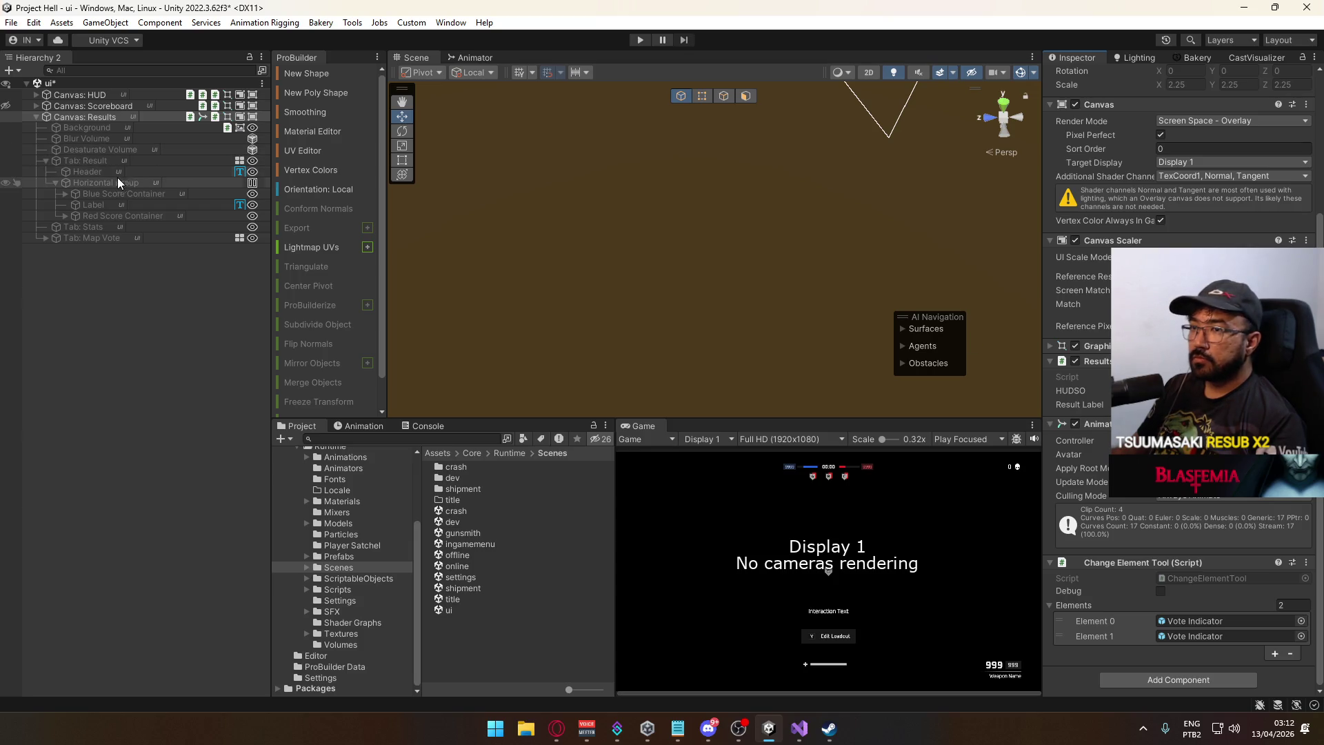
# Inspect the Label and Header ('Draw') text objects, then the Canvas: Results settings.
pyautogui.click(96, 203)
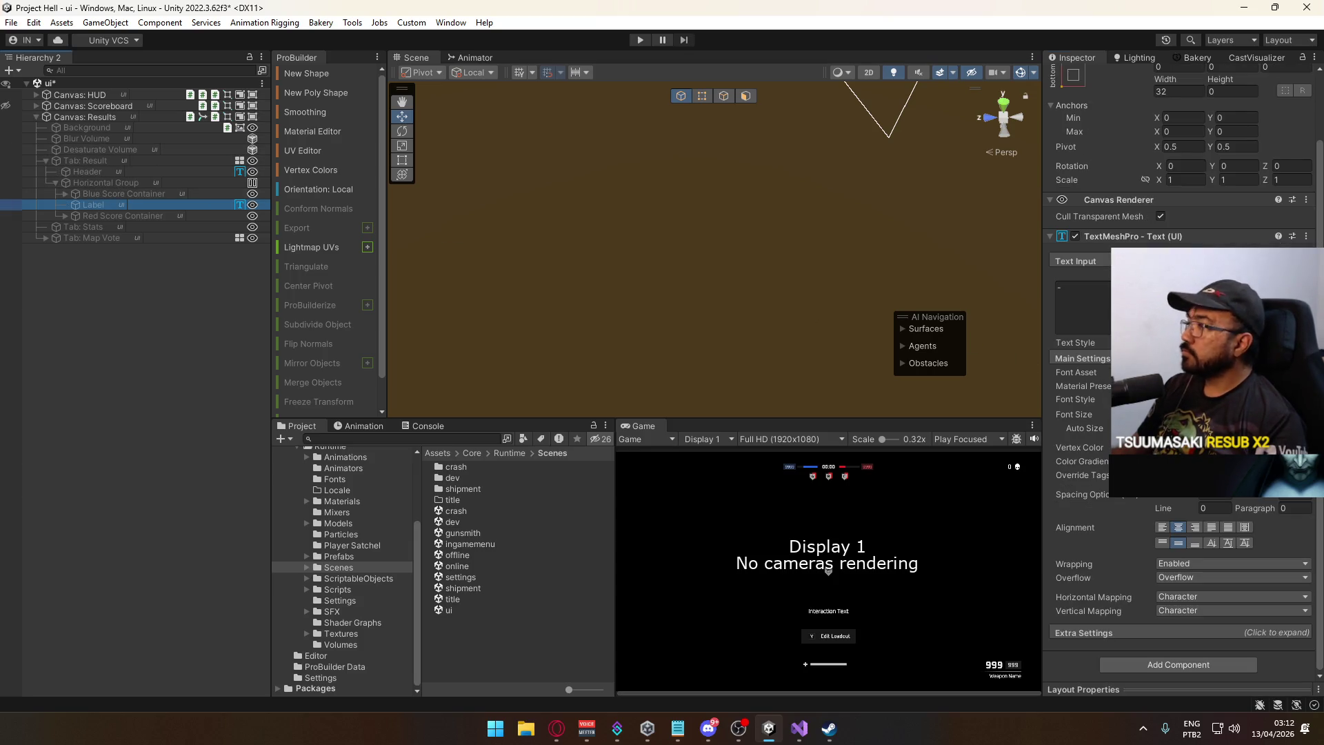
pyautogui.click(57, 183)
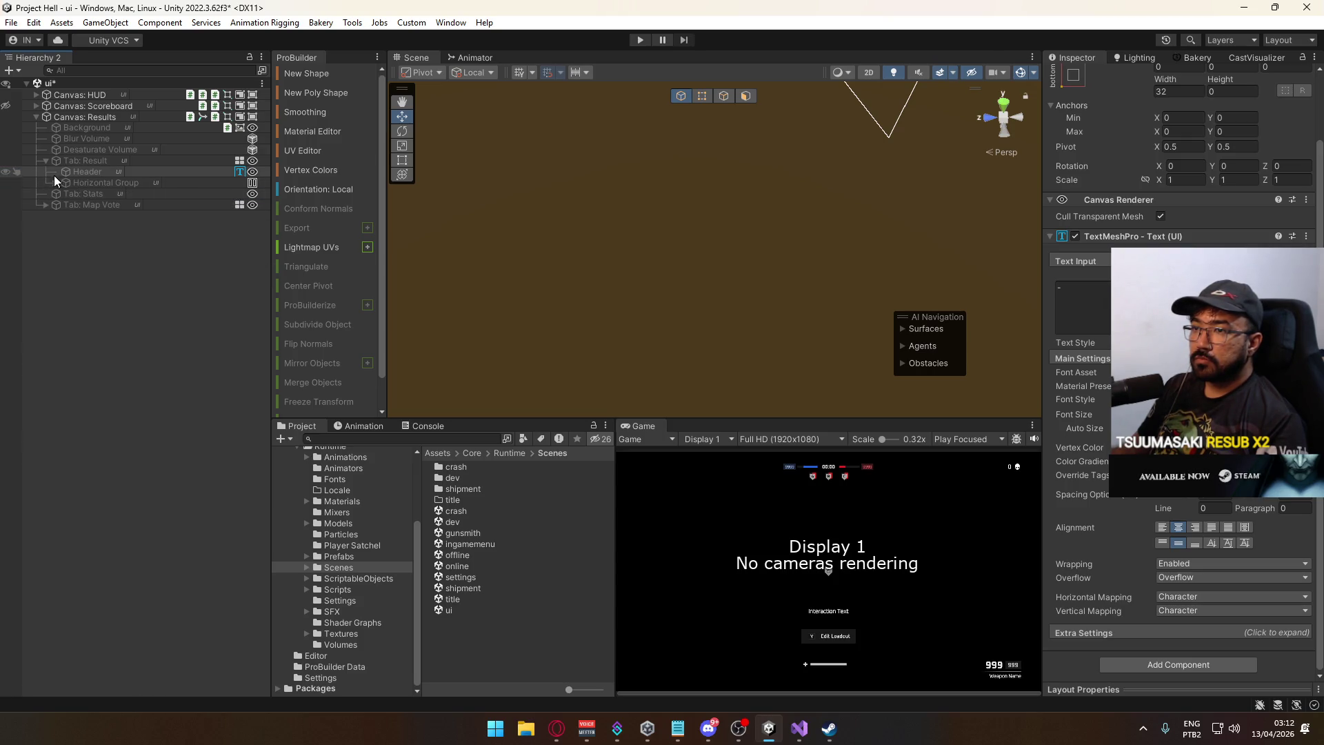
pyautogui.click(71, 171)
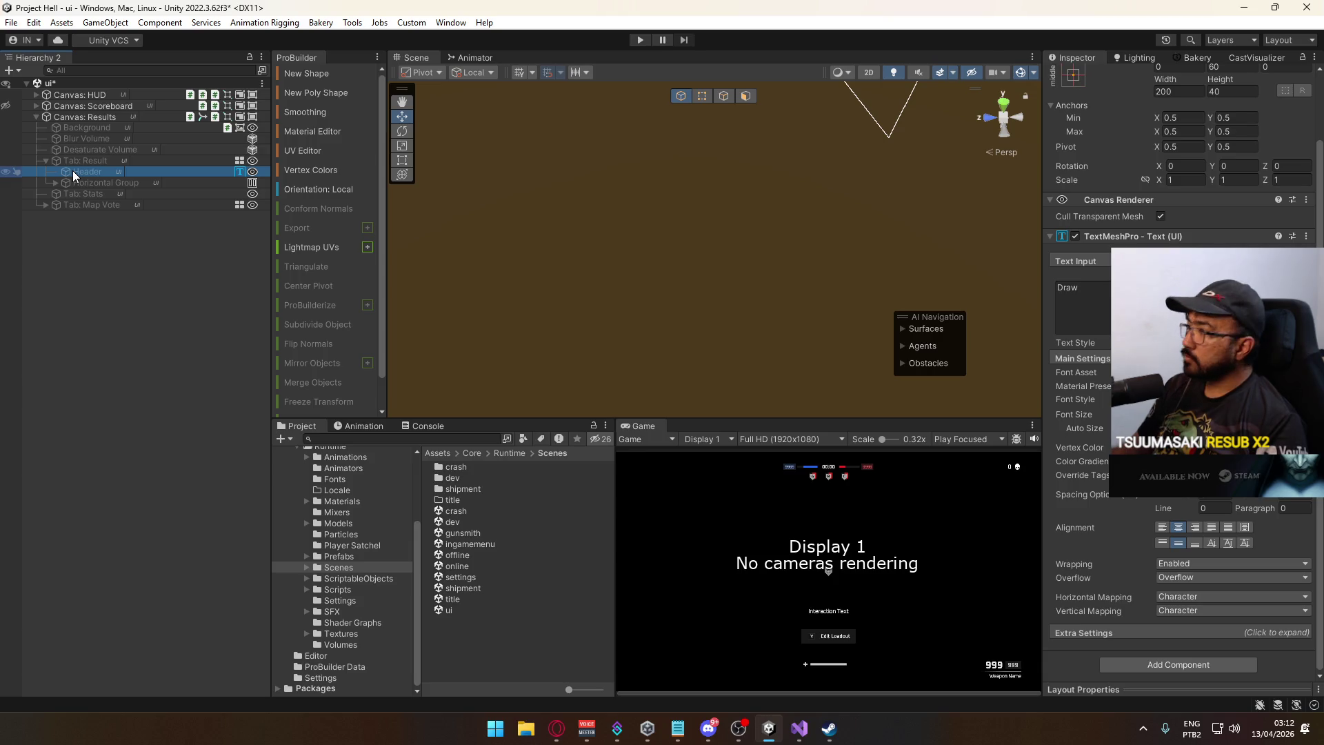
pyautogui.click(85, 116)
pyautogui.scroll(-1, 1180, 379)
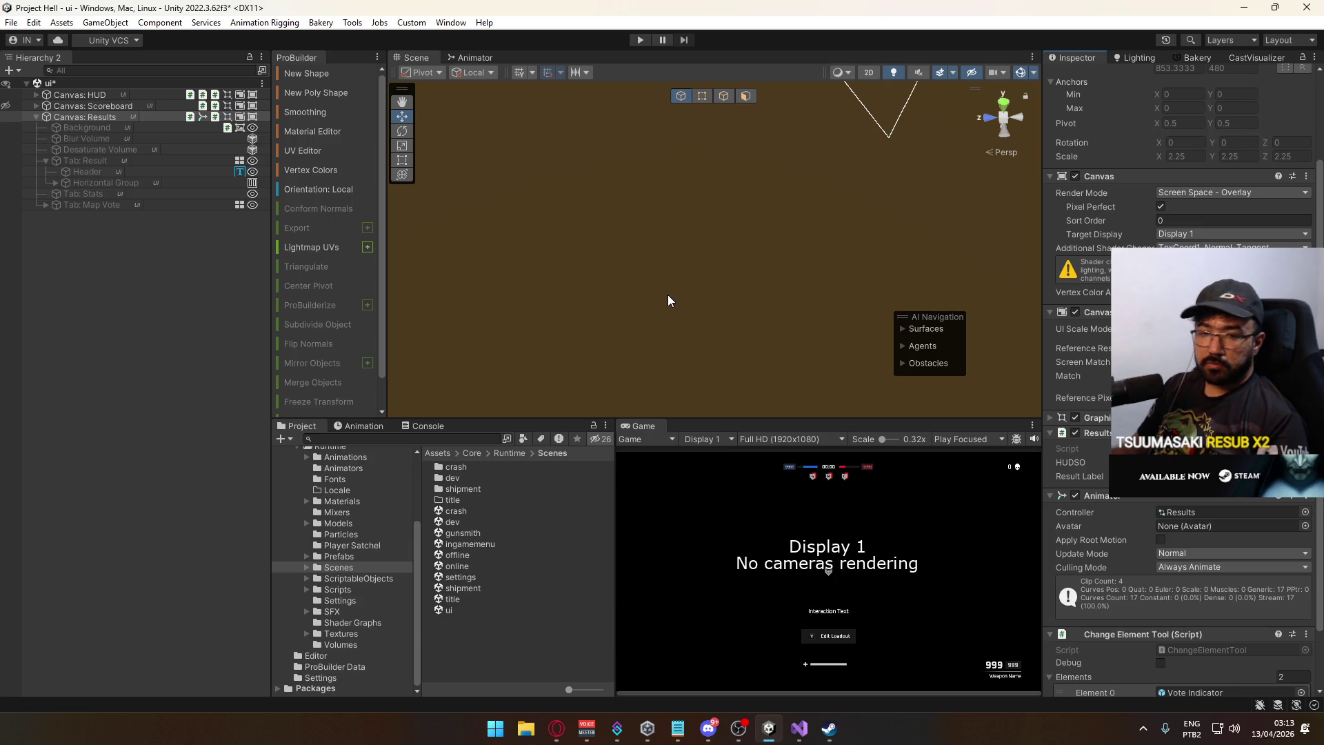
# Save the ui scene, clear the console warnings and deselect everything.
pyautogui.hotkey('ctrl', 's')
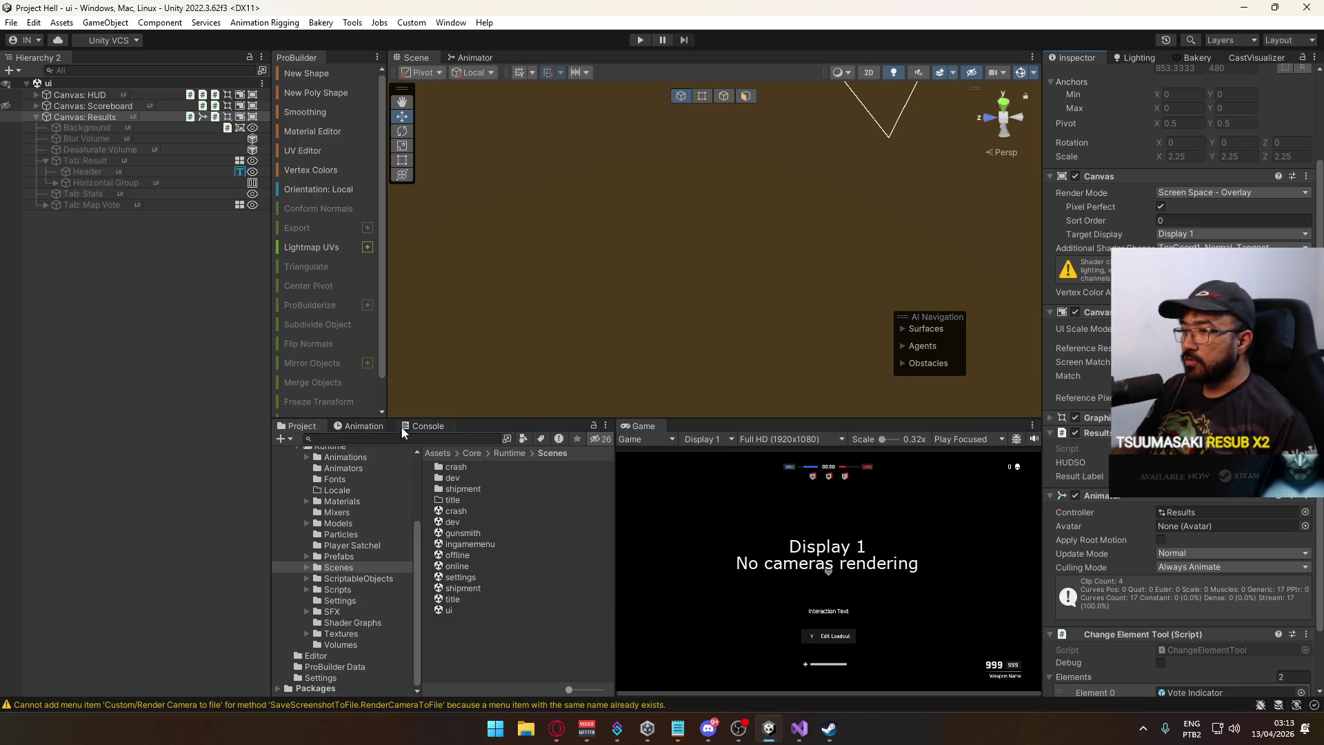
pyautogui.click(402, 427)
pyautogui.click(285, 438)
pyautogui.click(303, 428)
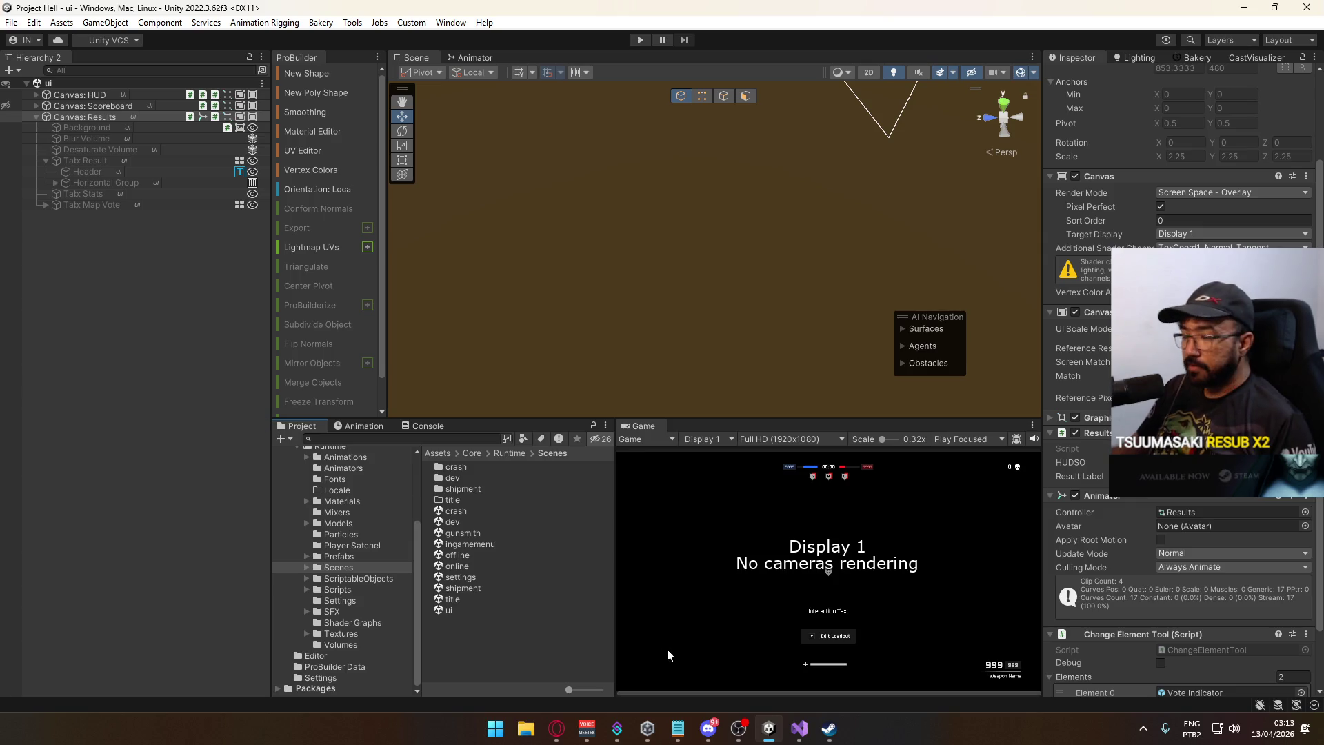
pyautogui.click(204, 375)
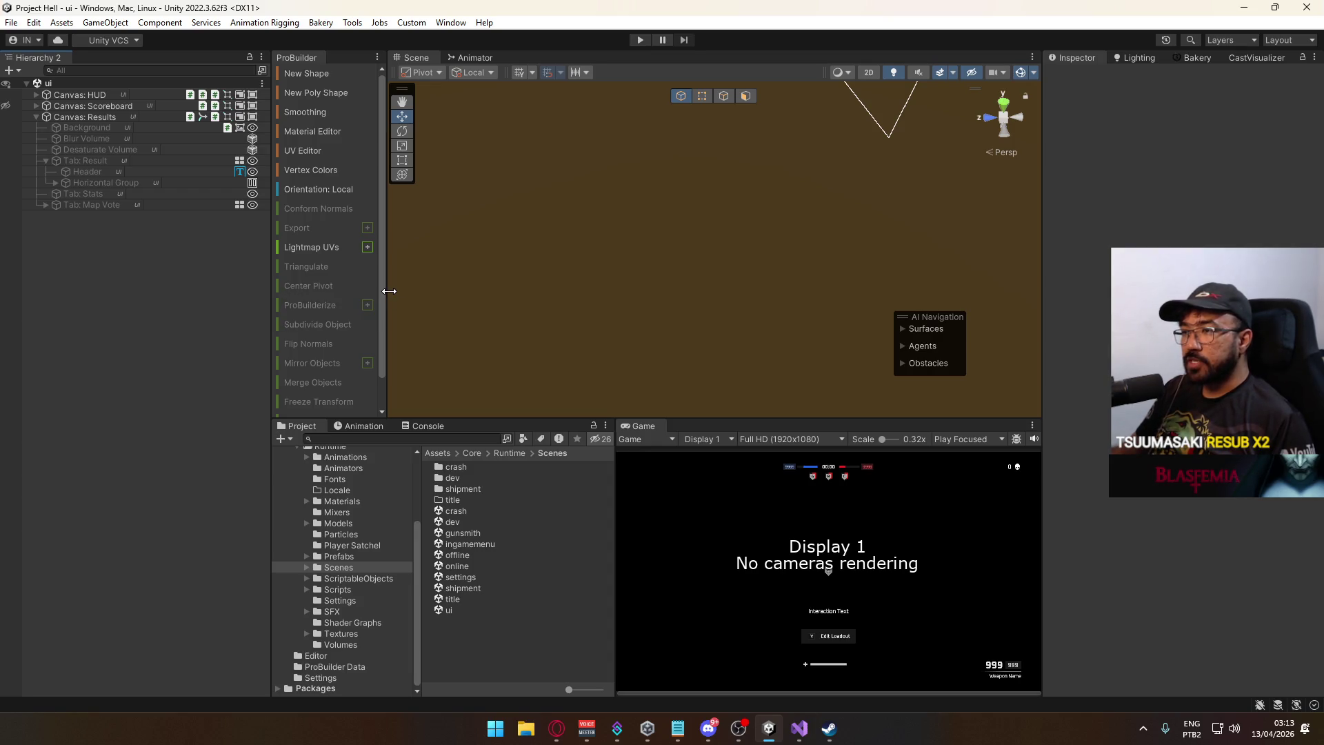
# Slightly widen the ProBuilder, Hierarchy and Scene panels.
pyautogui.moveTo(387, 295)
pyautogui.mouseDown()
pyautogui.moveTo(417, 295)
pyautogui.moveTo(399, 295)
pyautogui.mouseUp()
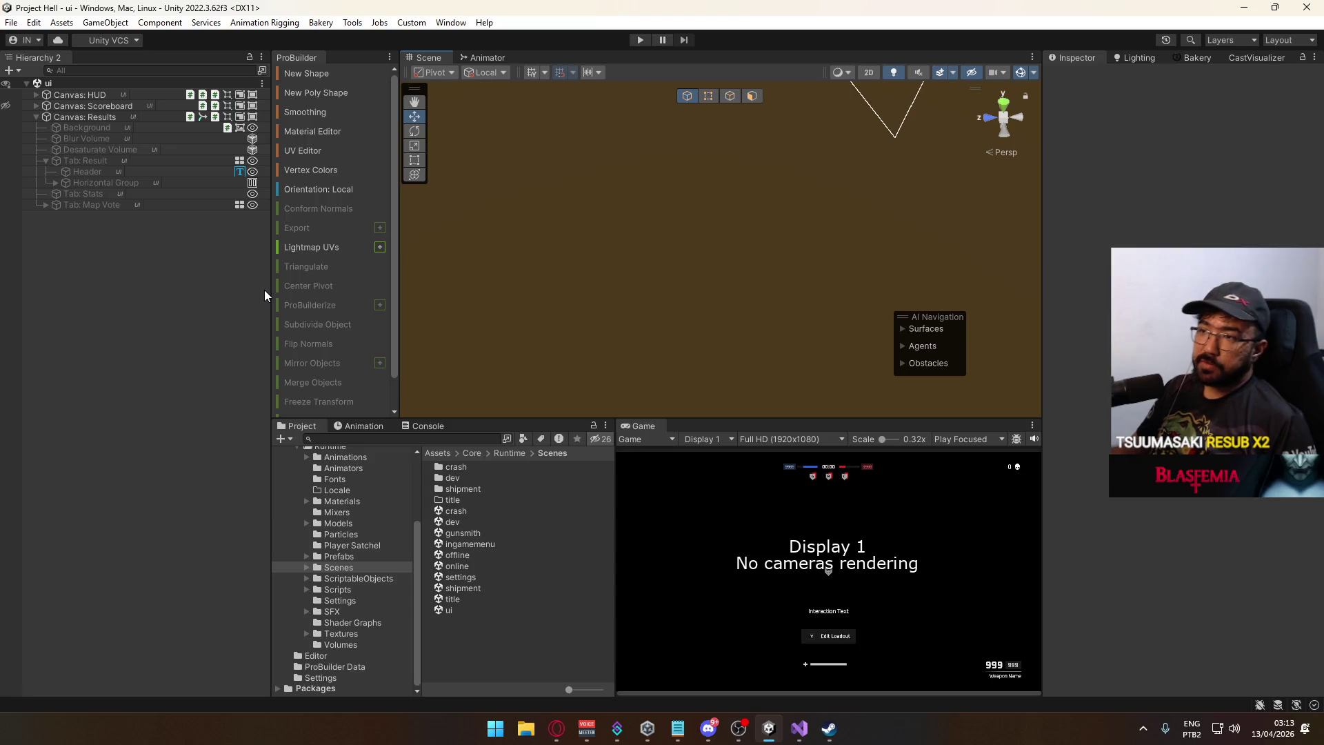
pyautogui.moveTo(272, 288)
pyautogui.mouseDown()
pyautogui.moveTo(291, 287)
pyautogui.moveTo(271, 288)
pyautogui.mouseUp()
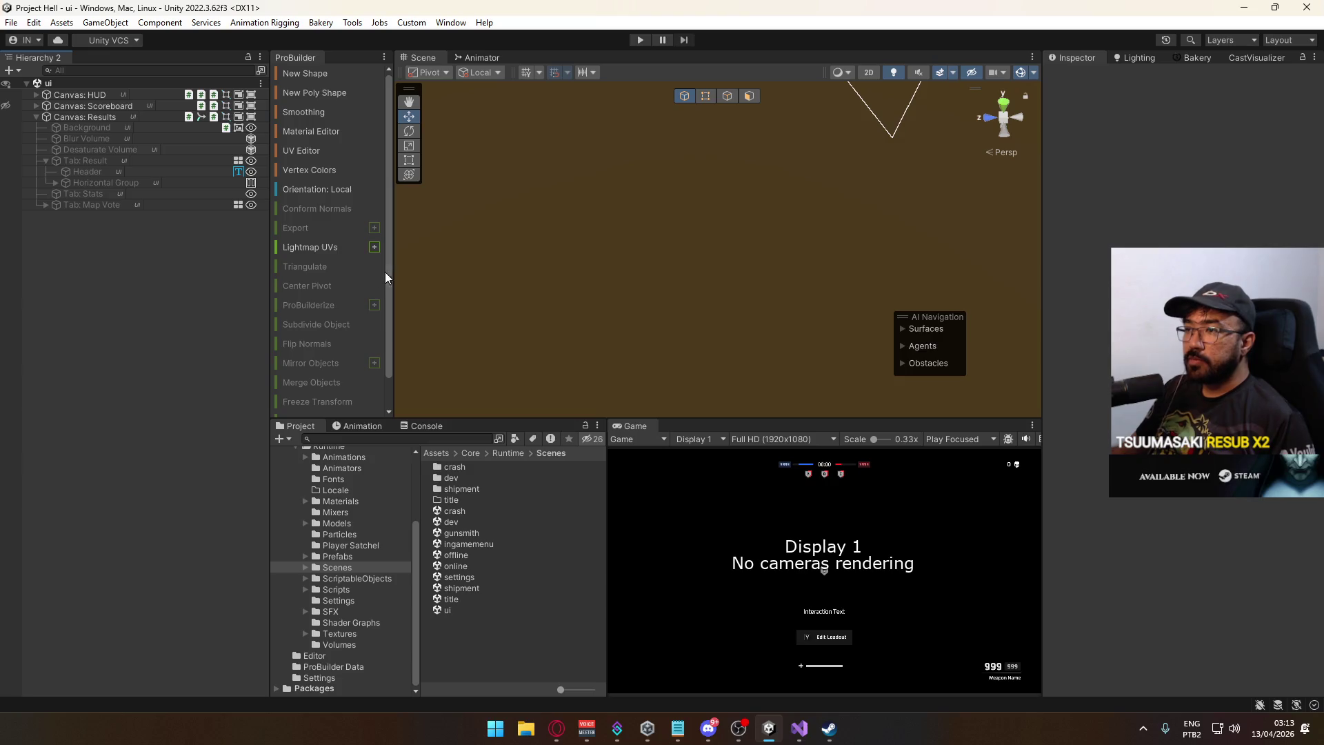
pyautogui.moveTo(392, 269); pyautogui.dragTo(402, 263)
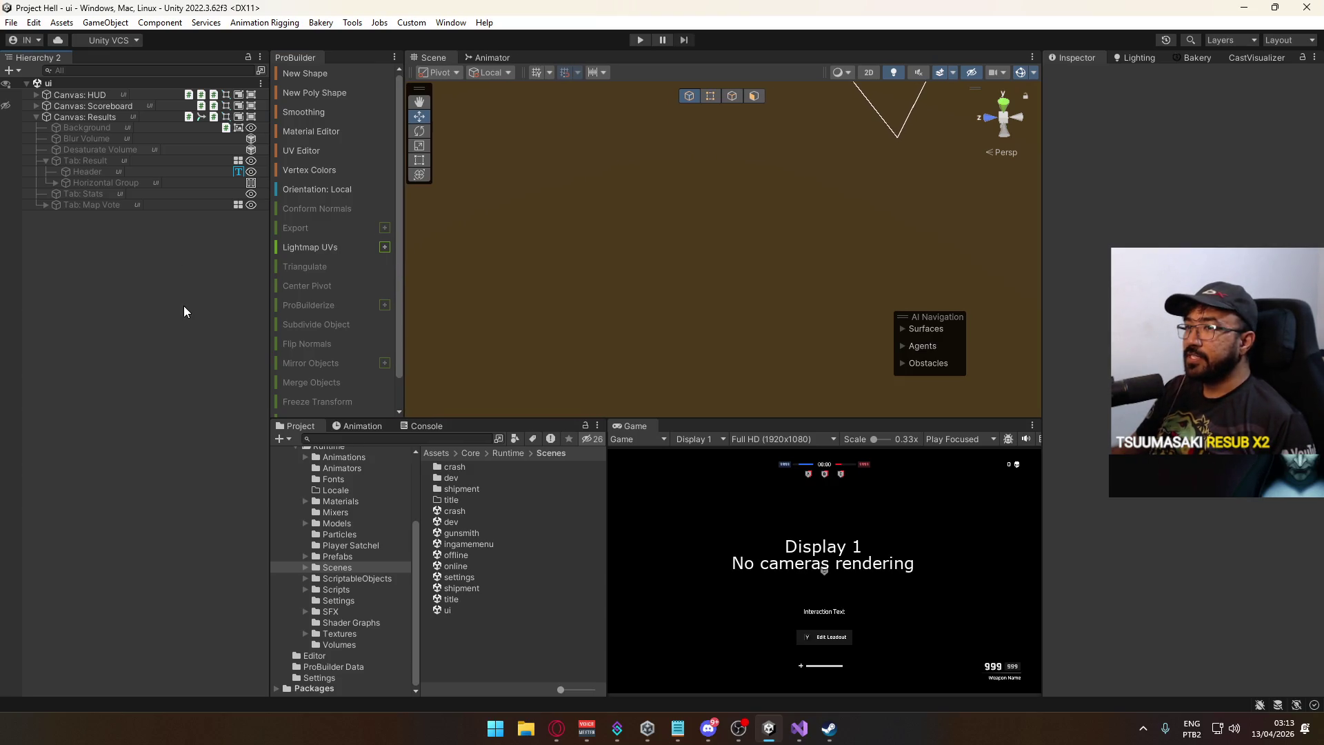
# Collapse Canvas: Results, open the title scene and start play mode.
pyautogui.click(35, 117)
pyautogui.doubleClick(450, 600)
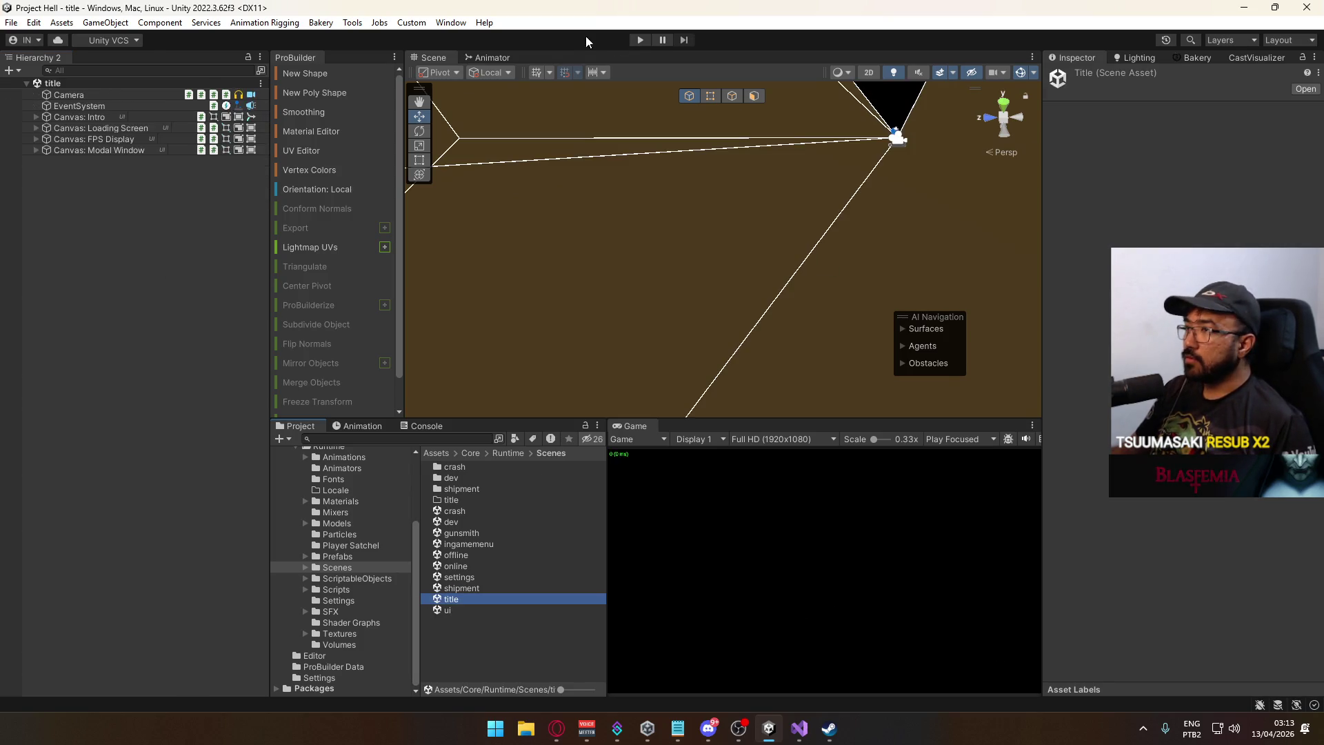
pyautogui.click(640, 39)
pyautogui.click(799, 728)
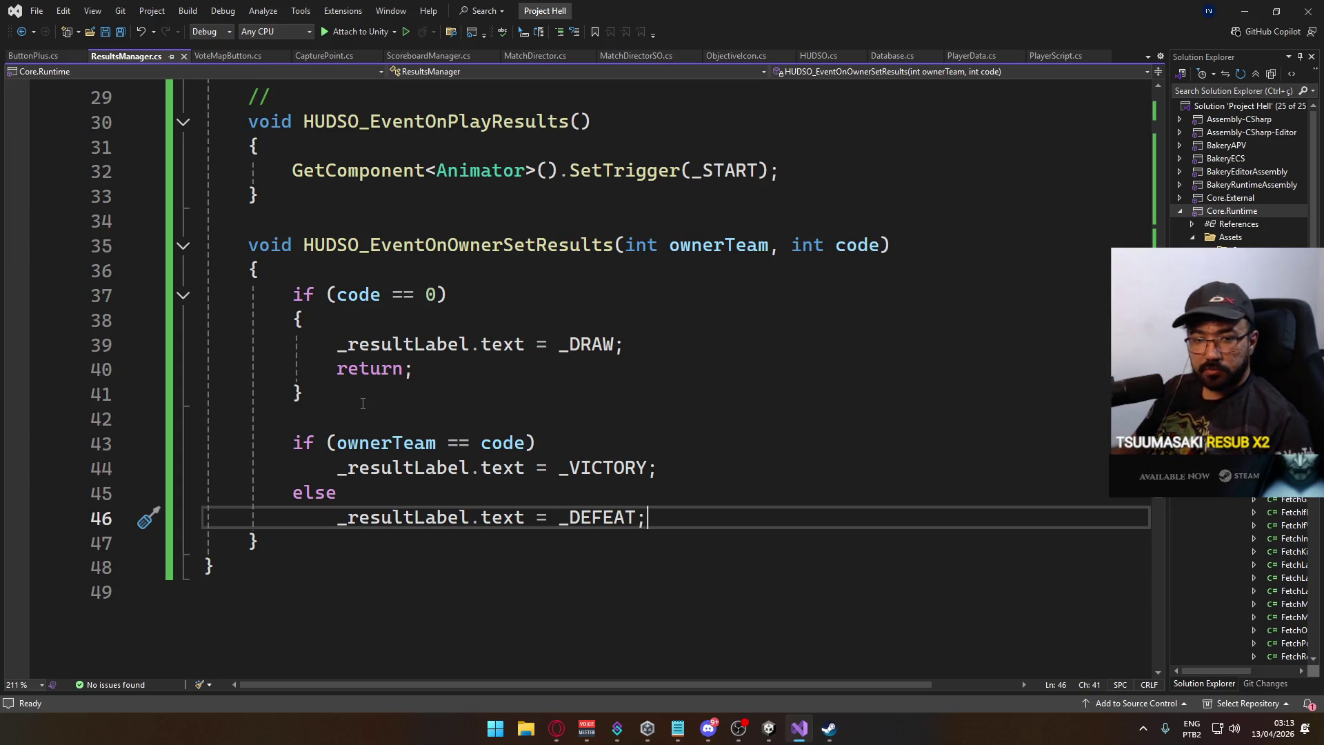
pyautogui.moveTo(764, 723)
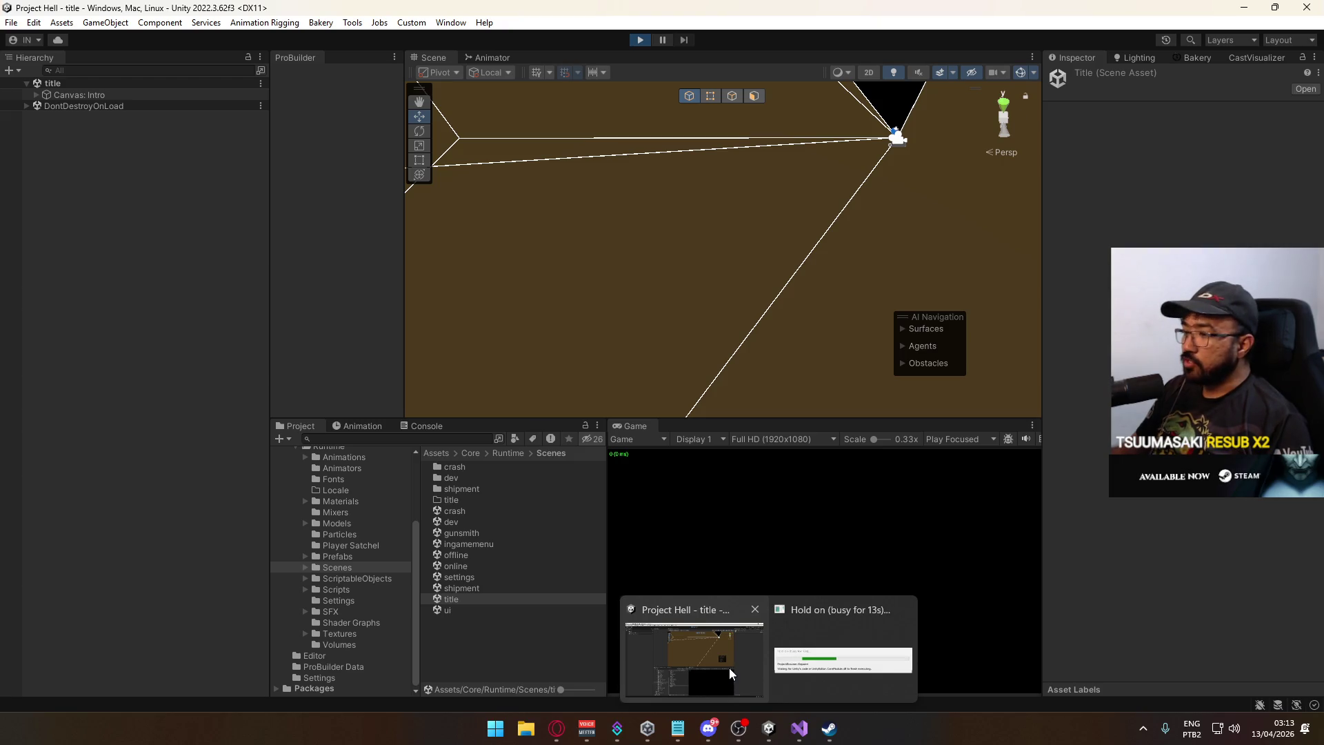
# Host a match on the shipment map and start playing.
pyautogui.click(729, 667)
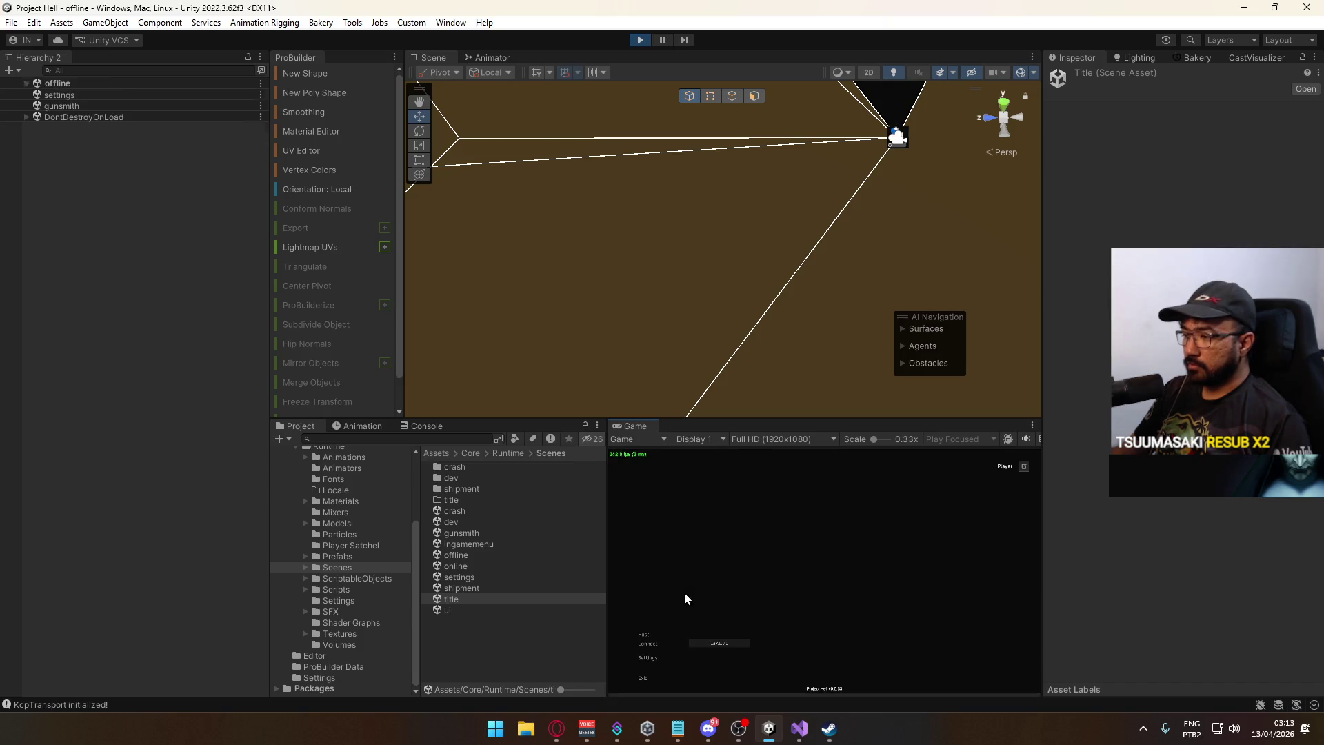
pyautogui.click(648, 634)
pyautogui.click(734, 678)
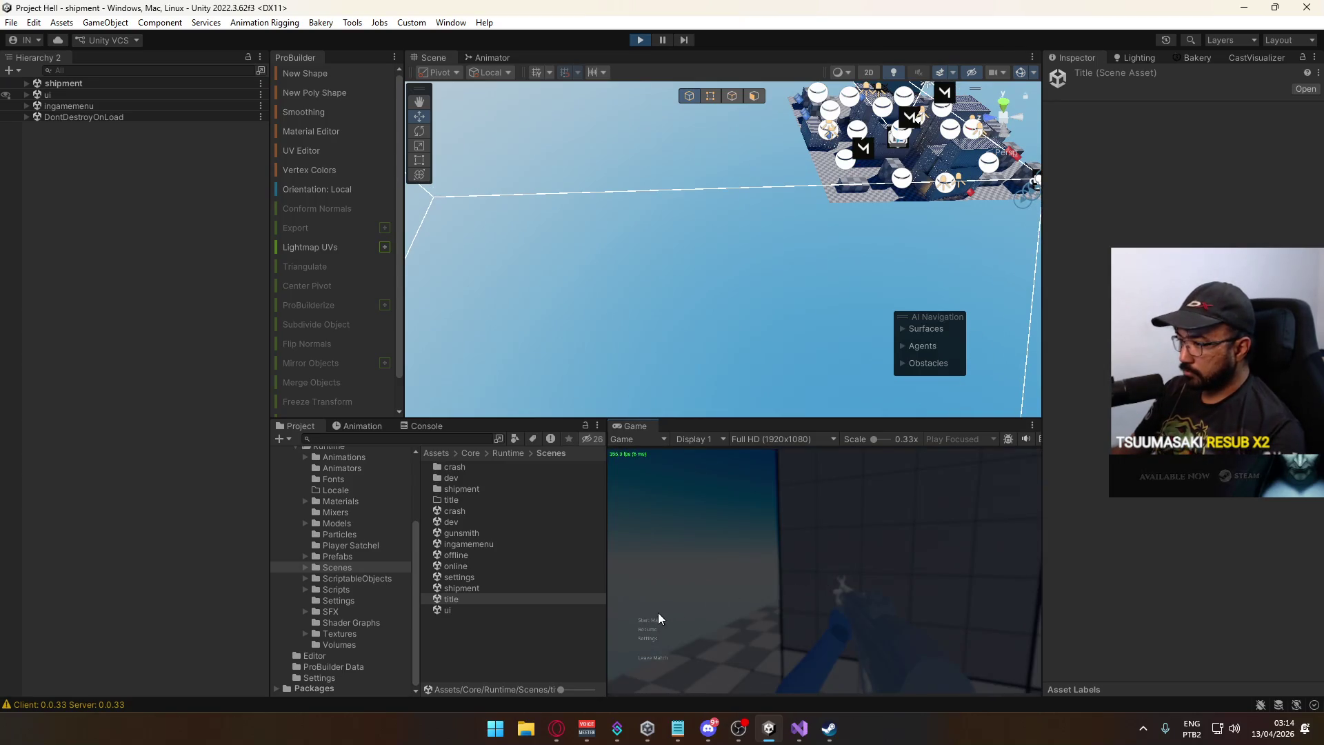
pyautogui.click(656, 619)
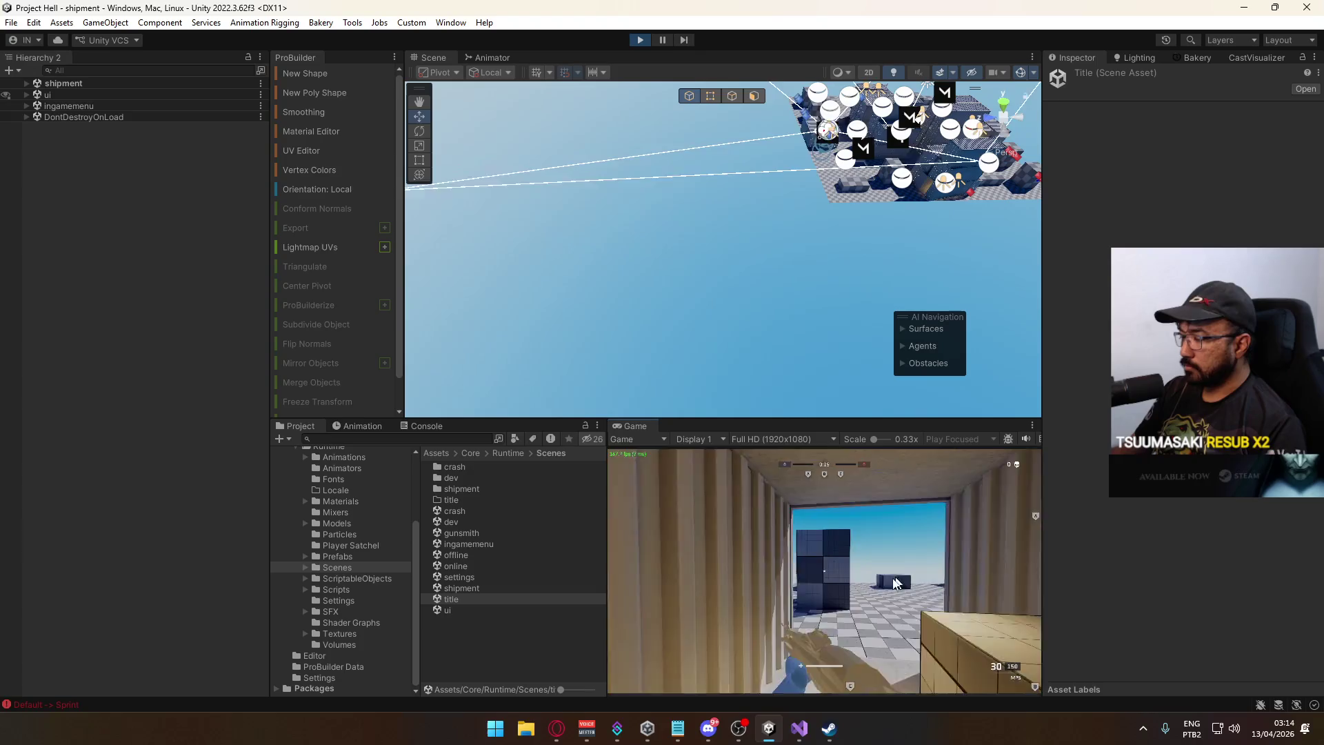
# Walk the player down the container corridor into the open area and back.
pyautogui.press('w')
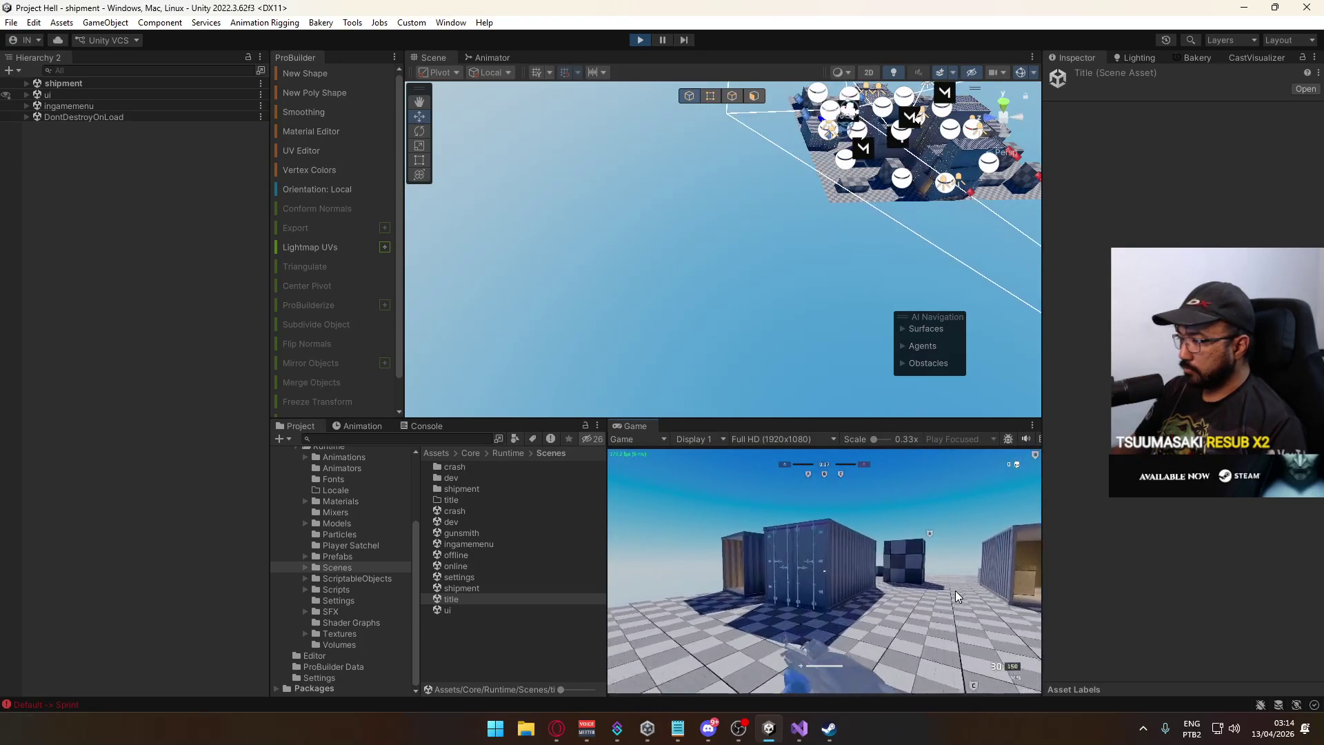
pyautogui.press('w')
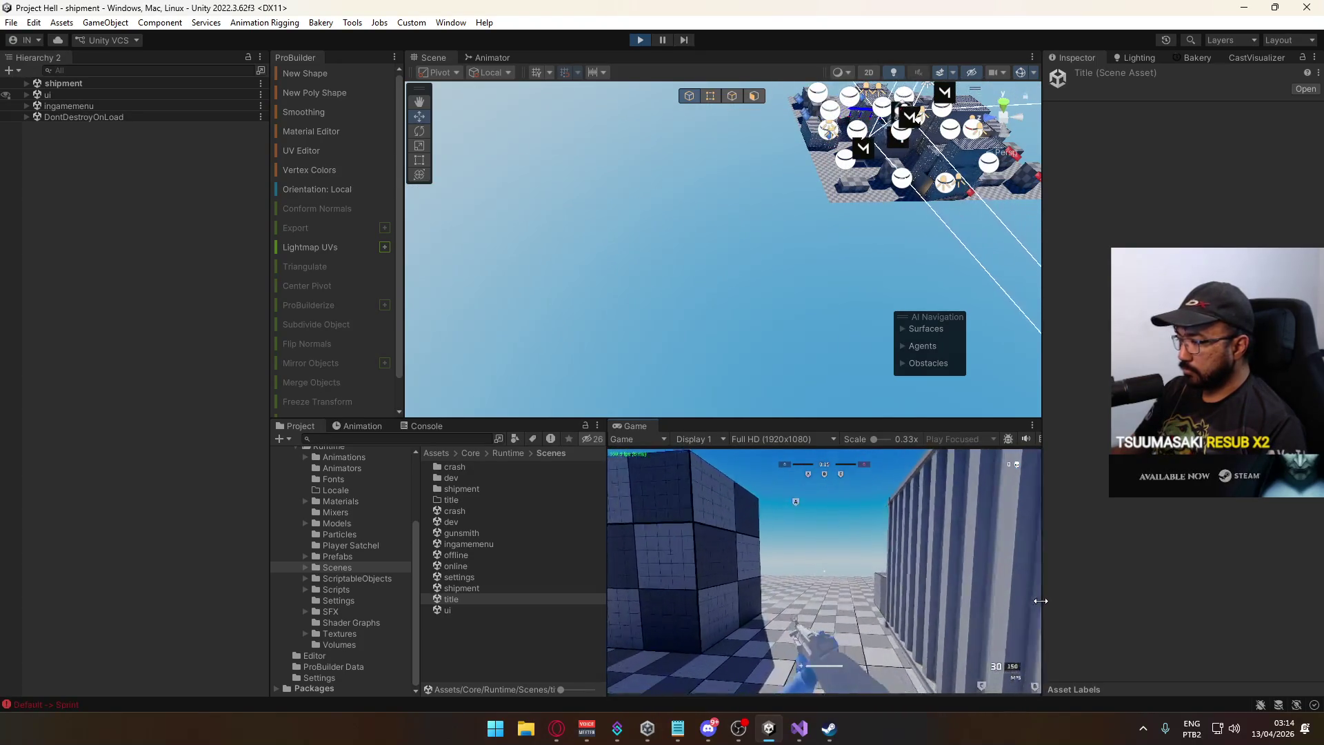
pyautogui.press('w')
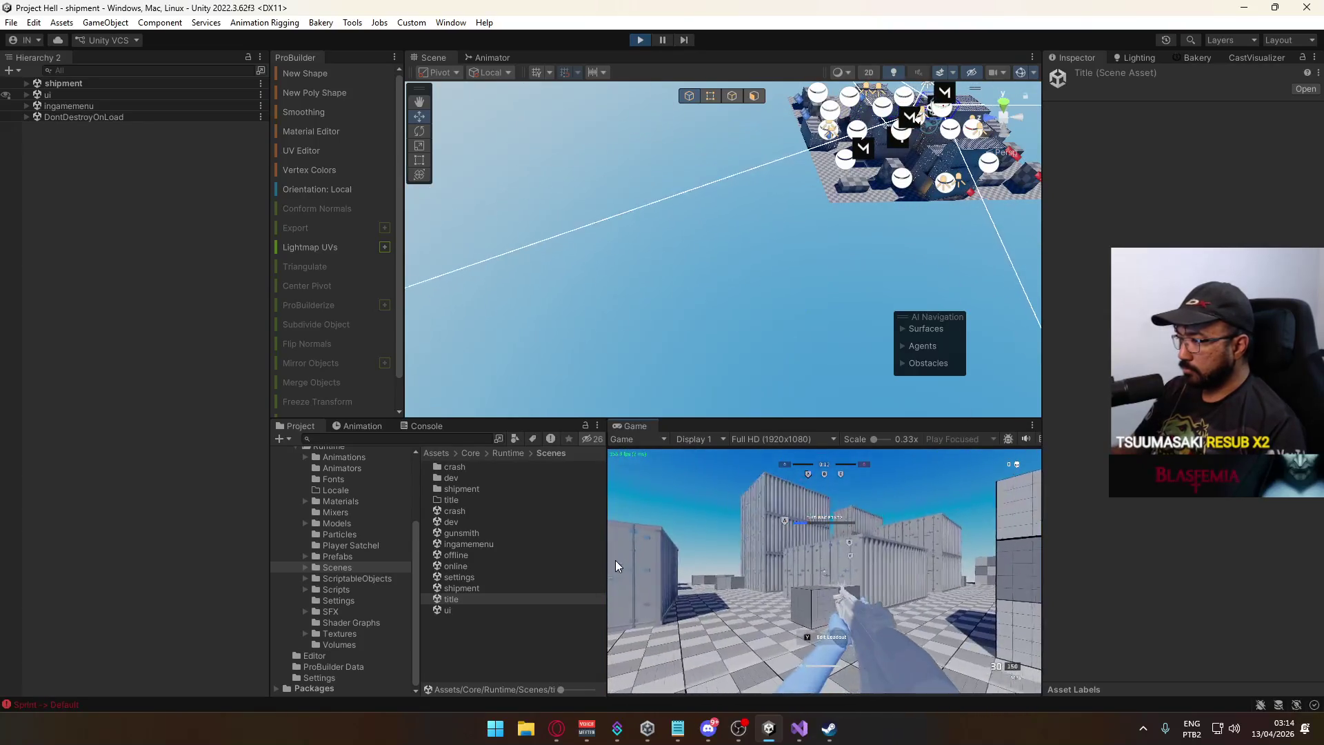
pyautogui.press('w')
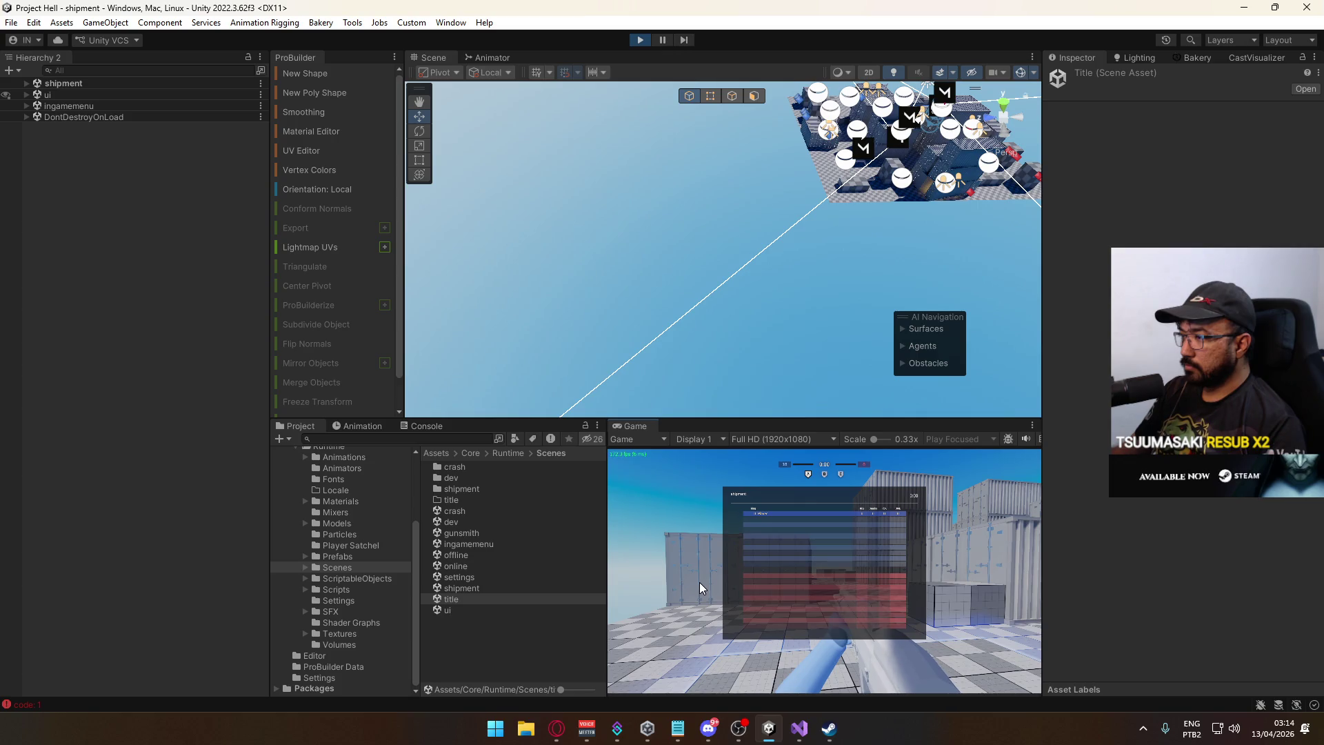
# Vote for the crash map in the end-of-match map vote.
pyautogui.click(807, 548)
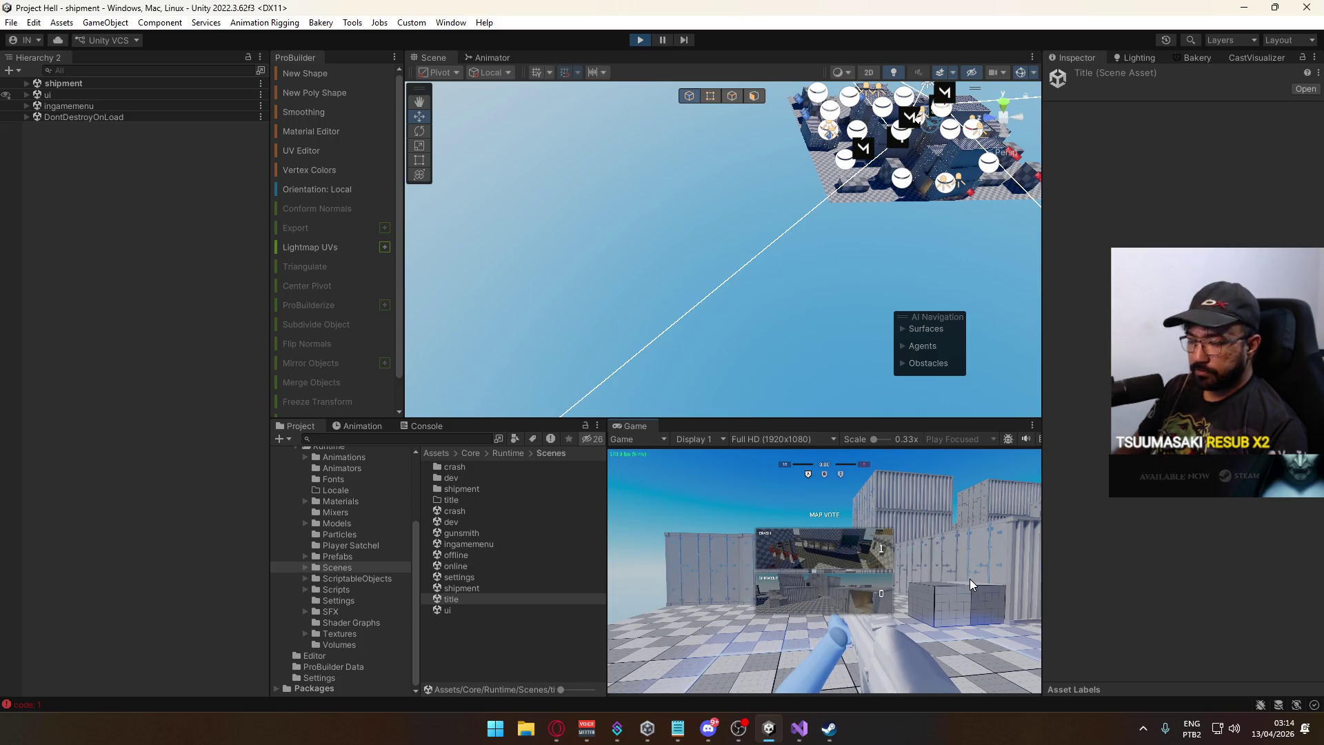
pyautogui.press('super')
pyautogui.click(440, 449)
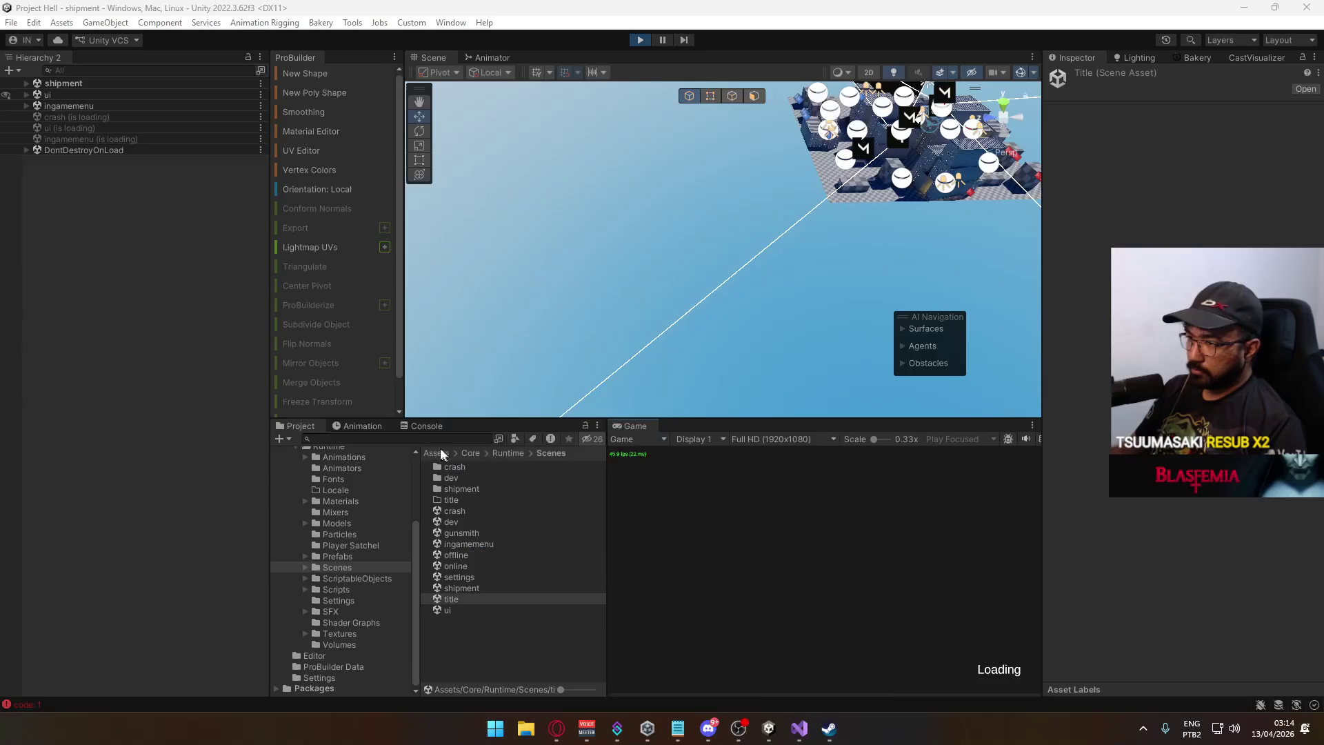
# Clear the Console and press Escape in play mode to trigger the pause-menu errors.
pyautogui.click(422, 428)
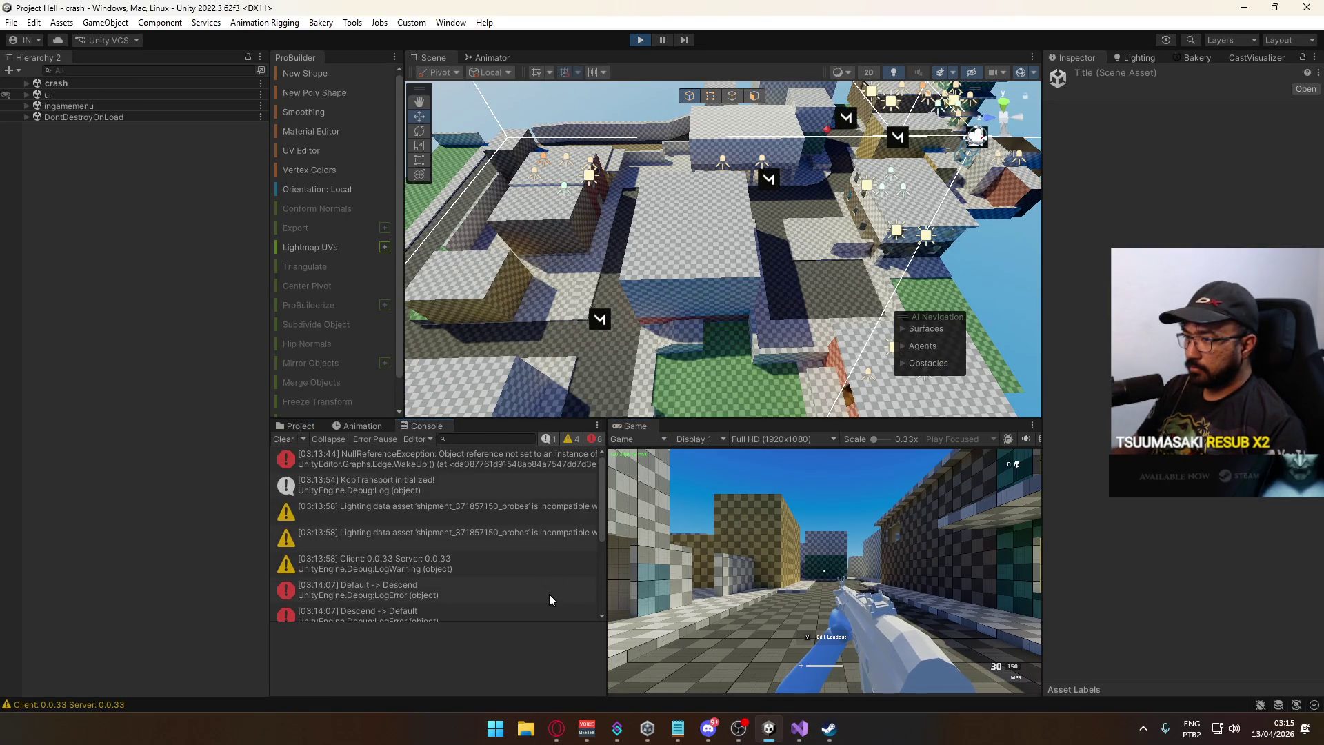
pyautogui.click(284, 440)
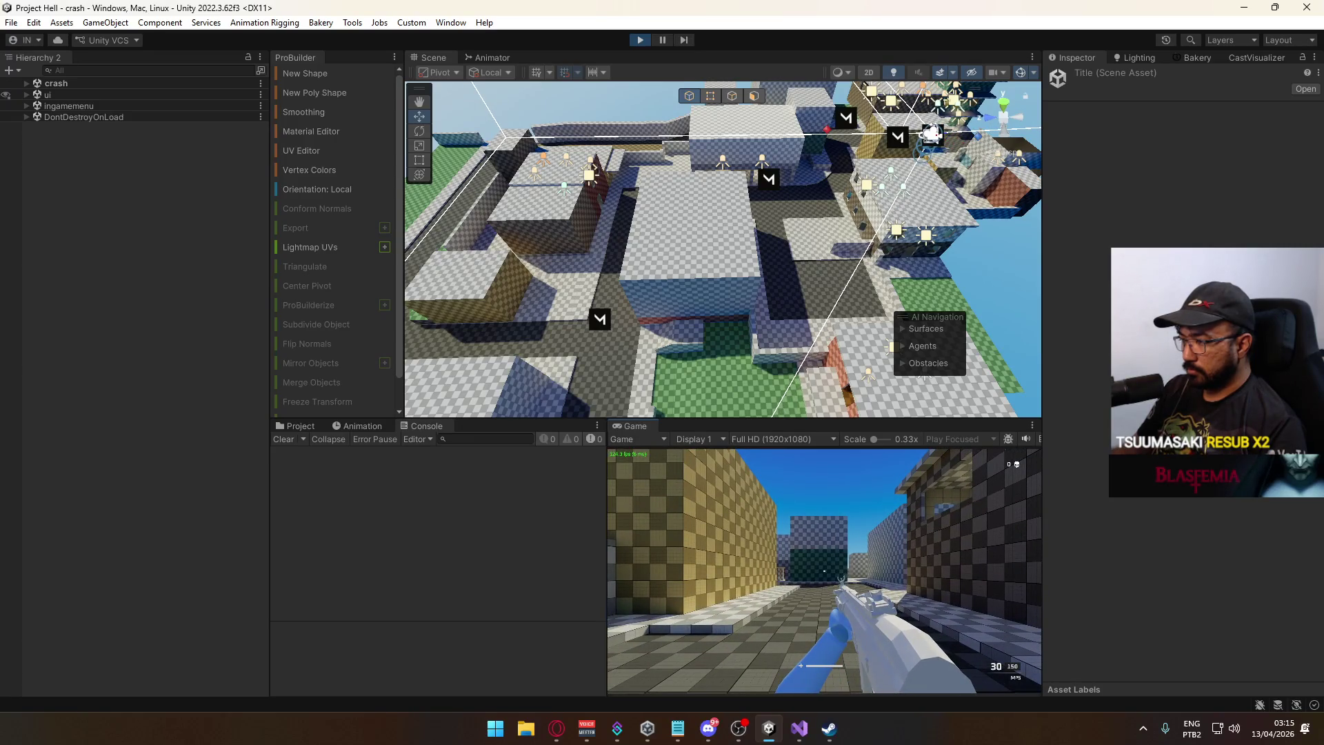
pyautogui.press('Escape')
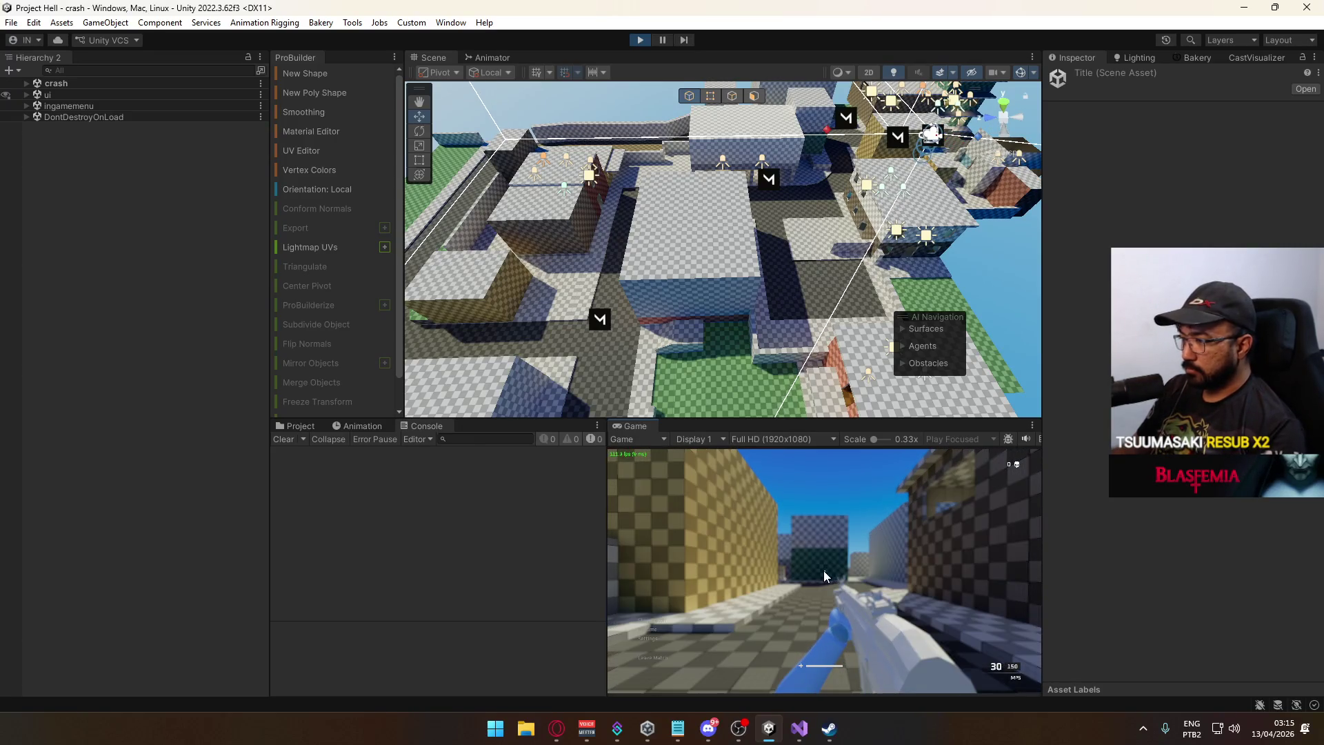
# Read the first MissingReferenceException's stack trace and open PlayerScript.cs at line 1690.
pyautogui.click(548, 466)
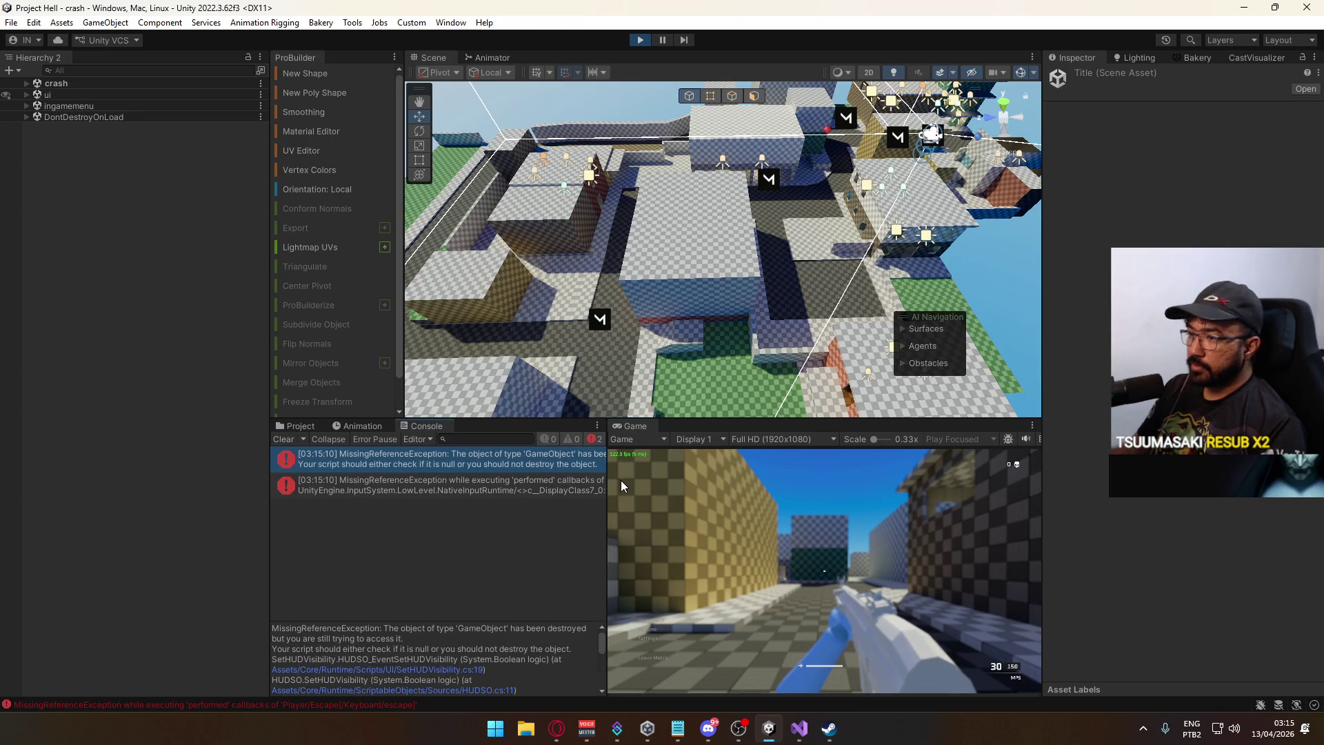
pyautogui.moveTo(607, 493); pyautogui.dragTo(737, 493)
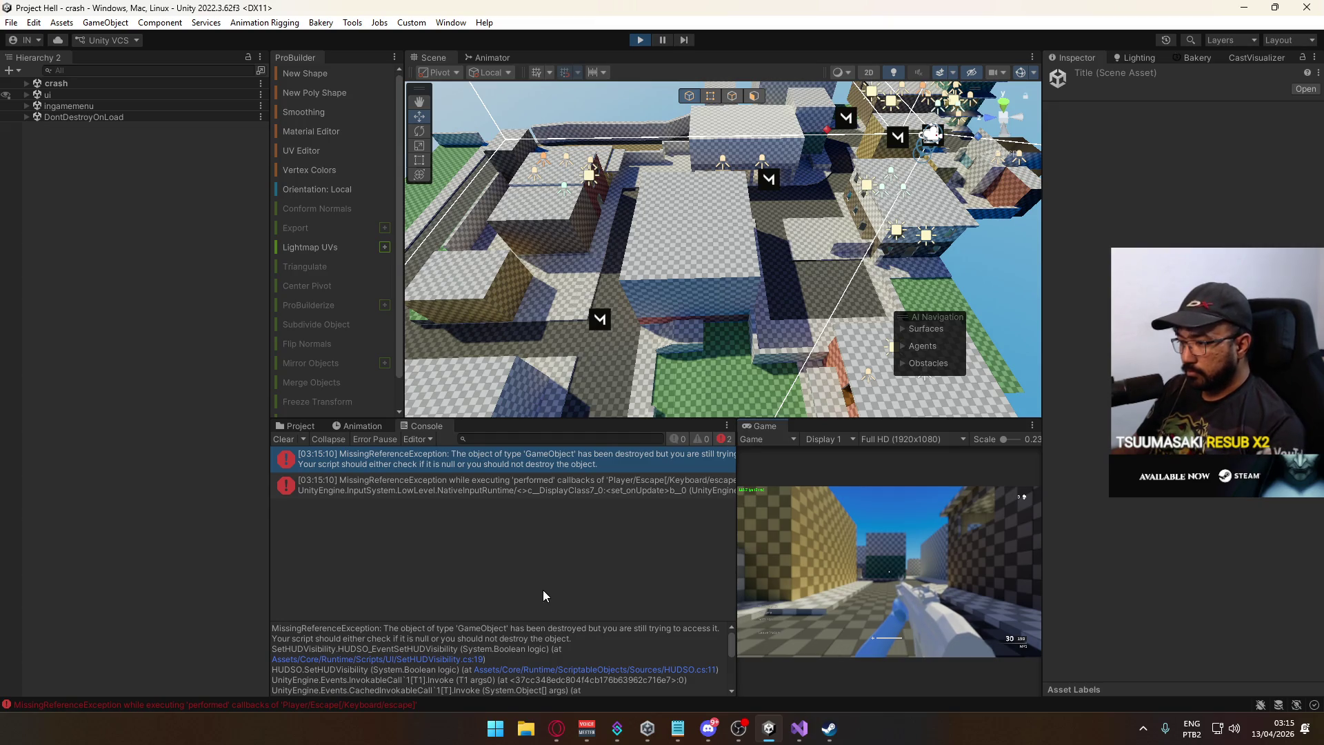
pyautogui.scroll(-3, 611, 656)
pyautogui.scroll(-2, 611, 655)
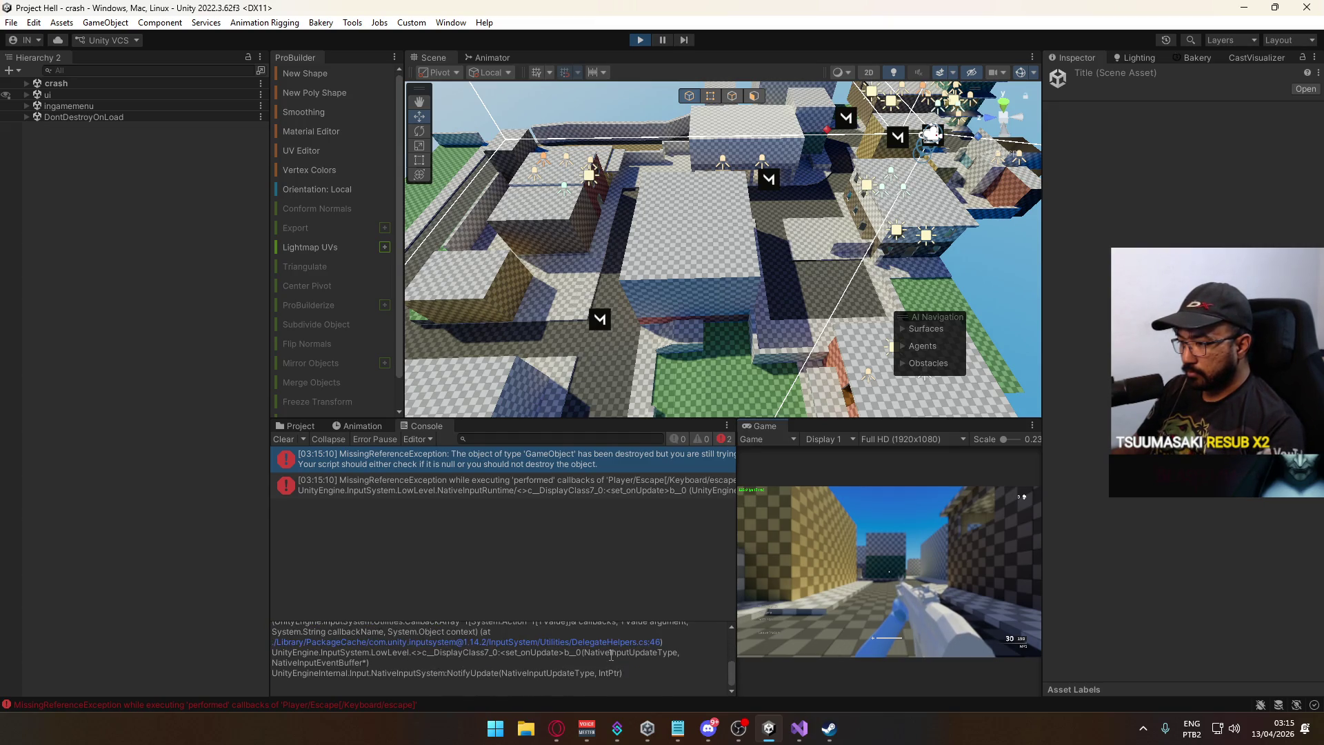
pyautogui.scroll(5, 593, 661)
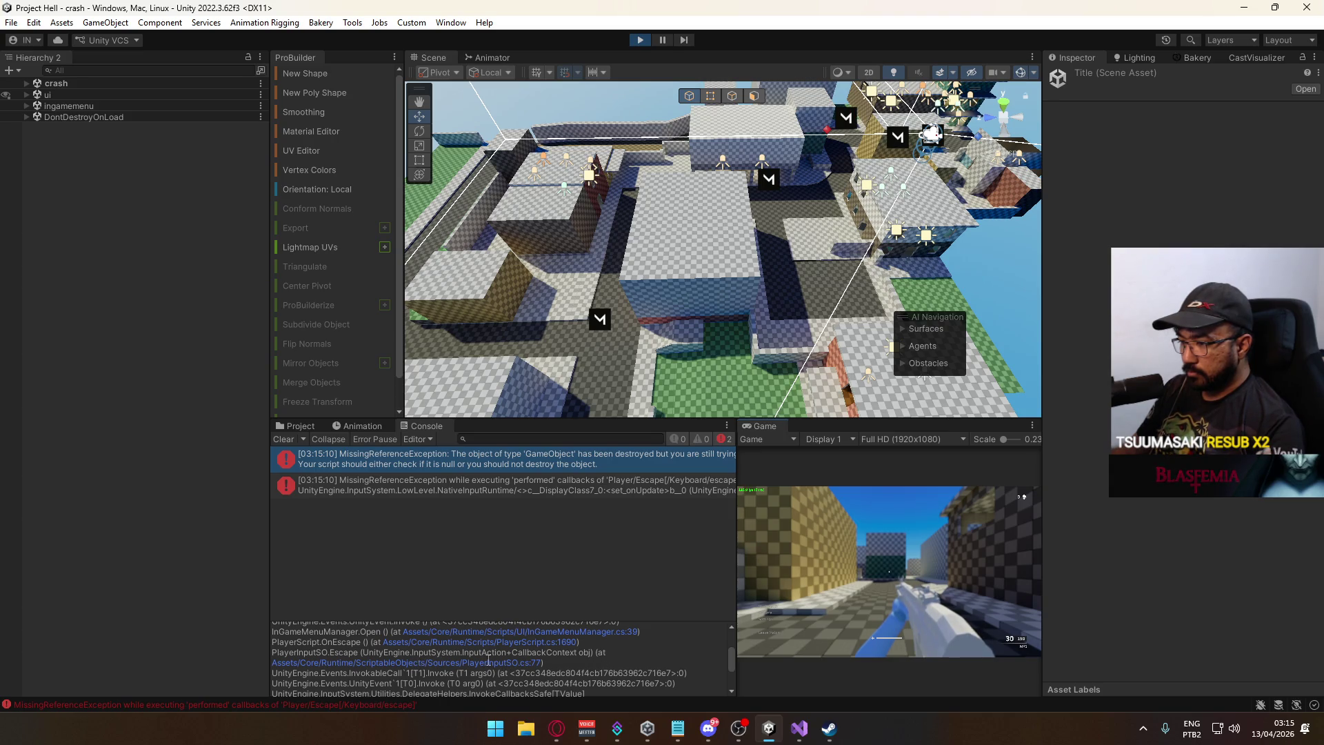
pyautogui.click(510, 643)
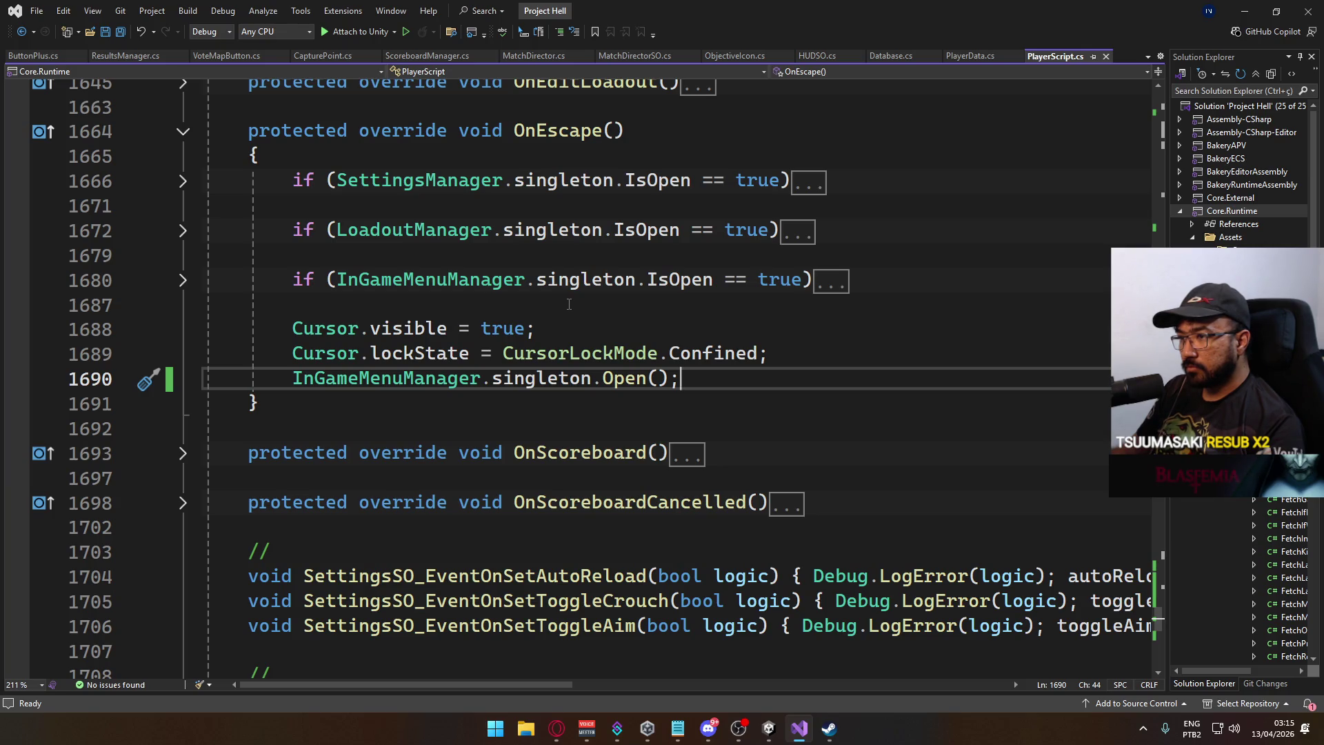
# Leave OnEscape's InGameMenuManager.singleton.Open() call unchanged and return to the Unity editor.
pyautogui.click(769, 728)
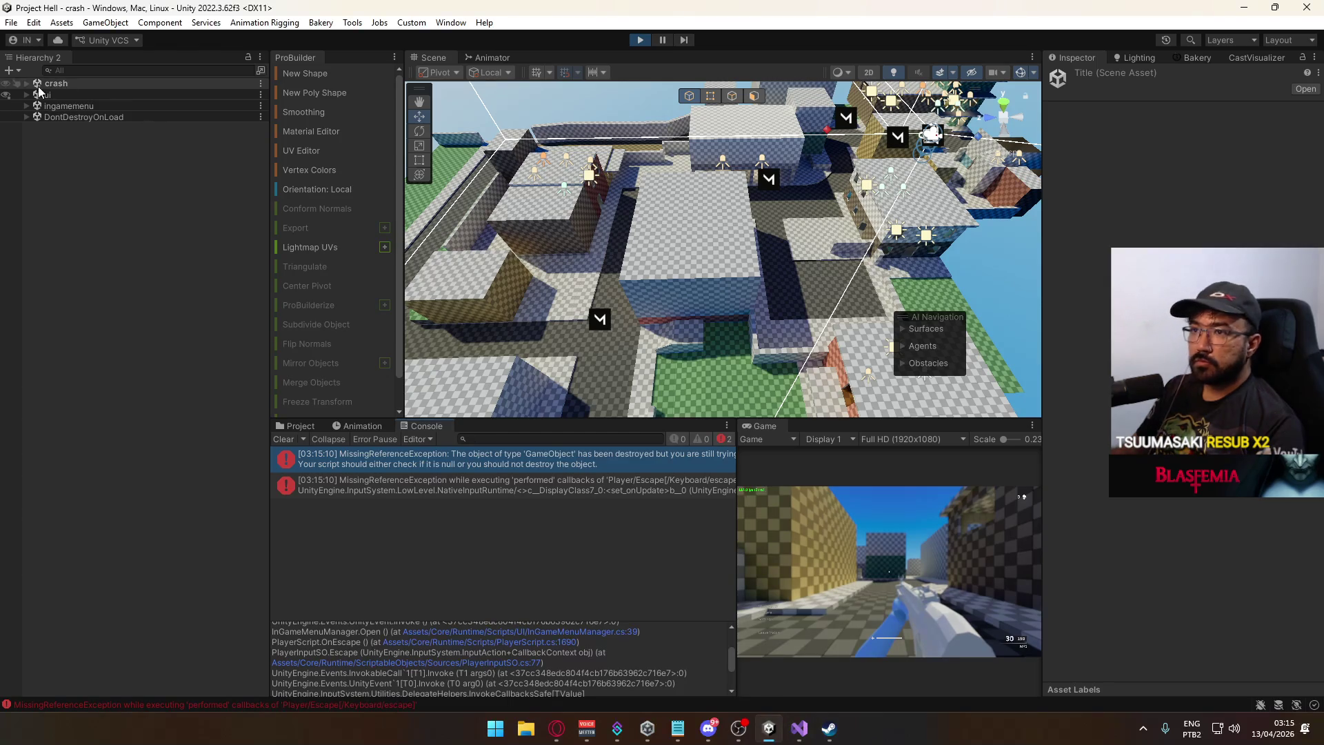
# Check Canvas: In-Game Menu's On Open events, stop play mode, and go back to PlayerScript.cs.
pyautogui.click(26, 106)
pyautogui.click(62, 117)
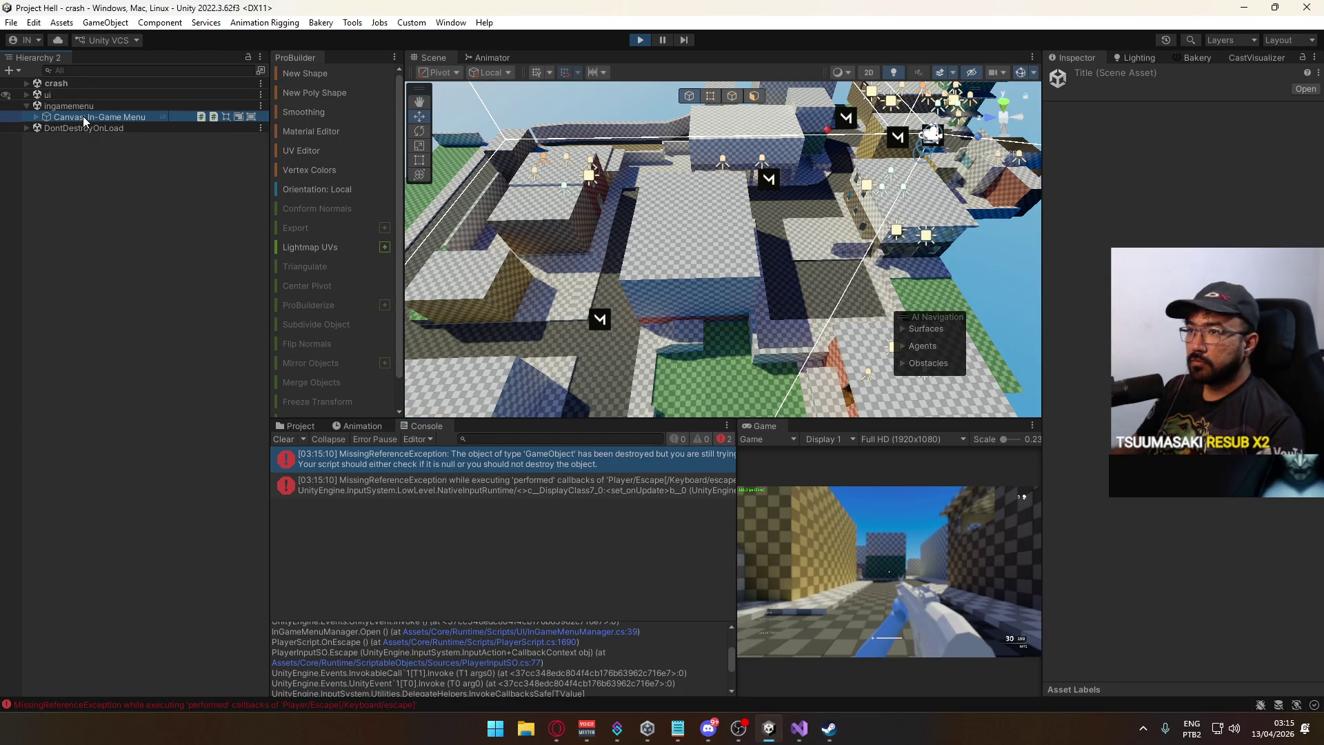
pyautogui.scroll(-3, 1066, 327)
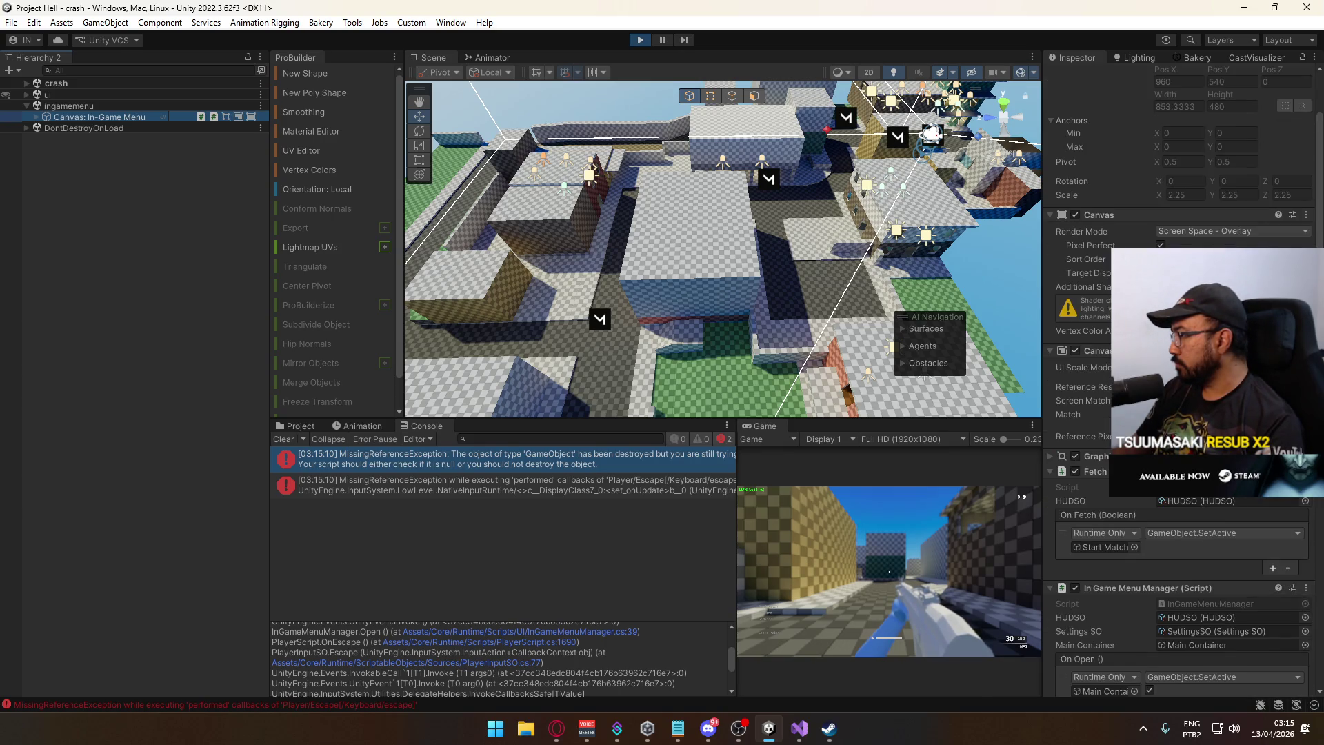
pyautogui.scroll(-4, 1076, 379)
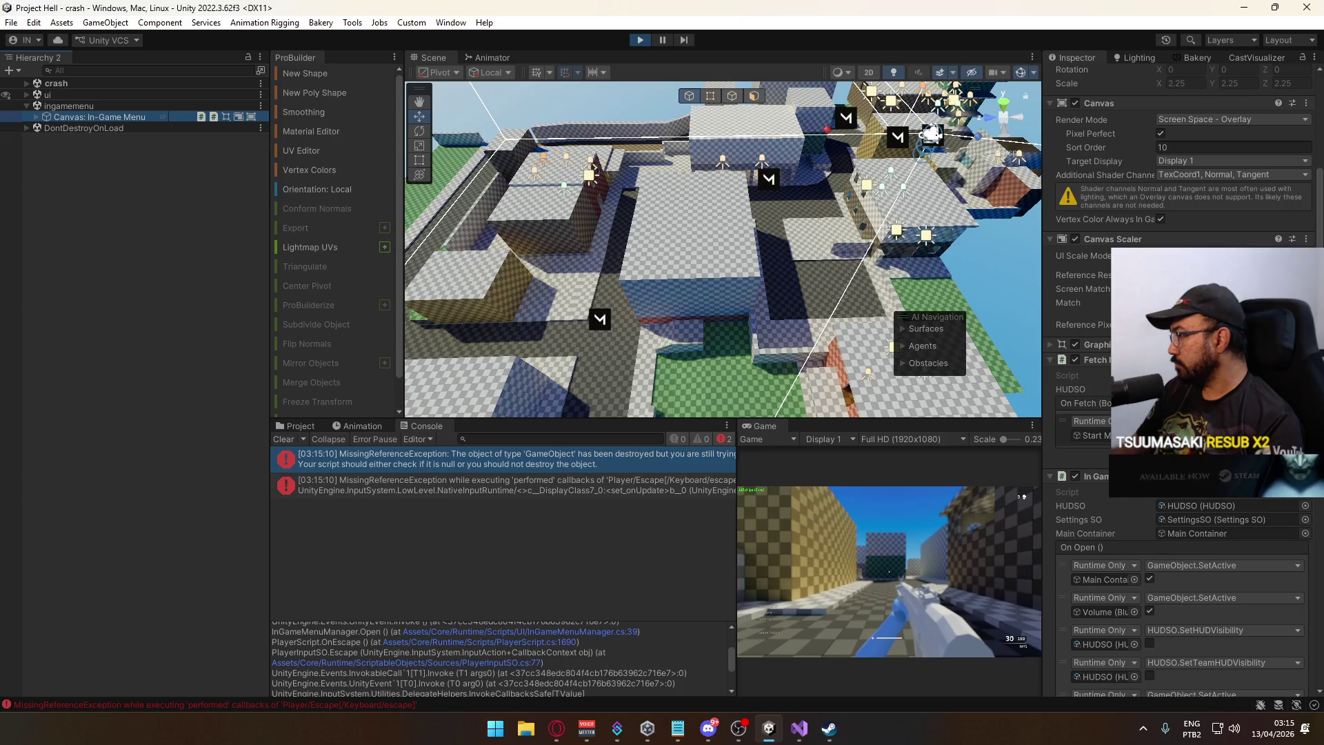
pyautogui.scroll(-3, 1180, 380)
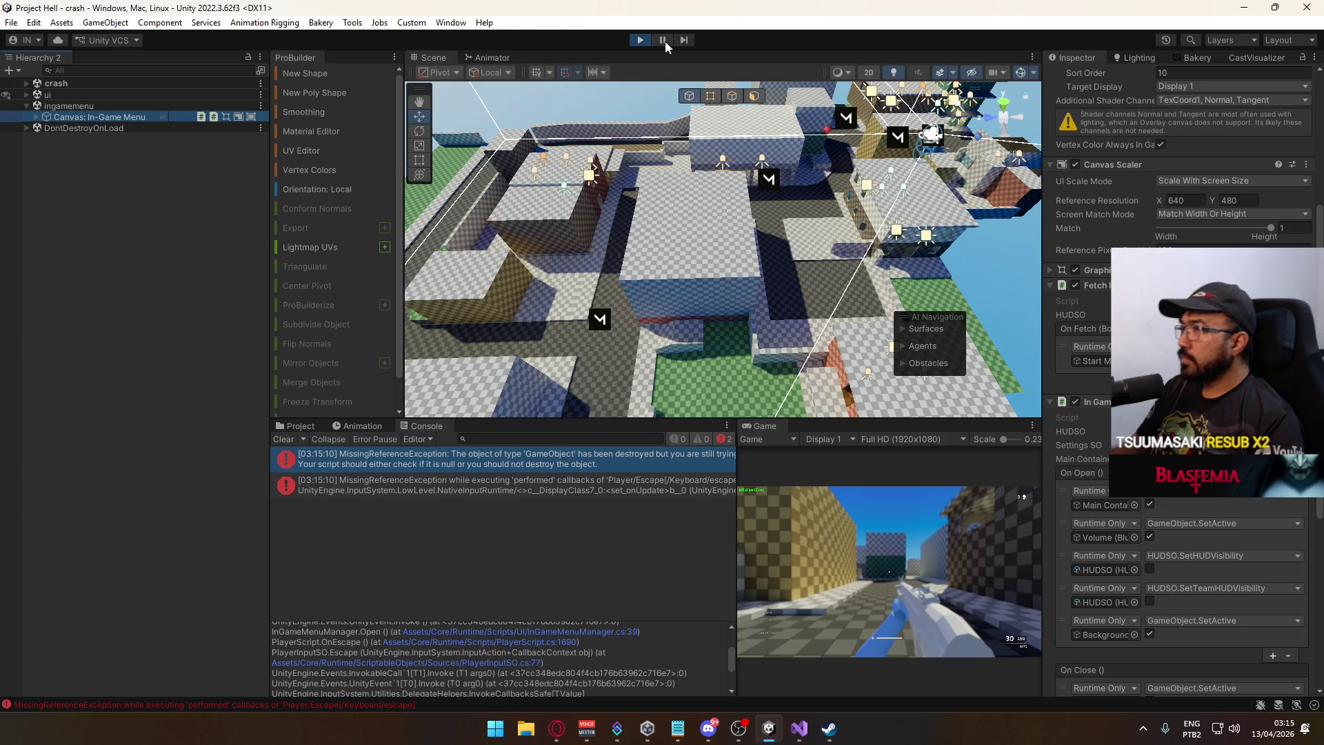
pyautogui.hotkey('ctrl', 'p')
pyautogui.click(798, 729)
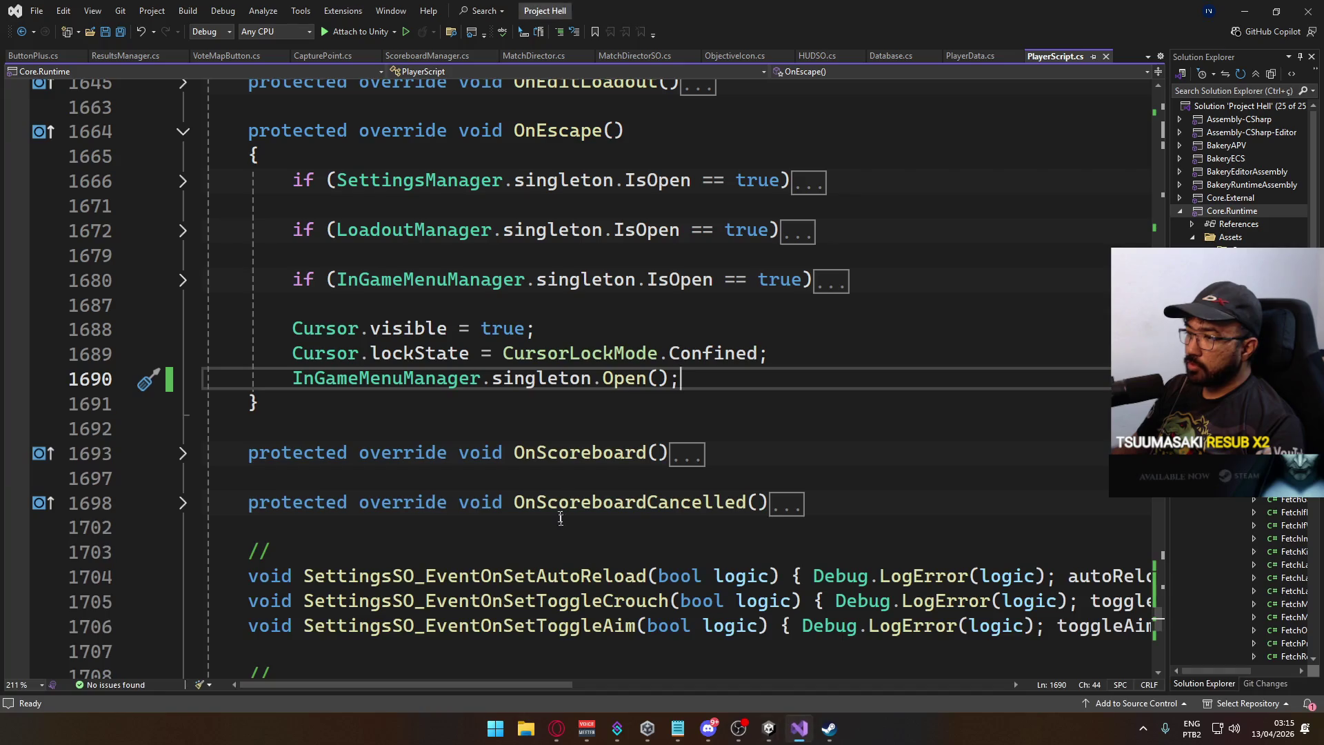
# Replace line 1690's InGameMenuManager.singleton.Open() with an IntelliSense-completed OpenInGameMenu call and save.
pyautogui.moveTo(722, 379); pyautogui.dragTo(293, 379)
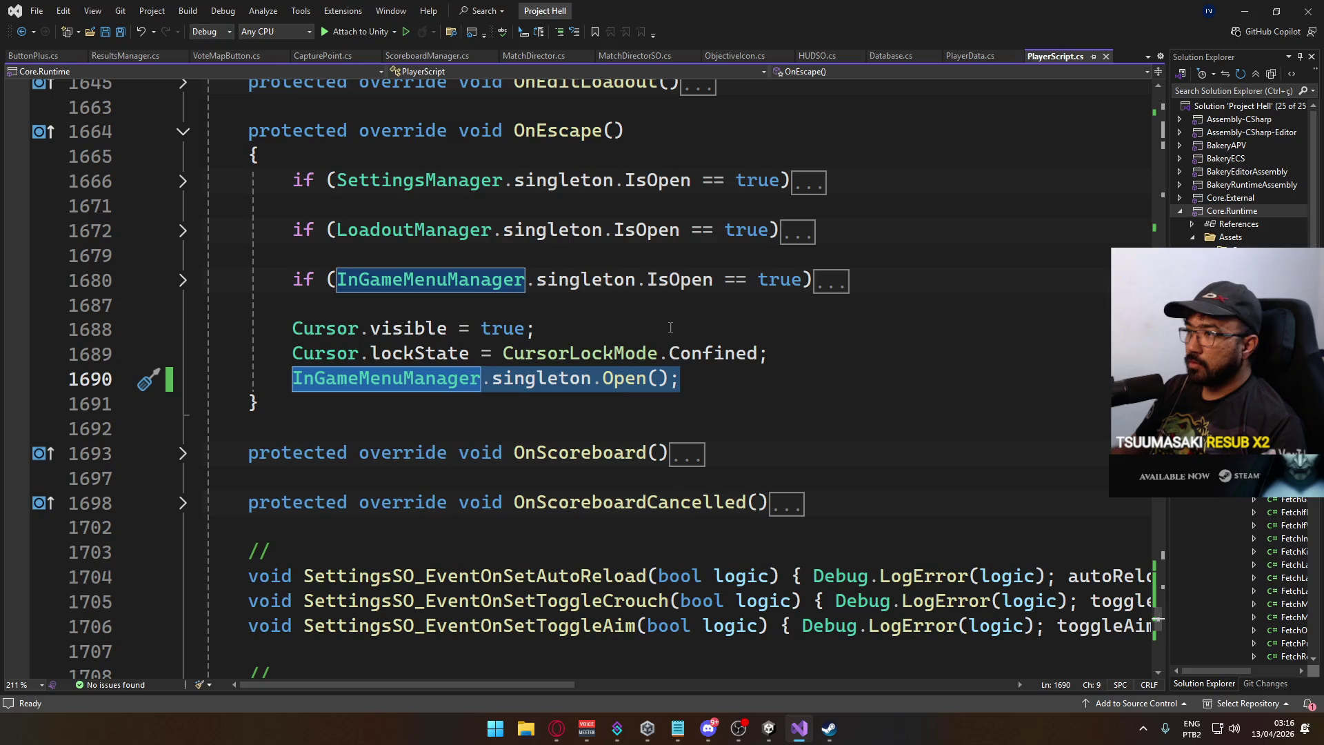
pyautogui.write('HUDSO.i')
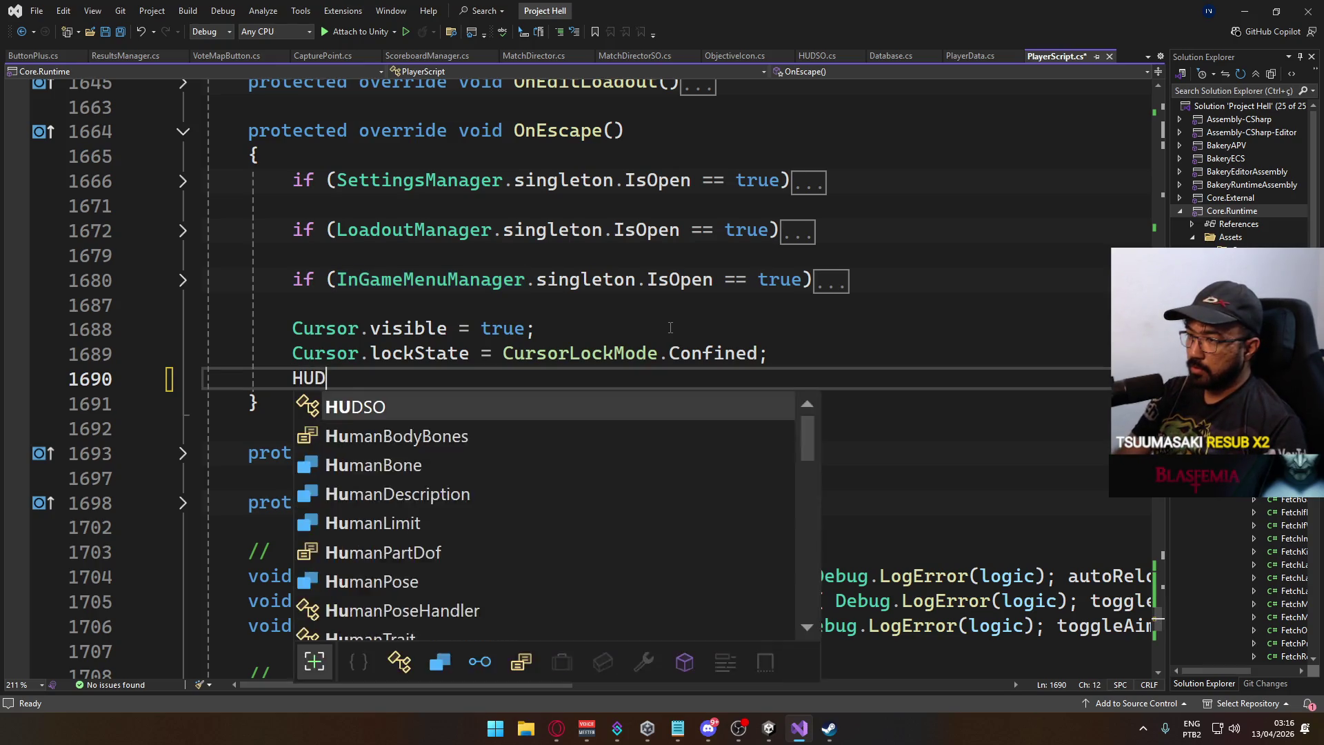
pyautogui.press('BackSpace')
pyautogui.press('BackSpace')
pyautogui.press('BackSpace')
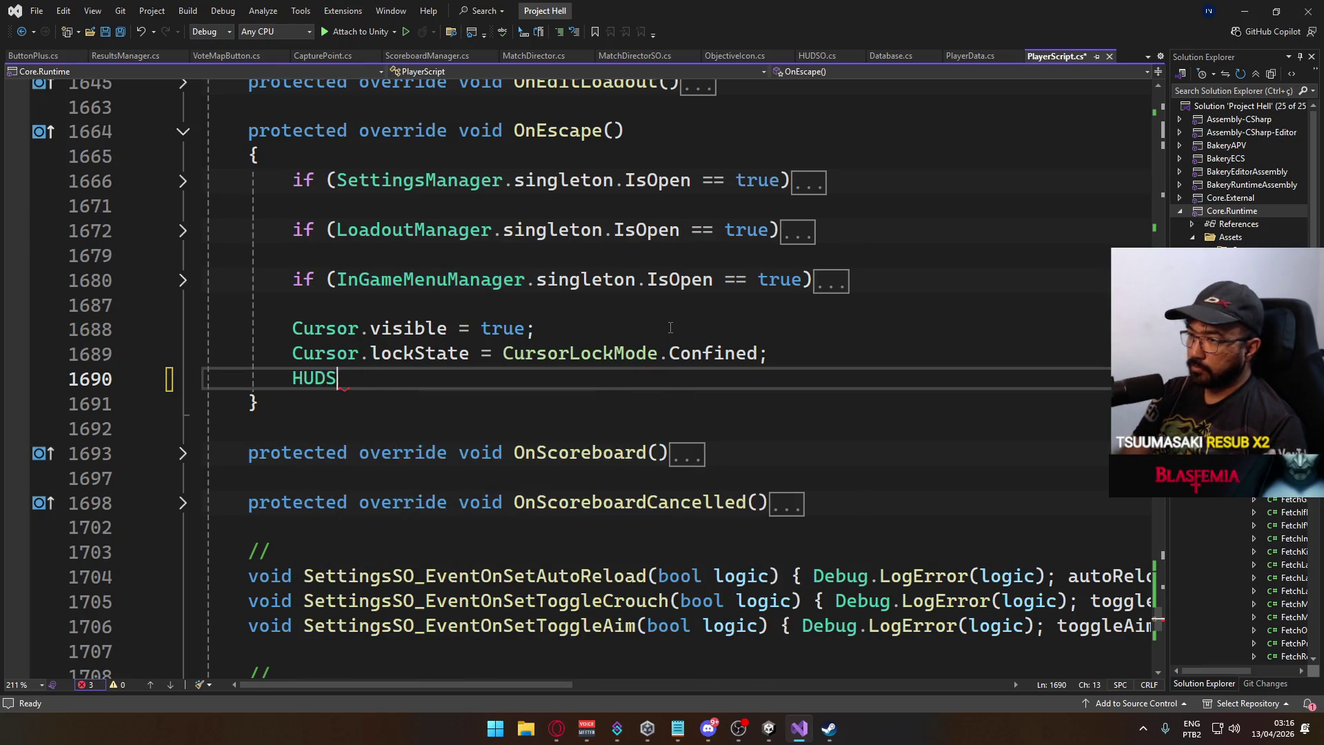
pyautogui.write('_ref.hudso.inga')
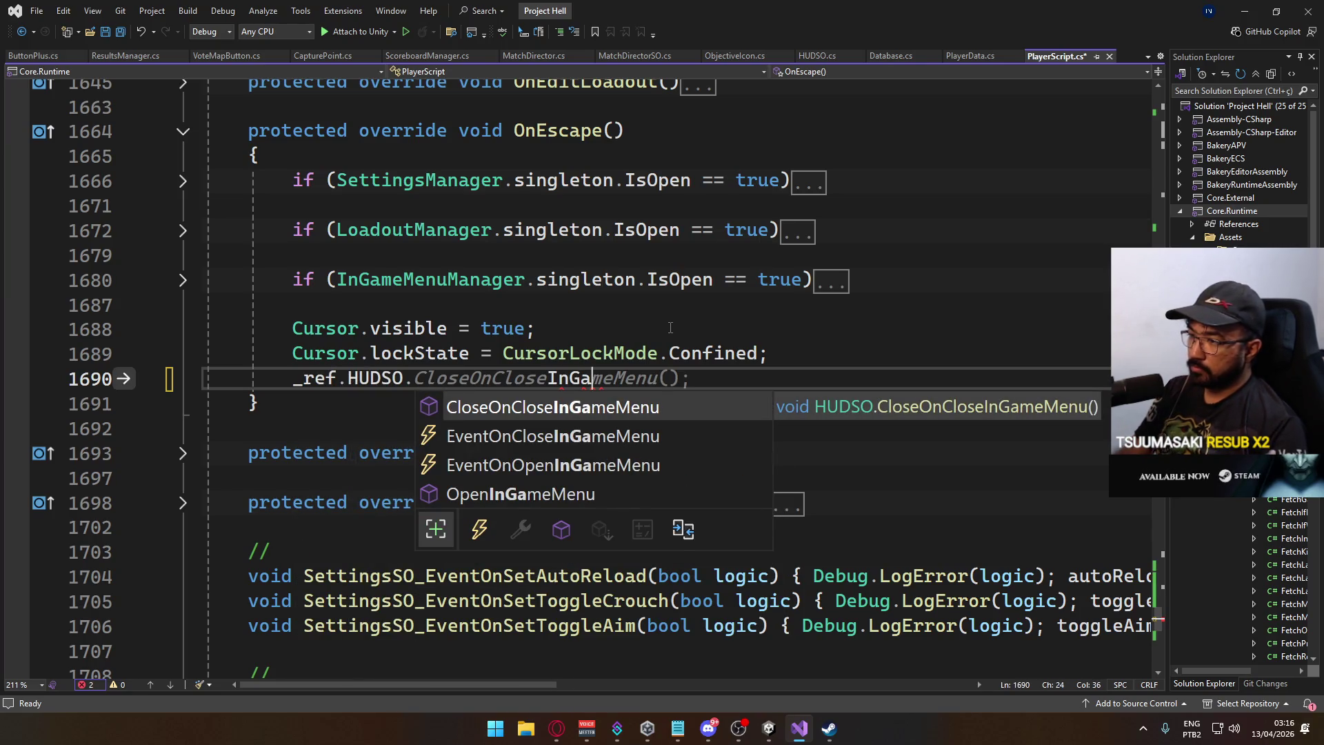
pyautogui.press('Down')
pyautogui.press('Down')
pyautogui.press('Down')
pyautogui.press('Tab')
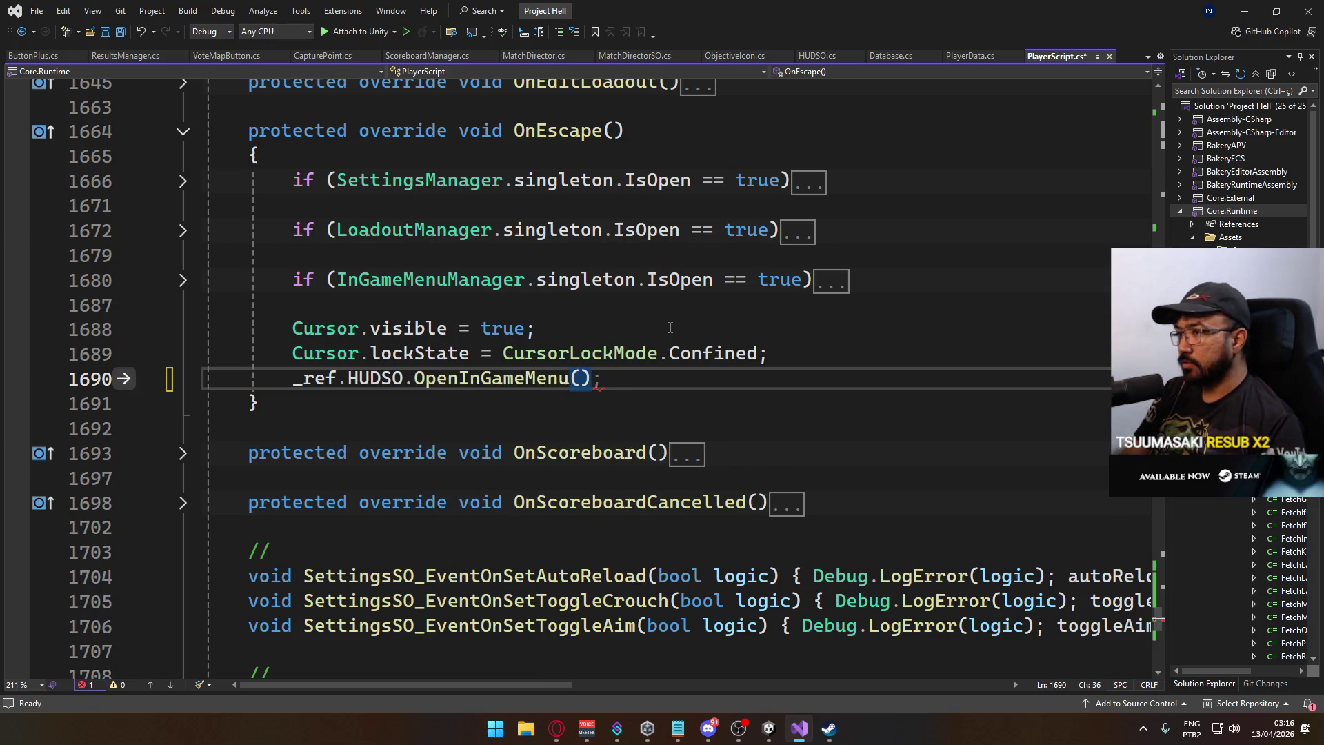
pyautogui.write(';')
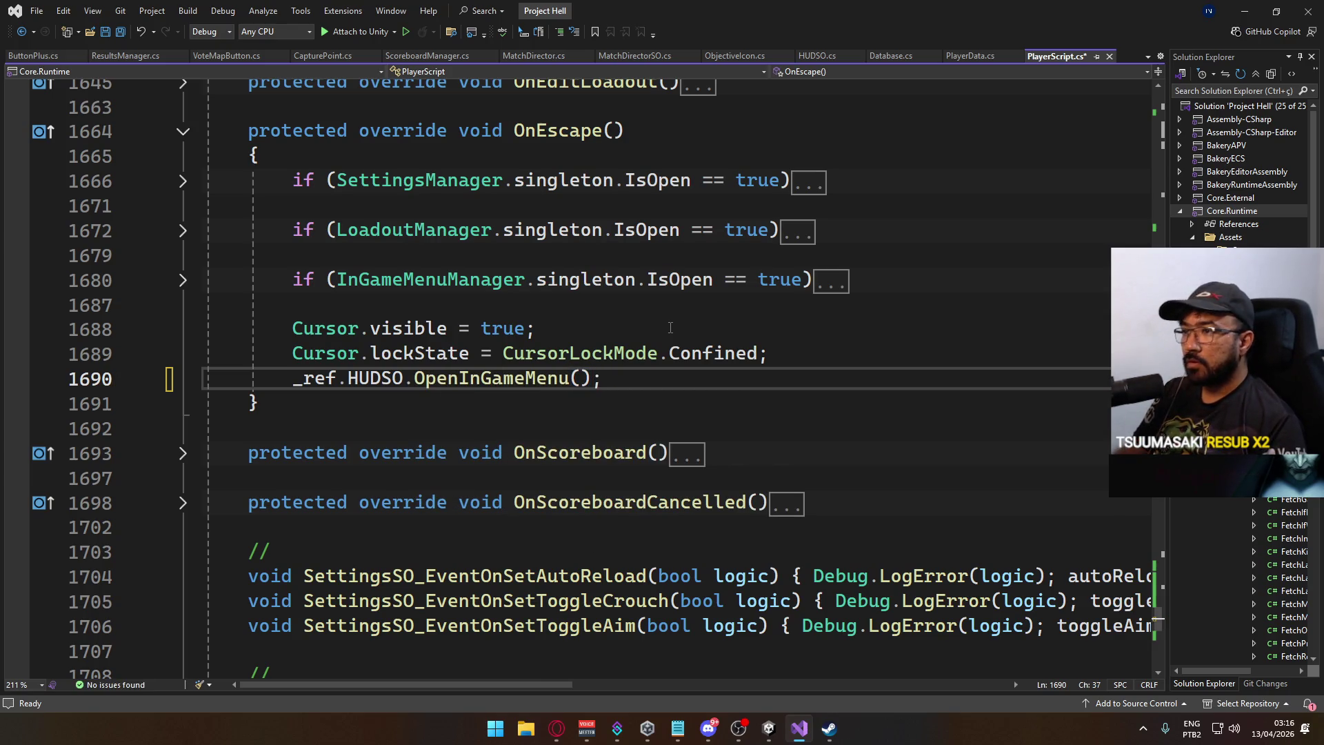
pyautogui.hotkey('ctrl', 's')
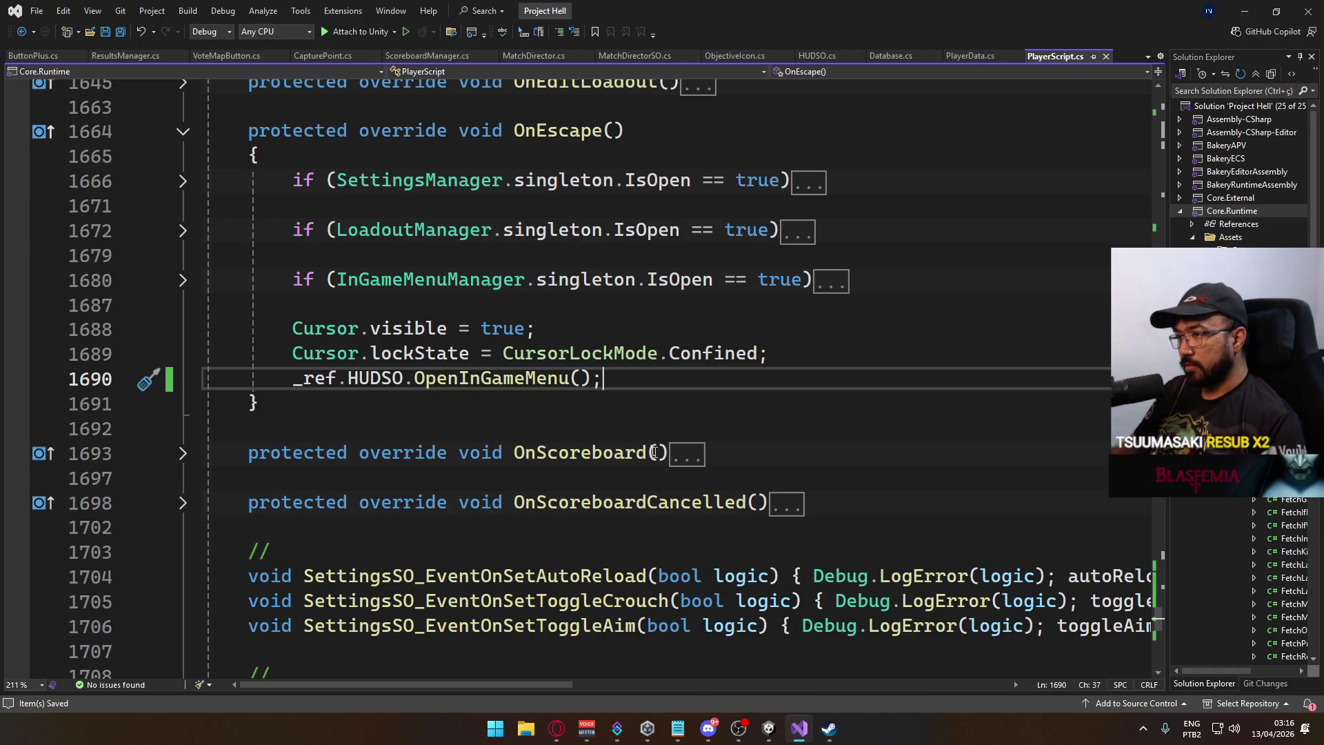
# Retype line 1690 as _ref.hudso.OpenInGameMenu(); save, and switch back to Unity.
pyautogui.moveTo(602, 379); pyautogui.dragTo(293, 379)
pyautogui.write('_ref.hudso.')
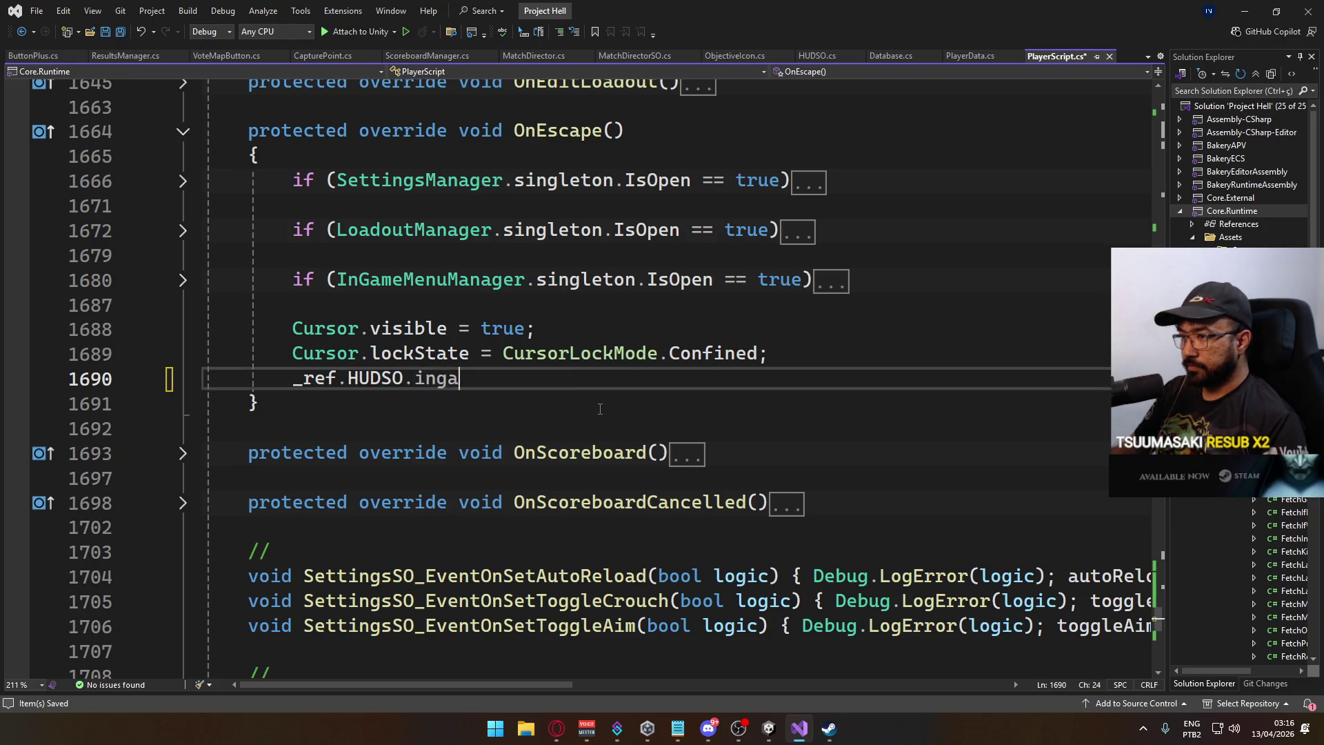
pyautogui.press('BackSpace')
pyautogui.press('BackSpace')
pyautogui.press('BackSpace')
pyautogui.write('HUD')
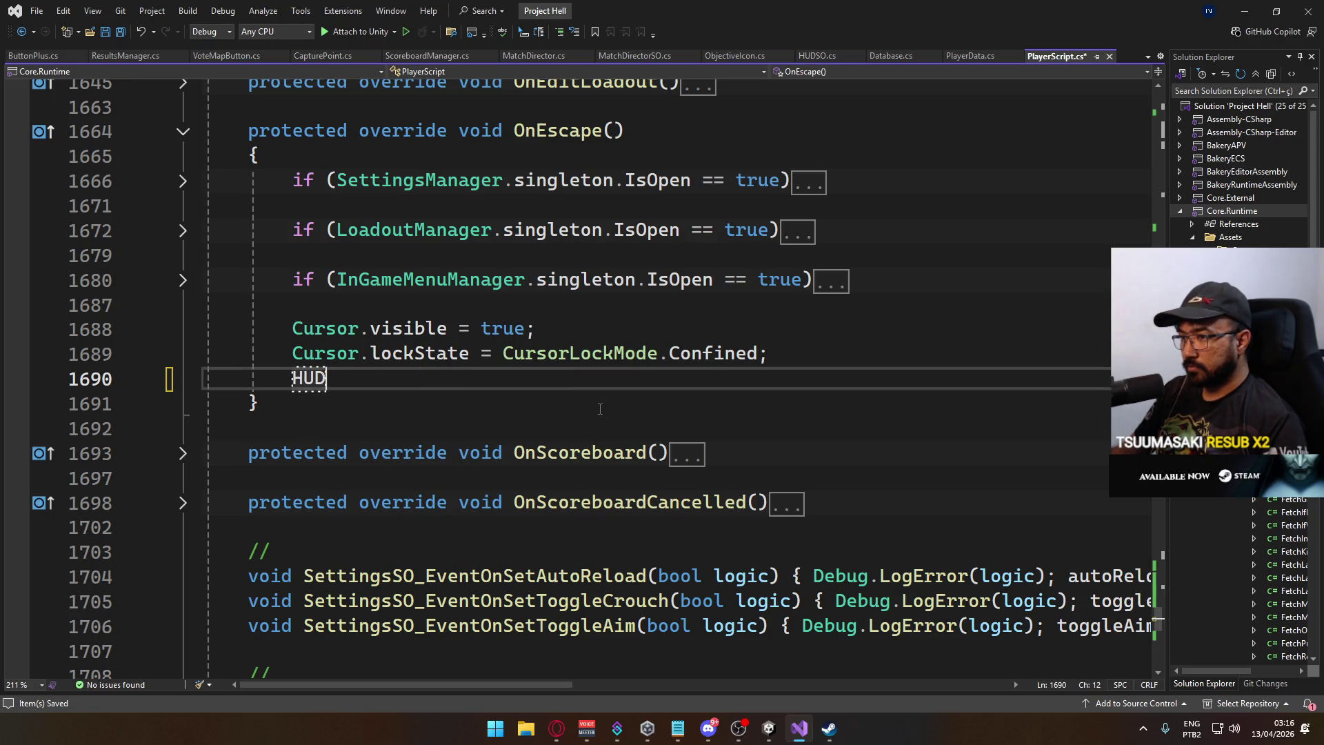
pyautogui.write('SO.')
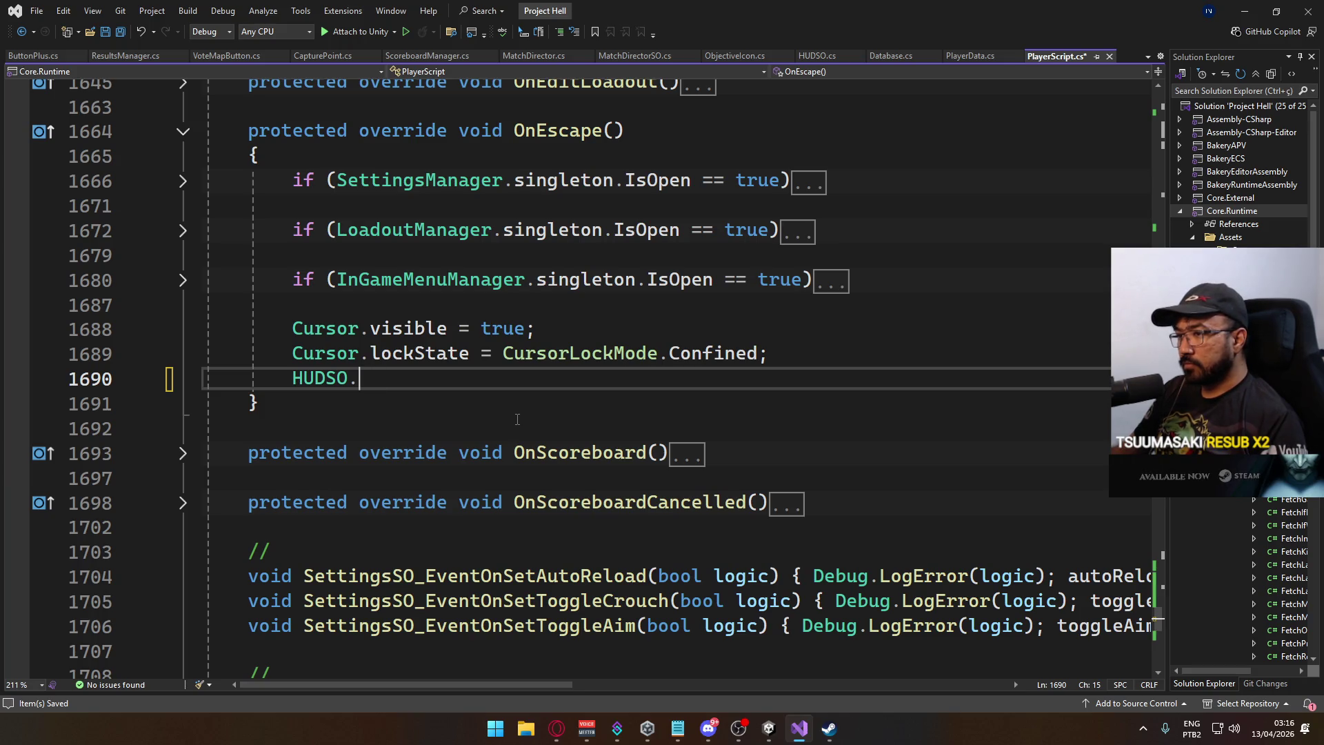
pyautogui.hotkey('ctrl', 'z')
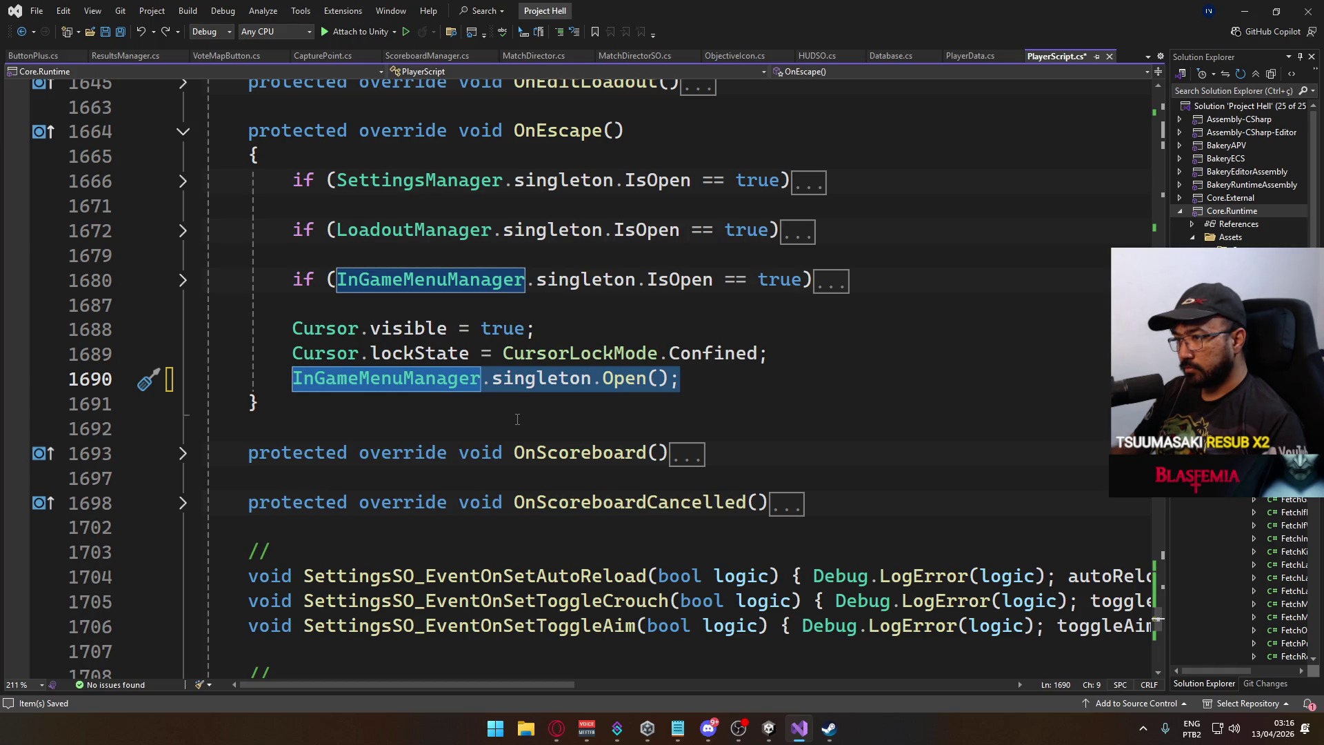
pyautogui.write('HUDSO.')
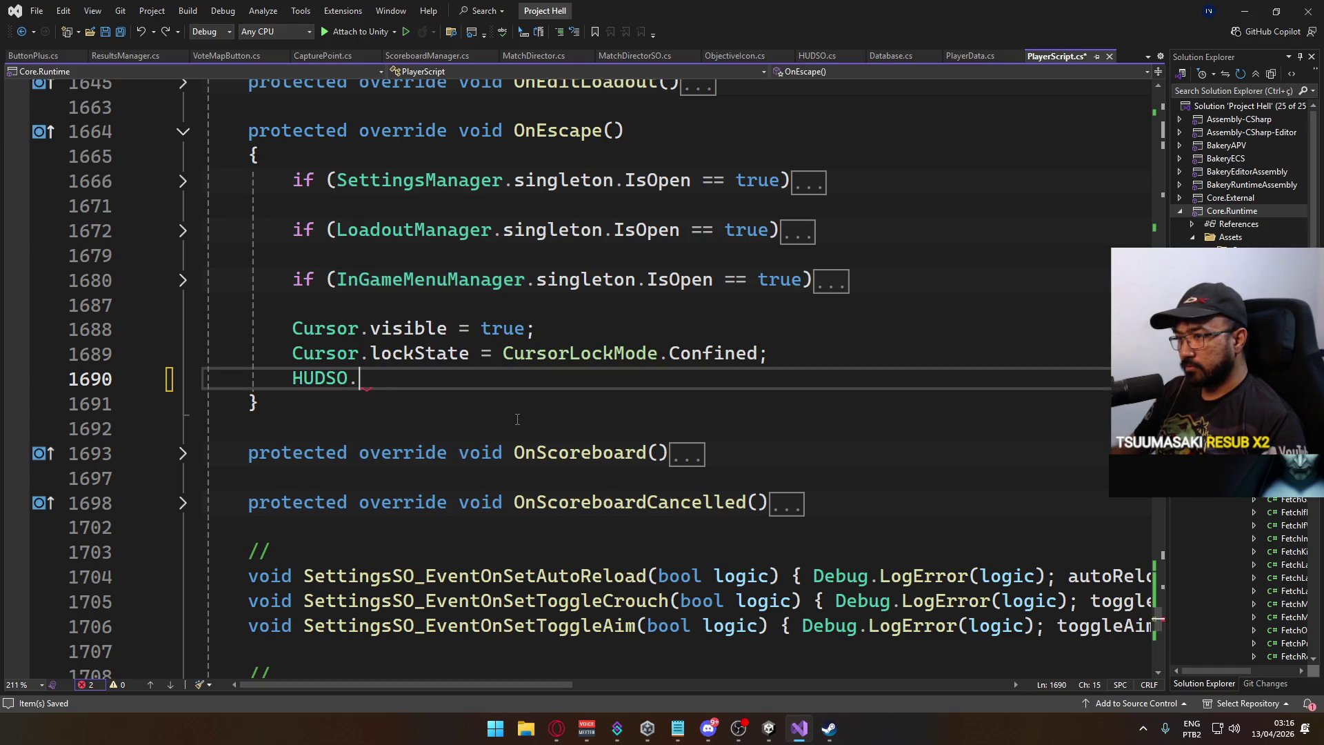
pyautogui.write('in')
pyautogui.press('BackSpace')
pyautogui.press('BackSpace')
pyautogui.press('BackSpace')
pyautogui.press('BackSpace')
pyautogui.press('BackSpace')
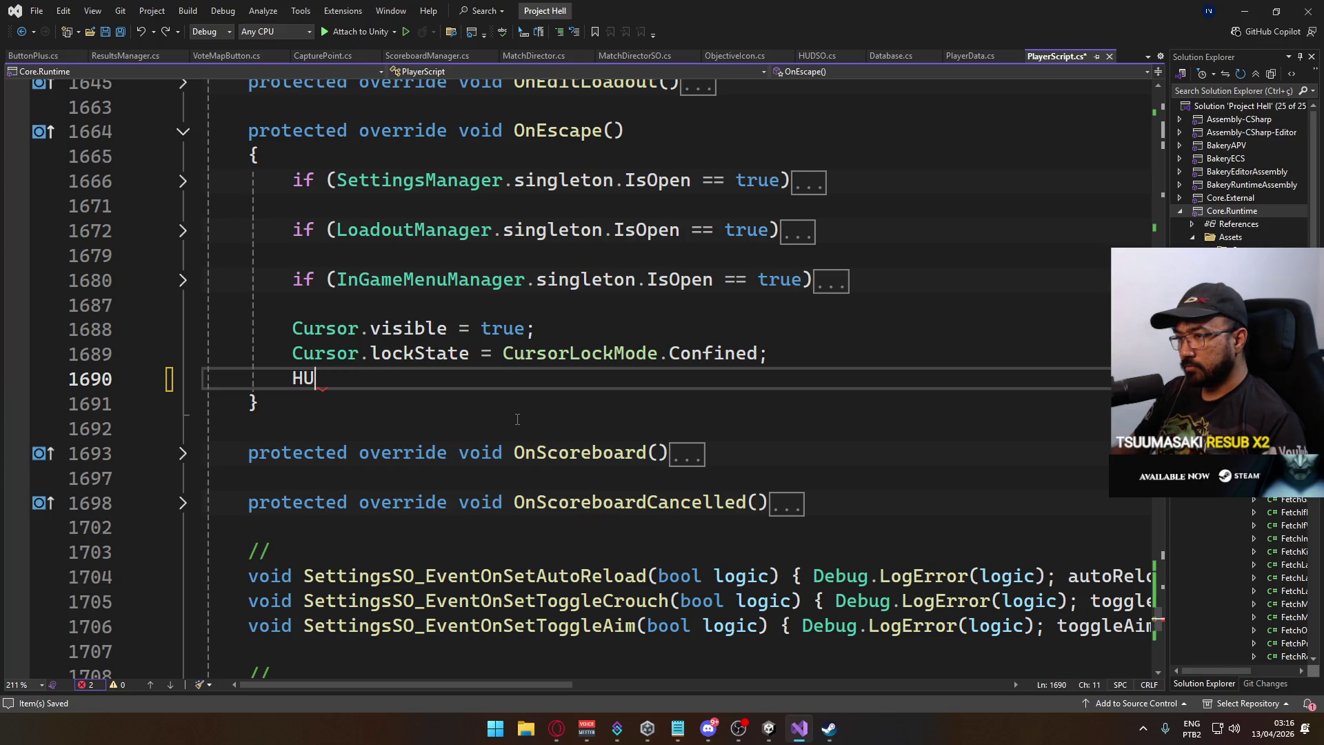
pyautogui.write('_ref.hudso.')
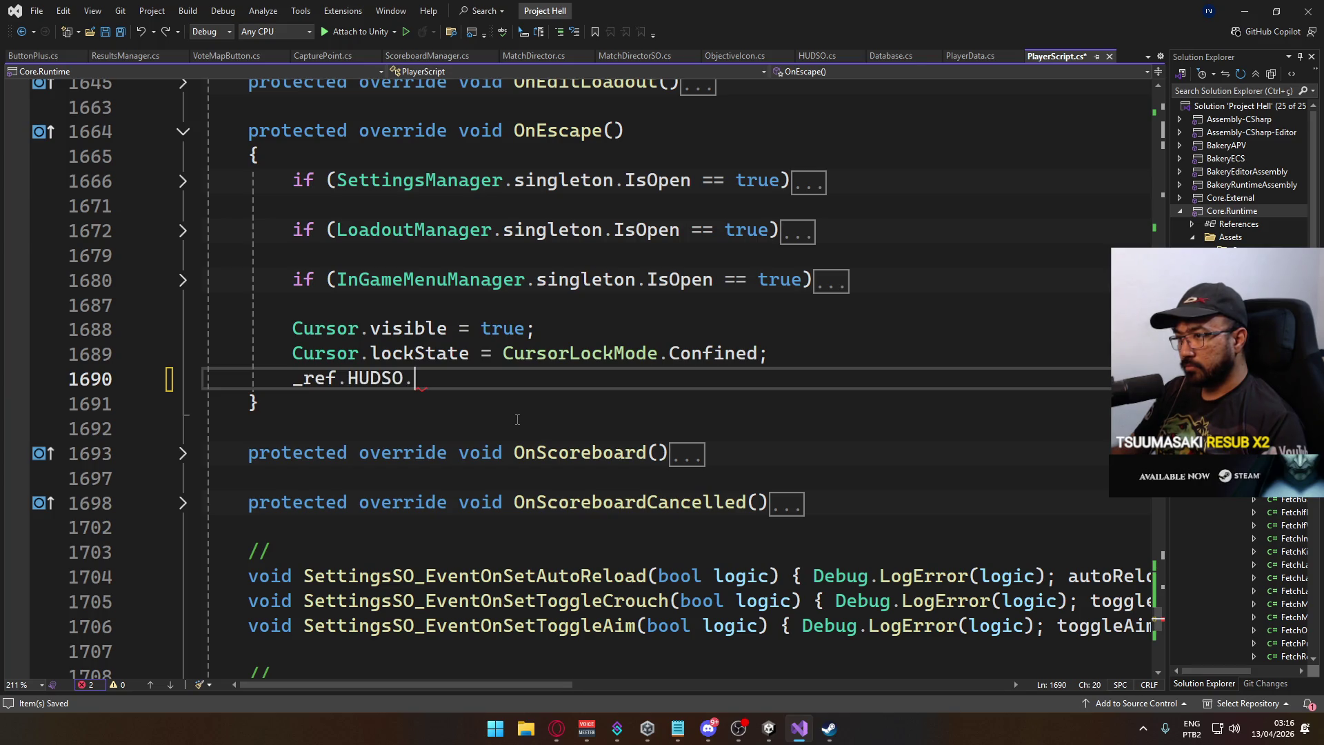
pyautogui.write('OpenInGameMenu();')
pyautogui.hotkey('ctrl', 's')
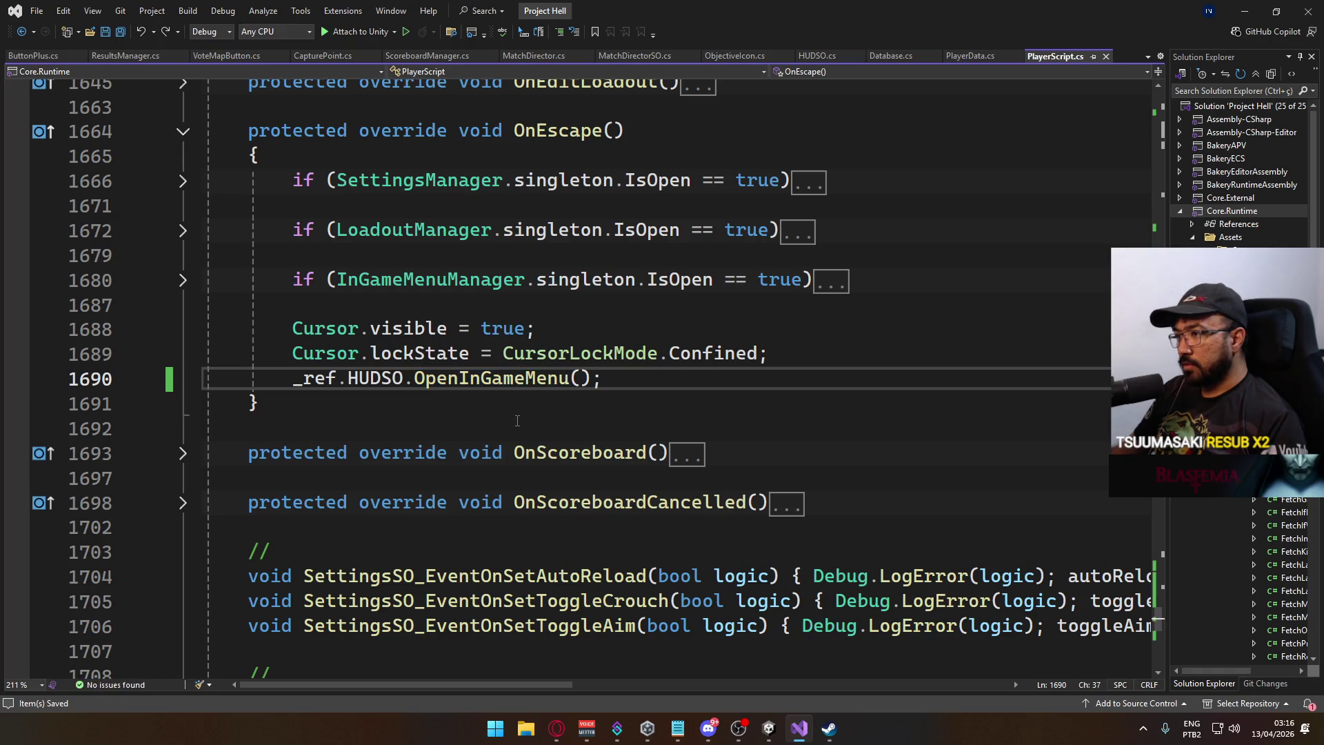
pyautogui.moveTo(774, 726)
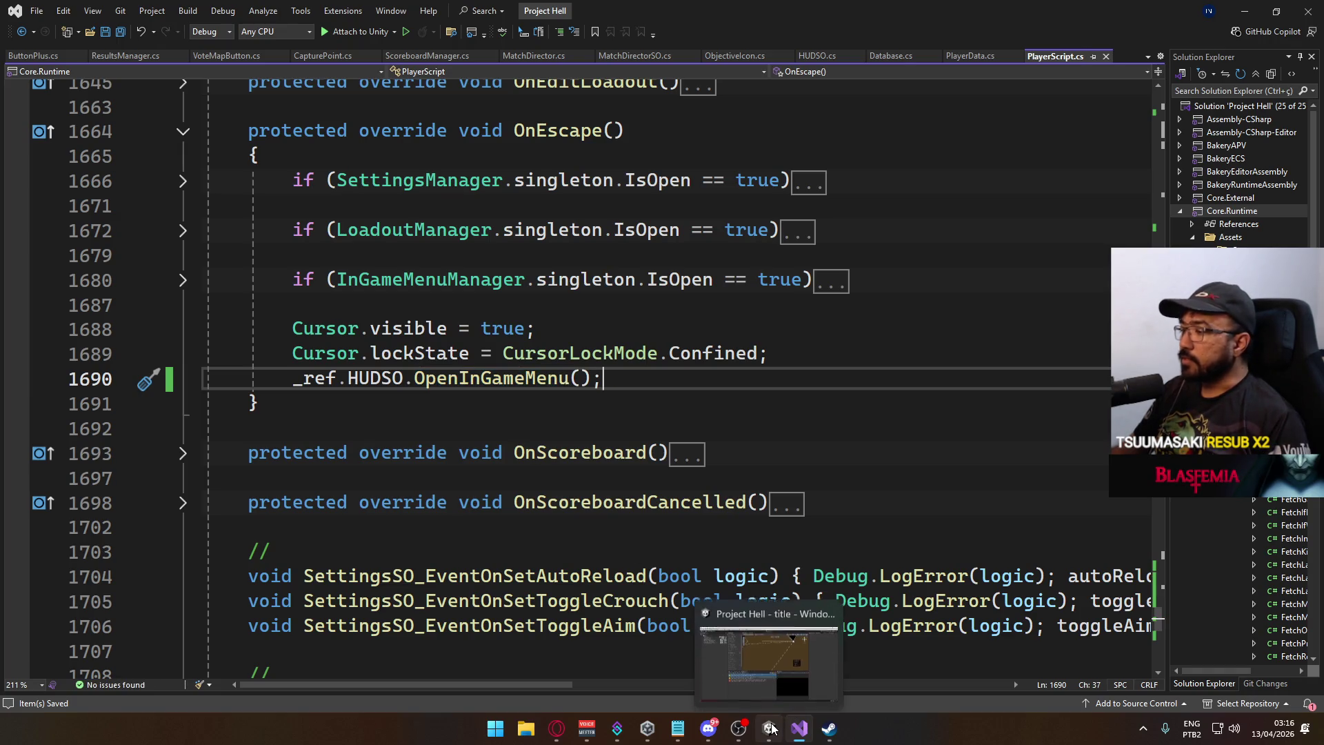
pyautogui.click(763, 657)
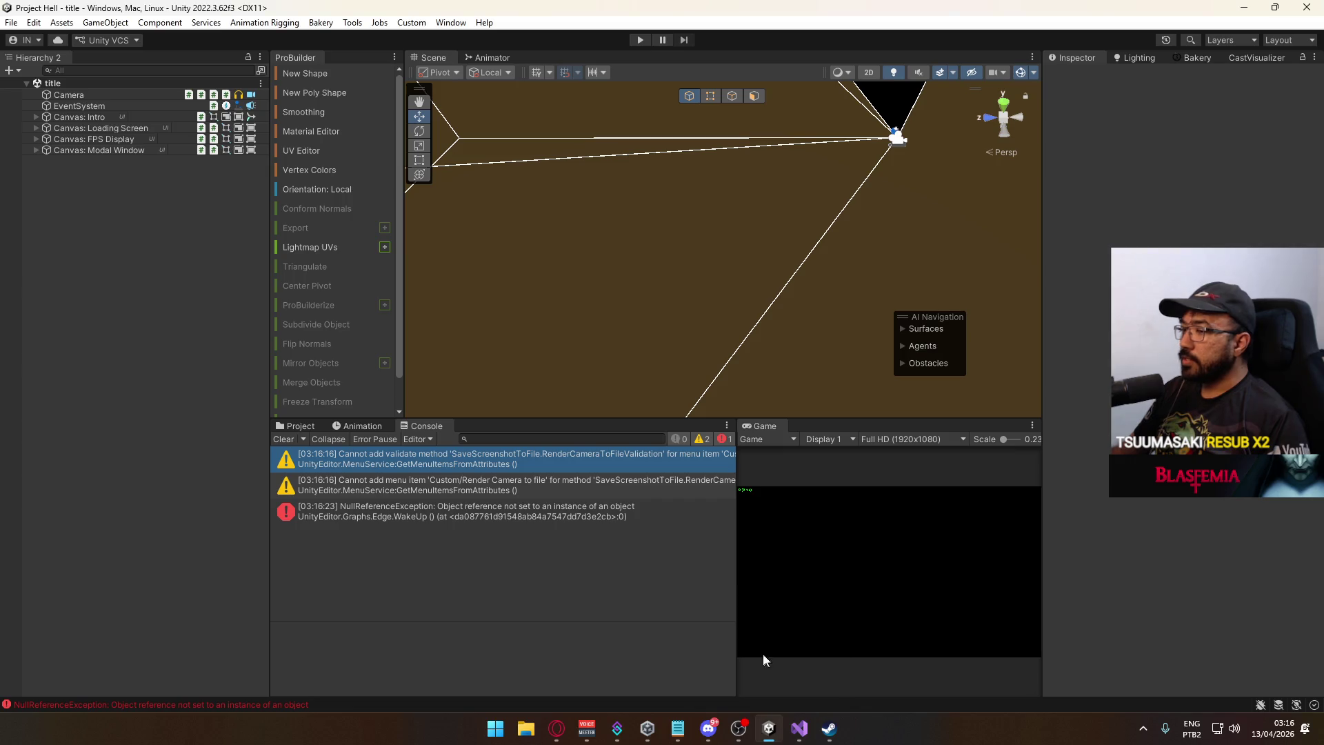
# Clear the Console, widen the Game view, and open the crash then shipment scenes.
pyautogui.click(283, 440)
pyautogui.click(300, 426)
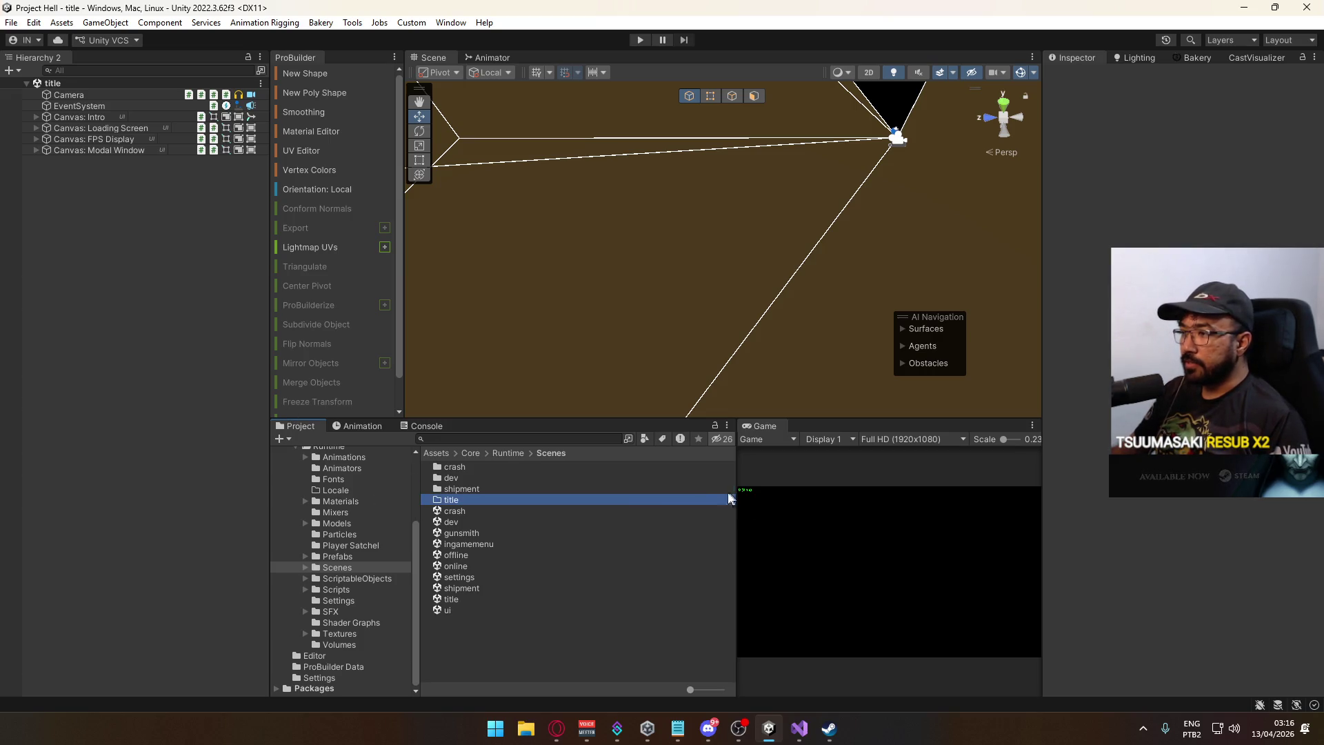
pyautogui.moveTo(732, 493)
pyautogui.mouseDown()
pyautogui.moveTo(627, 508)
pyautogui.moveTo(643, 513)
pyautogui.mouseUp()
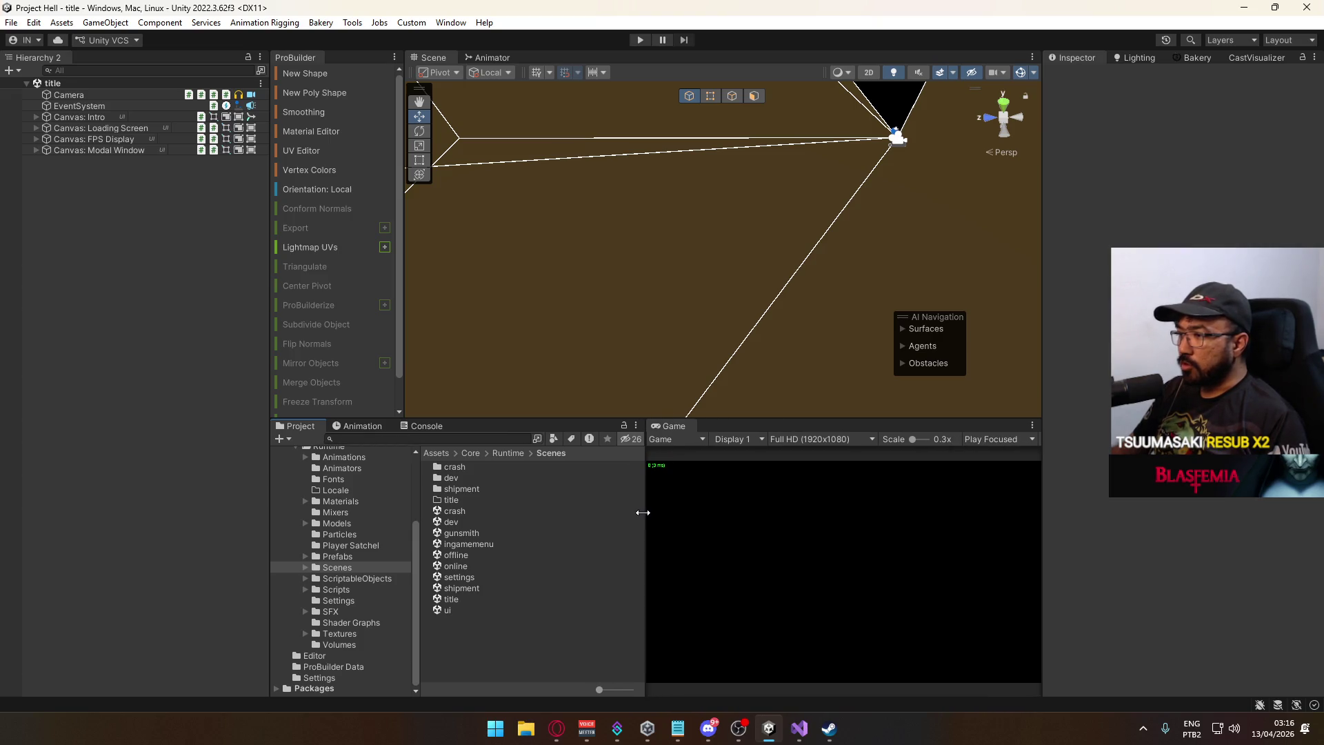
pyautogui.doubleClick(475, 512)
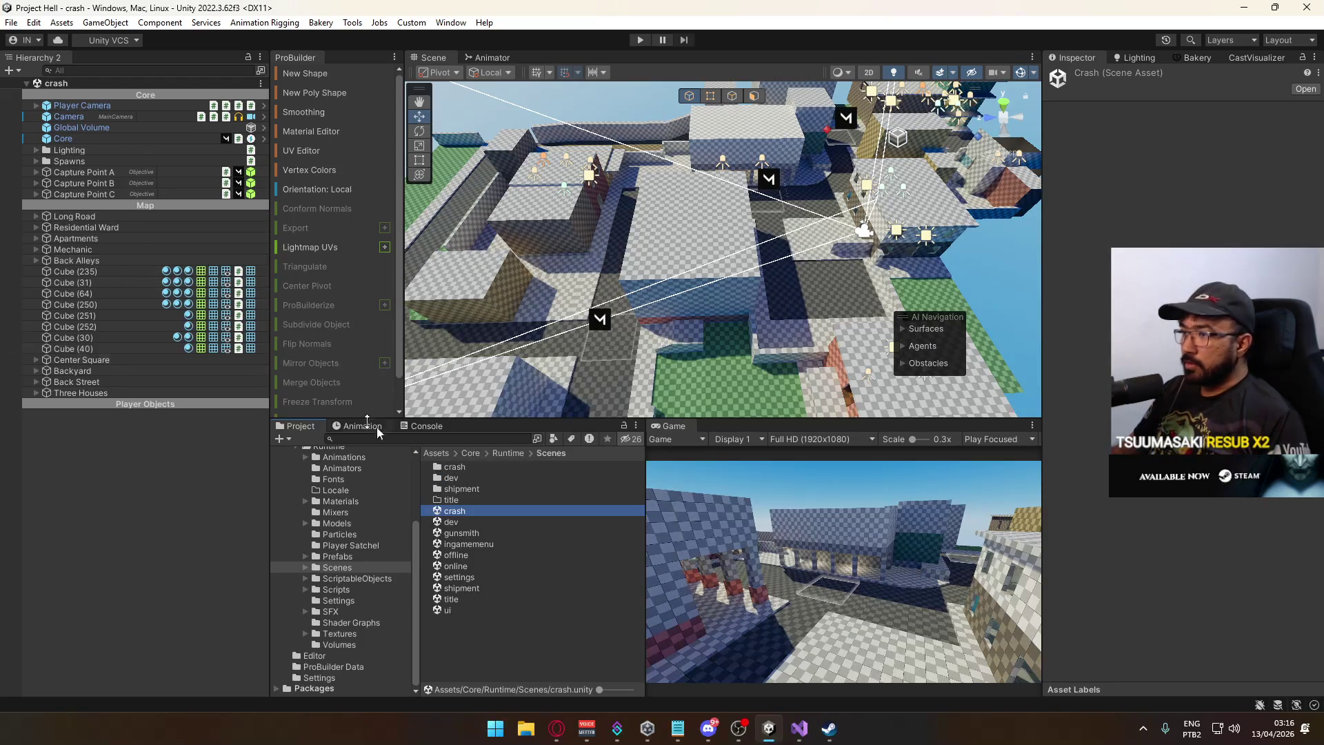
pyautogui.doubleClick(467, 588)
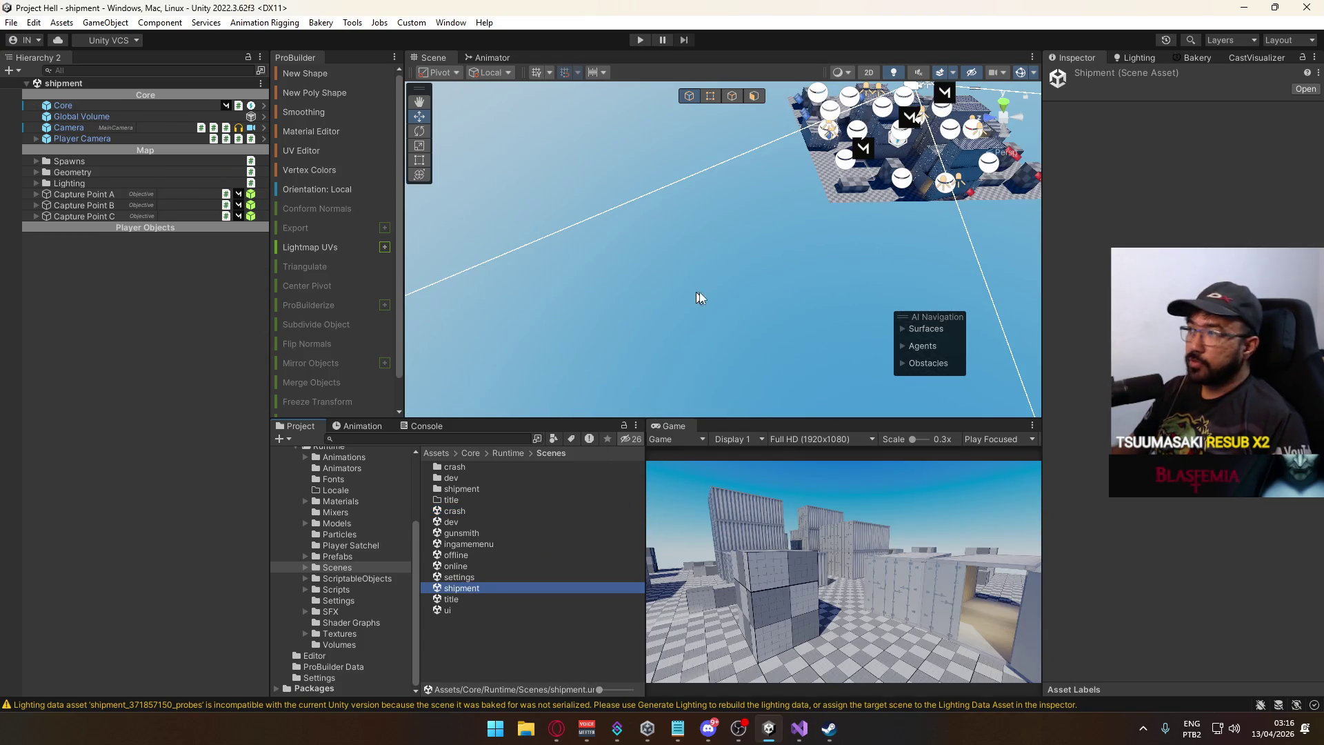
# Orbit the Scene view down to the shipment floor, then open the ui scene.
pyautogui.moveTo(698, 294)
pyautogui.mouseDown()
pyautogui.moveTo(795, 215)
pyautogui.moveTo(759, 186)
pyautogui.moveTo(642, 161)
pyautogui.moveTo(390, 252)
pyautogui.moveTo(127, 190)
pyautogui.moveTo(282, 199)
pyautogui.moveTo(353, 161)
pyautogui.moveTo(277, 190)
pyautogui.mouseUp()
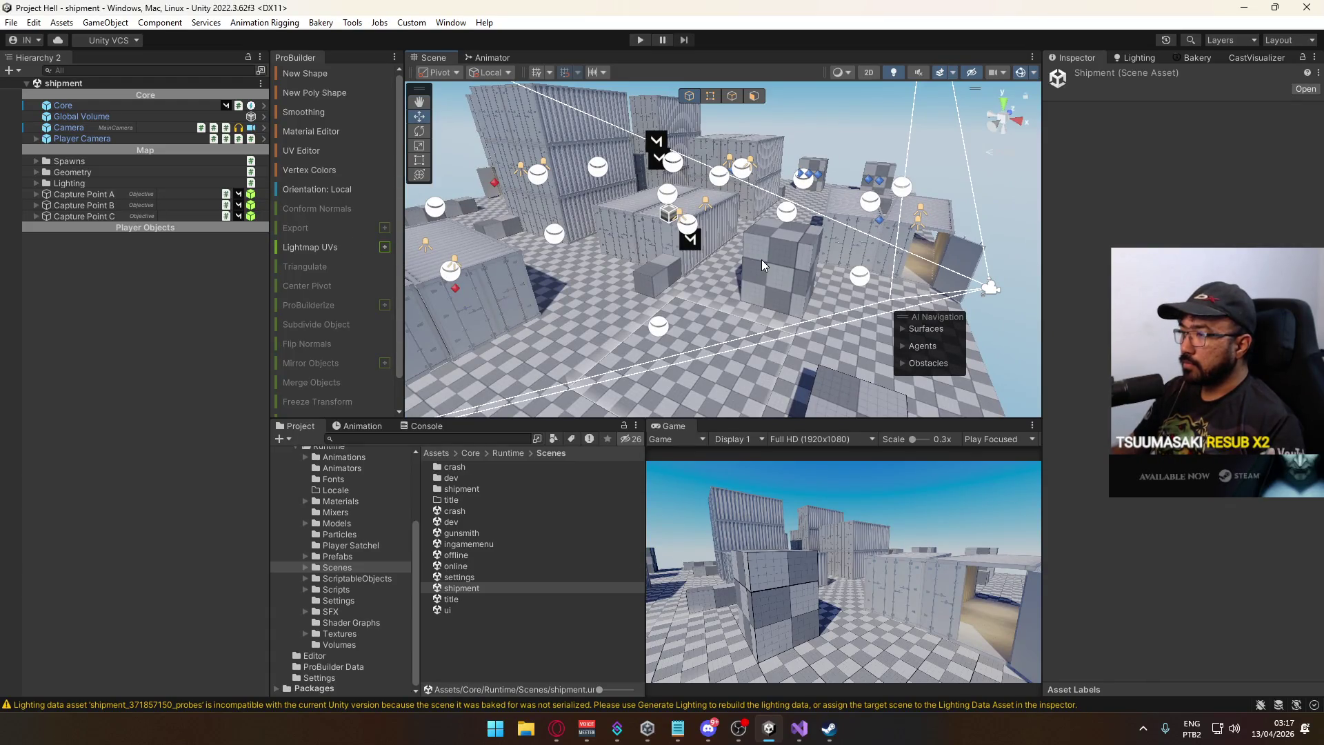
pyautogui.moveTo(763, 265)
pyautogui.mouseDown()
pyautogui.moveTo(561, 296)
pyautogui.moveTo(554, 310)
pyautogui.moveTo(710, 396)
pyautogui.mouseUp()
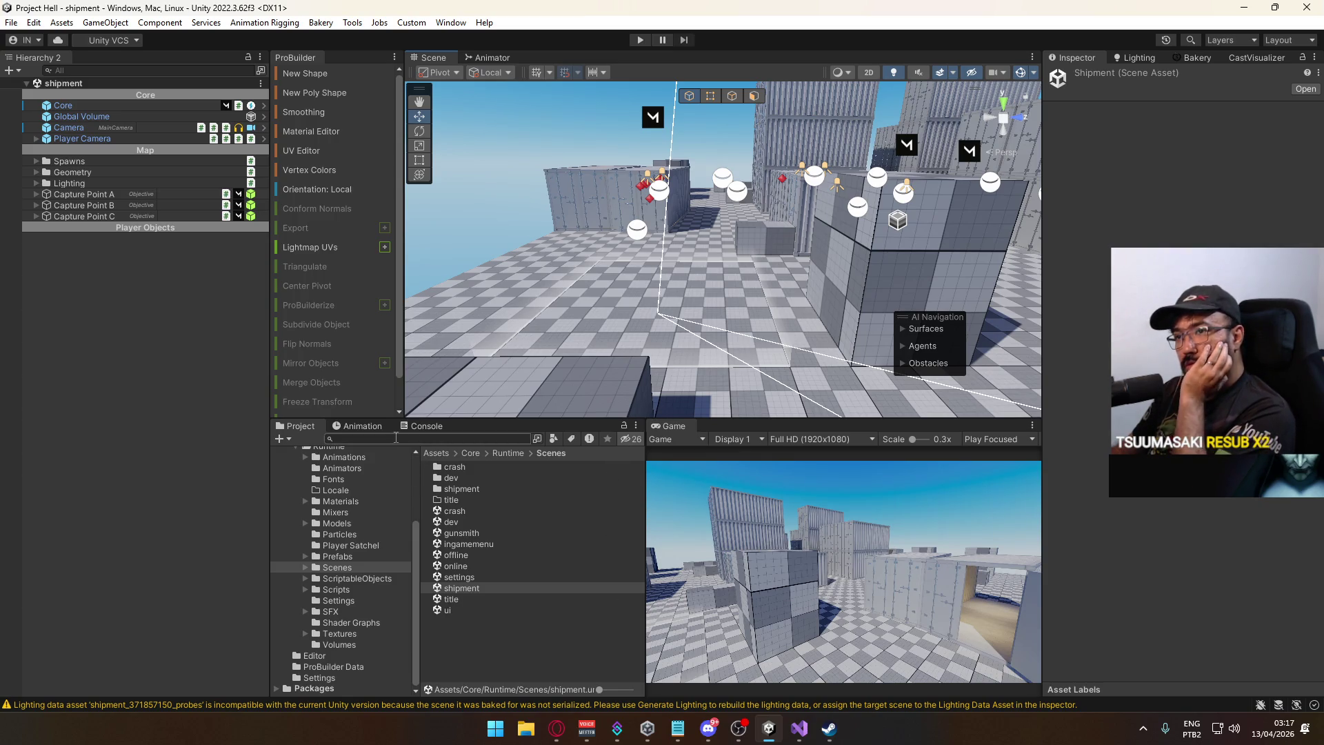
pyautogui.doubleClick(448, 610)
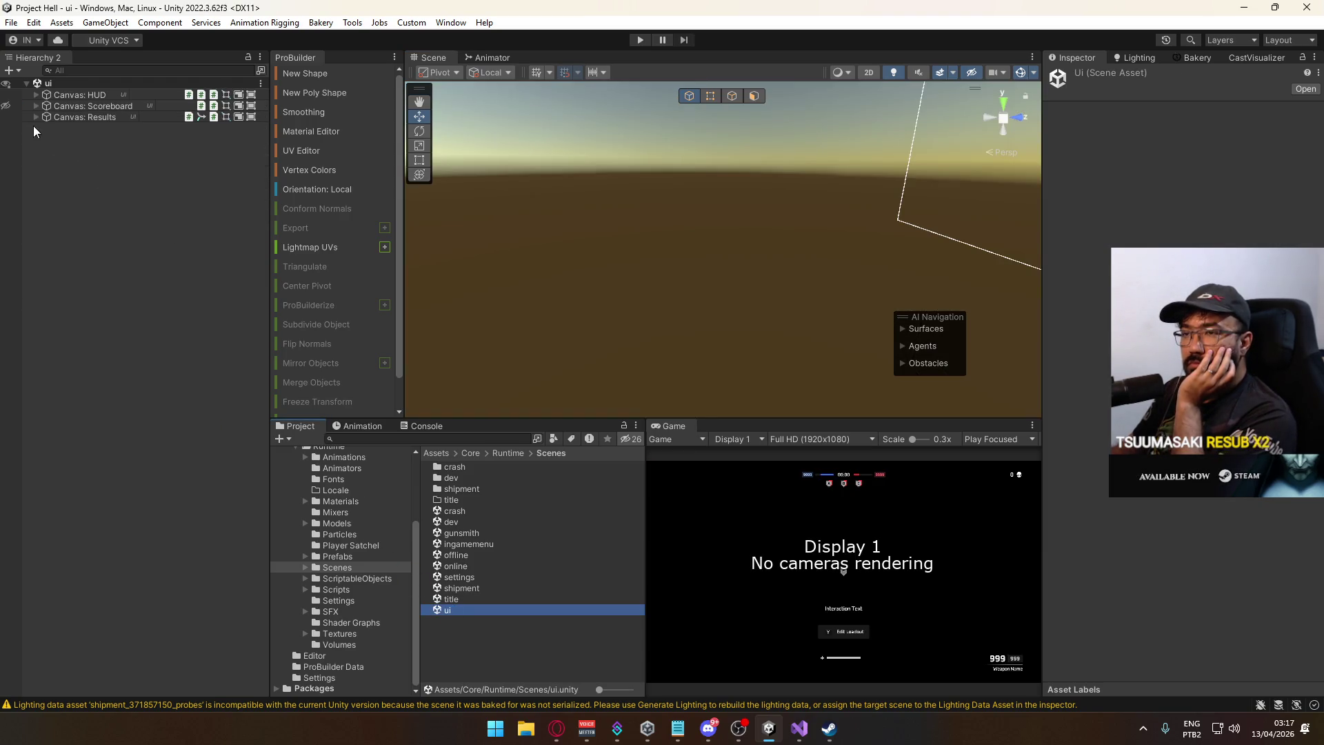
# Preview Canvas: Results' Results@Start animation and inspect its Blur and Desaturate Volumes.
pyautogui.click(34, 117)
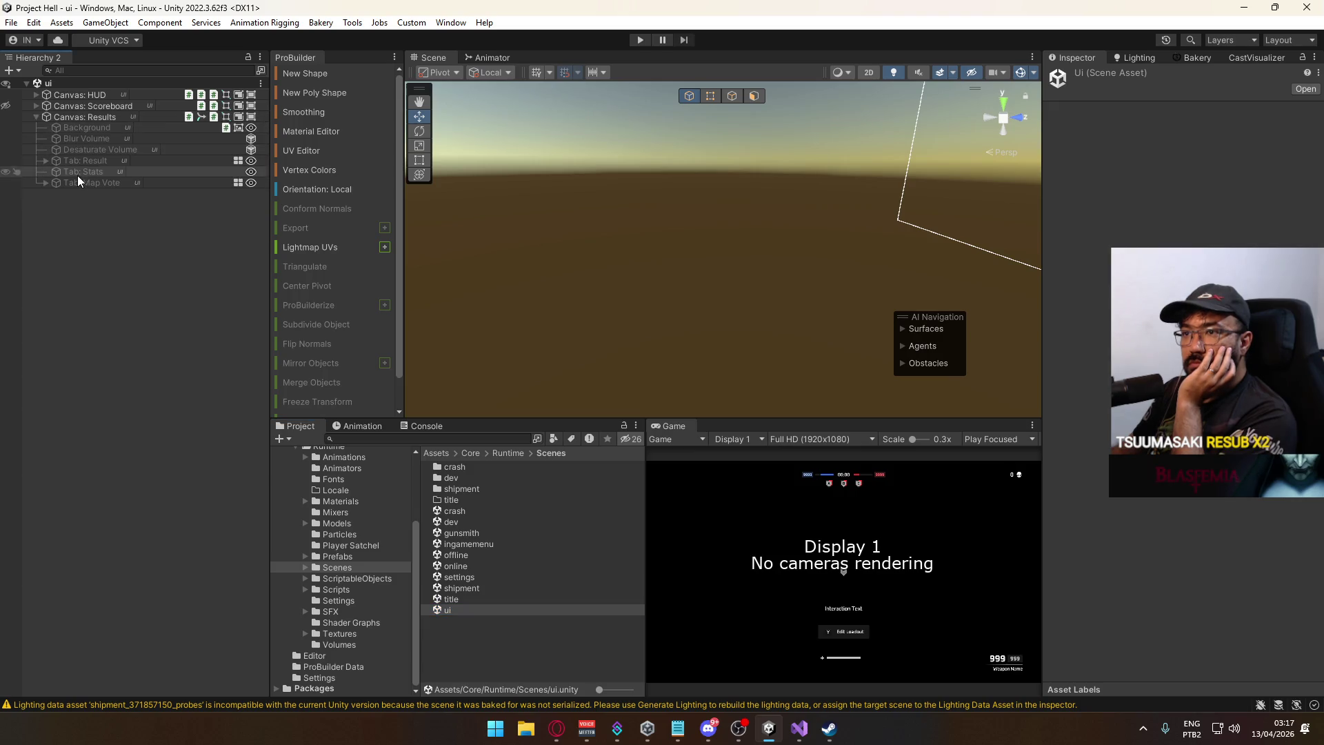
pyautogui.click(89, 117)
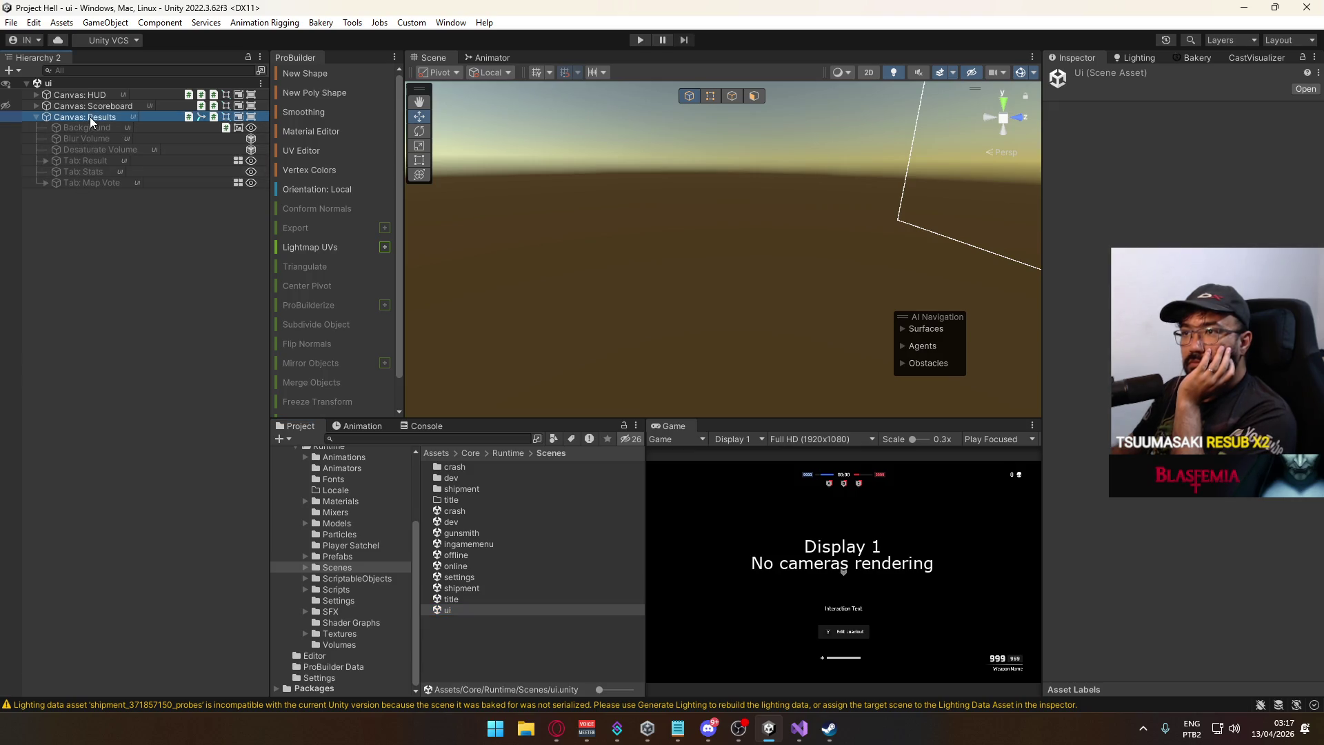
pyautogui.click(362, 427)
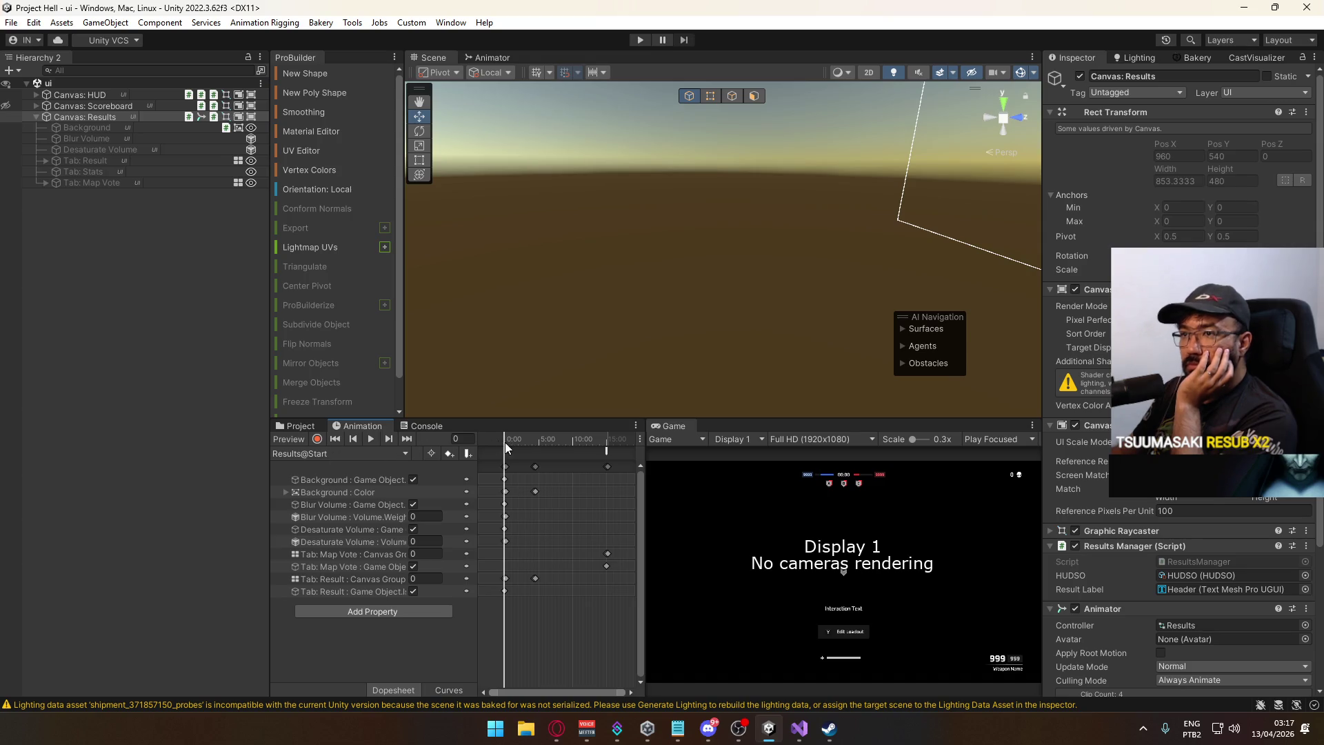
pyautogui.moveTo(505, 442)
pyautogui.mouseDown()
pyautogui.moveTo(617, 447)
pyautogui.moveTo(494, 444)
pyautogui.moveTo(510, 445)
pyautogui.mouseUp()
pyautogui.click(99, 138)
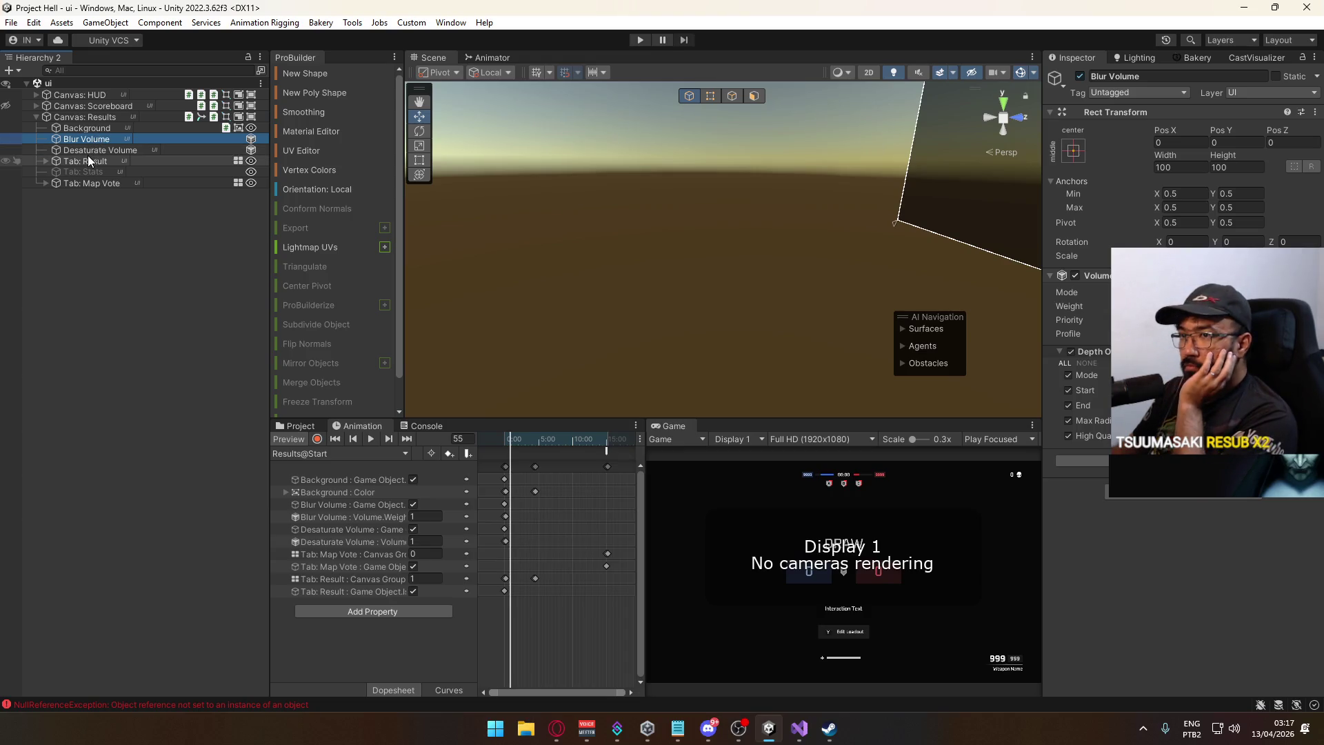
pyautogui.click(102, 150)
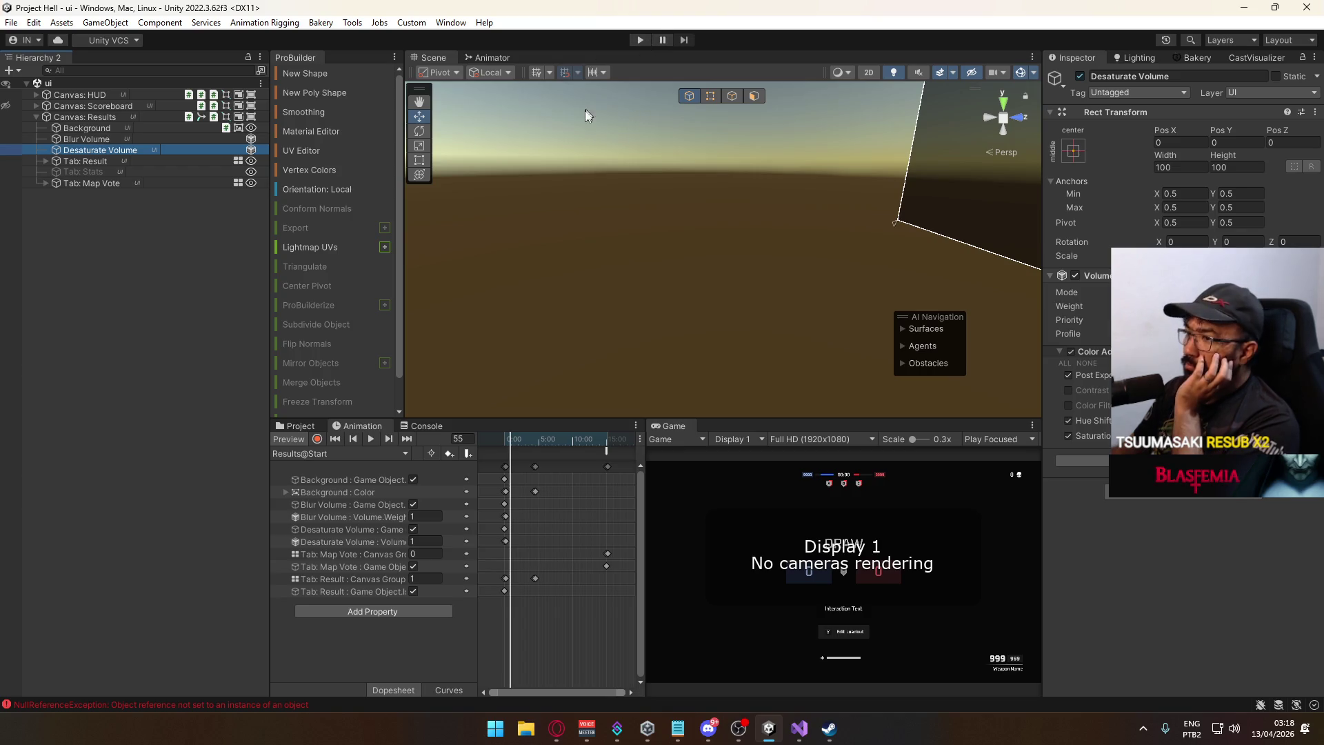
# Open the title scene, enter play mode, and go to the host match setup.
pyautogui.click(297, 427)
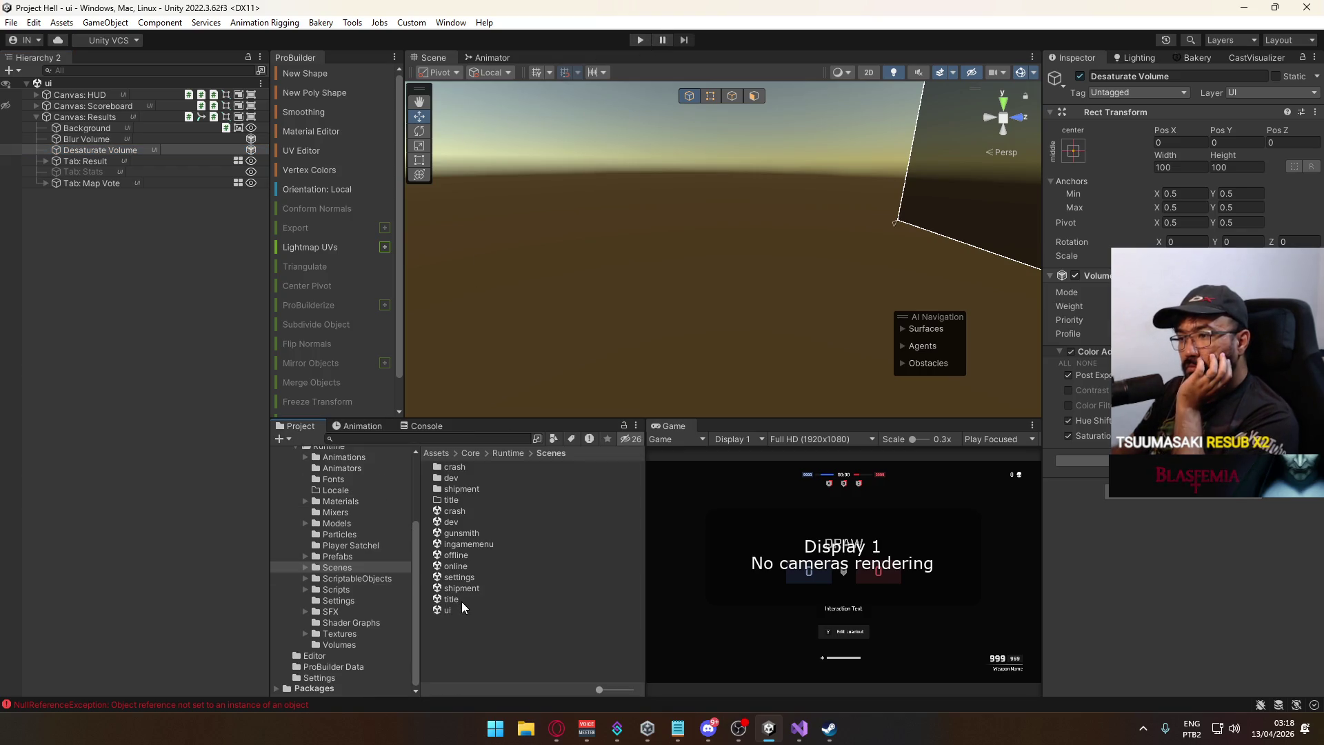
pyautogui.doubleClick(455, 600)
pyautogui.click(640, 39)
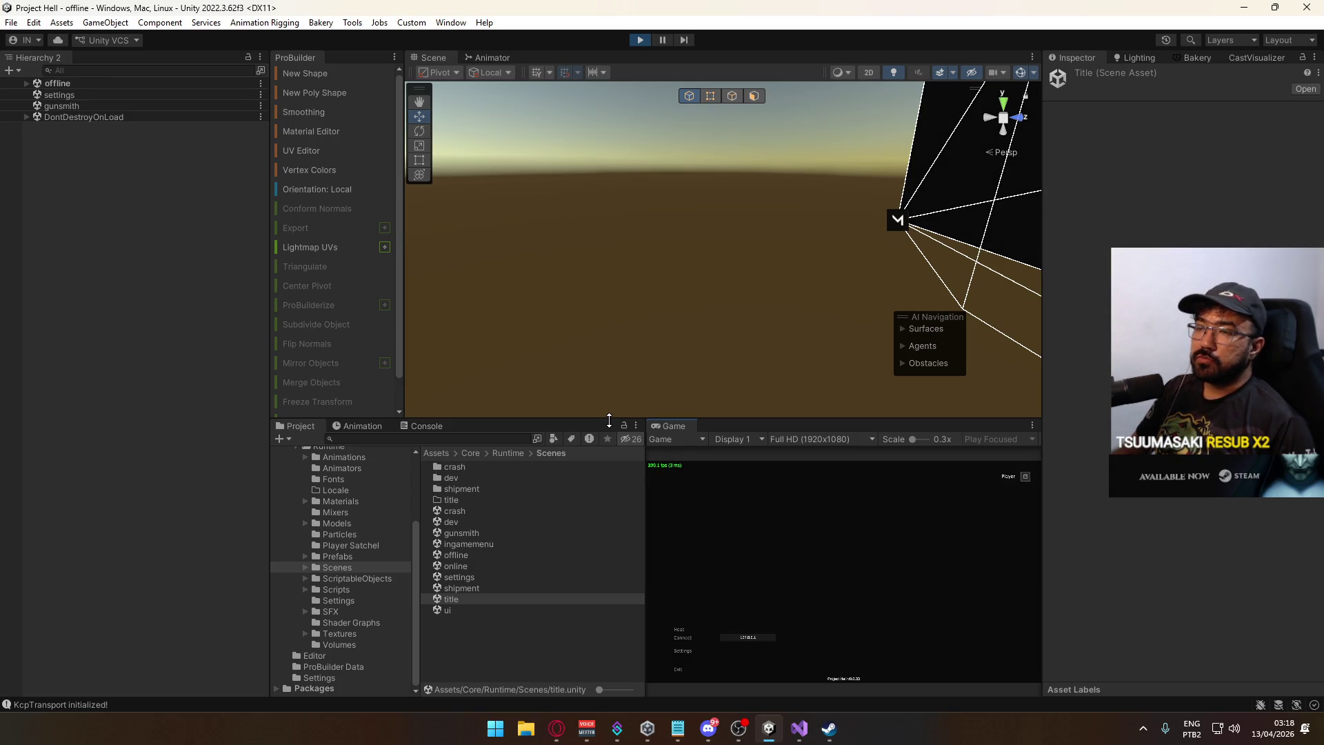
pyautogui.click(682, 630)
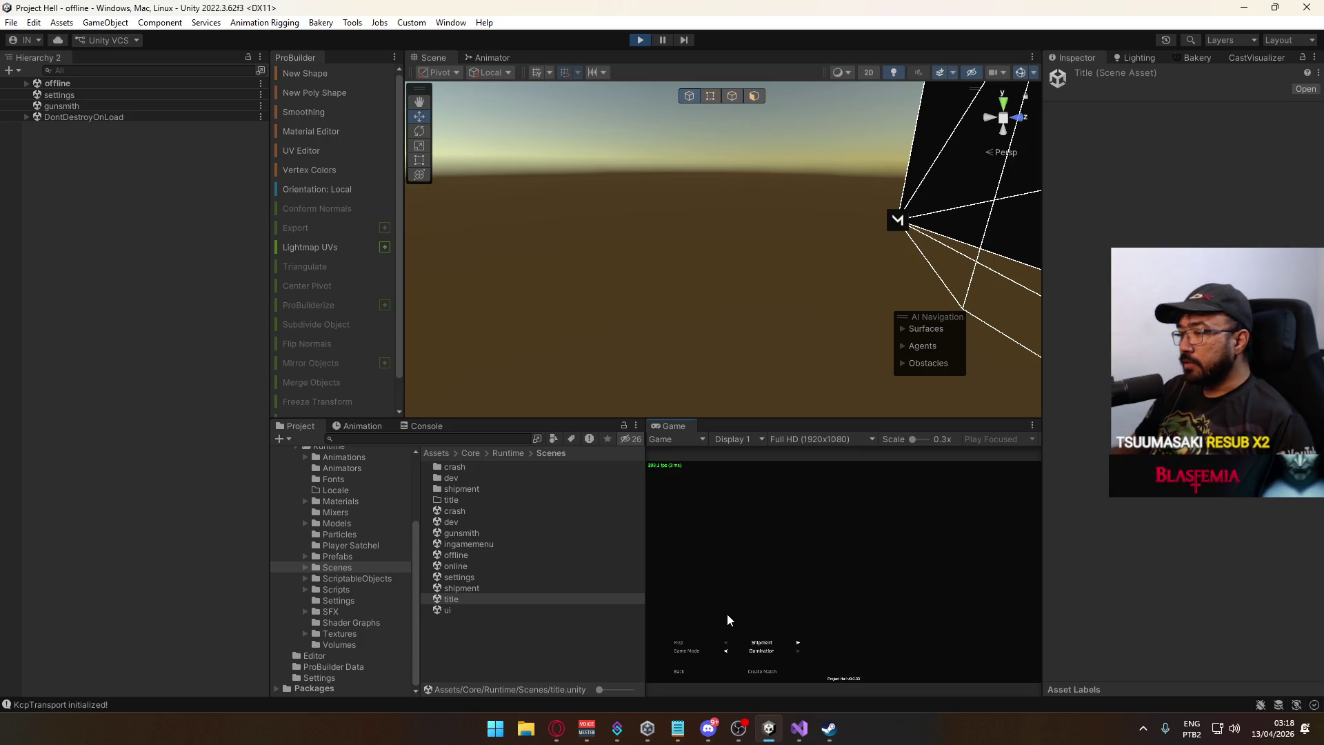
# Create the Shipment match, sprint forward with Shift+W, and expand the ui scene.
pyautogui.click(763, 672)
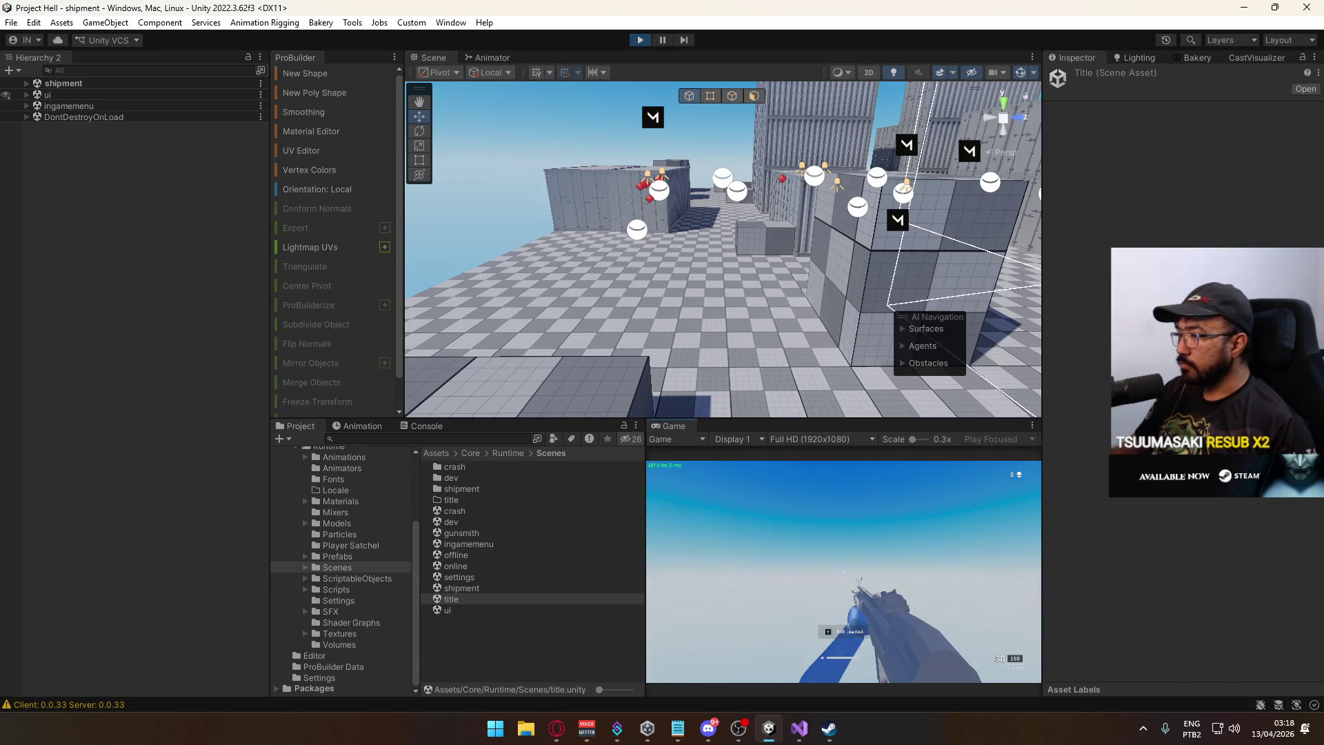
pyautogui.hotkey('shift', 'w')
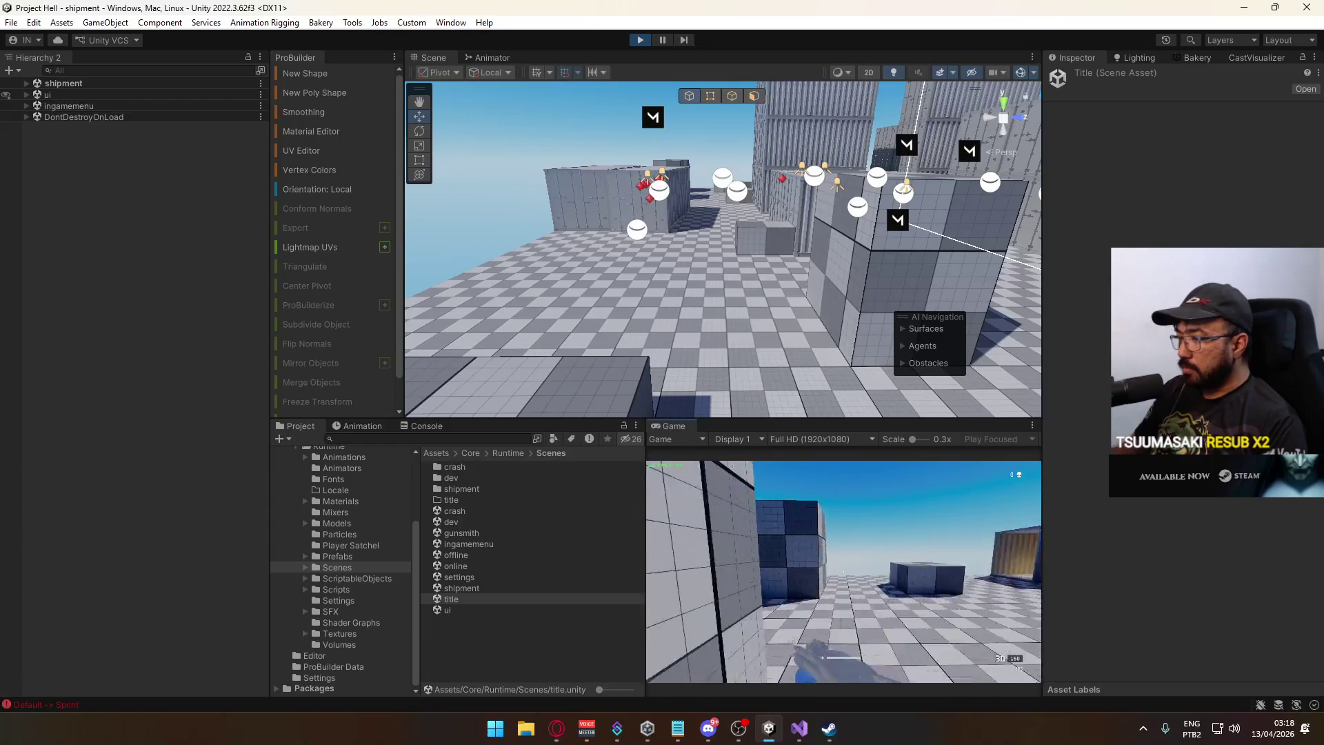
pyautogui.press('w')
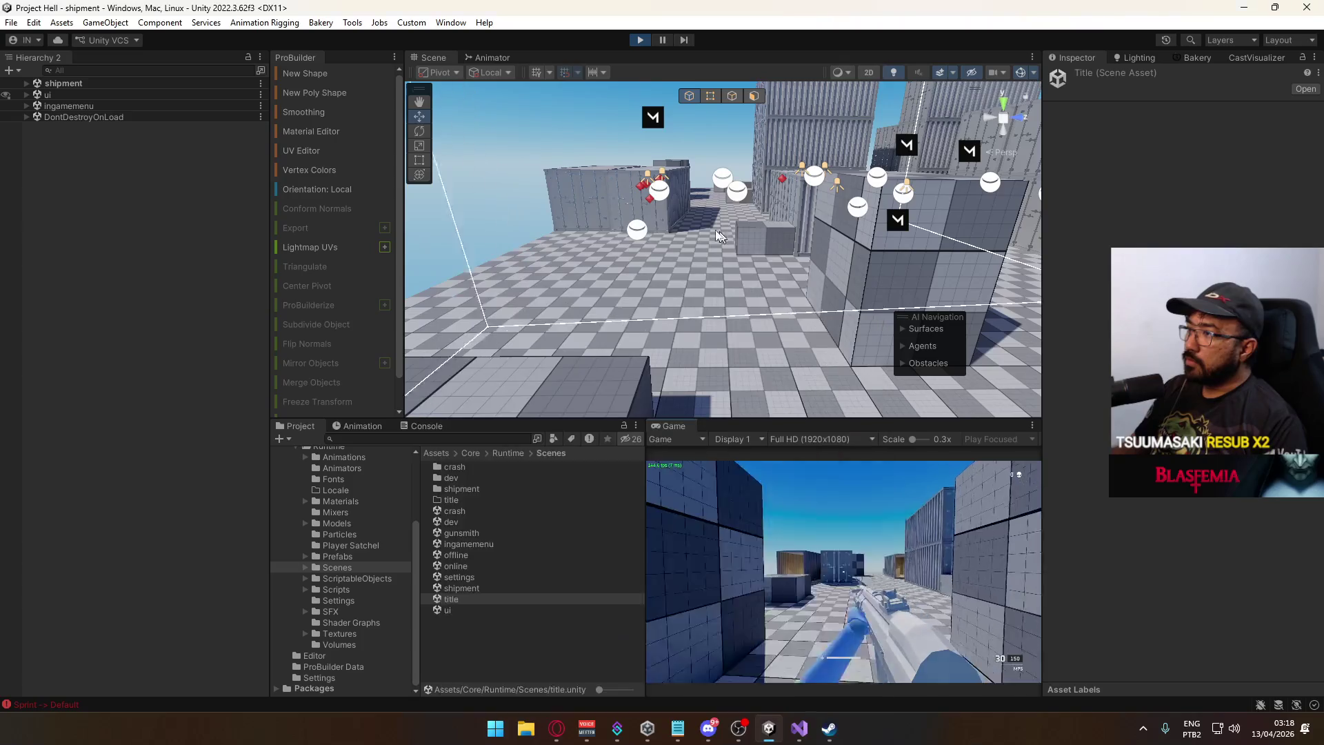
pyautogui.moveTo(677, 209)
pyautogui.mouseDown()
pyautogui.moveTo(738, 159)
pyautogui.moveTo(676, 186)
pyautogui.mouseUp()
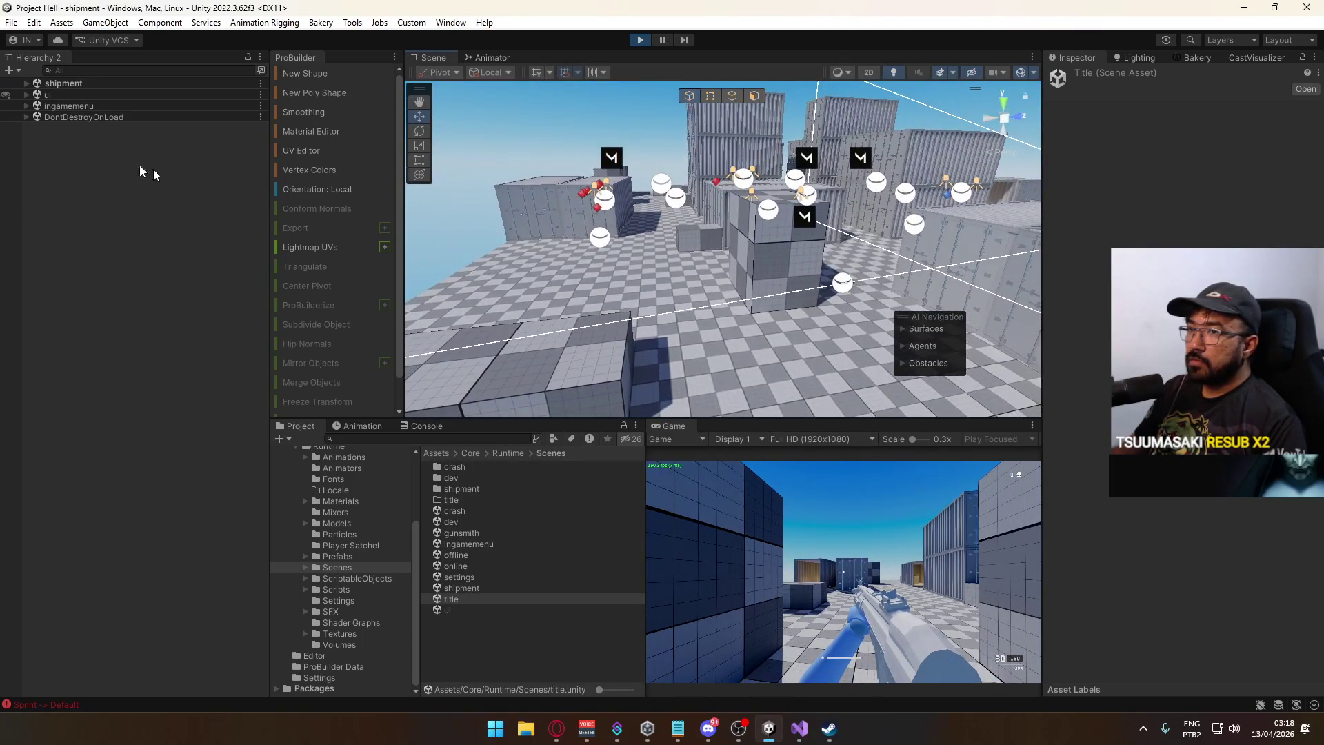
pyautogui.click(25, 95)
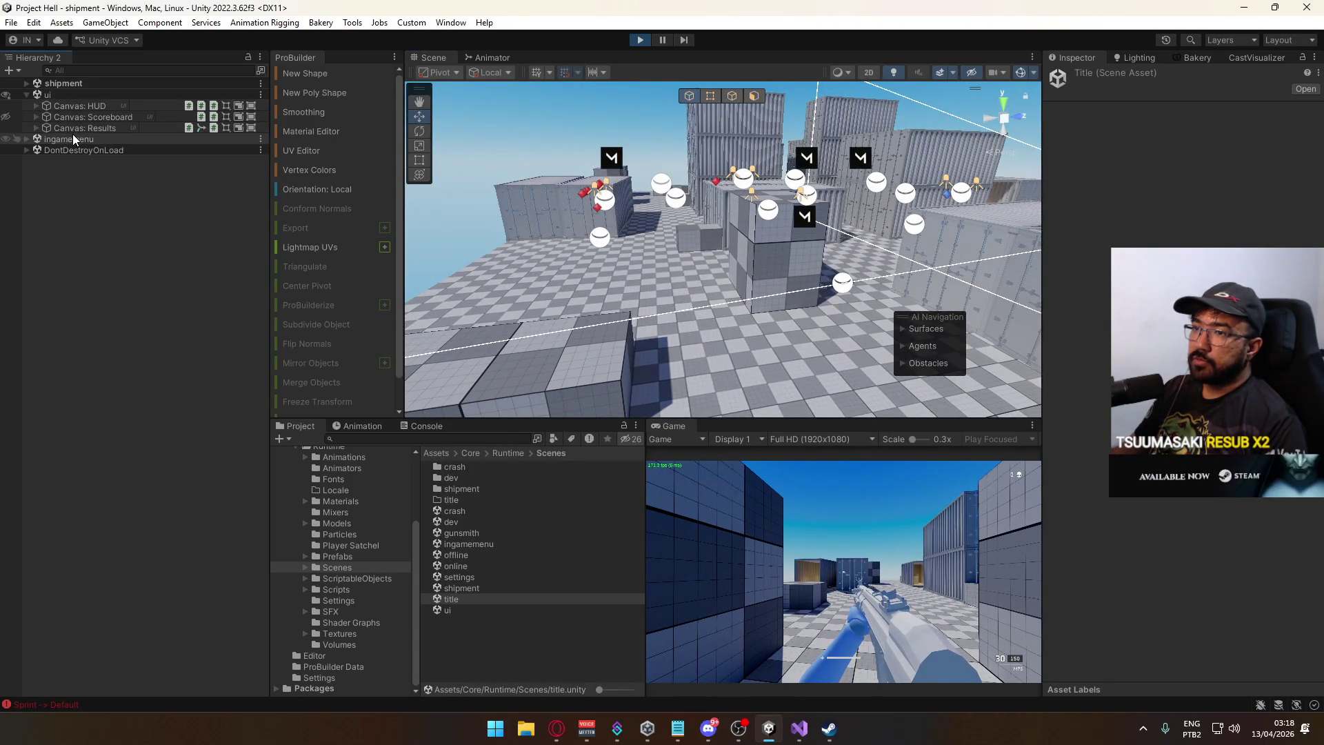
# Disable Canvas: Results' Animator, scrub Results@Start, and inspect the Blur and Desaturate Volumes.
pyautogui.click(73, 129)
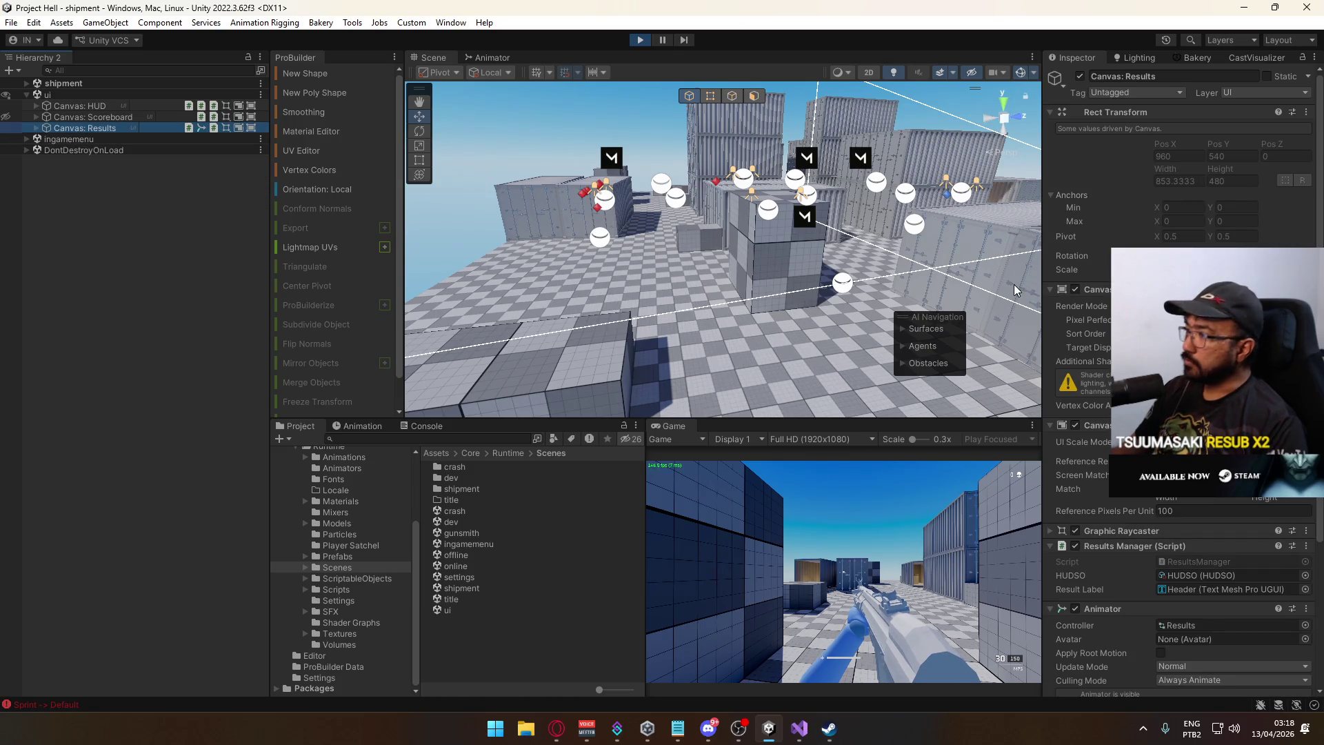
pyautogui.click(1075, 609)
pyautogui.click(36, 127)
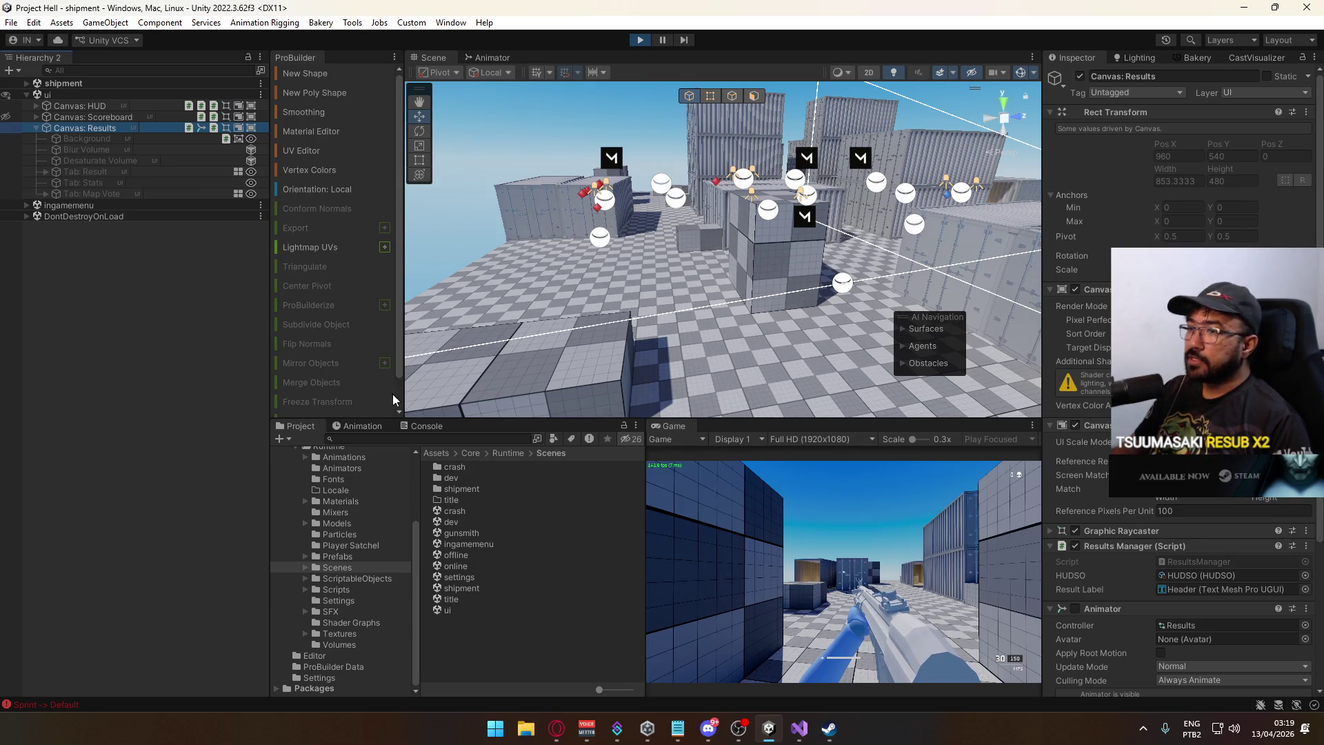
pyautogui.click(357, 425)
pyautogui.moveTo(507, 437)
pyautogui.mouseDown()
pyautogui.moveTo(520, 436)
pyautogui.moveTo(507, 433)
pyautogui.mouseUp()
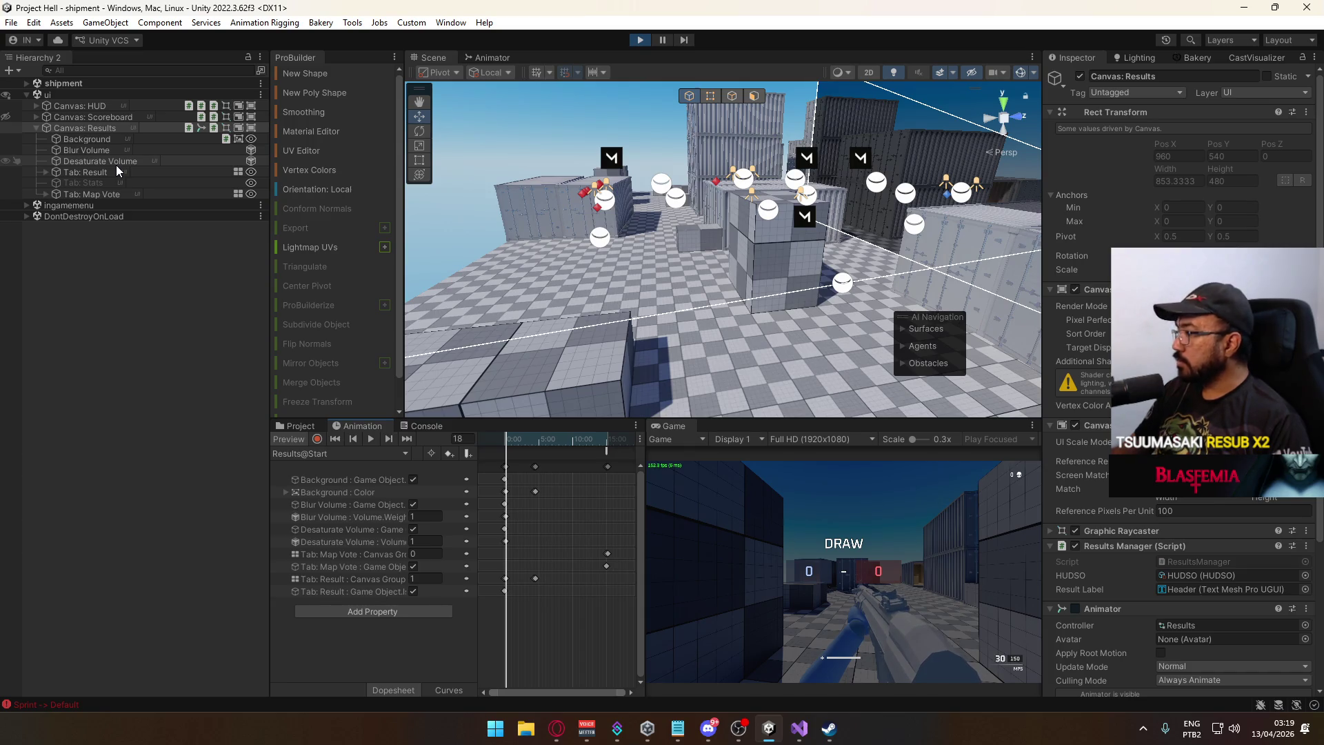
pyautogui.click(73, 151)
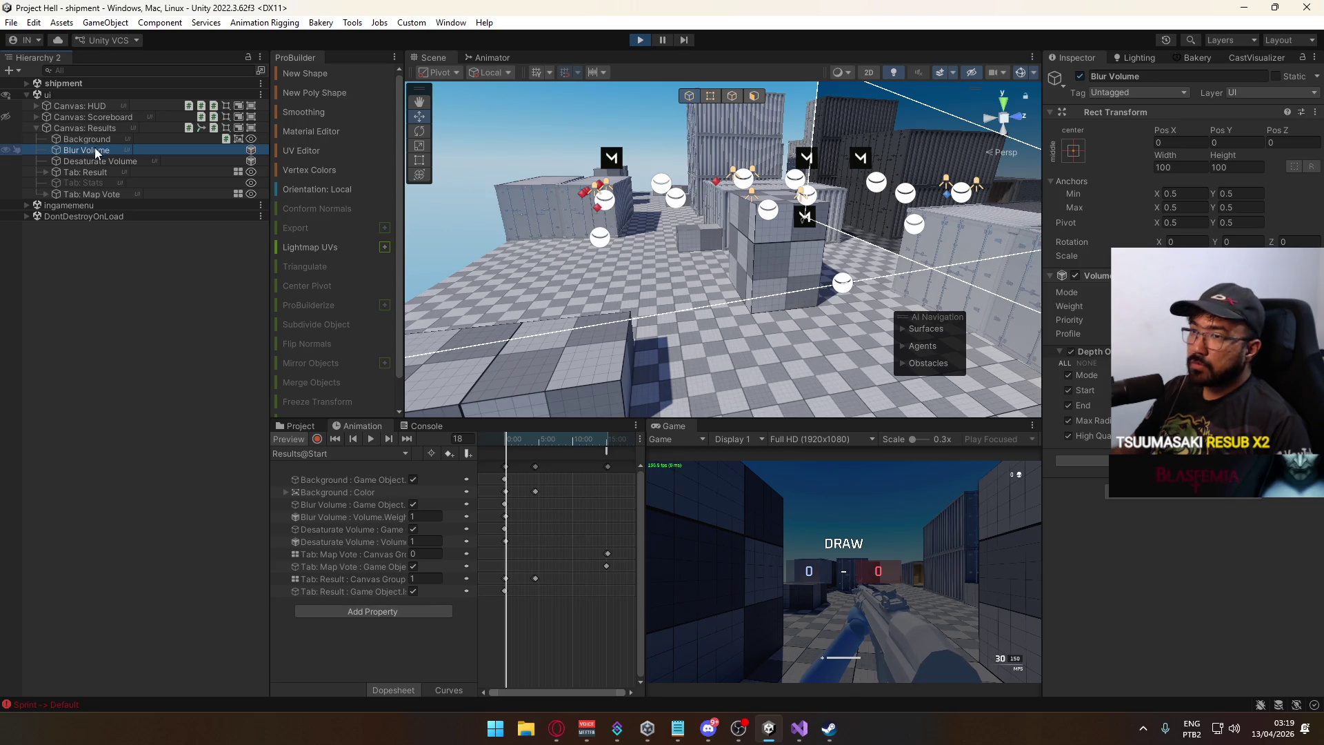
pyautogui.click(92, 163)
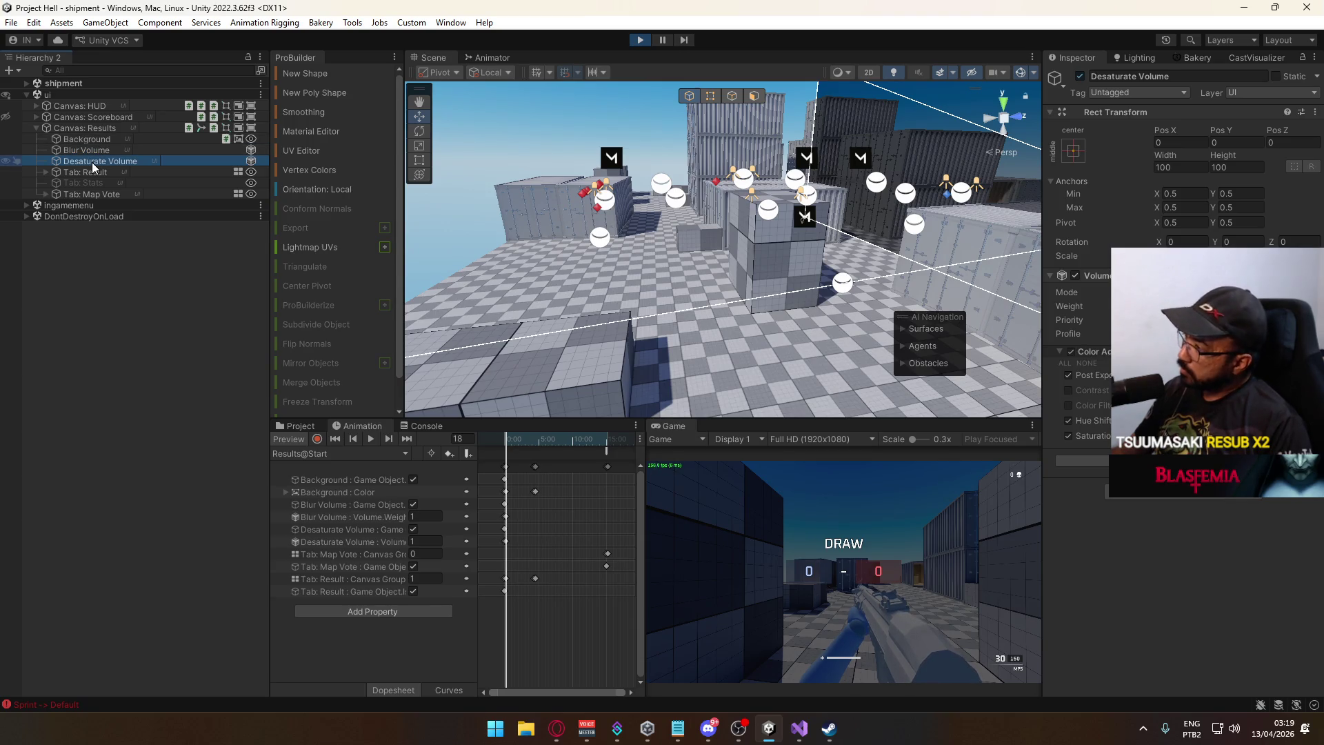
# Untick Post Processing on the shipment scene's main Camera, then select the expanded Player Camera.
pyautogui.click(27, 83)
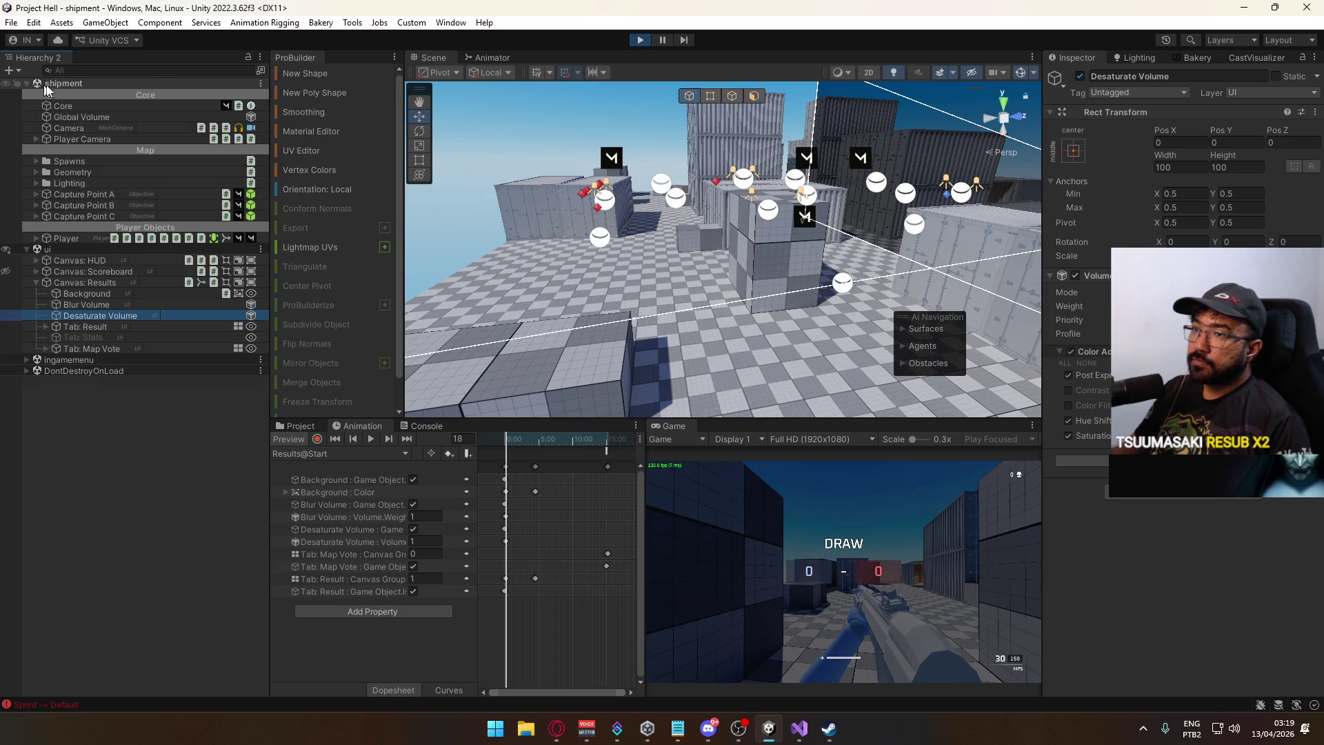
pyautogui.click(80, 128)
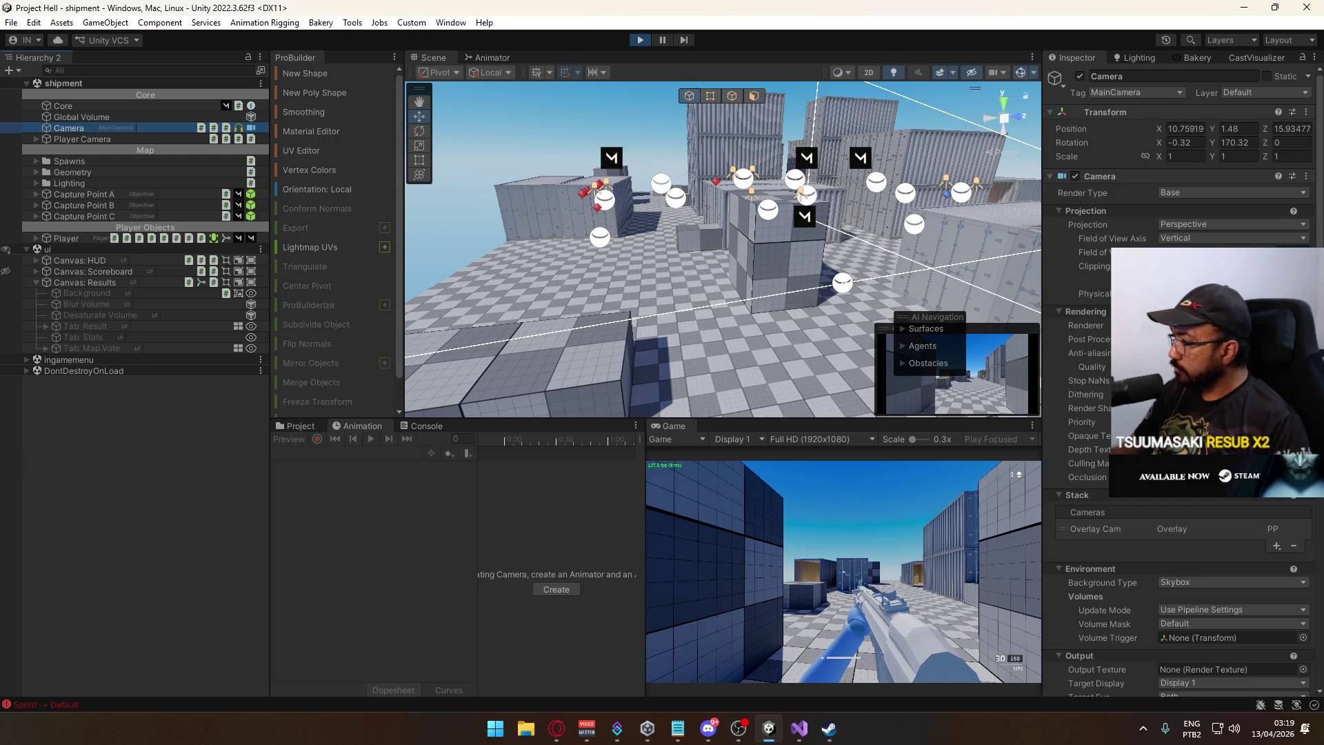
pyautogui.scroll(-9, 1177, 538)
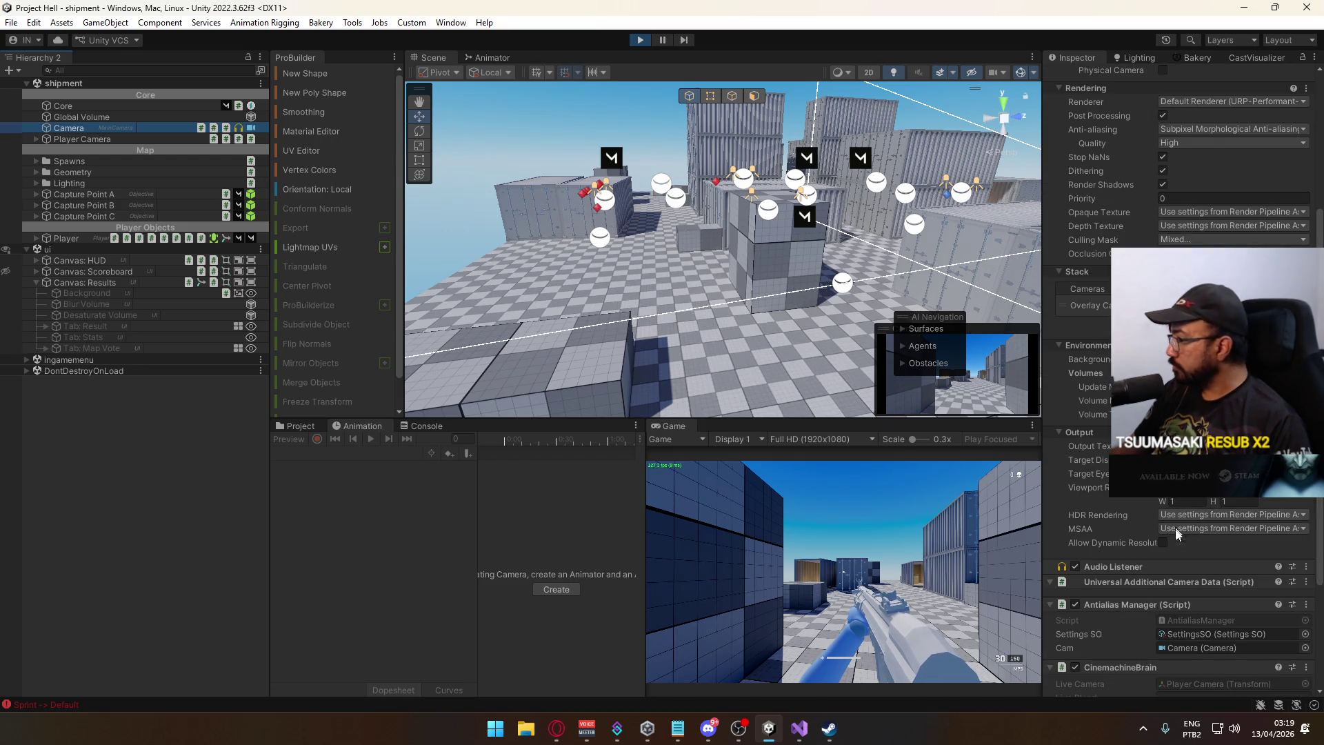
pyautogui.scroll(8, 1178, 545)
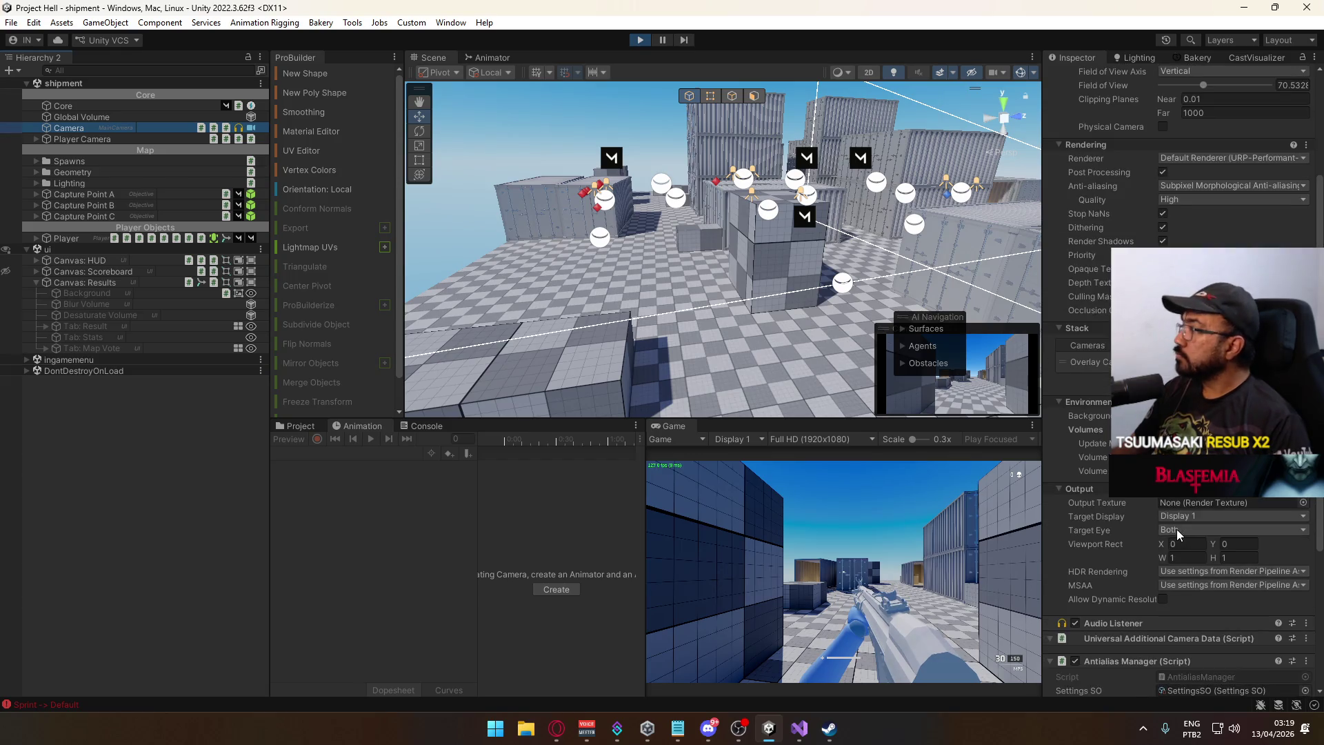
pyautogui.click(1163, 172)
pyautogui.click(1162, 172)
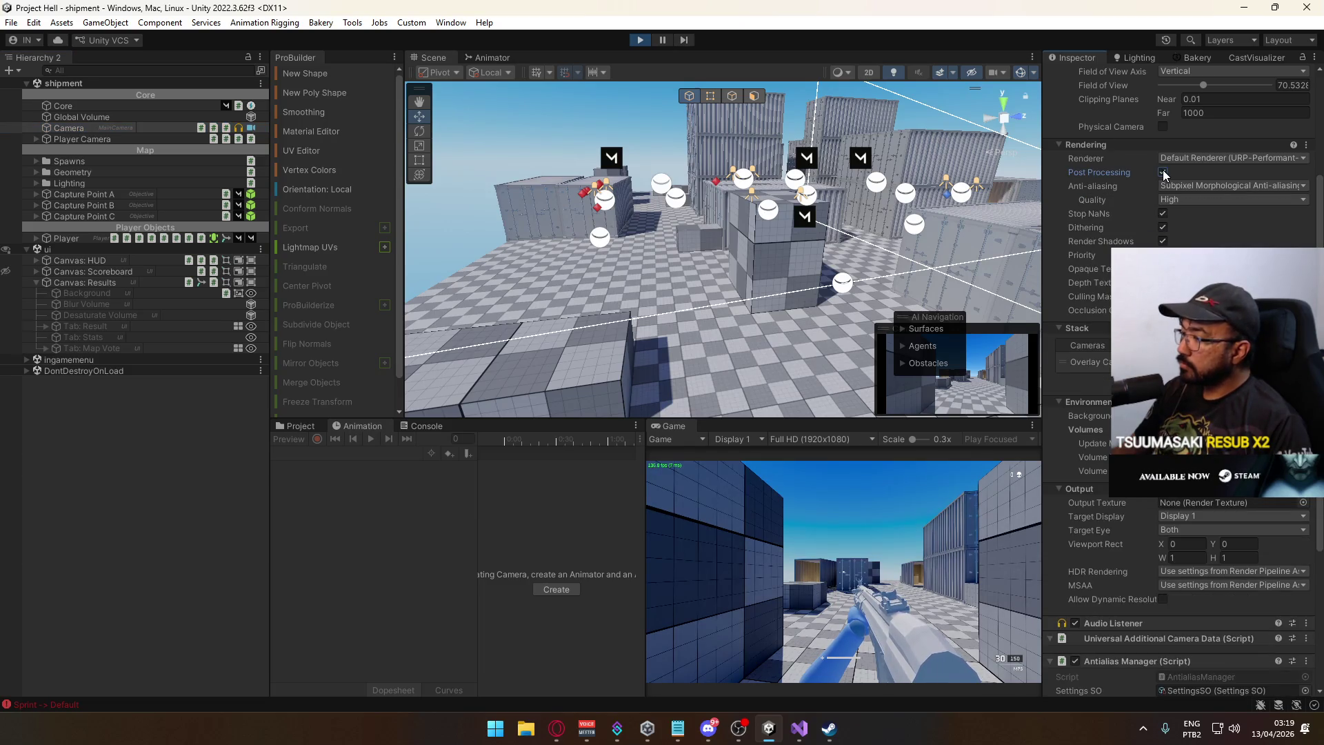
pyautogui.click(1164, 173)
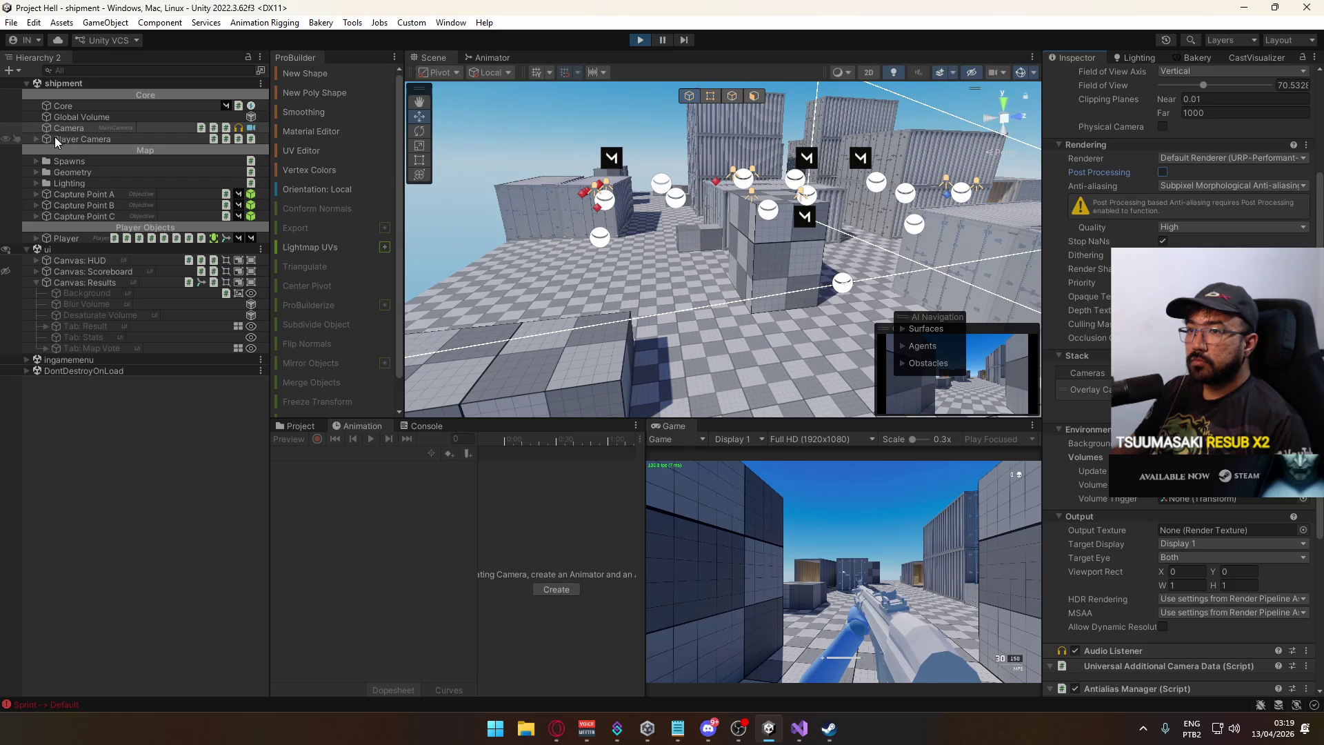
pyautogui.click(37, 139)
pyautogui.click(69, 138)
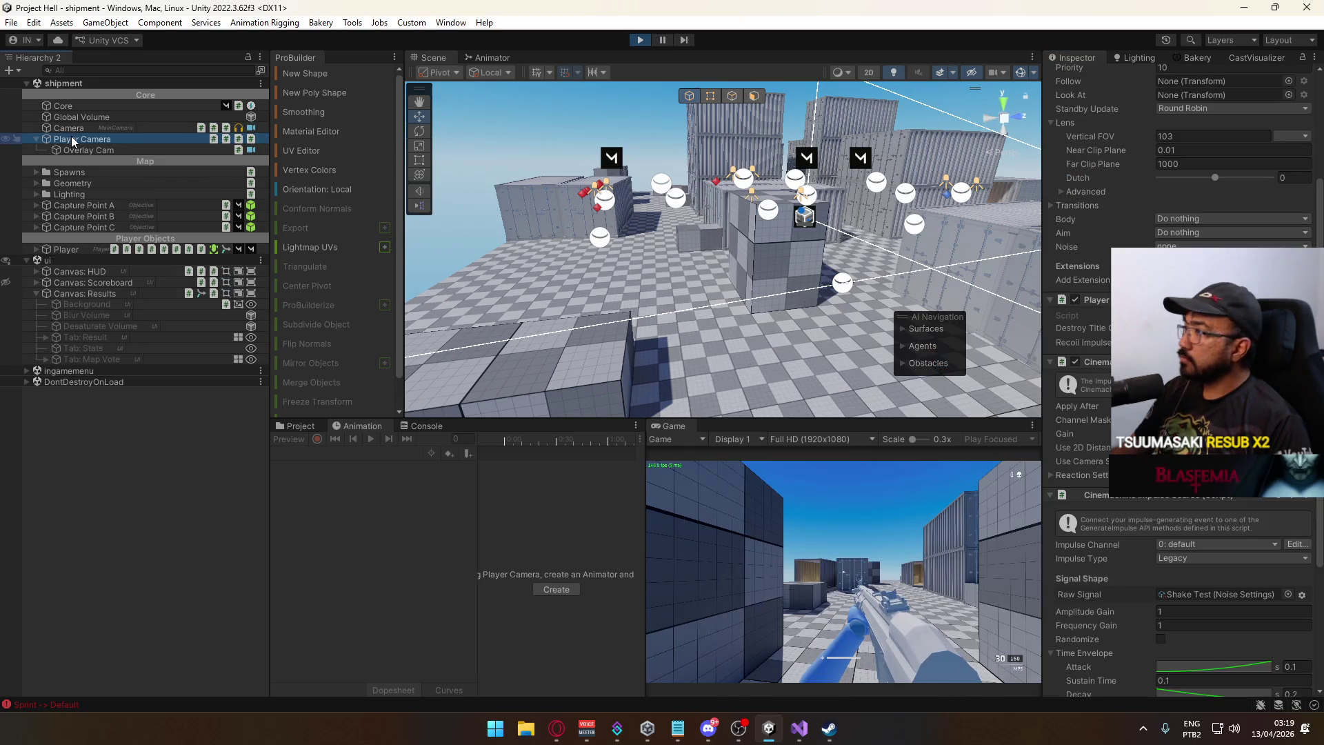
# Inspect the Overlay Cam, Blur Volume and Desaturate Volume settings.
pyautogui.click(90, 146)
pyautogui.click(86, 315)
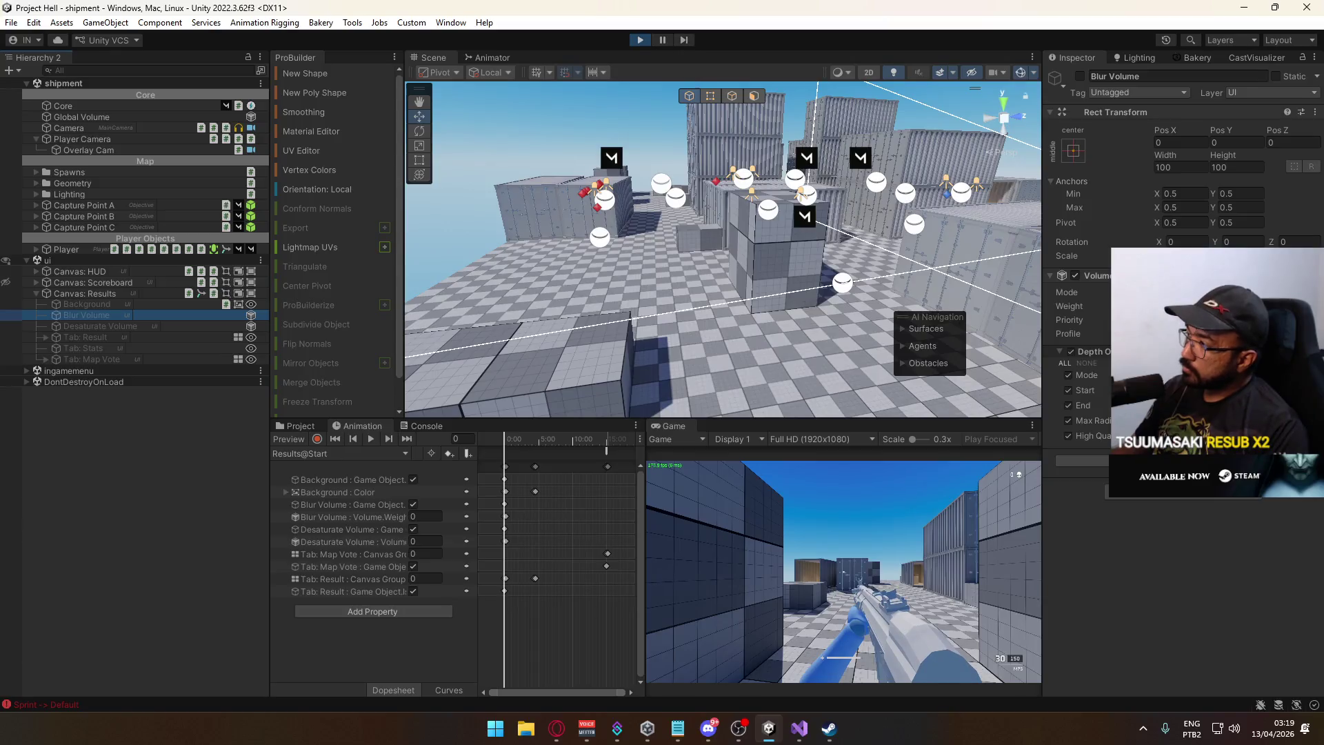
pyautogui.click(1084, 350)
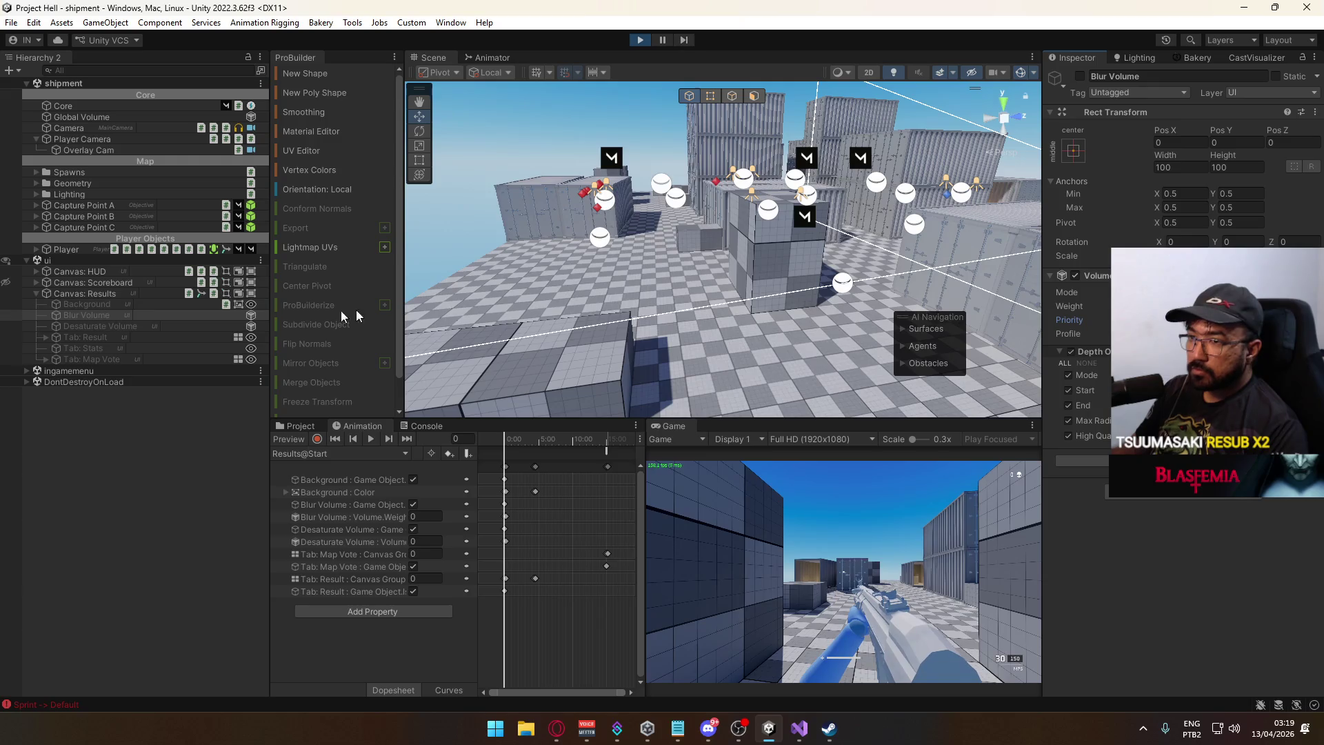
pyautogui.click(102, 327)
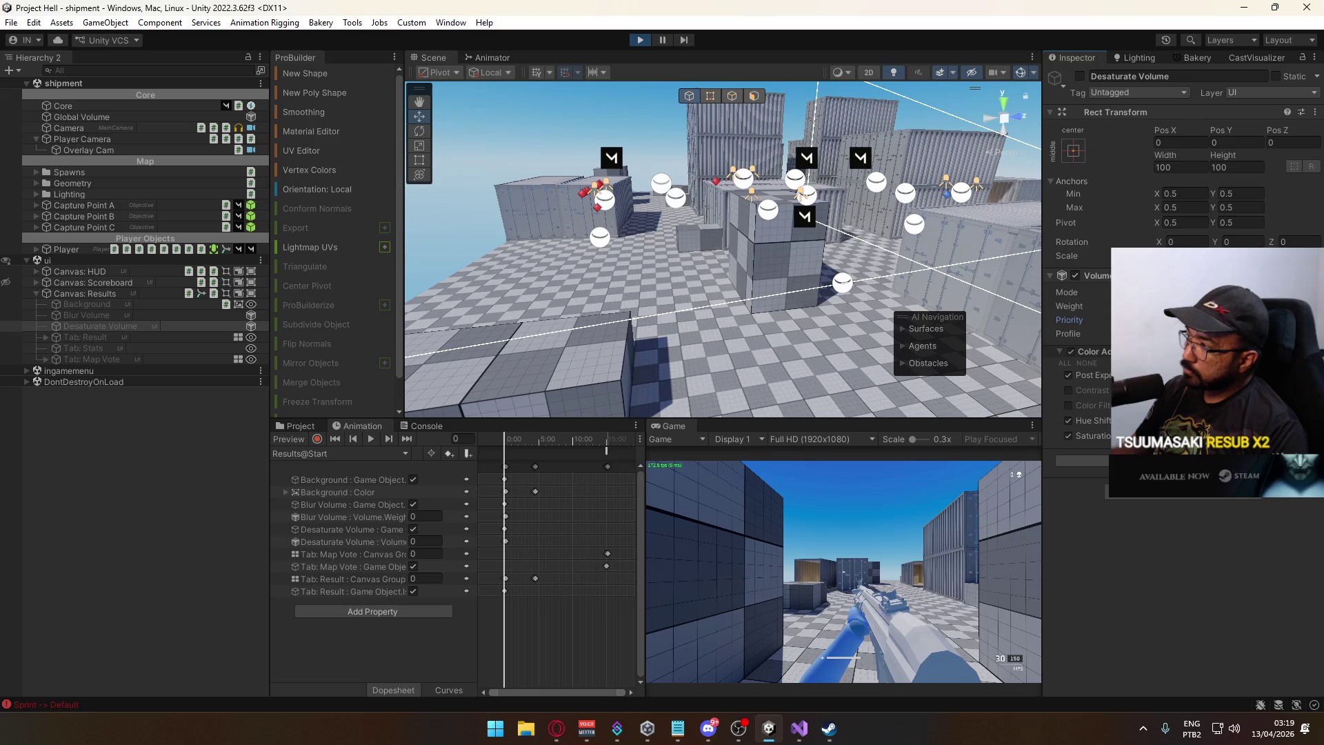
# Record a Desaturate Volume active-state keyframe in Results@Start, then select Global Volume.
pyautogui.click(64, 261)
pyautogui.click(68, 293)
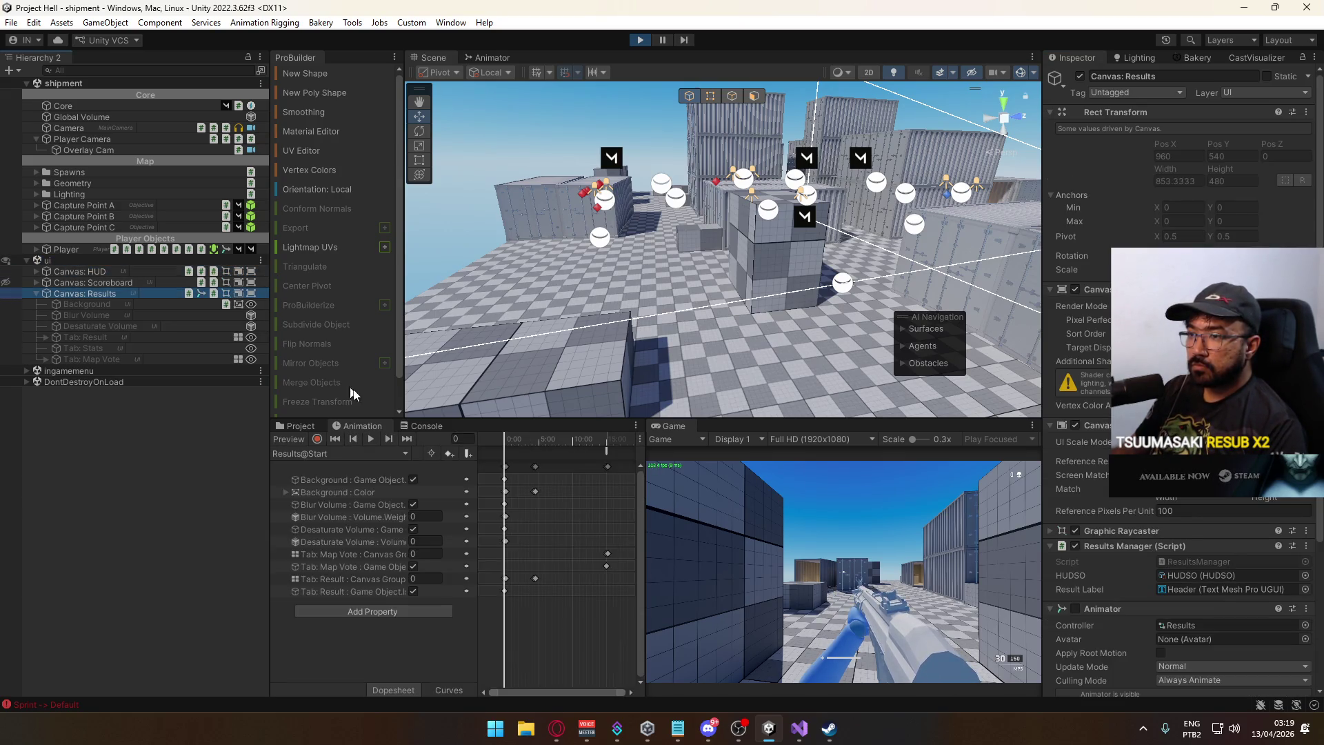
pyautogui.moveTo(507, 447)
pyautogui.mouseDown()
pyautogui.moveTo(595, 446)
pyautogui.moveTo(506, 449)
pyautogui.mouseUp()
pyautogui.click(371, 542)
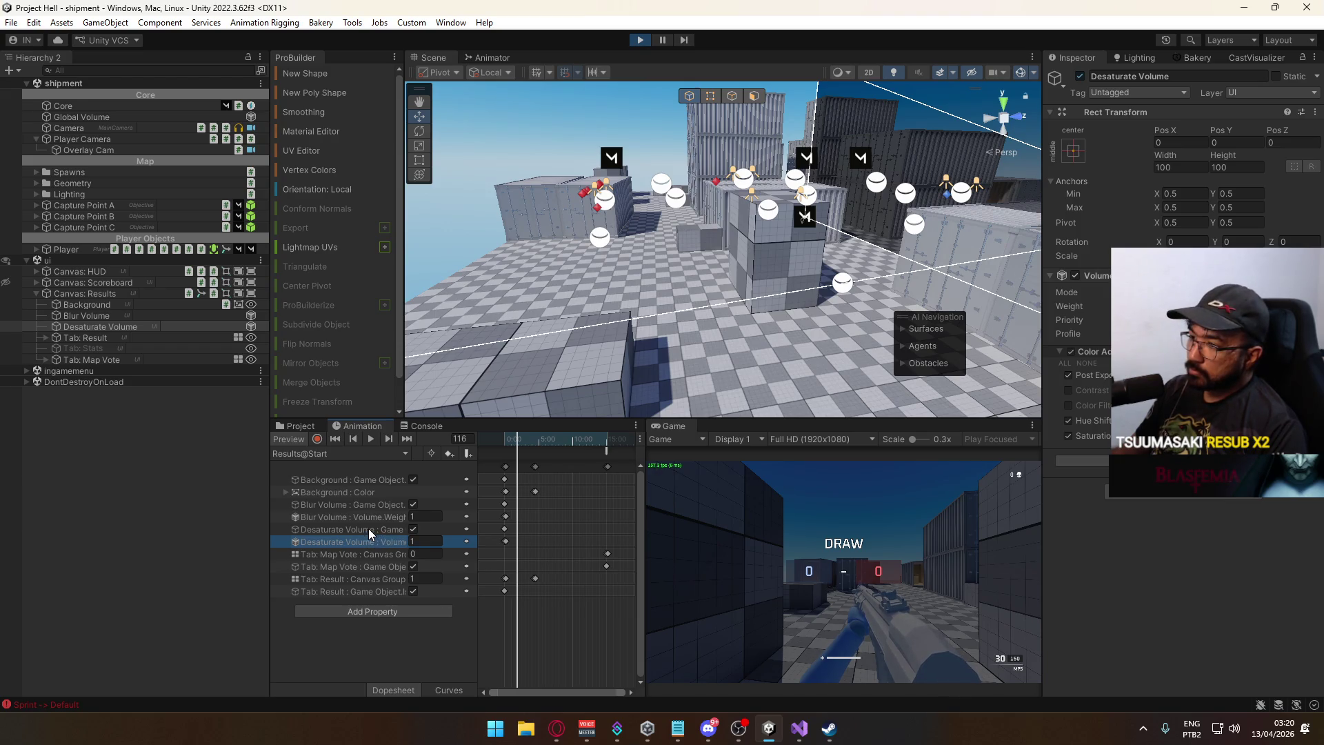
pyautogui.click(414, 529)
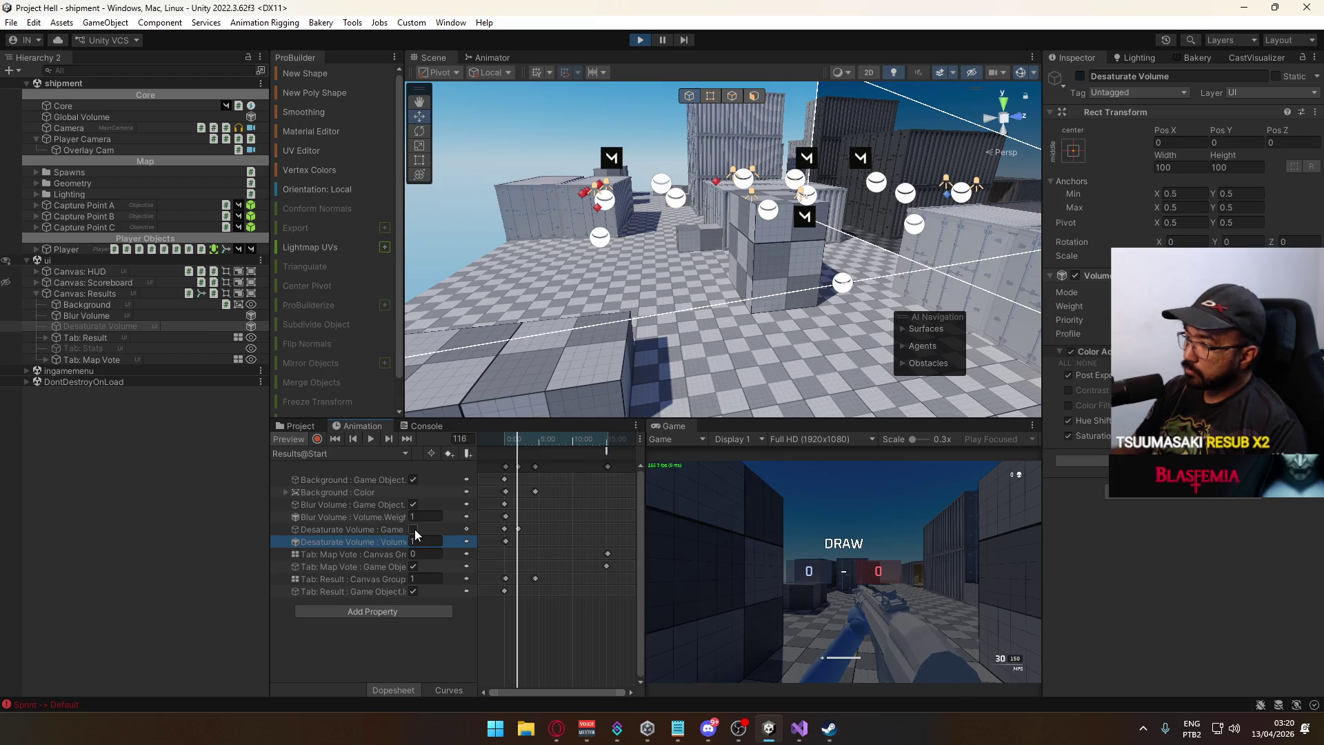
pyautogui.click(415, 529)
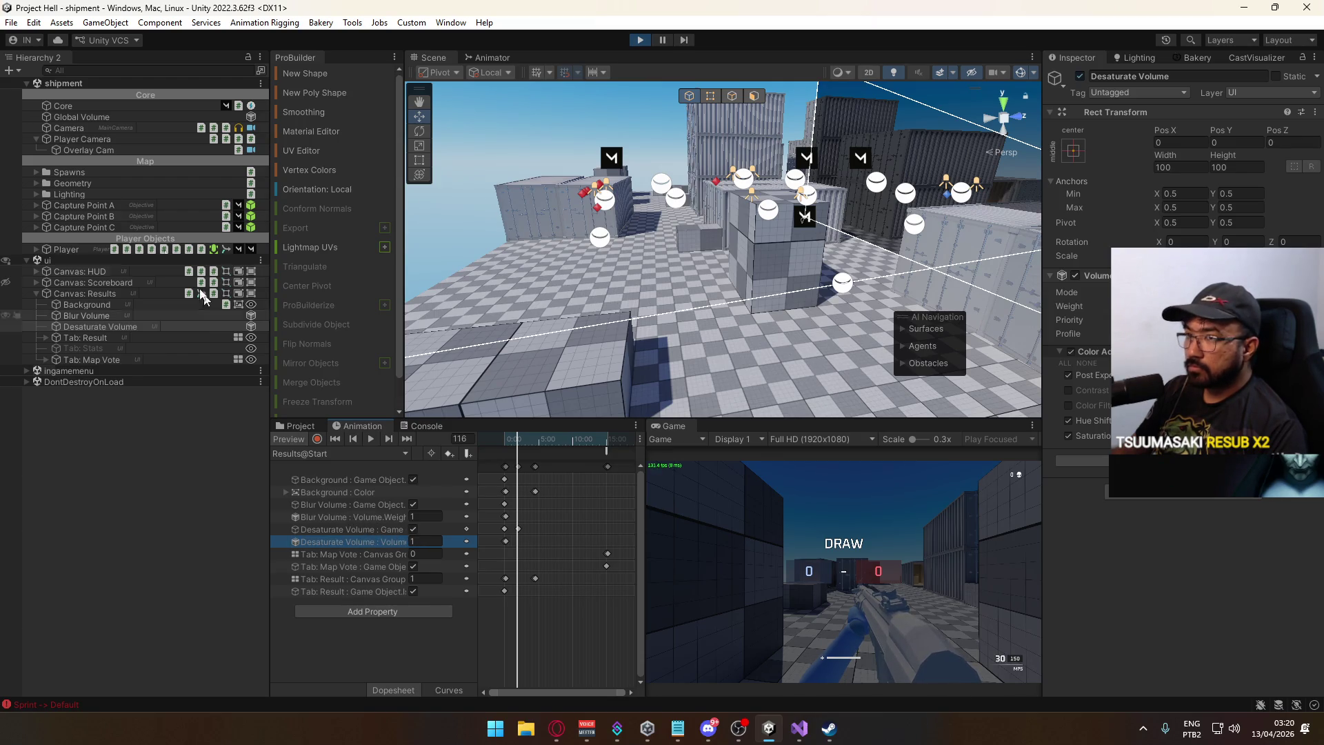
pyautogui.click(80, 118)
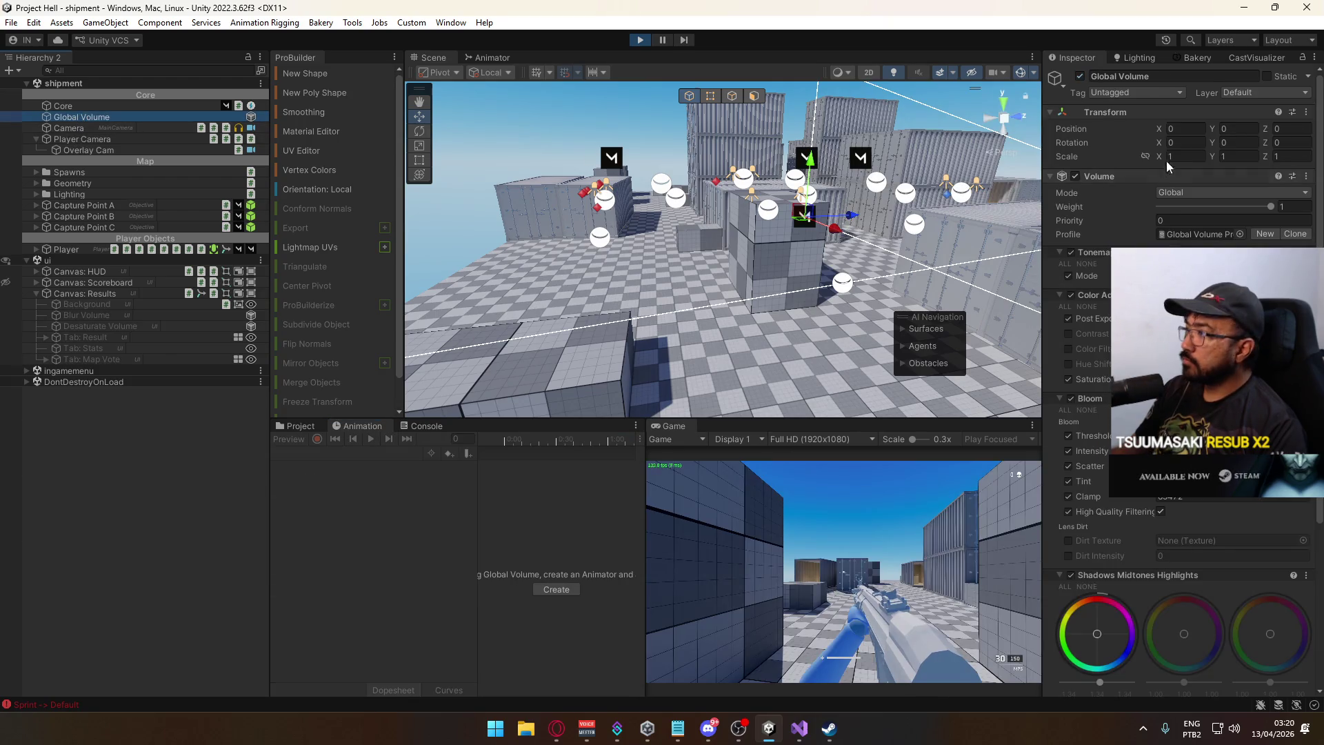
# Deactivate the Global Volume object and its Volume component, then select Canvas: Results.
pyautogui.click(1080, 76)
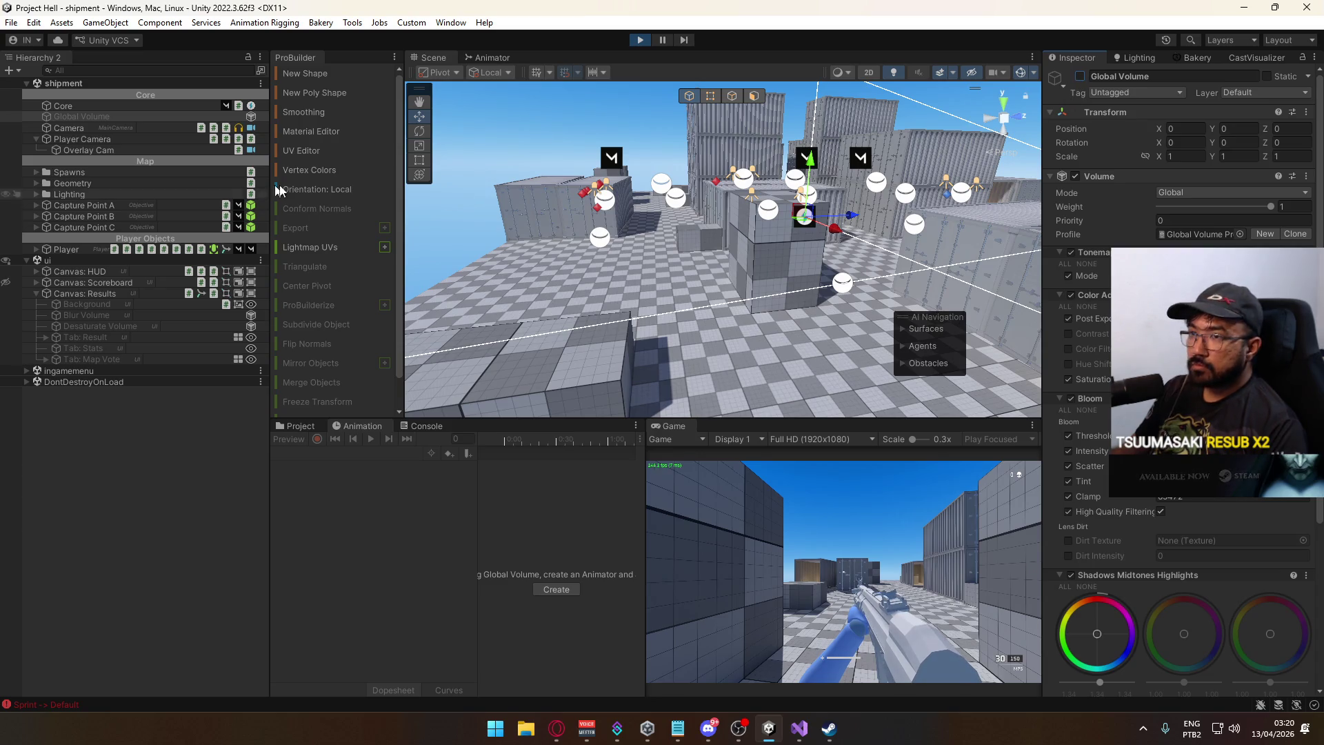
pyautogui.click(1075, 176)
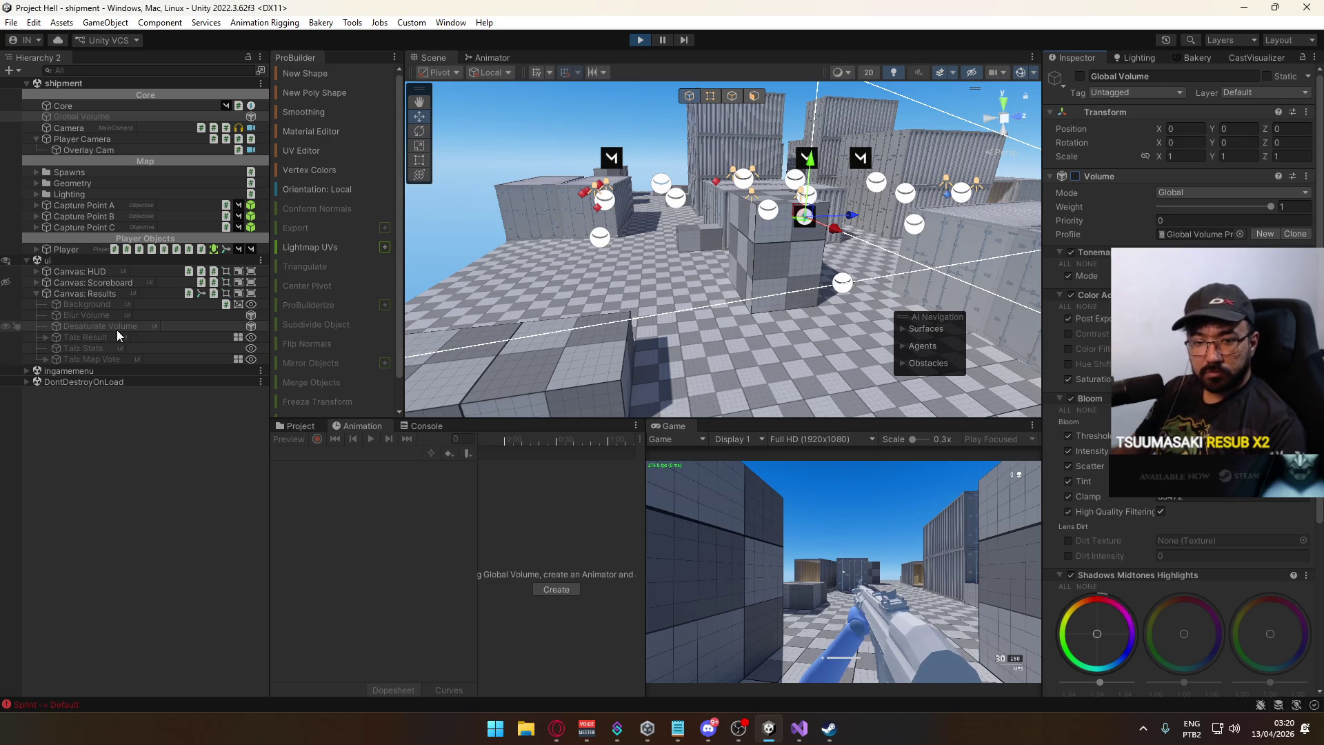
pyautogui.click(80, 292)
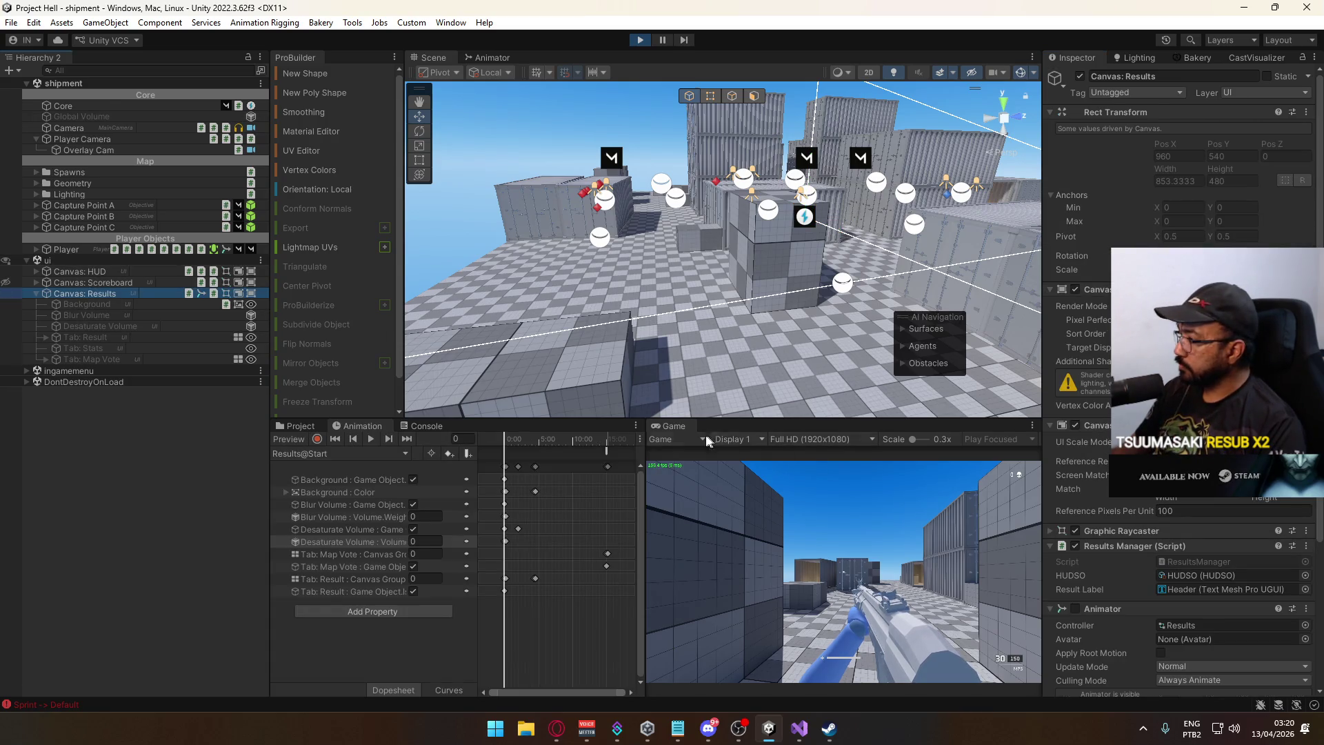
# Scrub the Results@Start preview through frames 128, 43 and 37.
pyautogui.moveTo(508, 439); pyautogui.dragTo(519, 439)
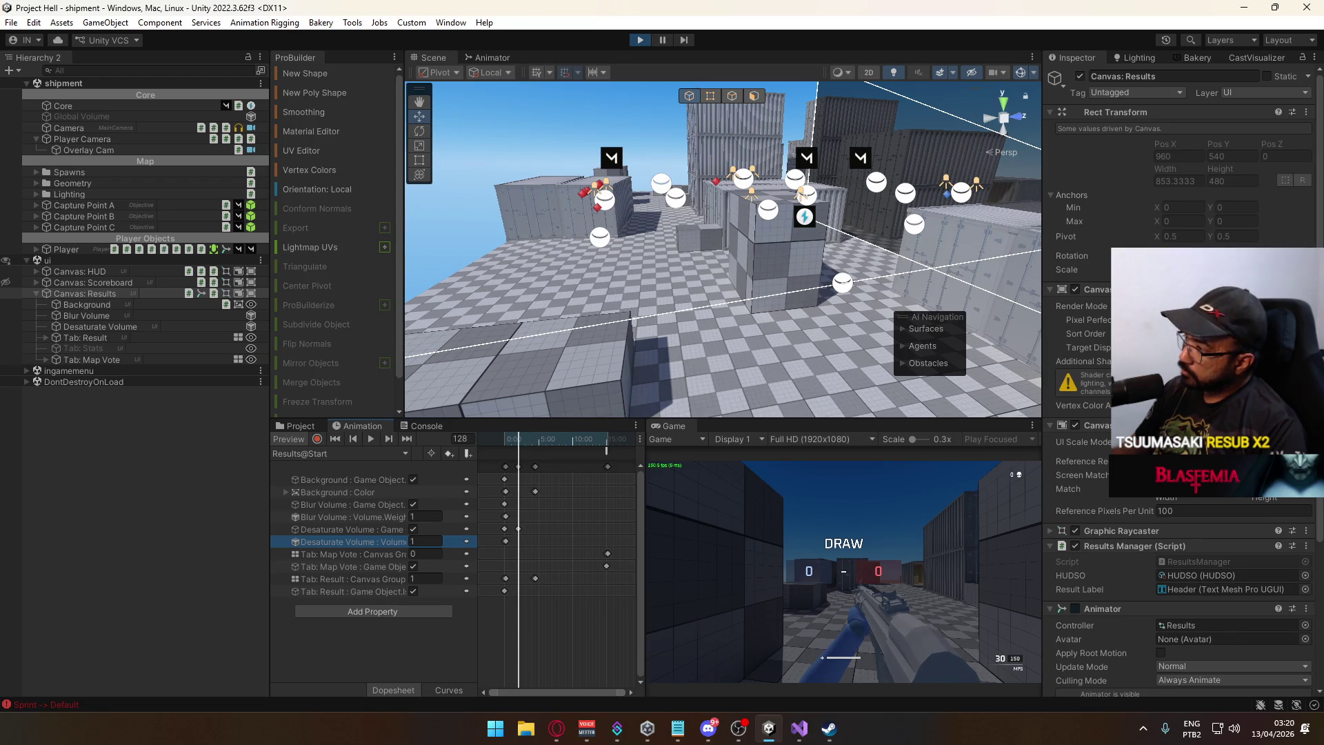
pyautogui.click(1161, 405)
pyautogui.scroll(-6, 1183, 372)
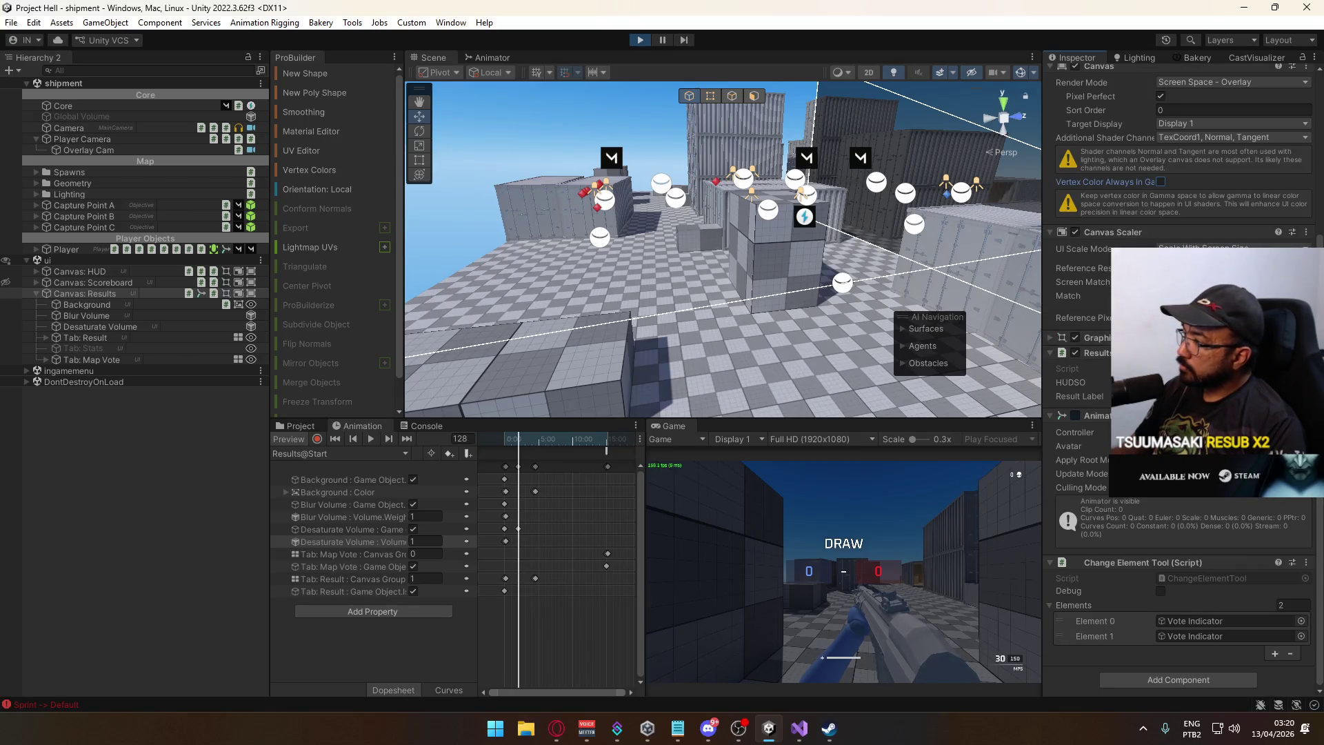
pyautogui.scroll(6, 1183, 373)
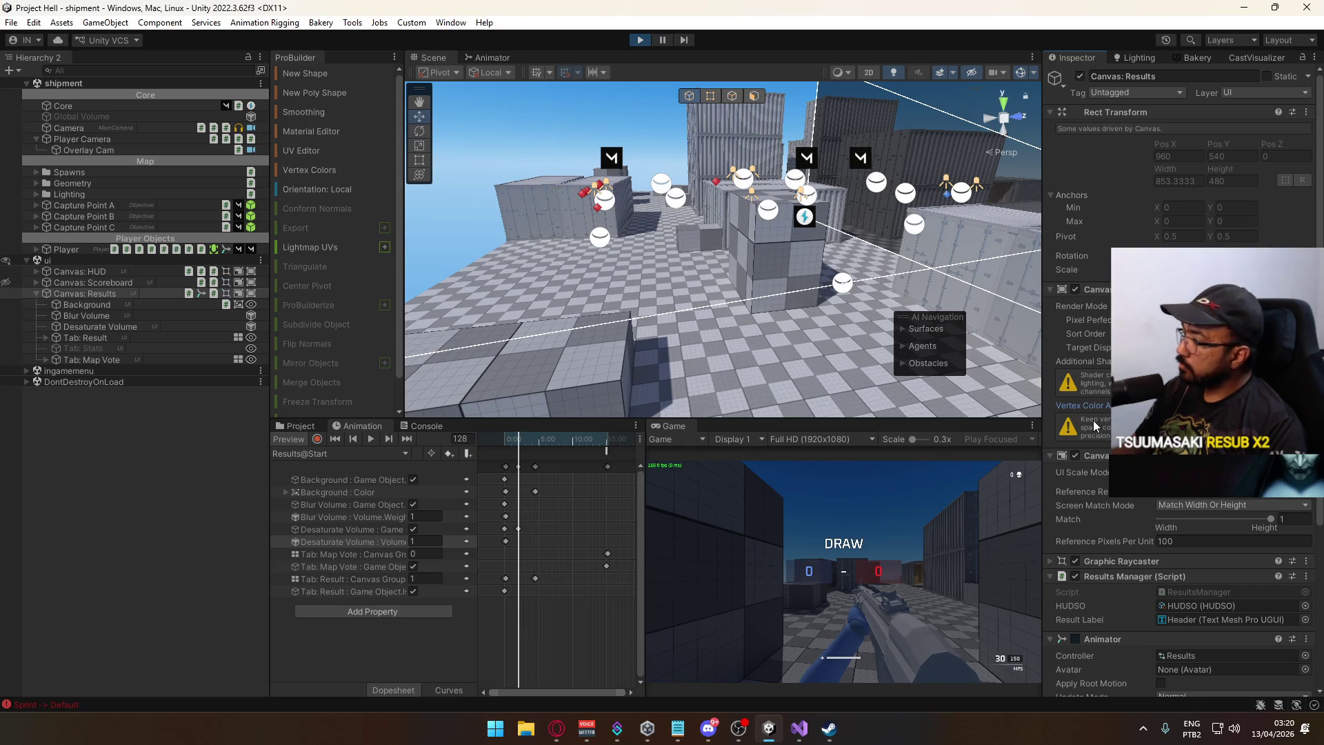
pyautogui.scroll(-4, 1094, 420)
pyautogui.click(509, 437)
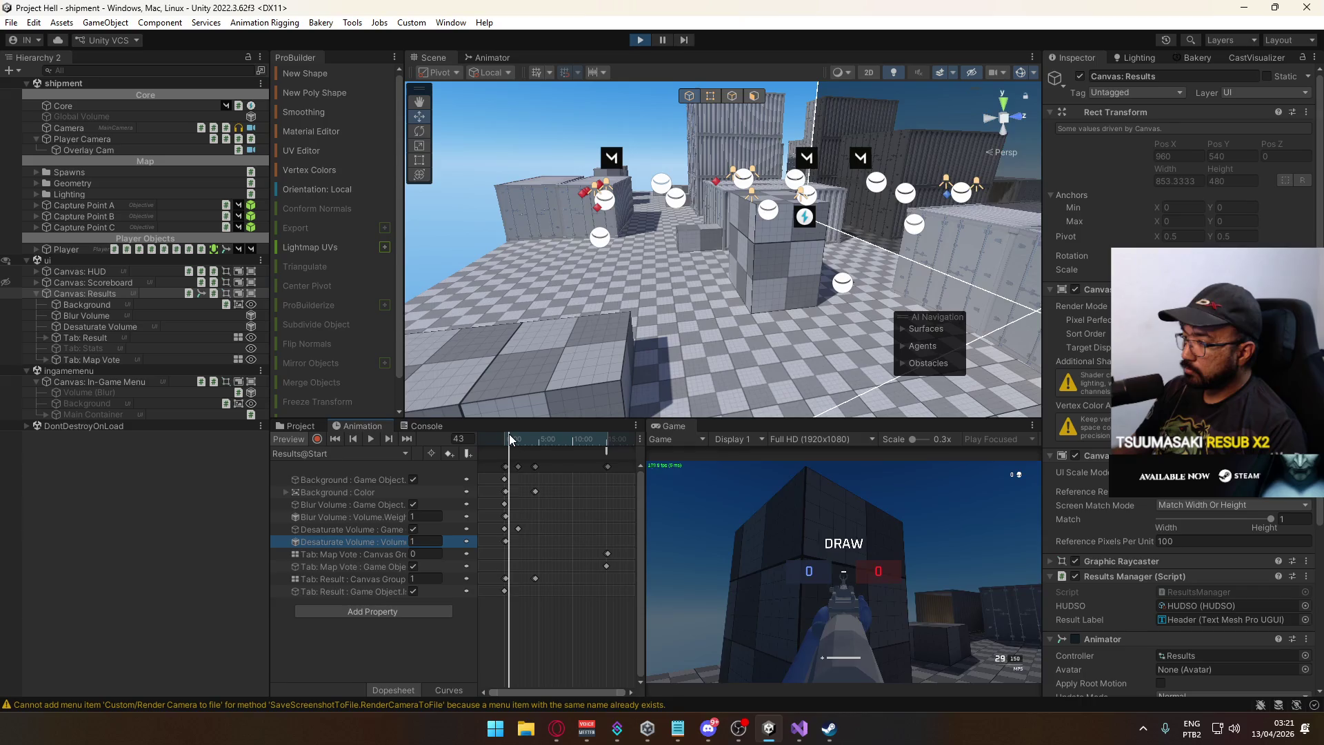
pyautogui.moveTo(510, 435); pyautogui.dragTo(508, 435)
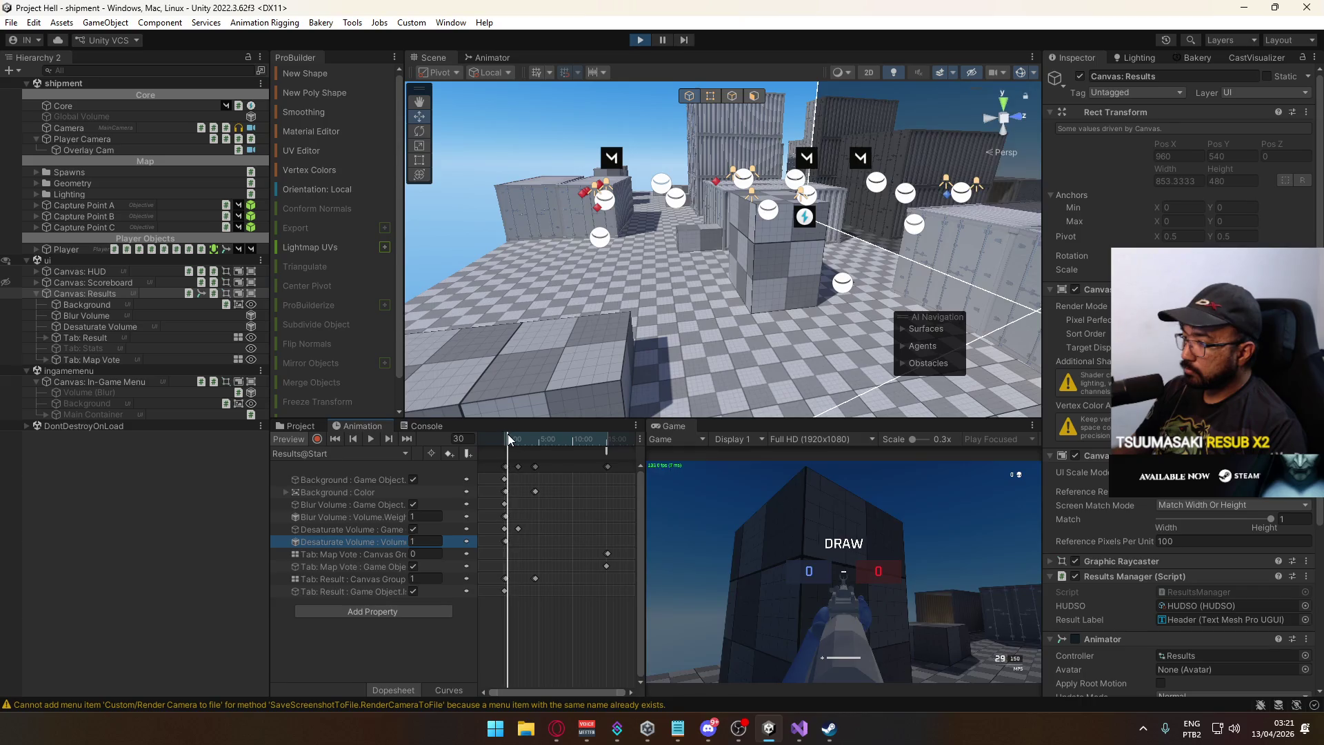
# Put Blur Volume and Desaturate Volume on the Default layer and exit play mode.
pyautogui.click(134, 316)
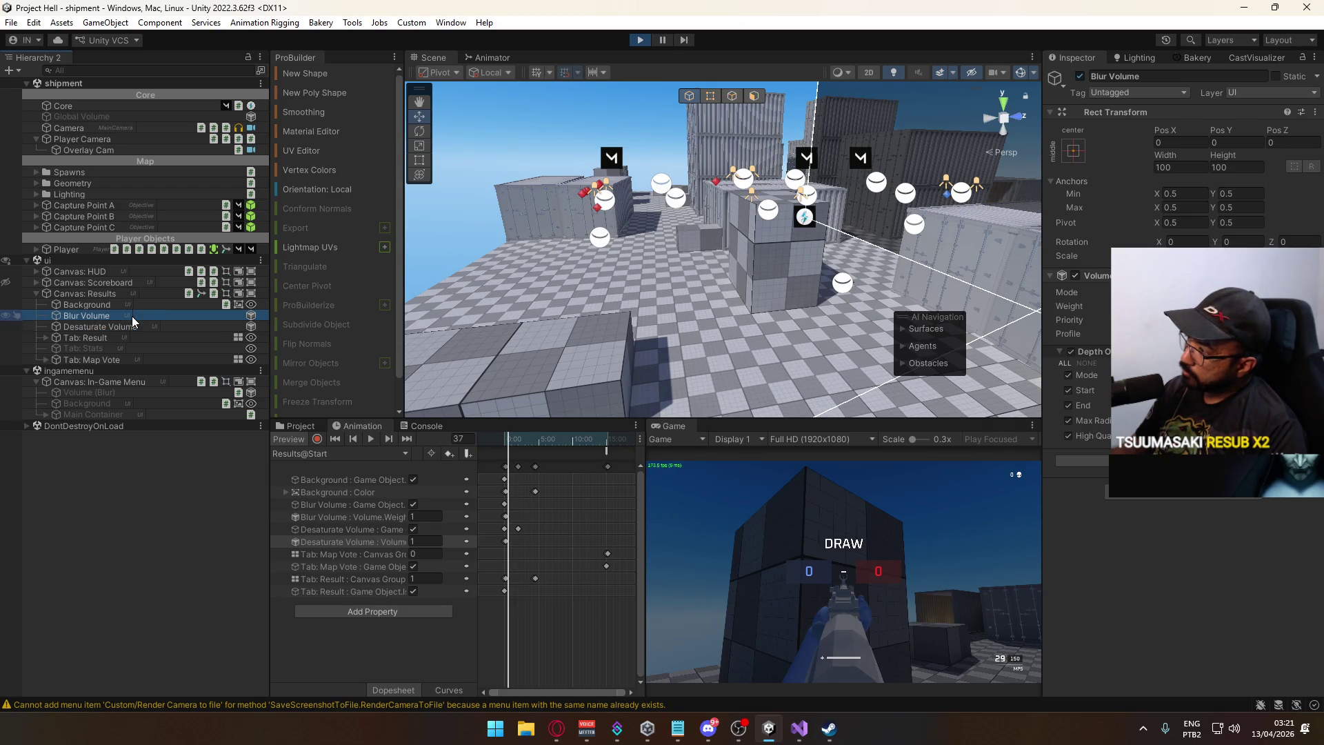
pyautogui.click(135, 326)
pyautogui.click(1077, 376)
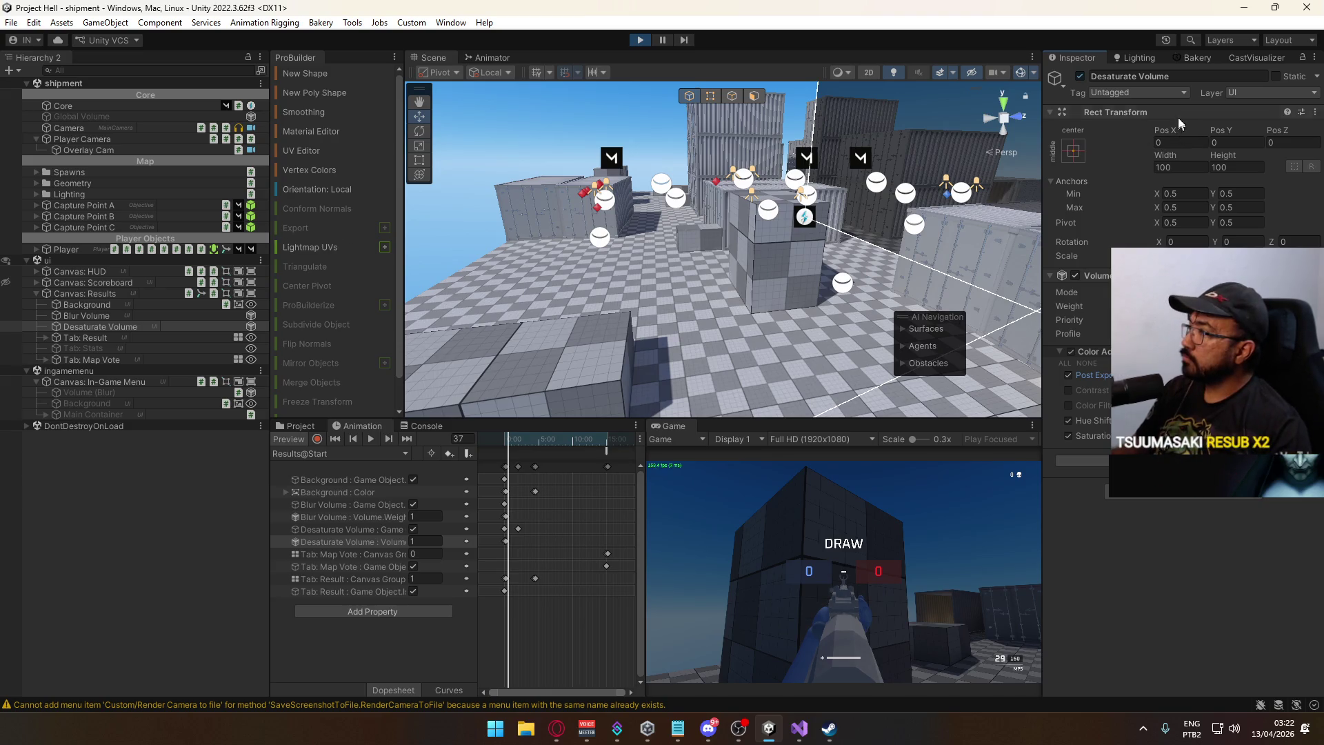
pyautogui.keyDown('ctrl'); pyautogui.click(87, 315); pyautogui.keyUp('ctrl')
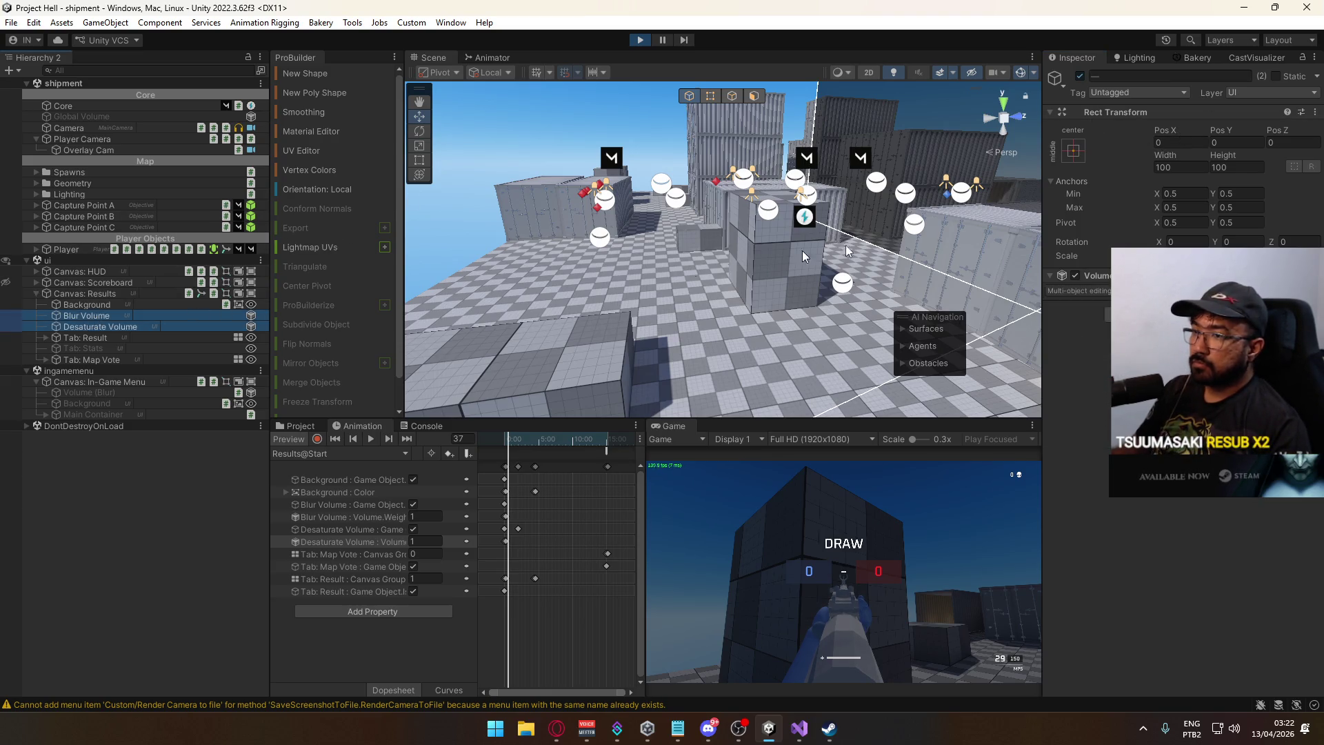
pyautogui.click(1285, 93)
pyautogui.click(1265, 109)
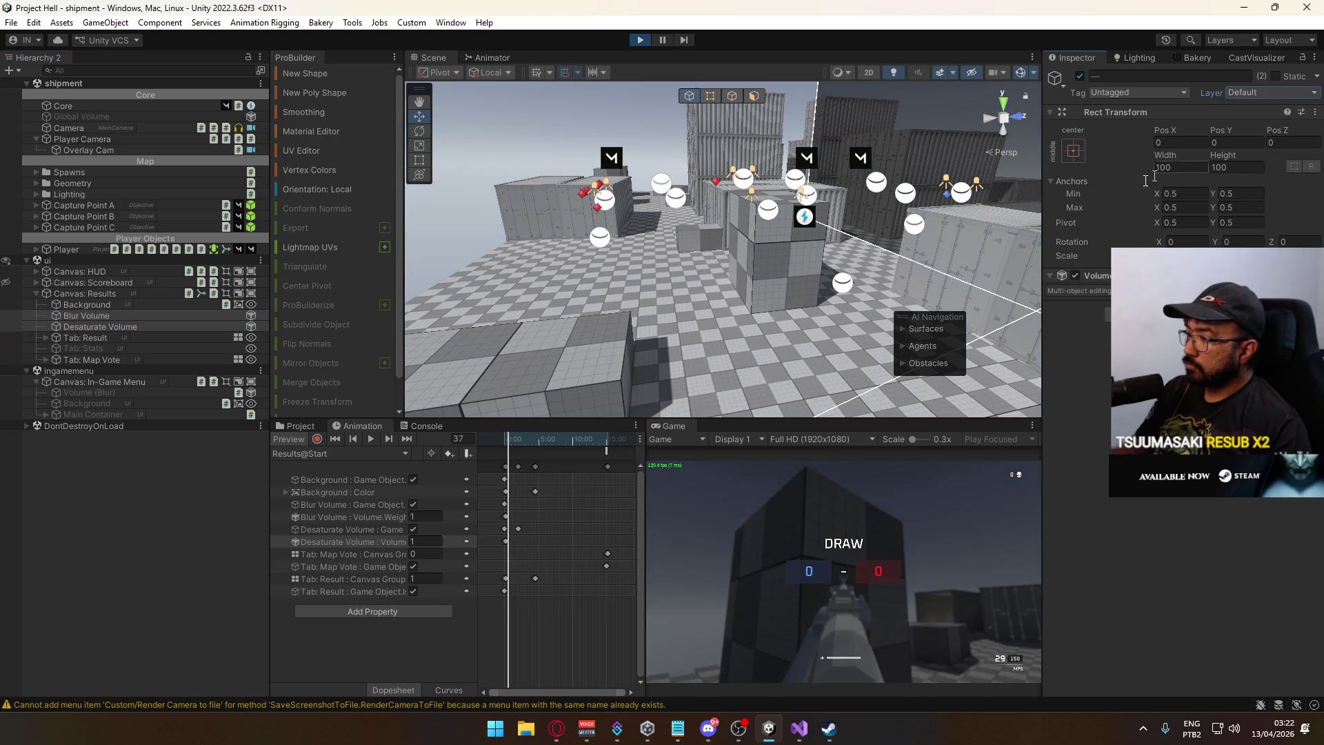
pyautogui.click(638, 40)
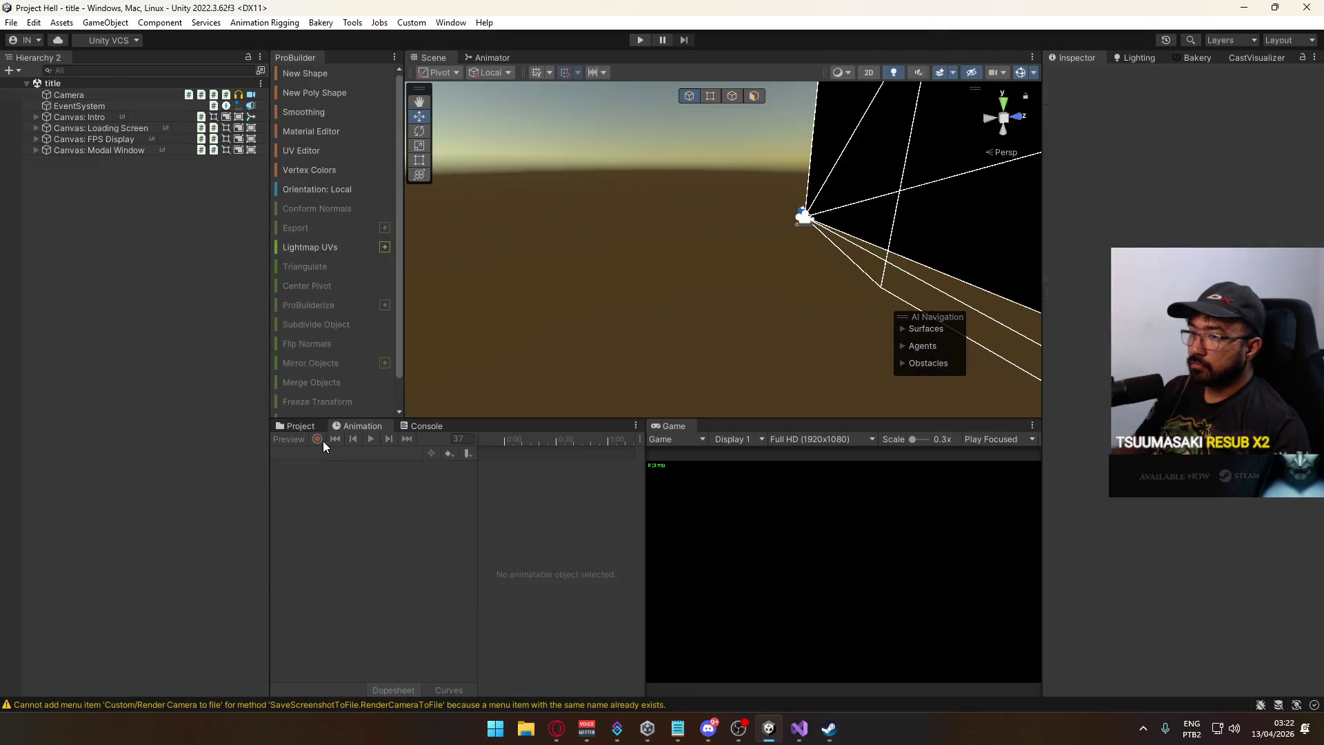
# Open the ui scene from the project's scene files.
pyautogui.click(296, 426)
pyautogui.doubleClick(471, 609)
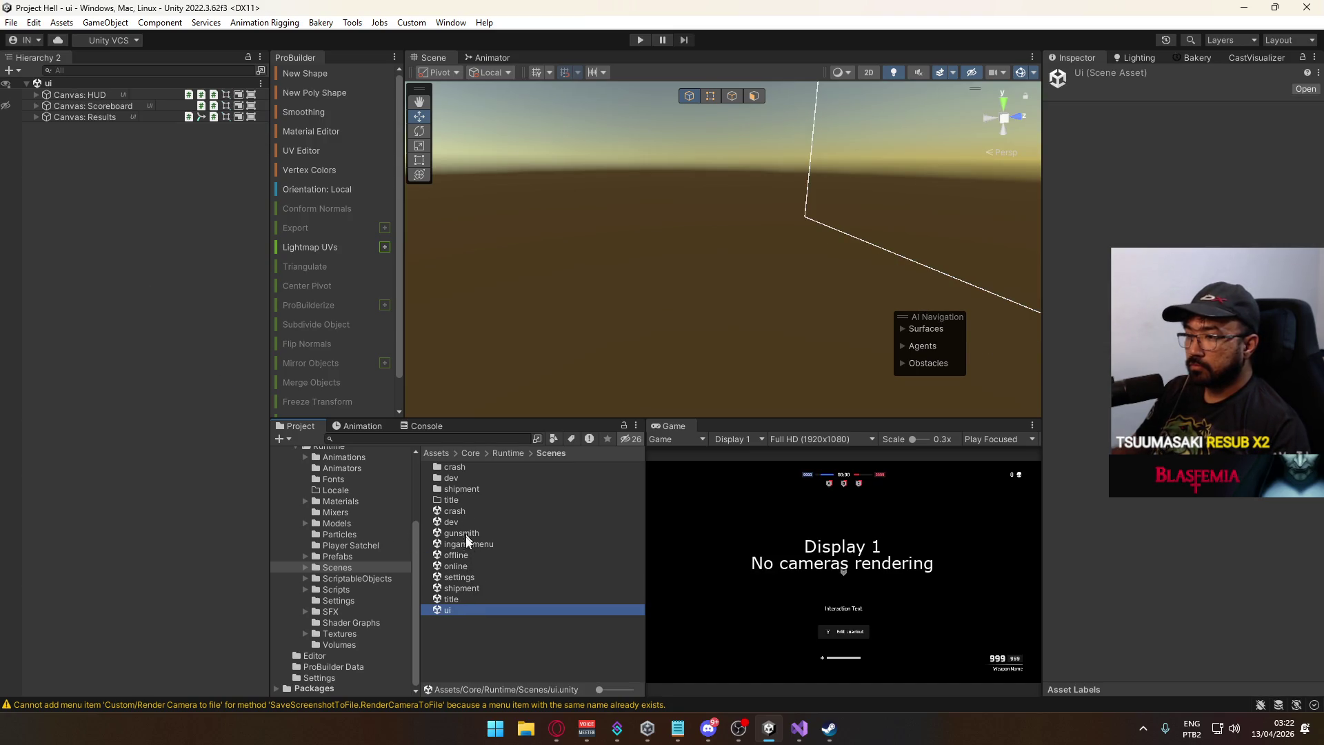
pyautogui.click(463, 576)
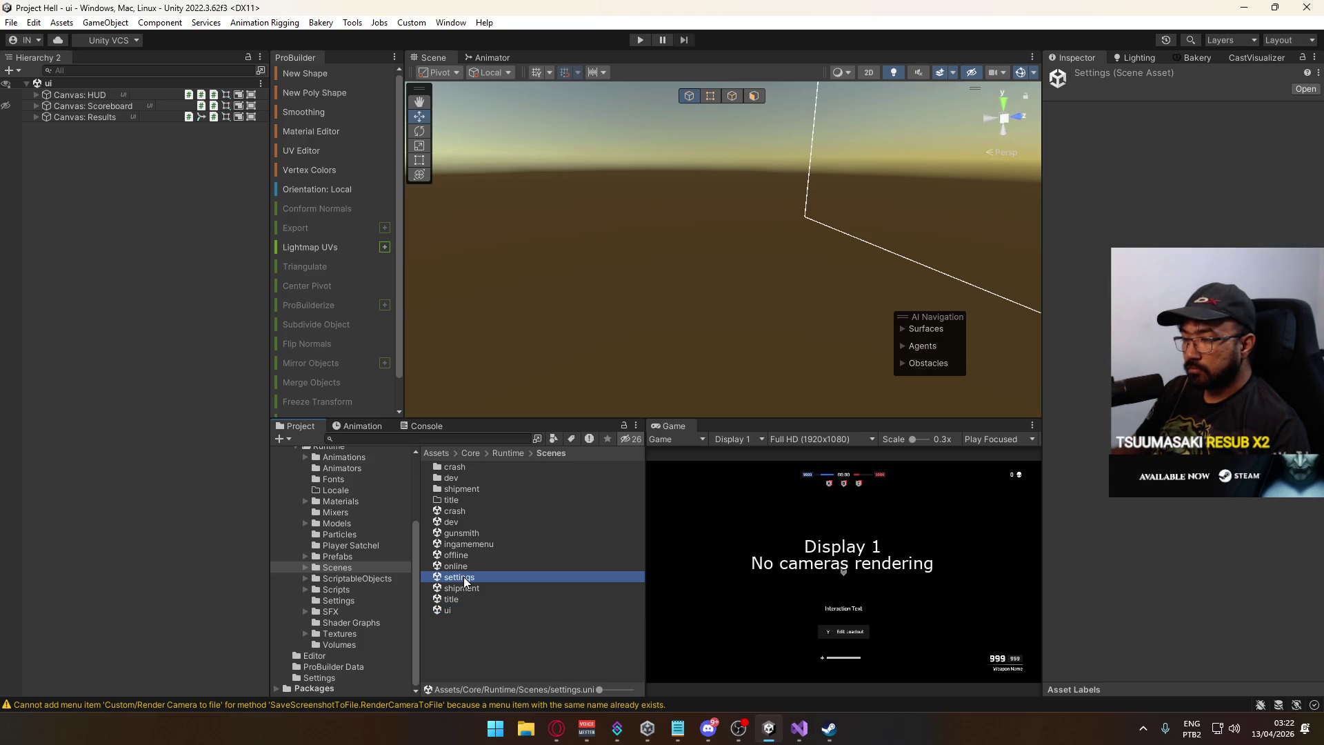
pyautogui.click(459, 610)
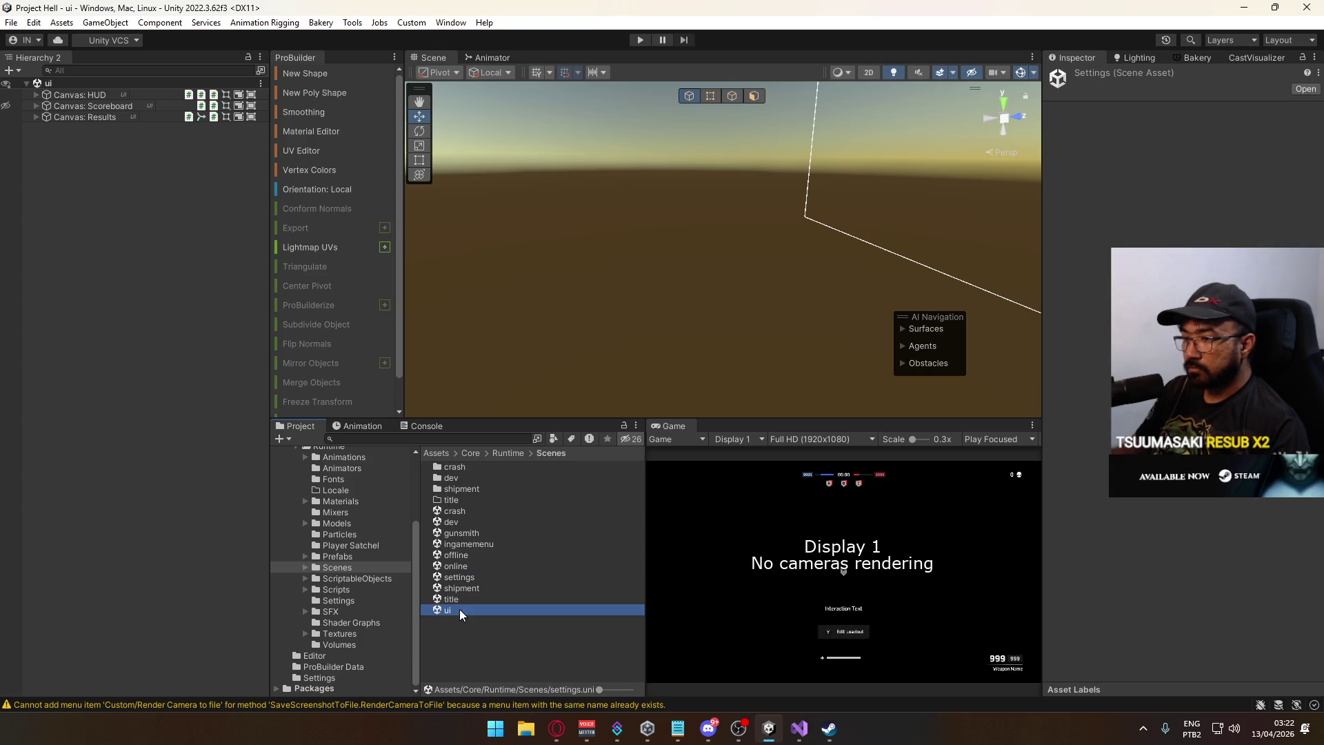
# Under Canvas: Results, put Blur Volume and Desaturate Volume on the Default layer.
pyautogui.click(33, 118)
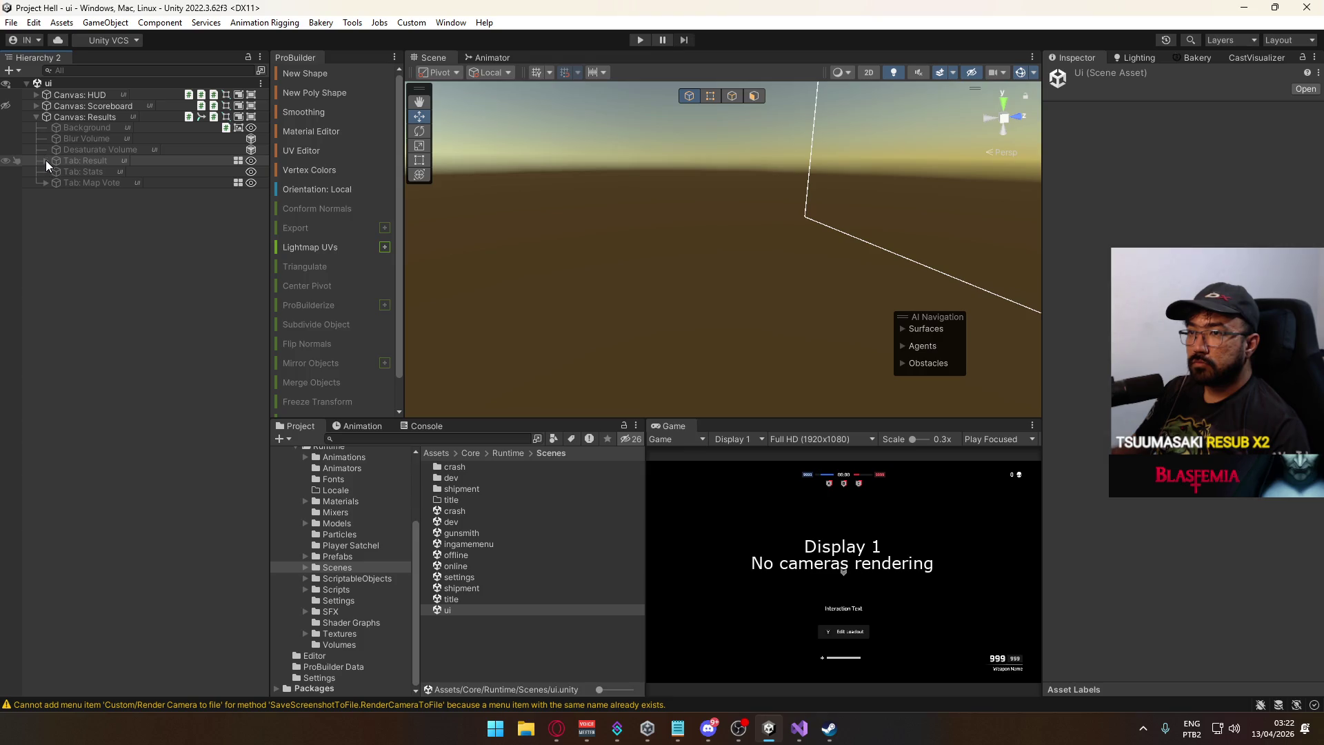
pyautogui.click(47, 181)
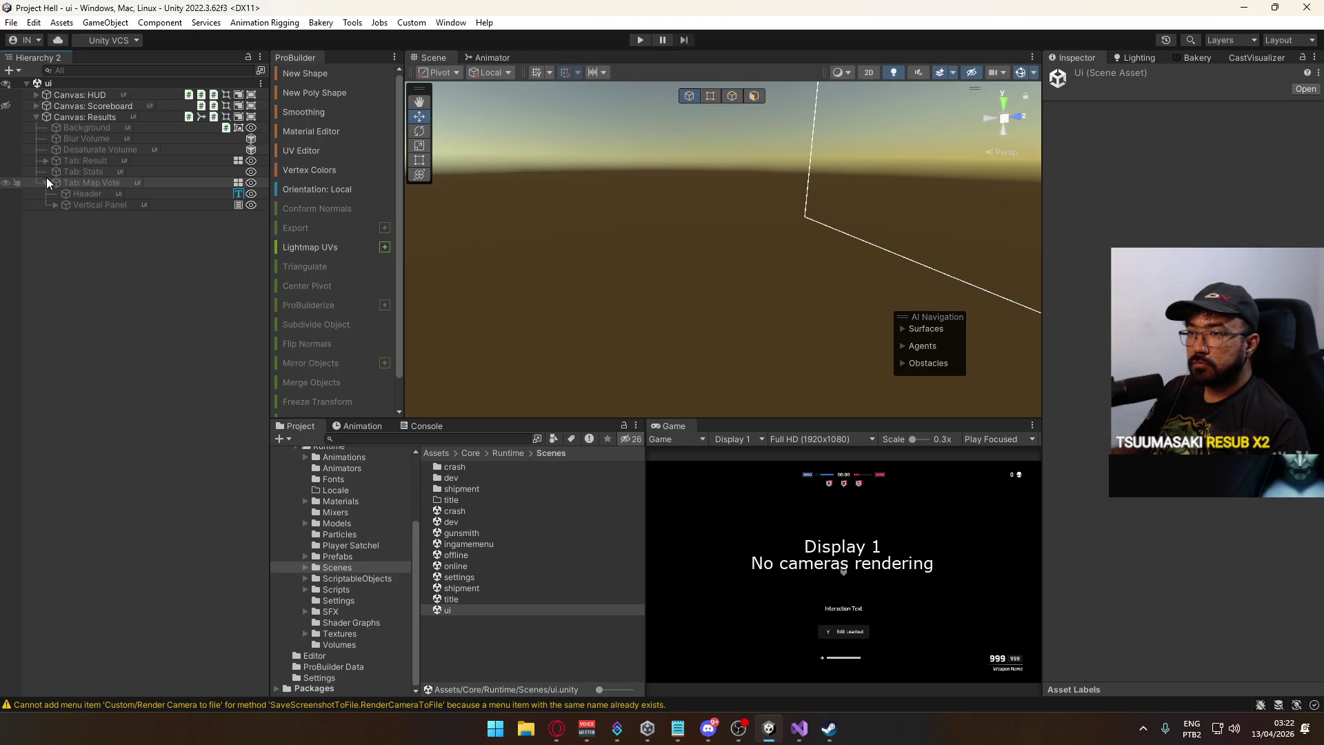
pyautogui.click(47, 180)
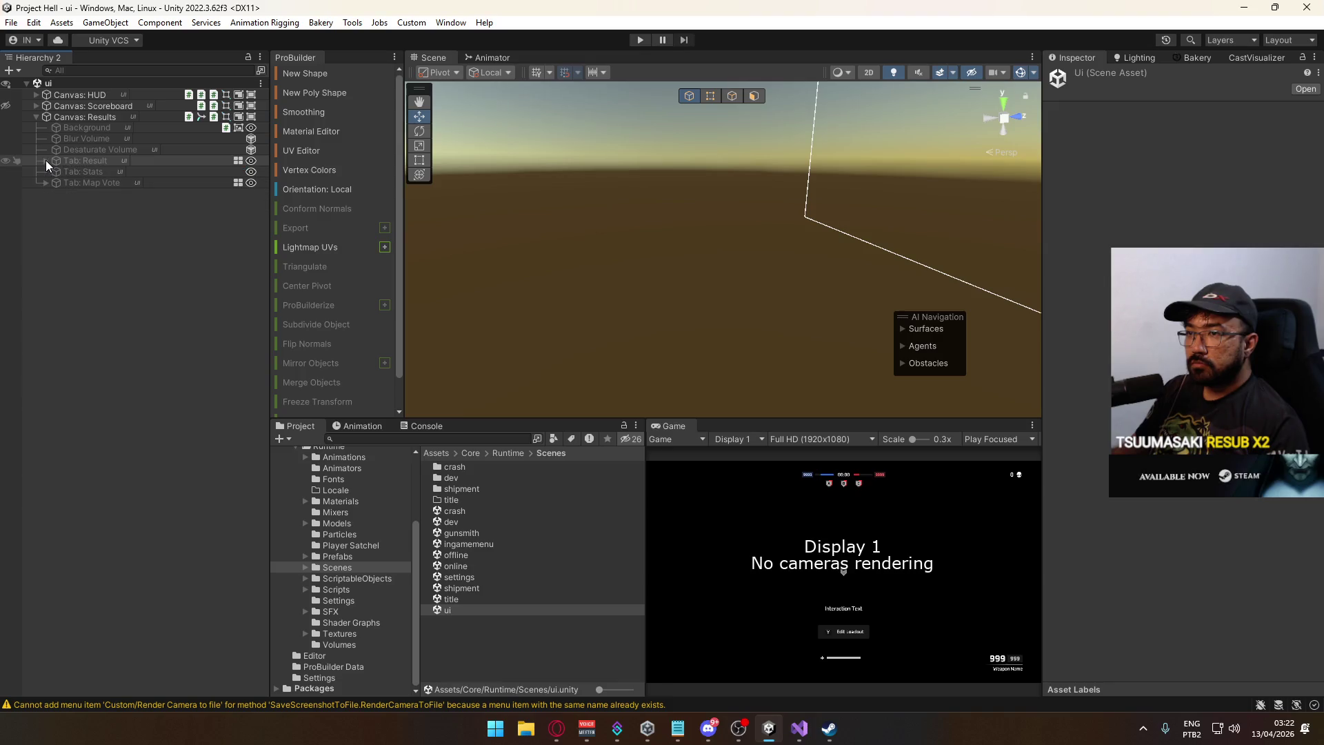
pyautogui.click(89, 150)
pyautogui.keyDown('shift'); pyautogui.click(108, 139); pyautogui.keyUp('shift')
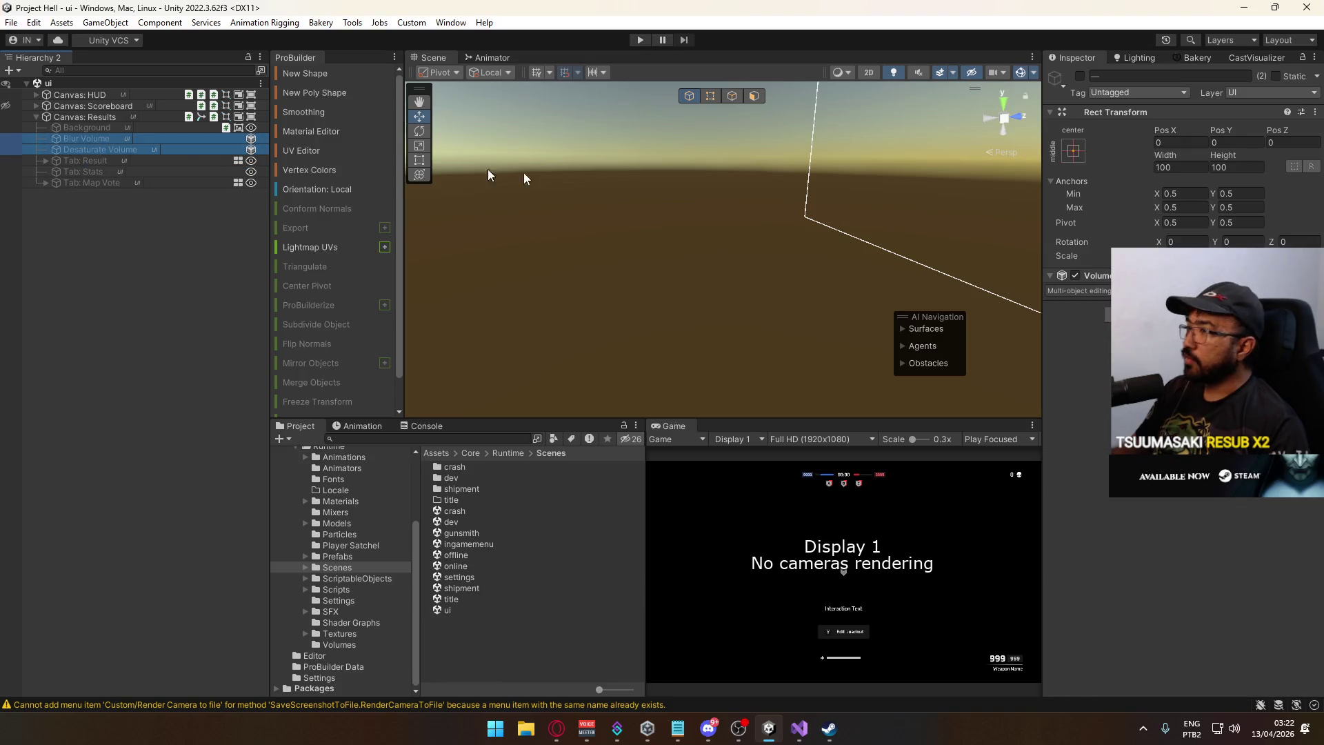
pyautogui.click(1260, 94)
pyautogui.click(1255, 109)
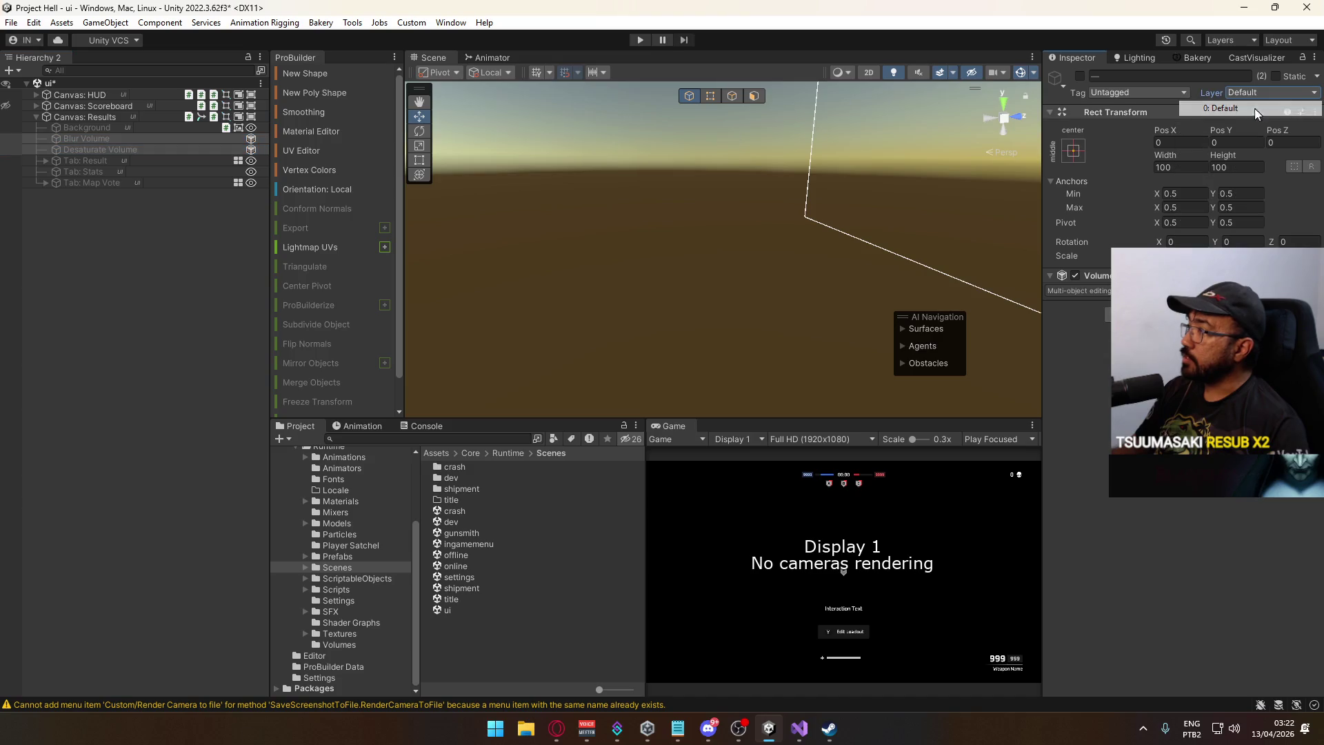
# Save the ui scene and reopen the title scene.
pyautogui.click(78, 260)
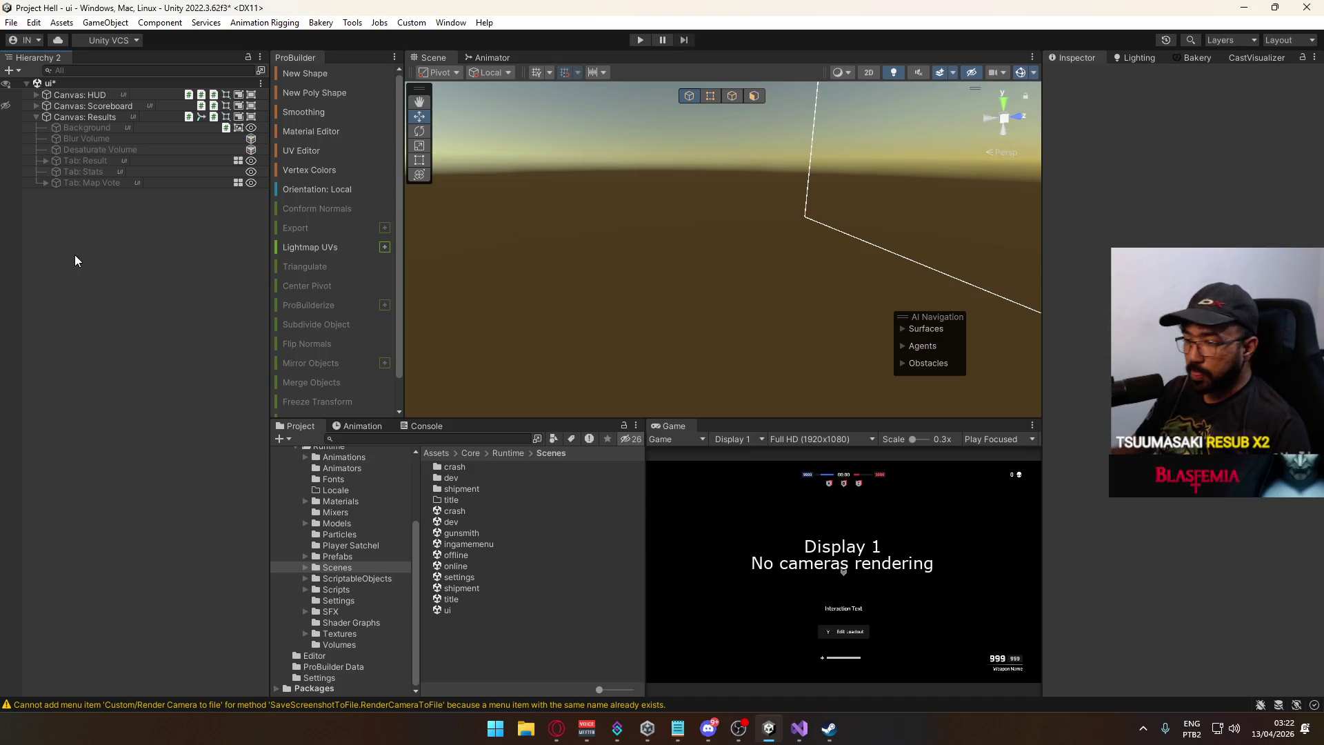
pyautogui.hotkey('ctrl', 's')
pyautogui.doubleClick(480, 598)
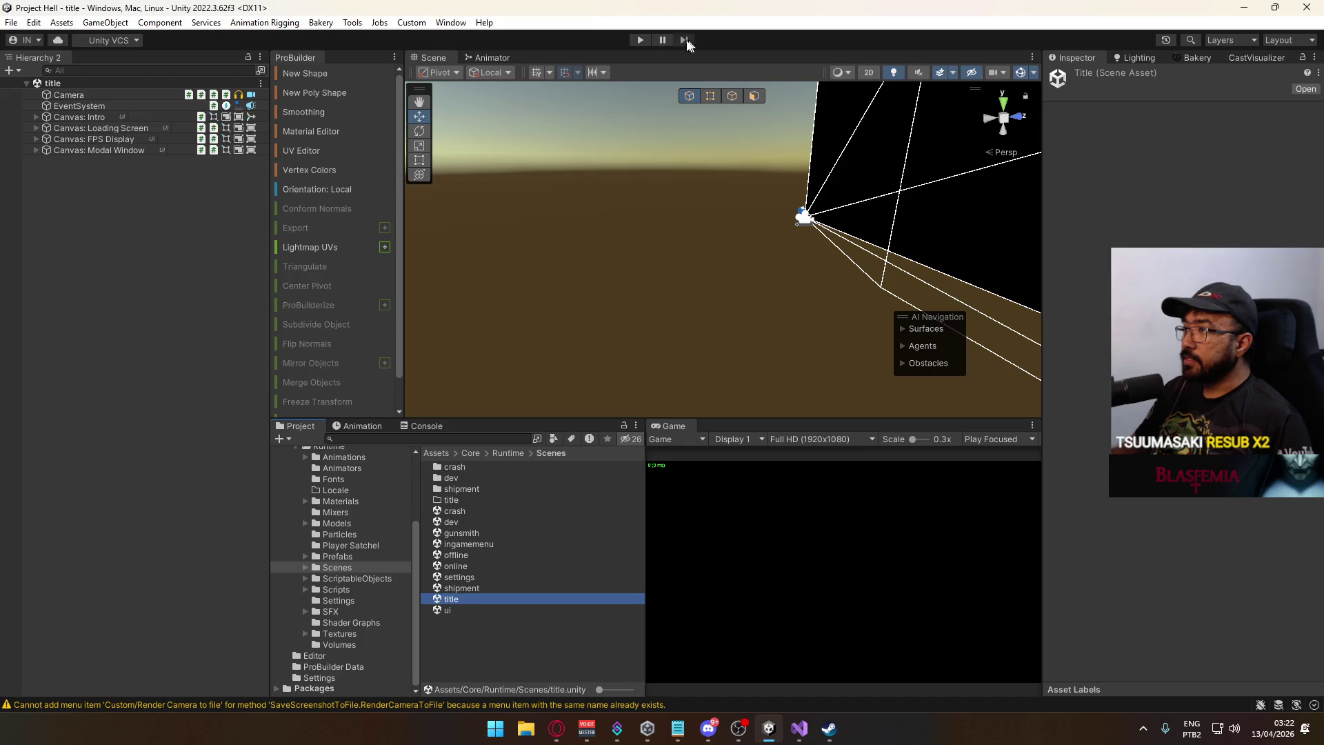
# Enter play mode, clear the Console, load shipment and start the match.
pyautogui.click(640, 39)
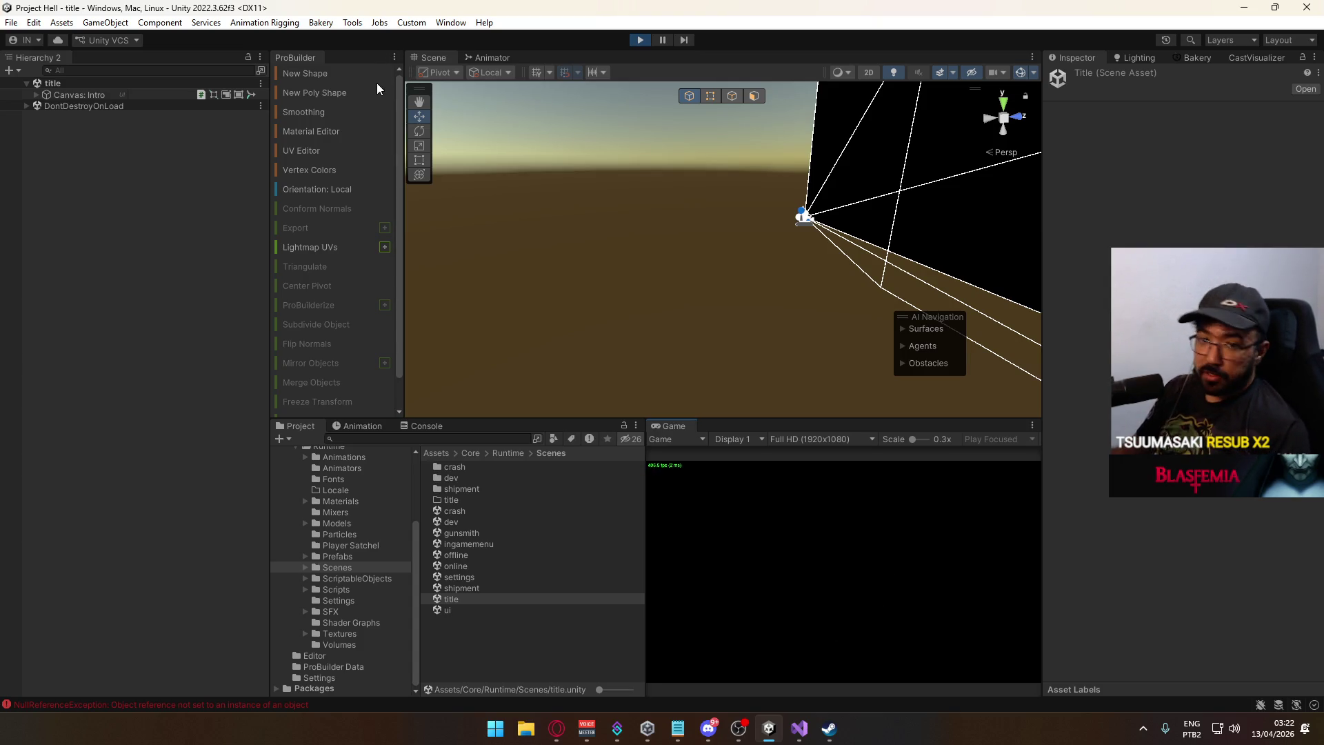
pyautogui.click(426, 426)
pyautogui.click(284, 439)
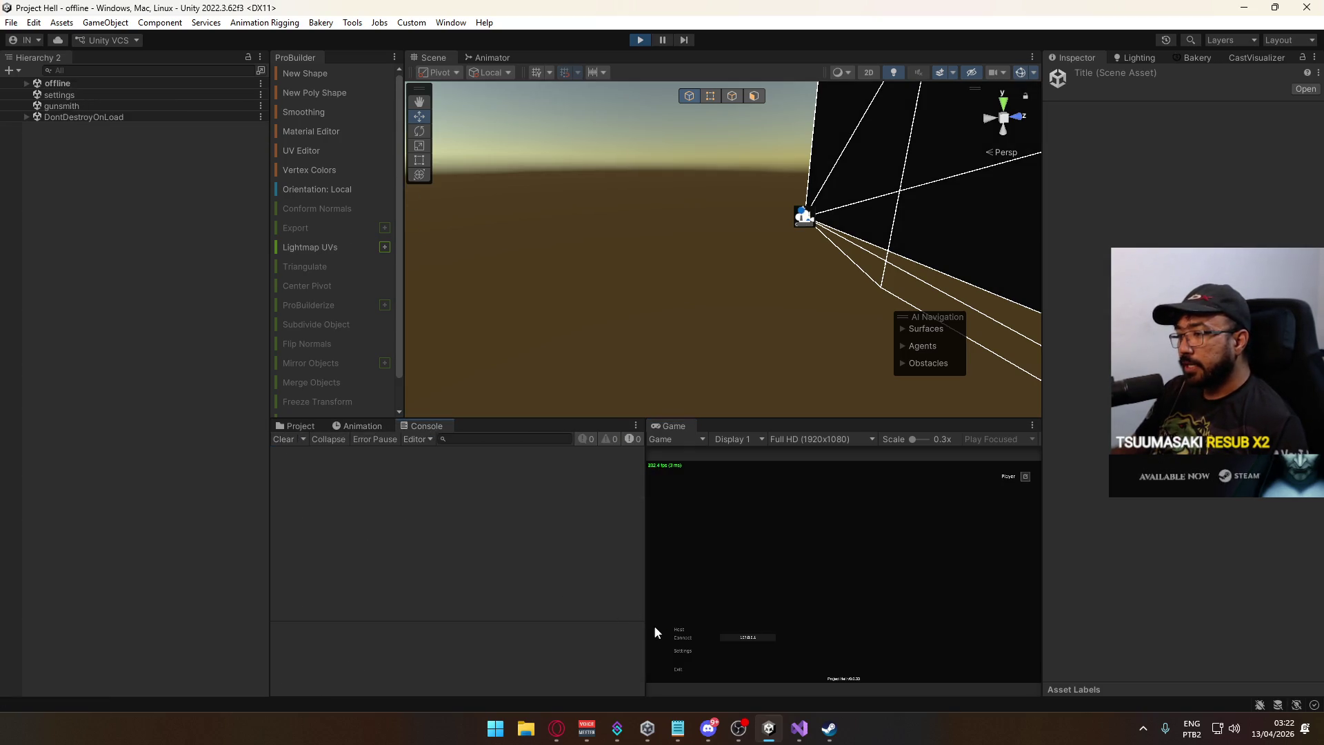
pyautogui.click(681, 629)
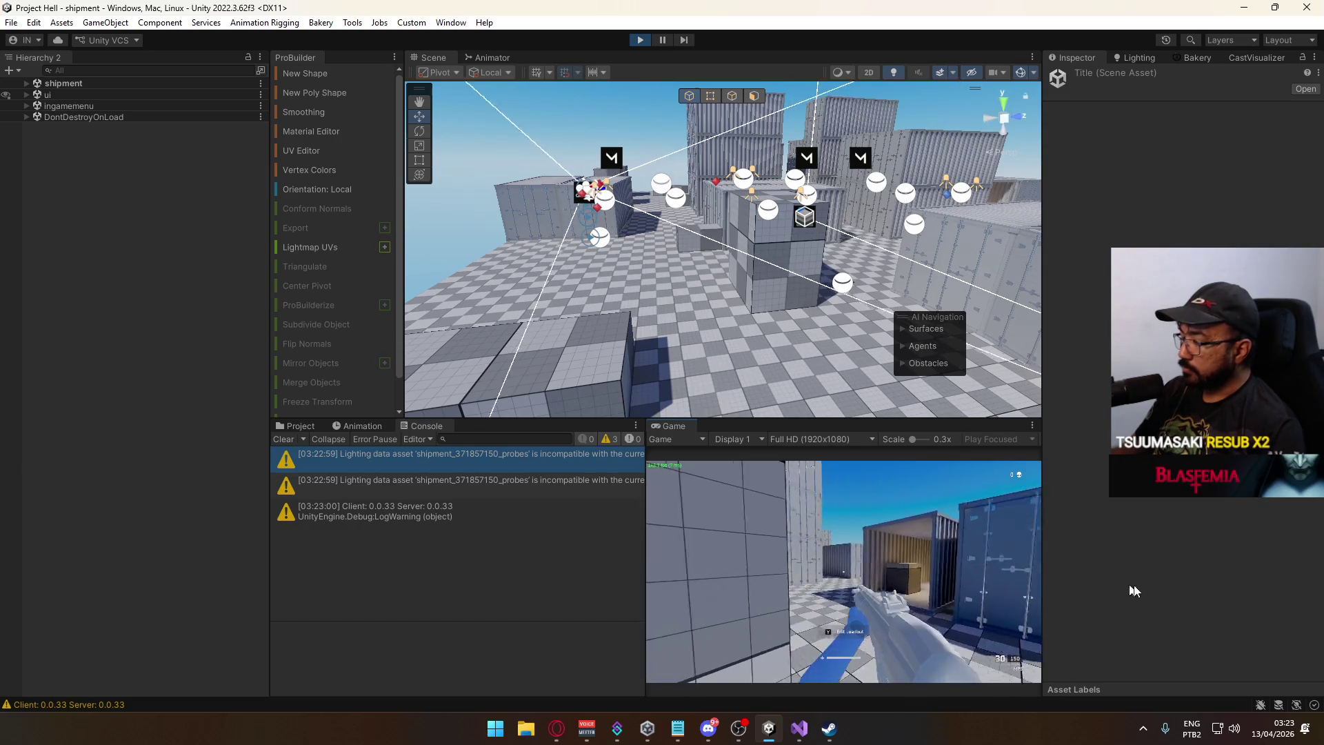
pyautogui.press('Escape')
pyautogui.click(687, 617)
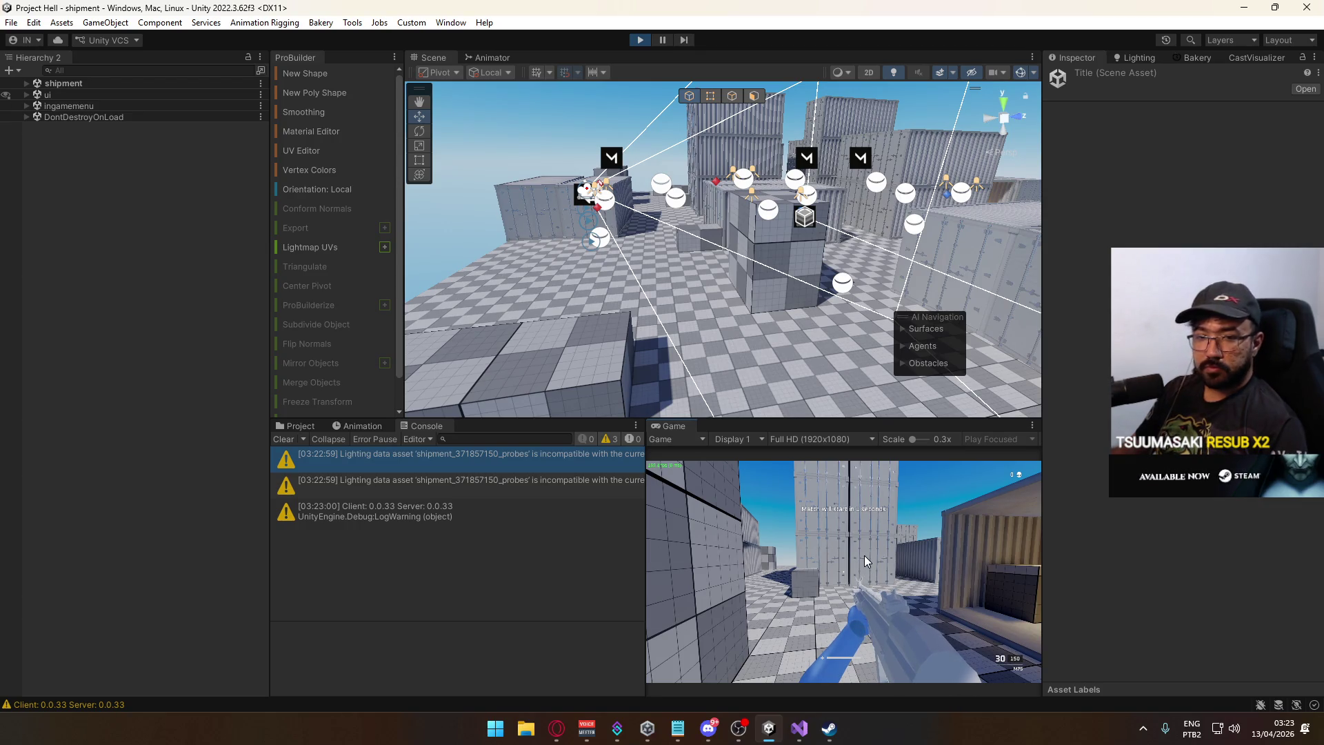
# Play out the match, sprinting and walking through the shipment map.
pyautogui.press('shift')
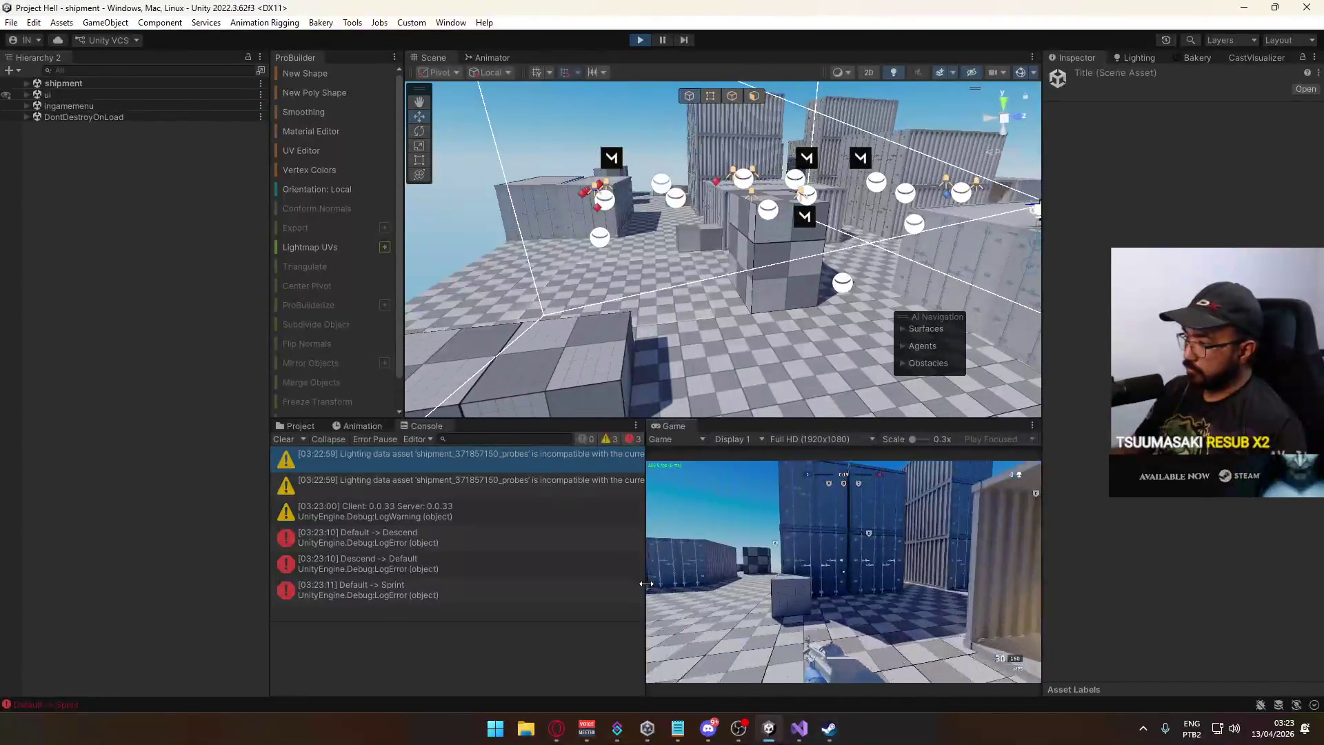
pyautogui.press('w')
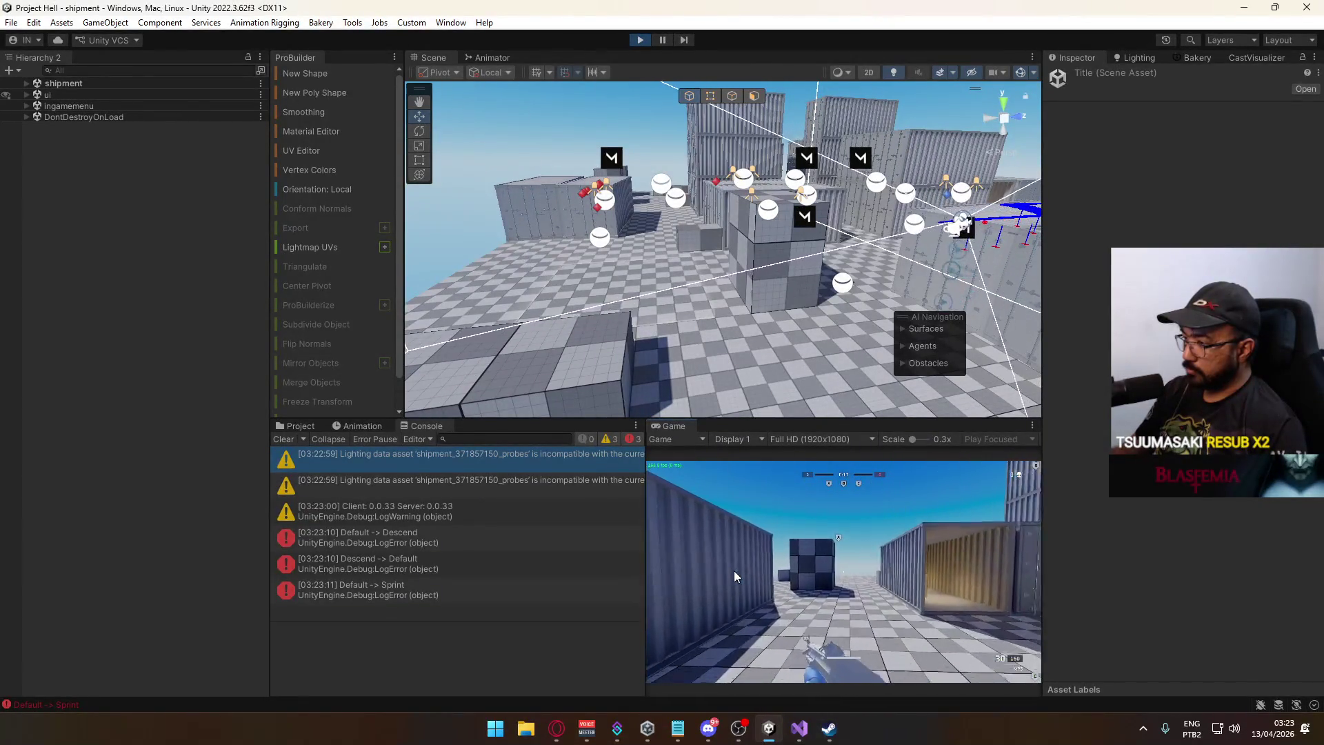
pyautogui.press('w')
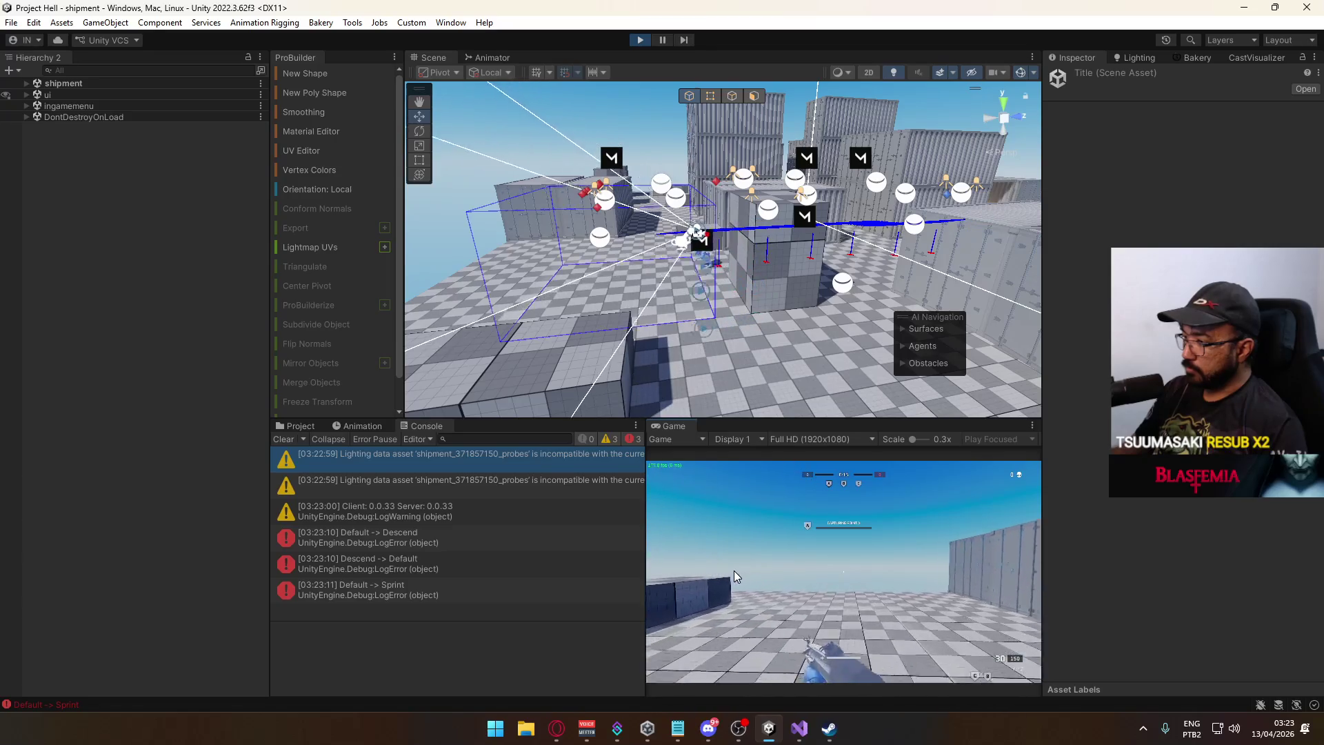
pyautogui.press('super')
# Maximize the Game view to see the VICTORY results screen, then restore the layout.
pyautogui.click(680, 426)
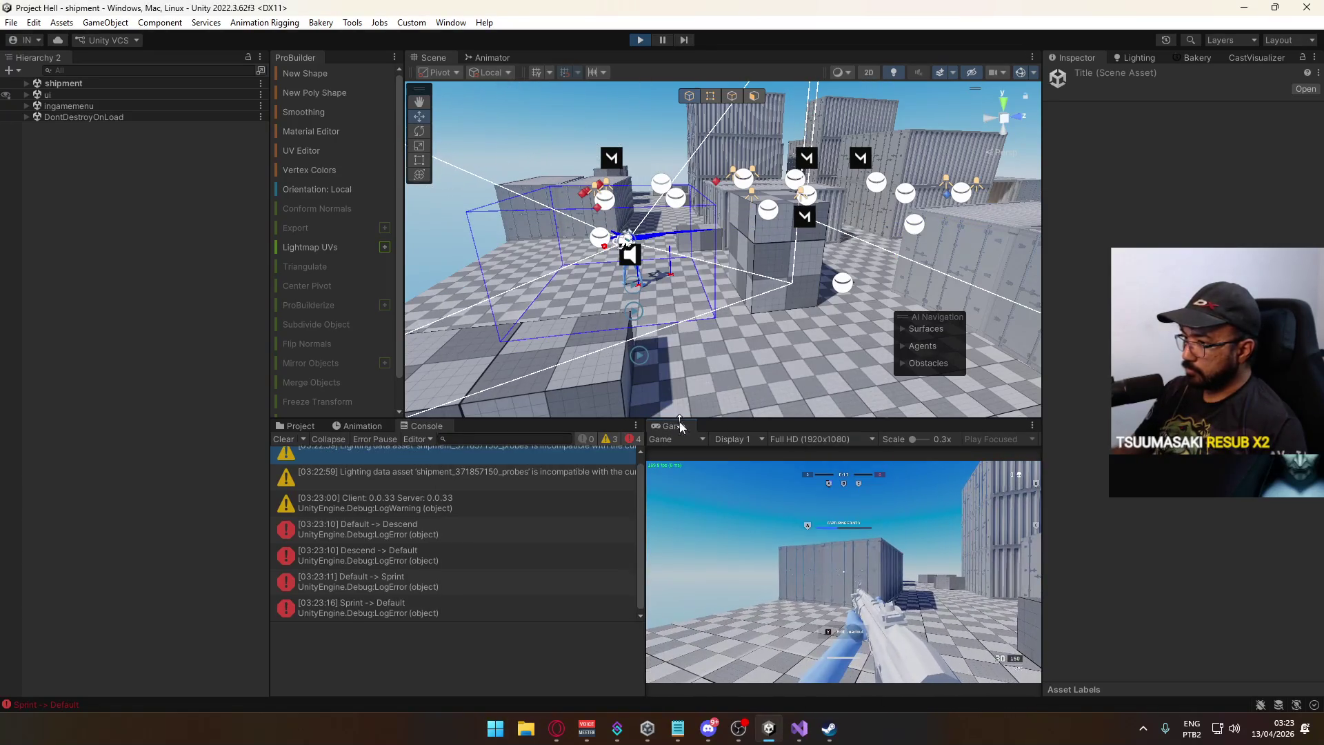
pyautogui.rightClick(680, 426)
pyautogui.click(727, 464)
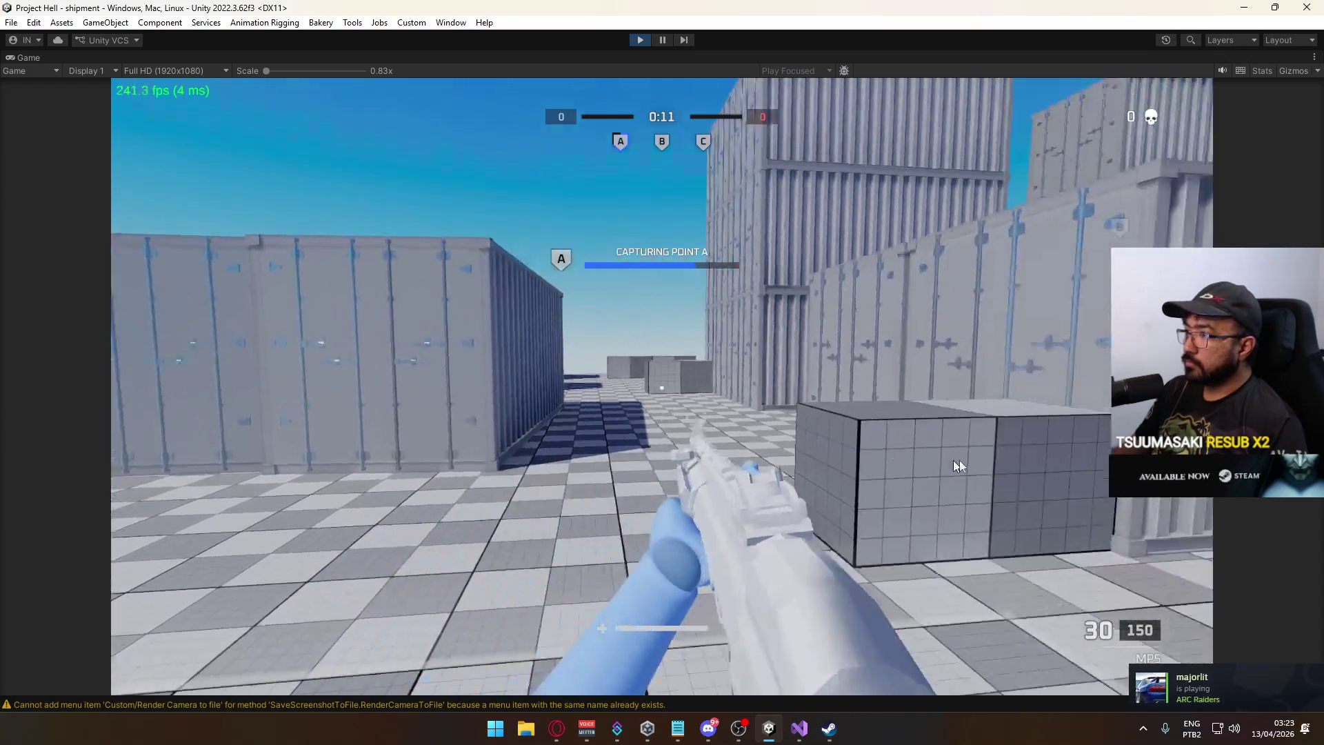
pyautogui.moveTo(867, 463)
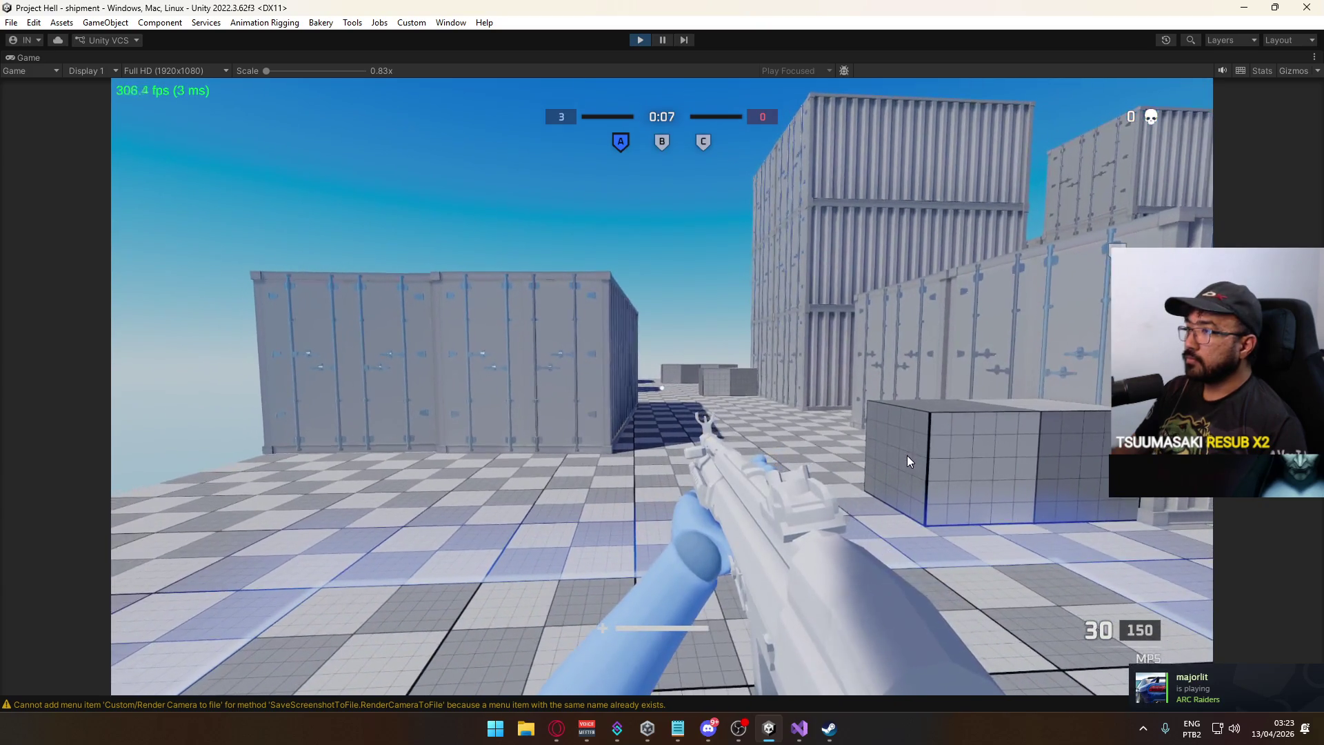
pyautogui.press('super')
pyautogui.click(743, 64)
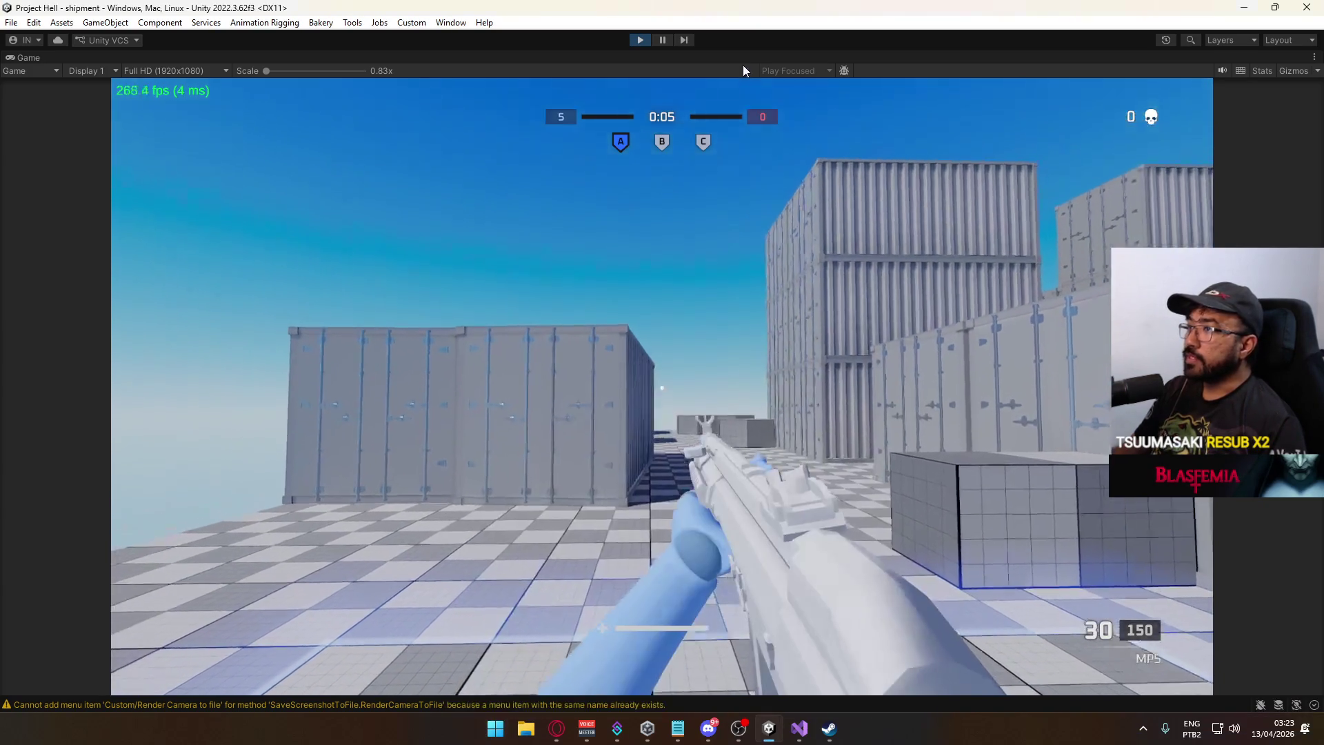
pyautogui.rightClick(743, 64)
pyautogui.click(805, 101)
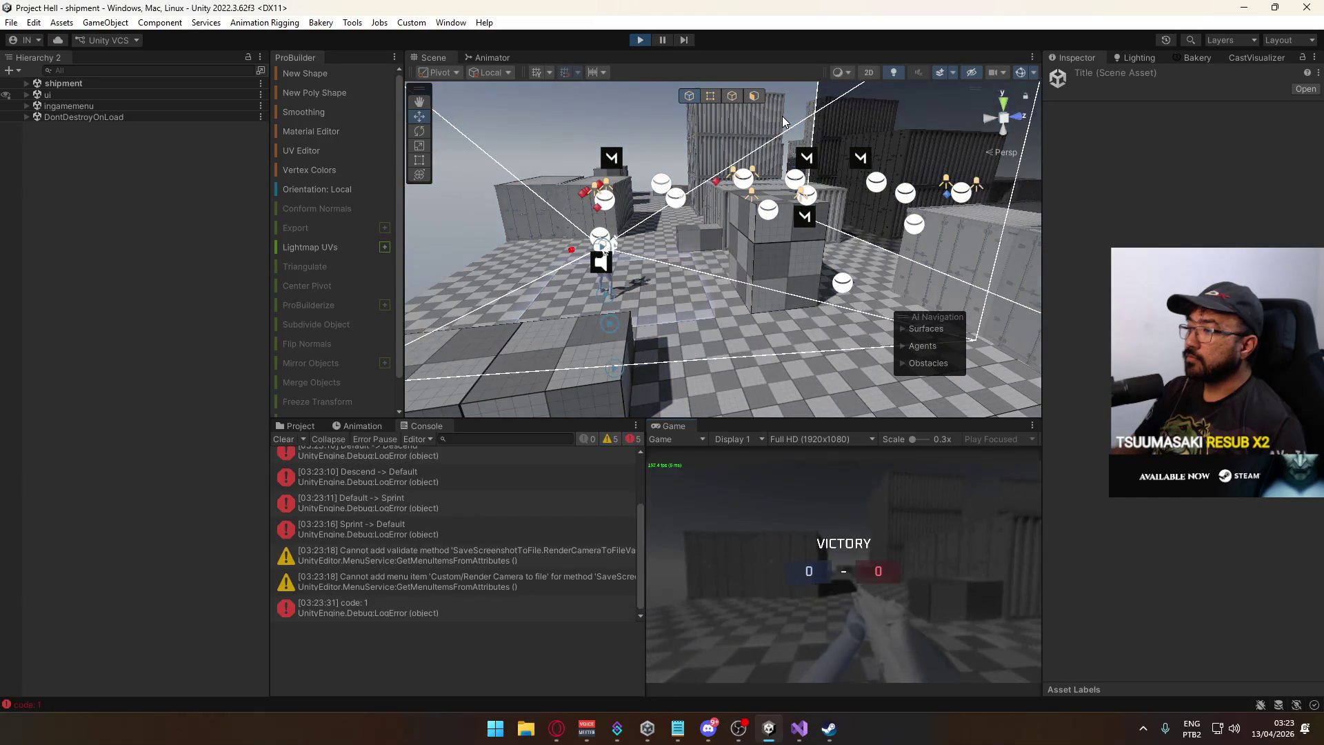
# Expand ui > Canvas: HUD > Team Based HUD down to Objectives Overview and Objective Icons.
pyautogui.press('super')
pyautogui.press('super')
pyautogui.click(26, 95)
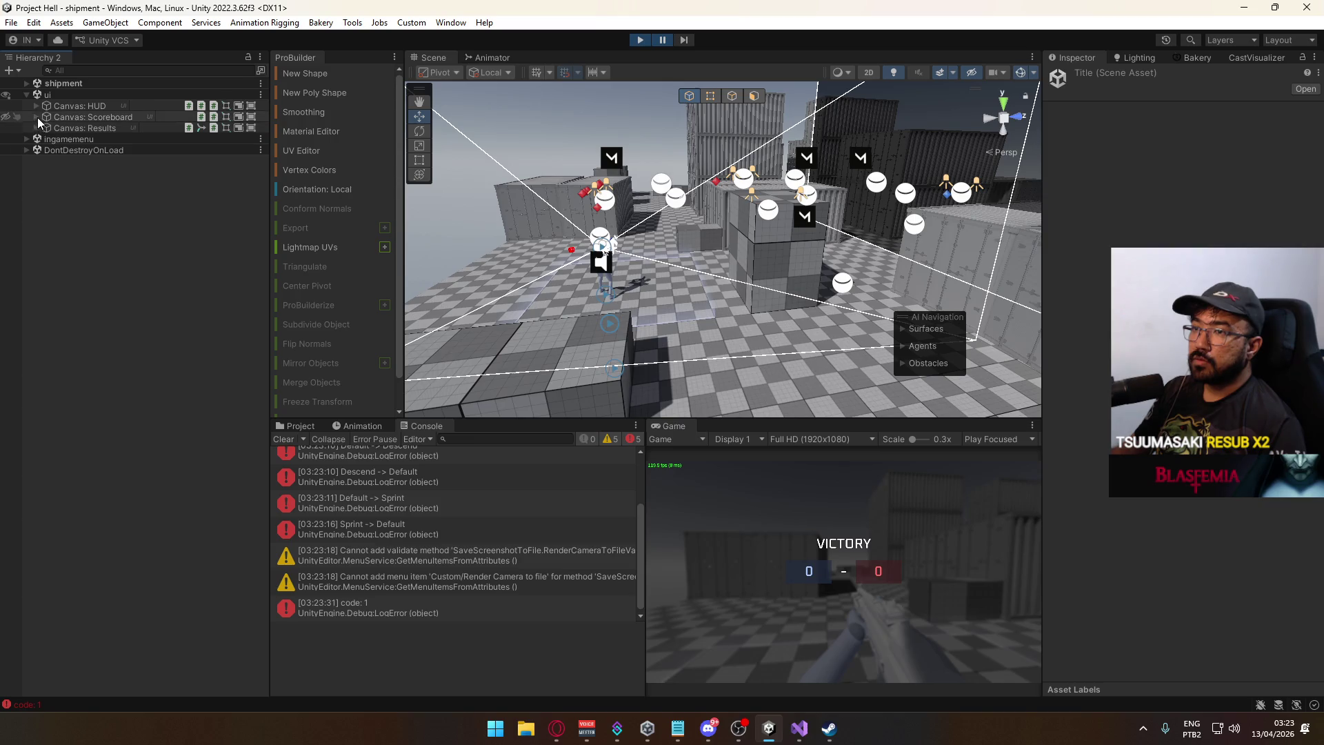
pyautogui.click(36, 106)
pyautogui.click(47, 138)
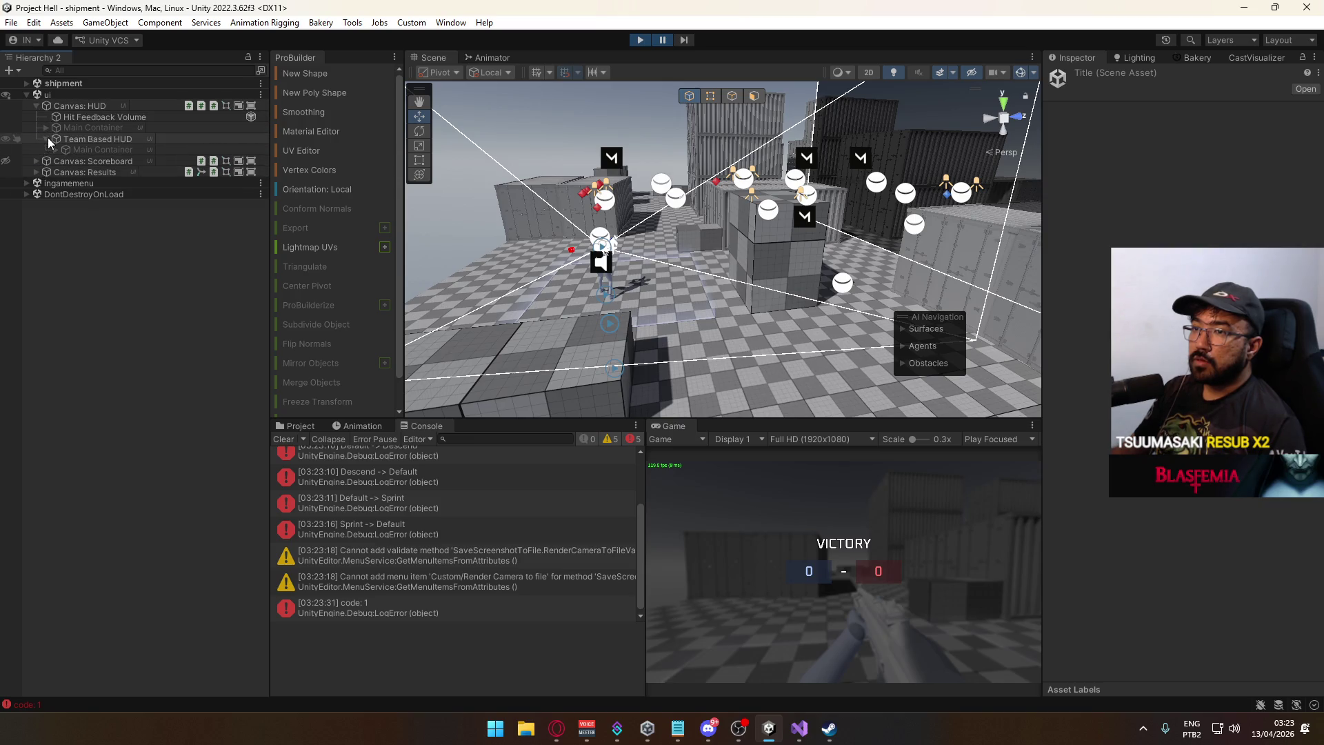
pyautogui.click(99, 149)
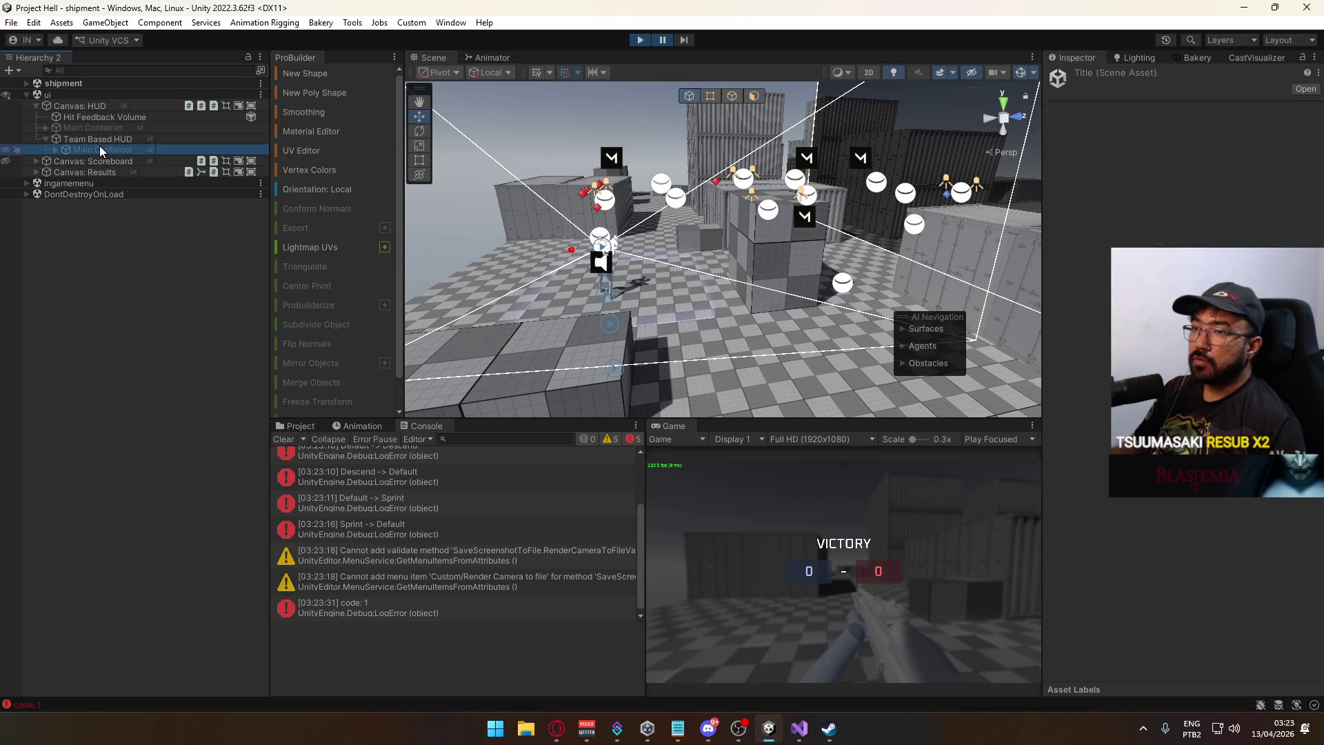
pyautogui.click(53, 150)
pyautogui.click(64, 172)
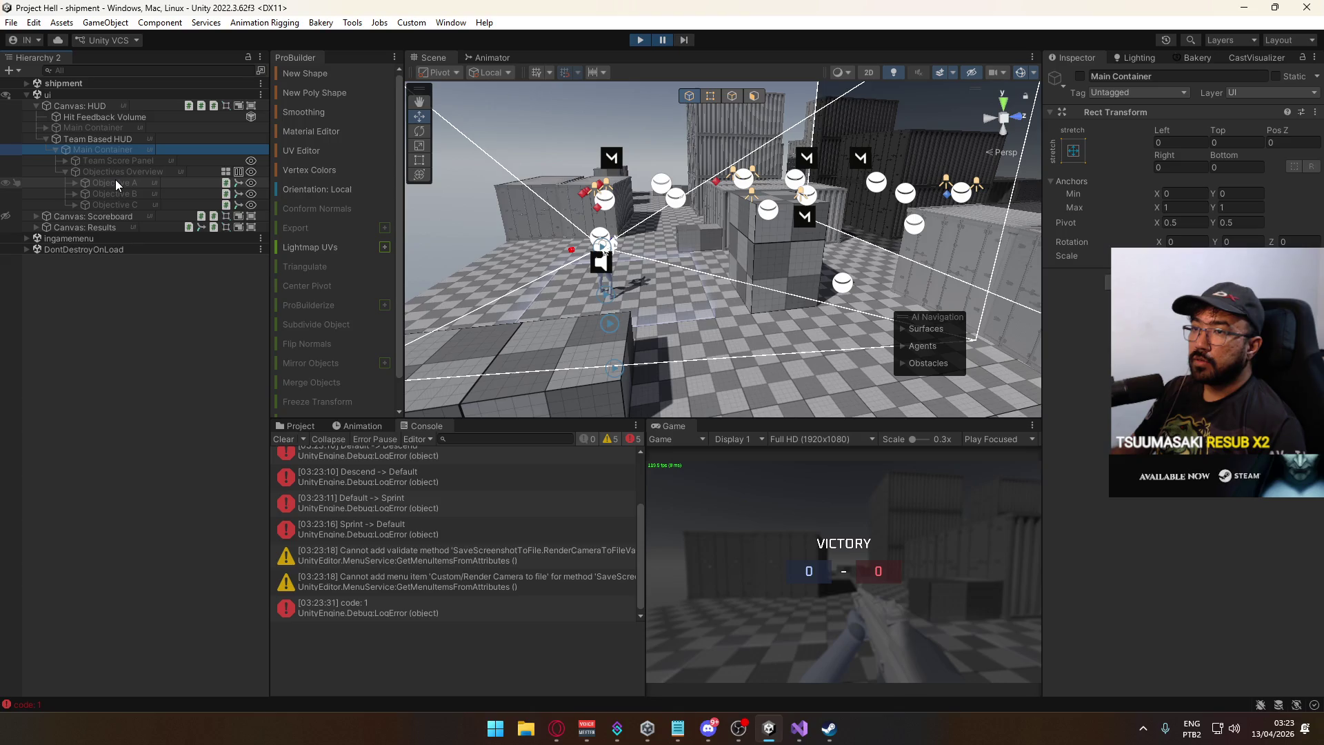
pyautogui.click(64, 172)
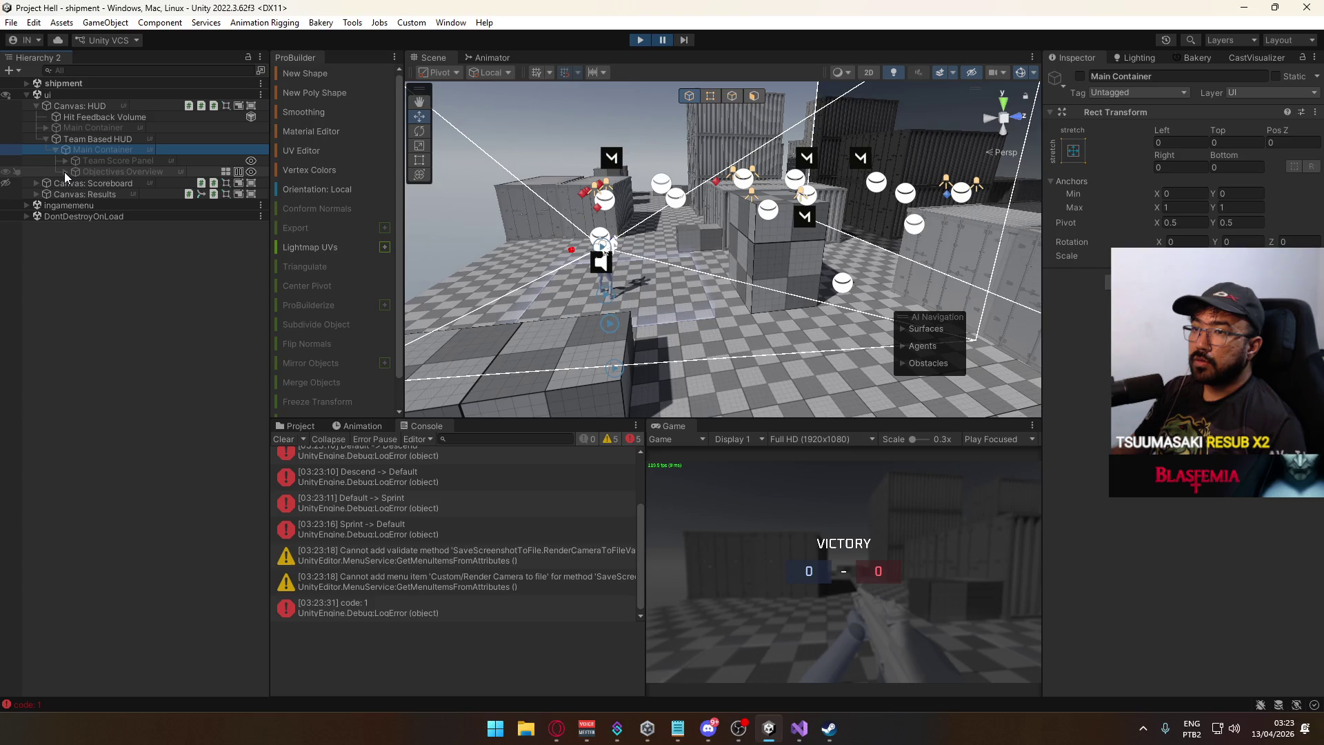
pyautogui.click(45, 127)
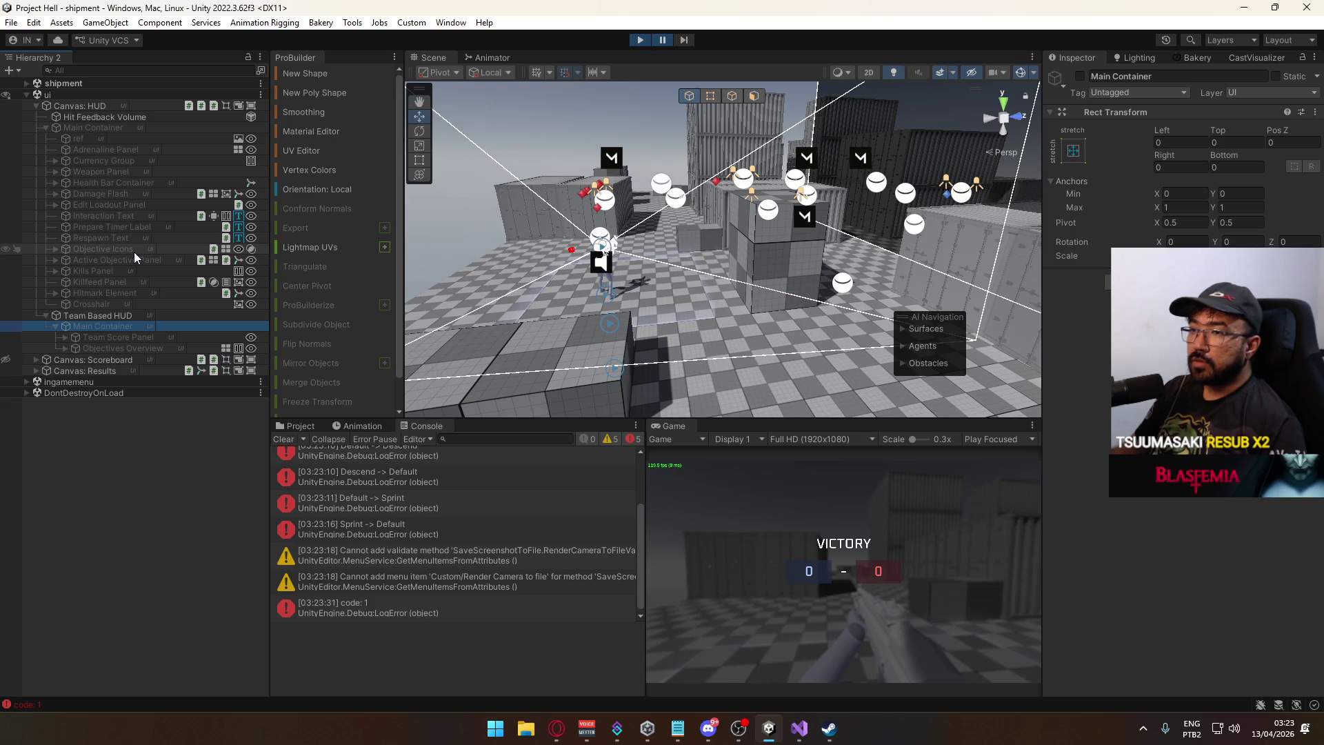
pyautogui.click(106, 247)
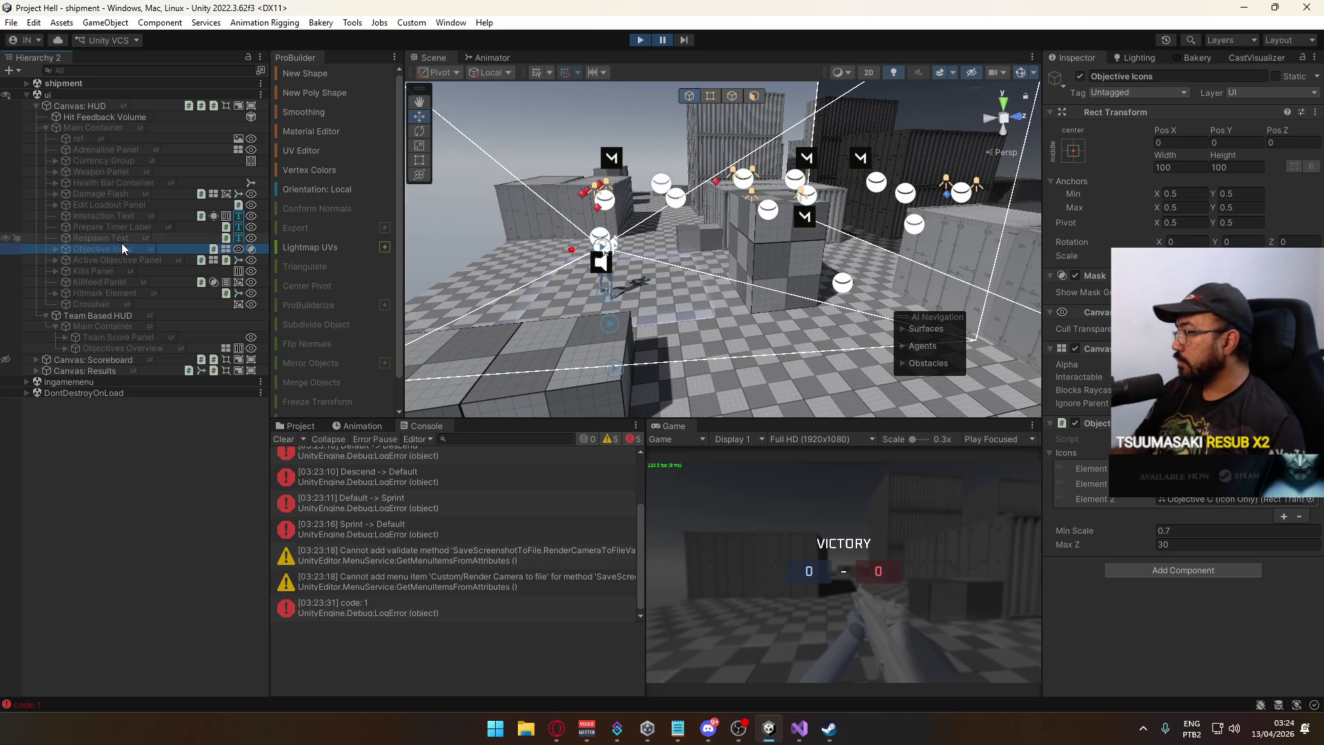
# Advance the game to the next round and pause play mode.
pyautogui.click(821, 515)
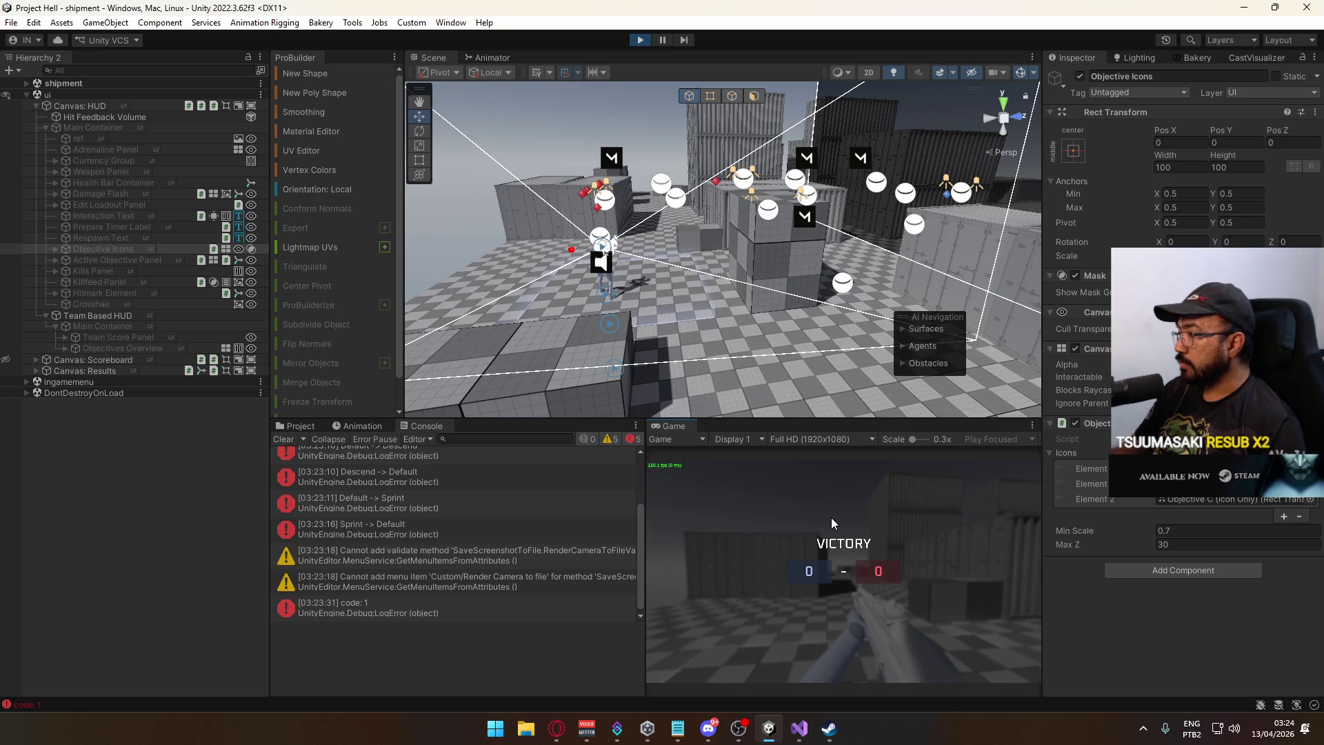
pyautogui.press('Tab')
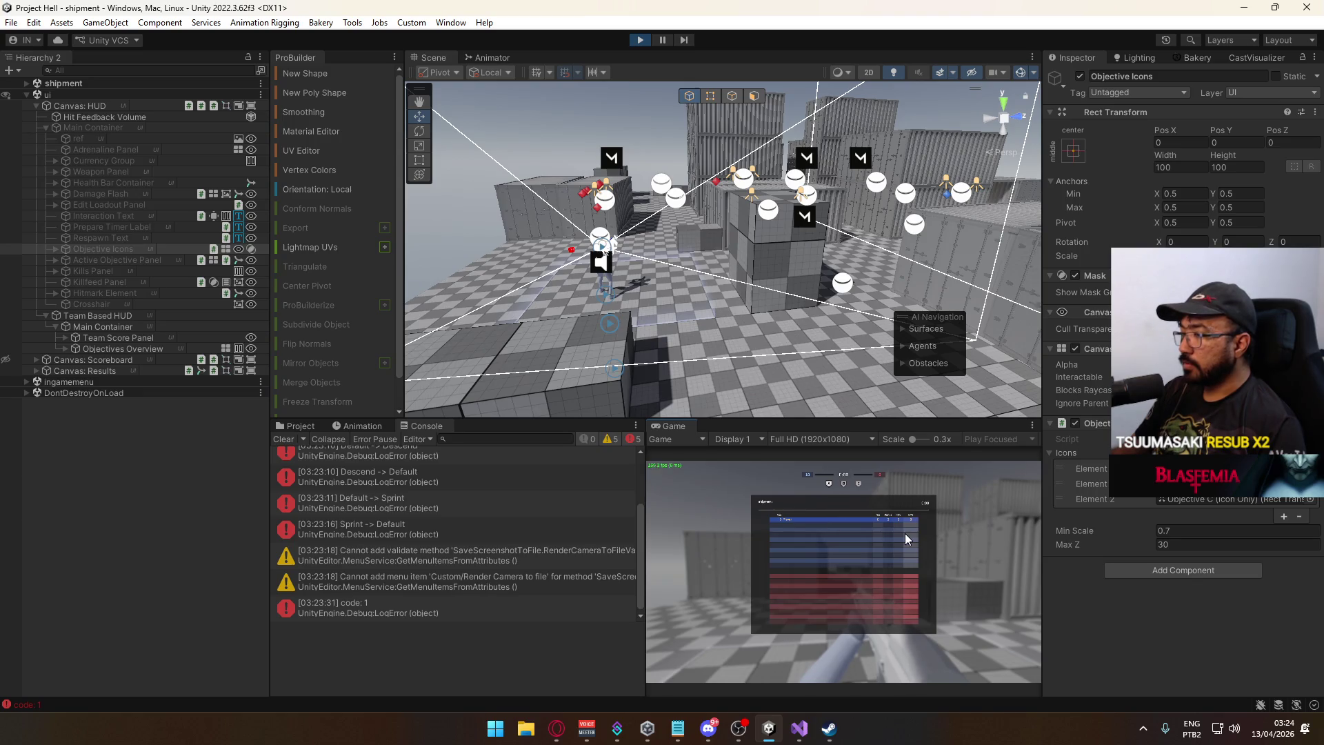
pyautogui.hotkey('ctrl', 'shift', 'p')
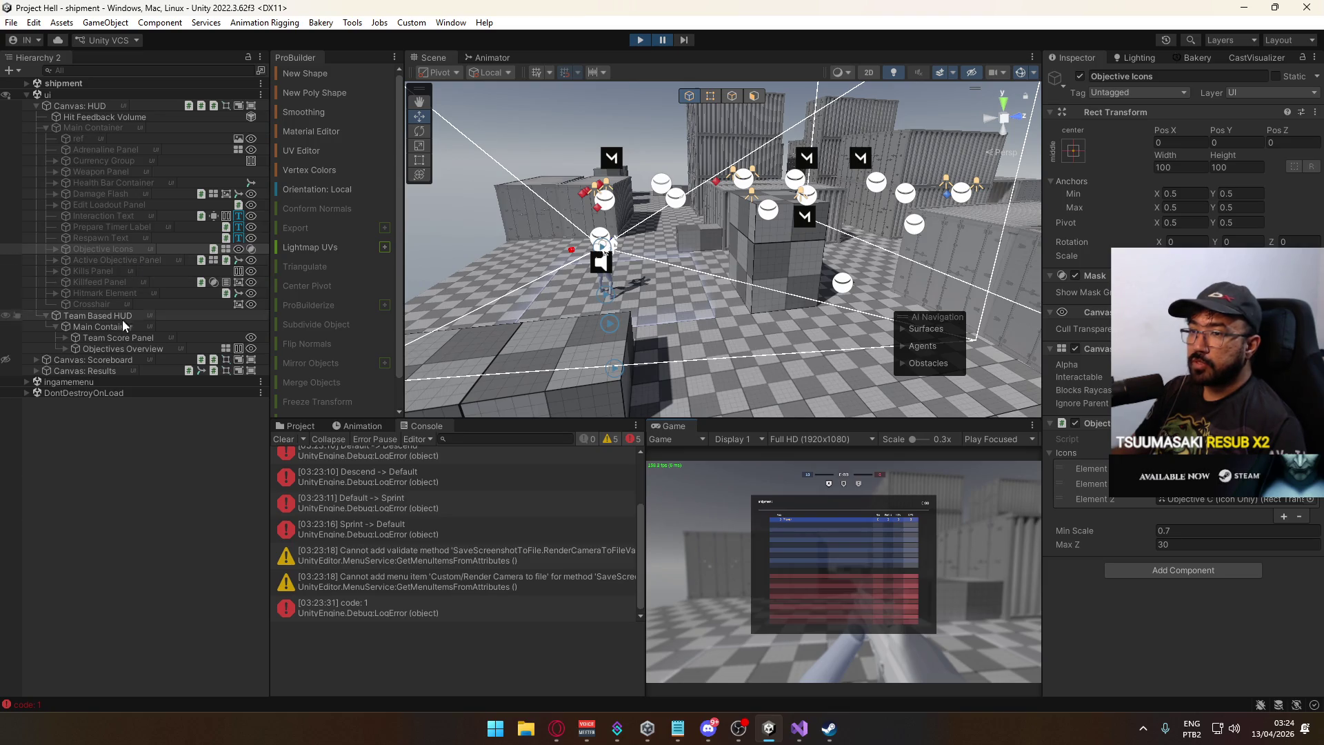
# Inspect Objective A, B and C under Objectives Overview, then enter play mode again.
pyautogui.click(84, 349)
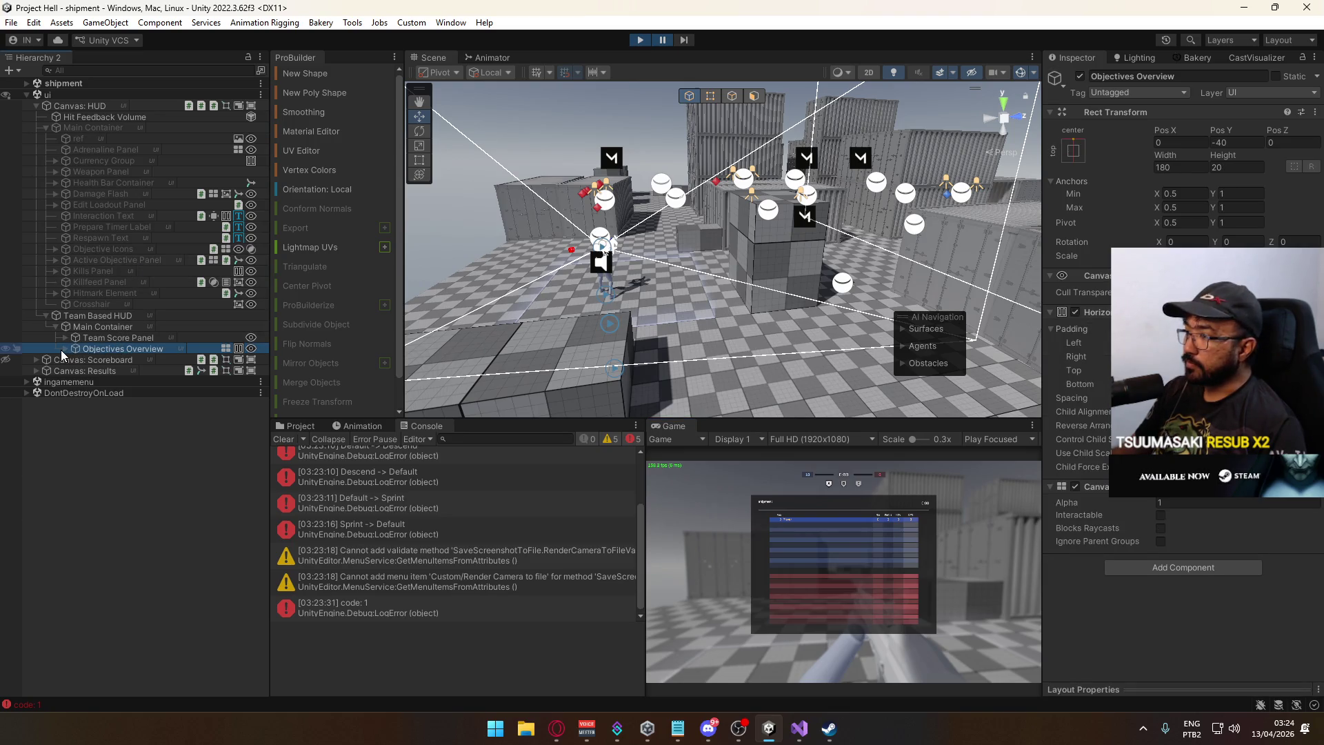
pyautogui.click(61, 350)
pyautogui.click(113, 359)
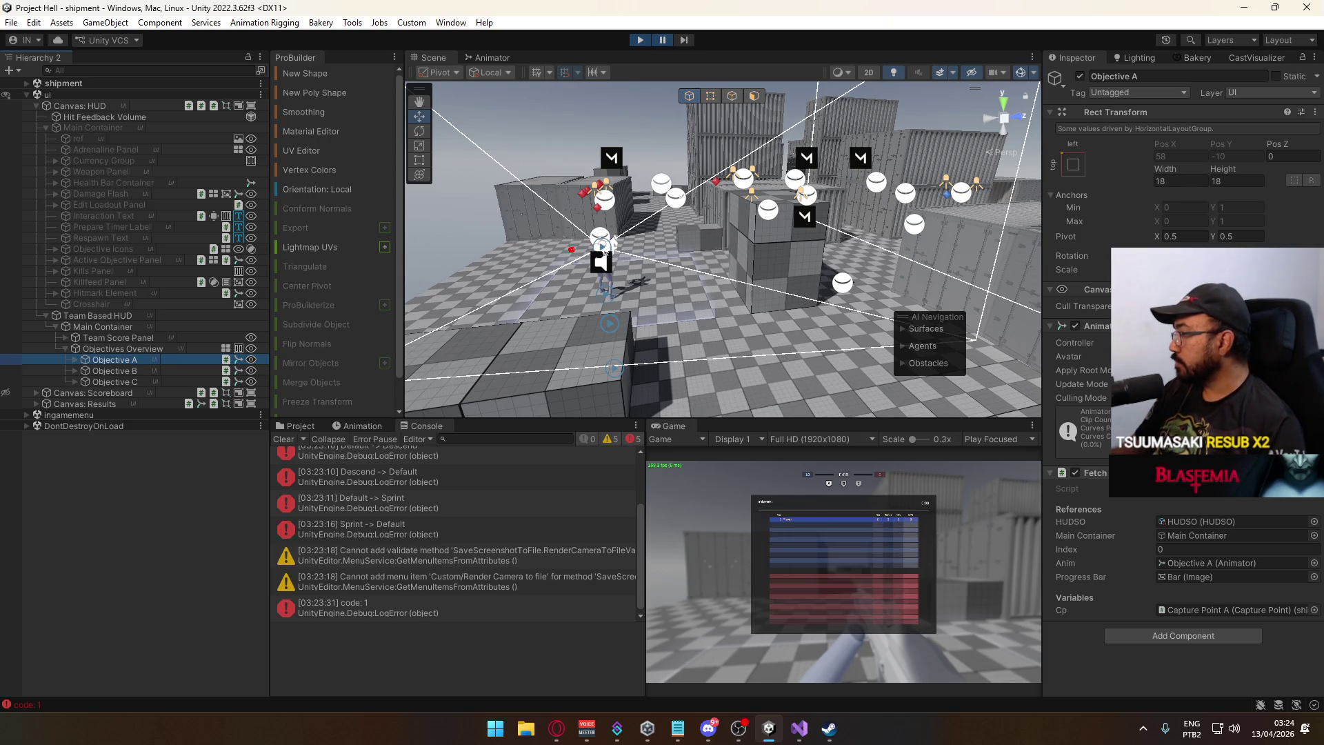
pyautogui.click(128, 370)
pyautogui.click(135, 378)
pyautogui.click(135, 359)
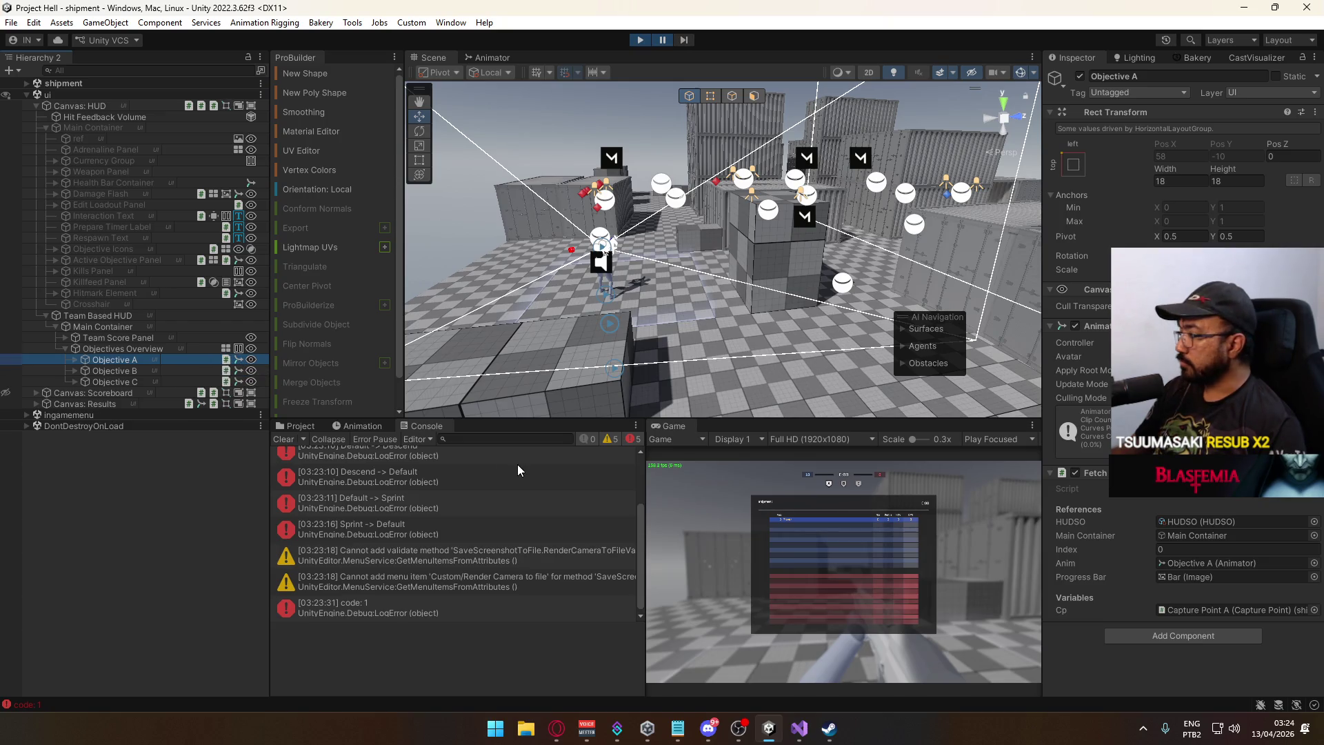
pyautogui.click(642, 40)
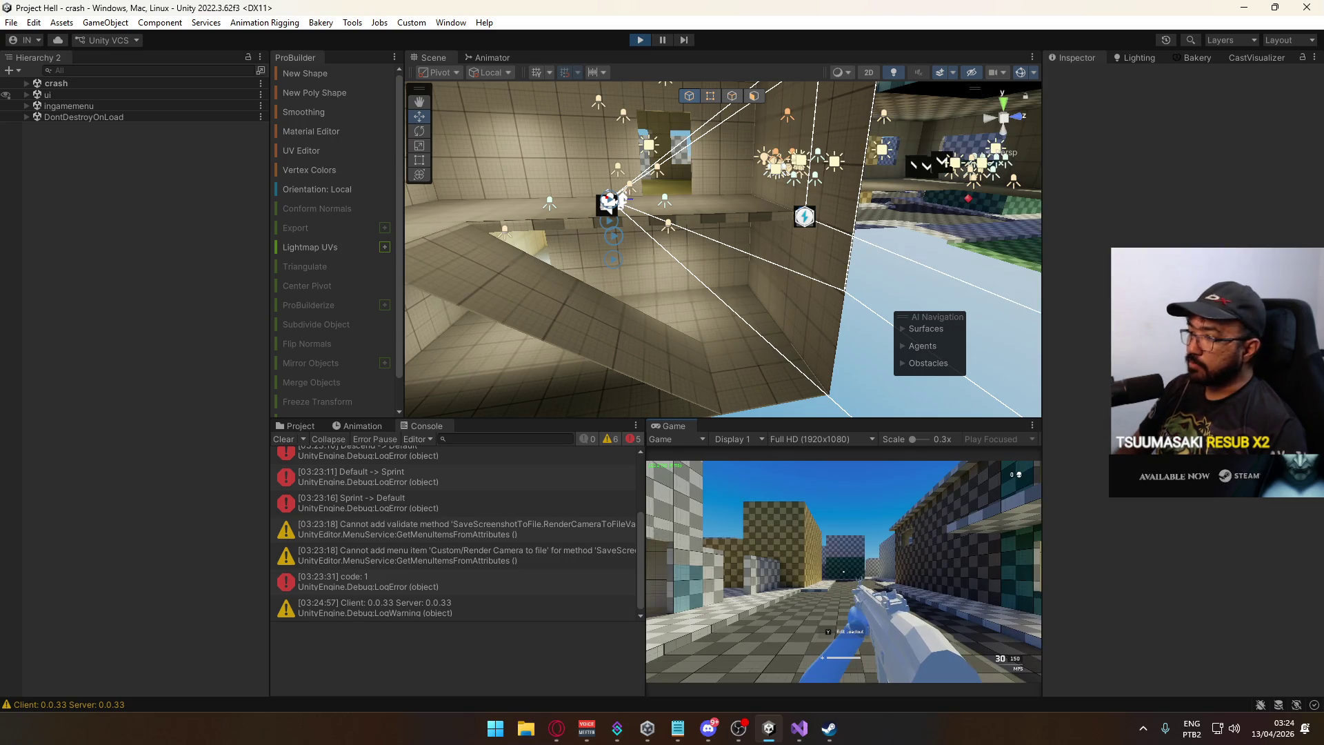
# Playtest the crash map, sprinting, walking and jumping toward the checkered buildings.
pyautogui.hotkey('shift', 'w')
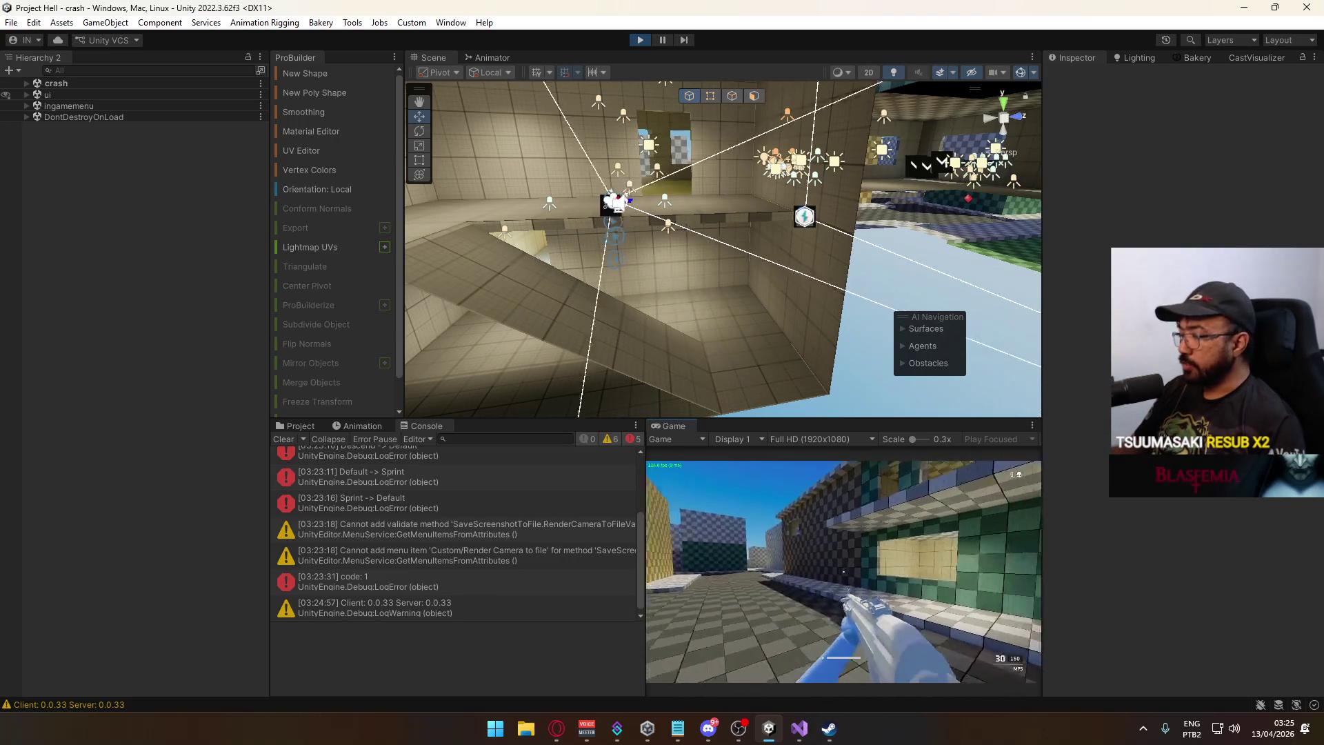
pyautogui.press('w')
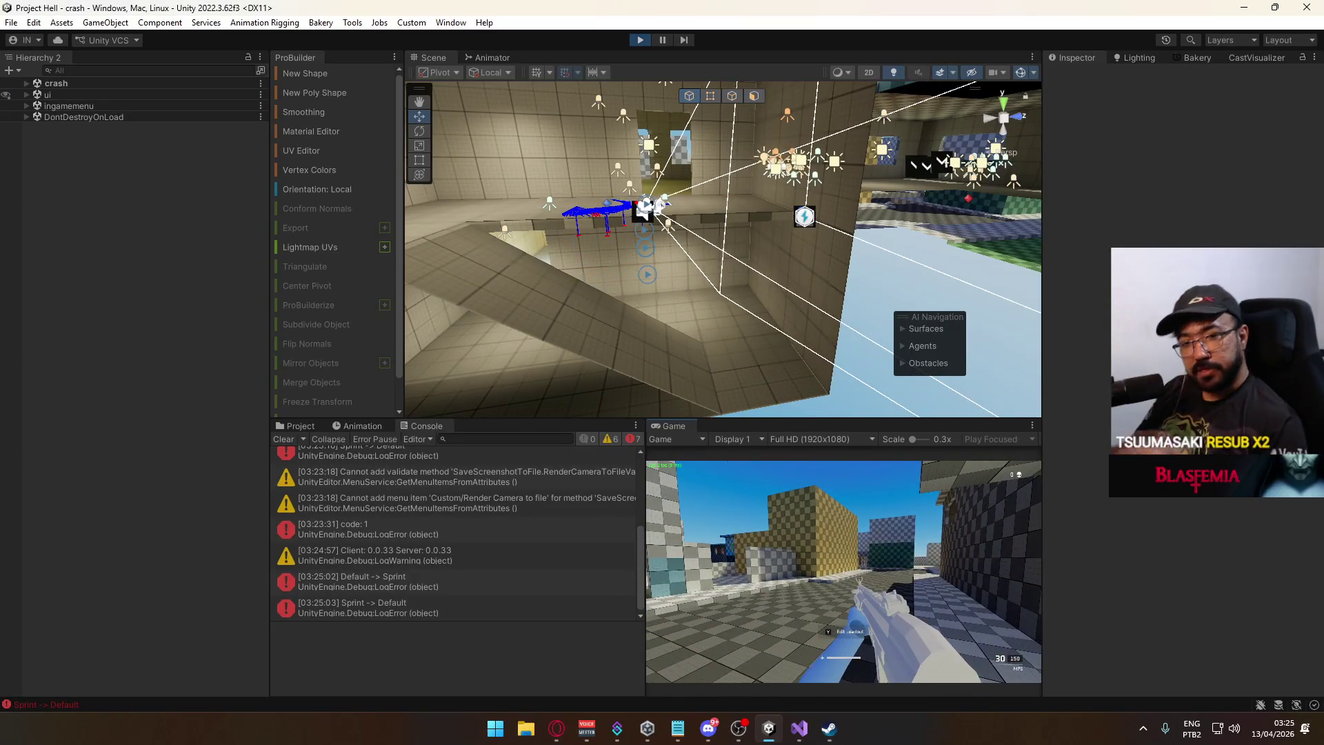
pyautogui.press('w')
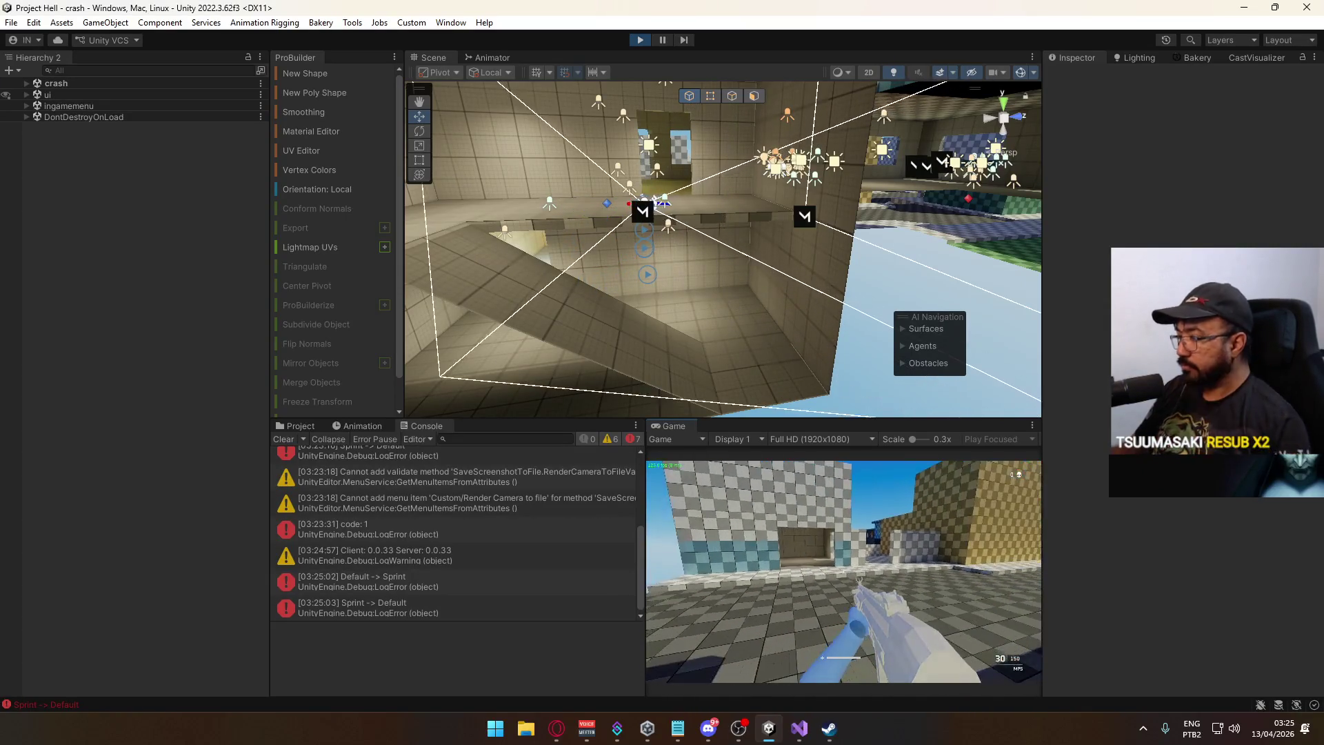
pyautogui.hotkey('shift', 'w')
pyautogui.press('space')
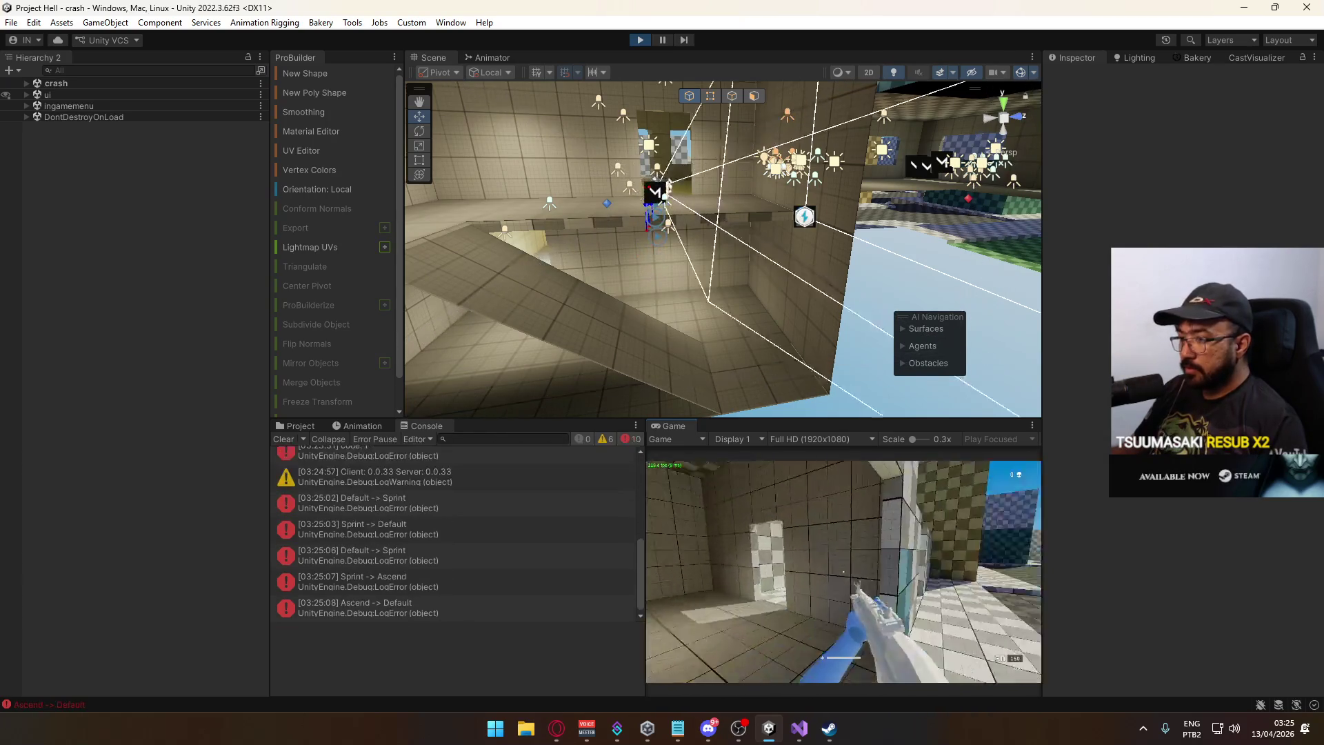
pyautogui.hotkey('shift', 'w')
pyautogui.press('space')
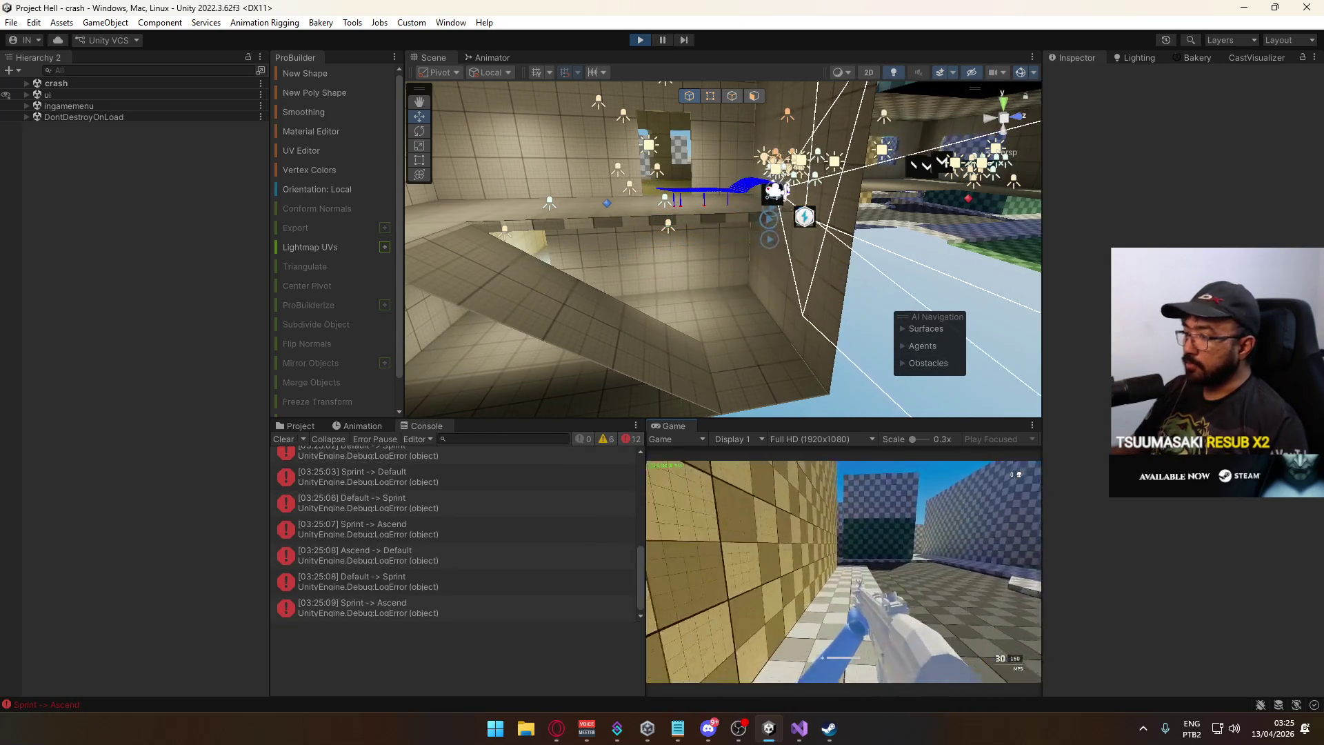
pyautogui.press('w')
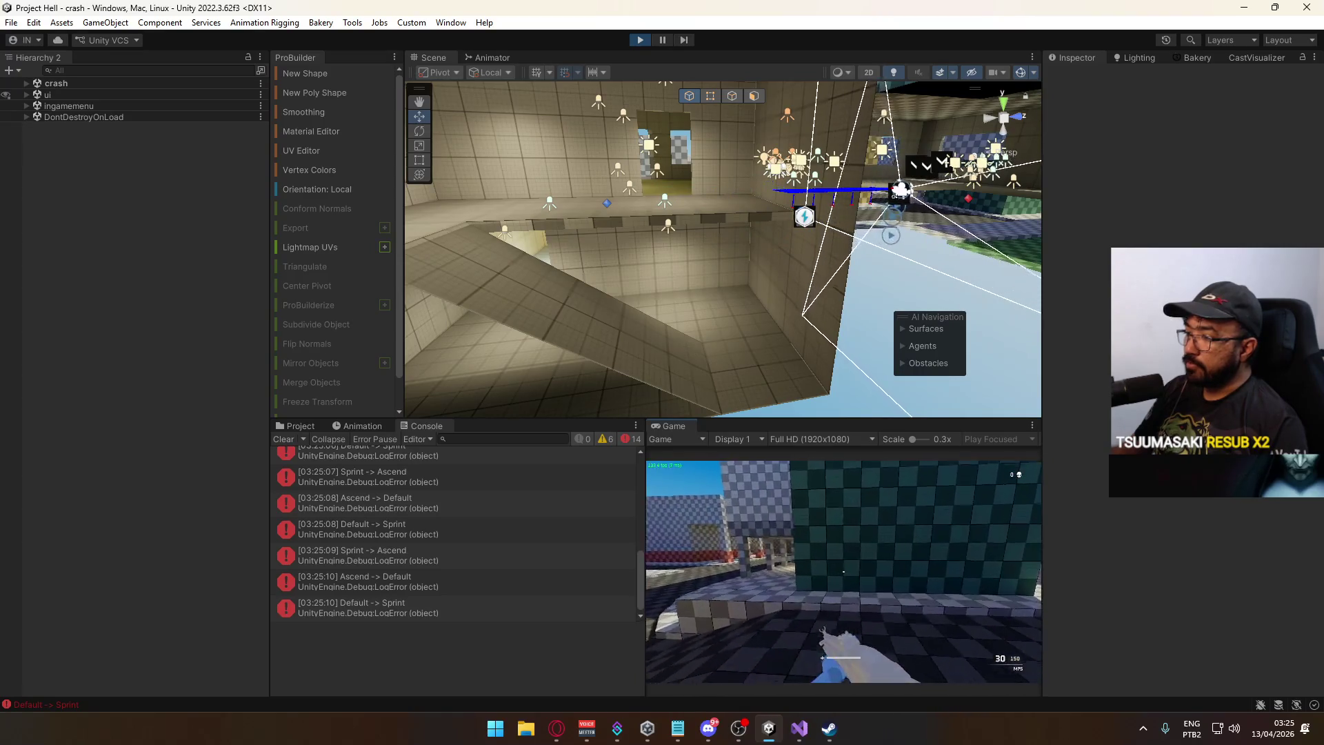
pyautogui.press('w')
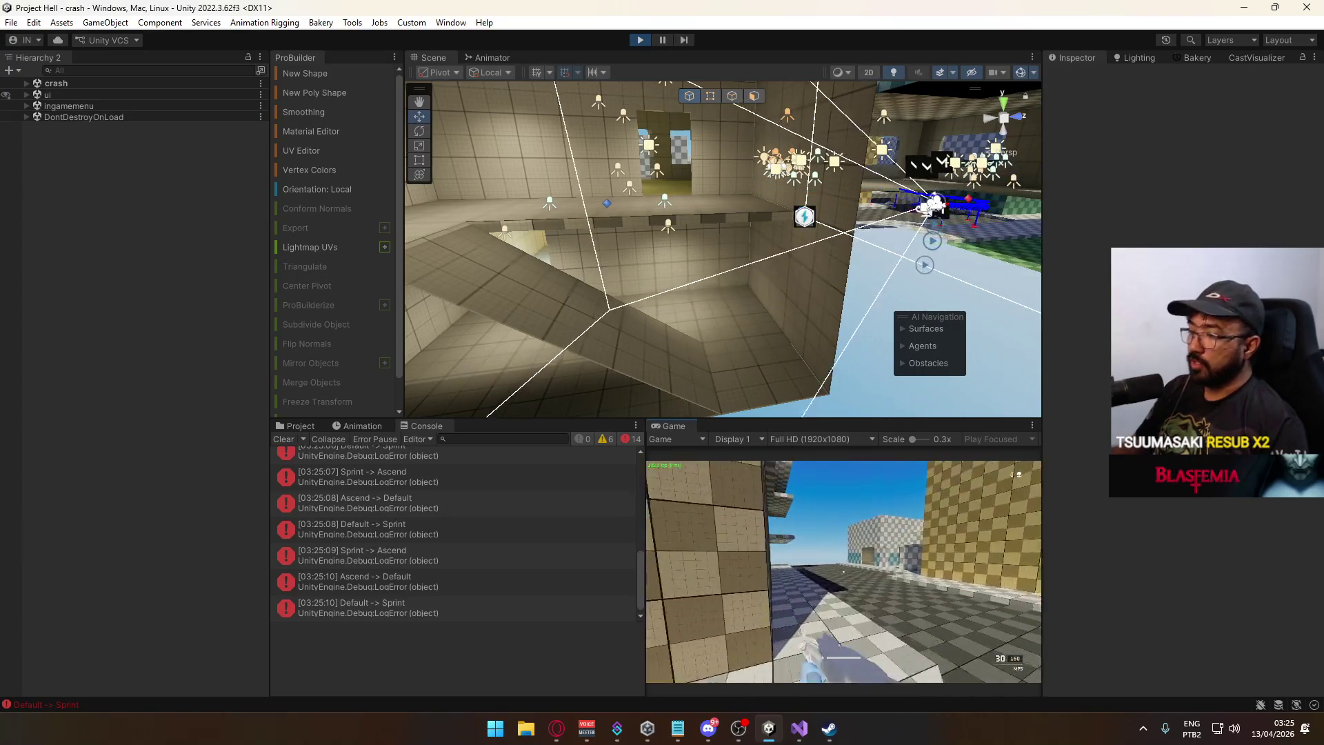
pyautogui.press('space')
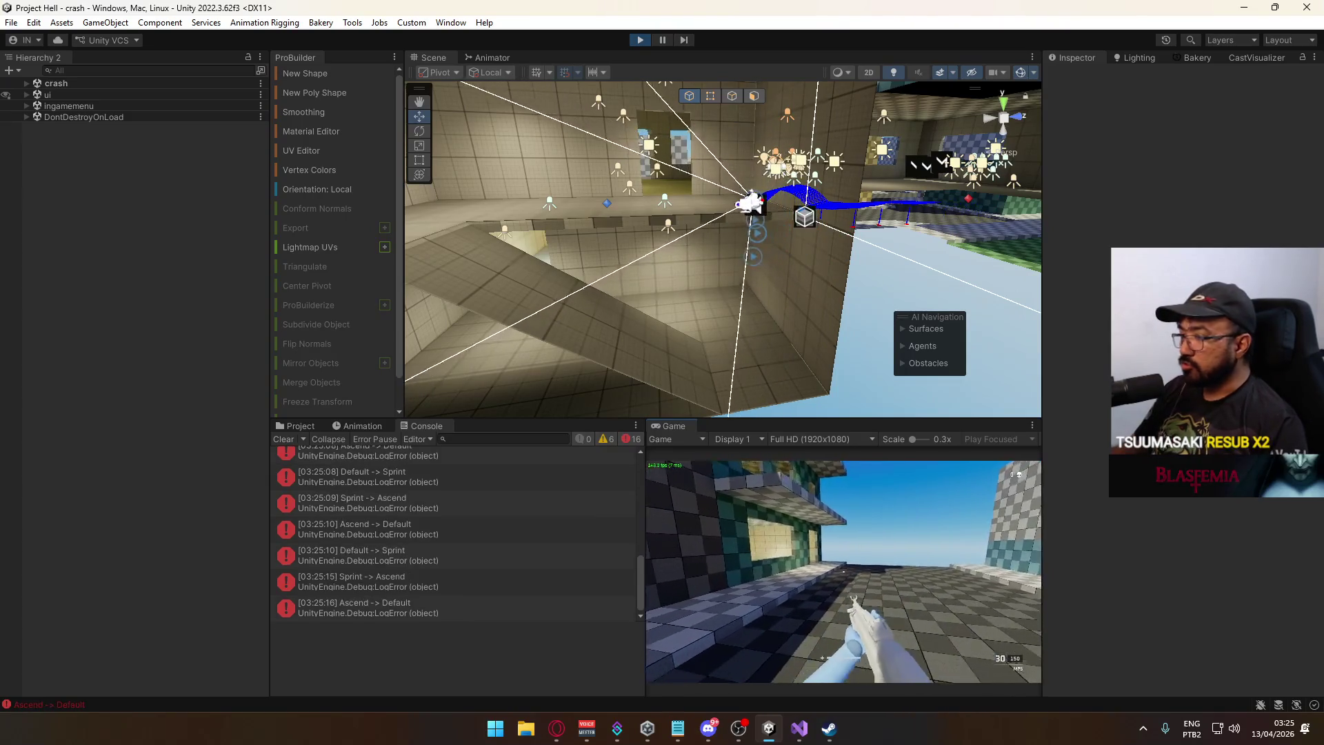
pyautogui.press('space')
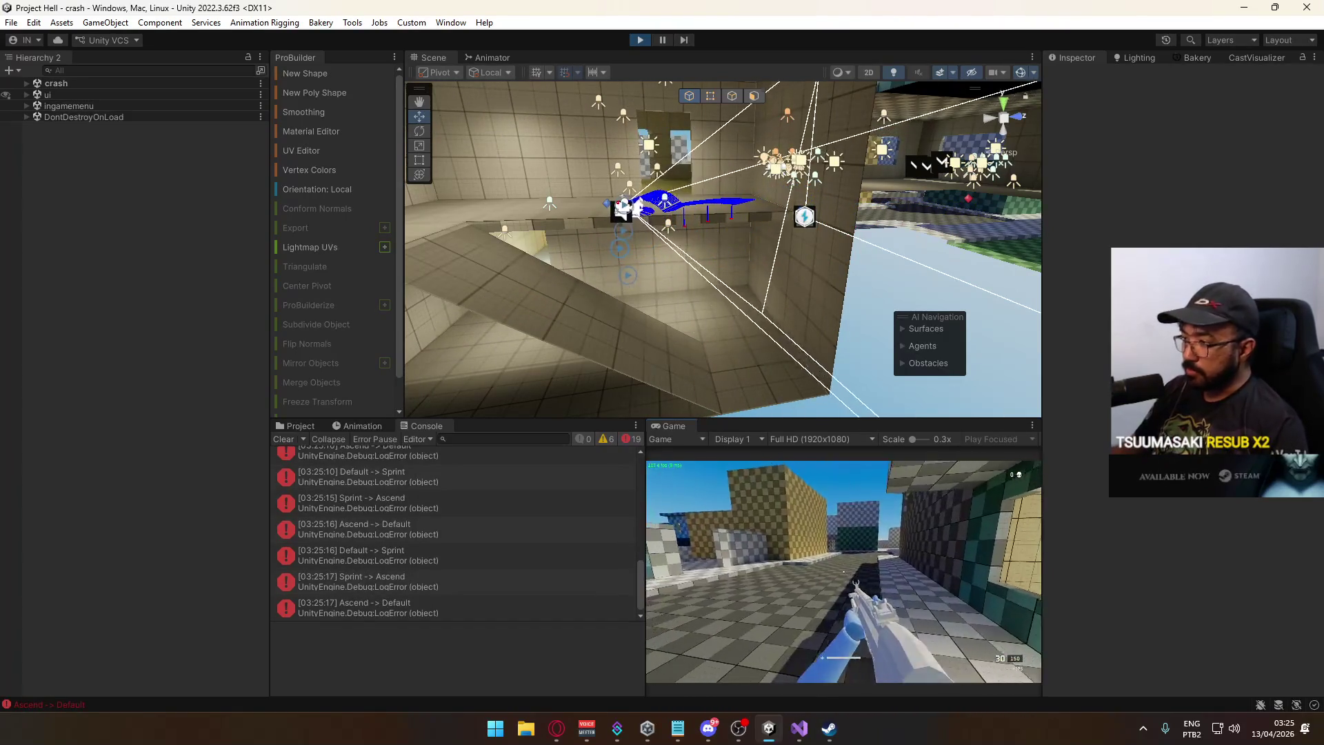
pyautogui.press('w')
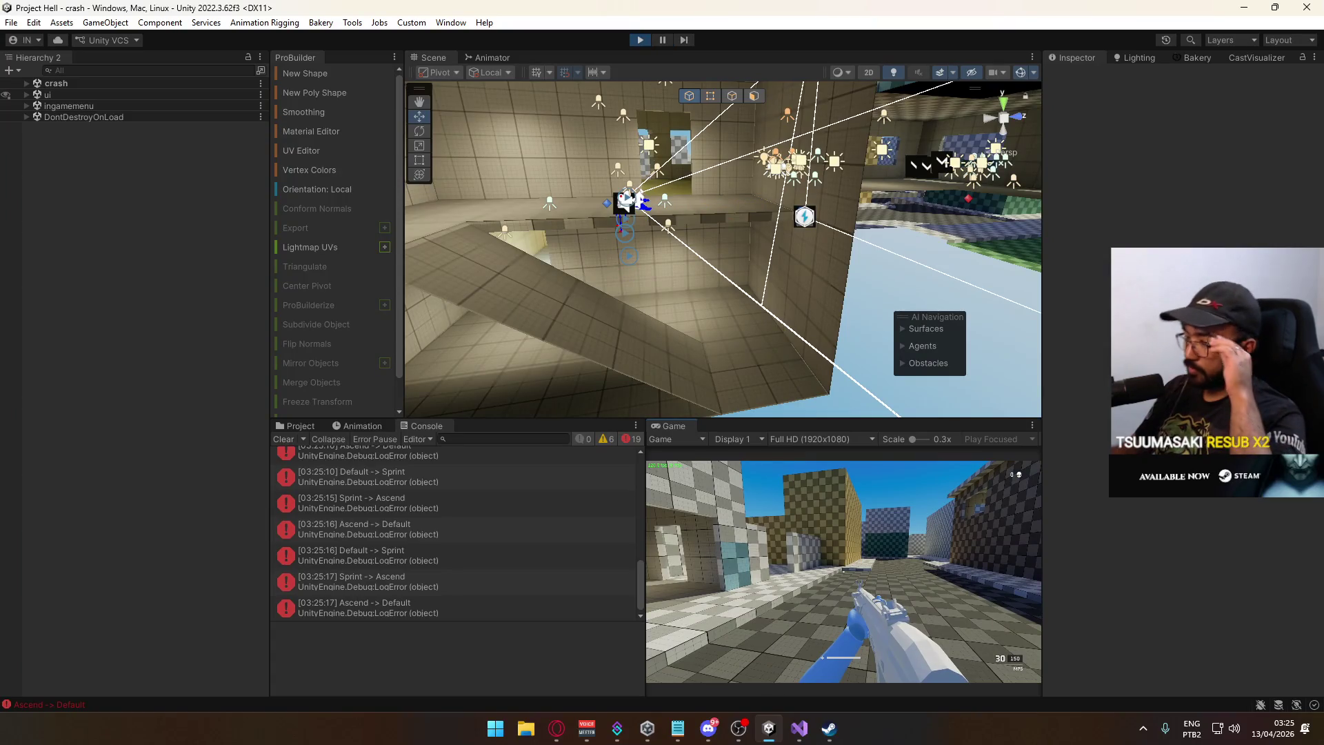
pyautogui.press('space')
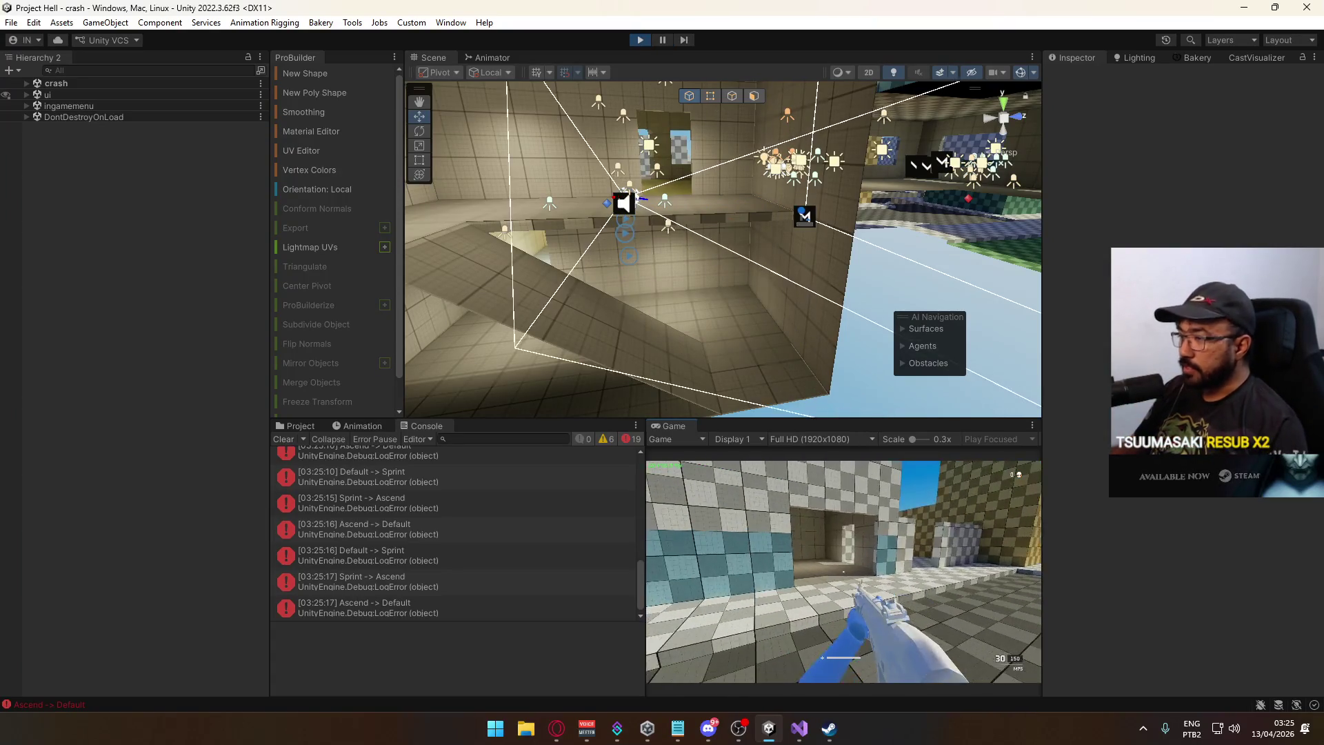
pyautogui.press('w')
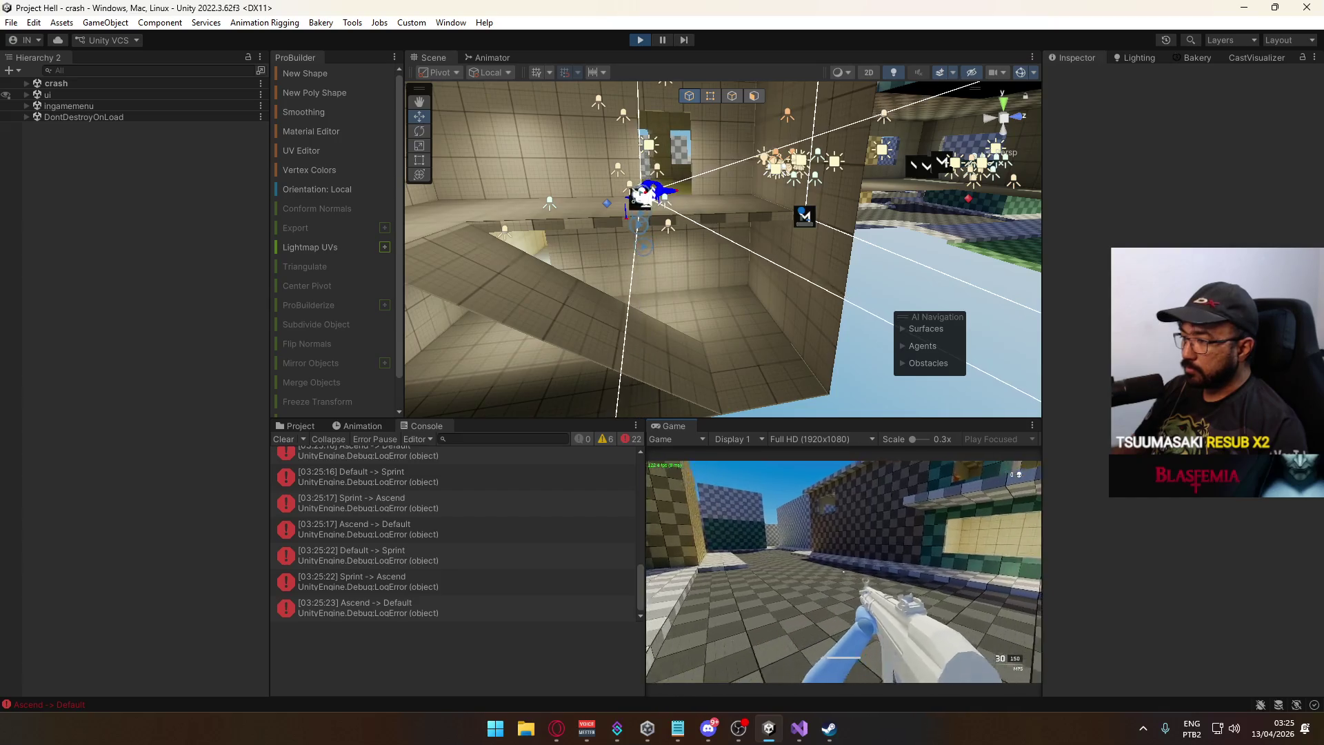
pyautogui.press('w')
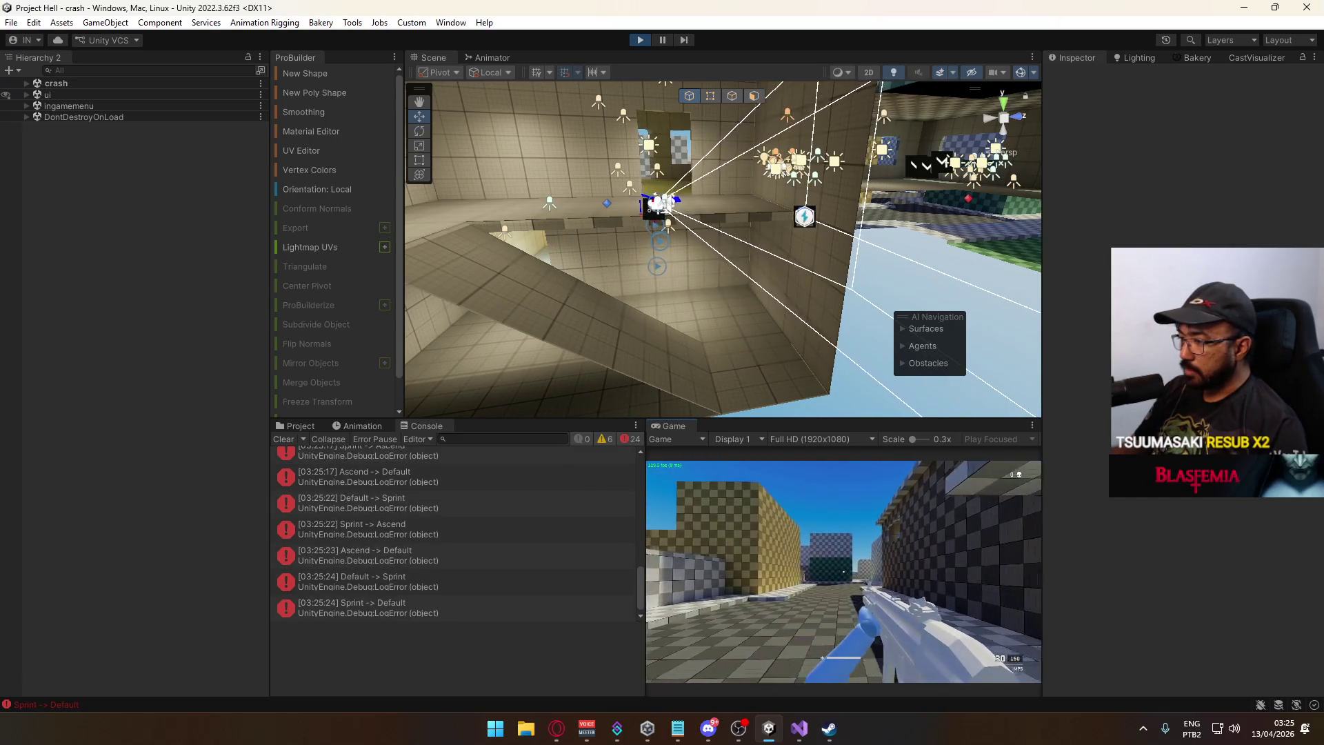
# Open the escape menu and read the MissingReferenceException stack trace in a widened Console.
pyautogui.press('Escape')
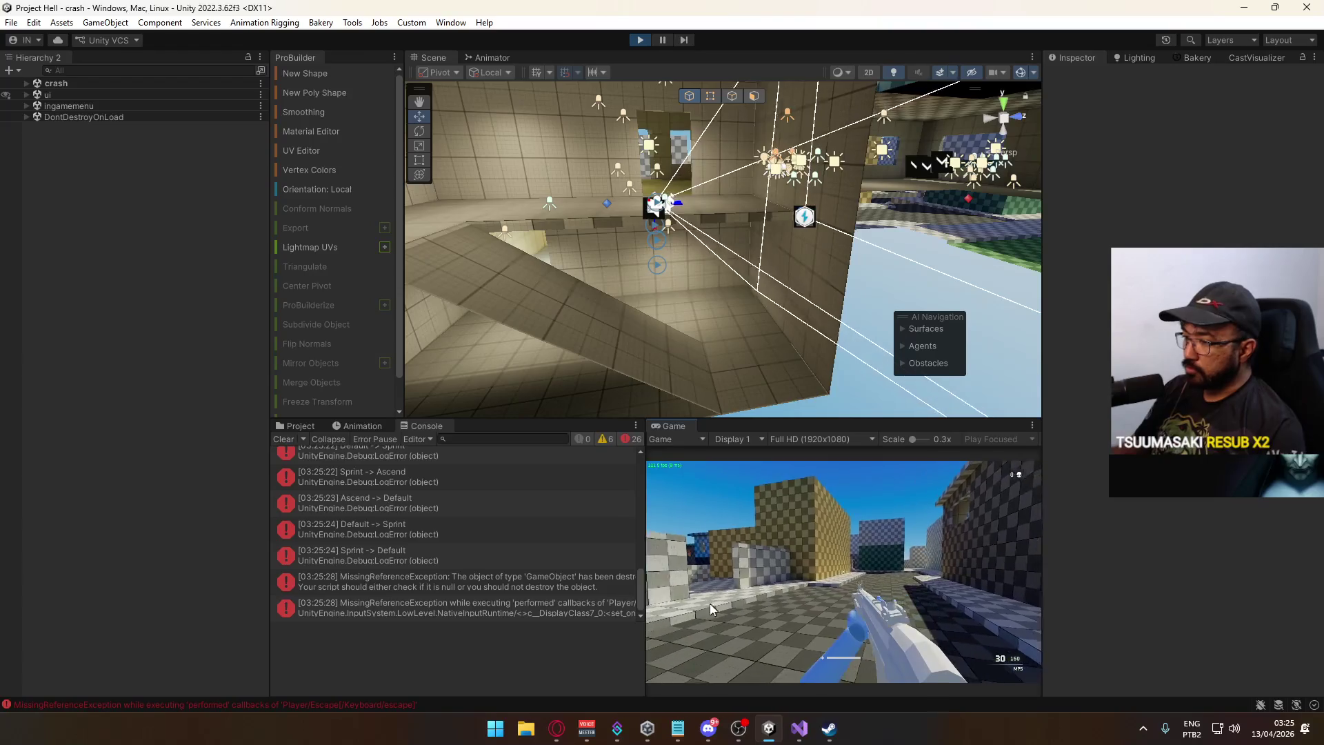
pyautogui.press('super')
pyautogui.press('super')
pyautogui.click(607, 582)
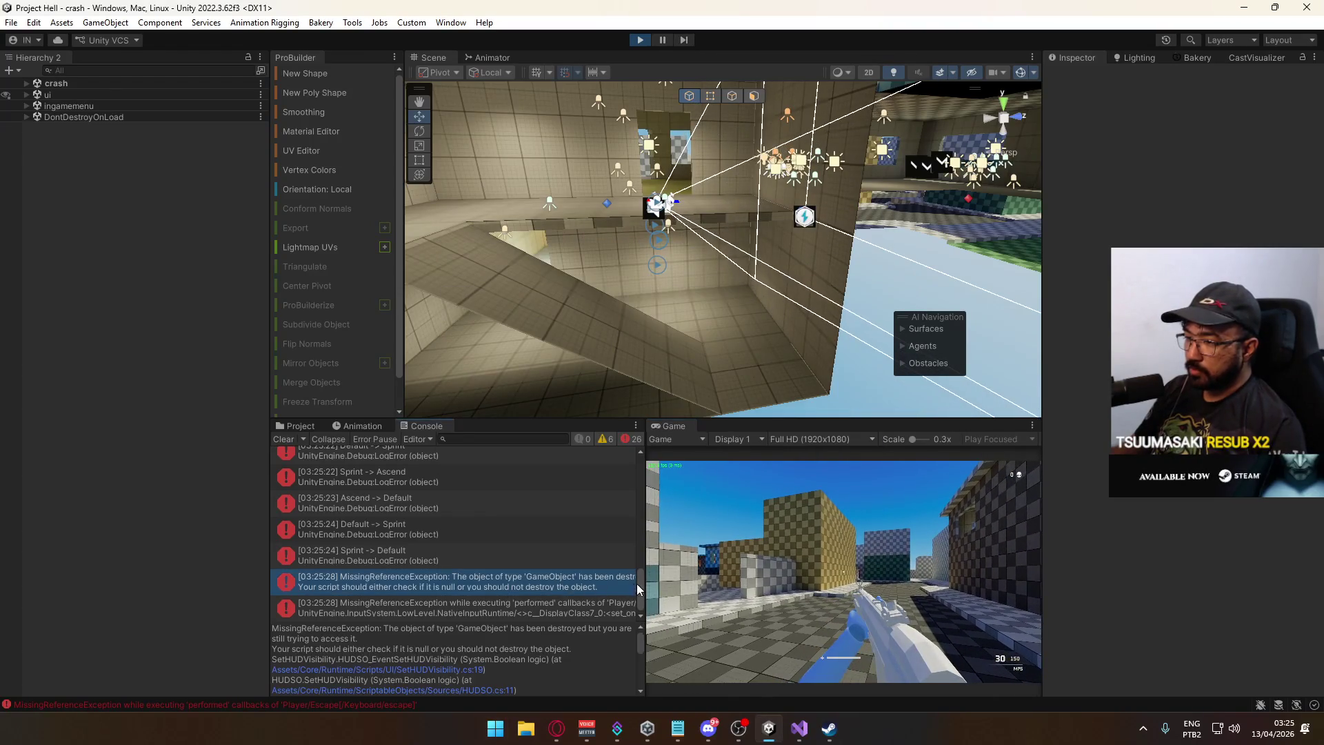
pyautogui.moveTo(647, 569); pyautogui.dragTo(747, 570)
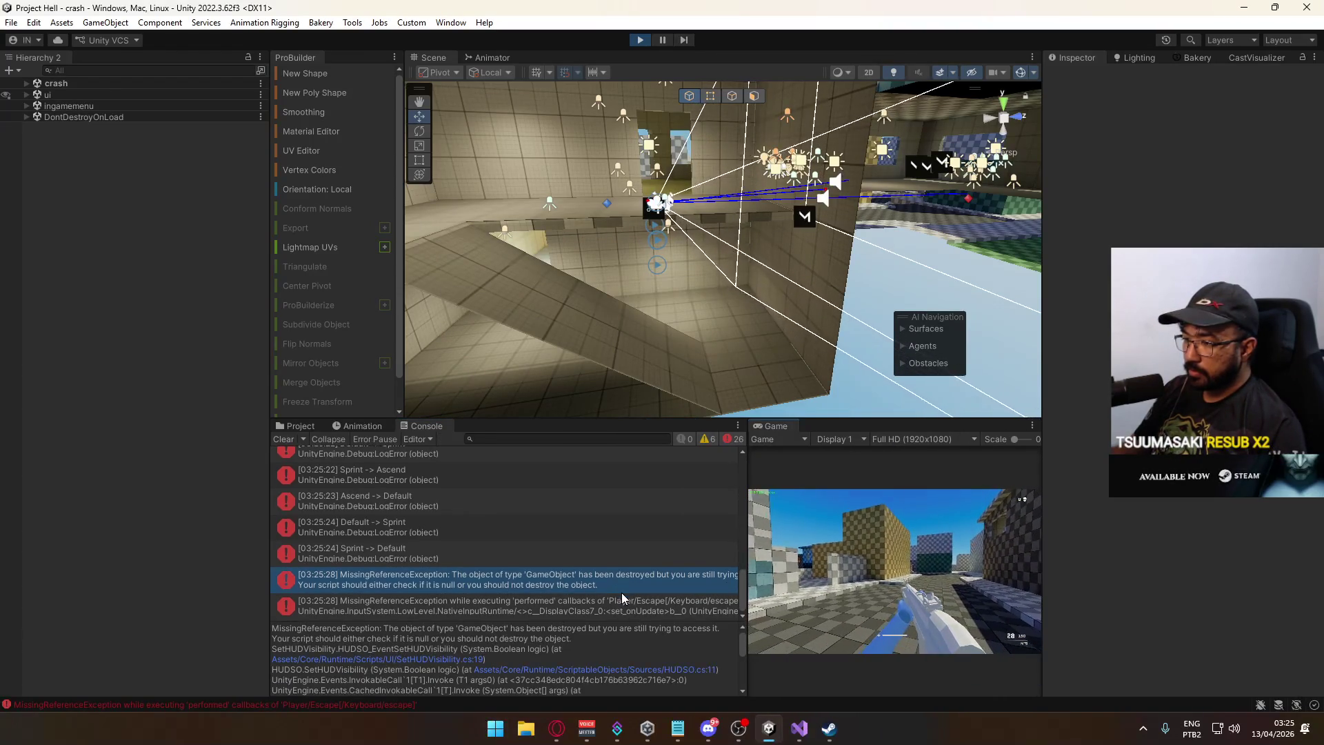
# Open SetHUDVisibility.cs at the erroring line and duplicate the Start method below it.
pyautogui.click(459, 658)
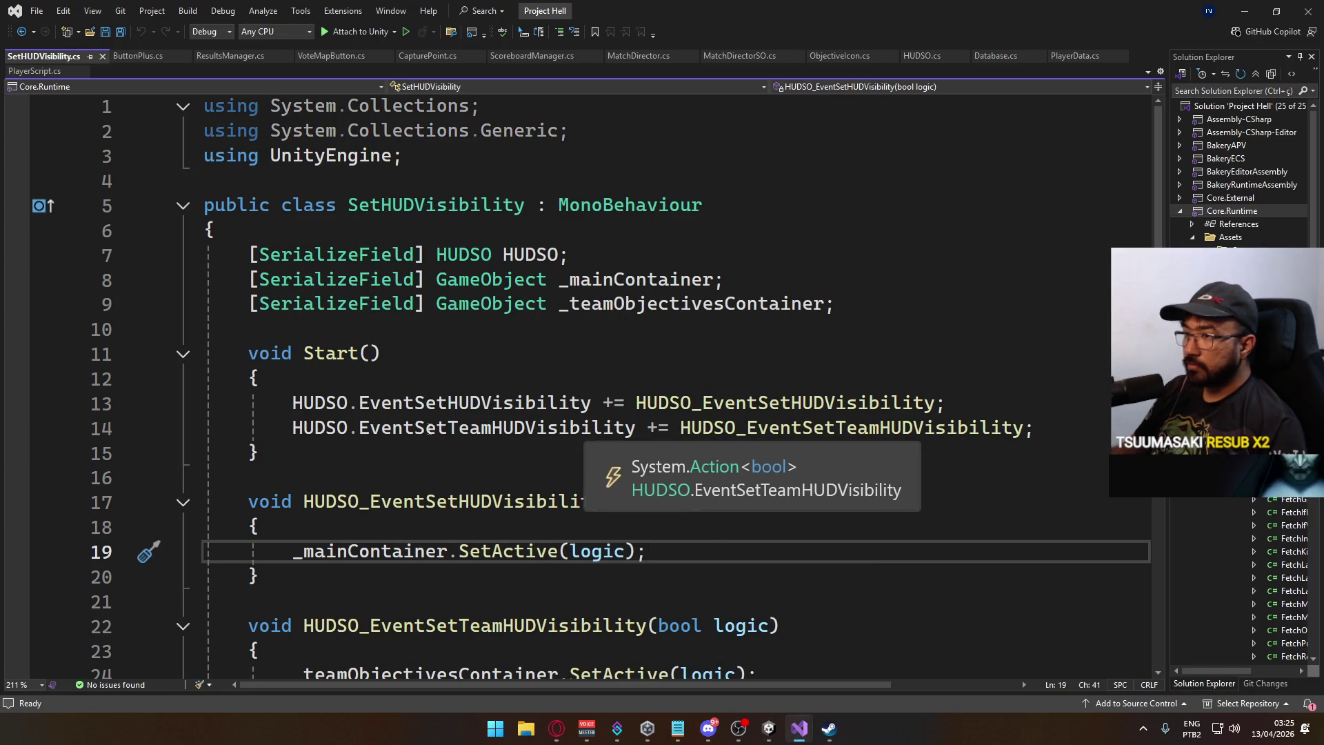
pyautogui.moveTo(298, 449)
pyautogui.mouseDown()
pyautogui.moveTo(220, 376)
pyautogui.moveTo(249, 353)
pyautogui.mouseUp()
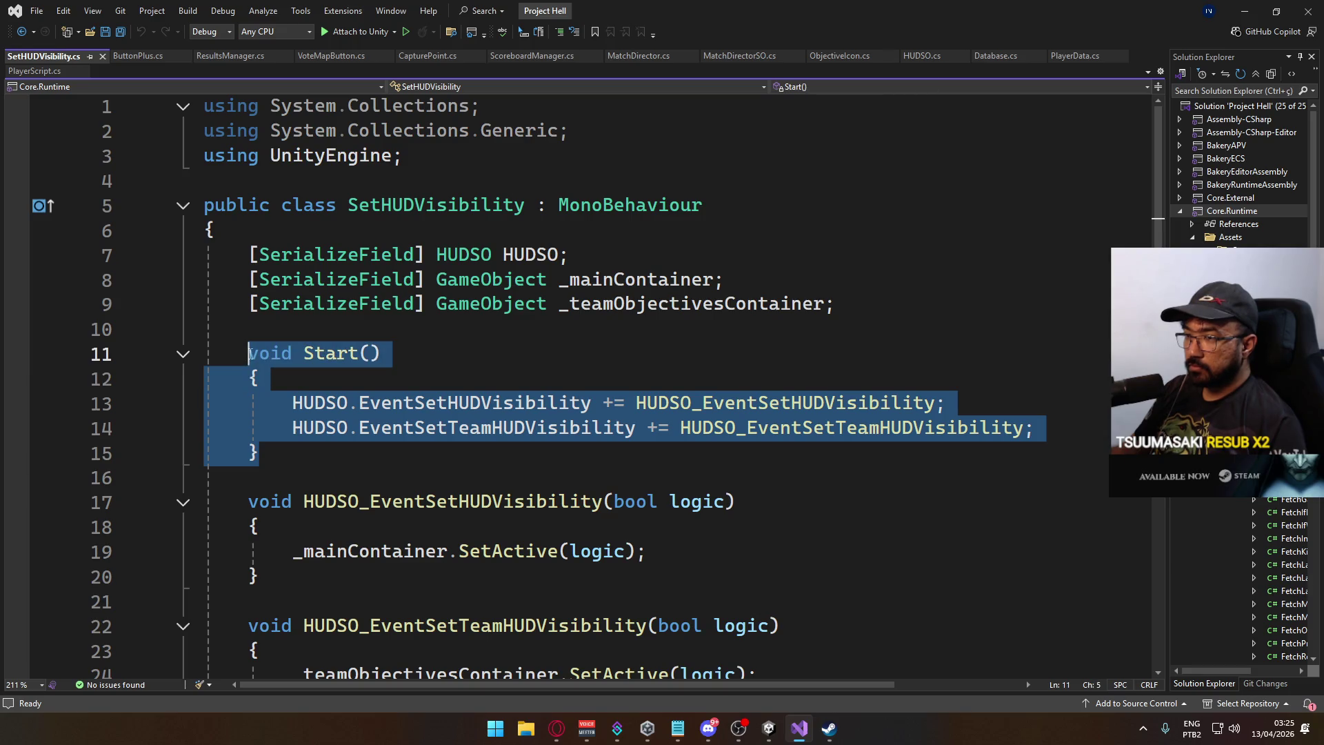
pyautogui.hotkey('ctrl', 'c')
pyautogui.click(304, 450)
pyautogui.press('Return')
pyautogui.press('Return')
pyautogui.hotkey('ctrl', 'v')
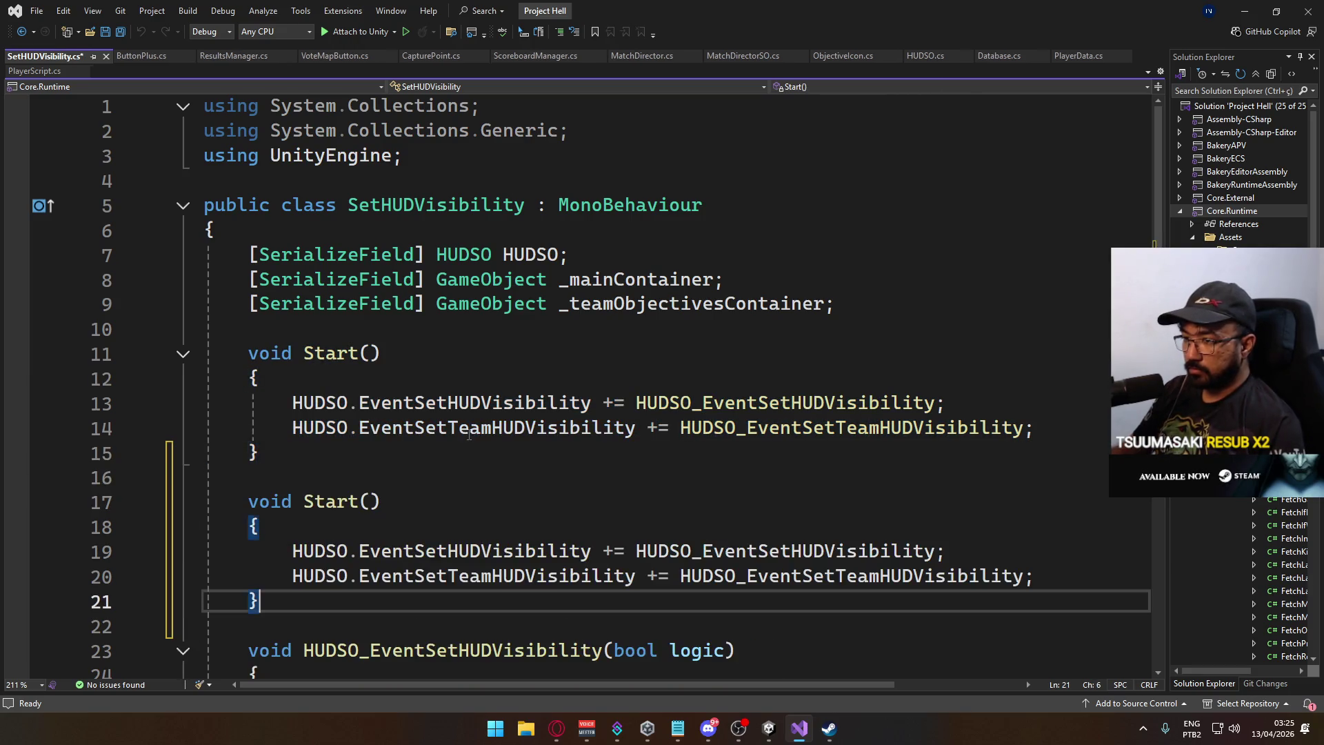
# Rename the copy OnDestroy, change both += to -=, and save the script.
pyautogui.doubleClick(312, 501)
pyautogui.write('Ond')
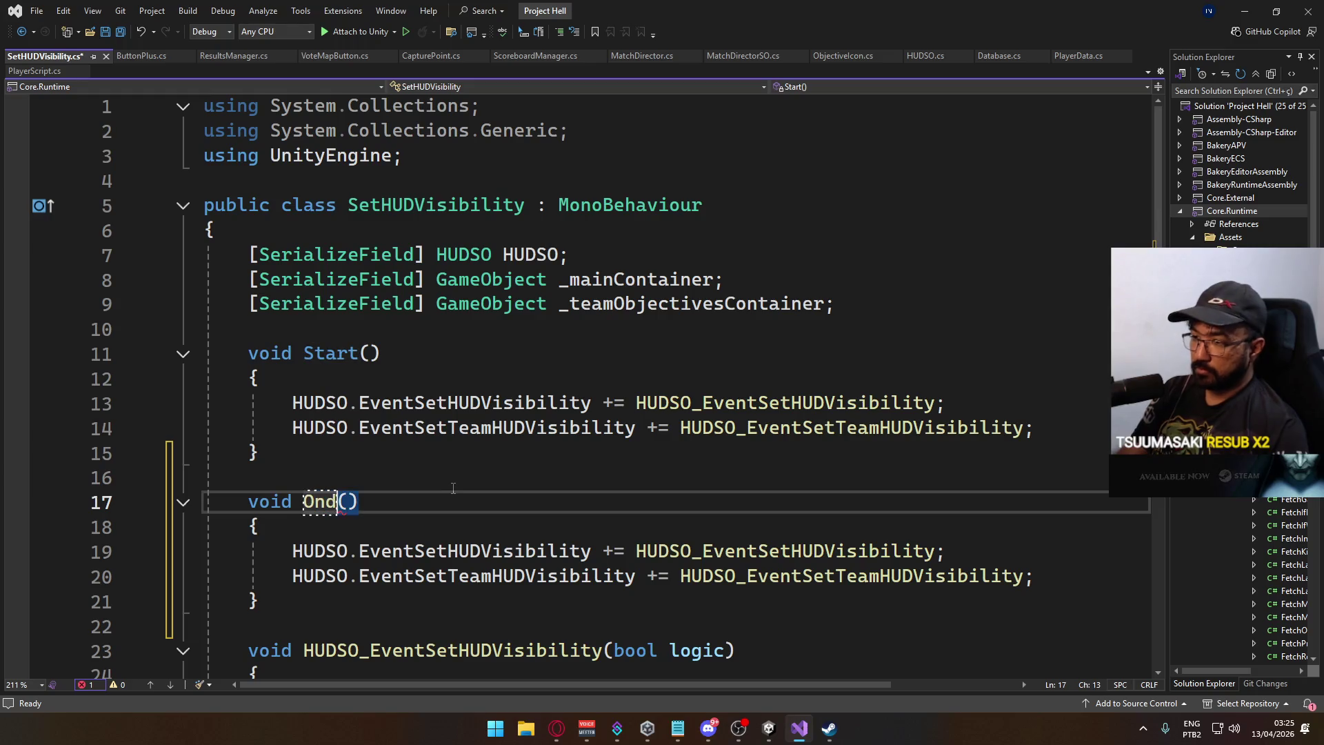
pyautogui.press('BackSpace')
pyautogui.write('Destroy')
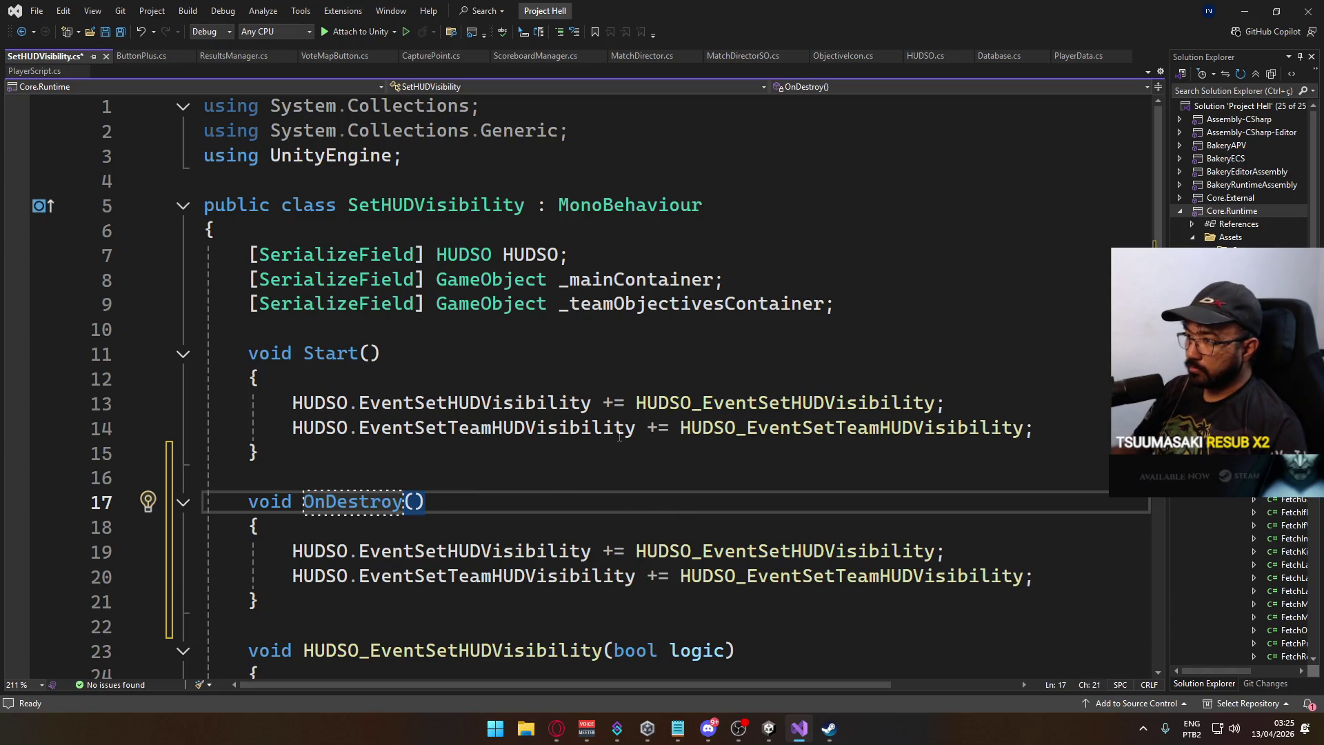
pyautogui.moveTo(607, 548); pyautogui.dragTo(652, 578)
pyautogui.write('-')
pyautogui.write('-')
pyautogui.click(590, 511)
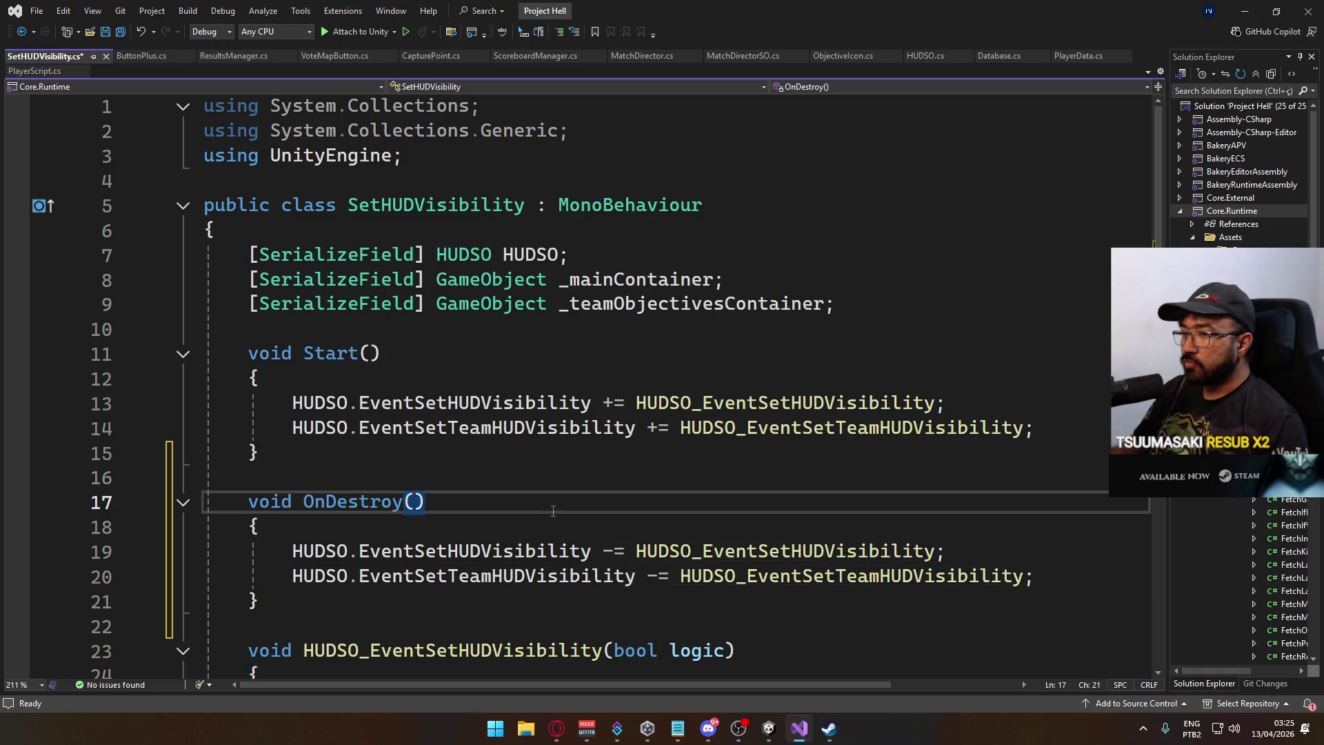
pyautogui.hotkey('ctrl', 's')
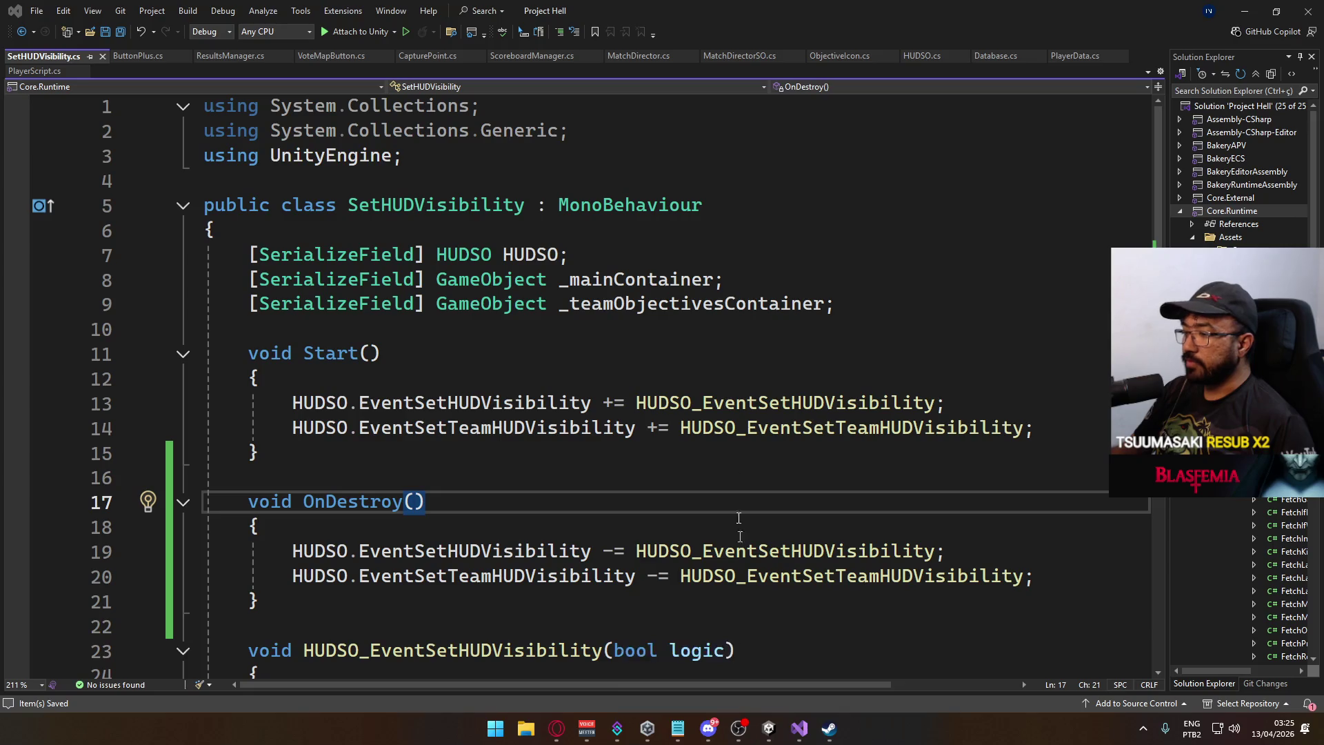
# Back in Unity, stop and restart play mode with the fixed script.
pyautogui.moveTo(770, 737)
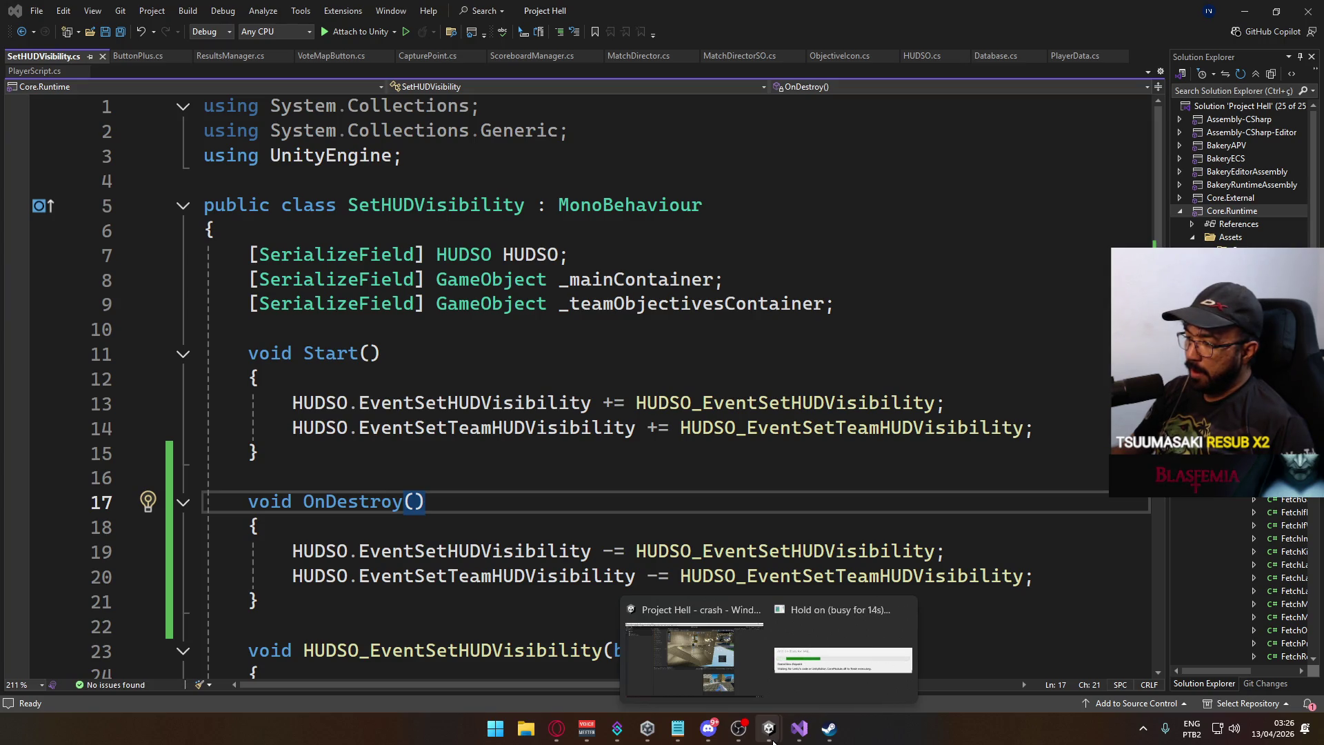
pyautogui.click(873, 612)
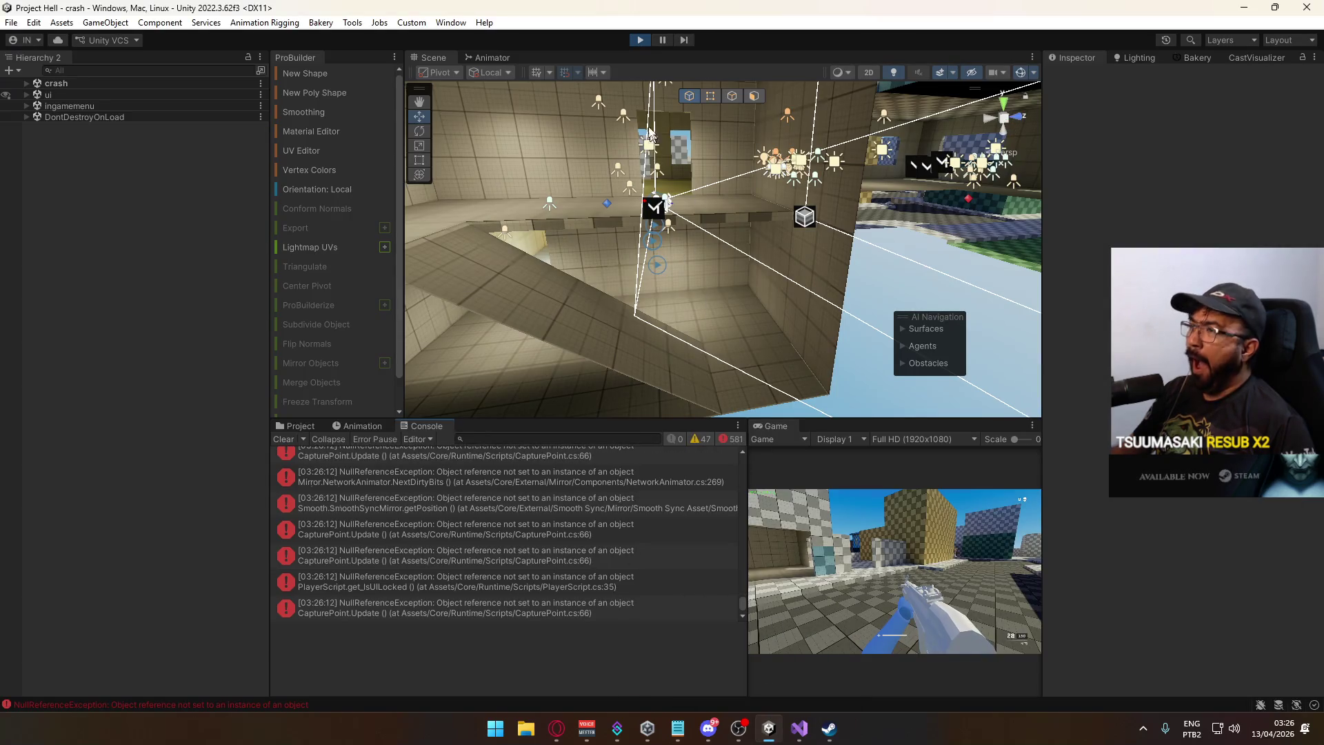
pyautogui.click(639, 40)
pyautogui.click(638, 39)
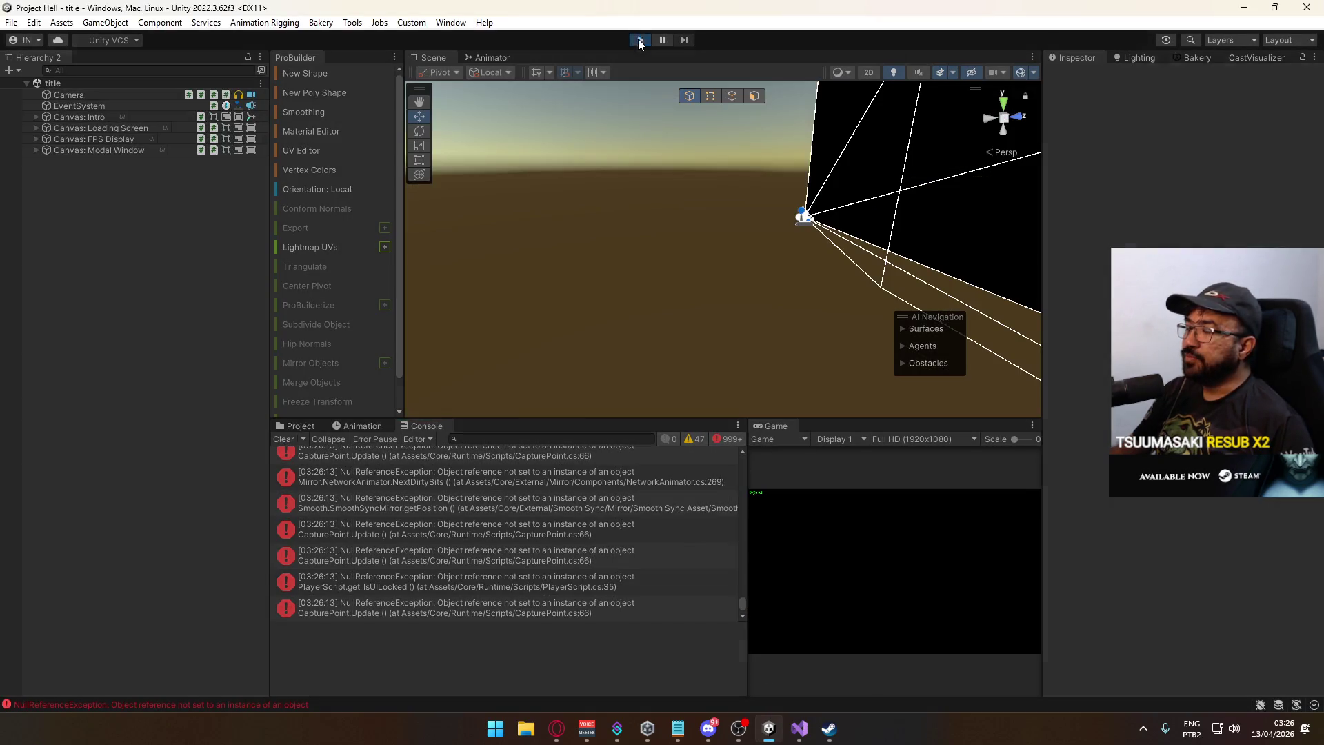
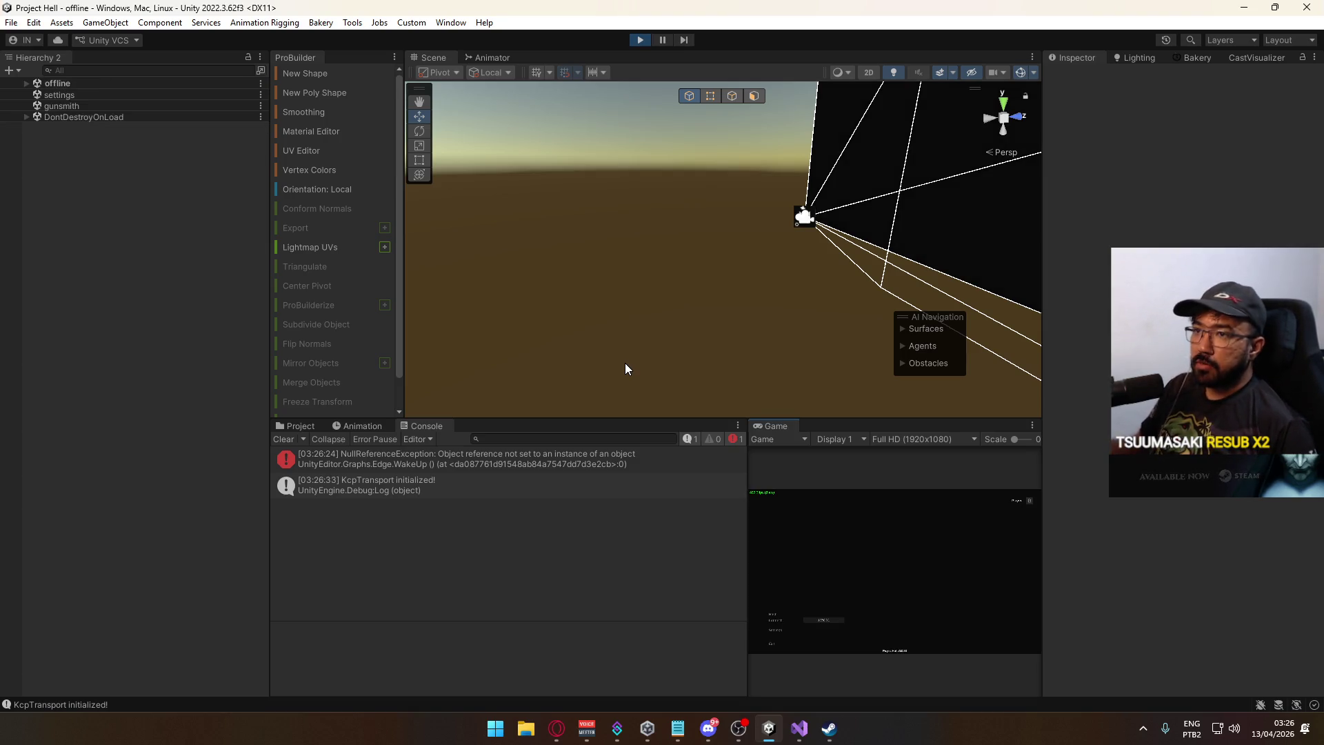
# Create a match on the shipment map, sprint, and pause and resume the game twice.
pyautogui.click(776, 616)
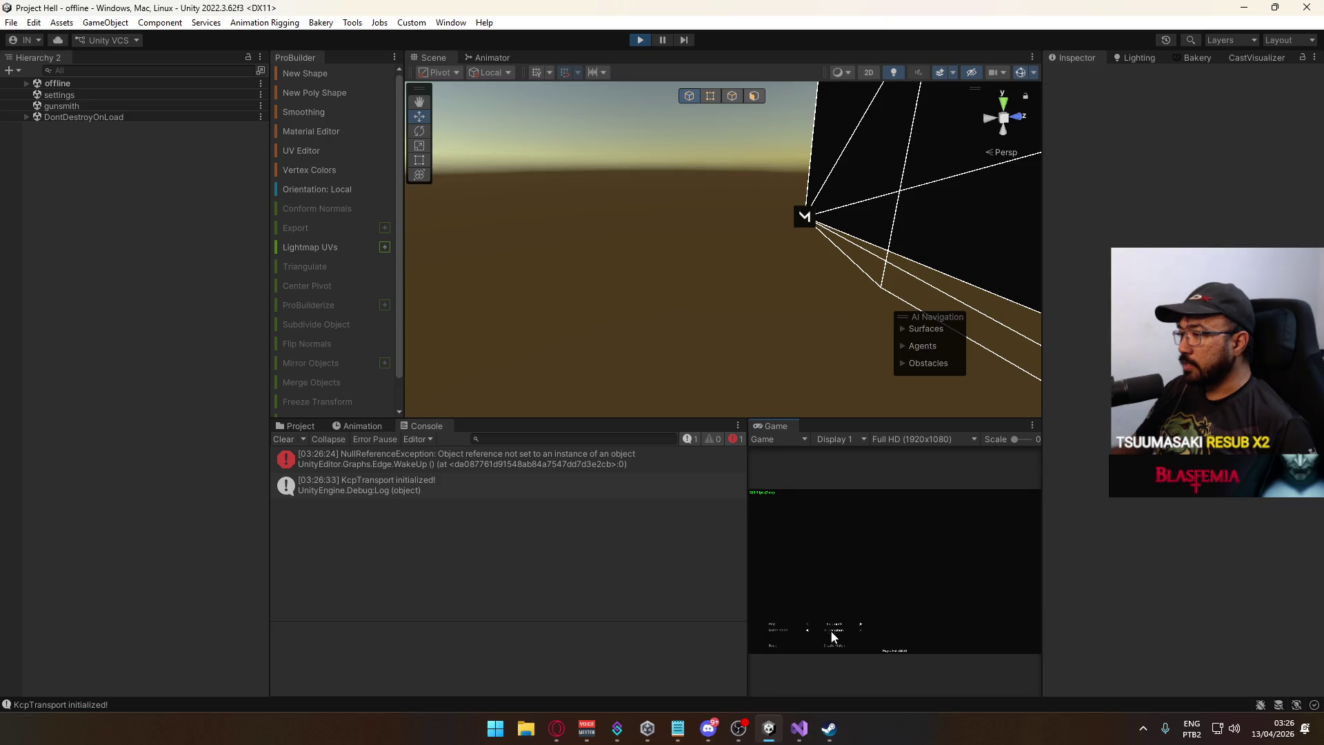
pyautogui.click(839, 644)
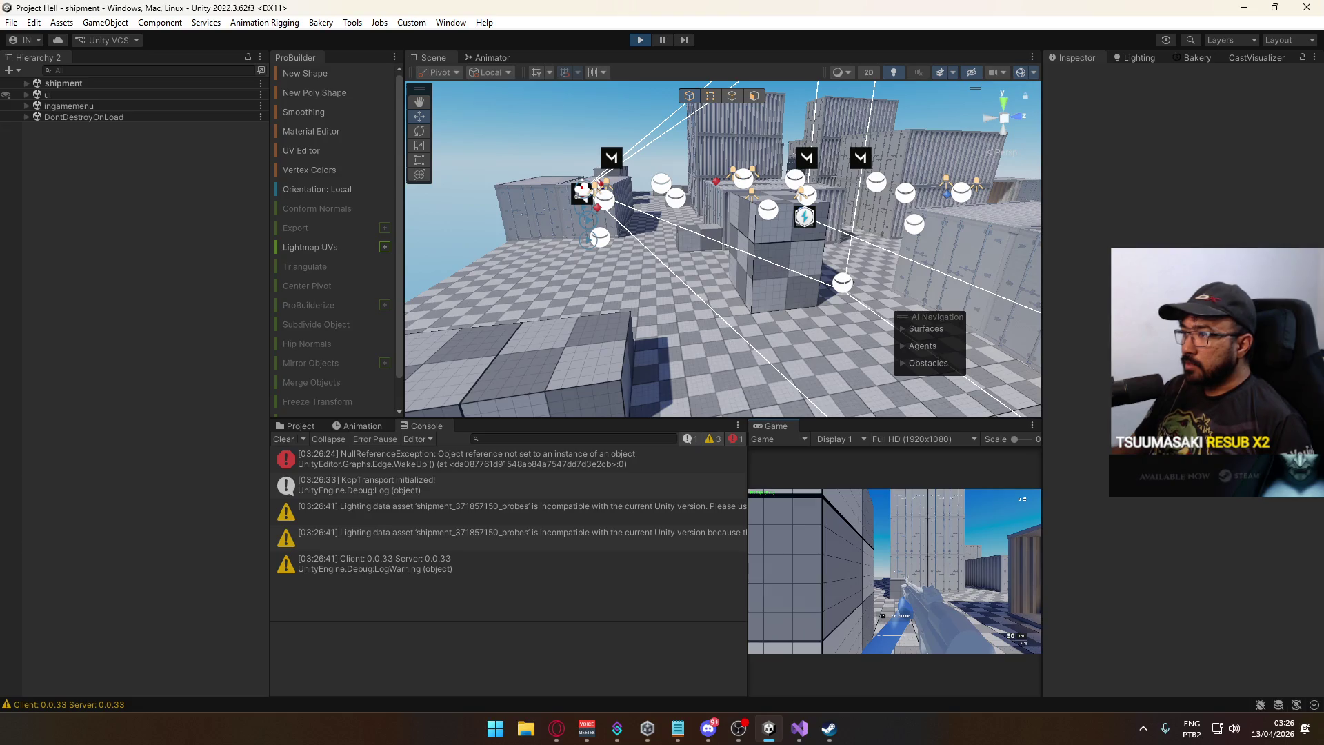
pyautogui.press('shift')
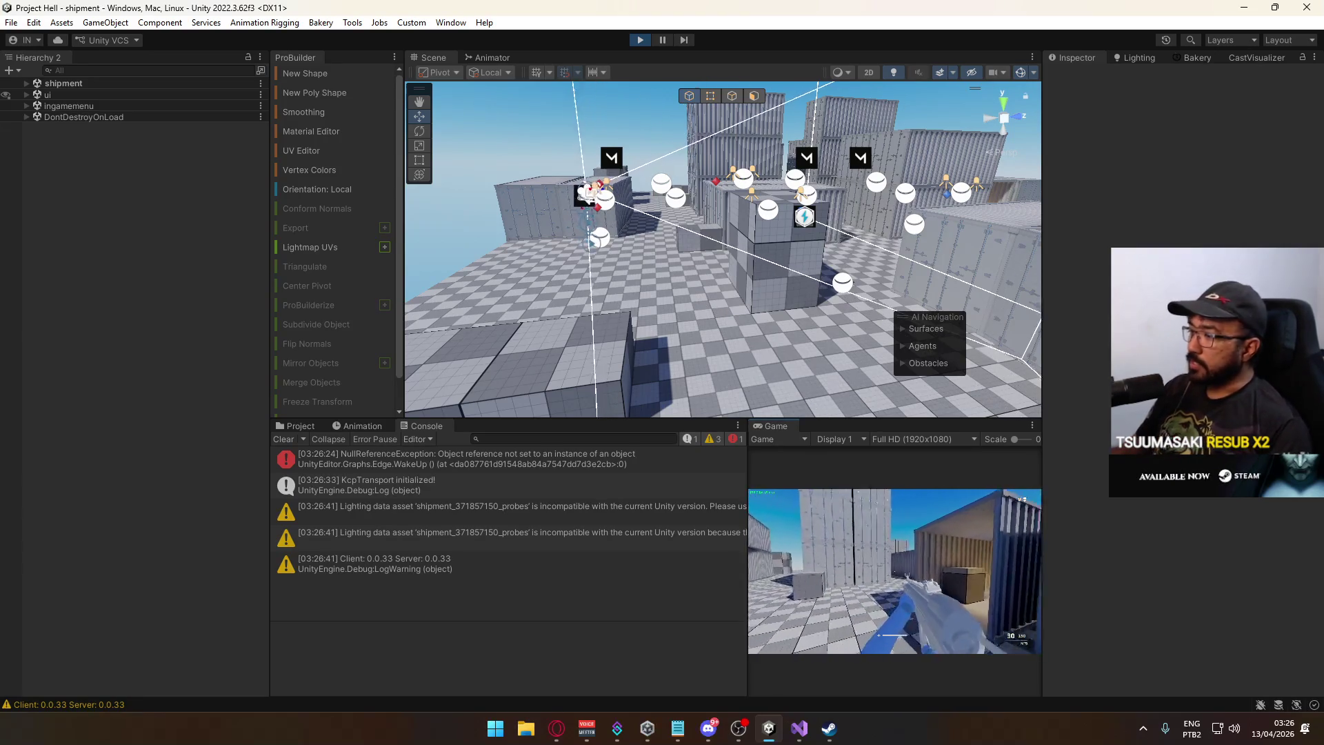
pyautogui.press('Escape')
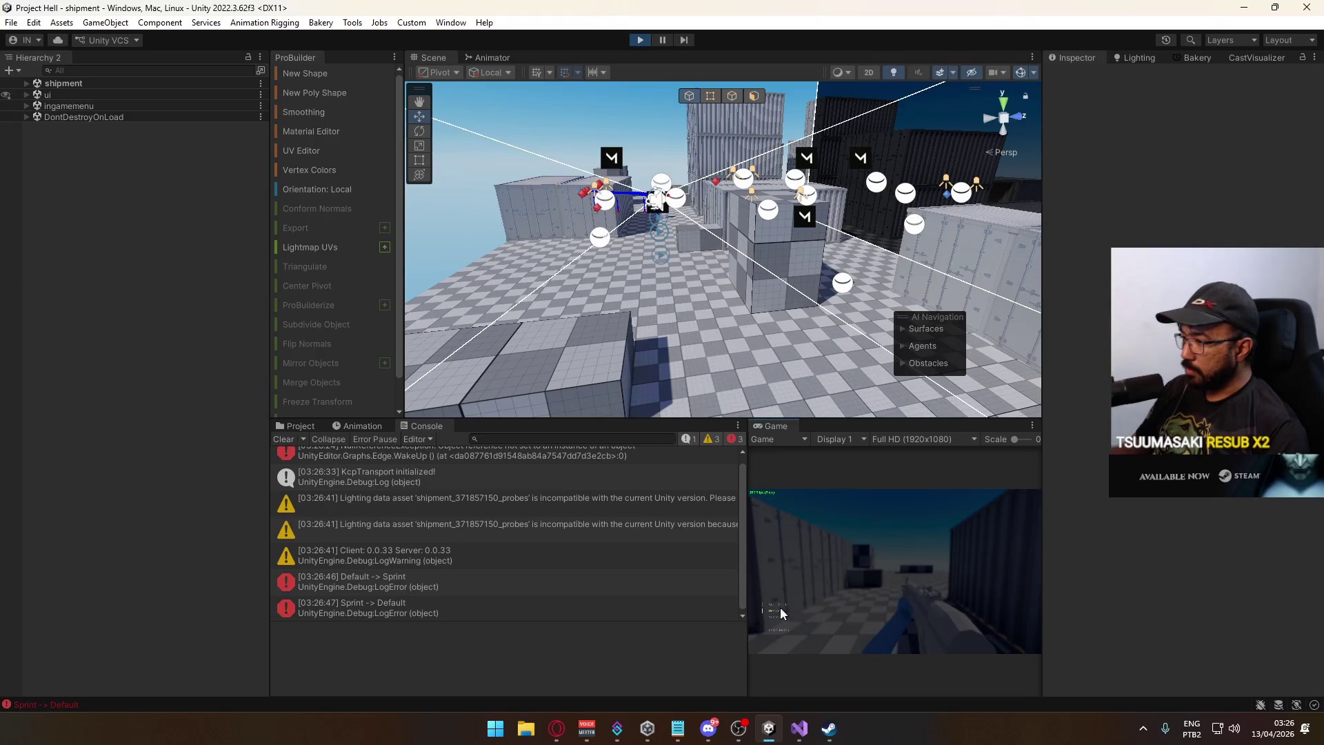
pyautogui.click(777, 611)
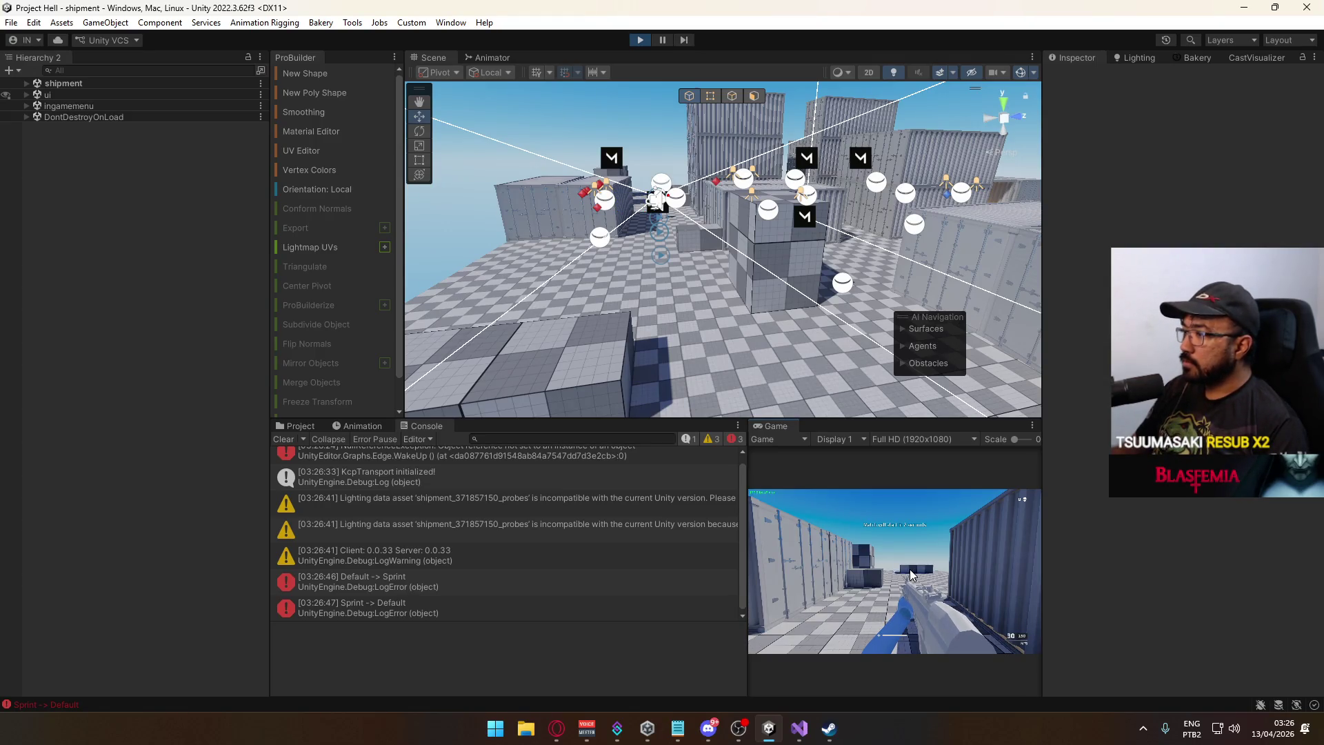
pyautogui.press('Escape')
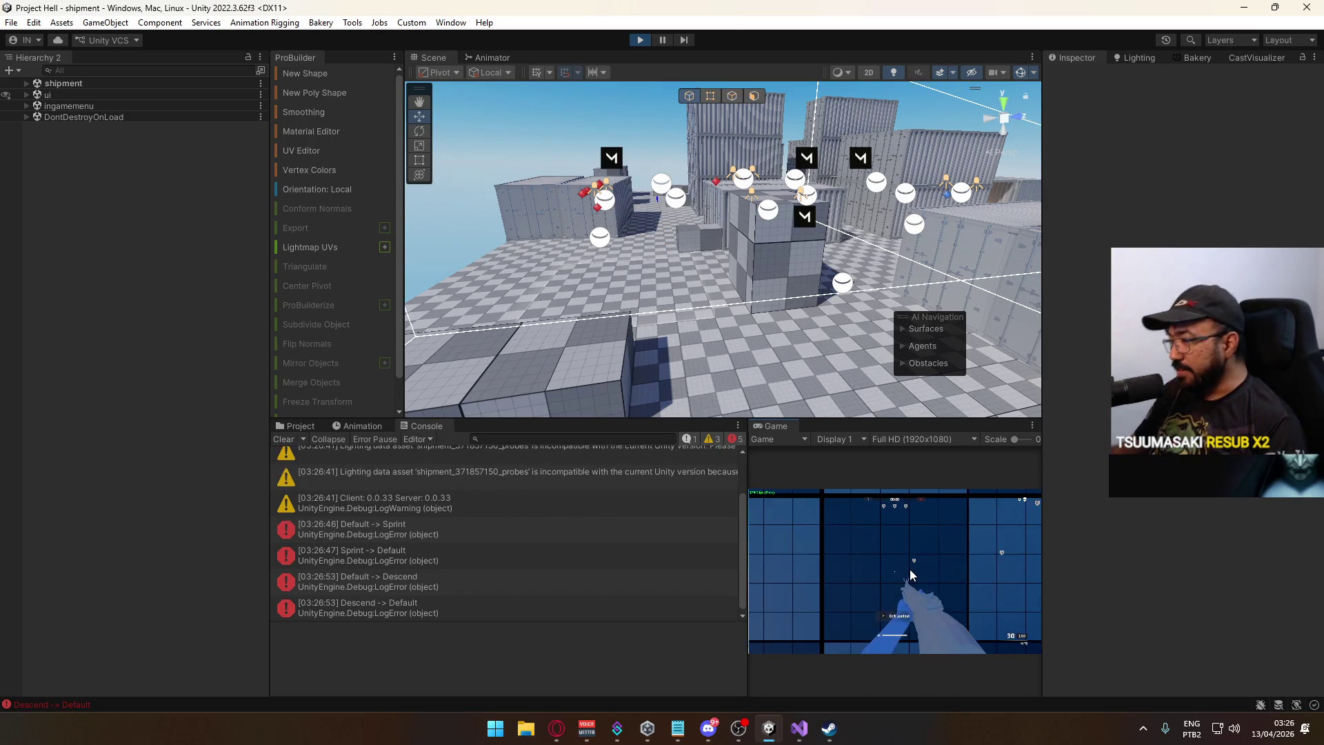
pyautogui.click(894, 616)
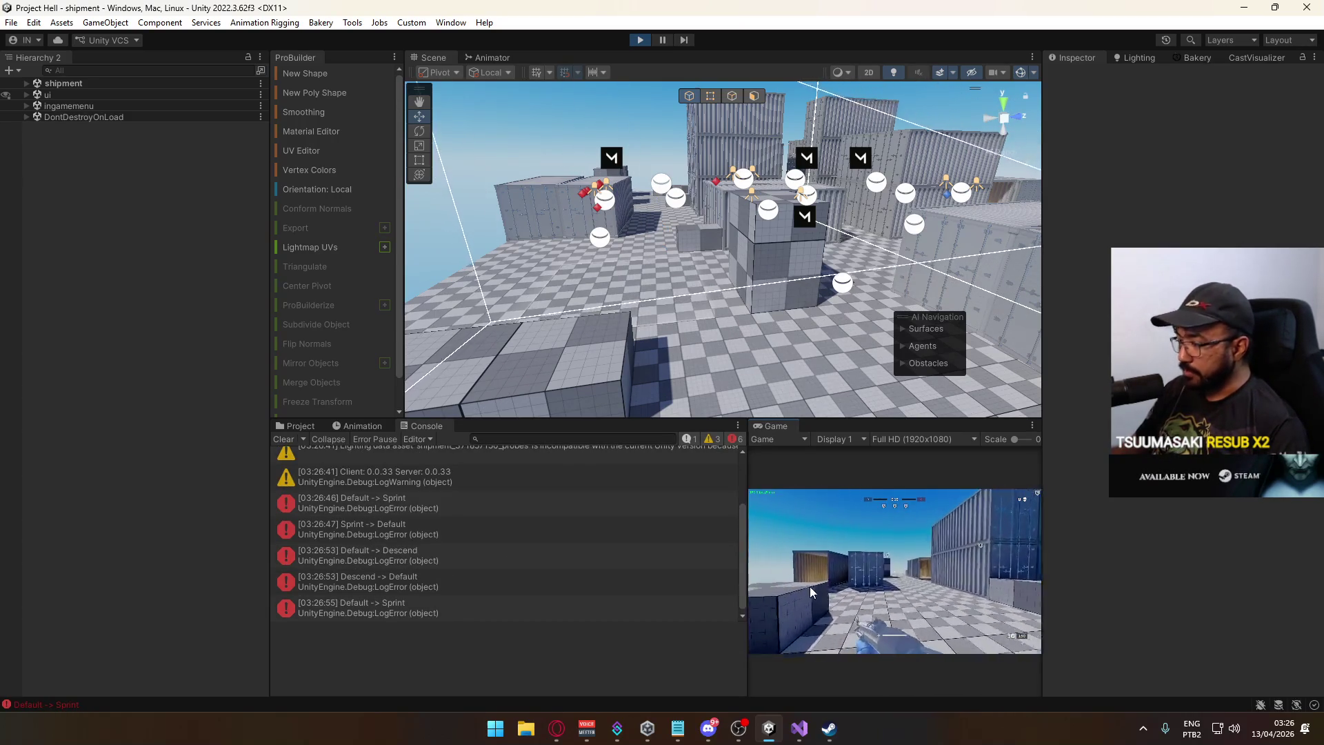
# Walk and strafe toward the containers, then check the team scoreboard.
pyautogui.press('w')
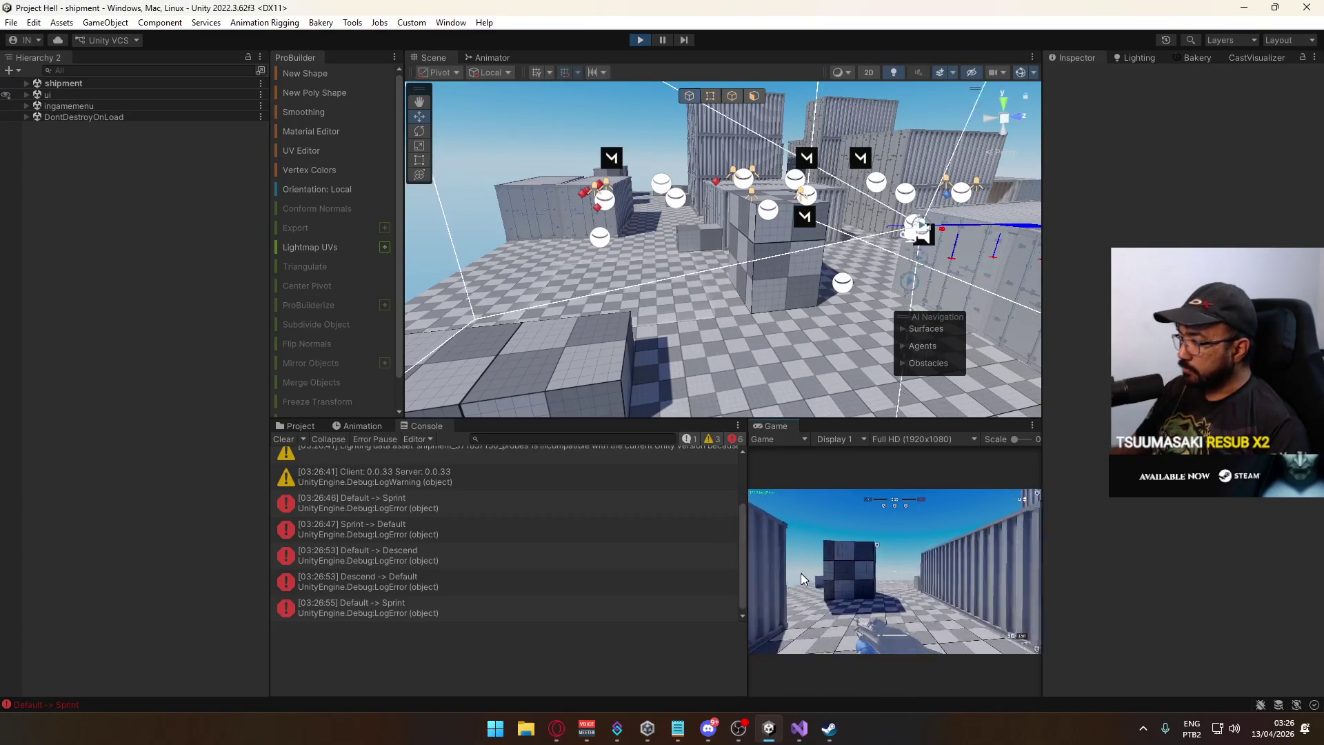
pyautogui.press('w')
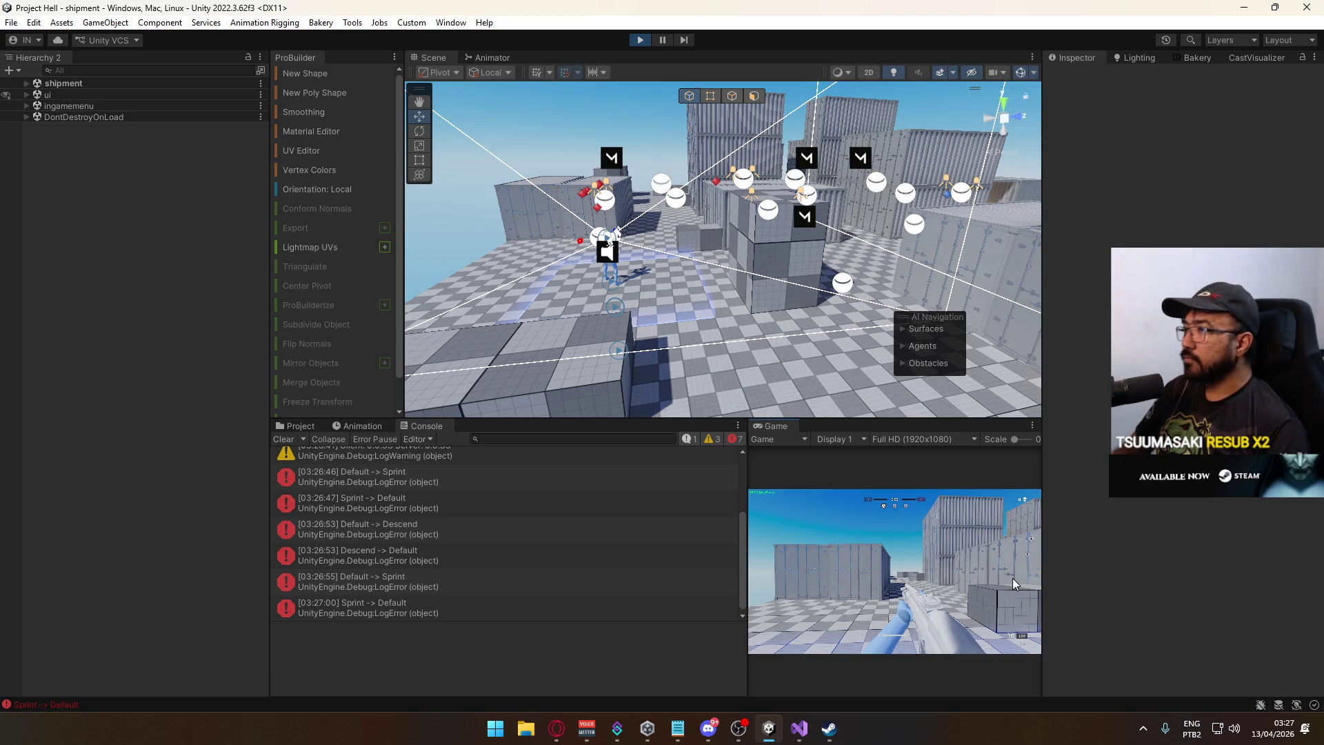
pyautogui.press('a')
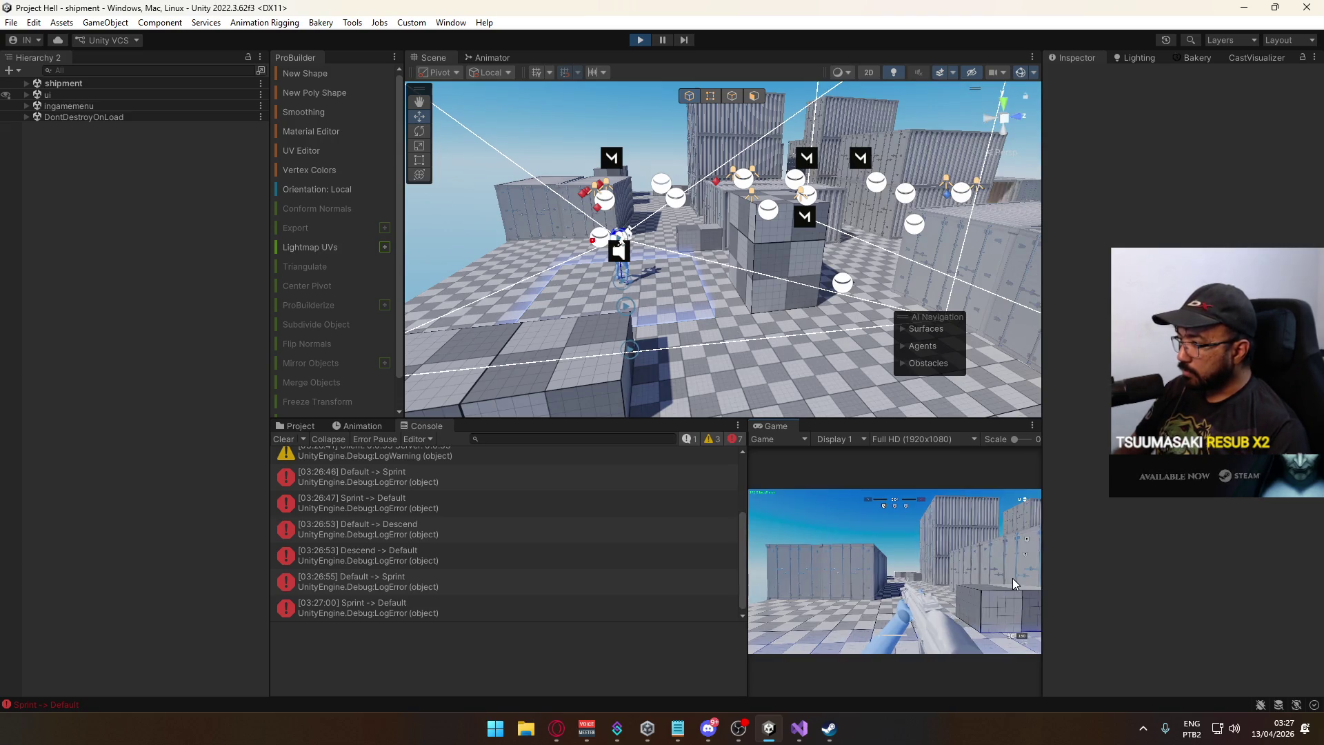
pyautogui.press('d')
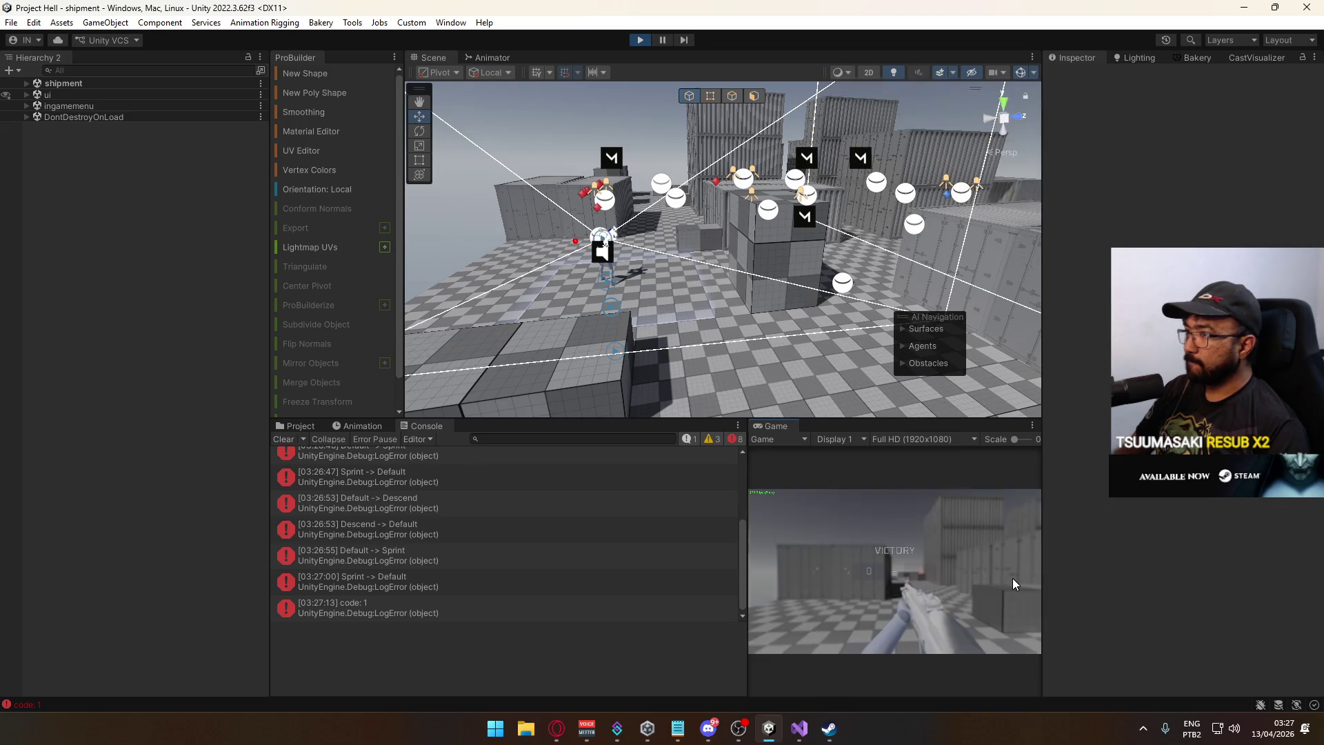
pyautogui.press('Tab')
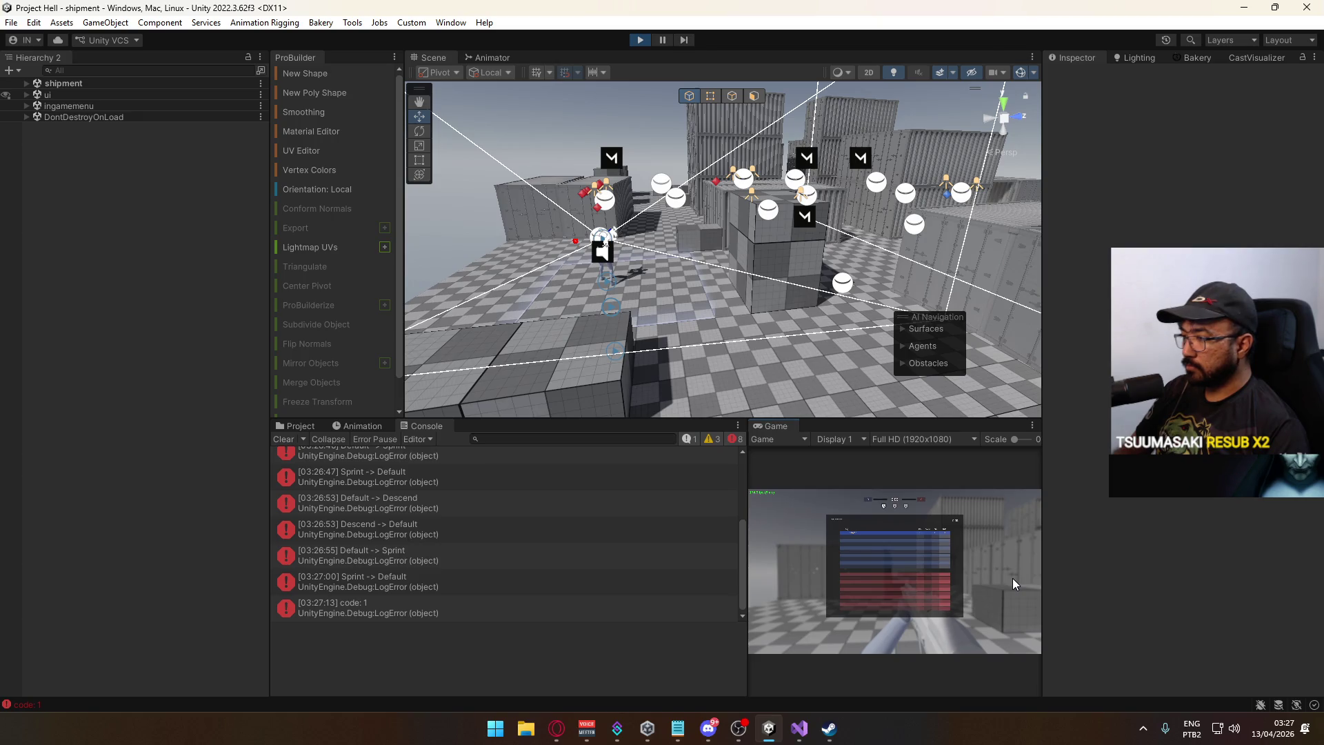
# Glance at the SetHUDVisibility script, then vote for the next map in Unity.
pyautogui.click(799, 728)
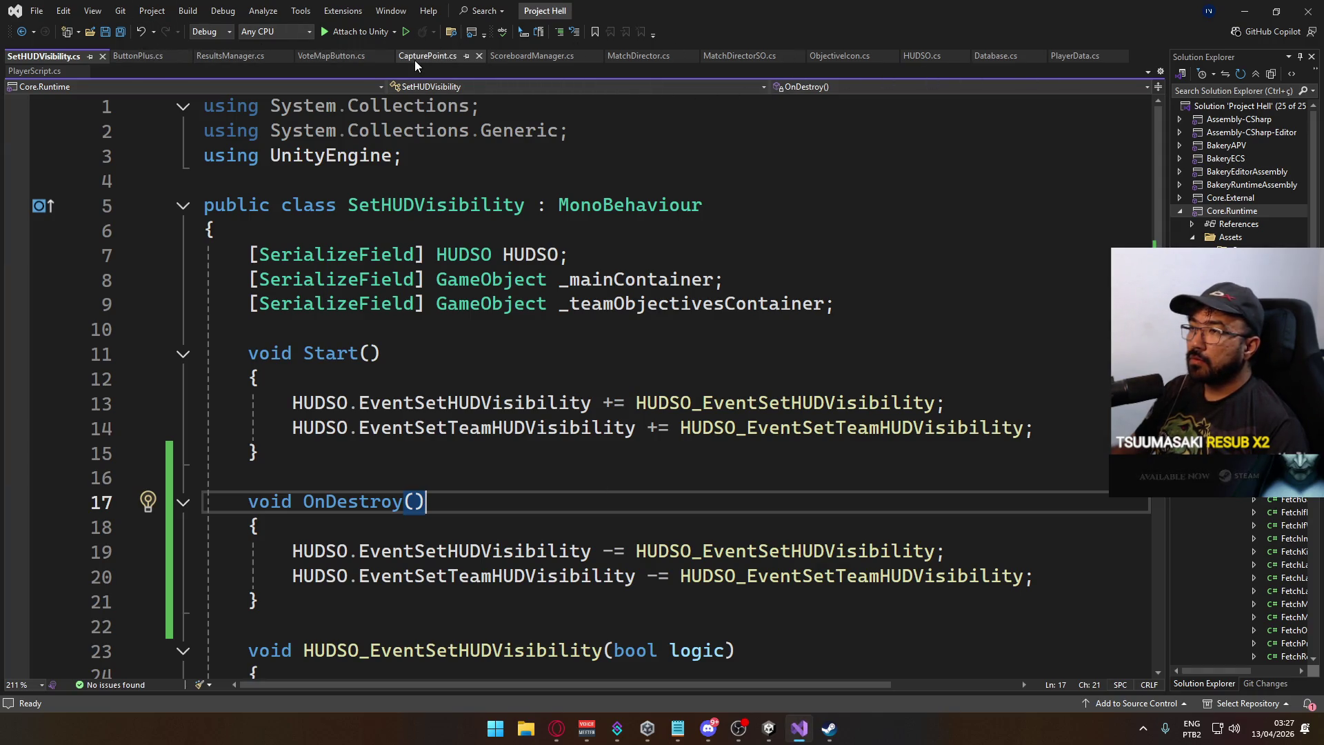
pyautogui.hotkey('alt', 'Tab')
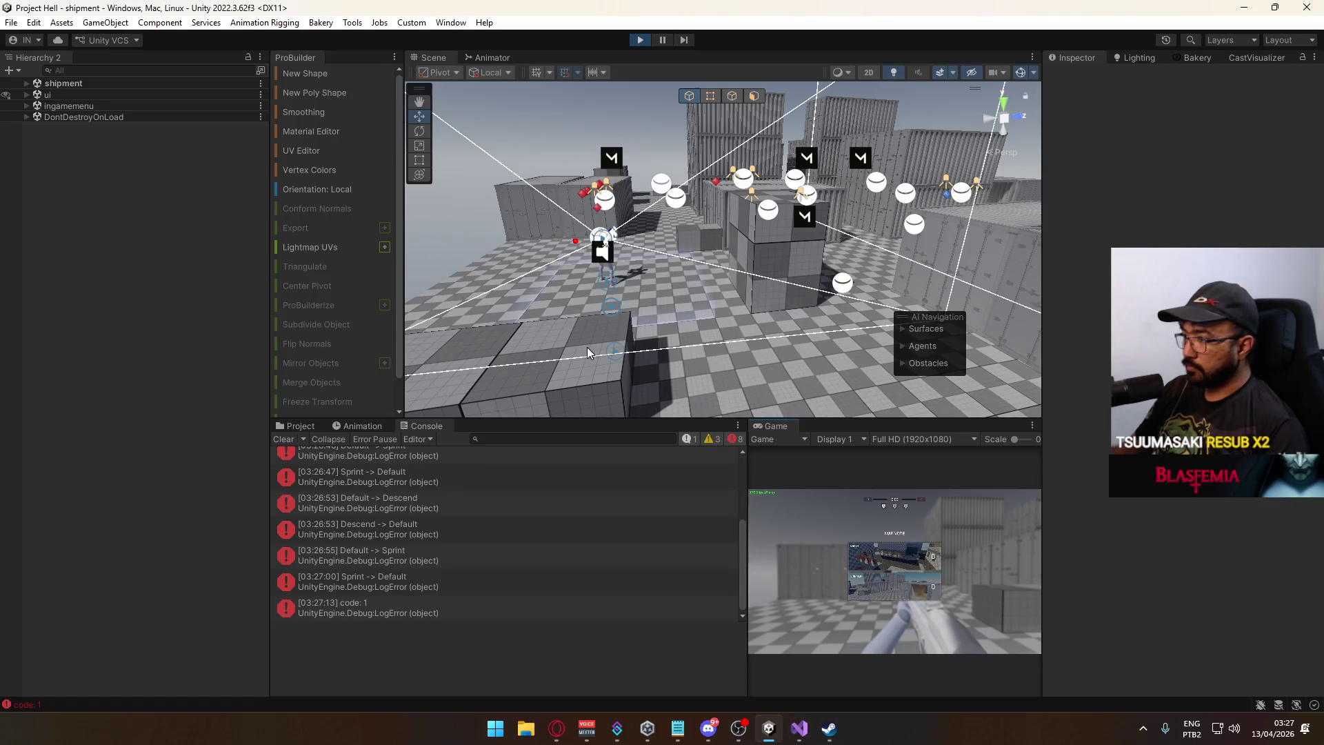
pyautogui.click(883, 549)
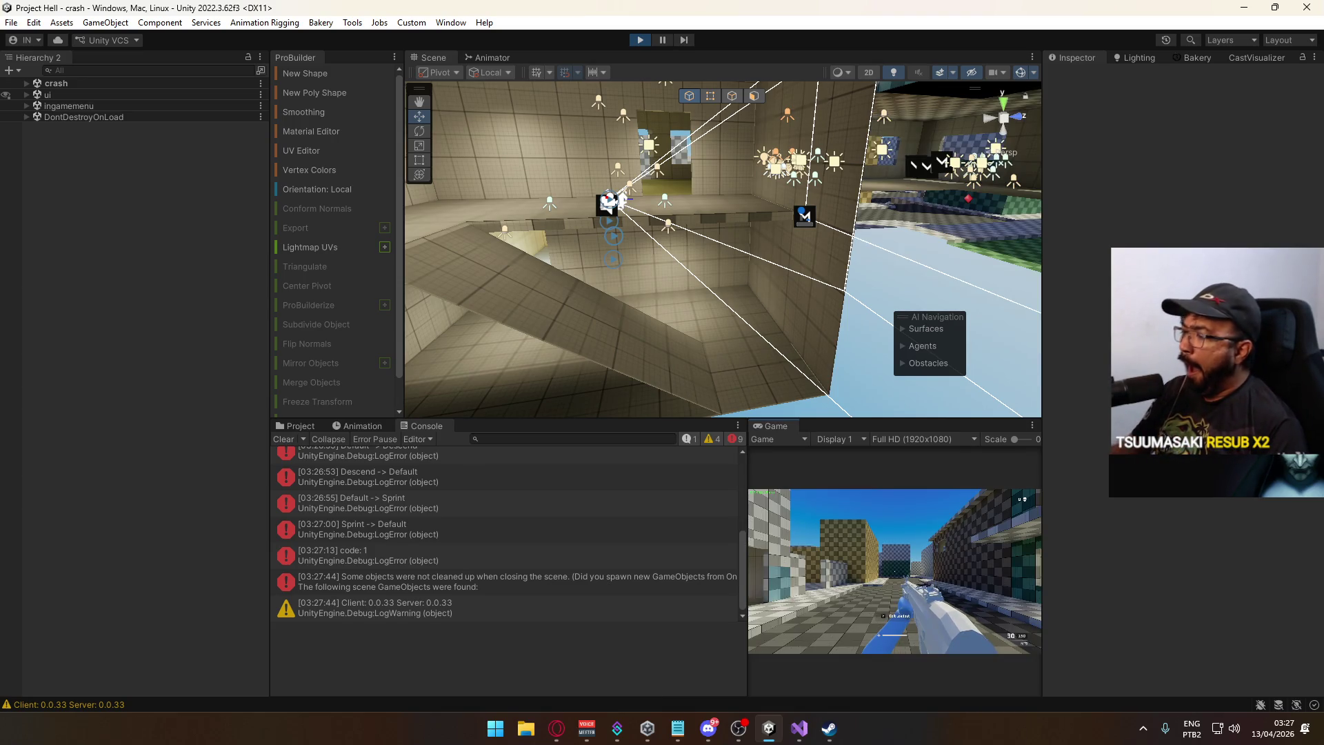
# Pause on the crash map and trace the MissingReferenceException to FetchPrepareTimer.cs line 24.
pyautogui.press('Escape')
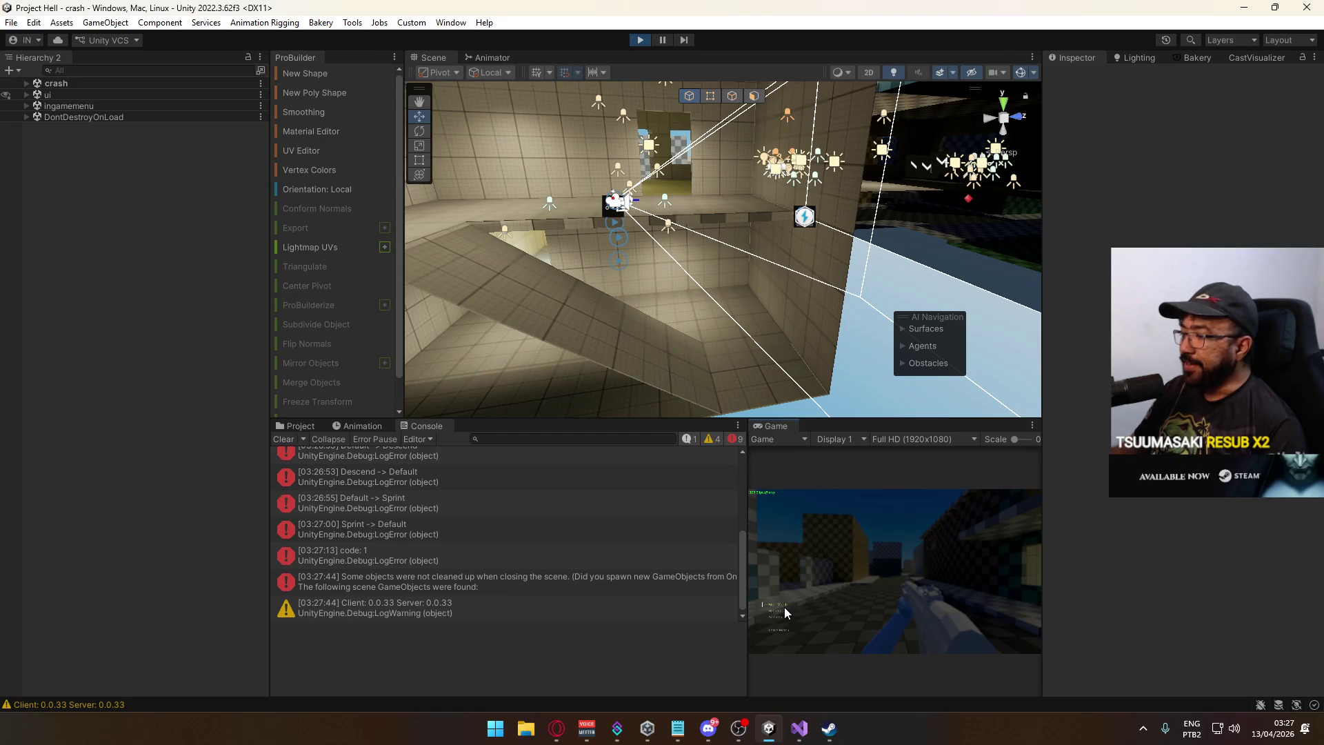
pyautogui.click(785, 607)
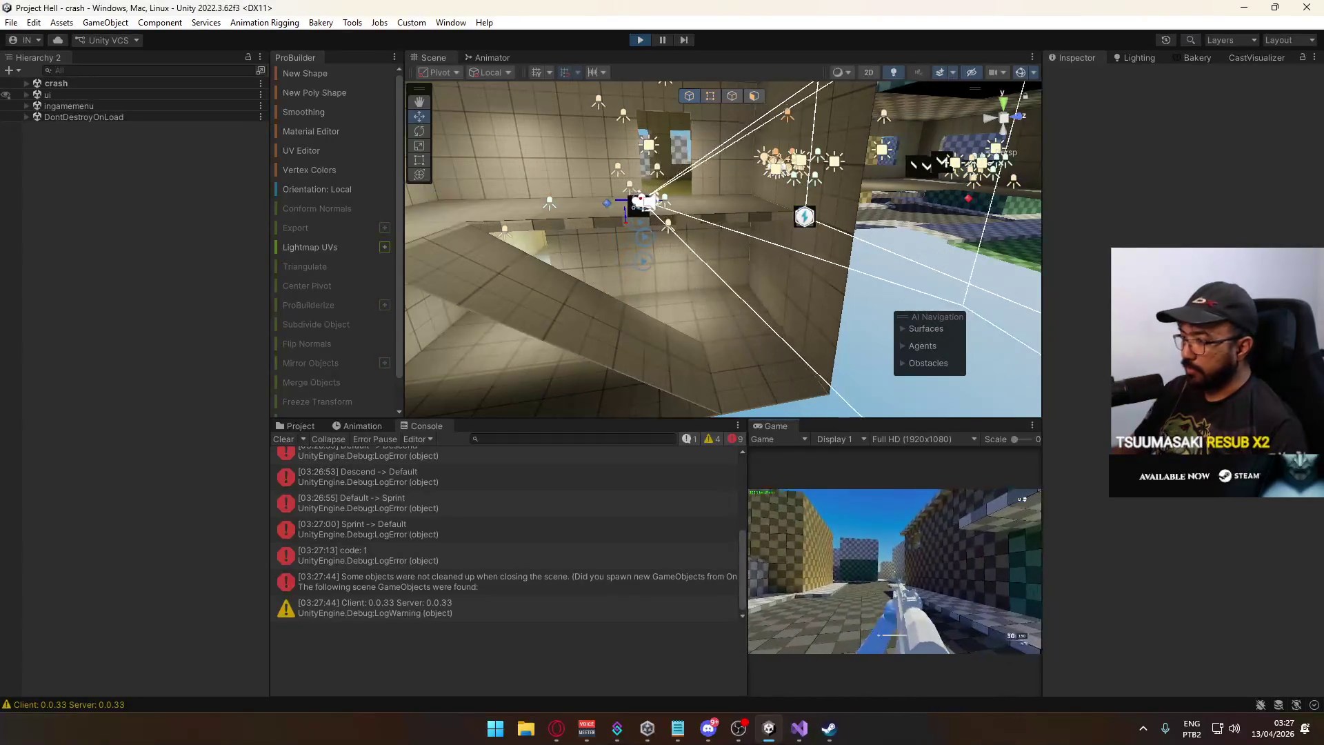
pyautogui.press('Escape')
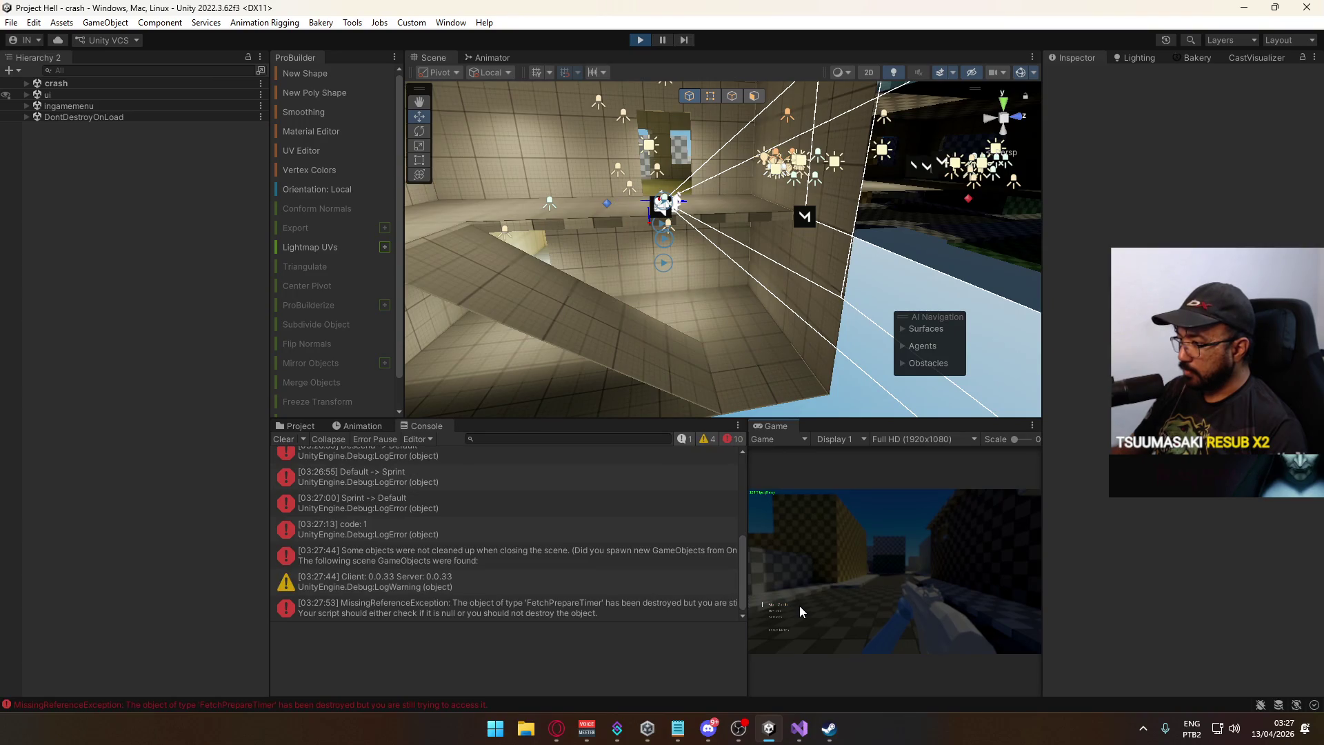
pyautogui.press('super')
pyautogui.click(593, 613)
pyautogui.click(593, 612)
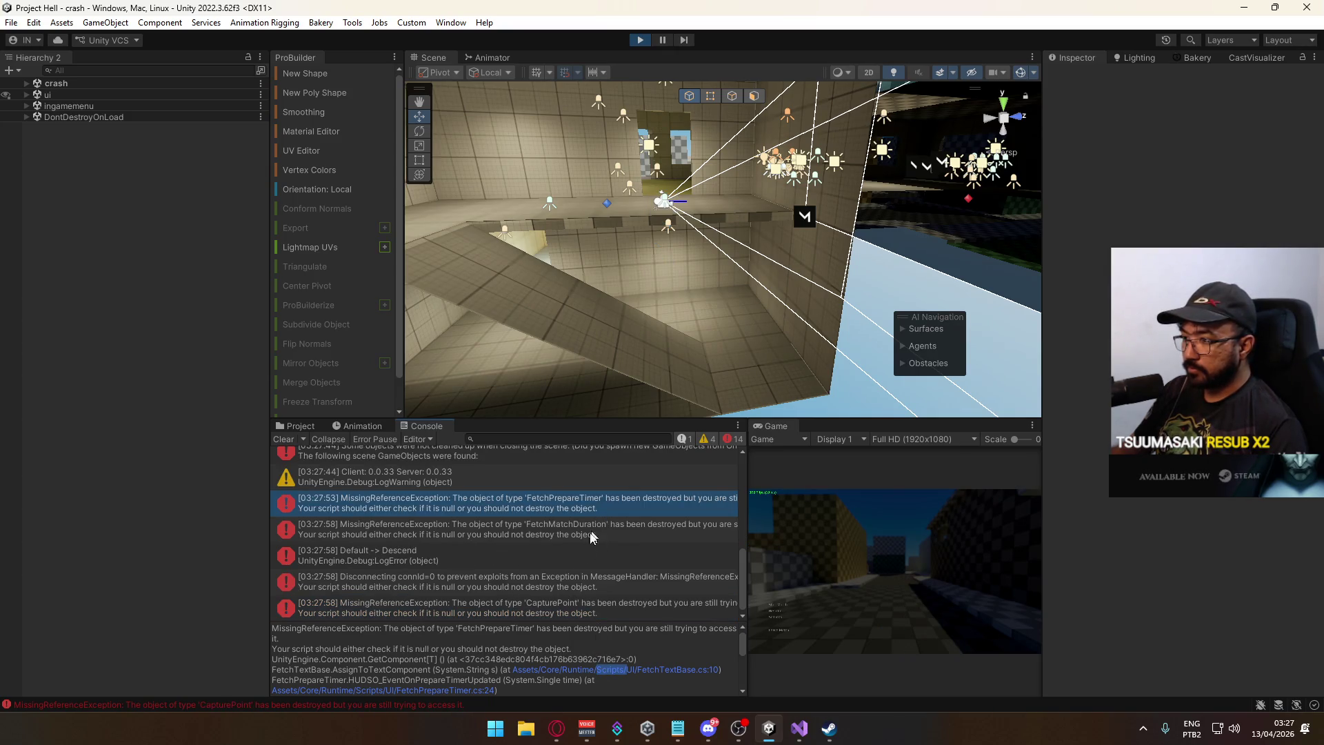
pyautogui.click(469, 690)
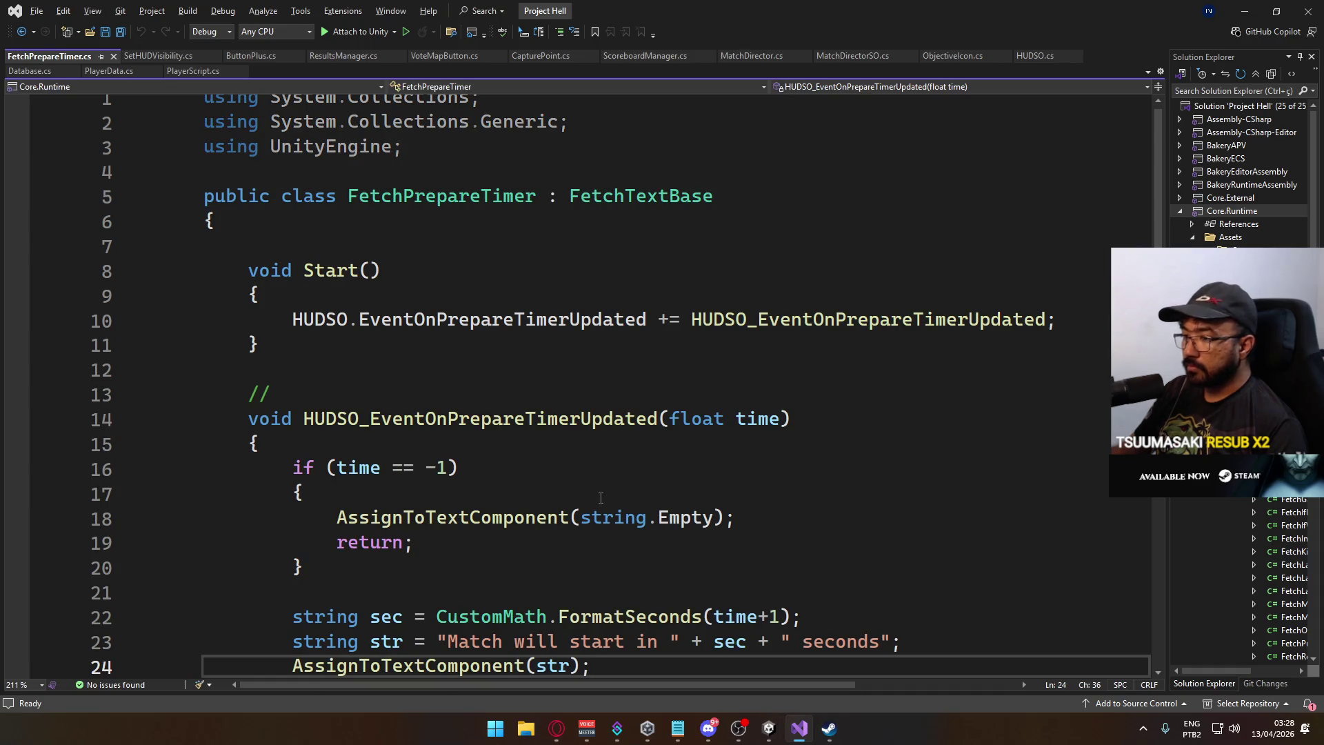
# Add an empty OnDestroy method below Start, without the private keyword.
pyautogui.click(397, 343)
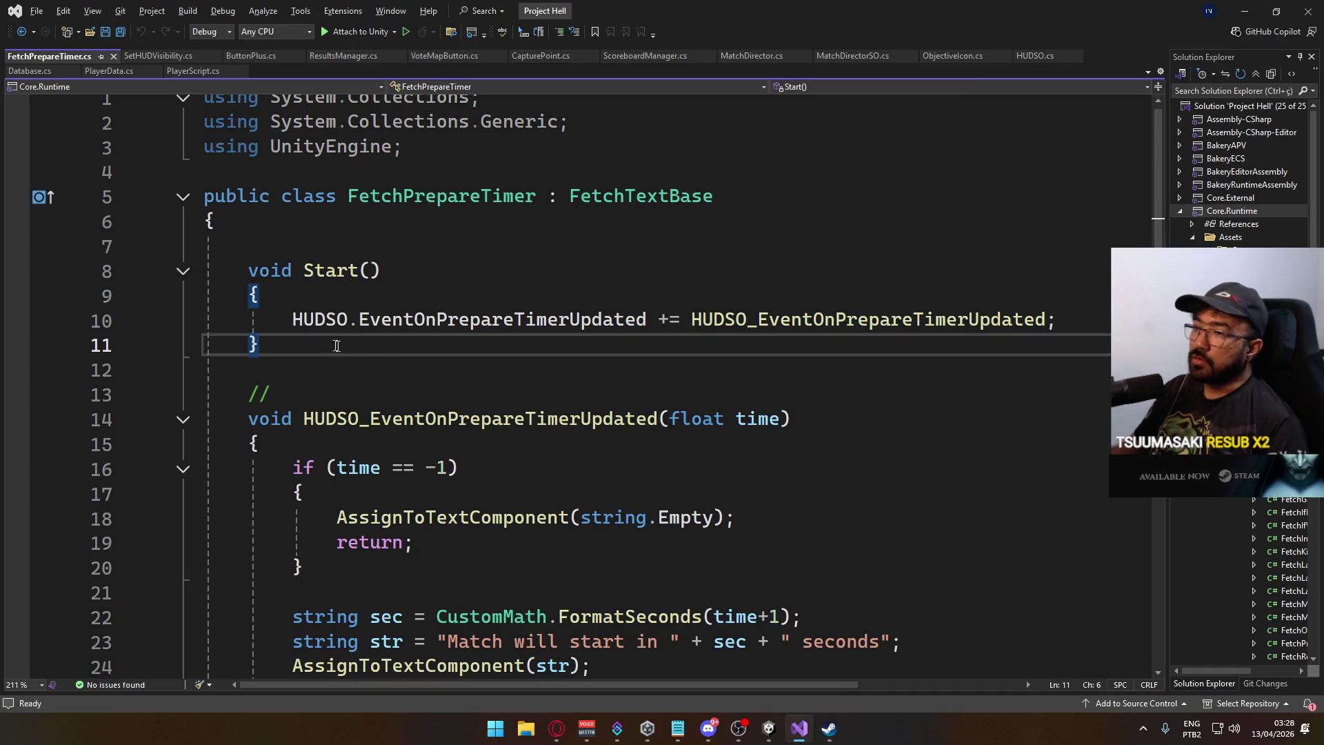
pyautogui.hotkey('alt', 'shift', '=')
pyautogui.click(289, 339)
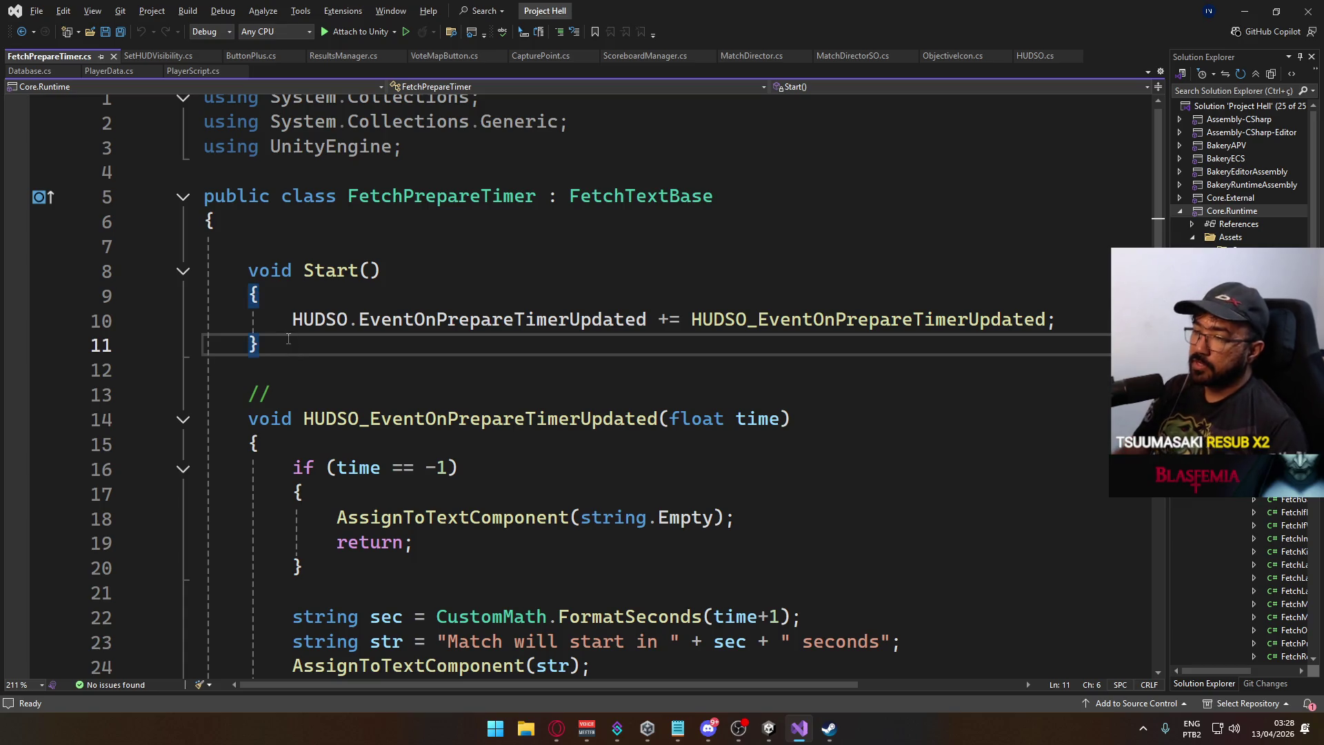
pyautogui.press('Return')
pyautogui.press('Return')
pyautogui.write('void D')
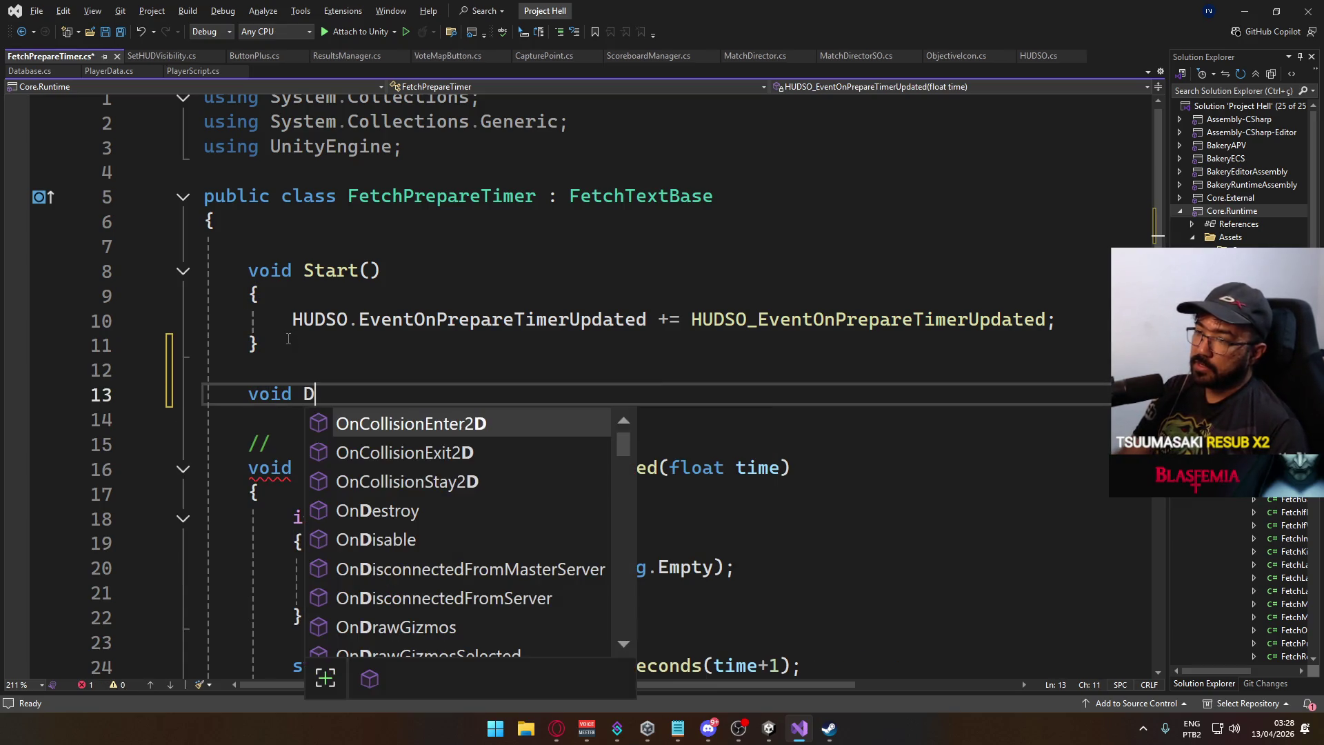
pyautogui.press('Down')
pyautogui.press('Down')
pyautogui.press('Down')
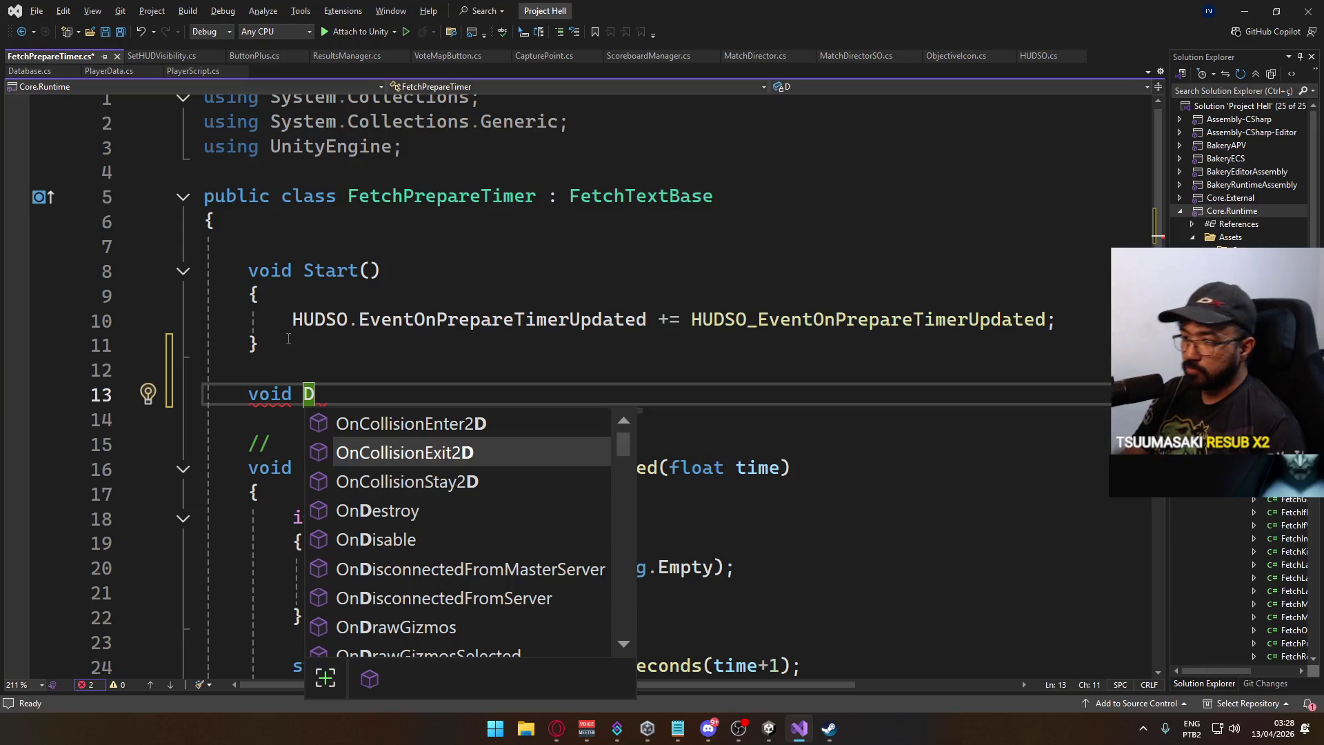
pyautogui.press('Tab')
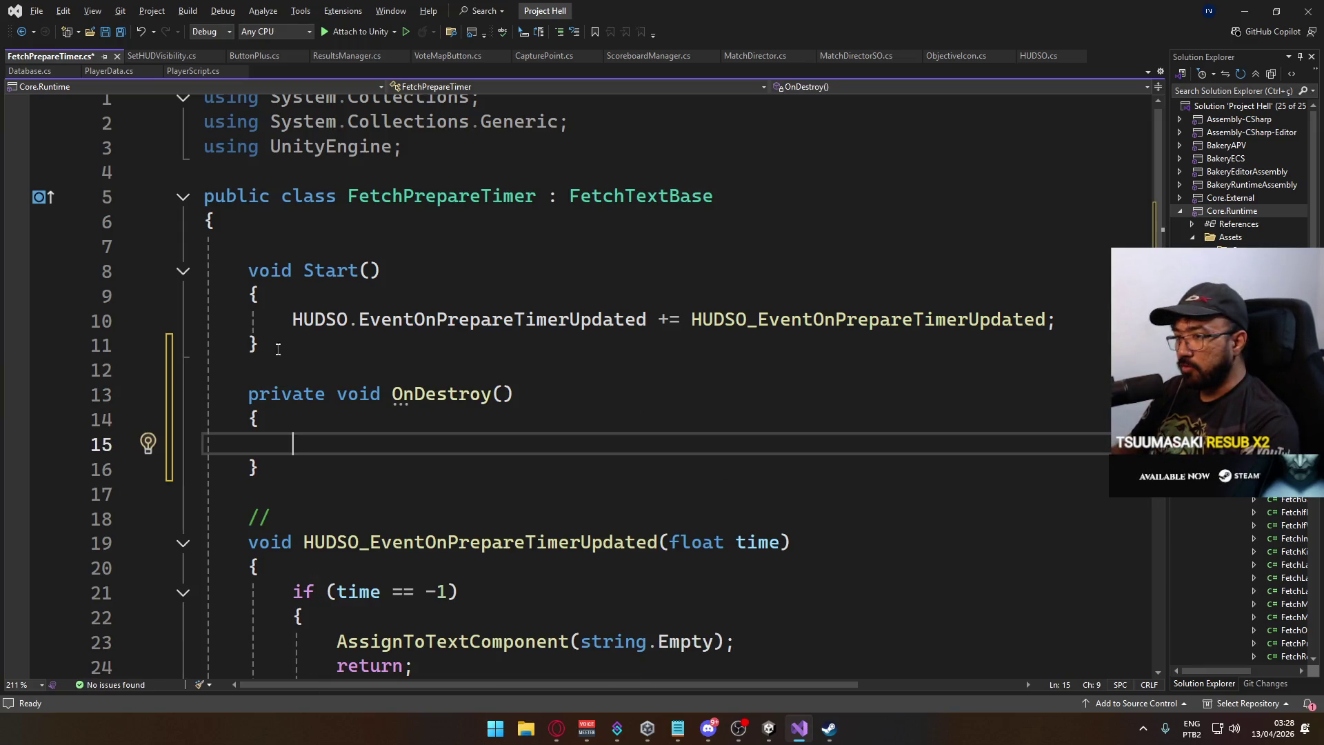
pyautogui.doubleClick(287, 396)
pyautogui.press('Delete')
pyautogui.click(303, 448)
pyautogui.write('void Start()         {             HUDSO.EventOnPrepareTimerUpdated += HUDSO_EventOnPrepareTimerUpdated;         }')
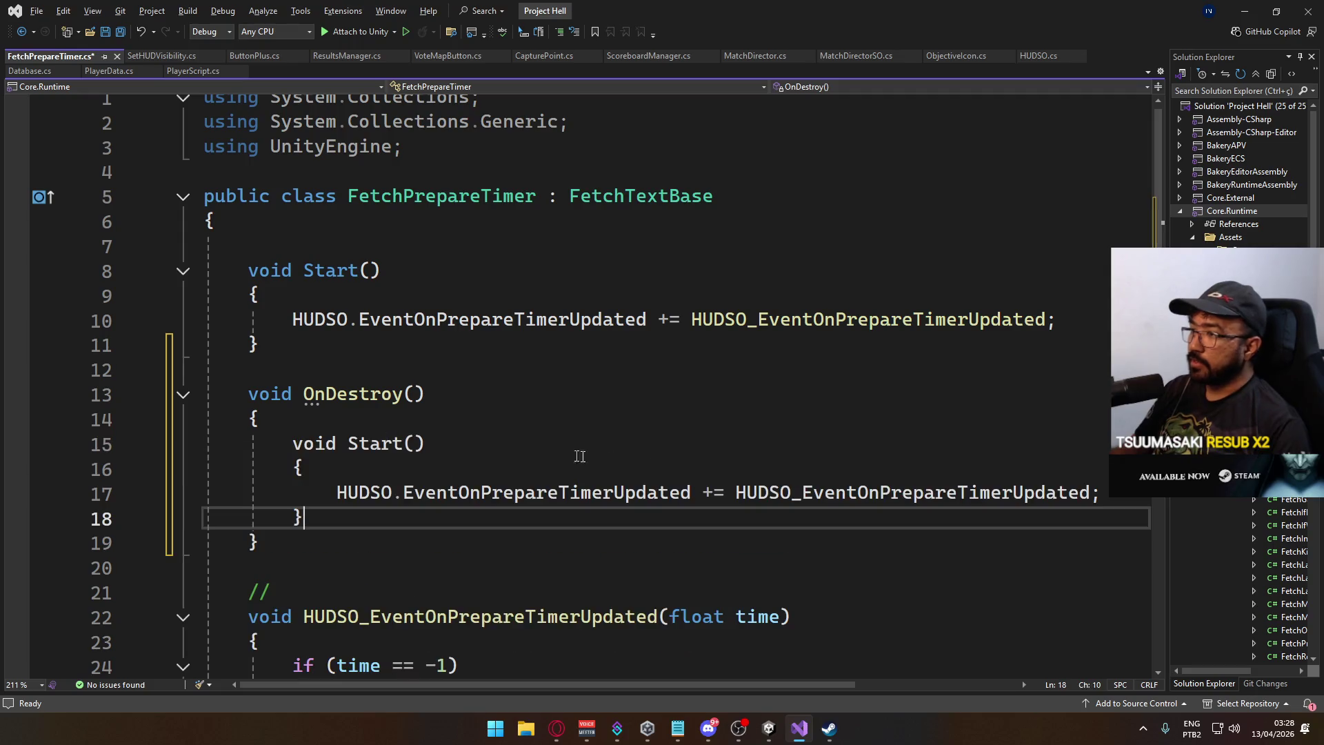
pyautogui.hotkey('ctrl', 'z')
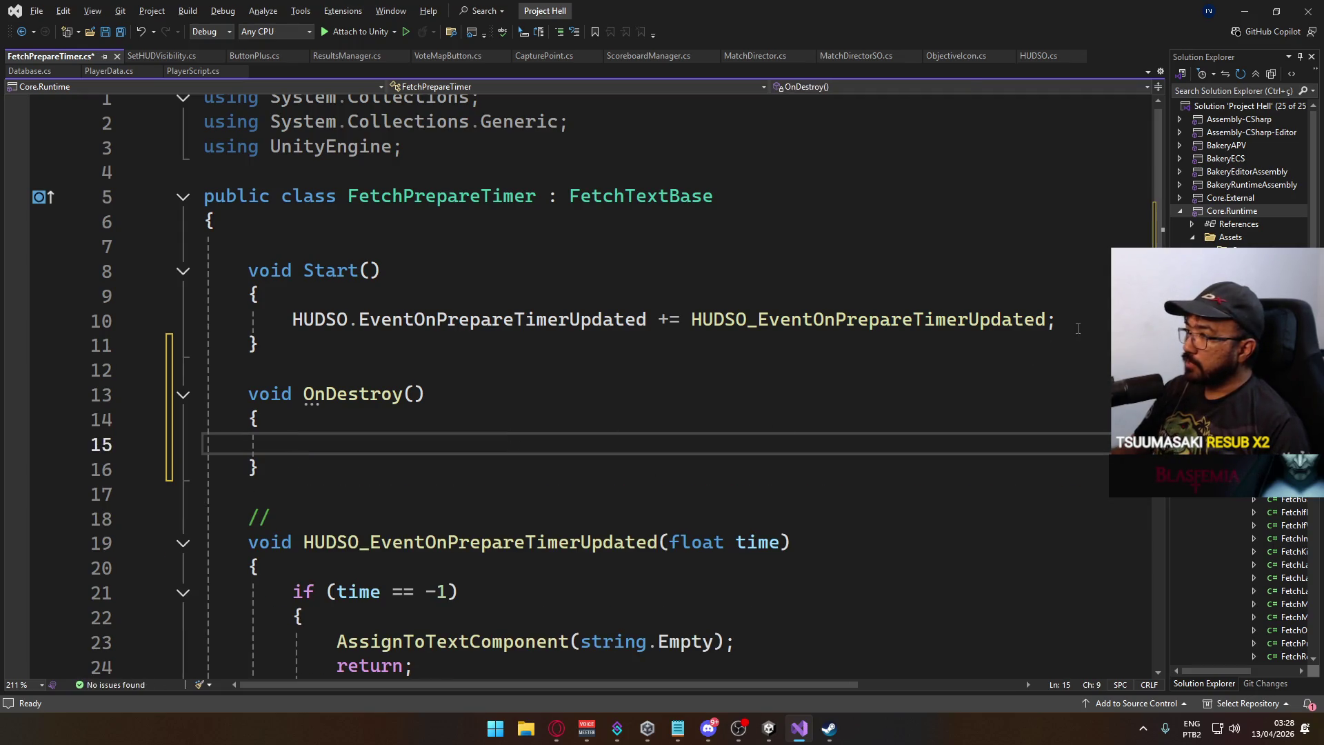
# Paste the HUDSO subscription into OnDestroy, change += to -=, and save the script.
pyautogui.moveTo(1076, 320)
pyautogui.mouseDown()
pyautogui.moveTo(361, 345)
pyautogui.moveTo(292, 321)
pyautogui.mouseUp()
pyautogui.hotkey('ctrl', 'c')
pyautogui.click(350, 447)
pyautogui.hotkey('ctrl', 'v')
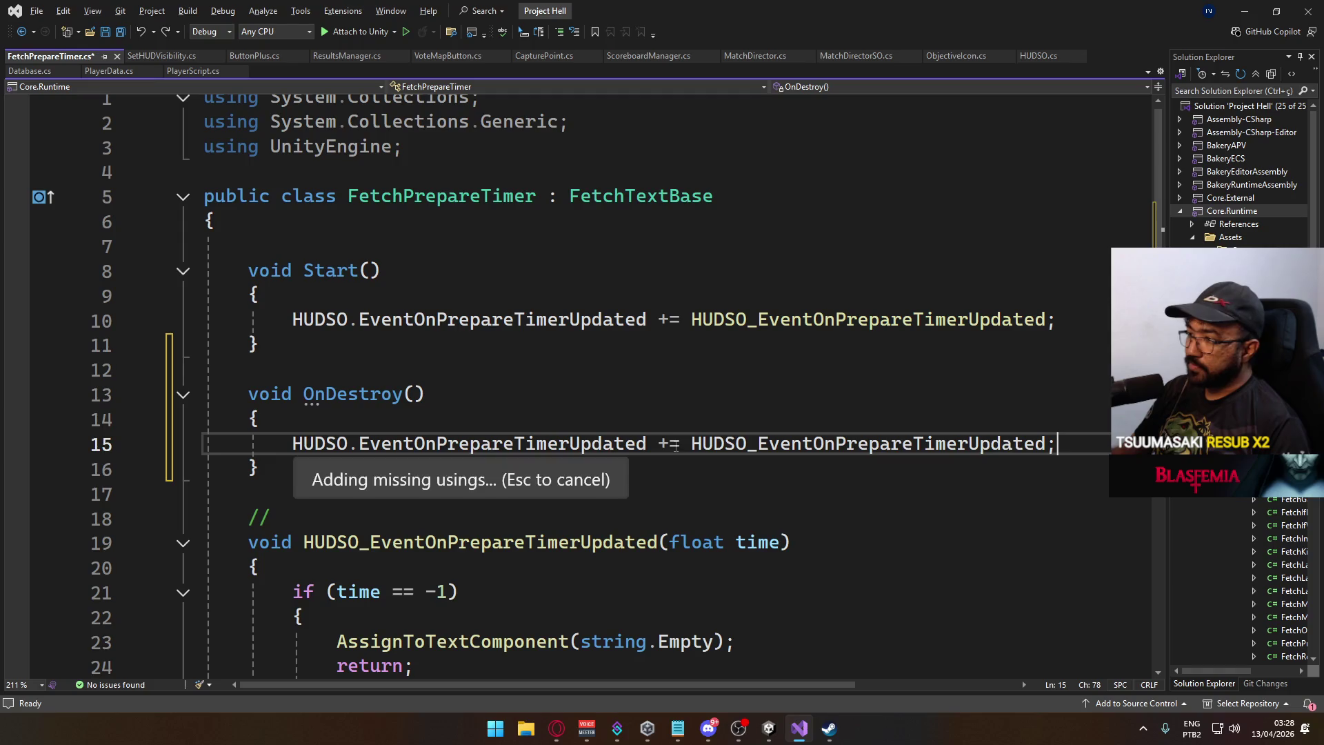
pyautogui.doubleClick(665, 446)
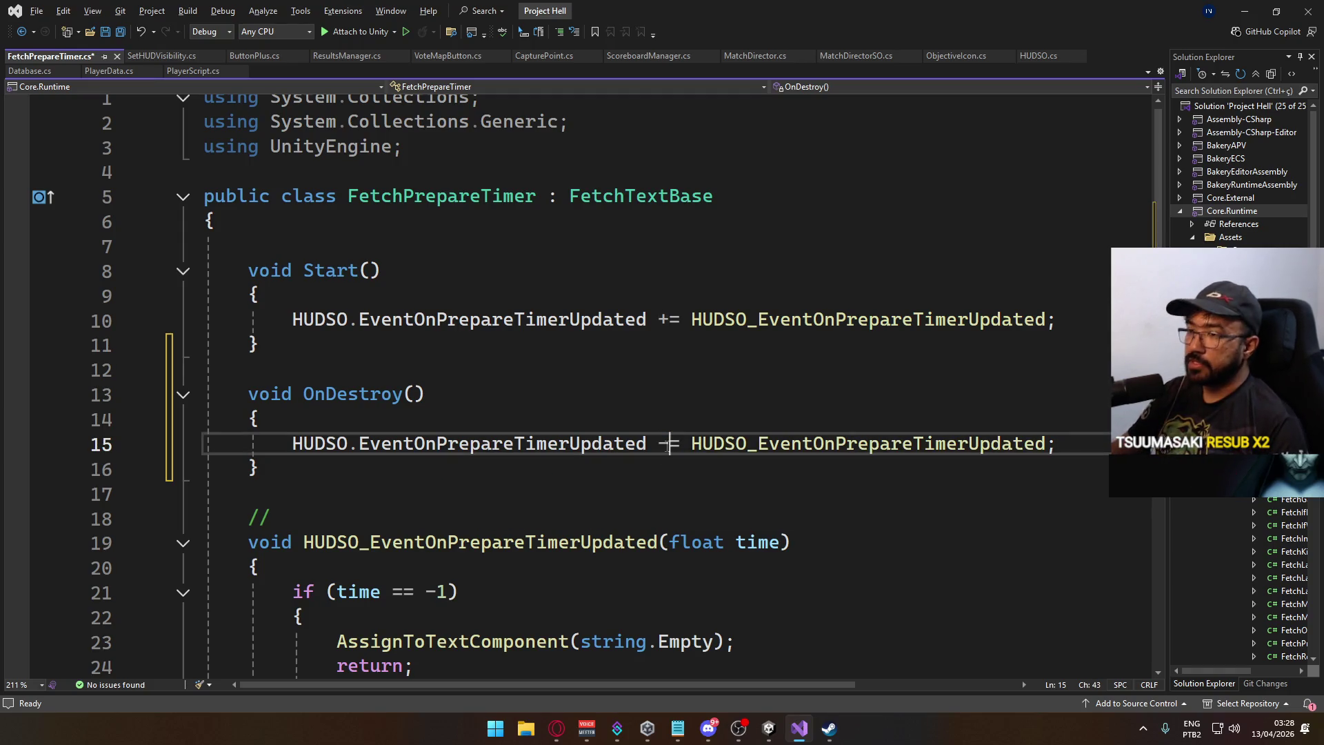
pyautogui.write('-')
pyautogui.hotkey('ctrl', 's')
pyautogui.hotkey('alt', 'Tab')
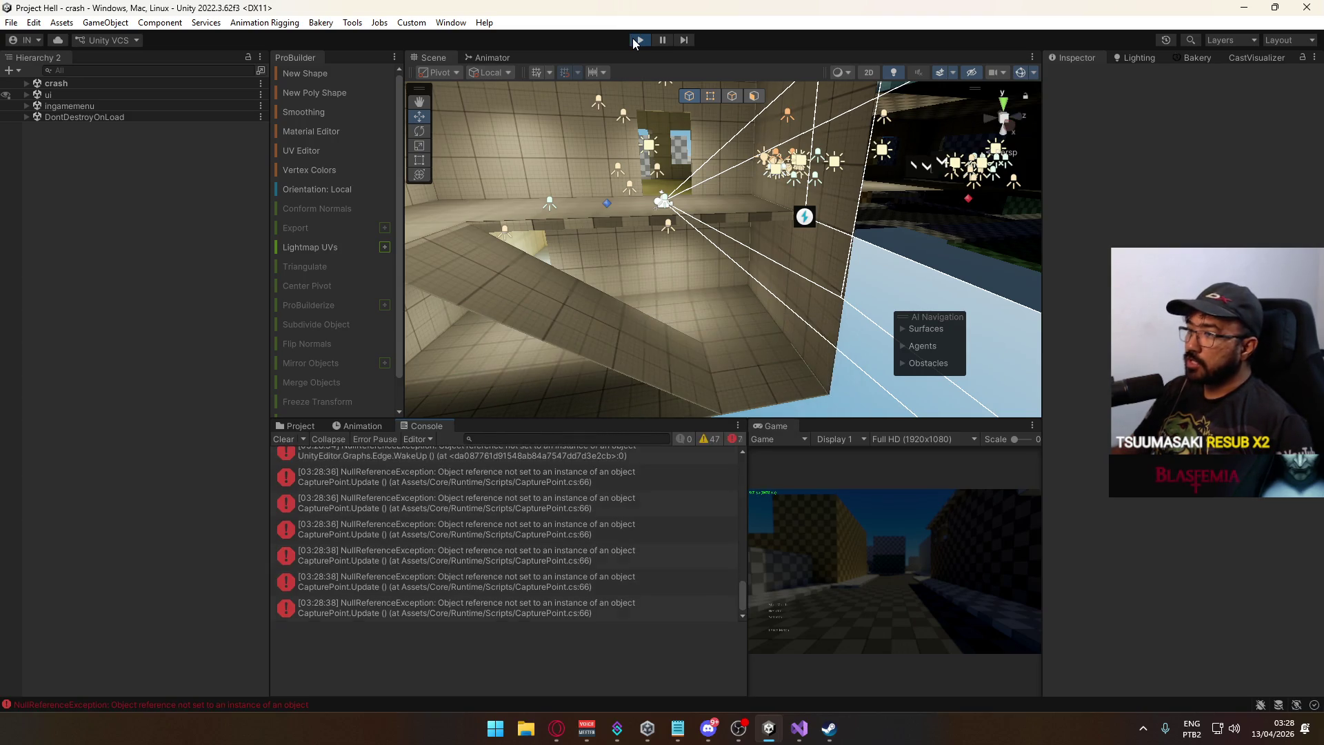
# Stop play mode, clear the Console errors, widen the Game view and show the Project folders.
pyautogui.click(636, 43)
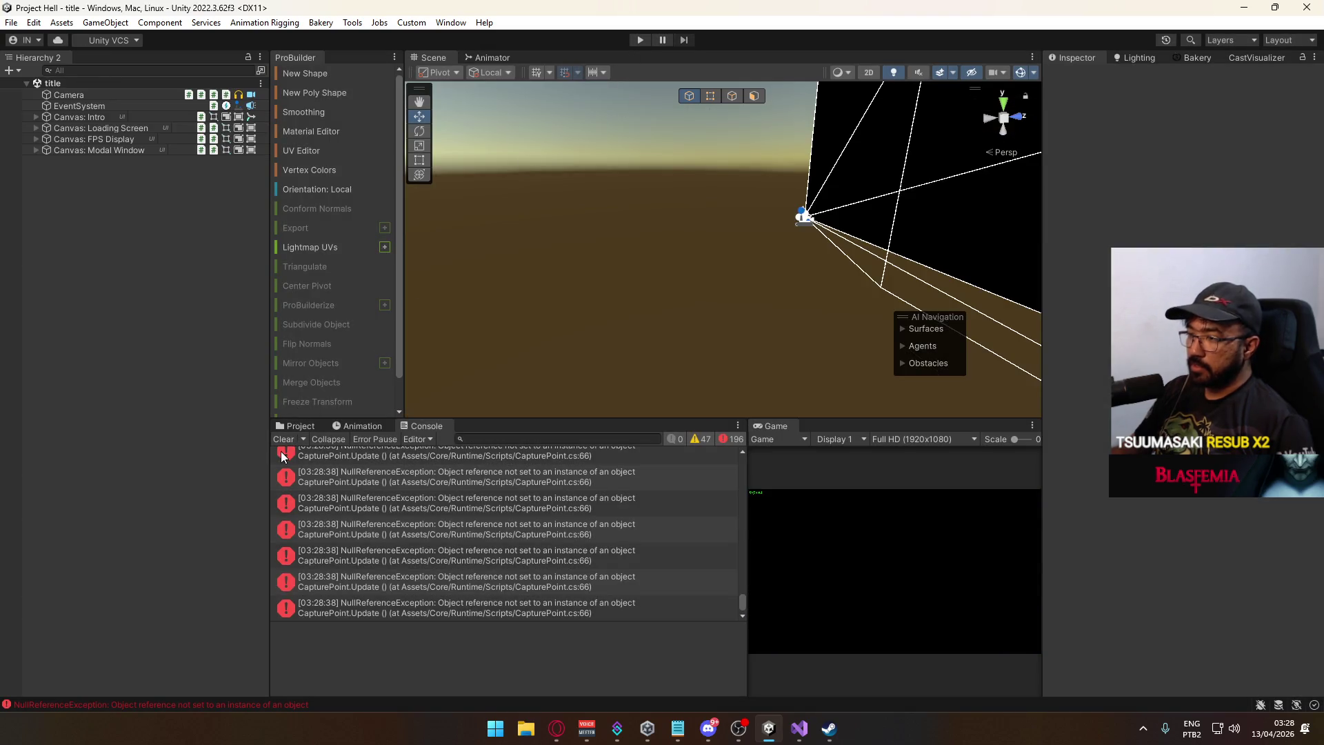
pyautogui.click(284, 440)
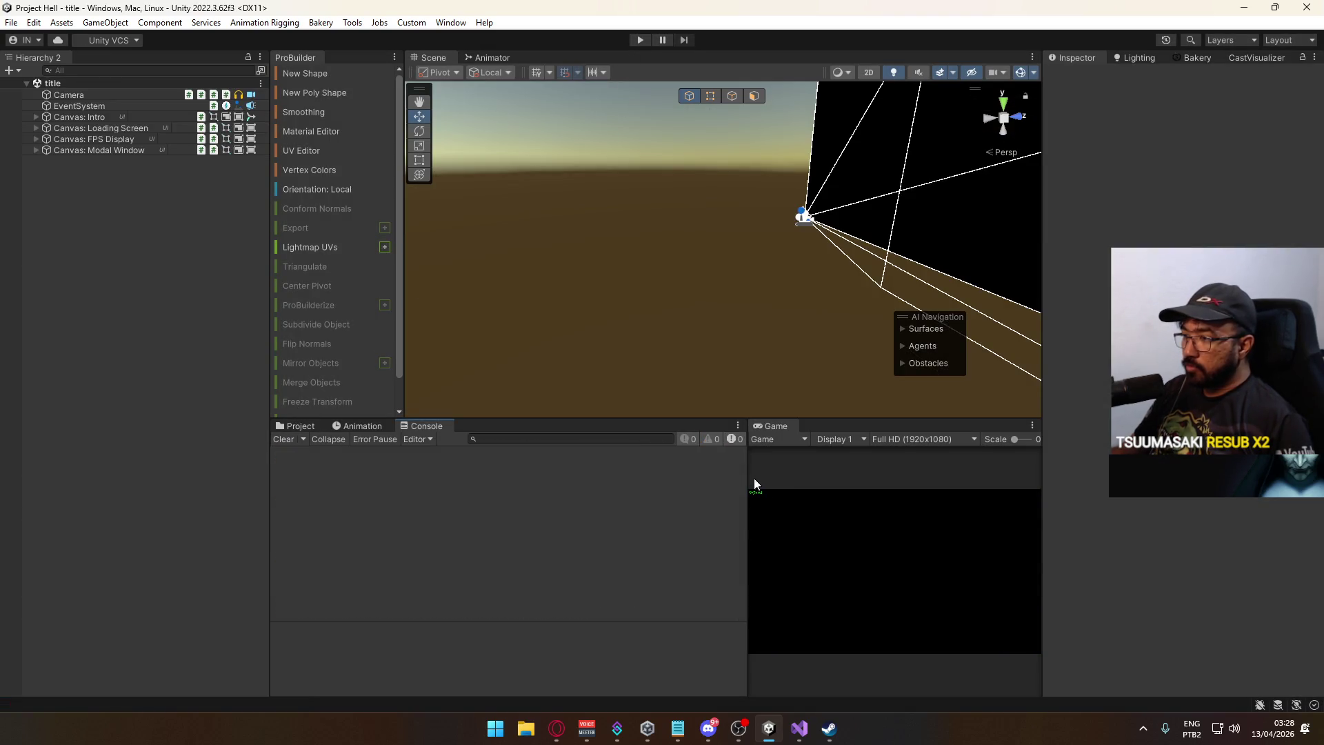
pyautogui.moveTo(748, 477); pyautogui.dragTo(597, 496)
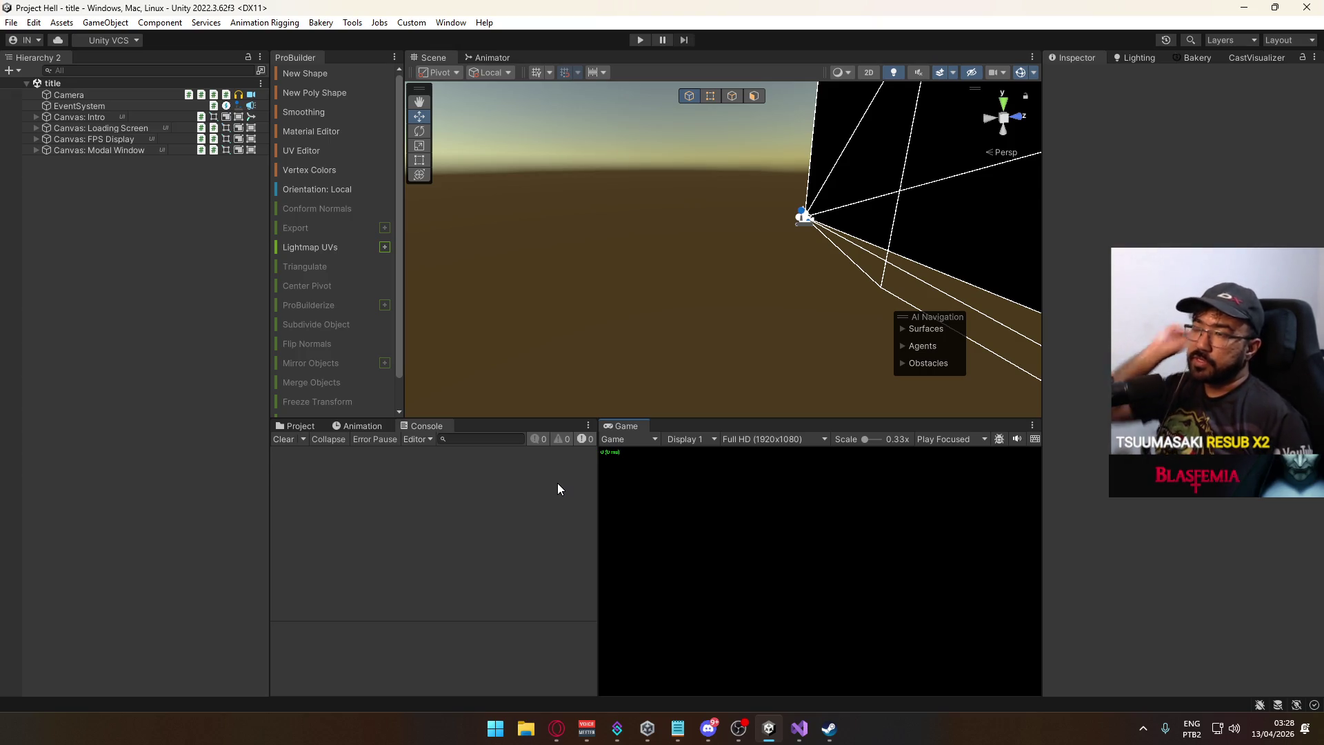
pyautogui.click(295, 428)
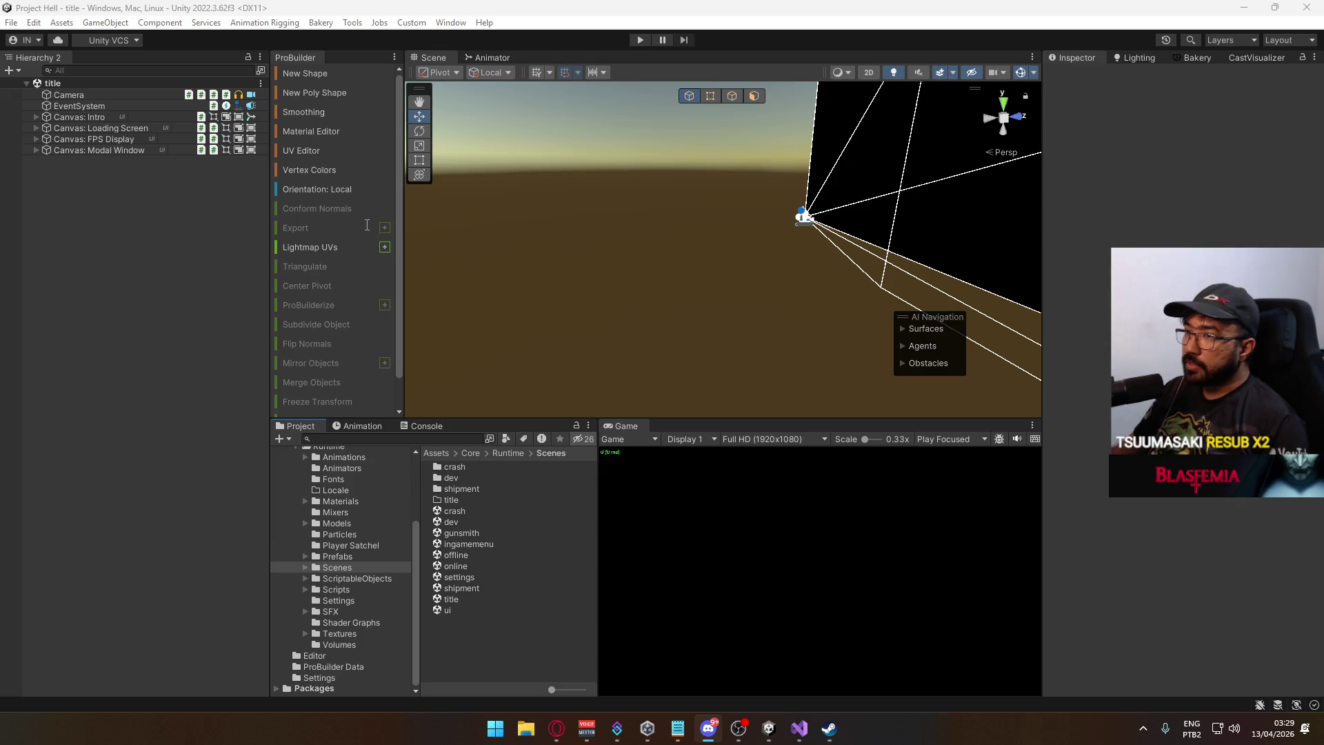
pyautogui.click(556, 729)
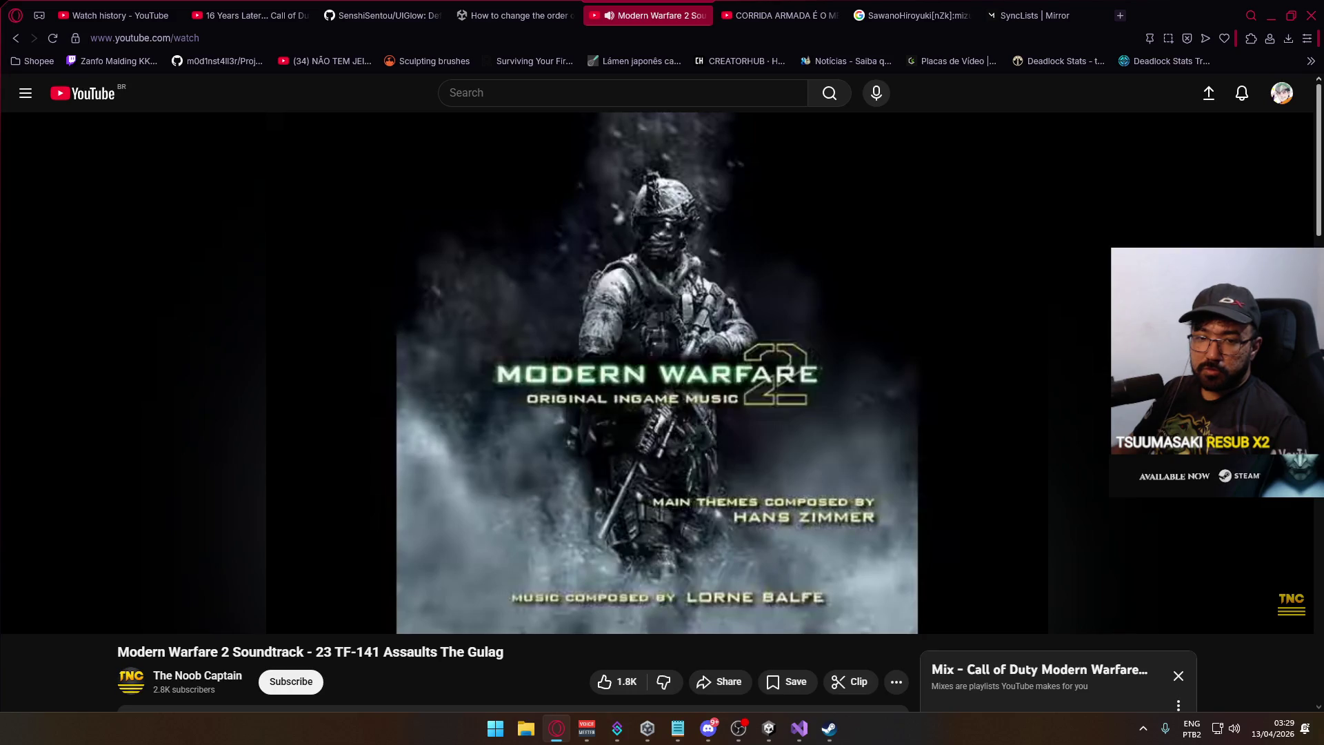
pyautogui.hotkey('alt', 'Tab')
pyautogui.hotkey('alt', 'Tab')
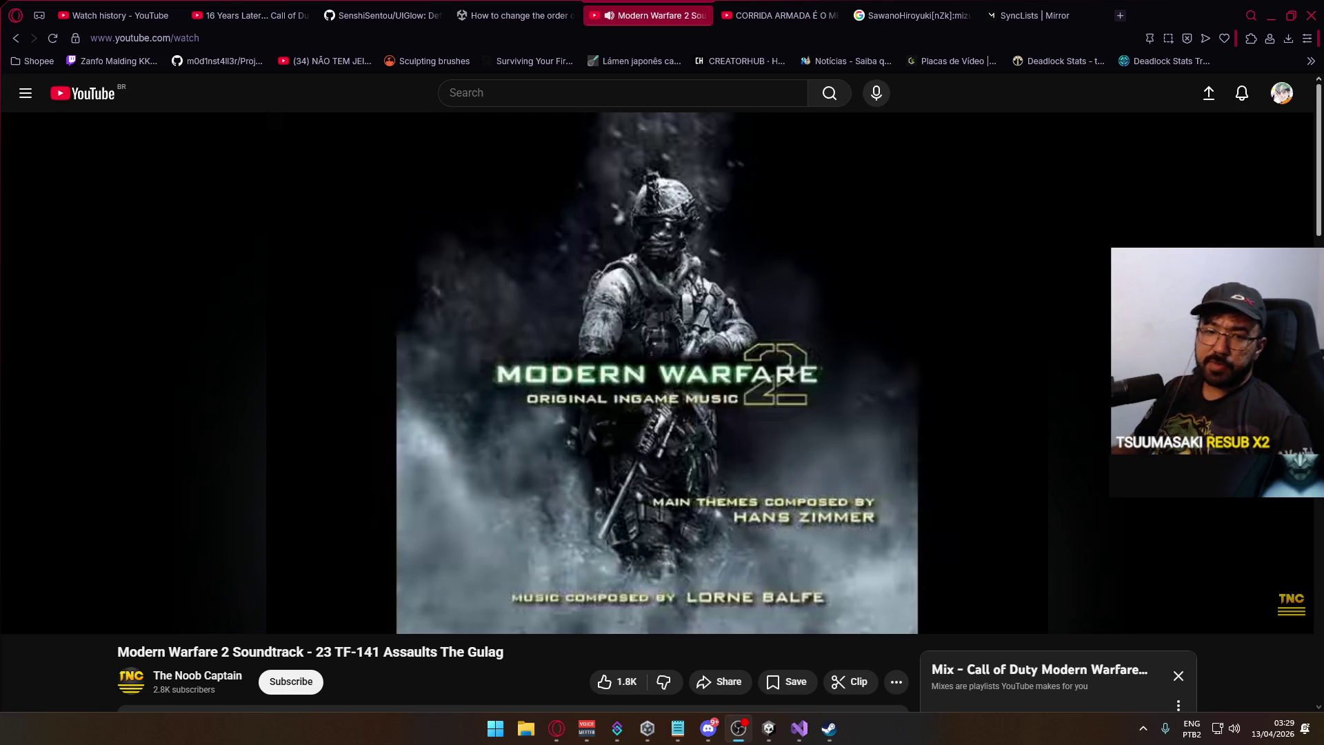
pyautogui.click(821, 9)
pyautogui.hotkey('ctrl', 'Tab')
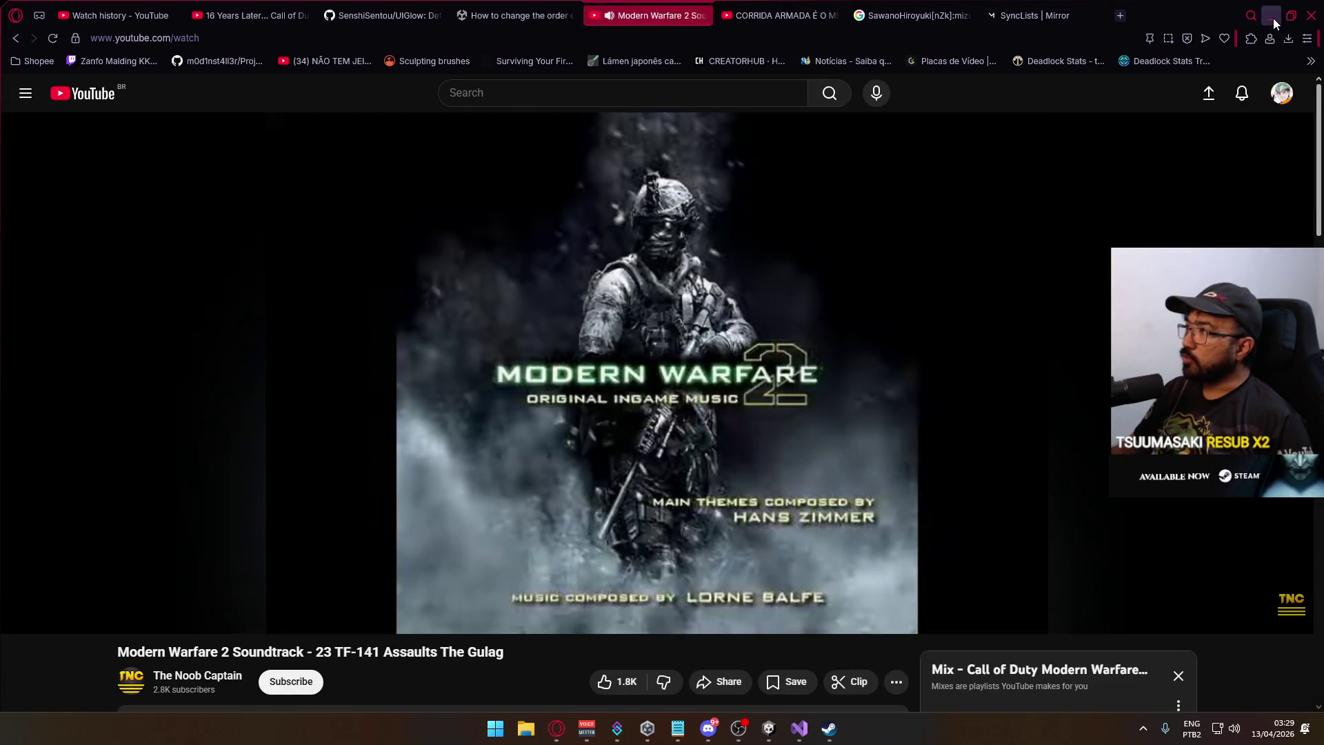
pyautogui.click(1272, 15)
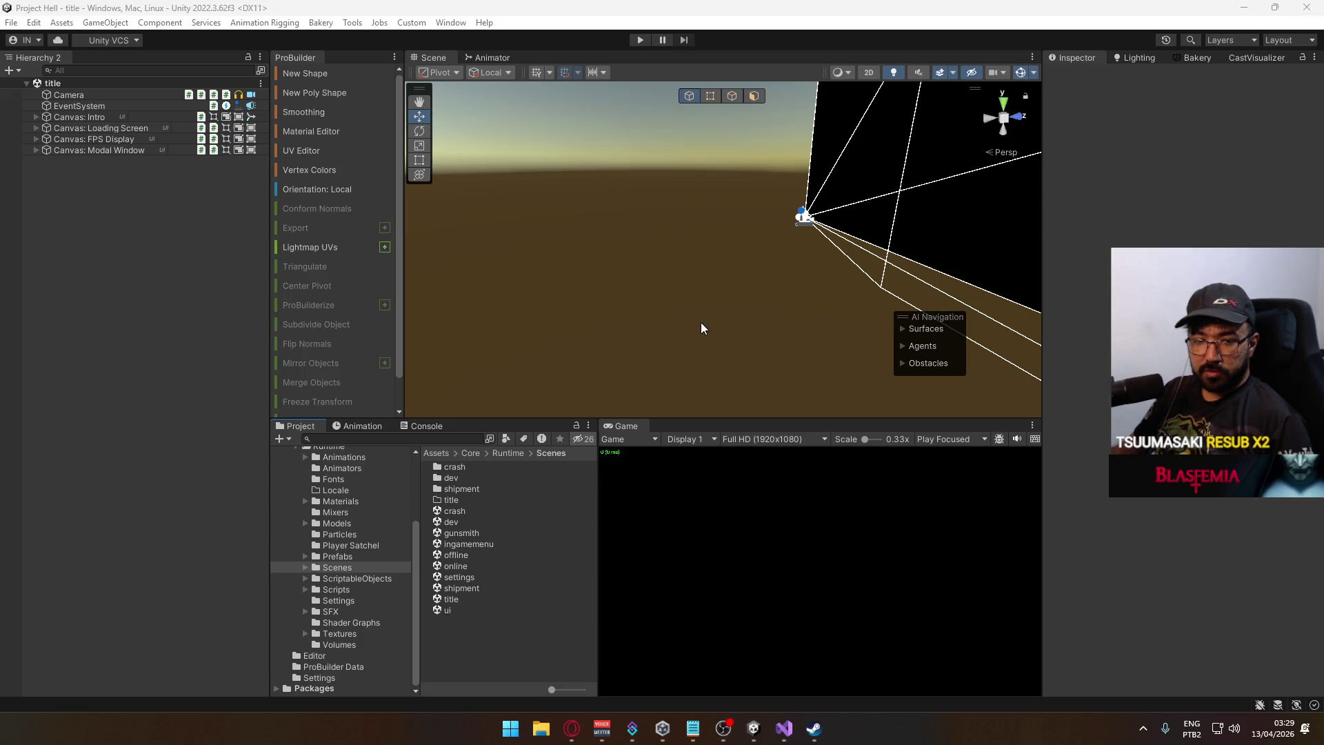
# Delete the stray indentation on empty line 7 of FetchPrepareTimer.cs and save it.
pyautogui.click(784, 727)
pyautogui.scroll(-5, 669, 563)
pyautogui.scroll(3, 671, 563)
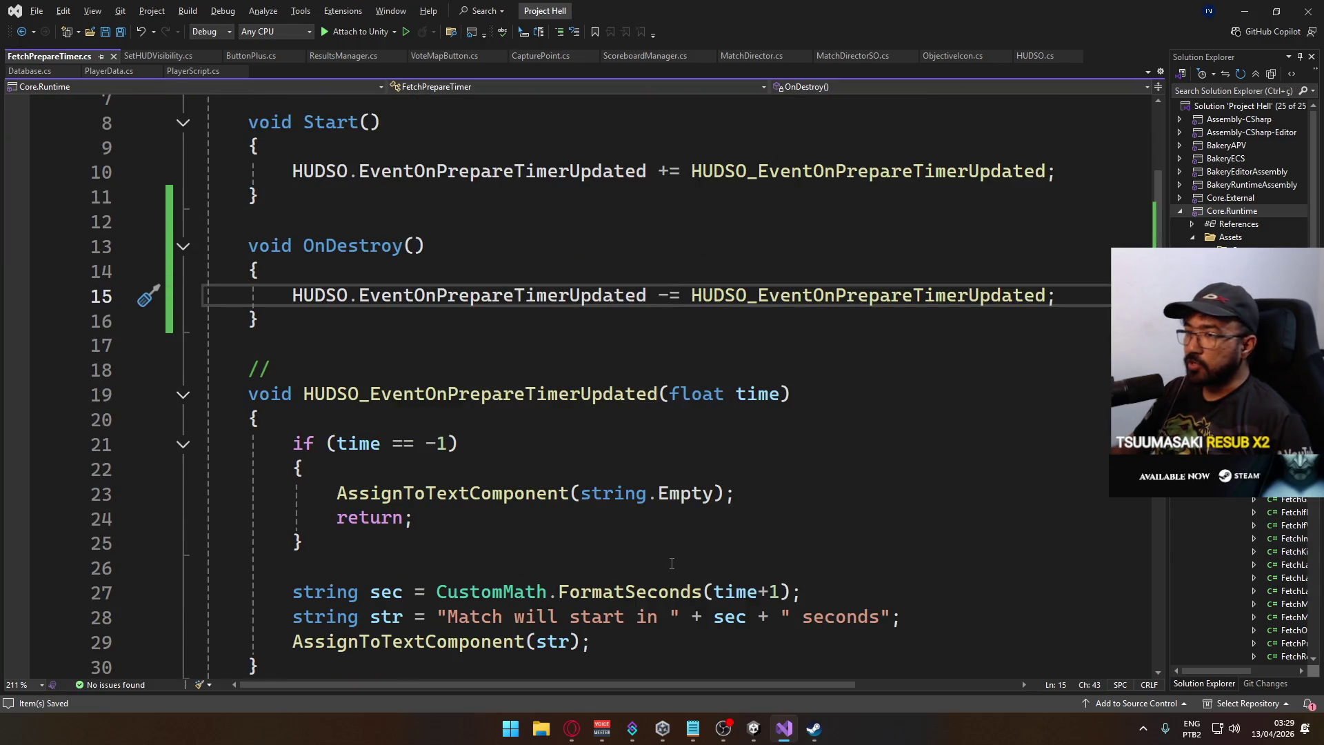
pyautogui.scroll(2, 671, 563)
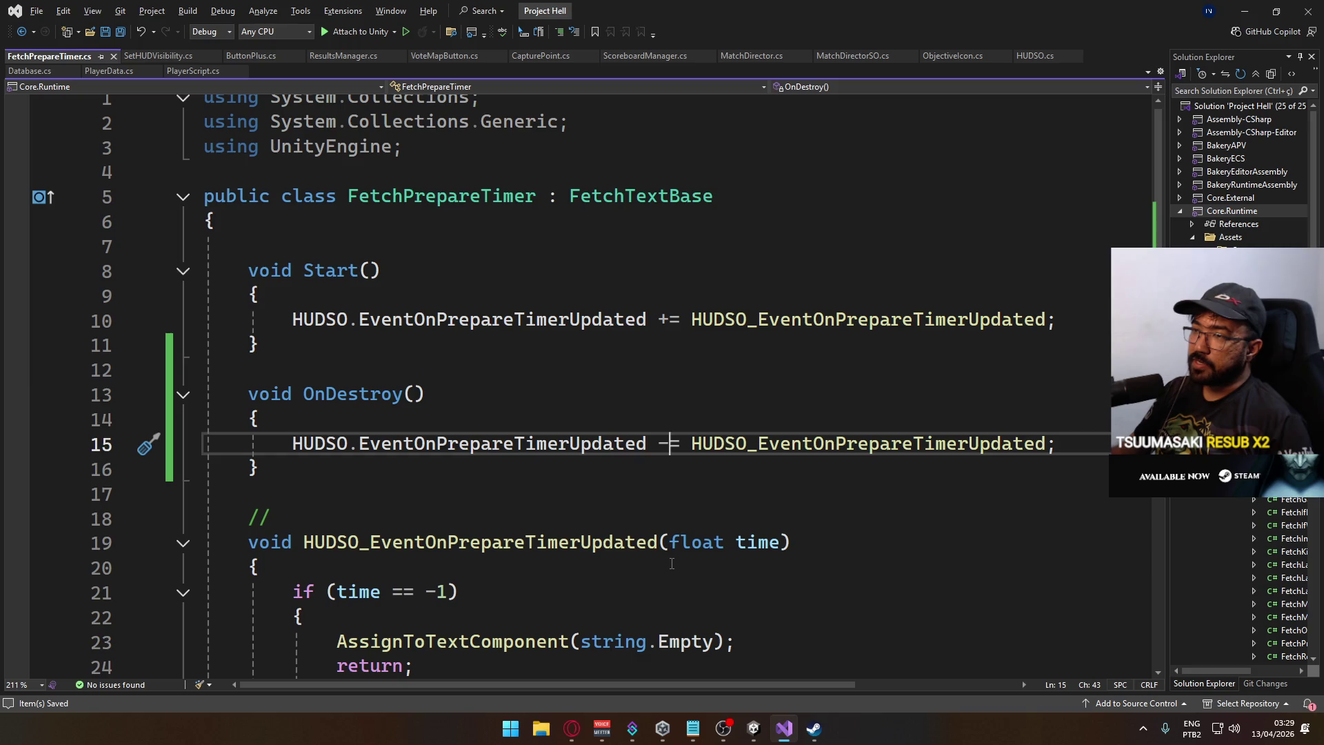
pyautogui.click(340, 250)
pyautogui.hotkey('shift', 'Home')
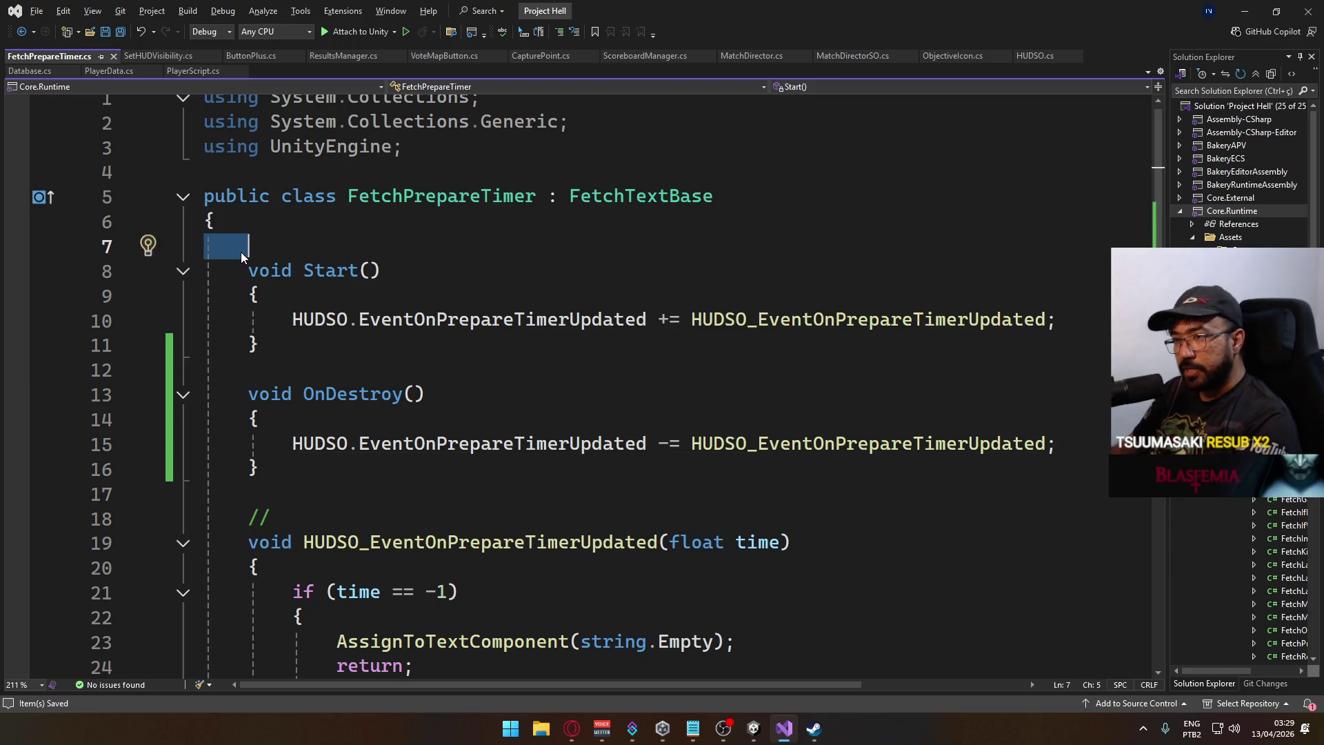
pyautogui.press('BackSpace')
pyautogui.scroll(-4, 414, 386)
pyautogui.hotkey('ctrl', 's')
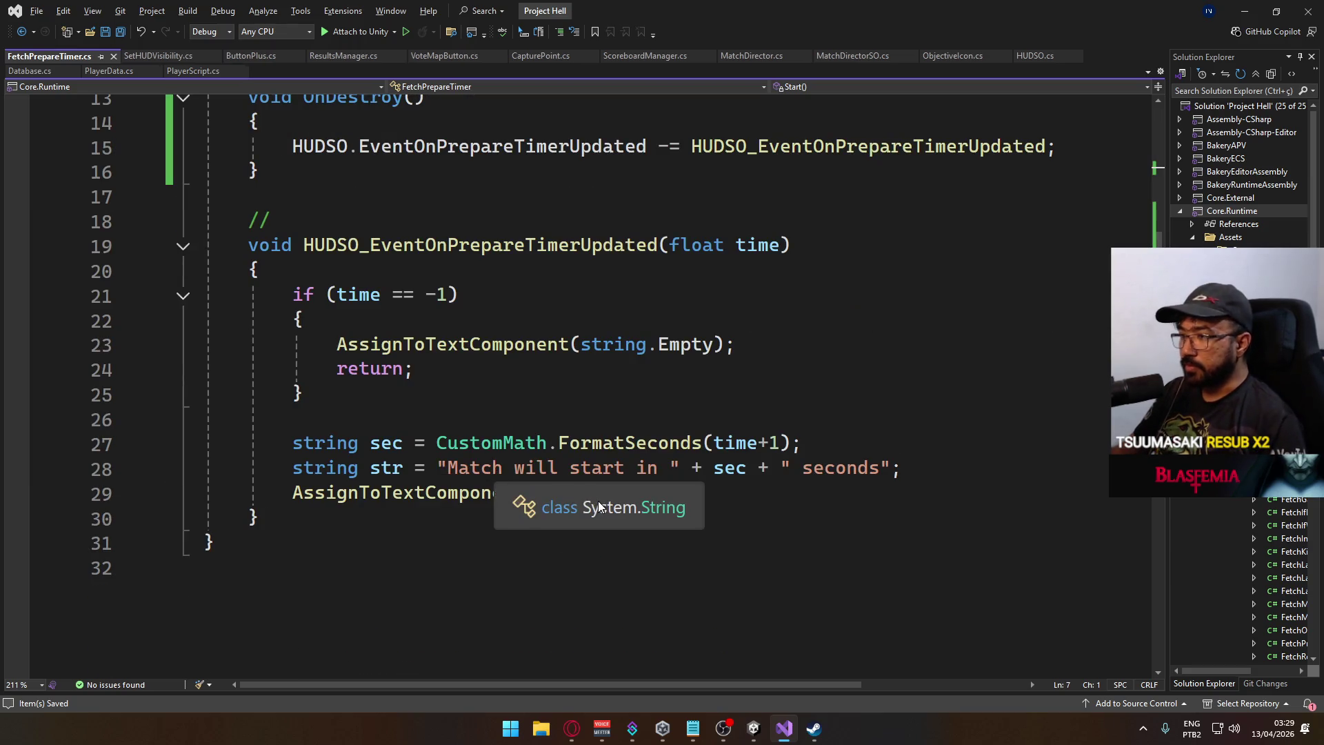
pyautogui.scroll(2, 596, 526)
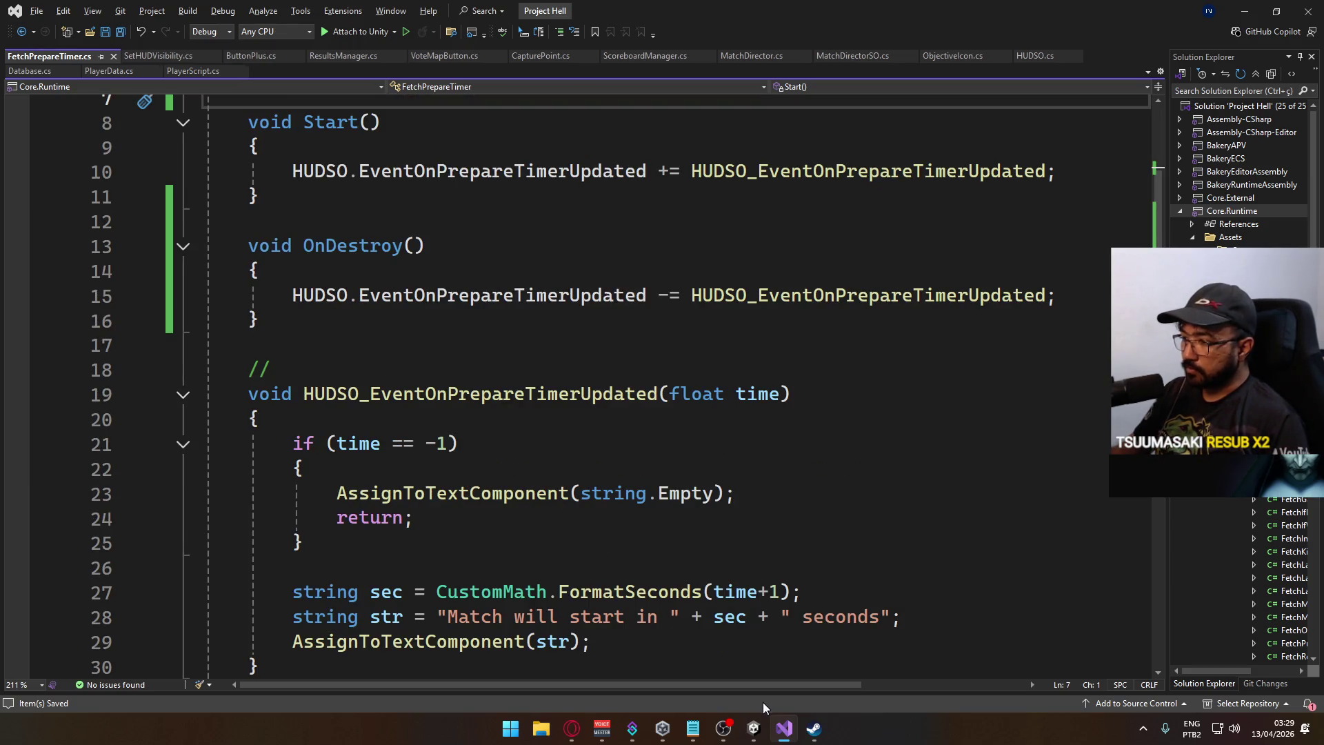
pyautogui.moveTo(754, 724)
pyautogui.moveTo(679, 658)
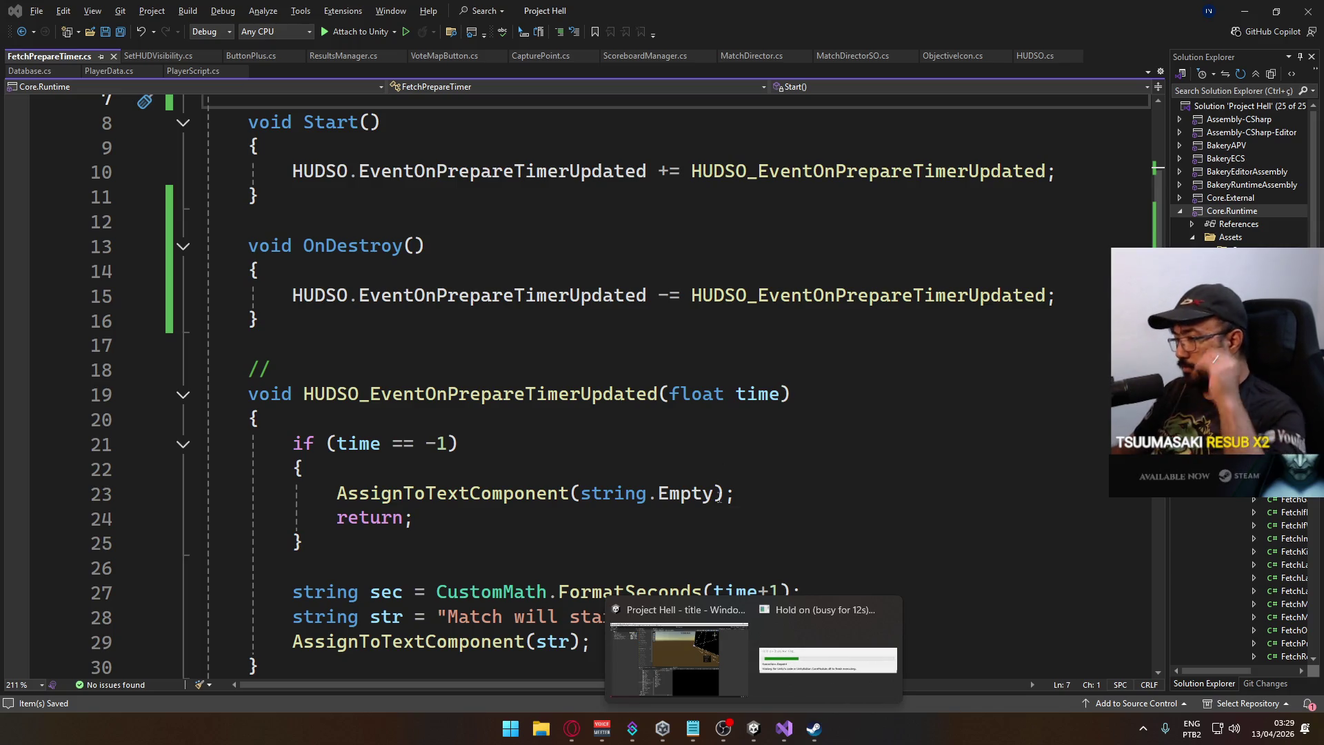
# Load the crash scene from the Scenes folder and orbit the Scene view around the map.
pyautogui.click(659, 671)
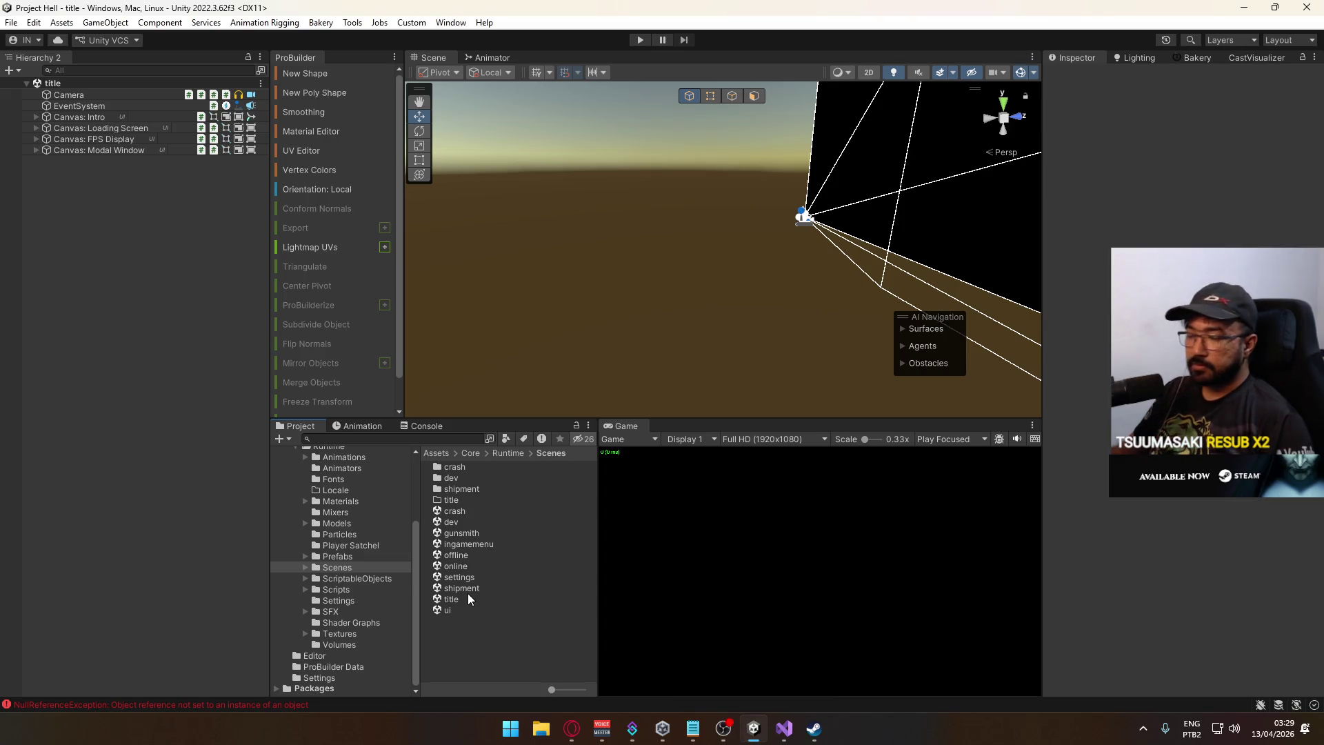
pyautogui.click(469, 511)
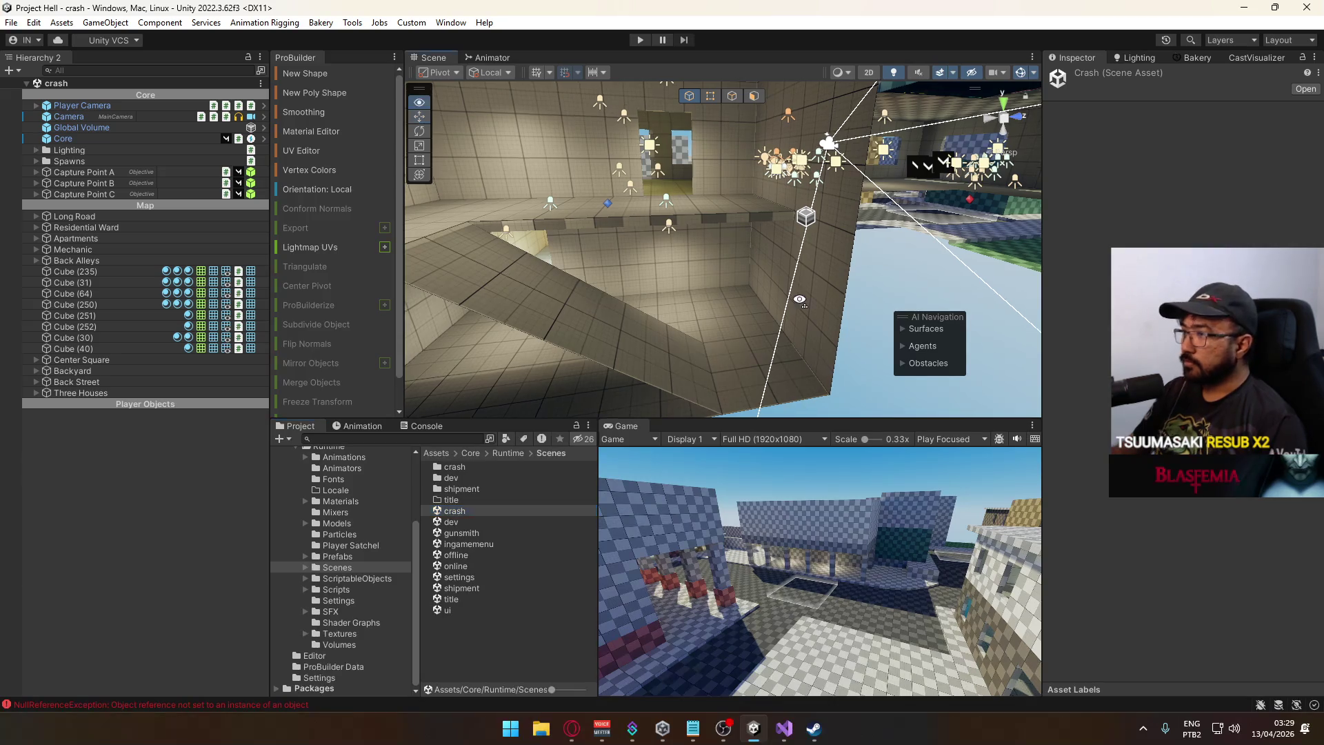
pyautogui.moveTo(772, 207)
pyautogui.mouseDown()
pyautogui.moveTo(772, 285)
pyautogui.moveTo(959, 239)
pyautogui.moveTo(525, 296)
pyautogui.moveTo(920, 284)
pyautogui.moveTo(1083, 243)
pyautogui.moveTo(1017, 298)
pyautogui.mouseUp()
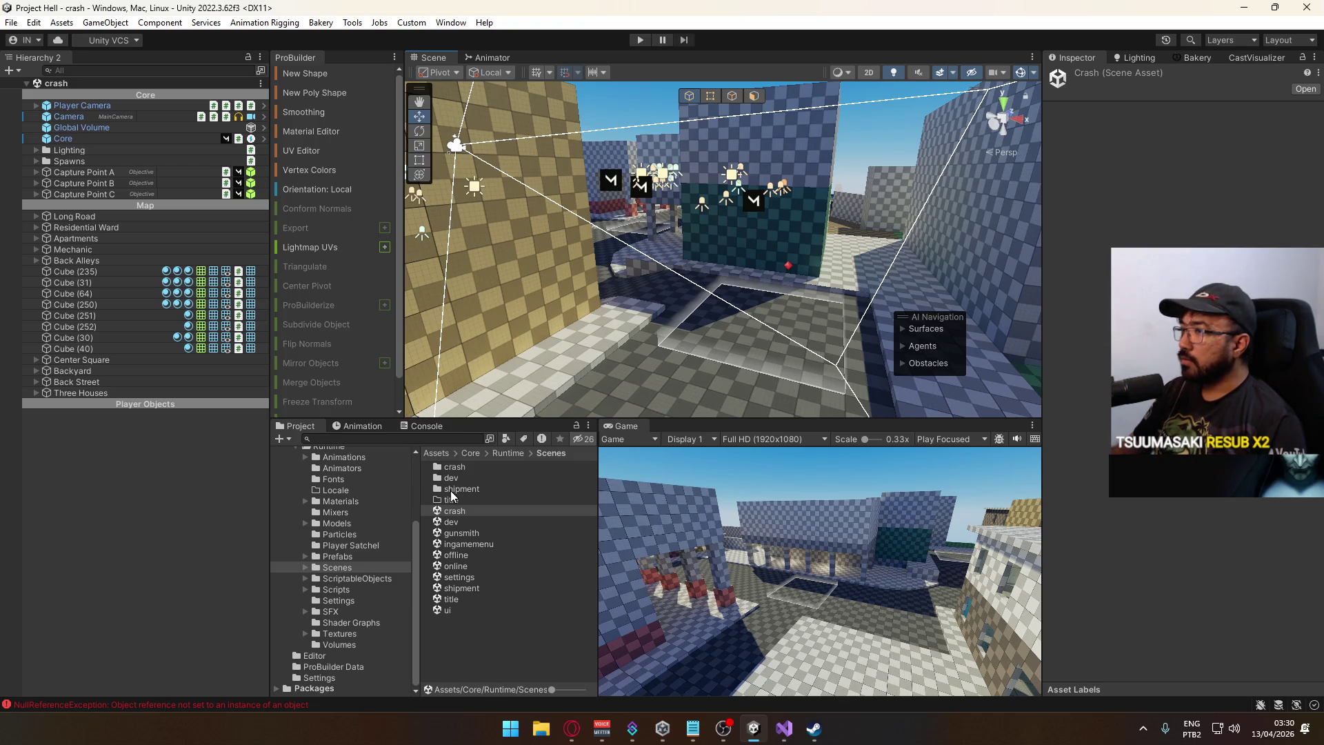
pyautogui.hotkey('alt', 'Tab')
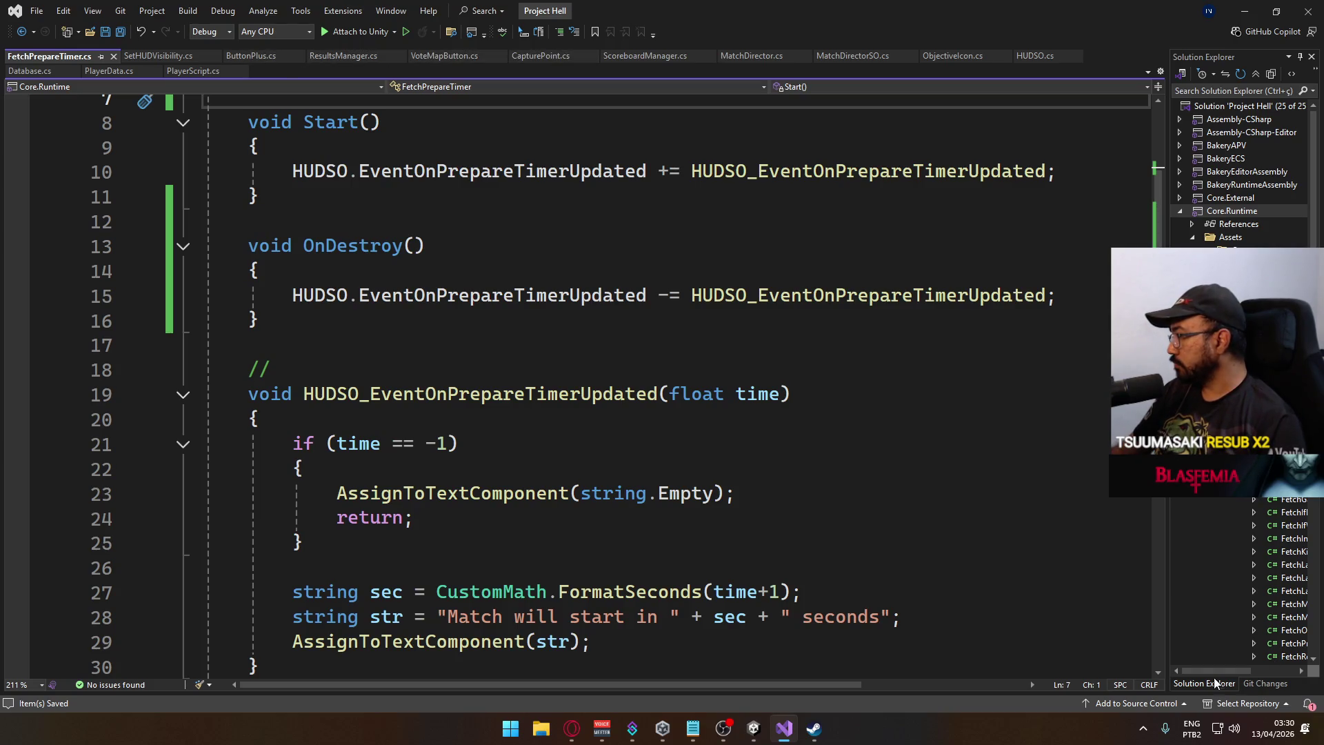
# Browse the UI scripts in Solution Explorer and collapse the HUDSO_EventOnPrepareTimerUpdated method.
pyautogui.click(1269, 671)
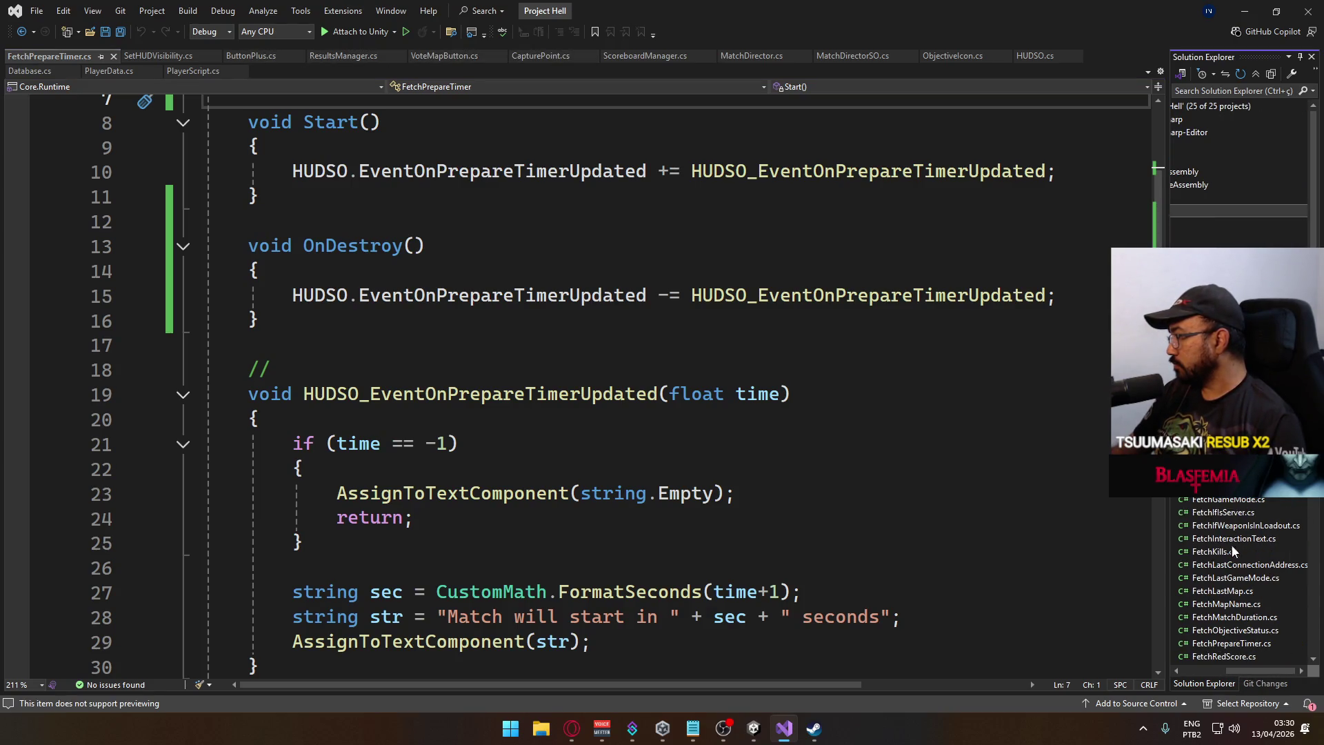
pyautogui.scroll(-1, 1240, 590)
pyautogui.scroll(-2, 1252, 611)
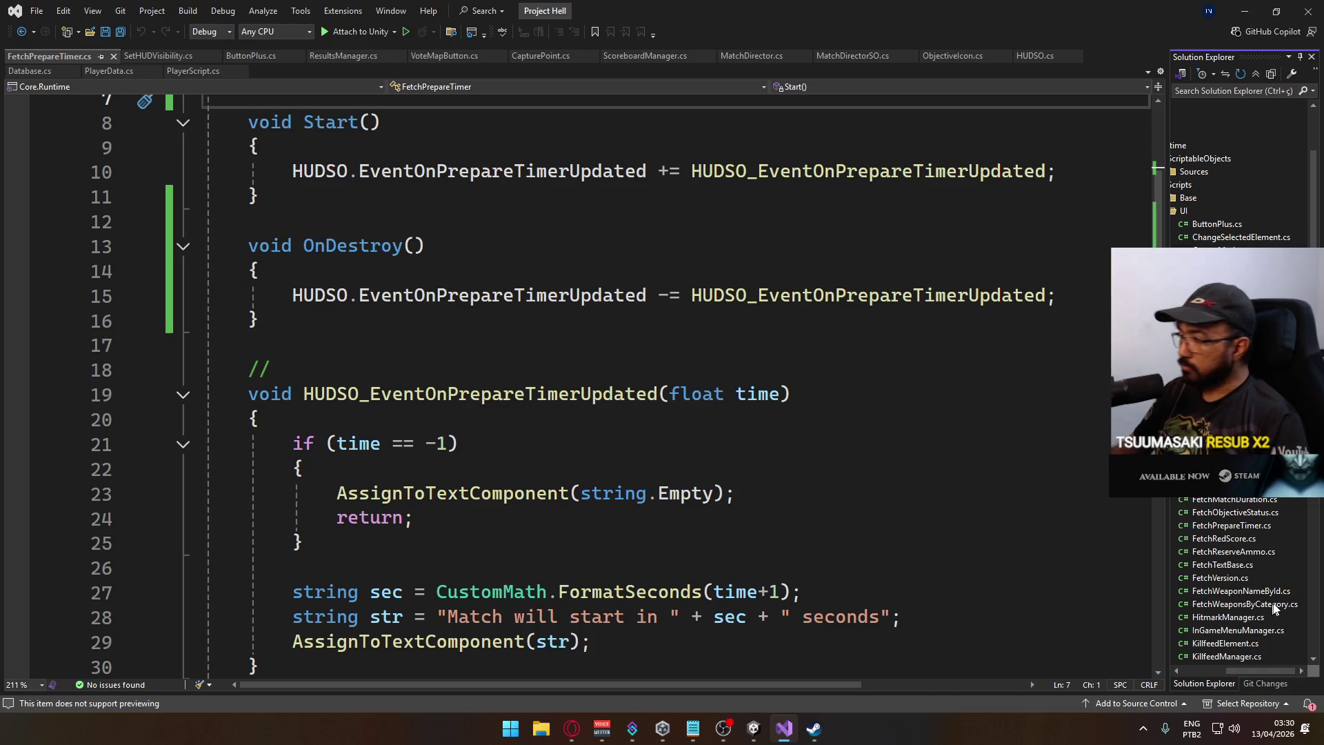
pyautogui.scroll(-3, 1290, 596)
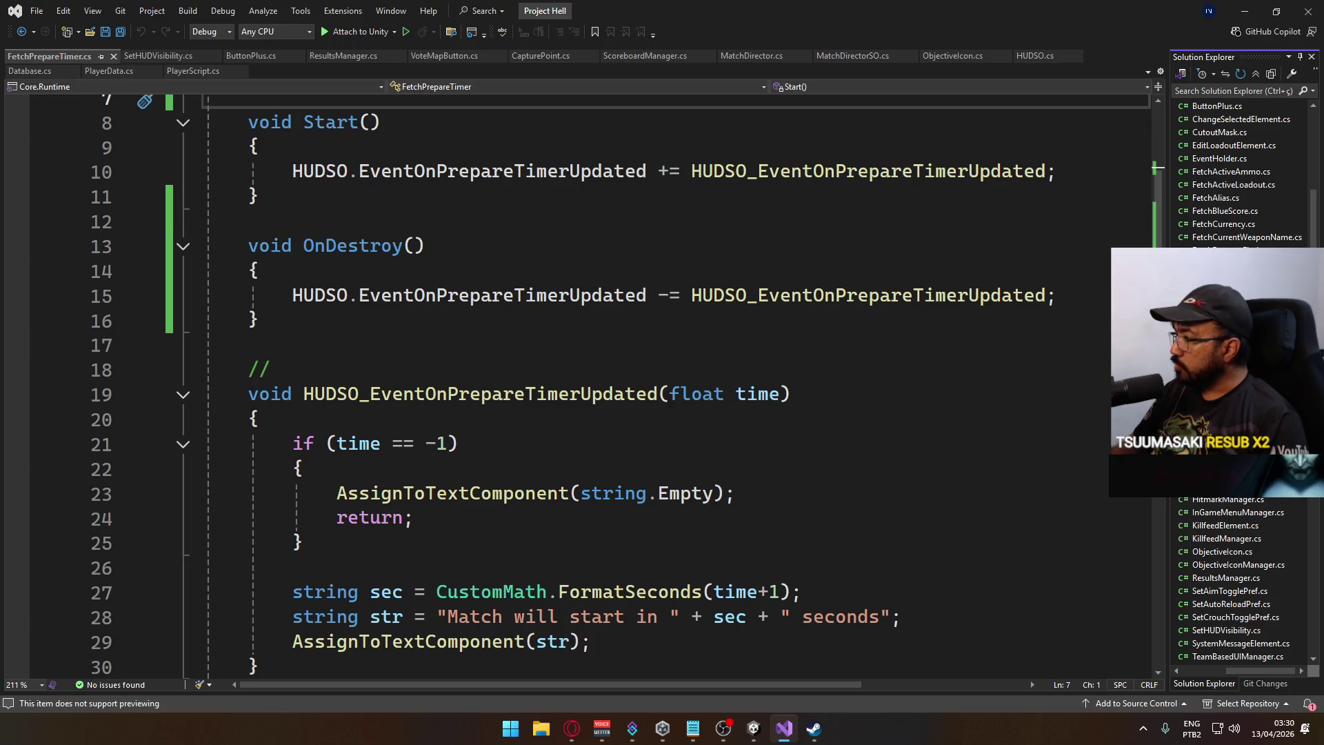
pyautogui.scroll(4, 1241, 587)
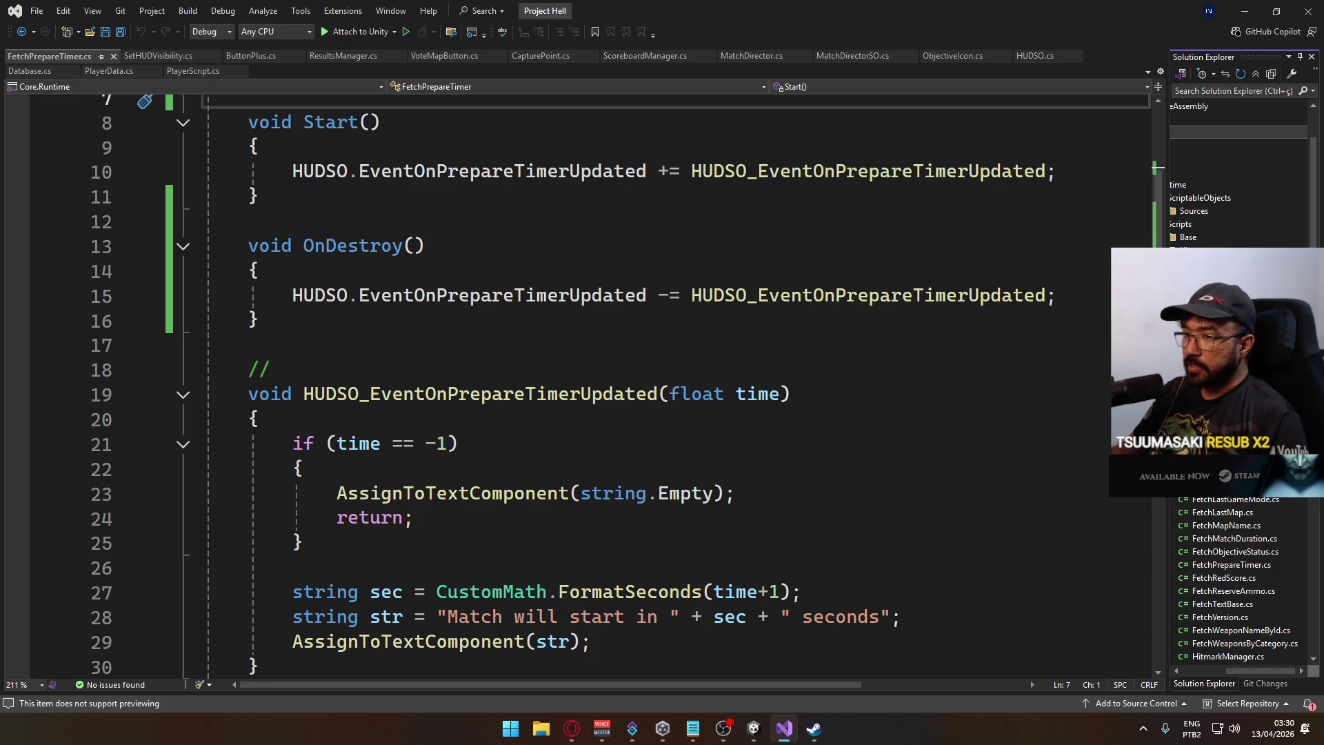
pyautogui.click(182, 395)
pyautogui.scroll(2, 181, 397)
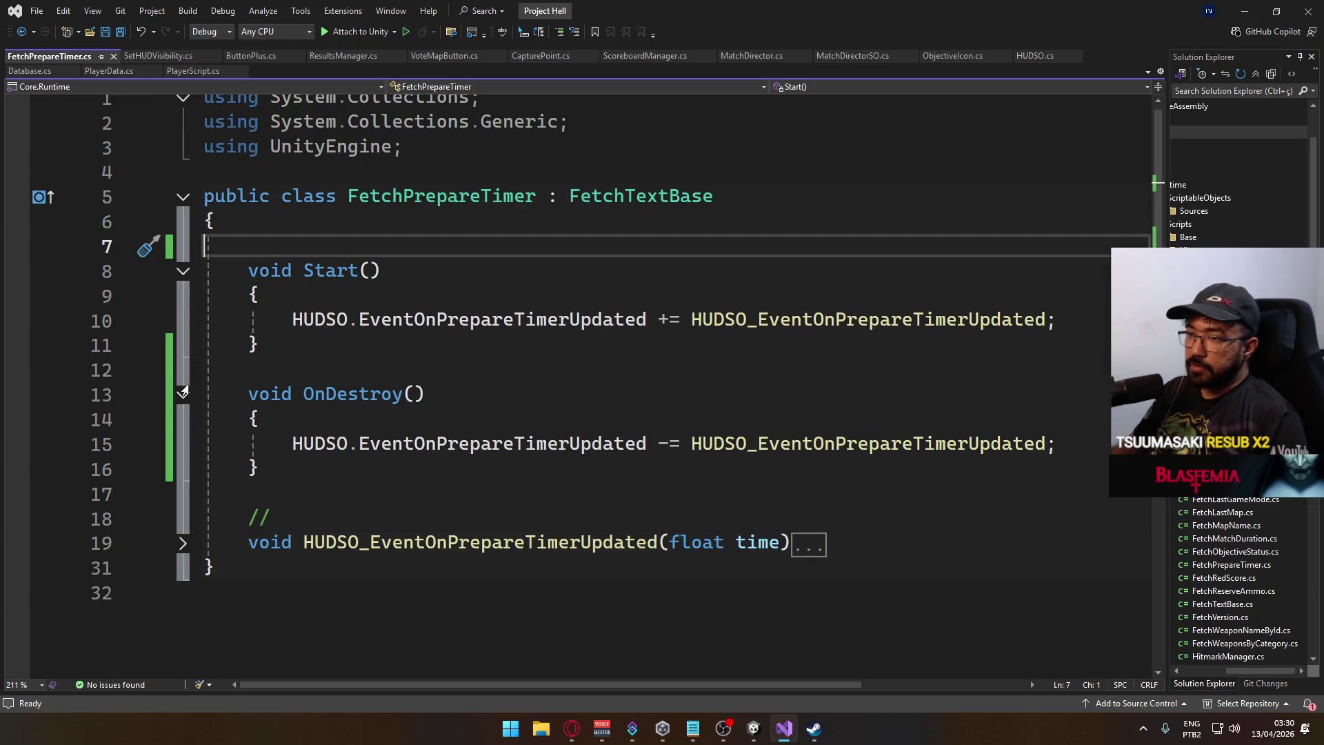
# Collapse the OnDestroy method body in FetchPrepareTimer.cs.
pyautogui.click(183, 393)
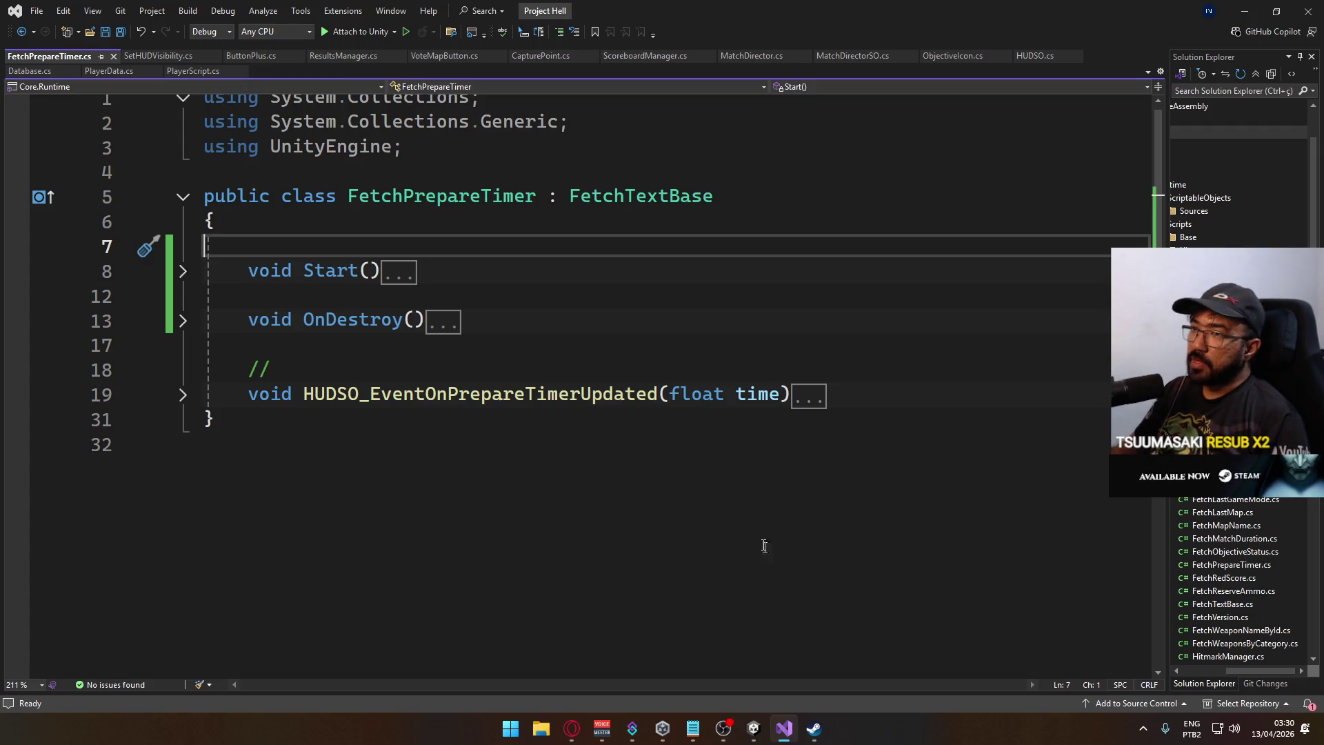
pyautogui.scroll(1, 641, 491)
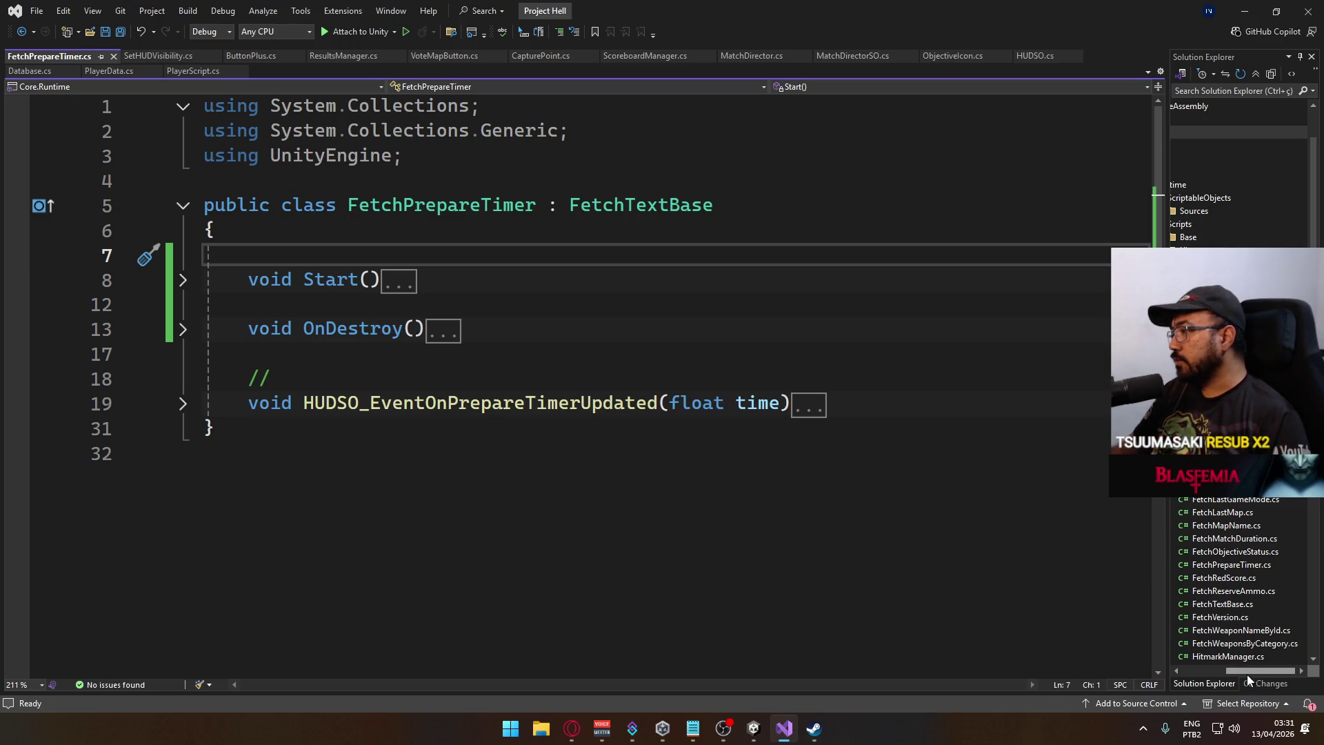
pyautogui.moveTo(1247, 673)
pyautogui.mouseDown()
pyautogui.moveTo(1207, 673)
pyautogui.moveTo(1220, 665)
pyautogui.mouseUp()
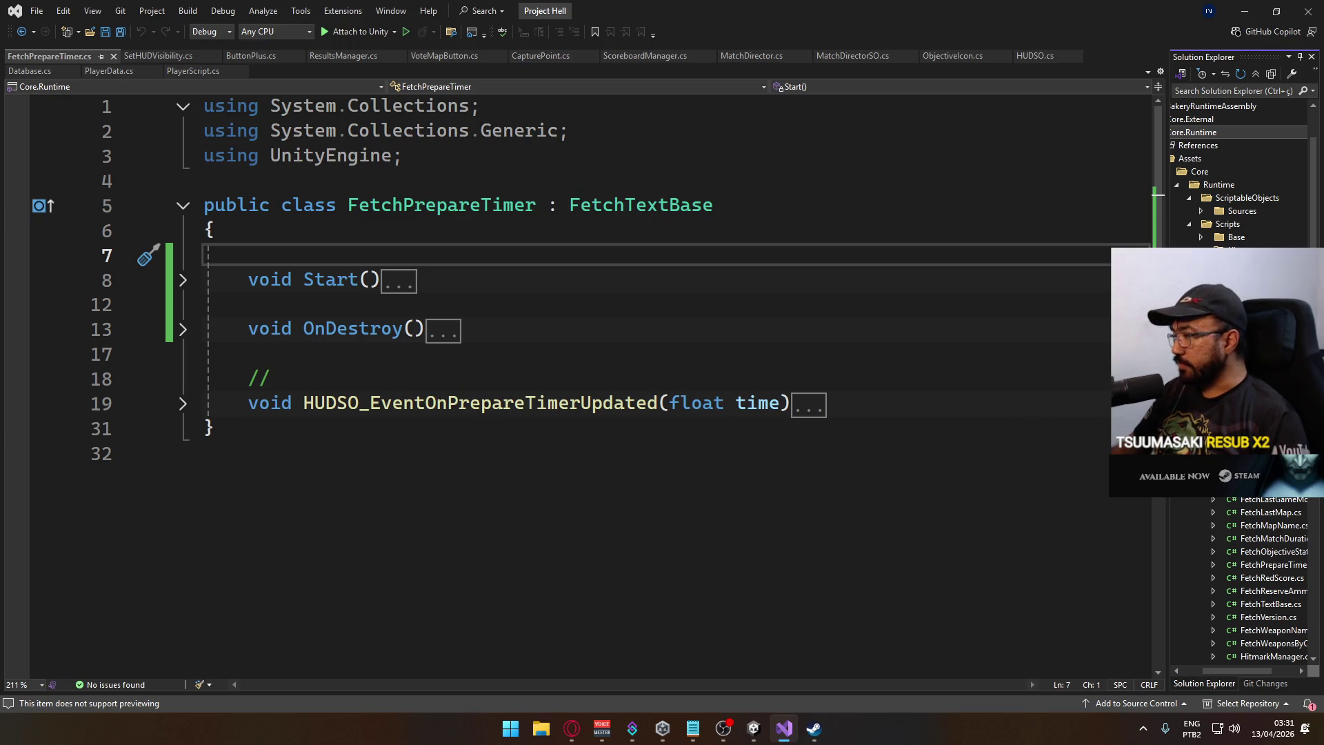
pyautogui.scroll(-2, 1241, 173)
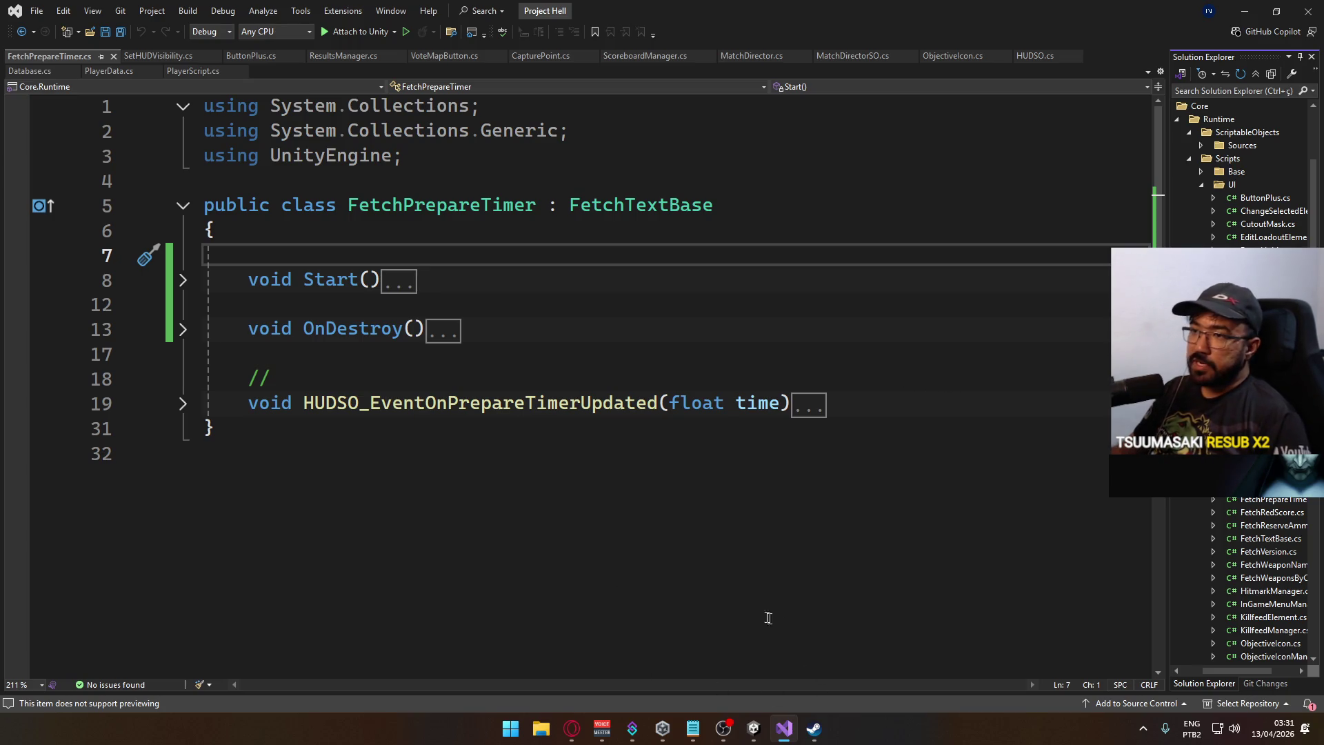
# Move the trailing blank line inside the class before its closing brace and save.
pyautogui.click(267, 448)
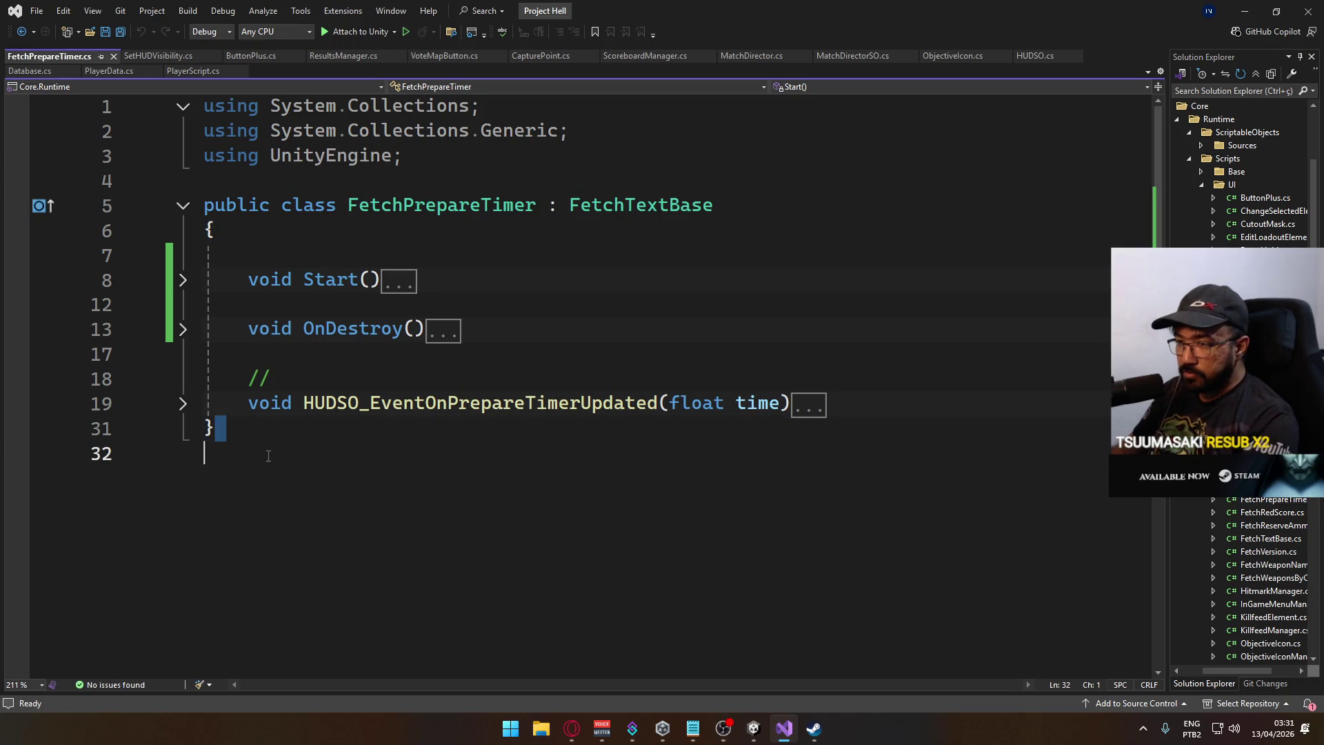
pyautogui.press('BackSpace')
pyautogui.hotkey('ctrl', 'Return')
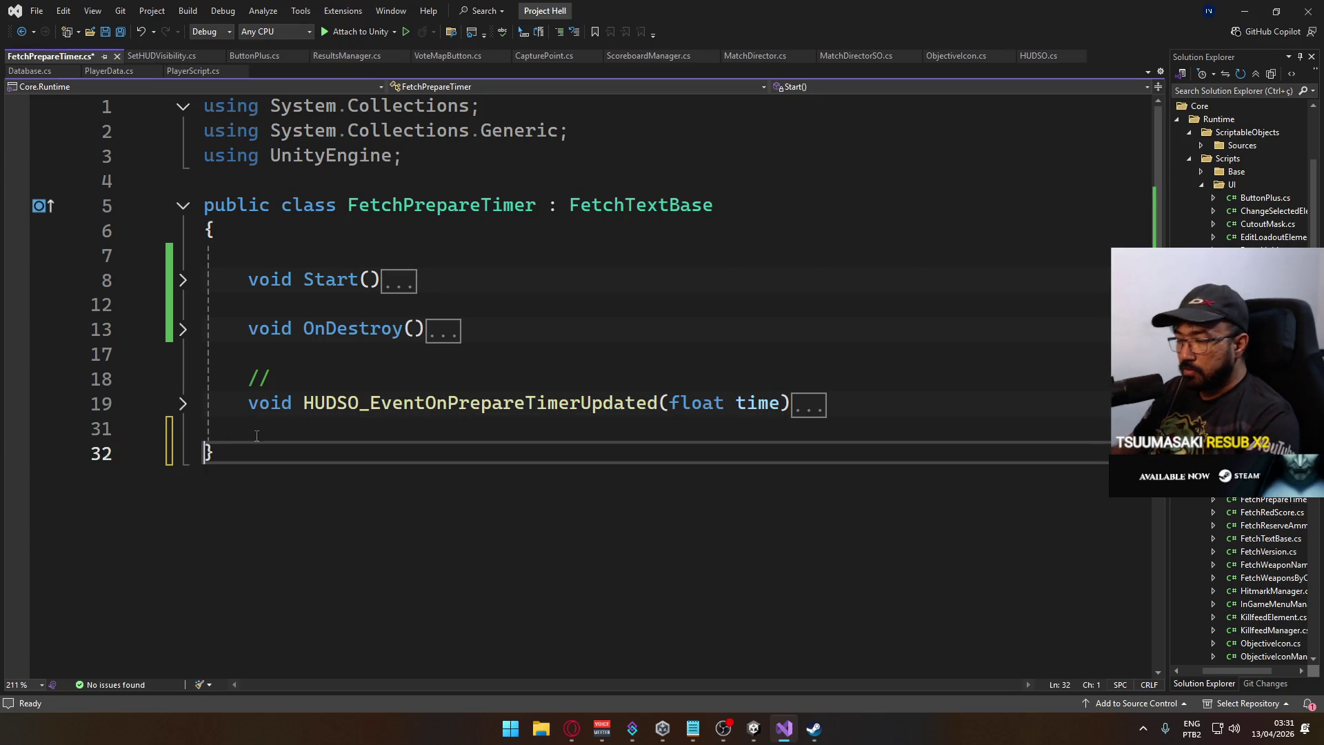
pyautogui.hotkey('ctrl', 's')
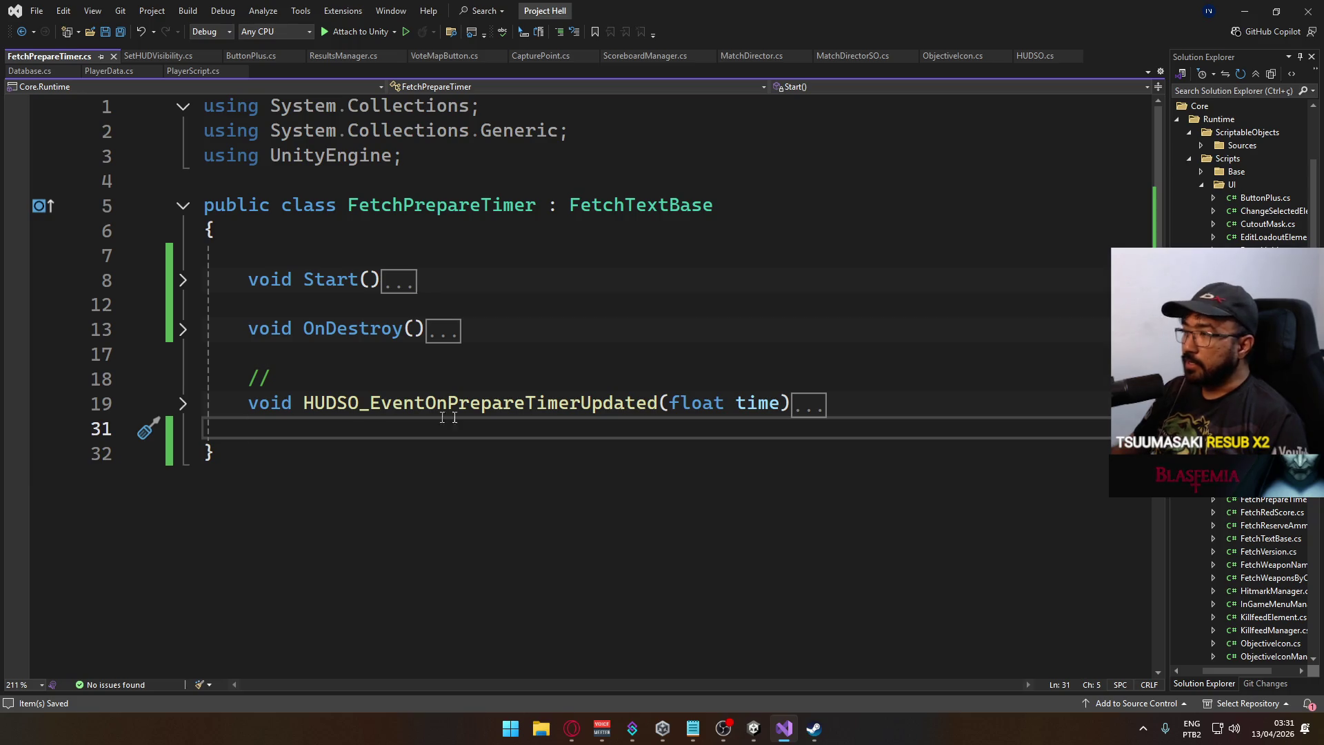
pyautogui.moveTo(756, 737)
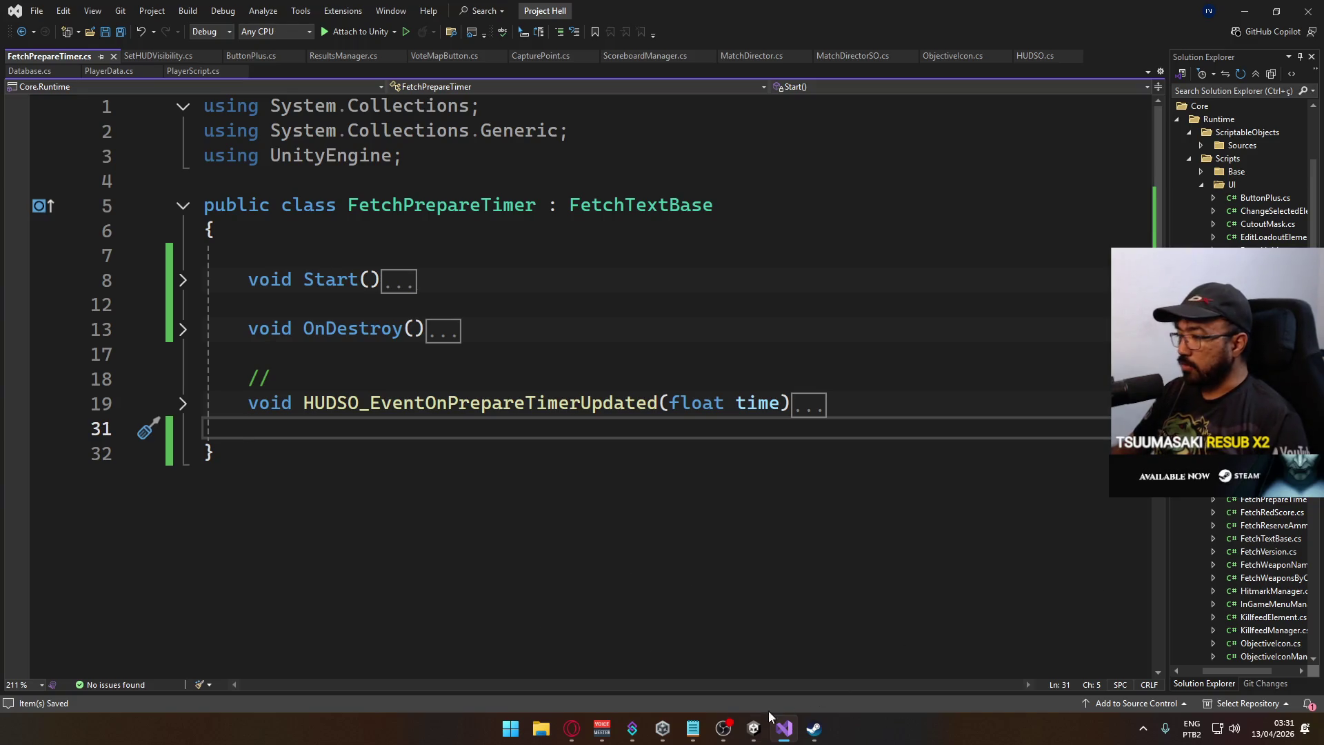
pyautogui.click(753, 728)
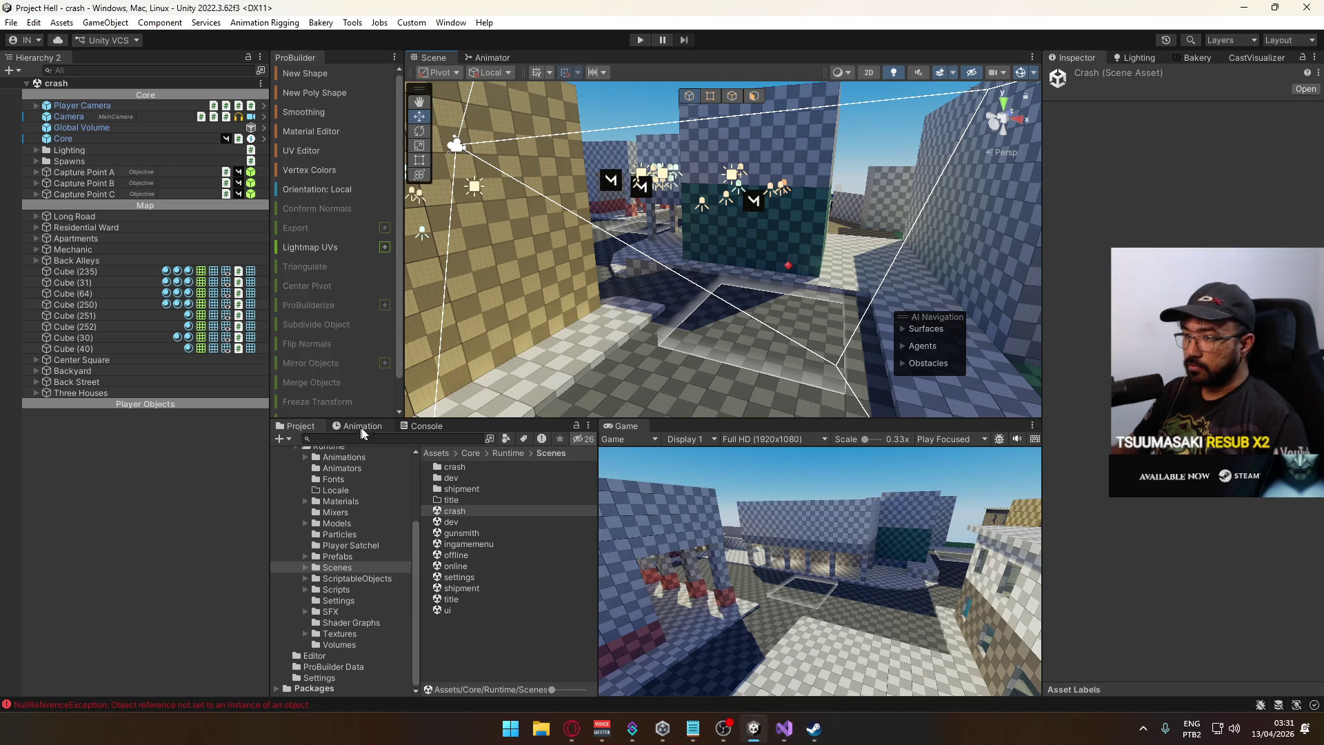
# Clear the Console's warnings and NullReferenceException, then return to Visual Studio.
pyautogui.click(421, 426)
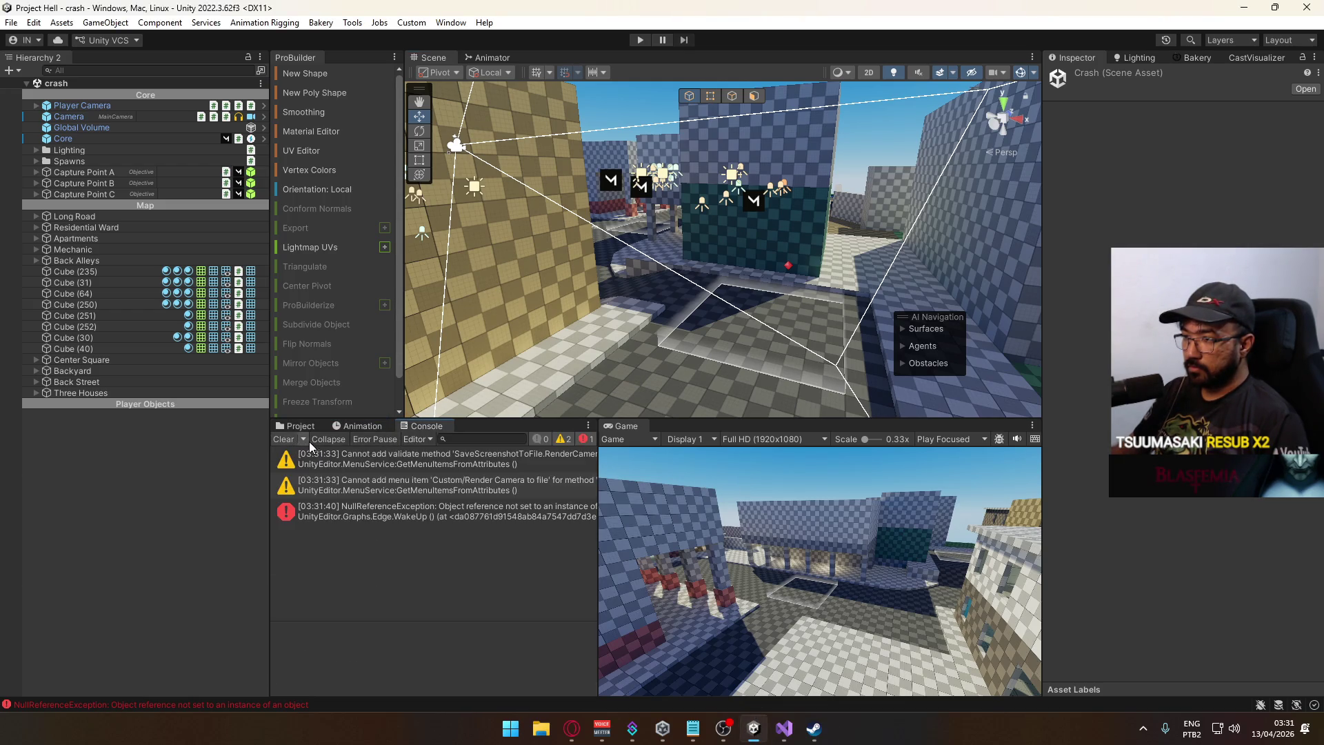
pyautogui.click(286, 440)
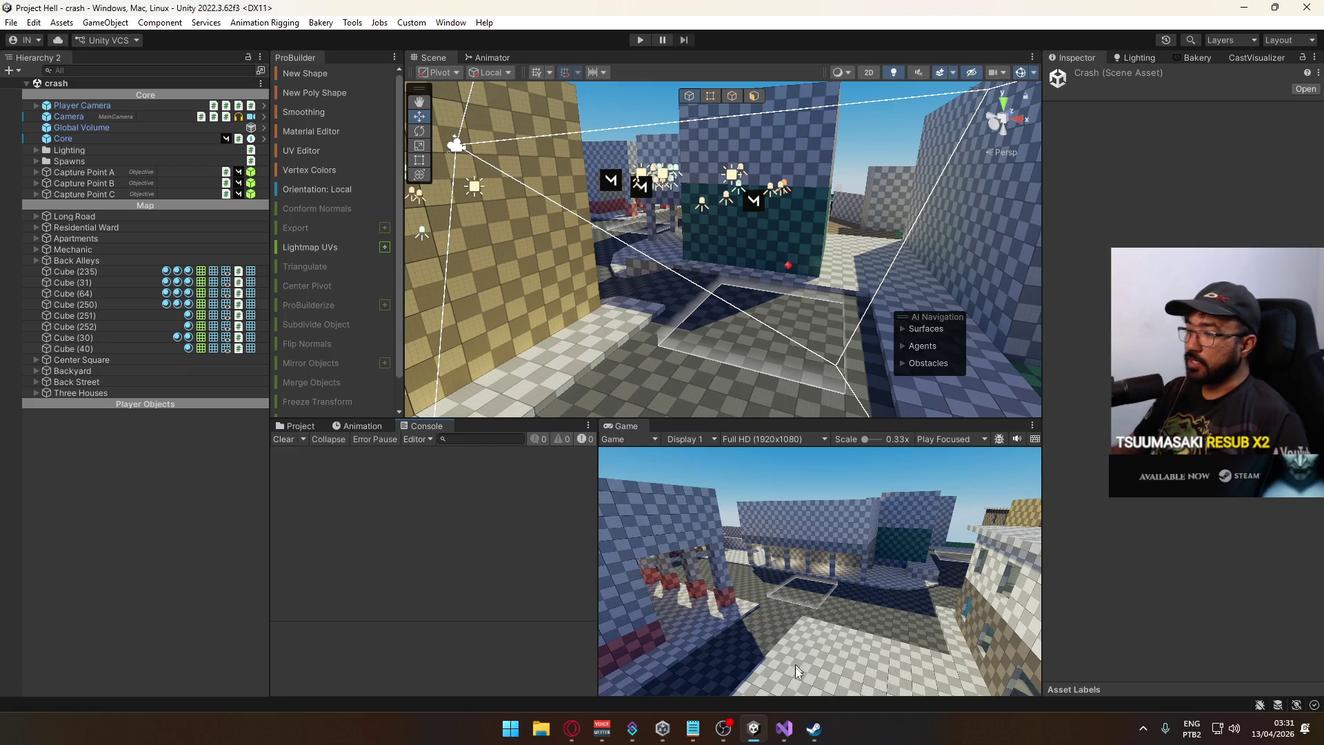
pyautogui.click(788, 727)
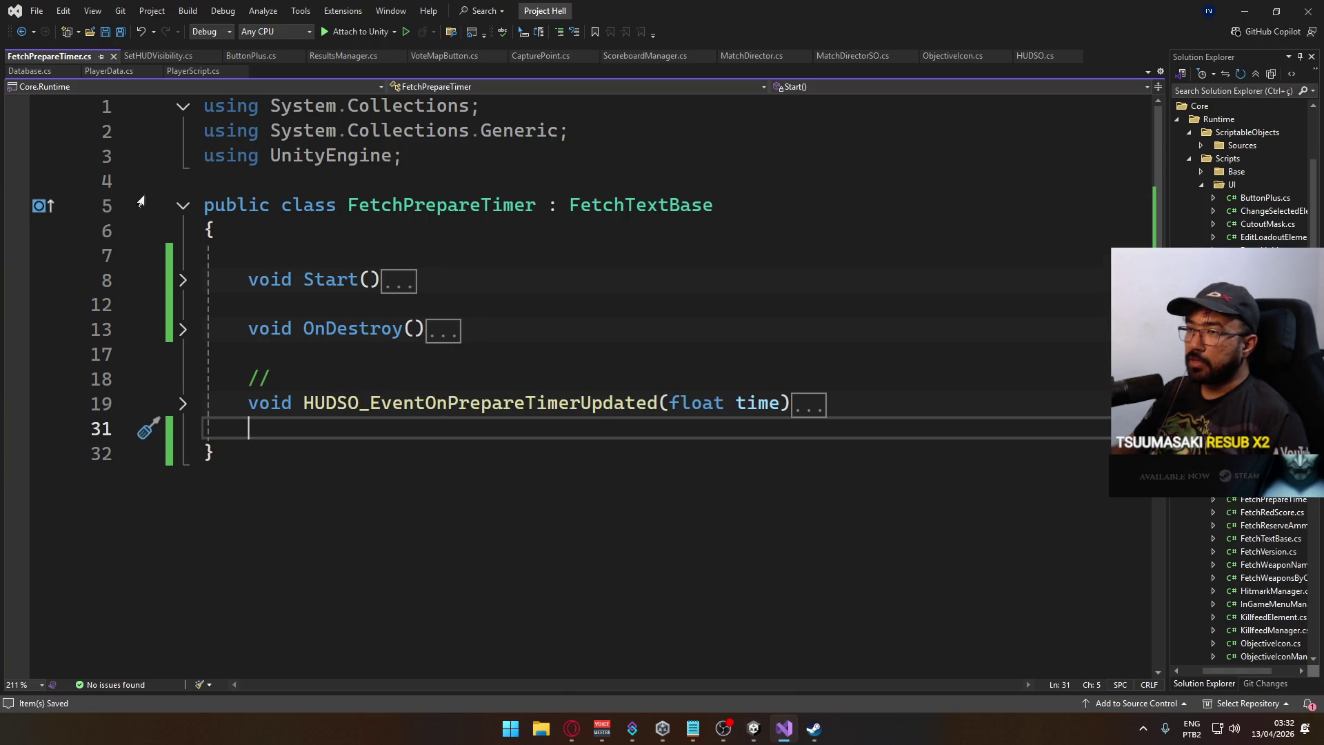
# Scroll through the methods of PlayerScript.cs, then return to the Unity editor.
pyautogui.click(187, 74)
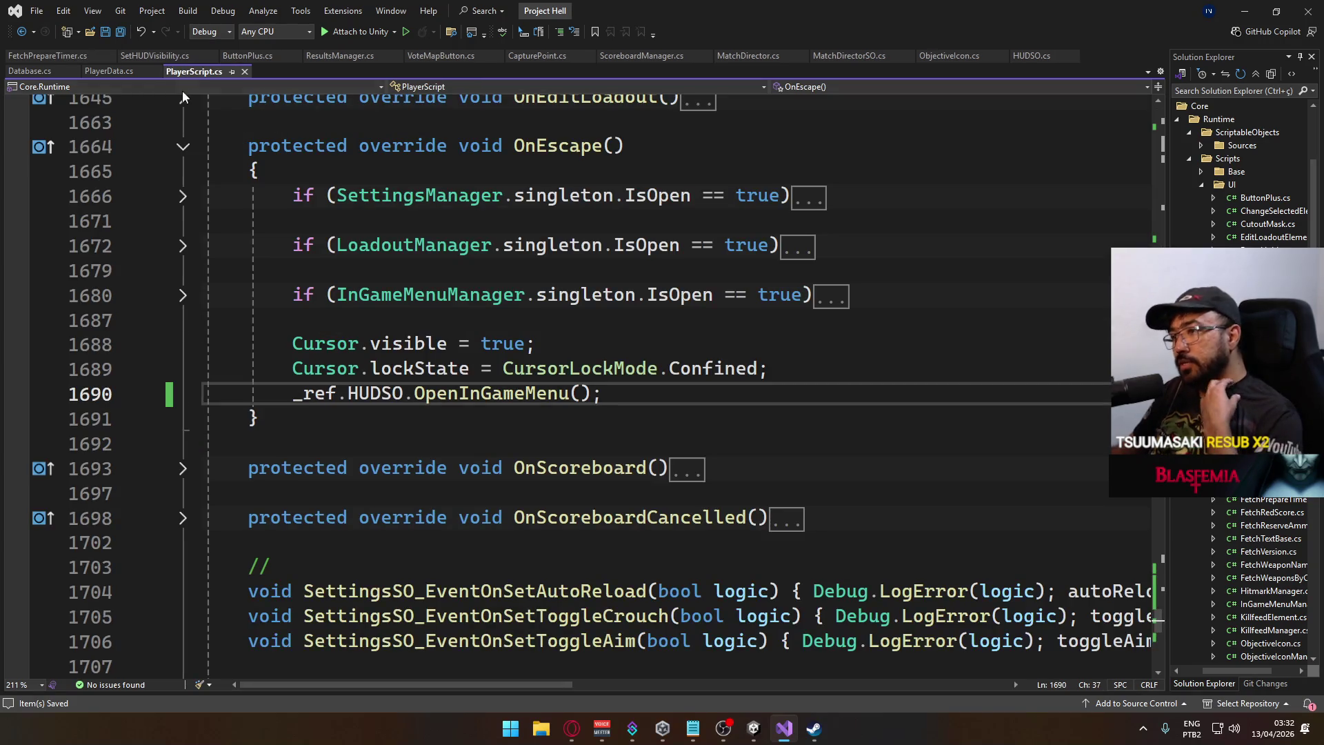
pyautogui.scroll(-4, 494, 414)
pyautogui.scroll(-3, 495, 414)
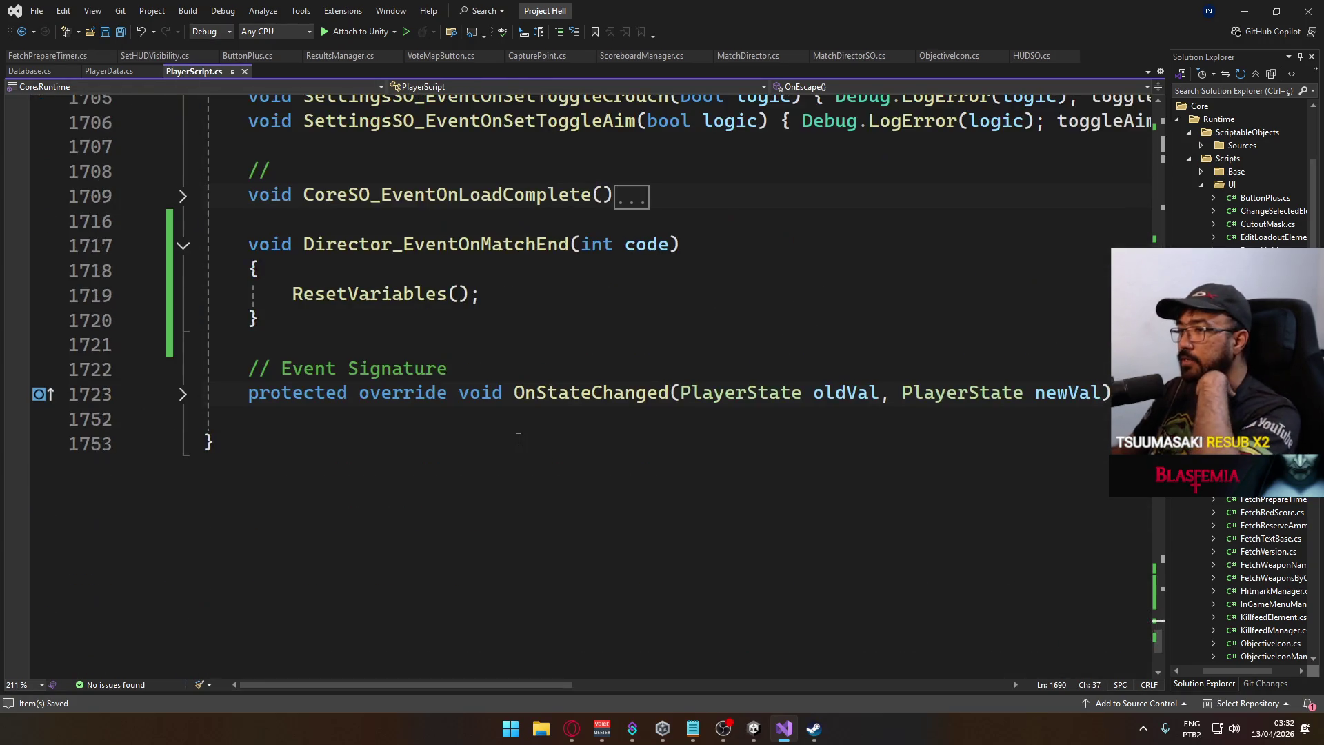
pyautogui.scroll(1, 413, 359)
pyautogui.click(183, 319)
pyautogui.scroll(10, 303, 358)
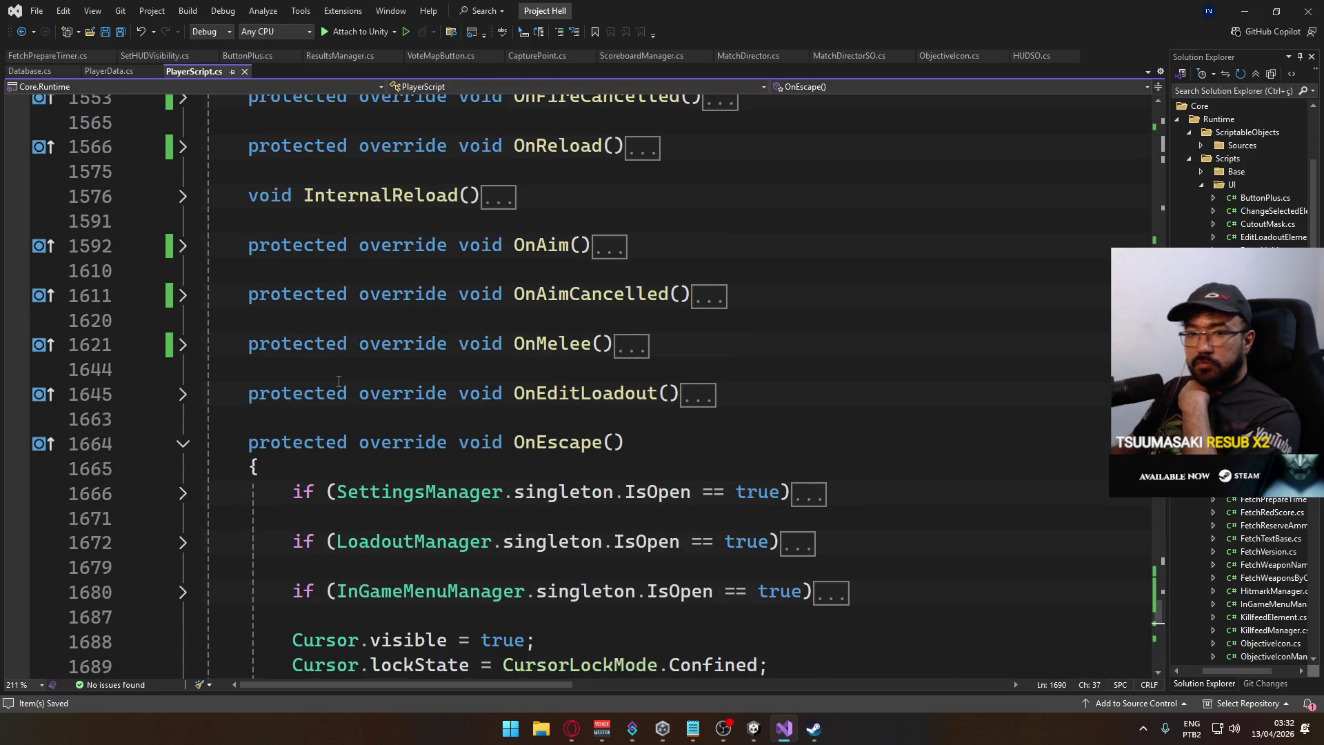
pyautogui.scroll(7, 339, 386)
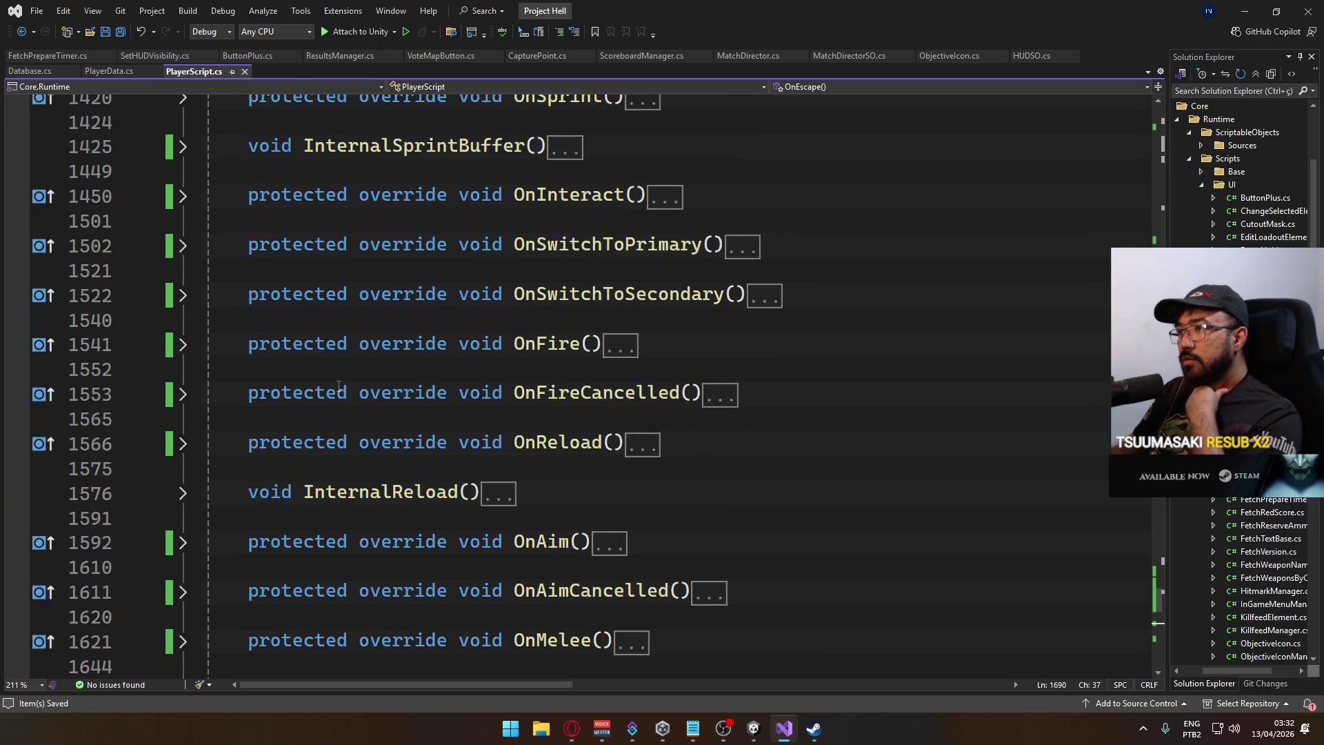
pyautogui.scroll(-3, 339, 387)
pyautogui.scroll(7, 338, 386)
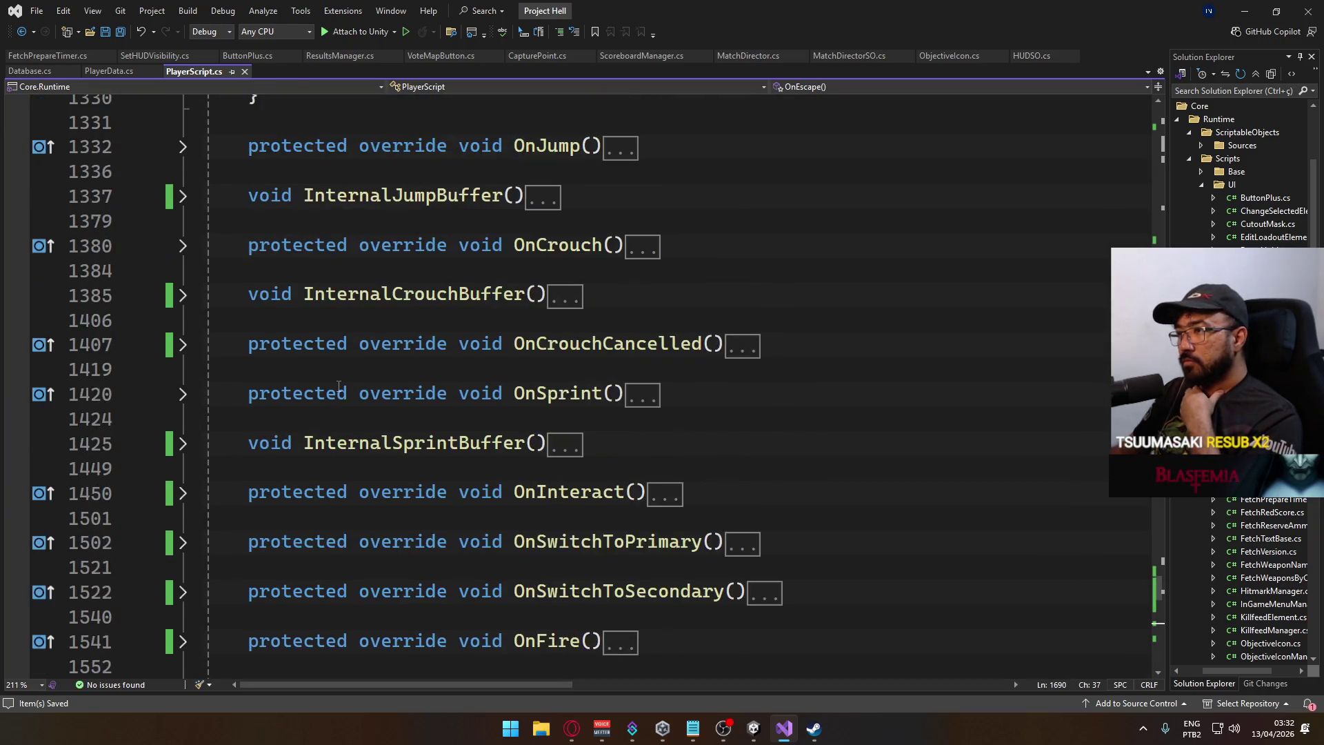
pyautogui.click(754, 720)
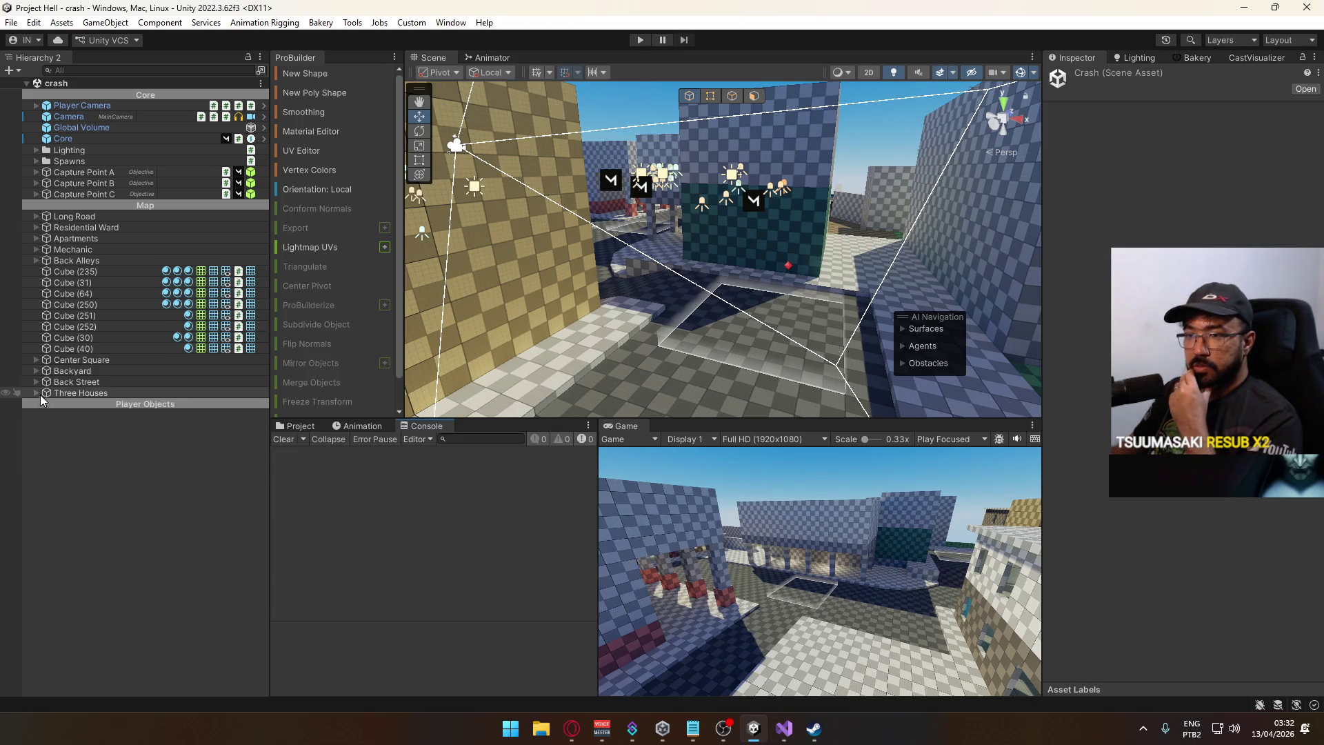
# Open the ui scene from the Scenes folder and browse the Results and Scoreboard canvases.
pyautogui.click(296, 426)
pyautogui.click(465, 609)
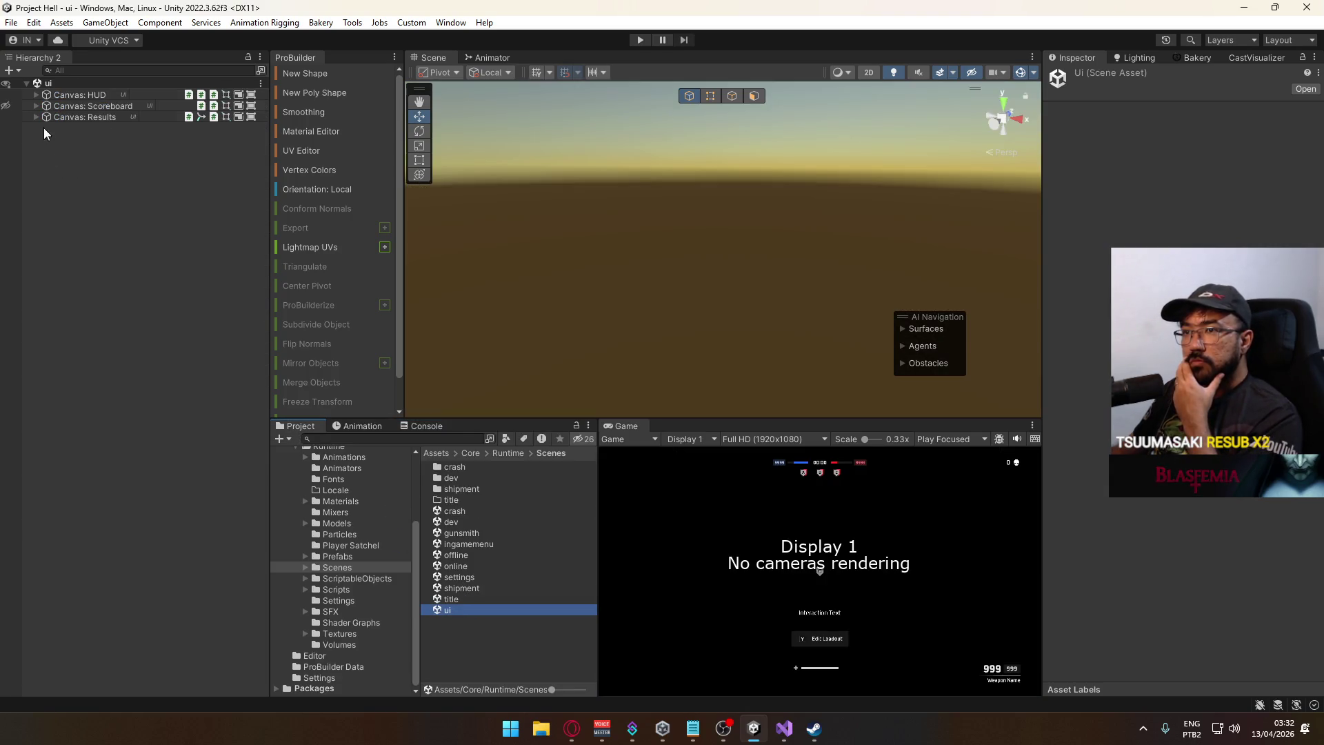
pyautogui.click(31, 120)
pyautogui.click(32, 121)
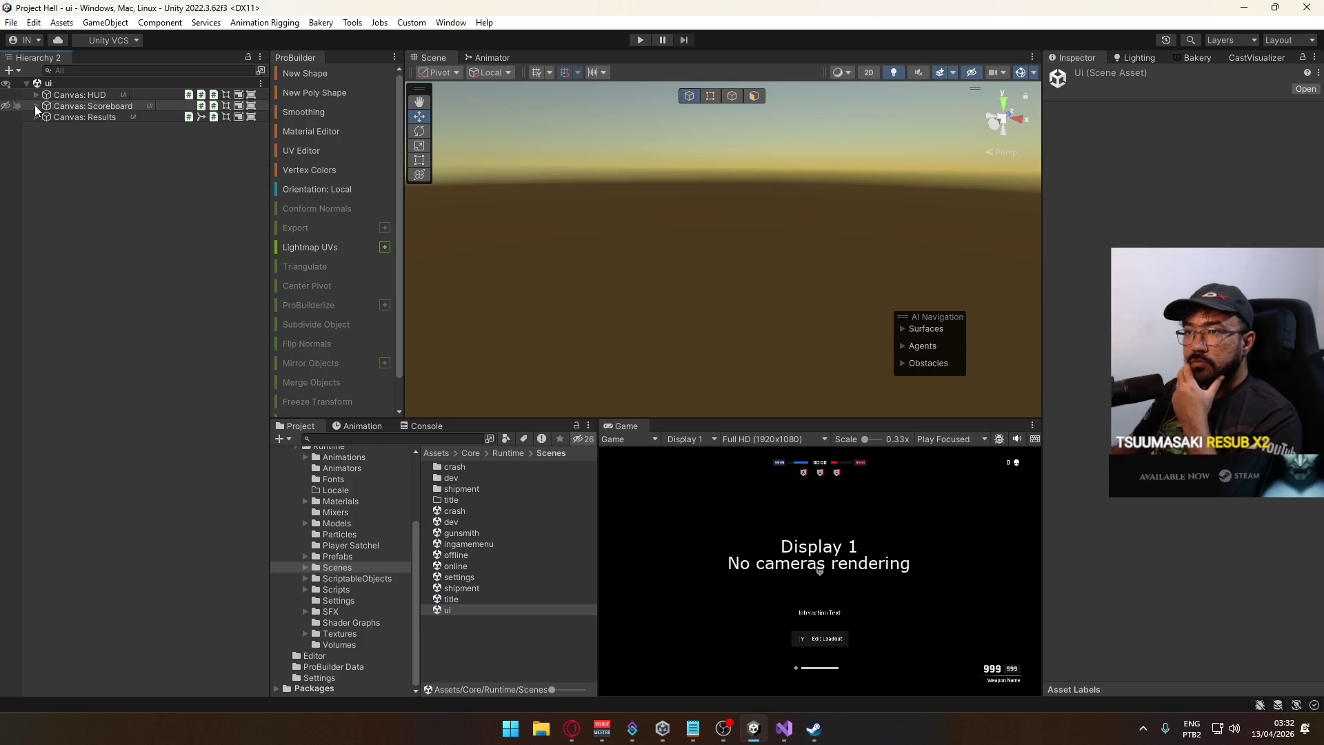
pyautogui.click(35, 105)
pyautogui.click(44, 117)
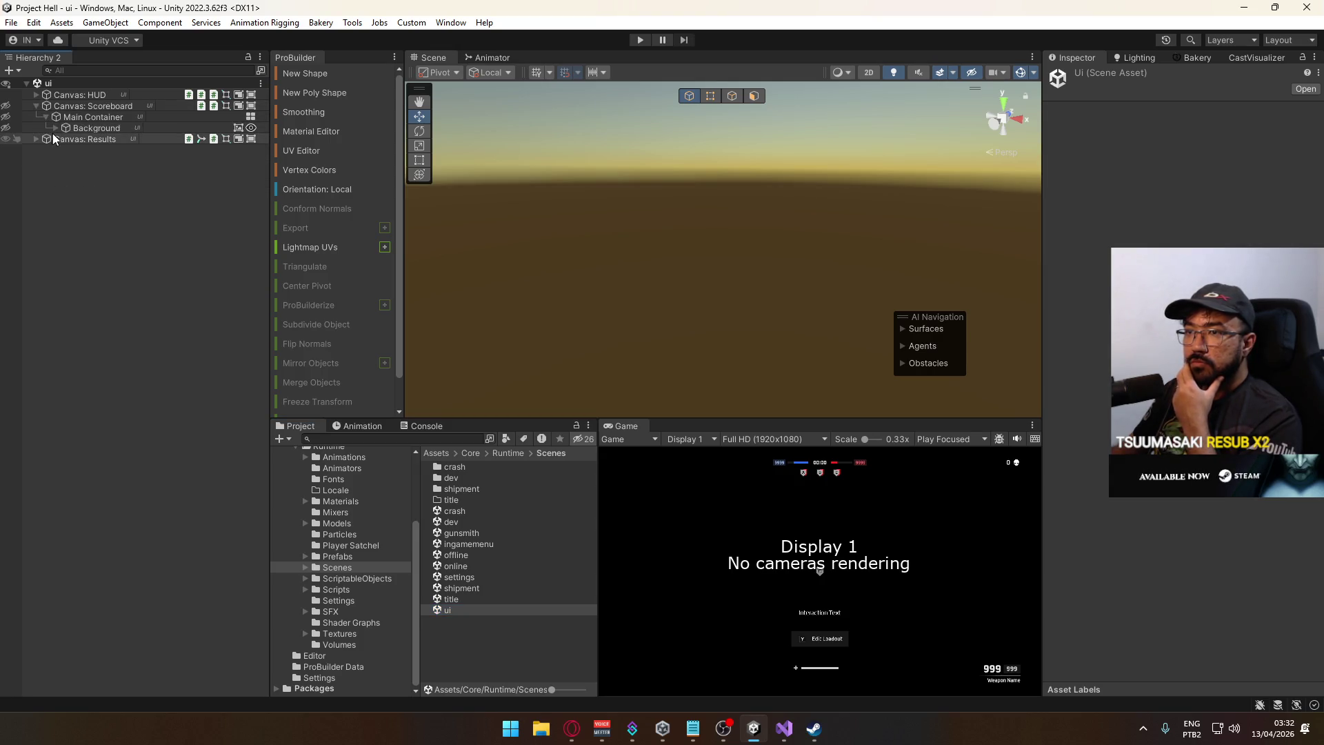
pyautogui.click(56, 127)
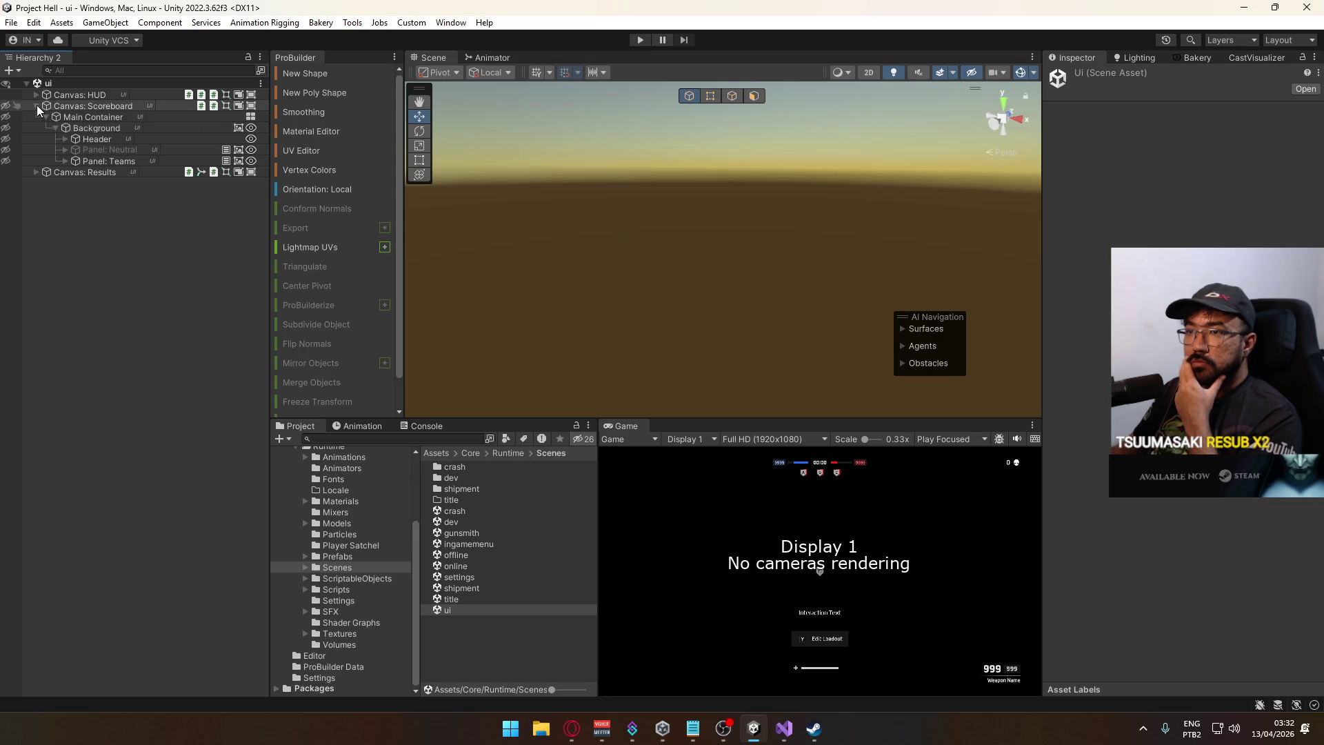
pyautogui.click(36, 105)
# Expand Canvas: HUD > Team Based HUD > Main Container > Objectives Overview and select Objective B.
pyautogui.click(35, 95)
pyautogui.click(47, 127)
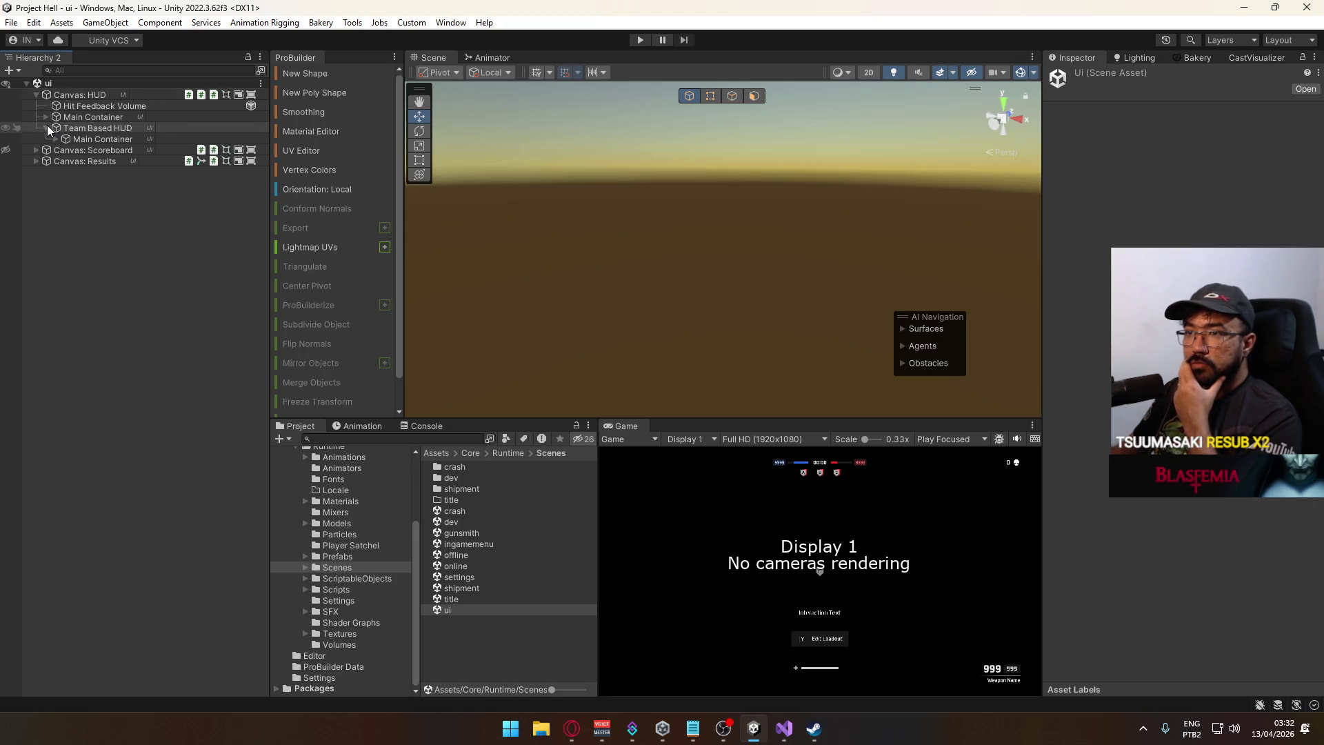
pyautogui.click(54, 138)
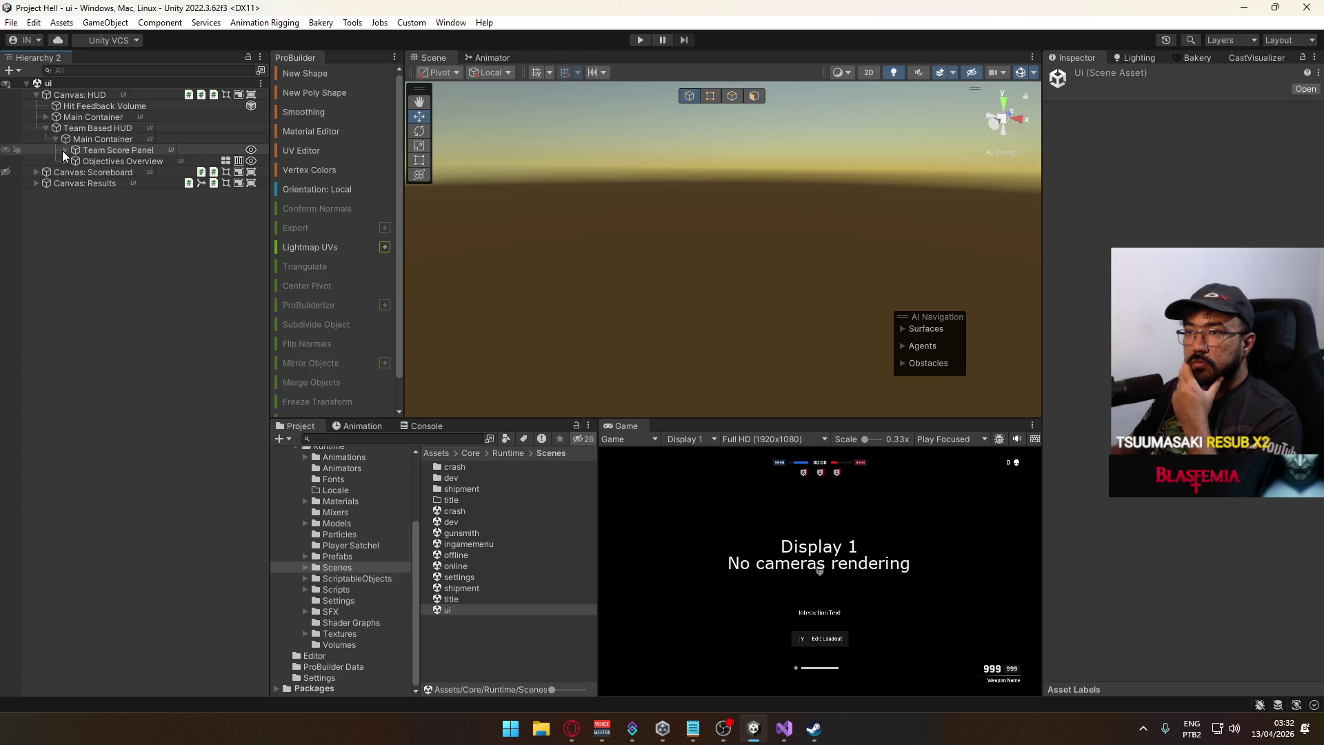
pyautogui.click(62, 150)
pyautogui.click(76, 160)
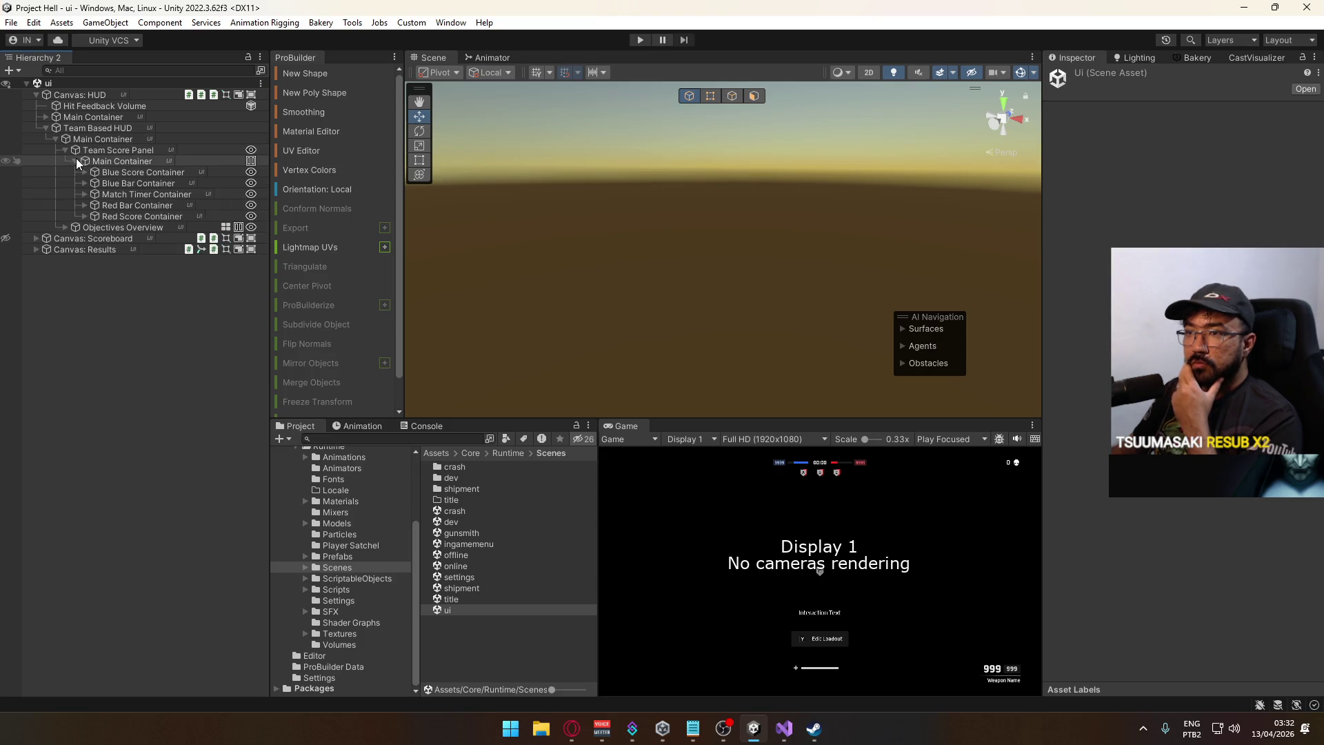
pyautogui.click(63, 150)
pyautogui.click(66, 161)
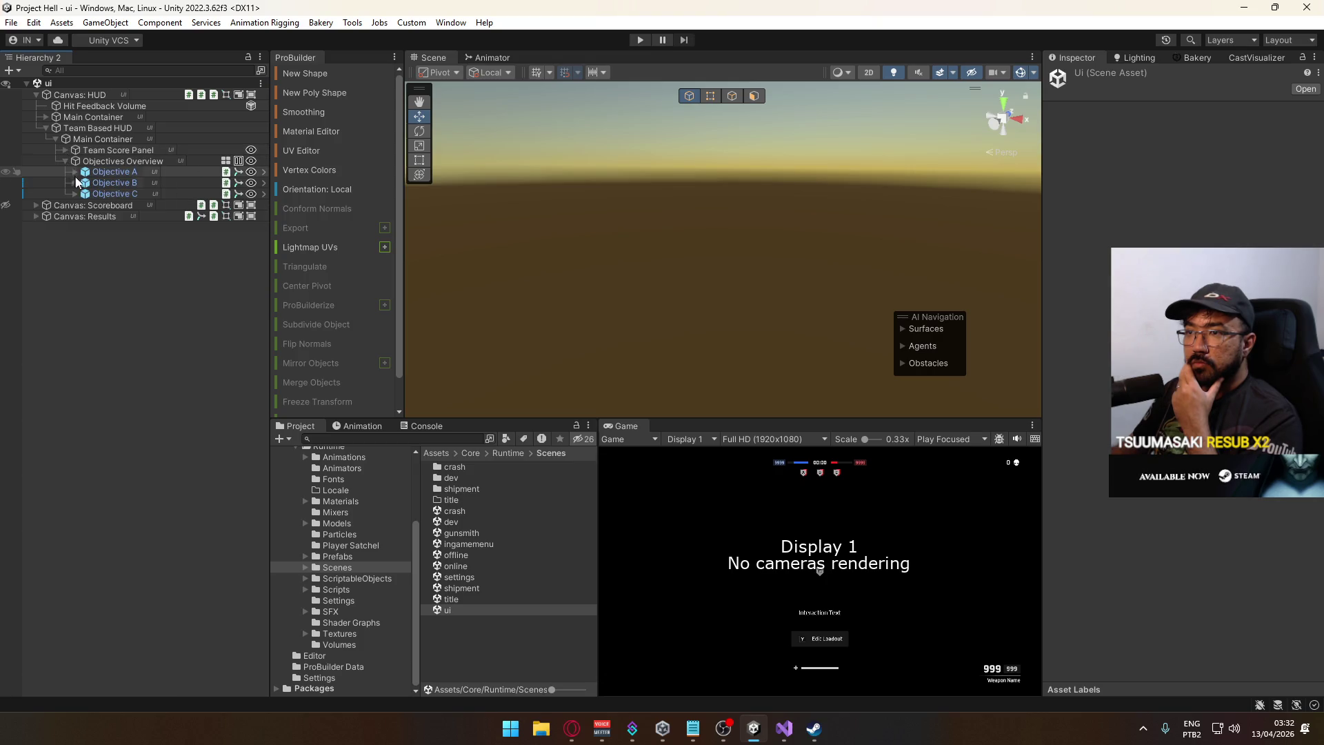
pyautogui.click(97, 183)
pyautogui.hotkey('alt', 'Tab')
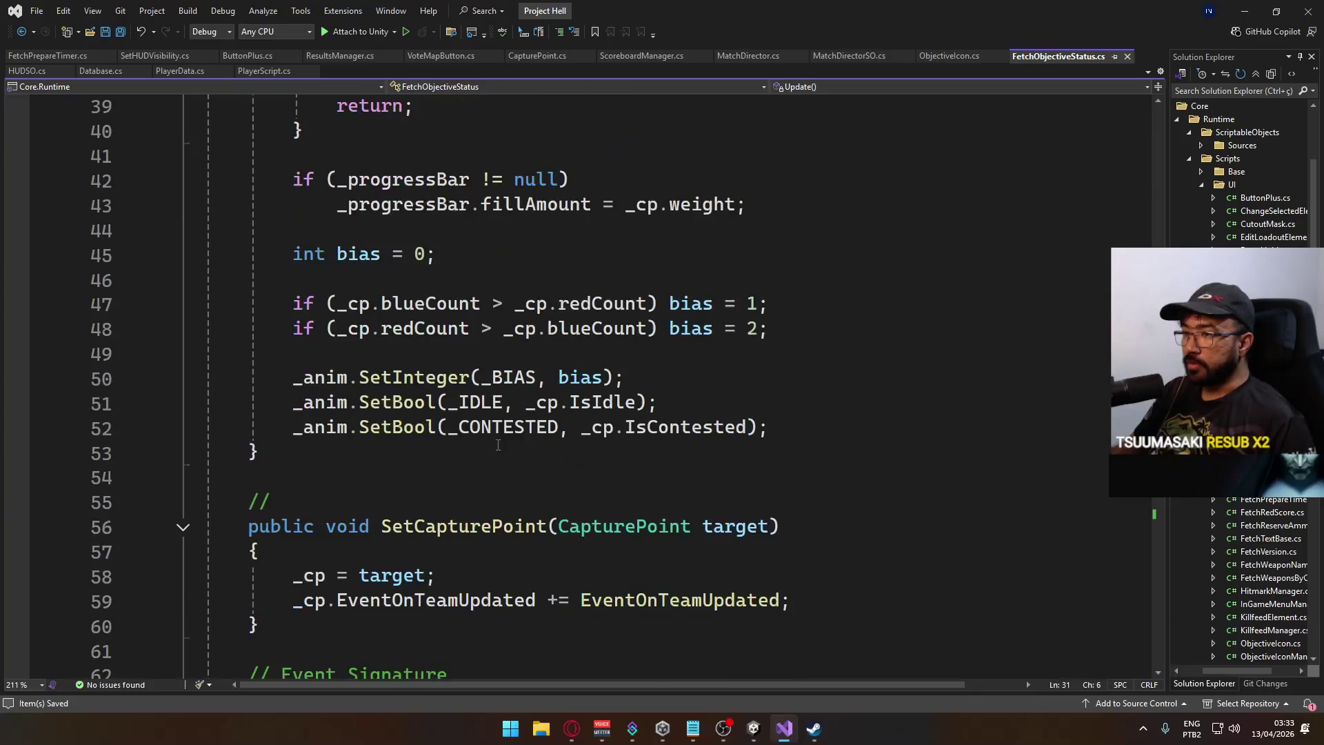
# Add a new line after the _CONTESTED animator update in FetchObjectiveStatus.cs and type Debug.LogError.
pyautogui.click(783, 424)
pyautogui.press('Delete')
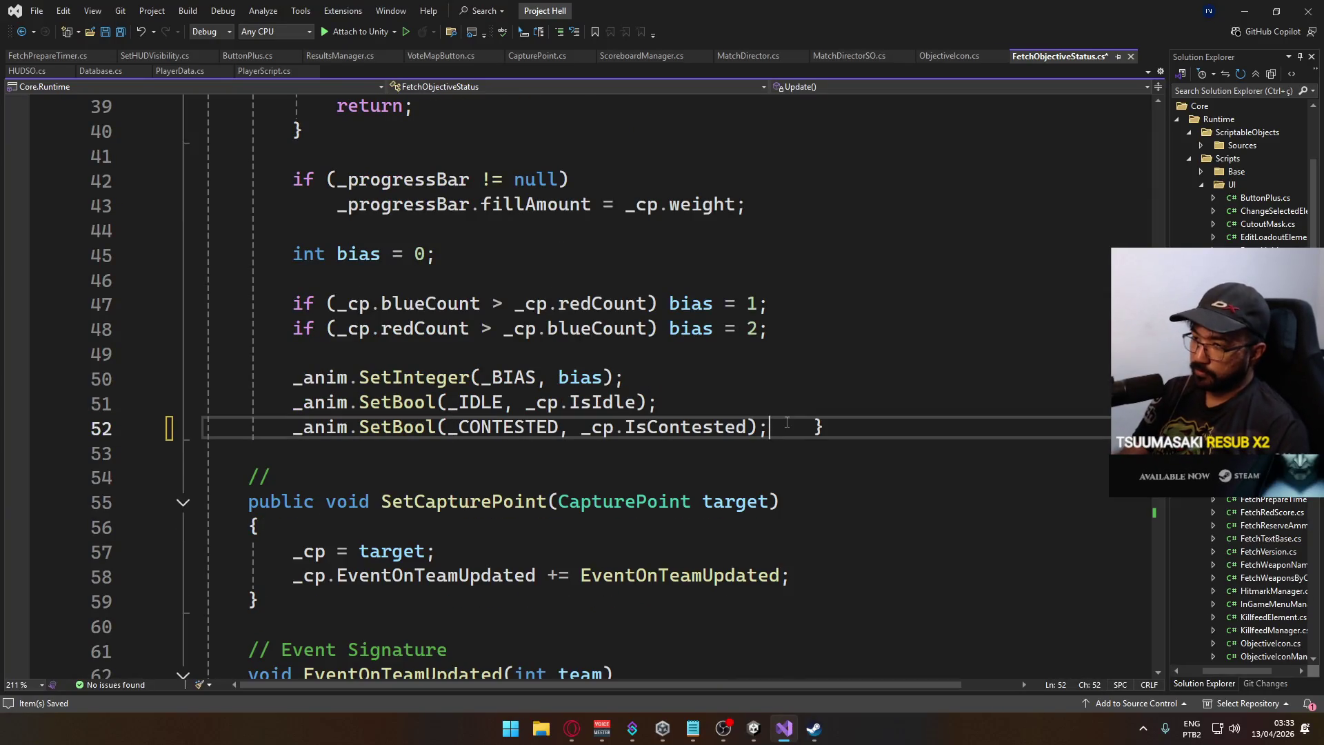
pyautogui.press('Return')
pyautogui.press('Return')
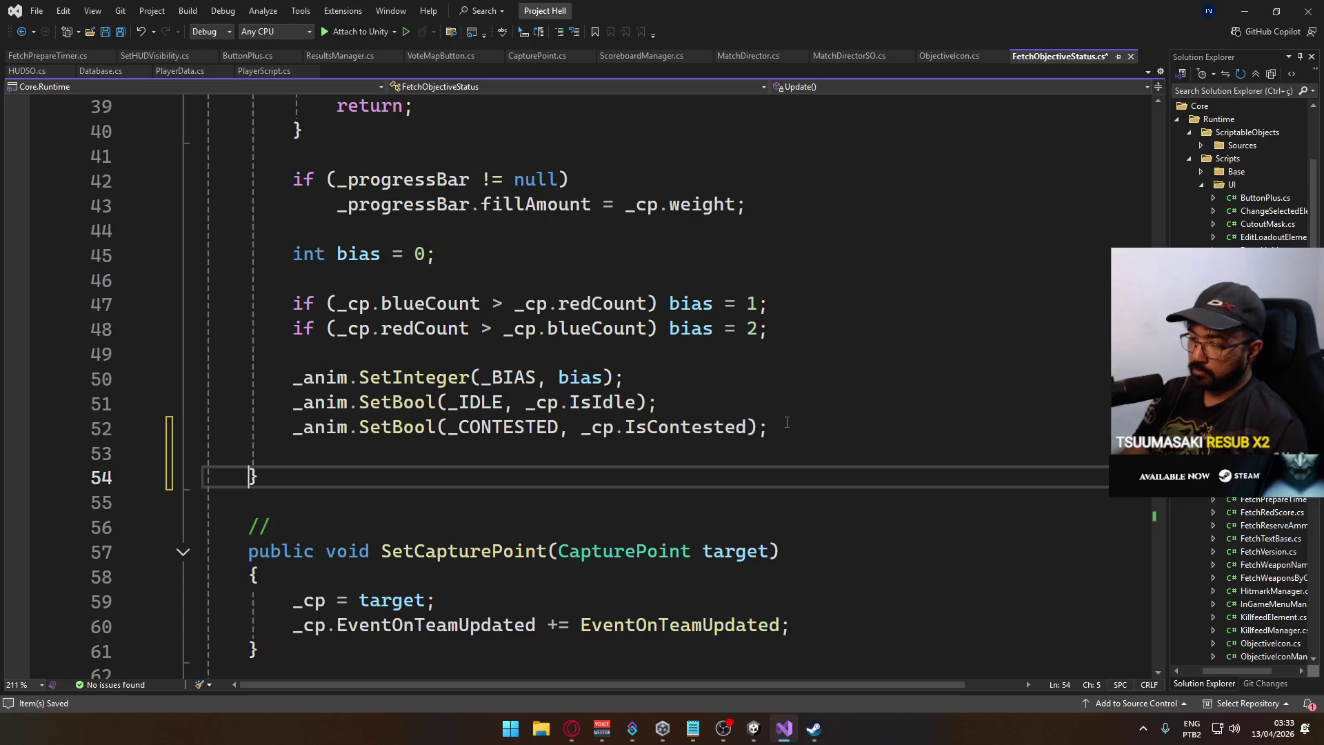
pyautogui.press('Return')
pyautogui.write('Debu')
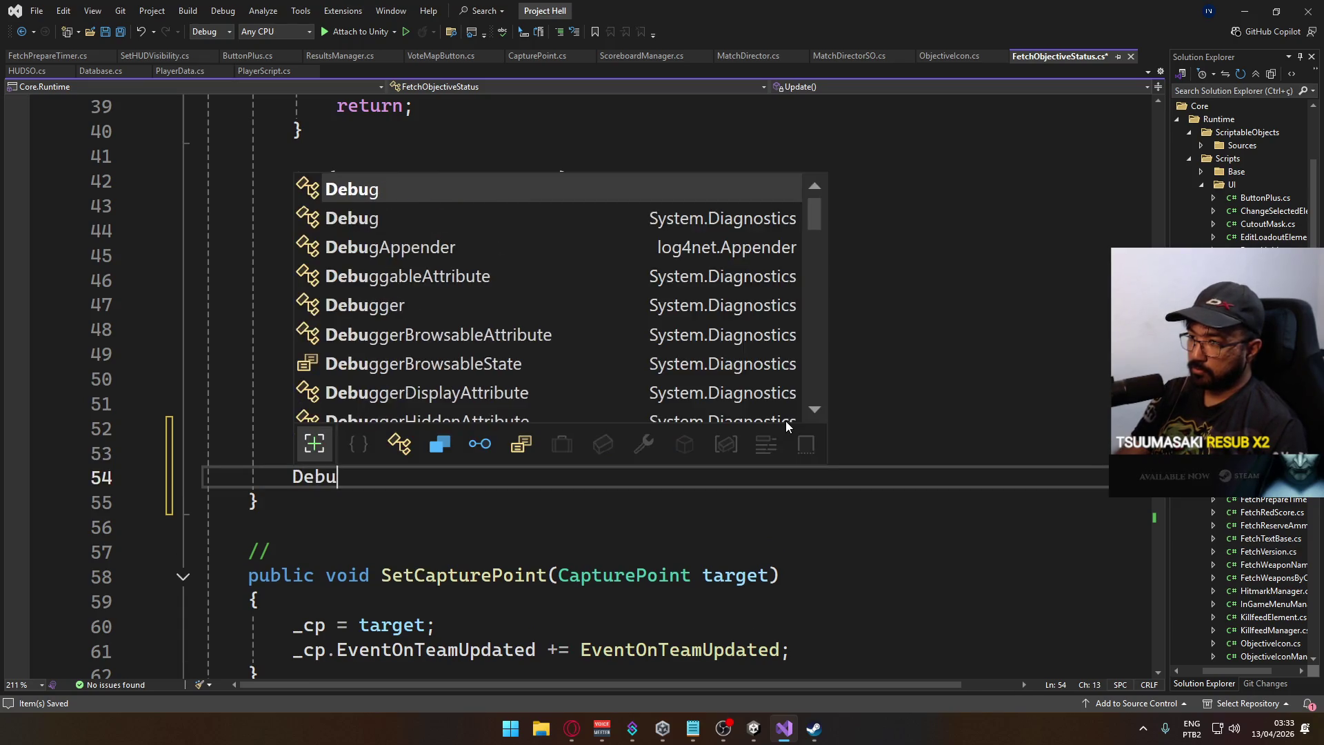